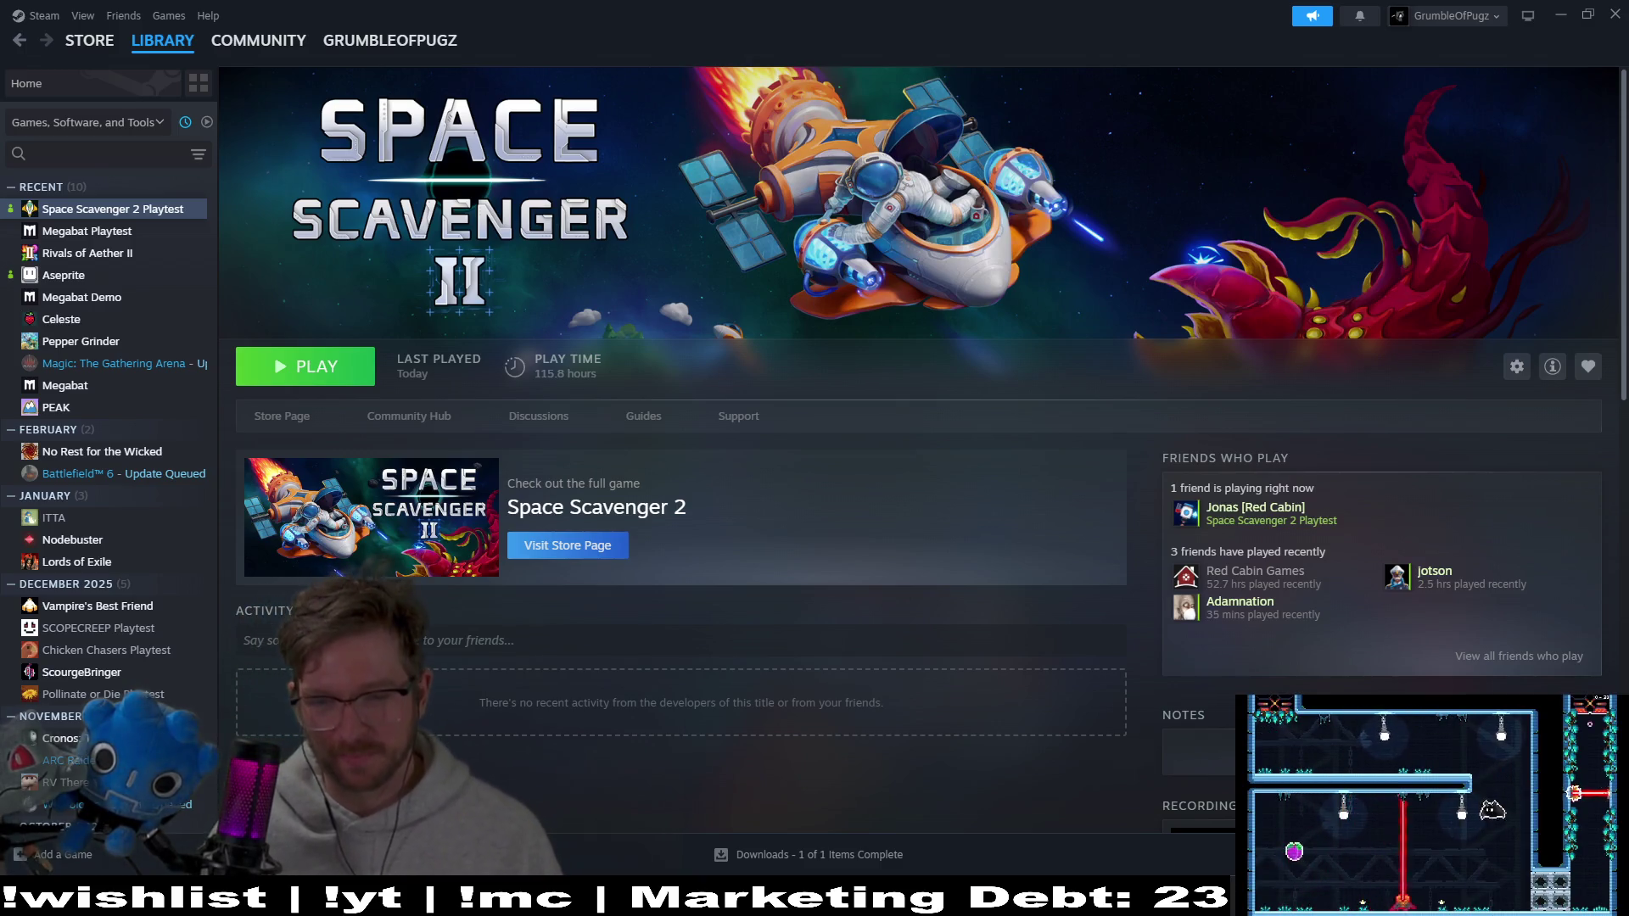
Switch from the Steam library back to the Godot editor showing Level_3_10
key(alt+Tab)
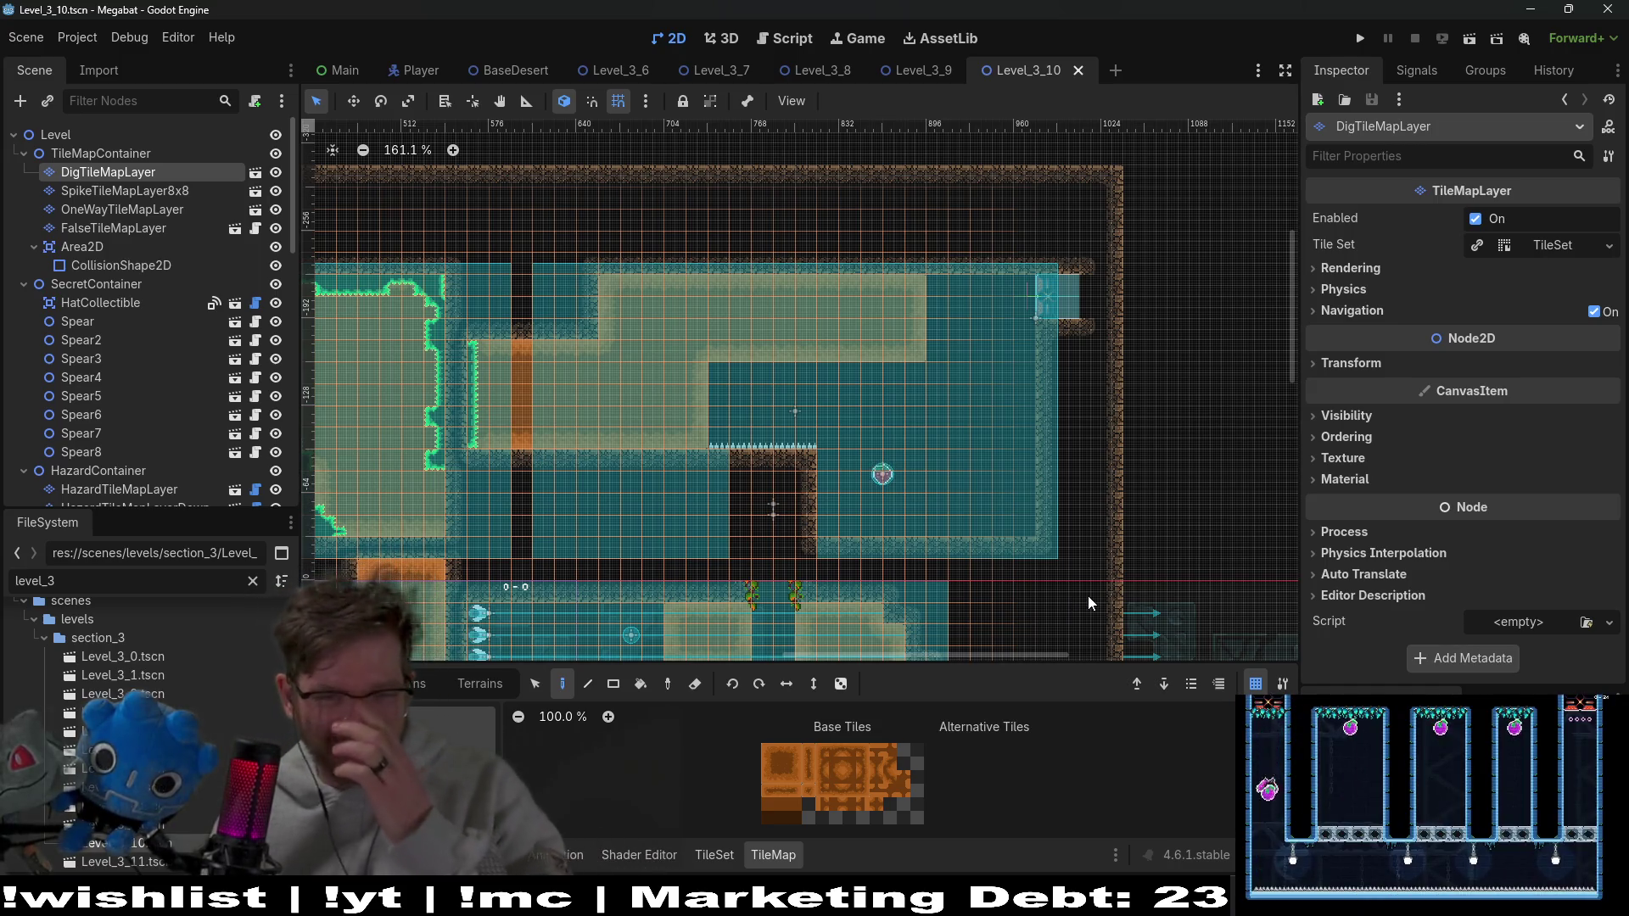
scroll(928, 420, up, 3)
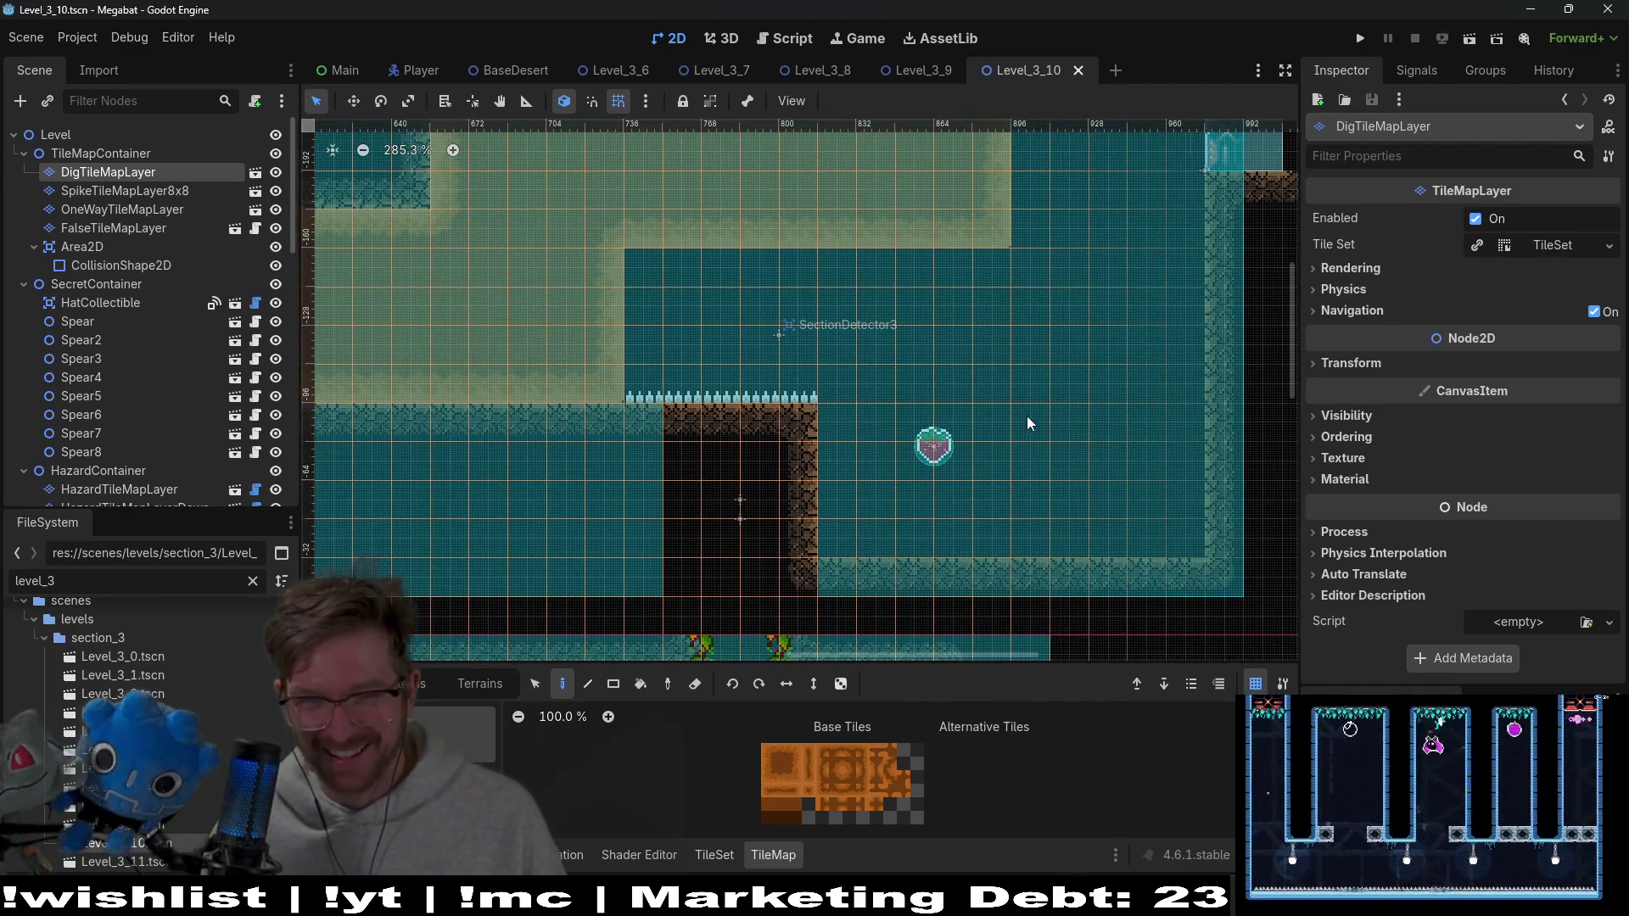
scroll(1044, 399, up, 3)
scroll(1065, 339, up, 2)
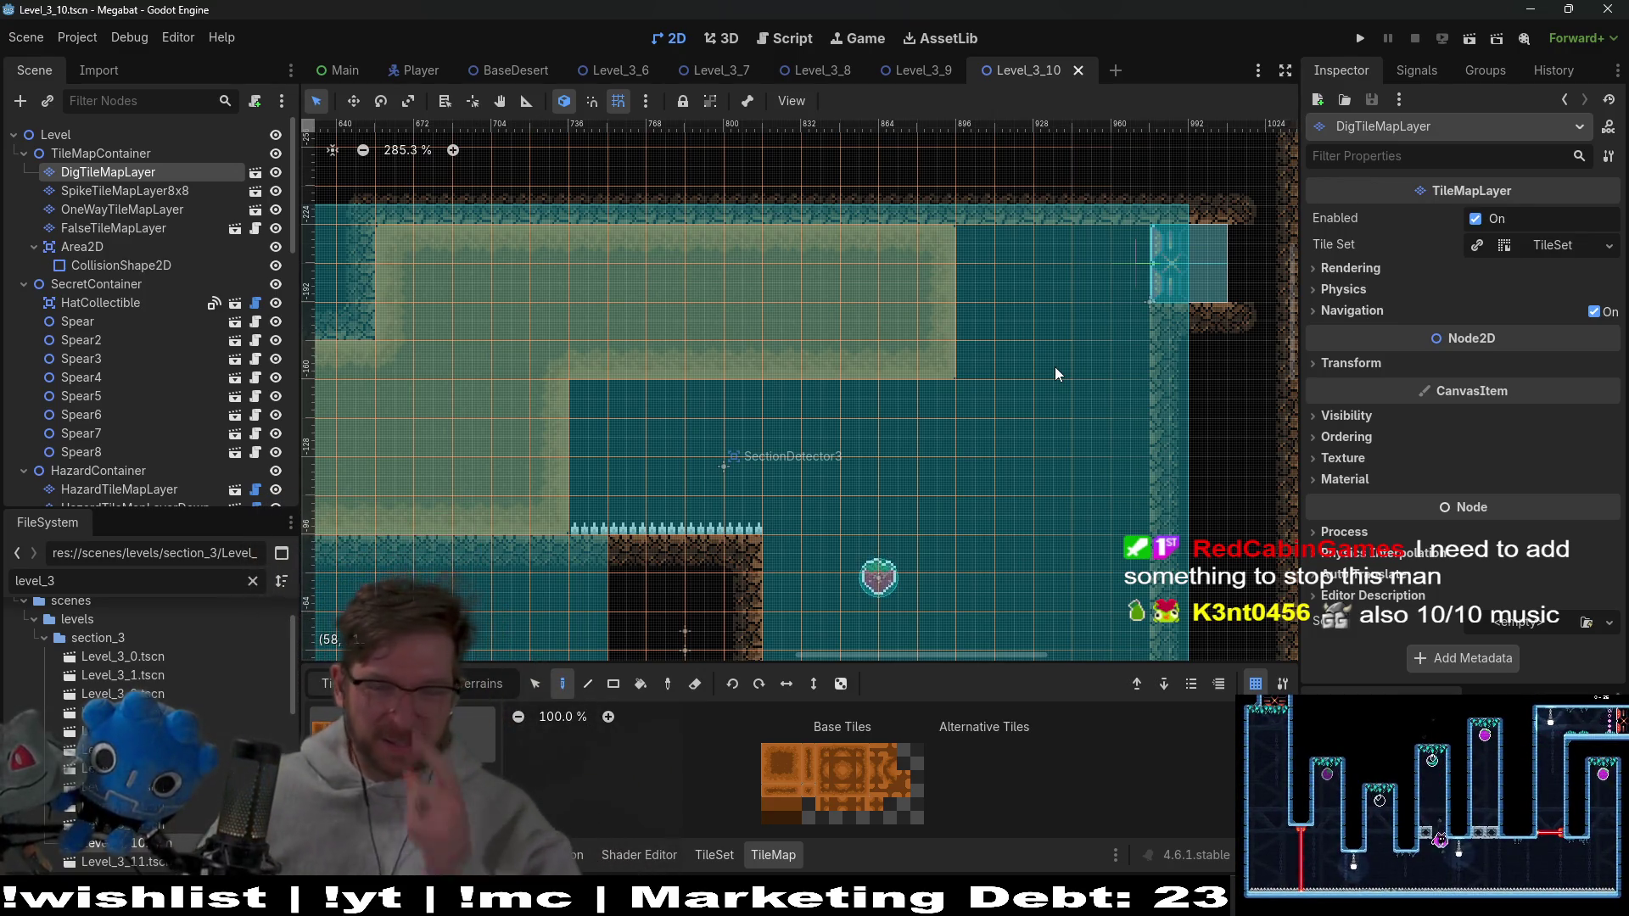
scroll(691, 365, down, 2)
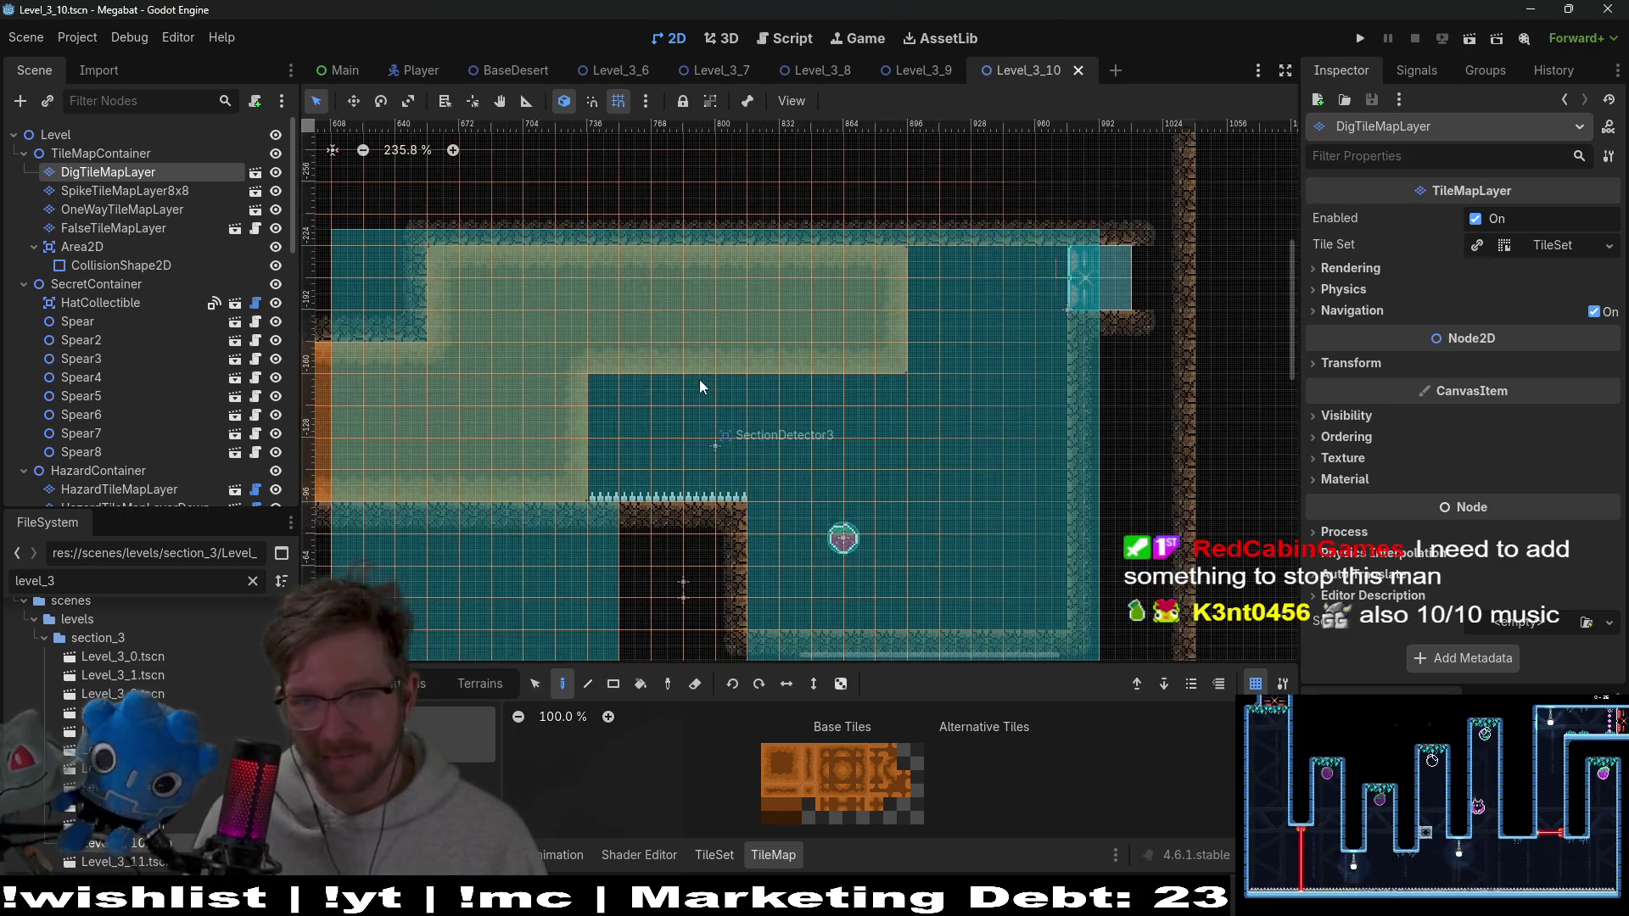
scroll(715, 399, down, 3)
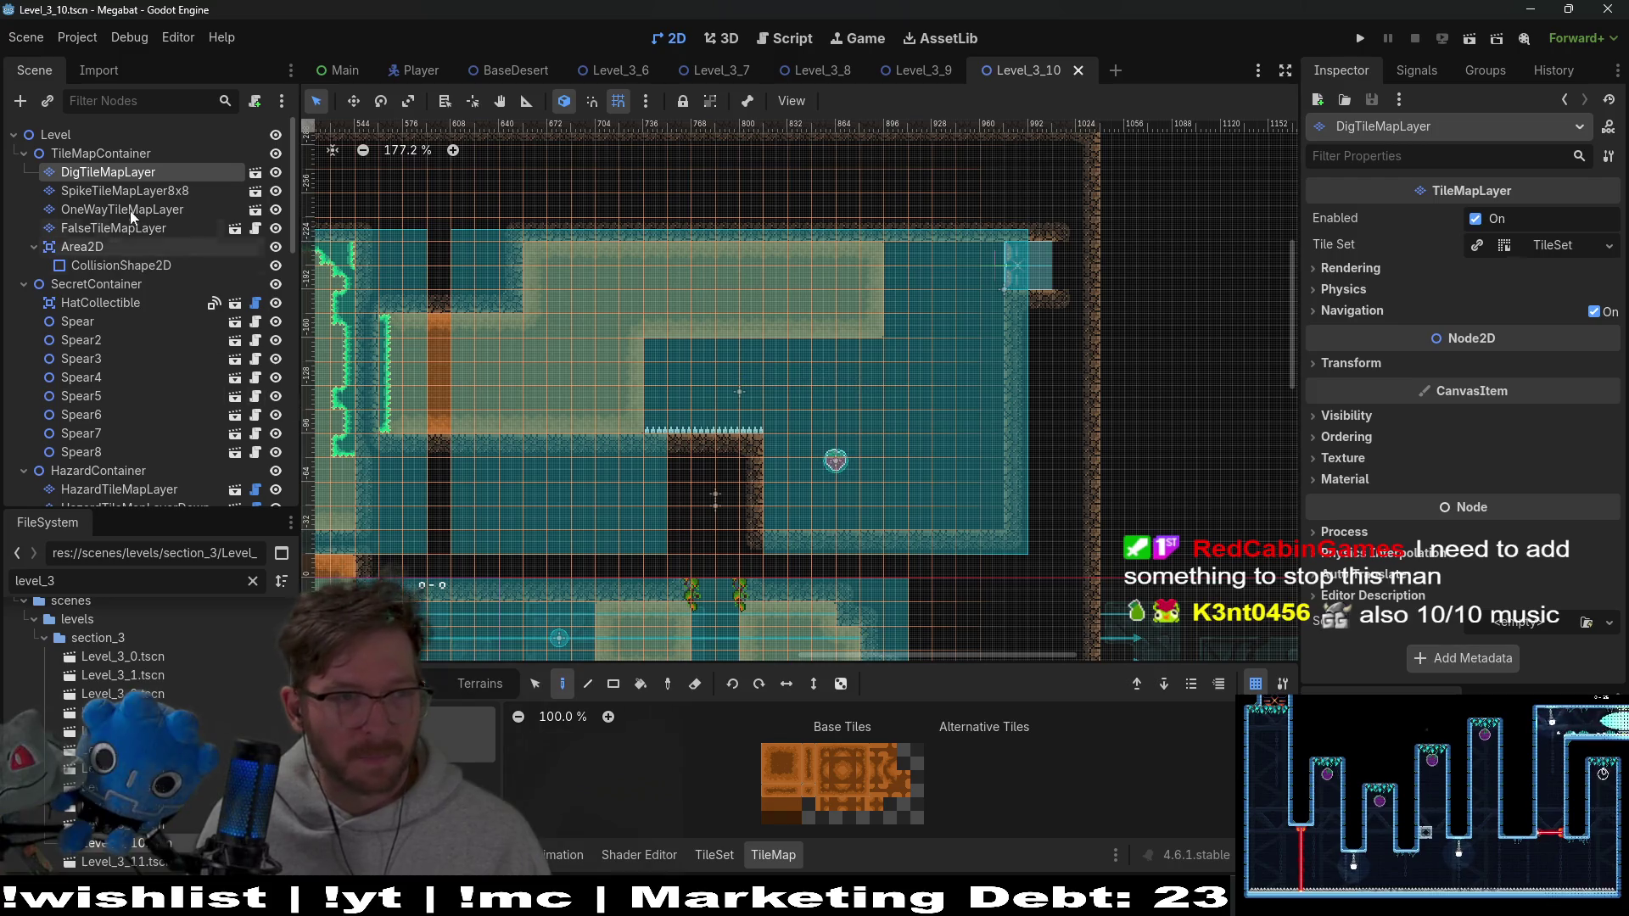
scroll(151, 297, down, 10)
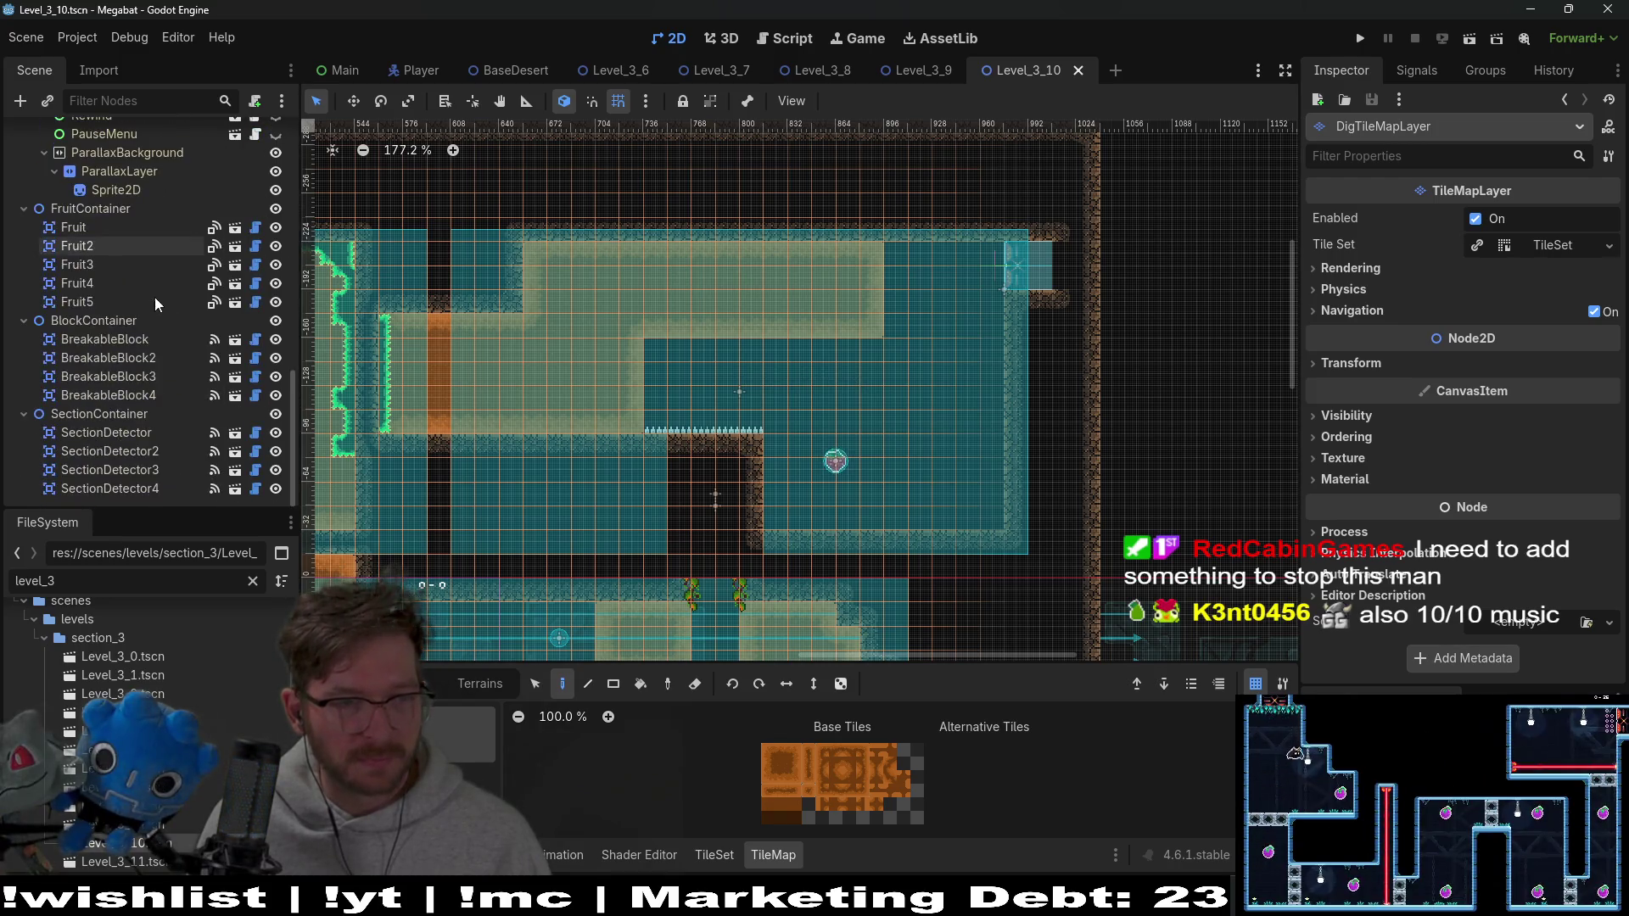
Check the SectionDetector nodes and shift SectionDetector3 up a few pixels
click(161, 431)
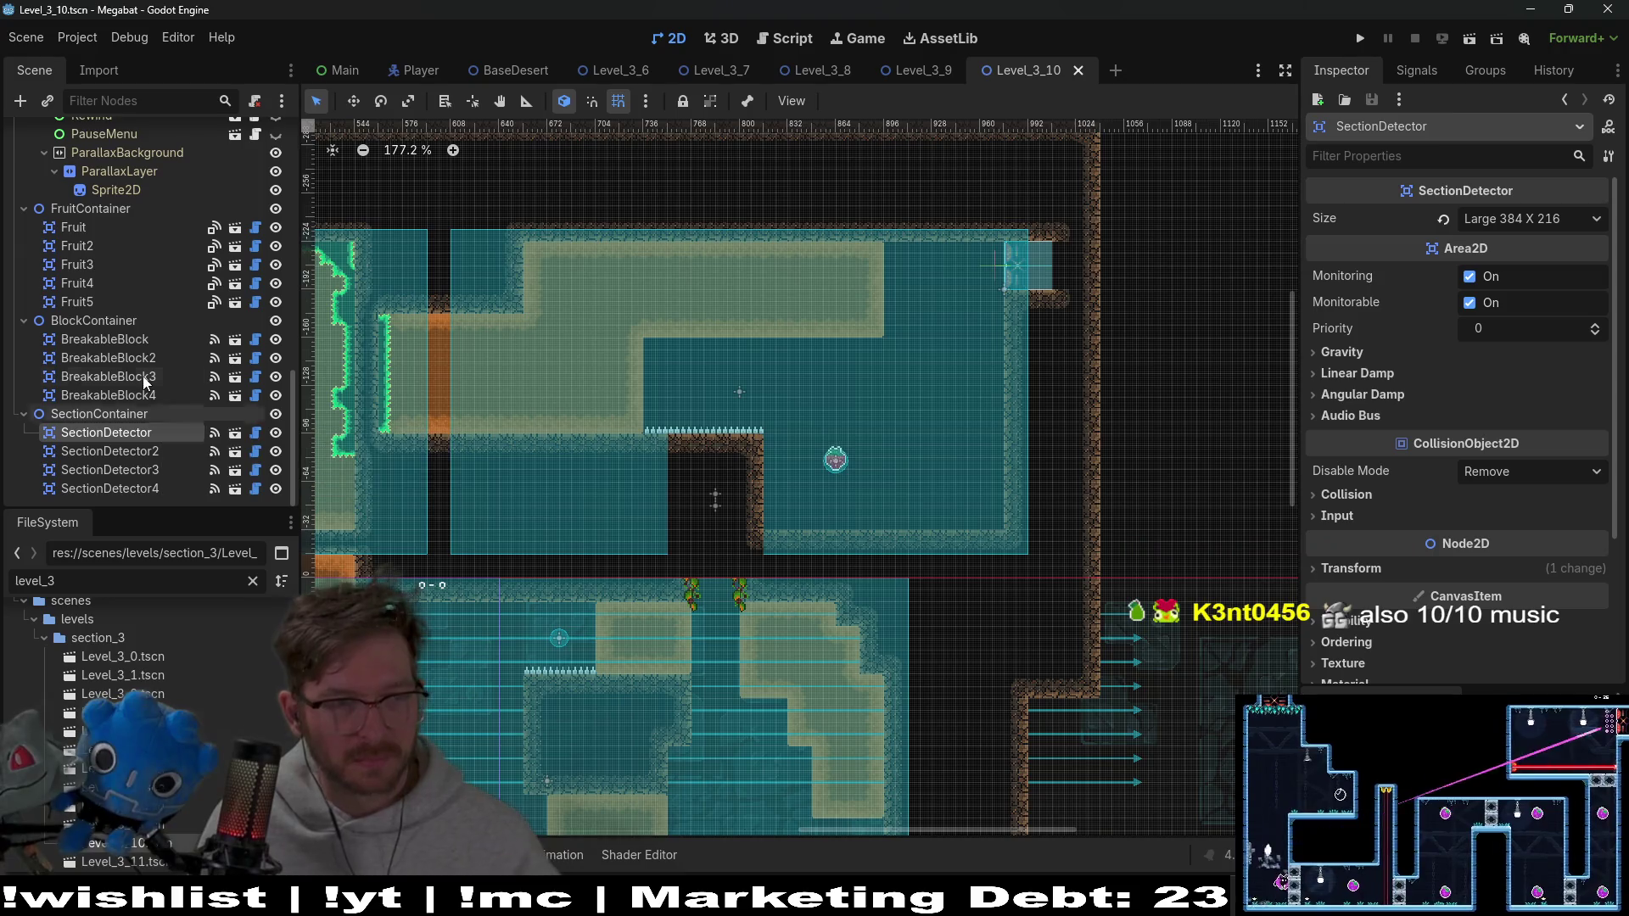
click(135, 485)
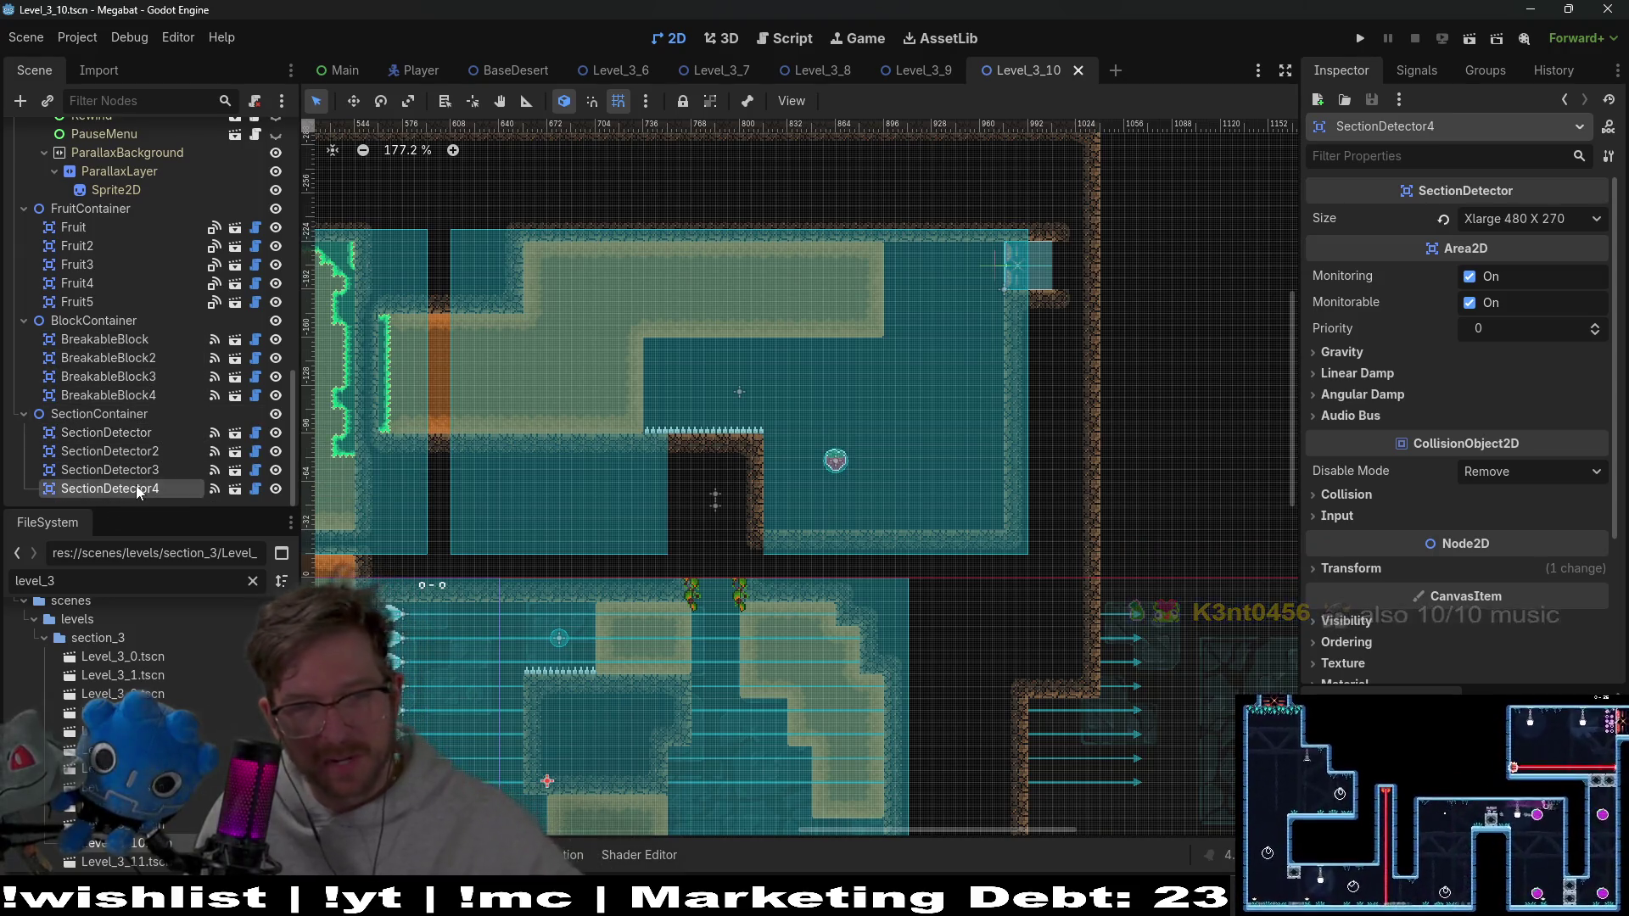
click(835, 378)
key(w)
drag(835, 377, 834, 370)
Save the Level_3_10 scene and select DigTileMapLayer
scroll(833, 370, up, 5)
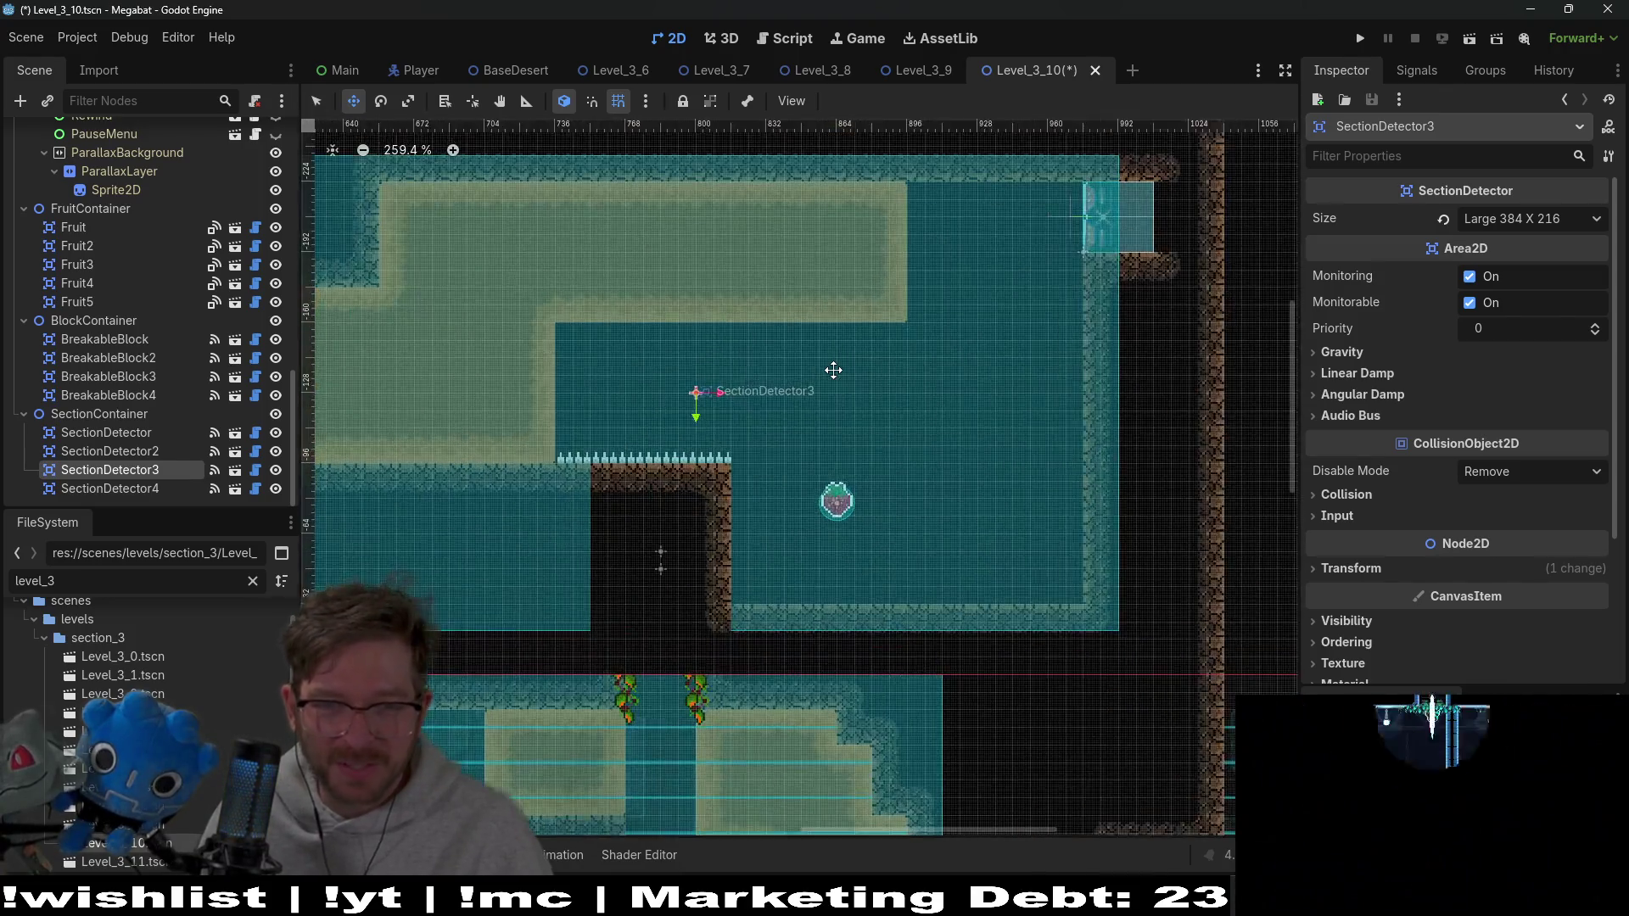
scroll(823, 365, down, 5)
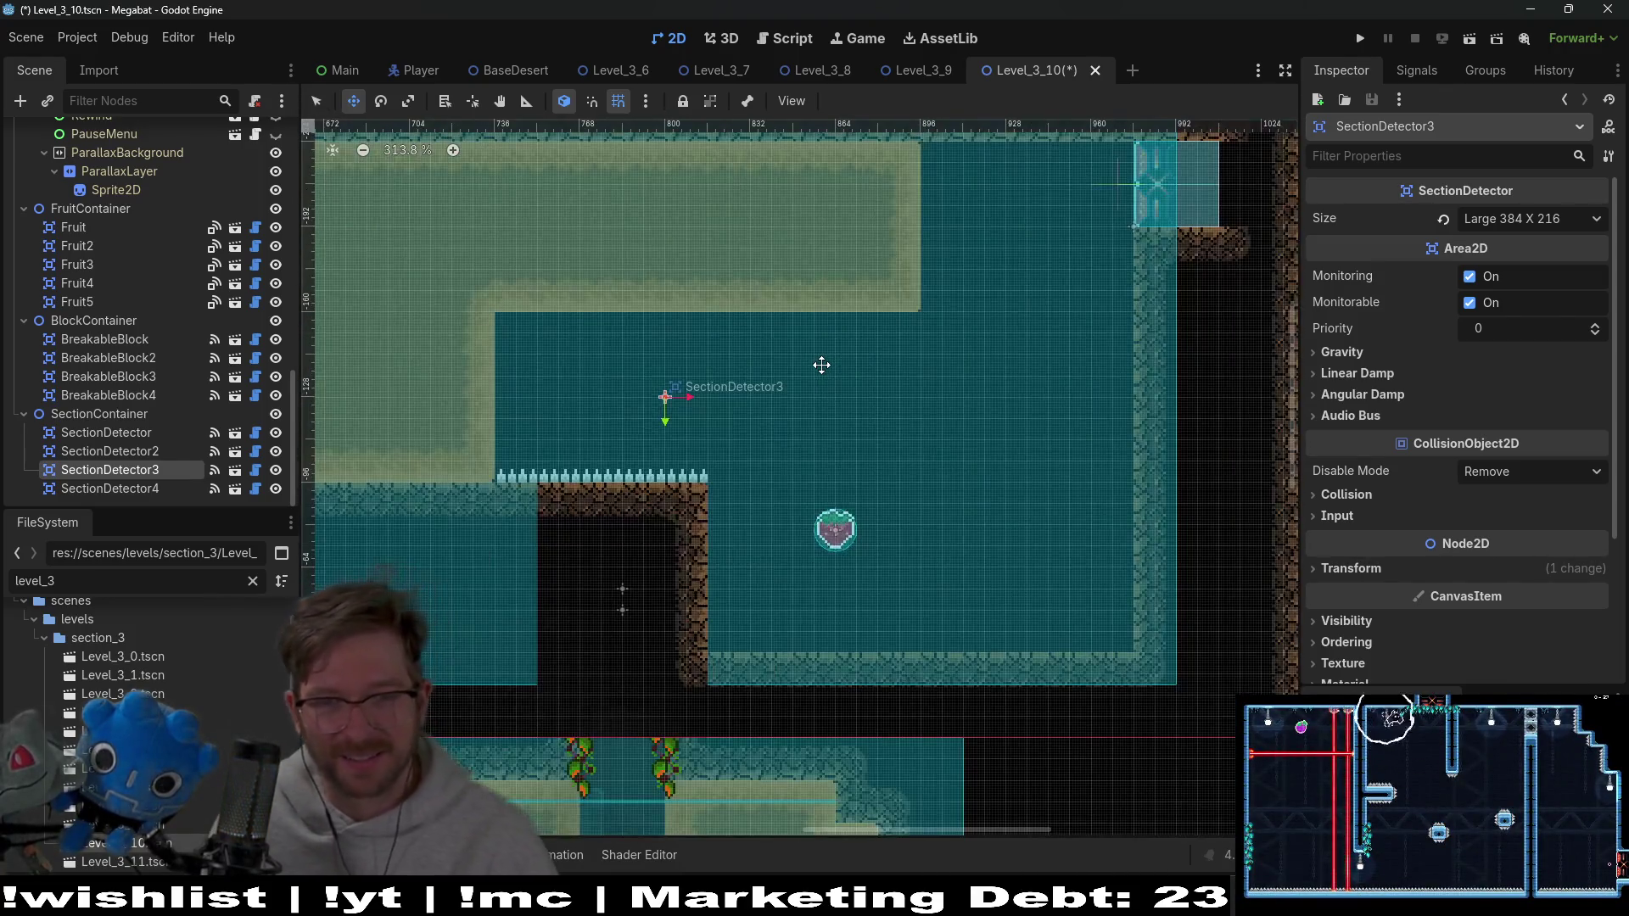
key(ctrl+s)
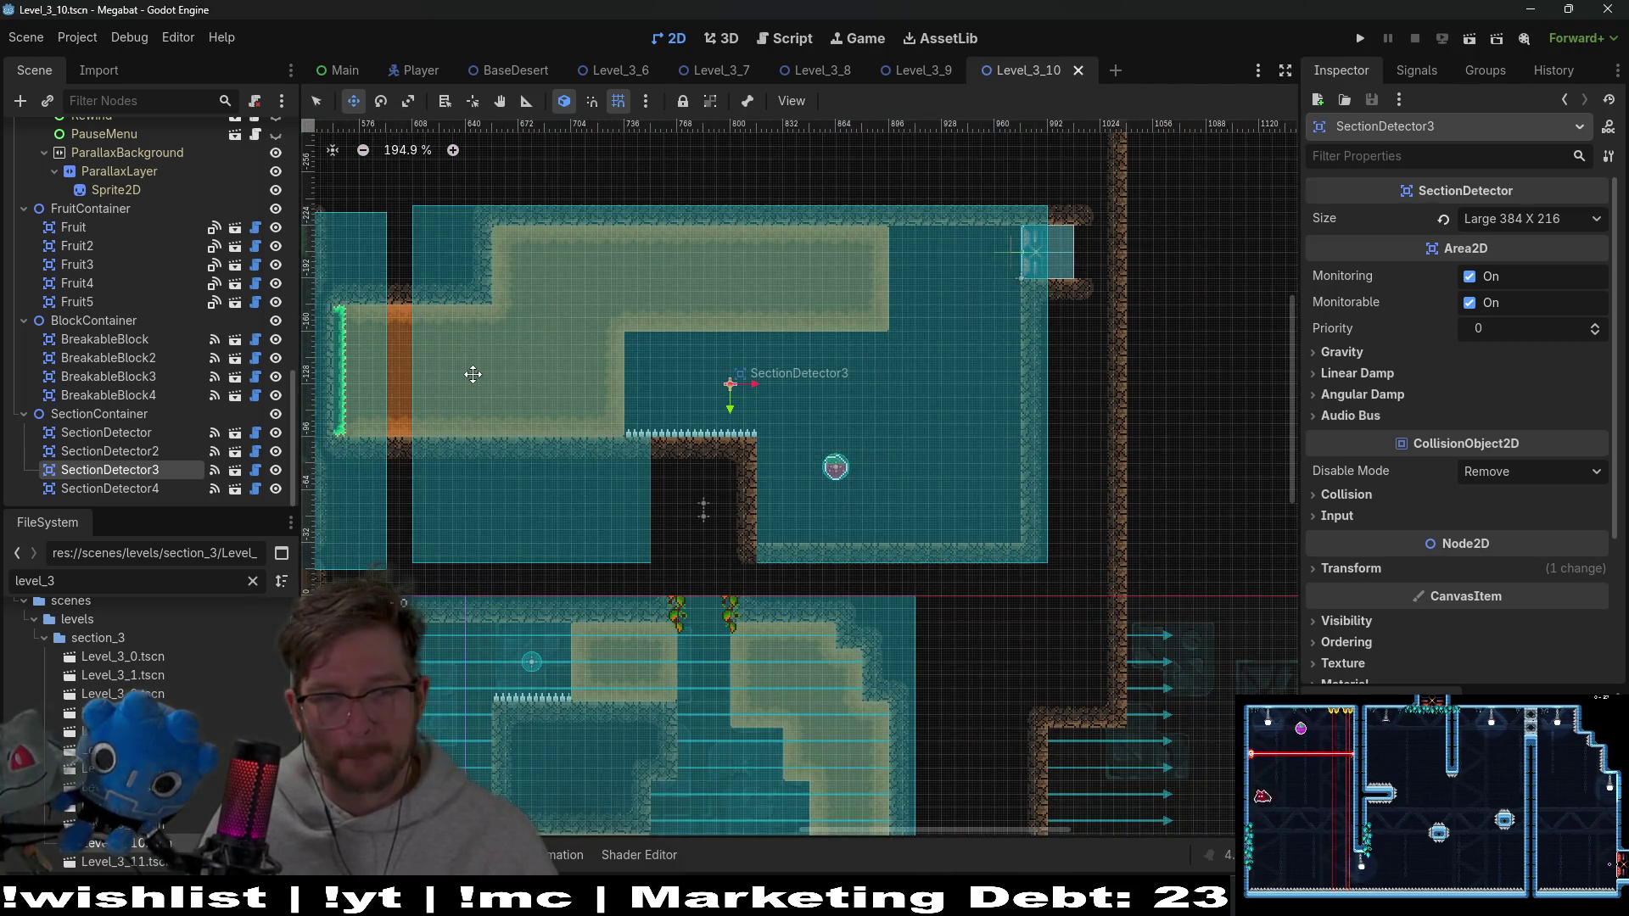
scroll(134, 206, up, 10)
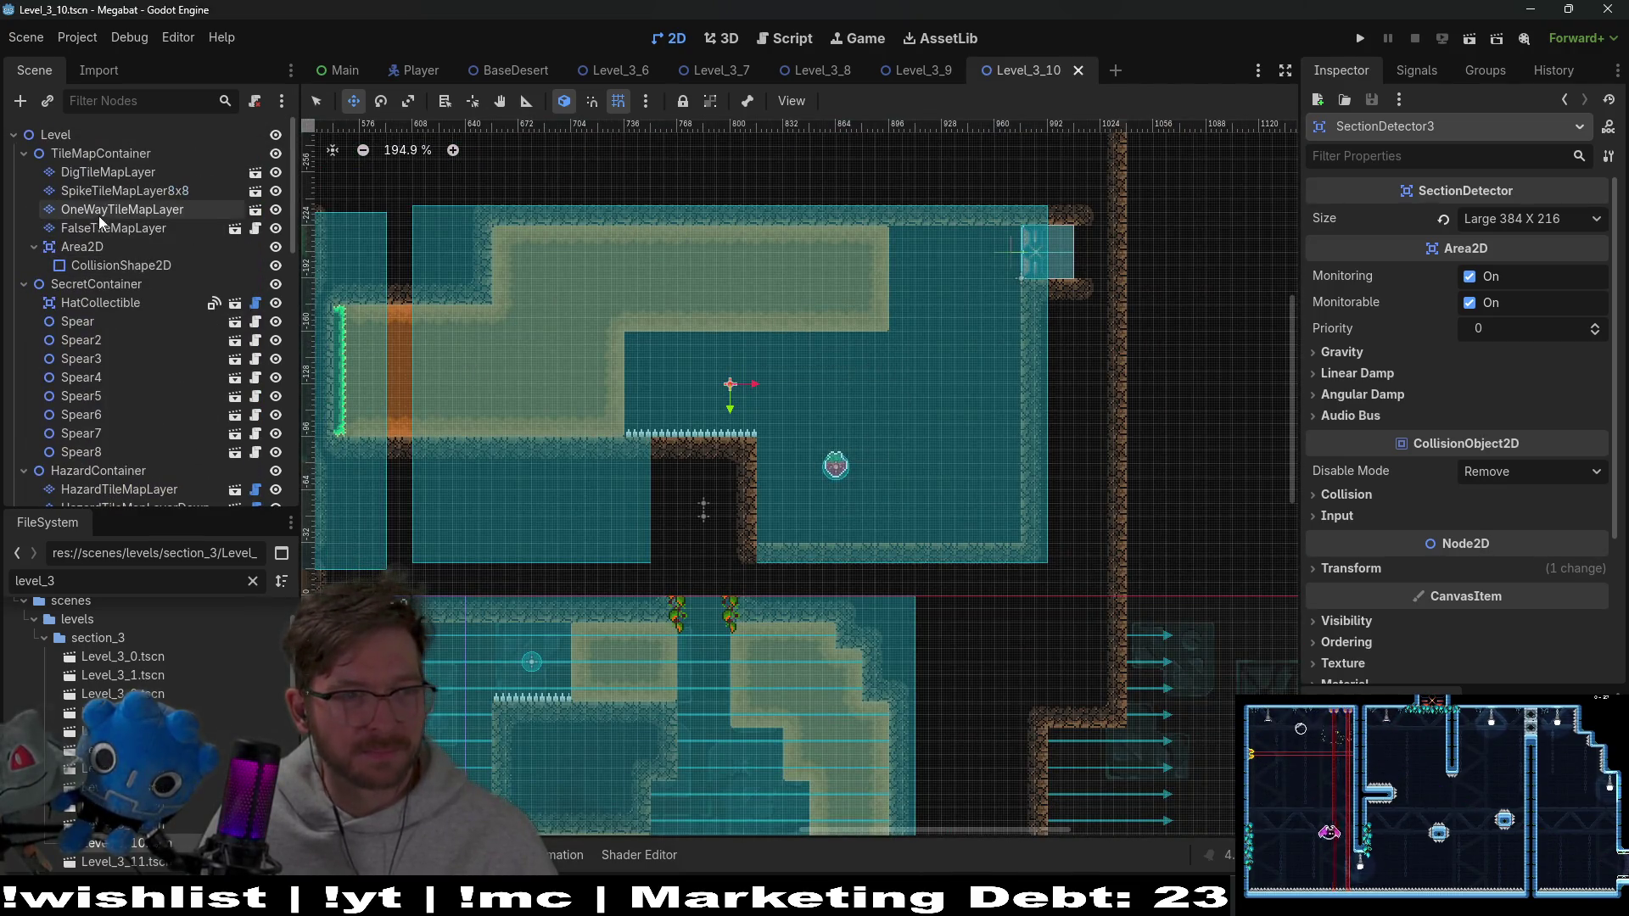
click(124, 173)
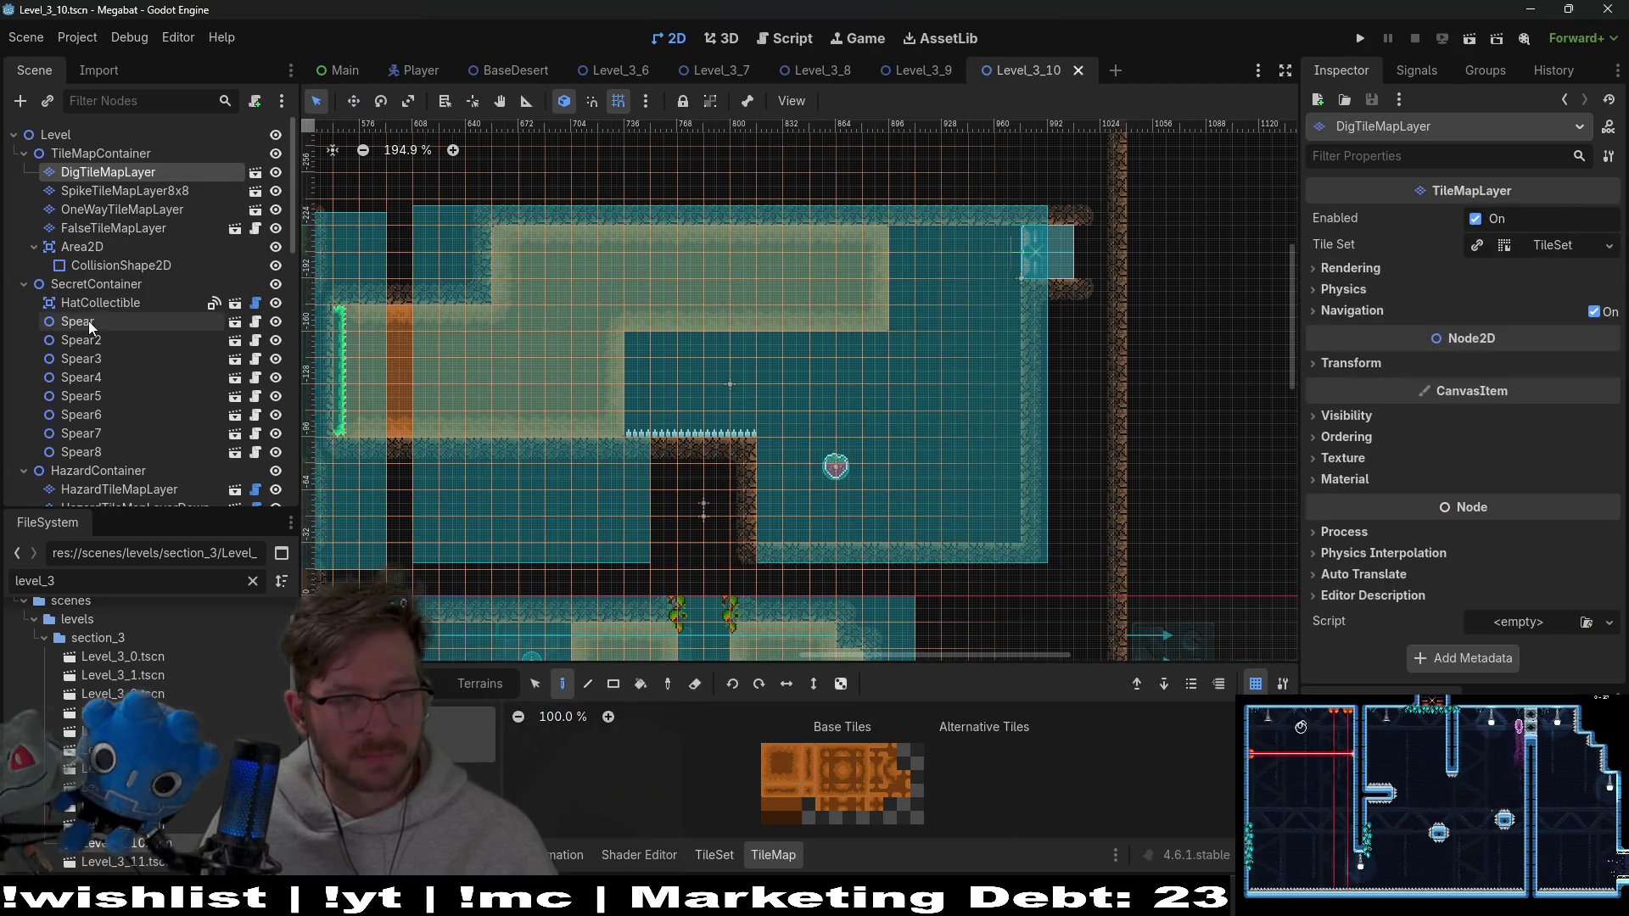
After checking HatCollectible and Spear, pick the sand terrain for DigTileMapLayer in the Terrains tab
click(112, 305)
click(114, 321)
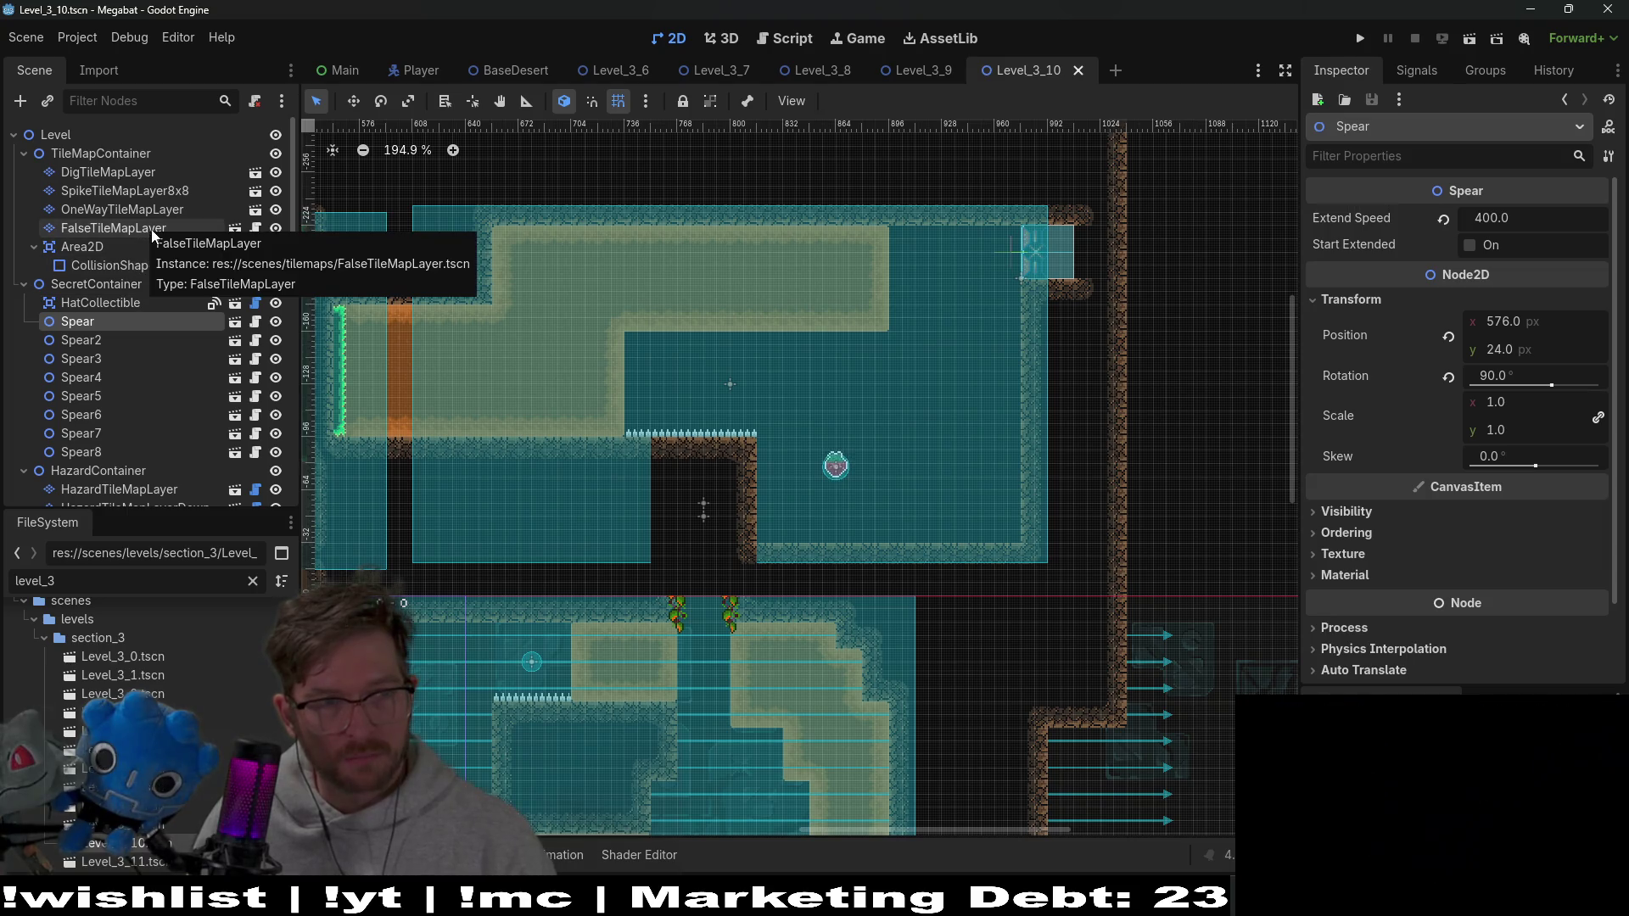
click(155, 175)
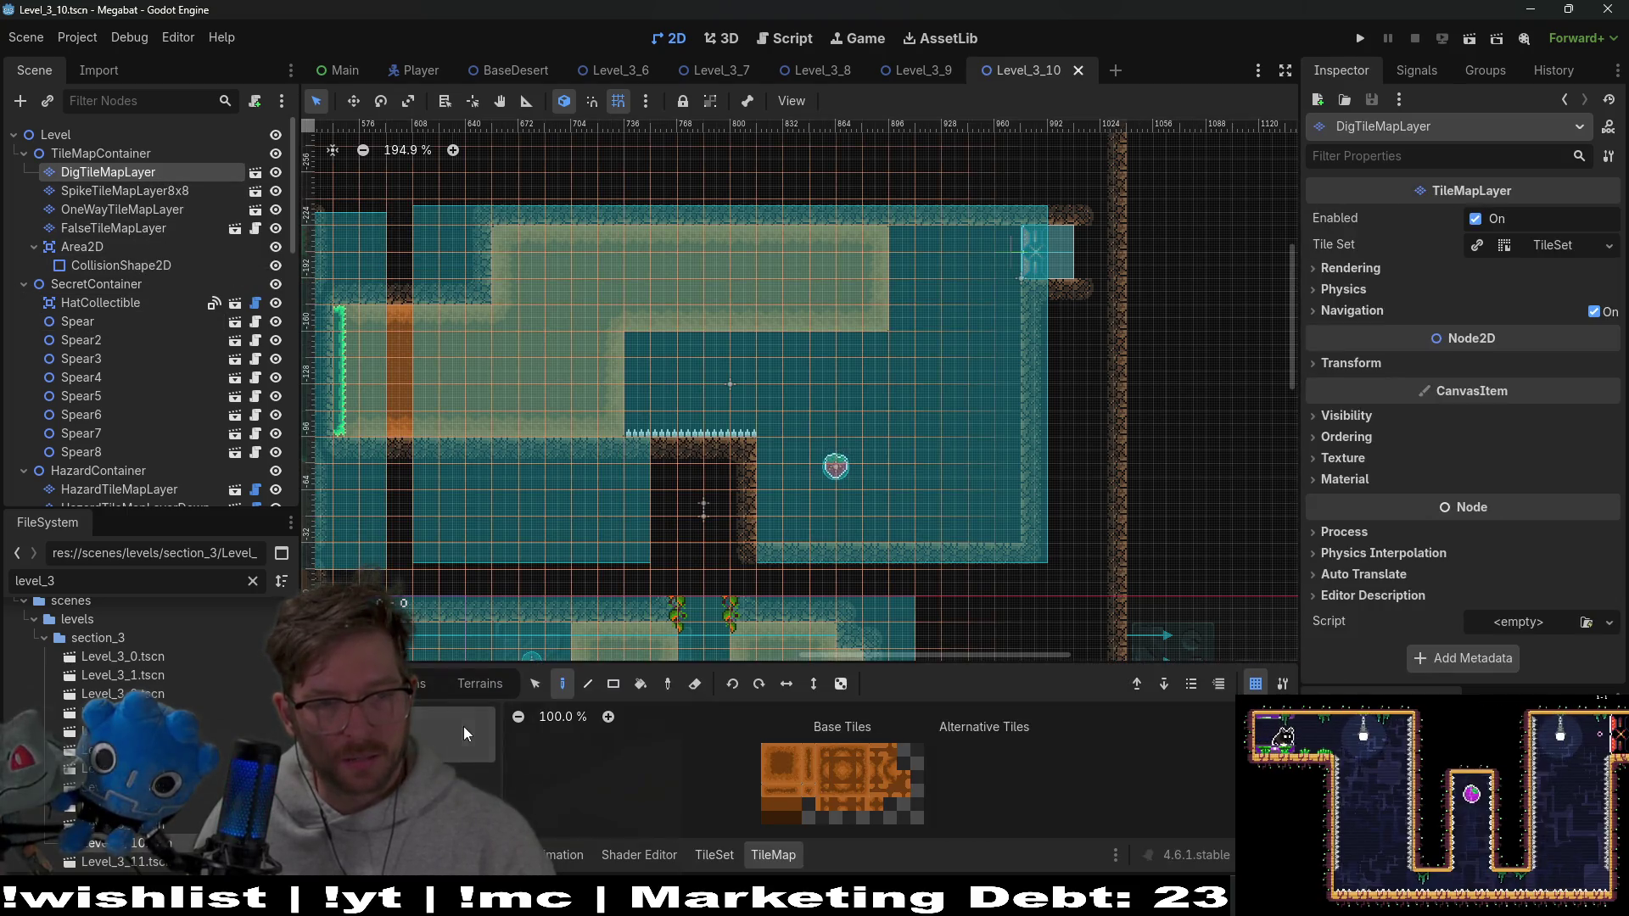
click(479, 684)
click(450, 733)
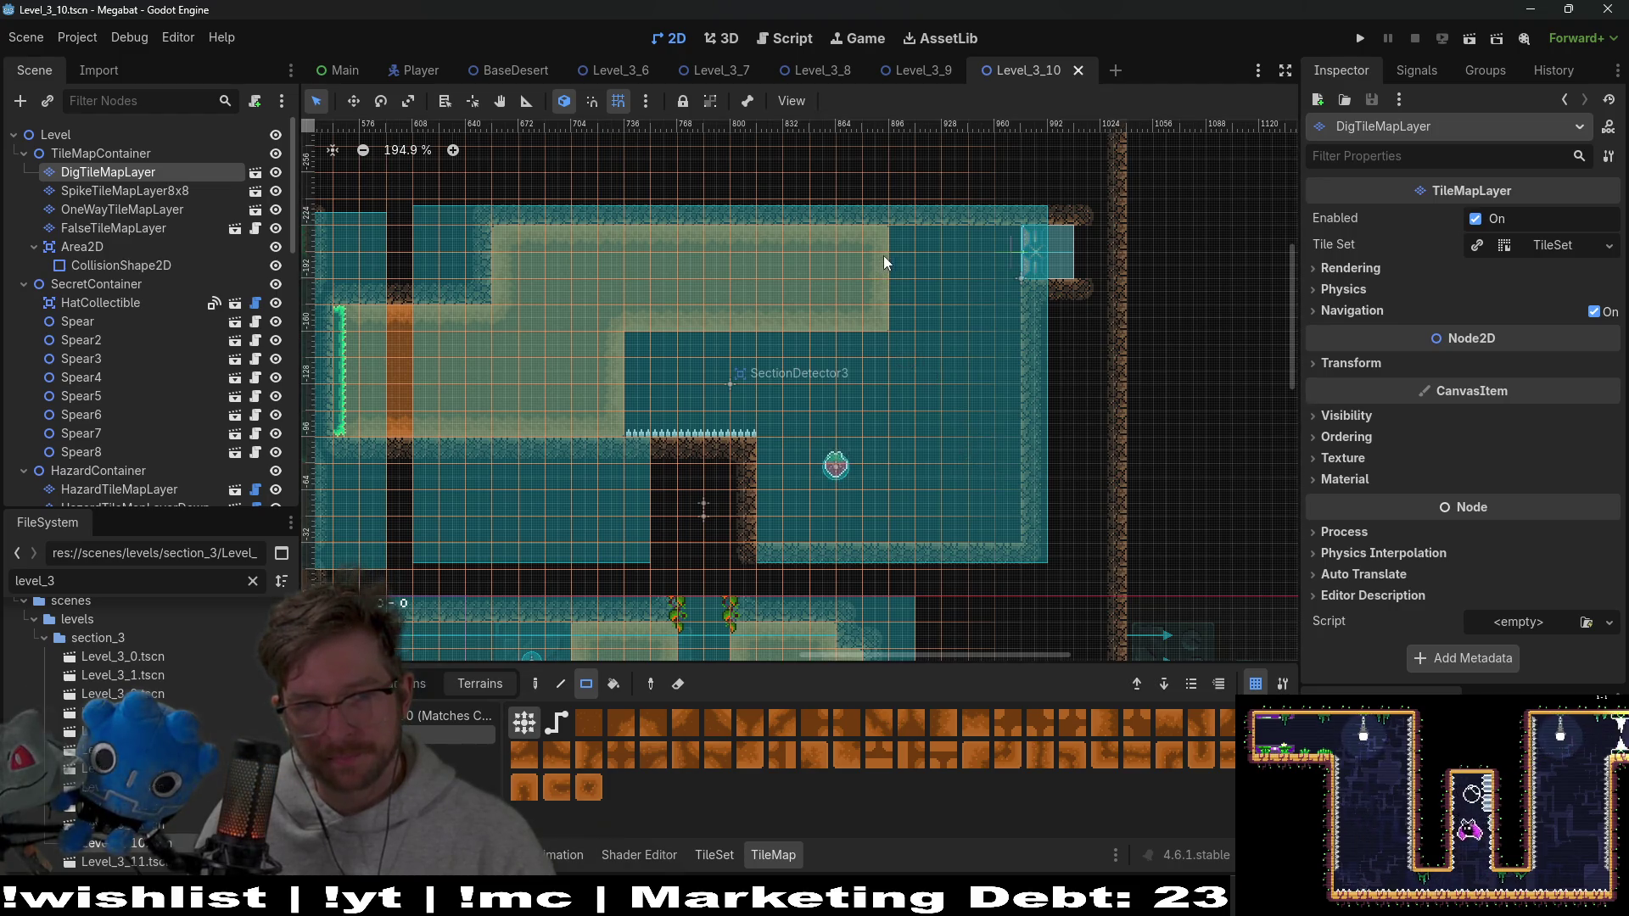
Fill the room's right side with dig sand, clear a patch near the top, and partly refill it
drag(894, 242, 1001, 522)
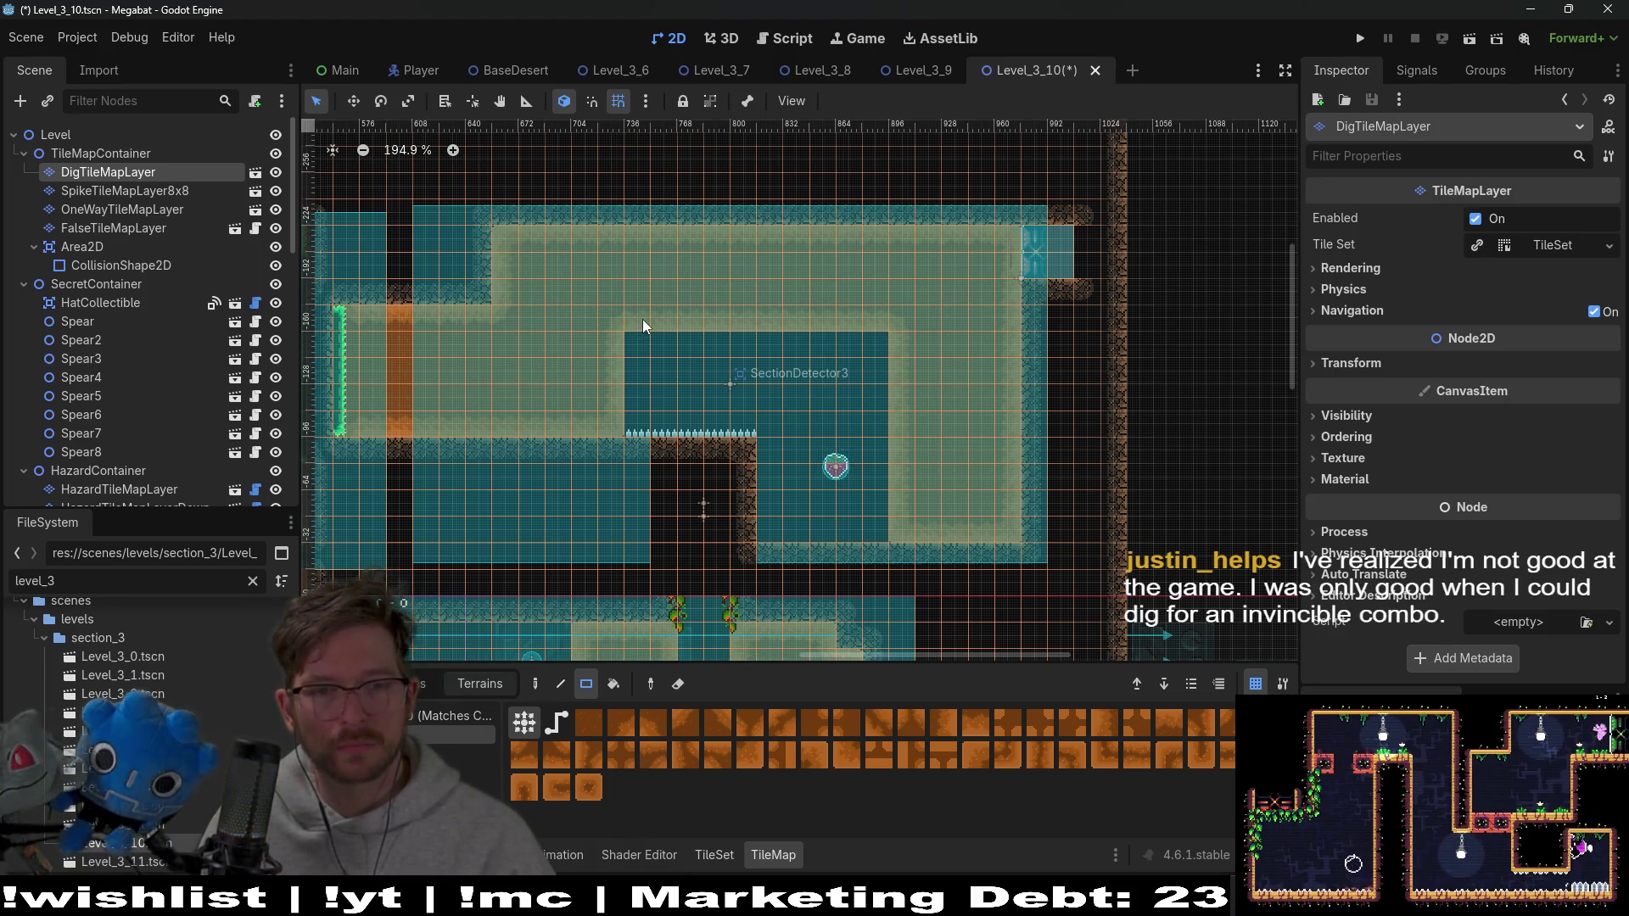
mouse_move(641, 312)
mouse_down()
mouse_move(692, 294)
mouse_move(714, 245)
mouse_move(859, 276)
mouse_move(878, 318)
mouse_up()
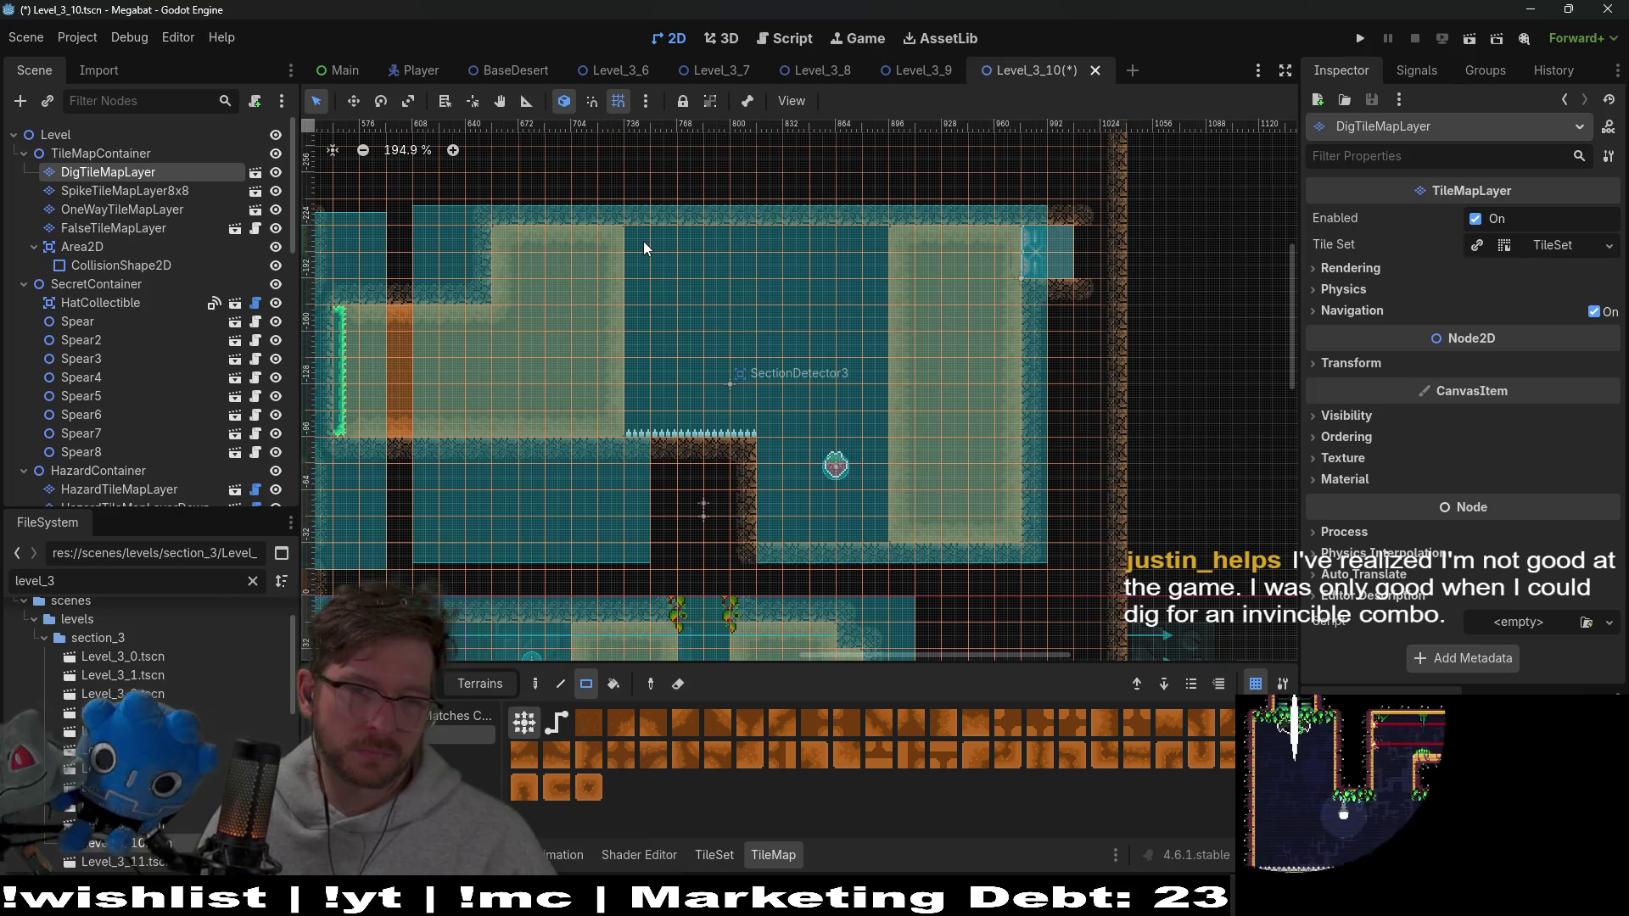
drag(737, 322, 738, 324)
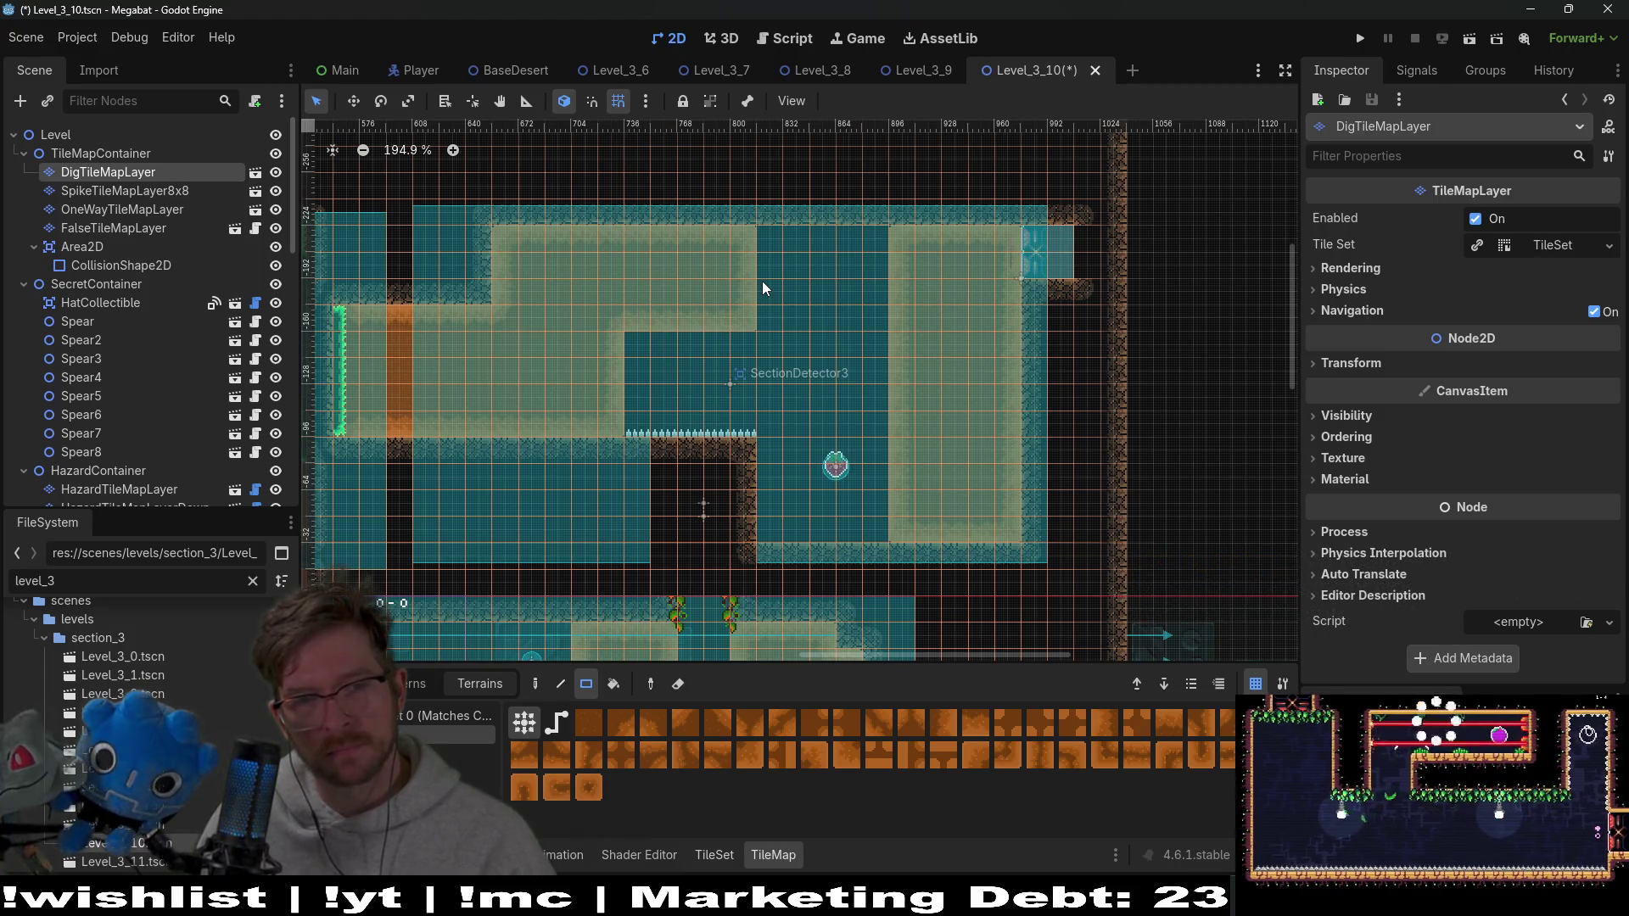
scroll(161, 392, down, 5)
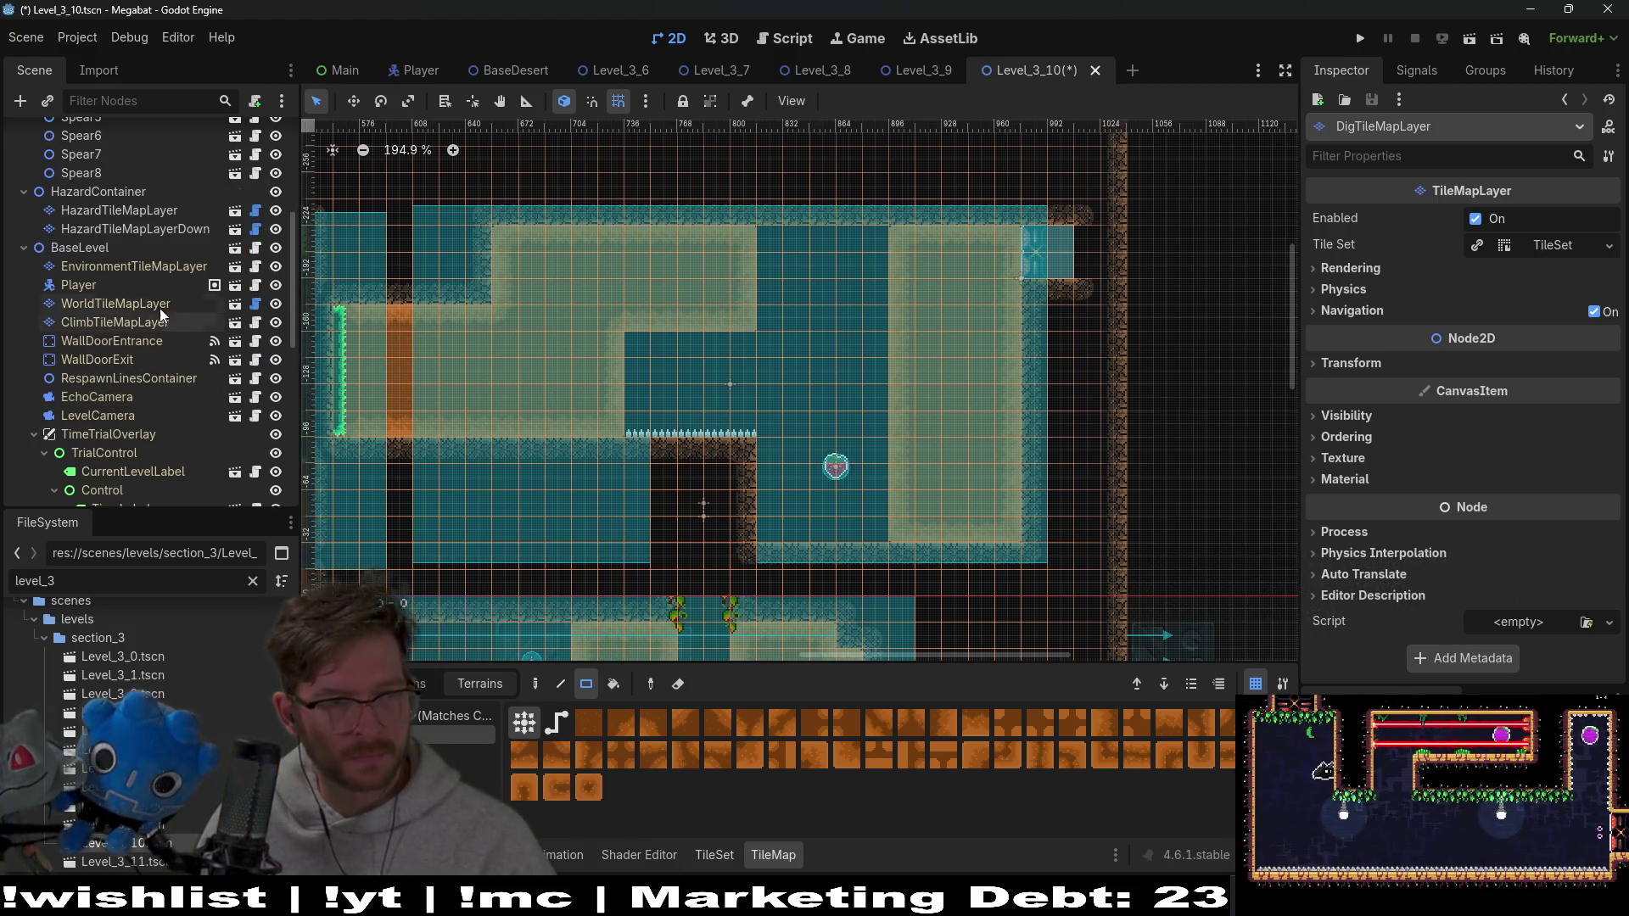
Paint a 4x4 wall block on WorldTileMapLayer at the room's top, then select SpikeTileMapLayer8x8
click(159, 304)
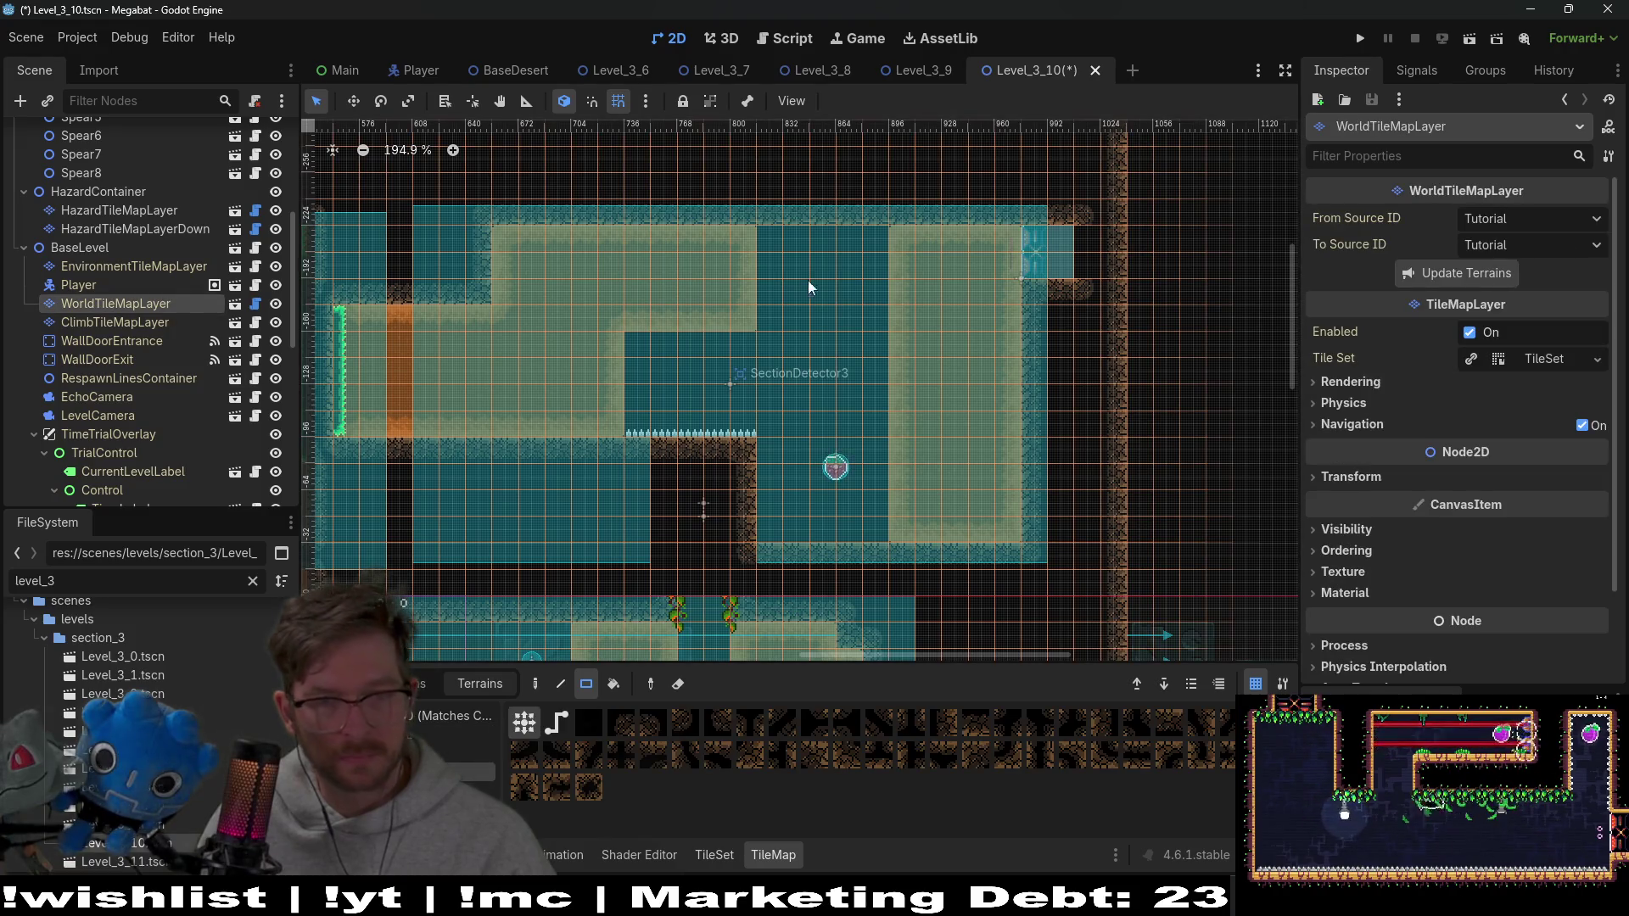
drag(761, 241, 863, 329)
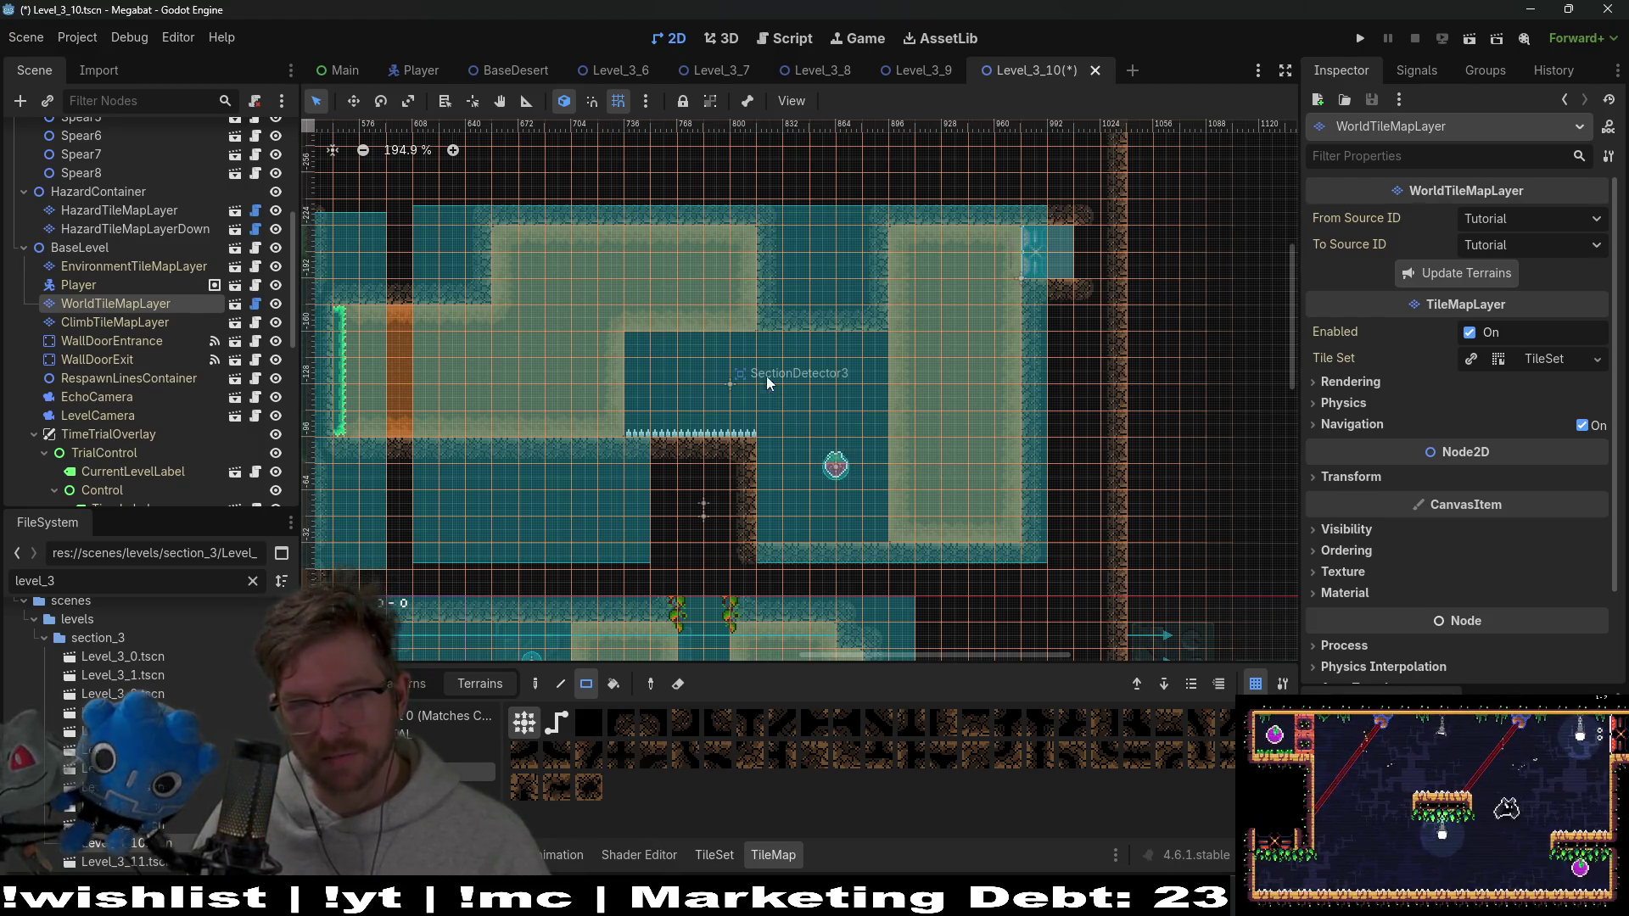
scroll(838, 394, up, 1)
scroll(889, 394, up, 1)
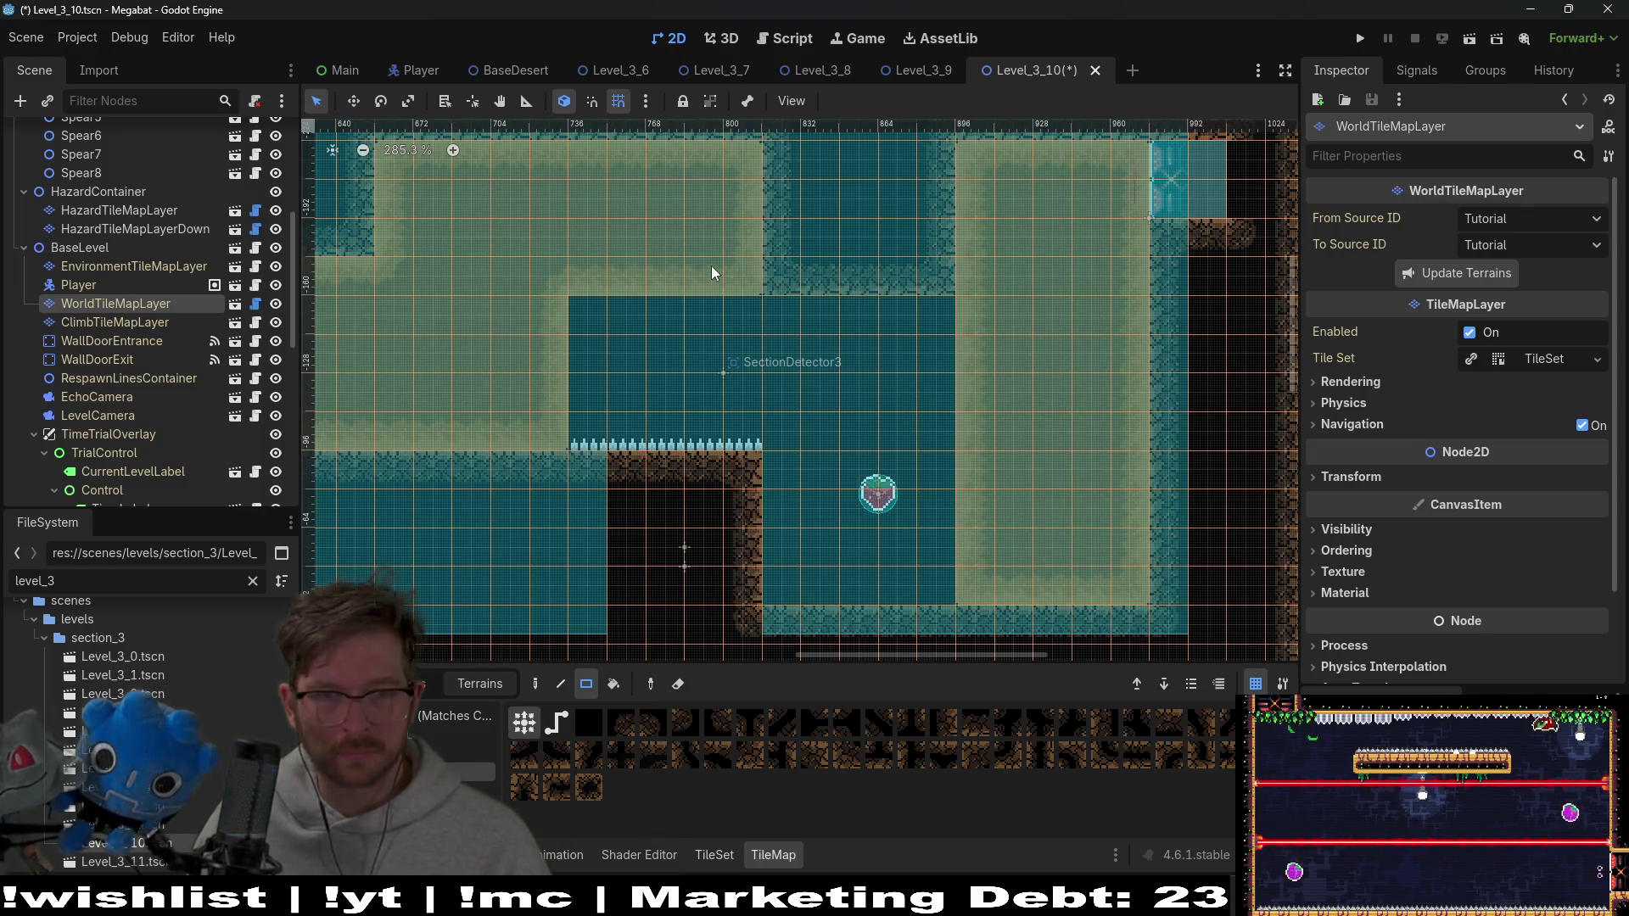
drag(713, 272, 764, 336)
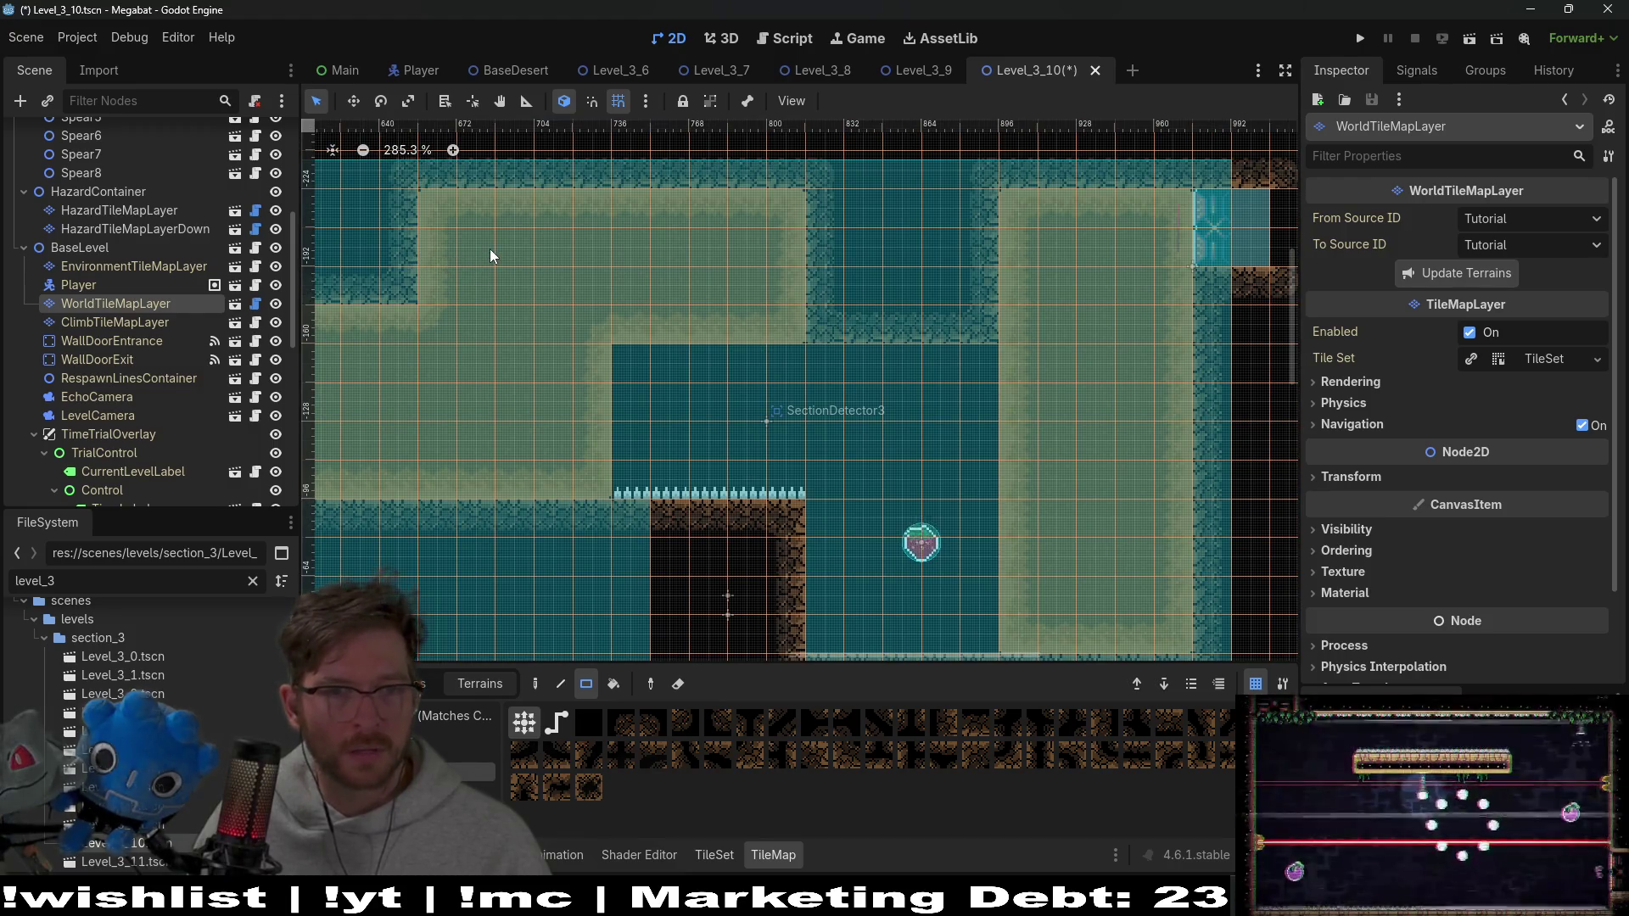
scroll(154, 236, up, 5)
scroll(154, 229, up, 2)
click(153, 188)
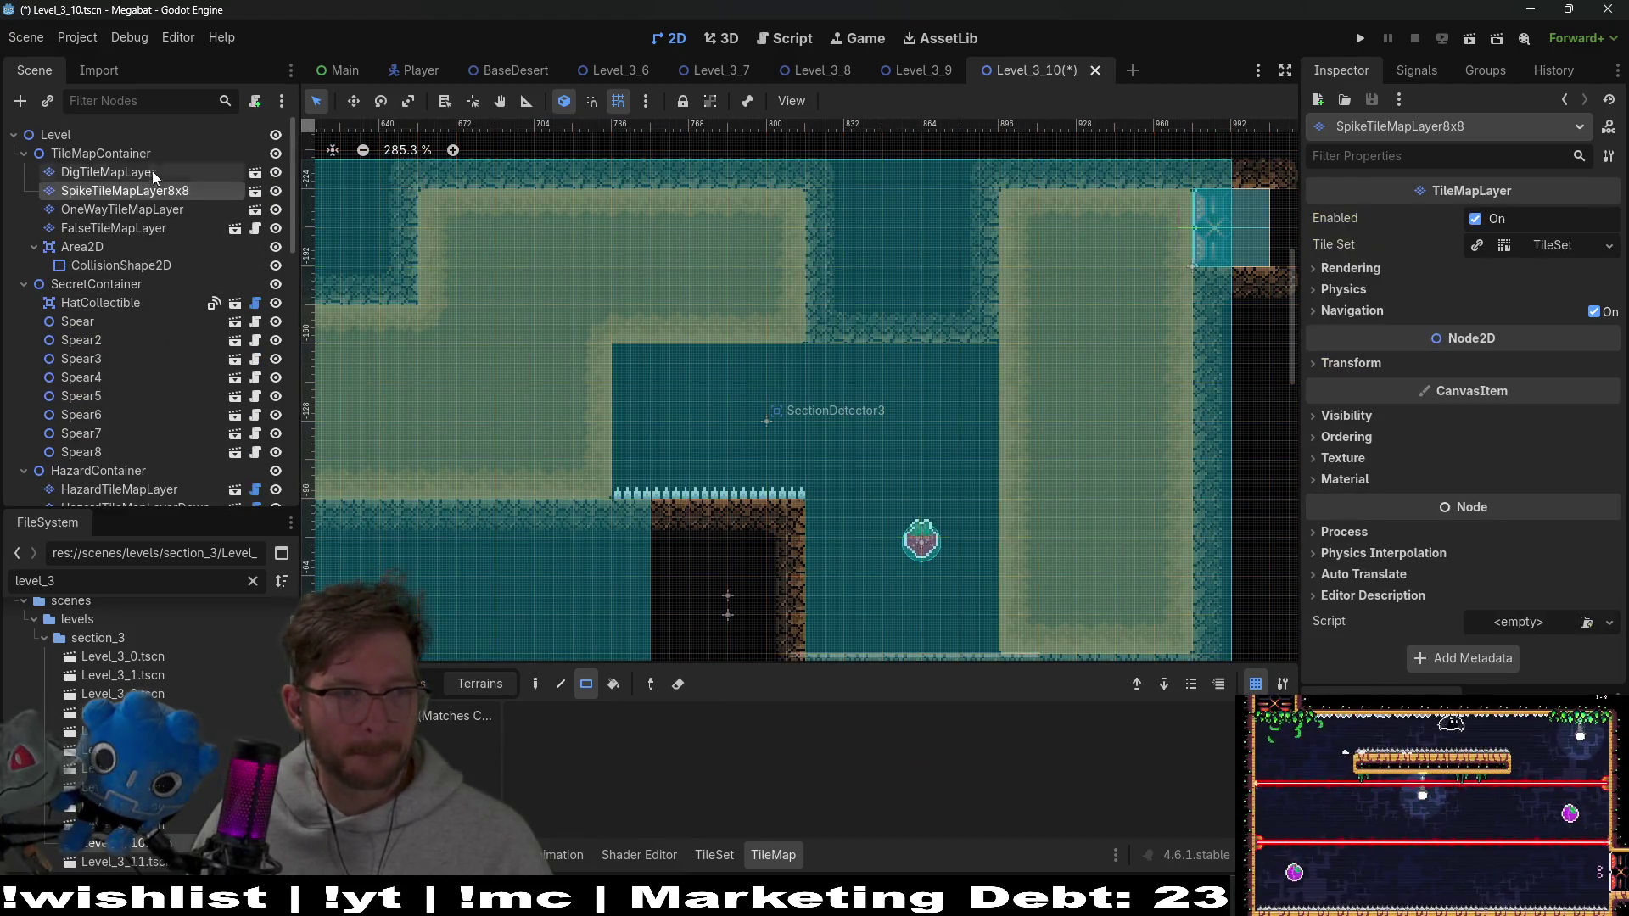
mouse_move(735, 195)
mouse_down()
mouse_move(831, 302)
mouse_move(1015, 353)
mouse_up()
scroll(781, 303, up, 4)
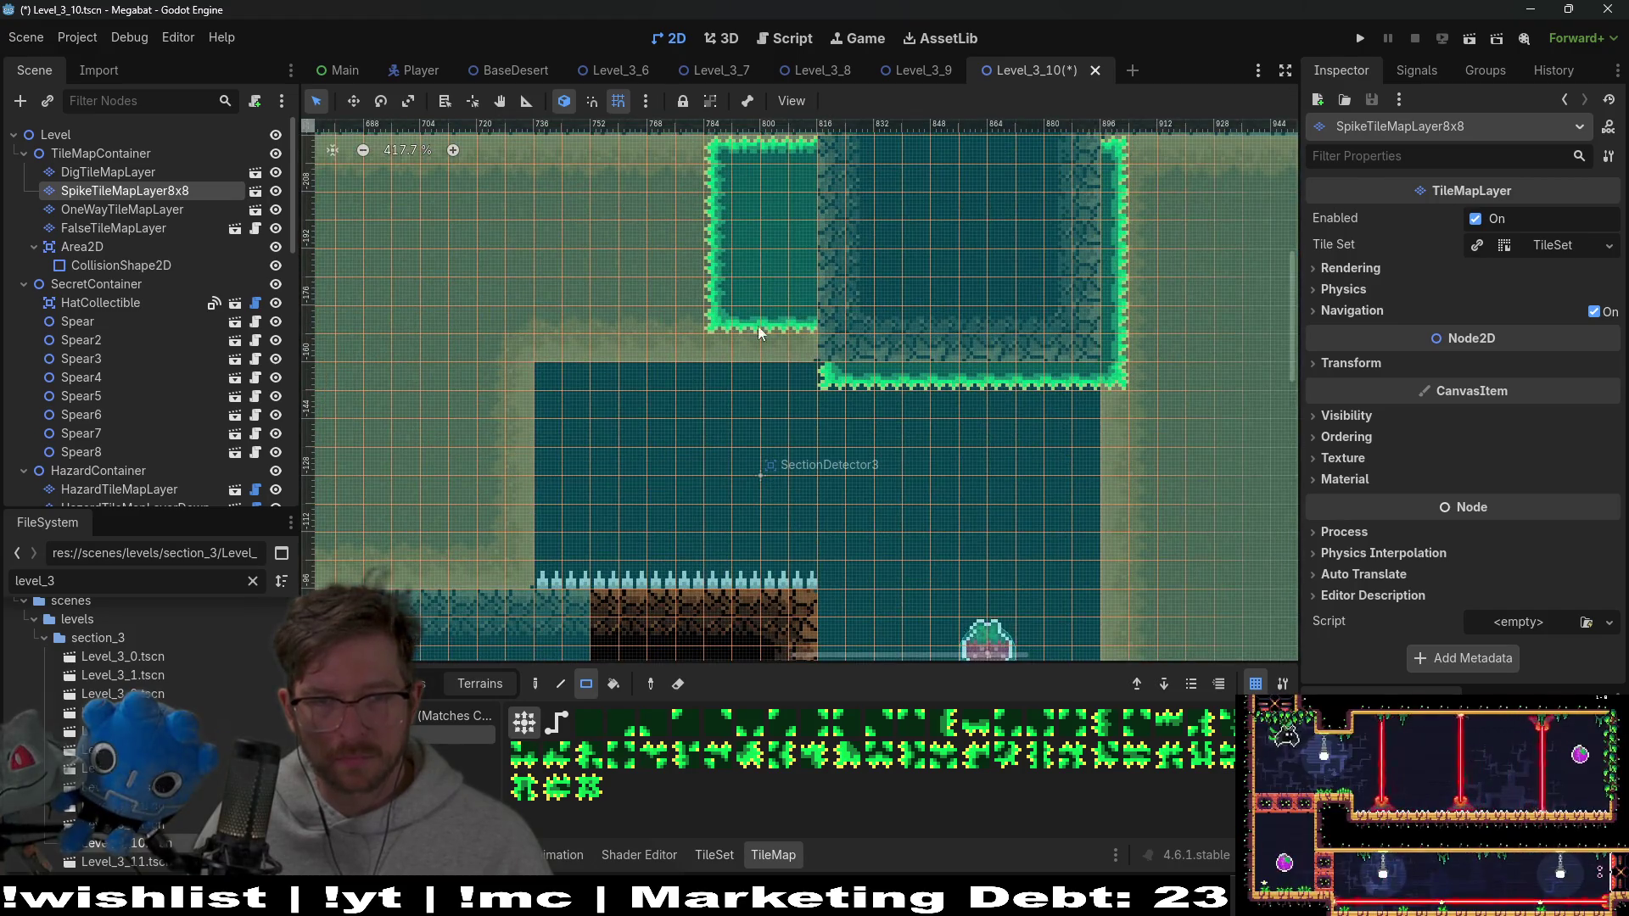
mouse_move(719, 167)
mouse_down()
mouse_move(787, 340)
mouse_move(769, 194)
mouse_move(738, 169)
mouse_move(767, 202)
mouse_move(626, 221)
mouse_up()
scroll(807, 302, up, 2)
scroll(832, 322, down, 2)
scroll(807, 249, down, 2)
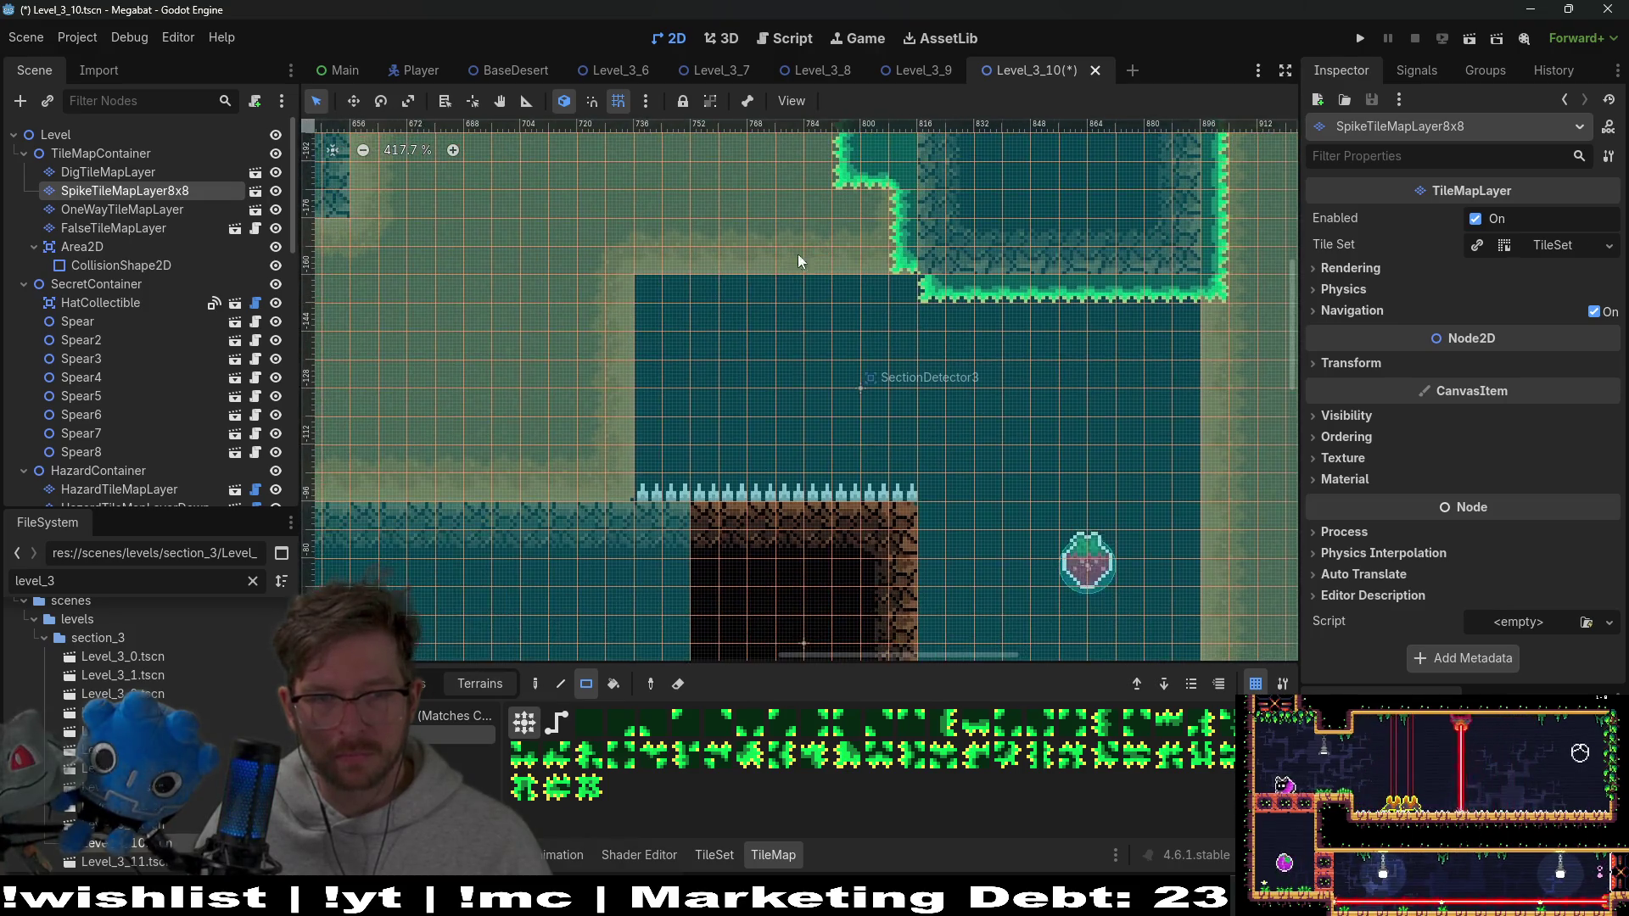
scroll(964, 241, down, 3)
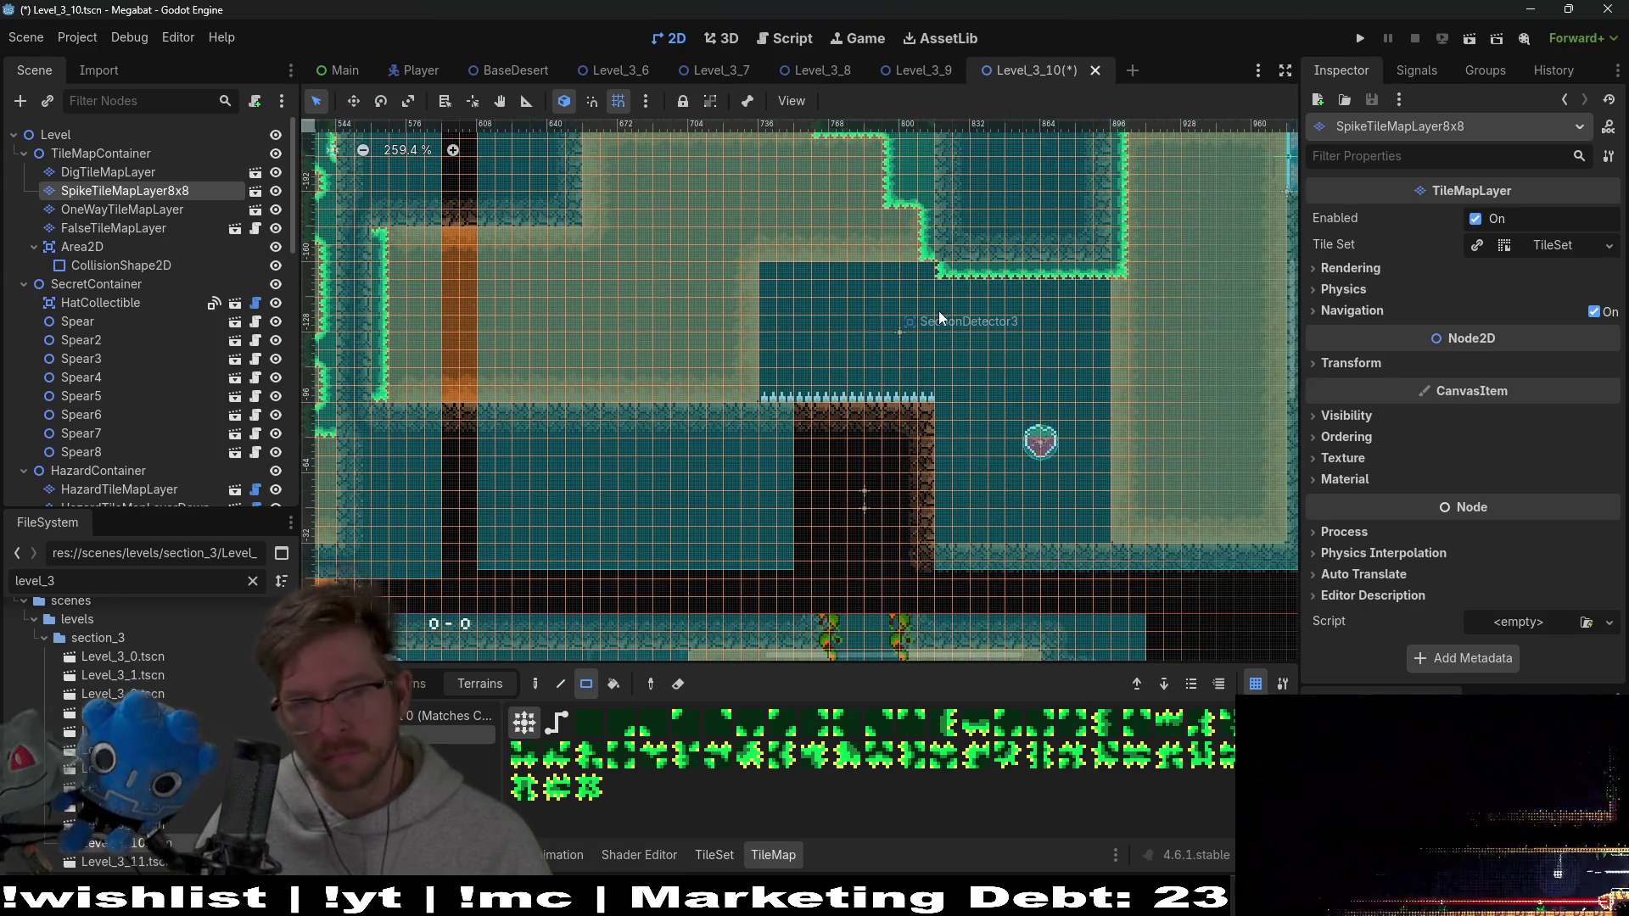
scroll(964, 483, right, 3)
mouse_move(823, 407)
mouse_down()
mouse_move(848, 521)
mouse_move(1068, 530)
mouse_up()
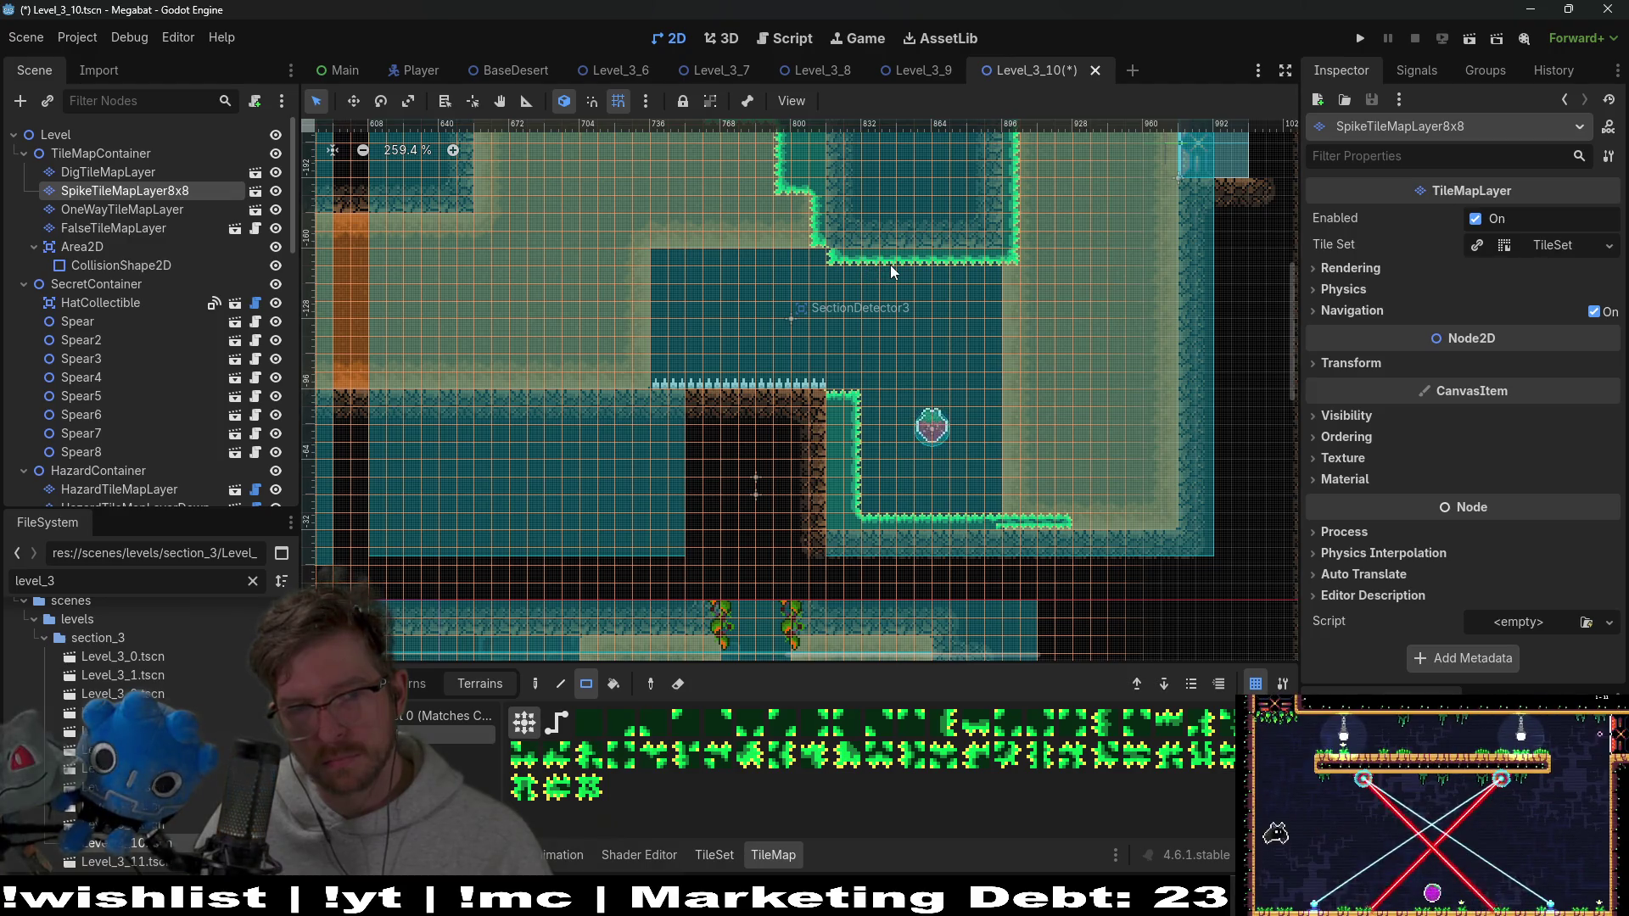
scroll(776, 358, up, 3)
scroll(775, 359, left, 4)
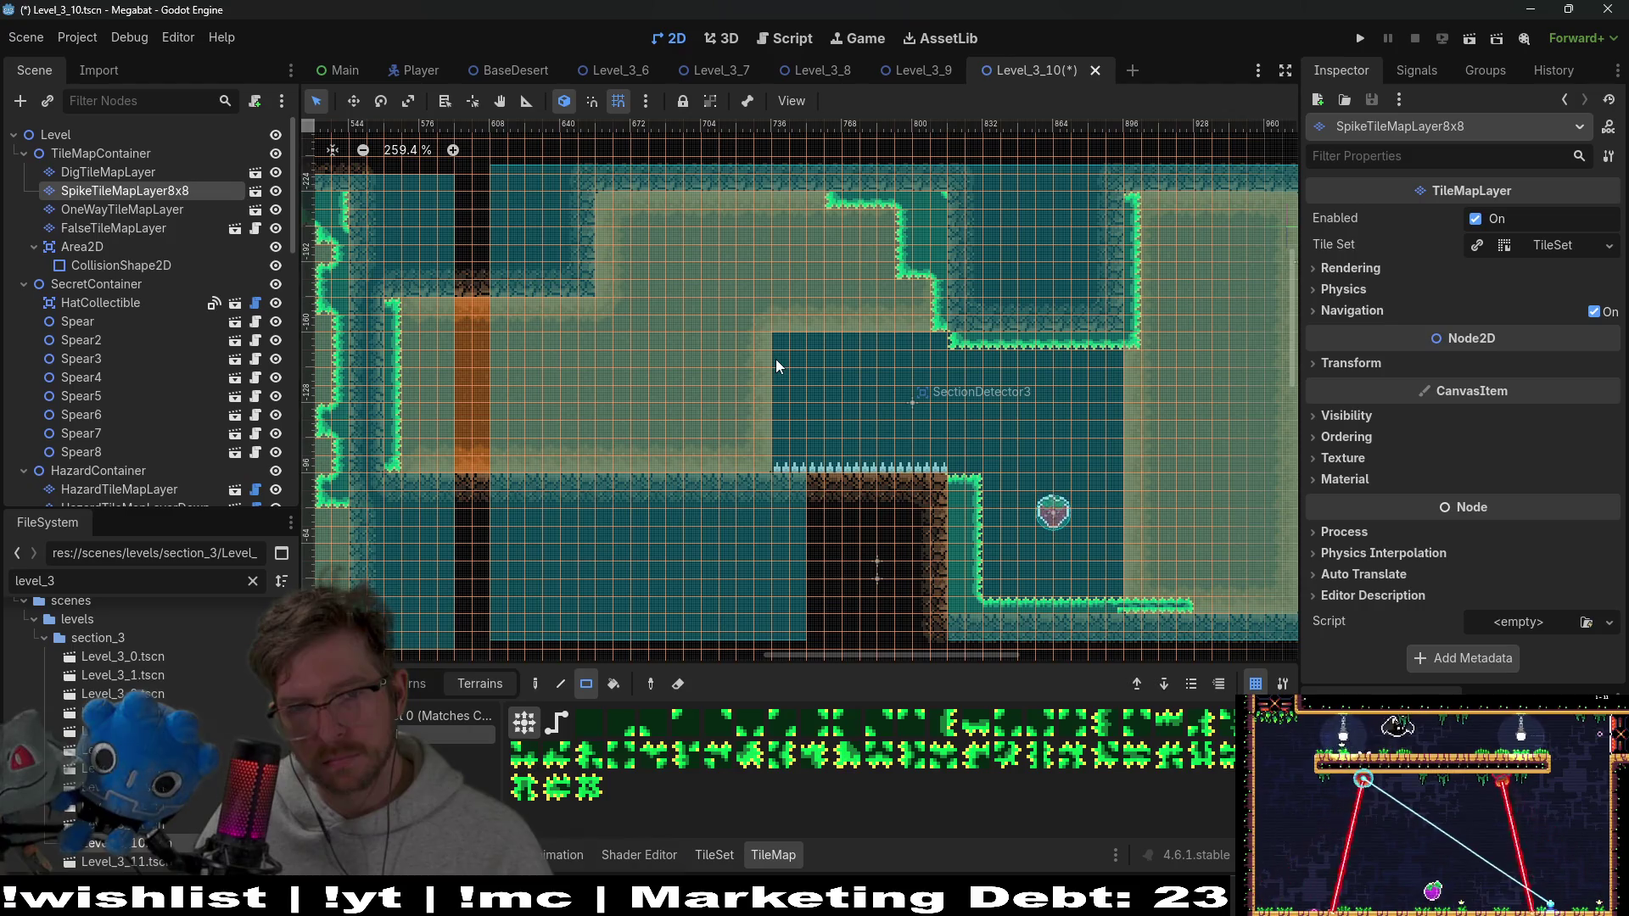
scroll(1162, 434, right, 4)
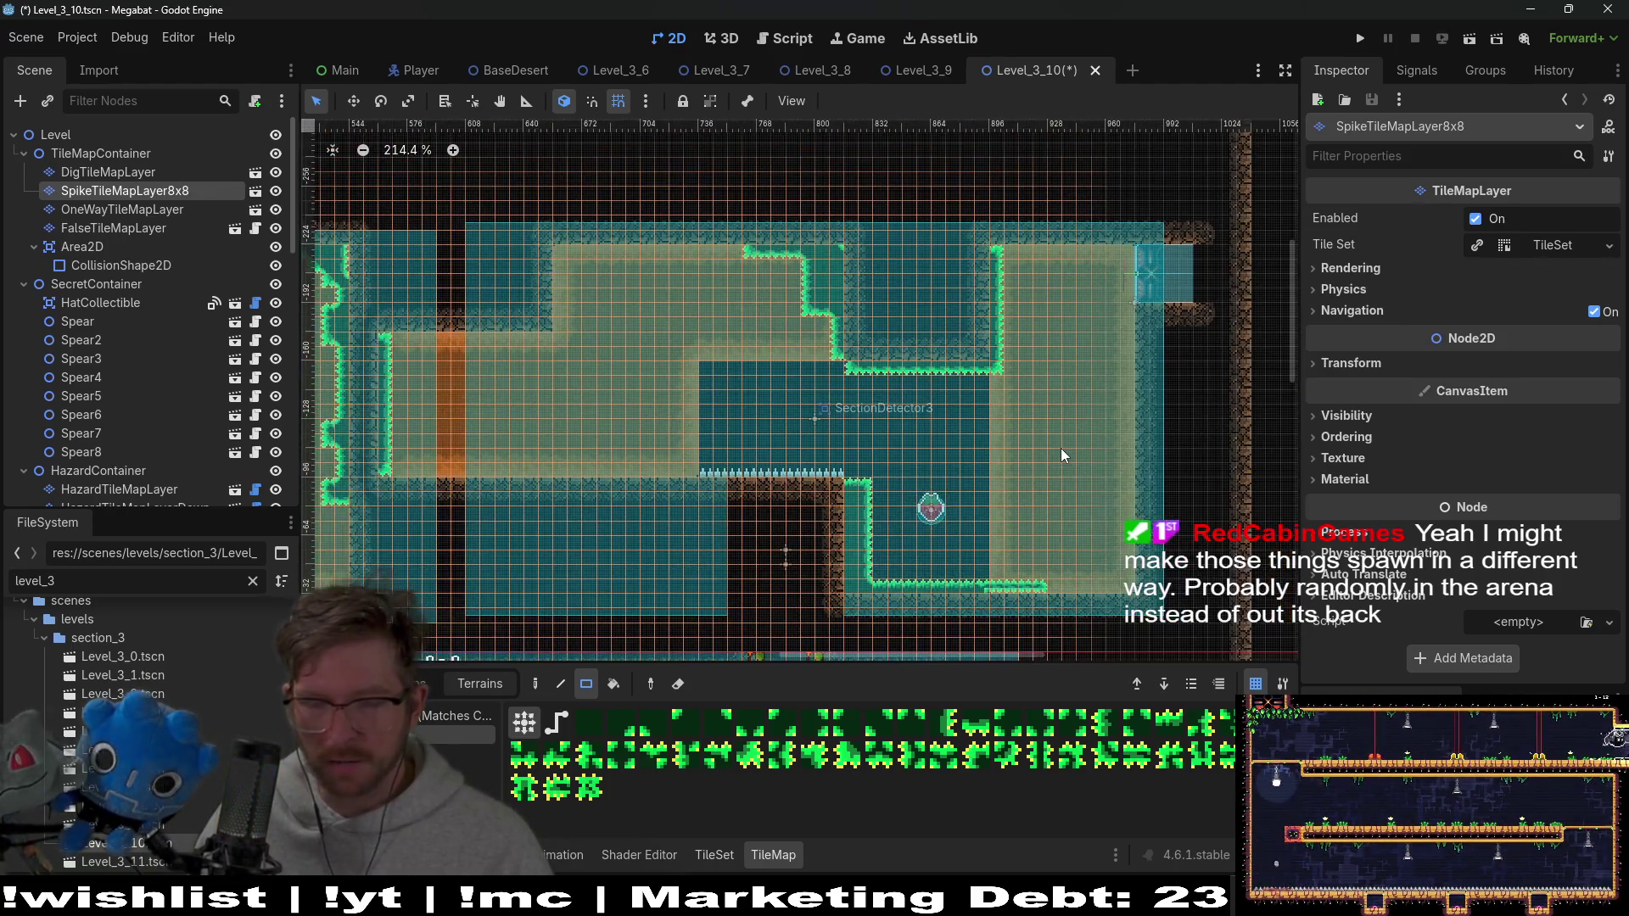
Add a step to the ledge below the fruit, extend it right, and stair-step the wall corner
scroll(1016, 572, up, 5)
drag(1035, 567, 1046, 474)
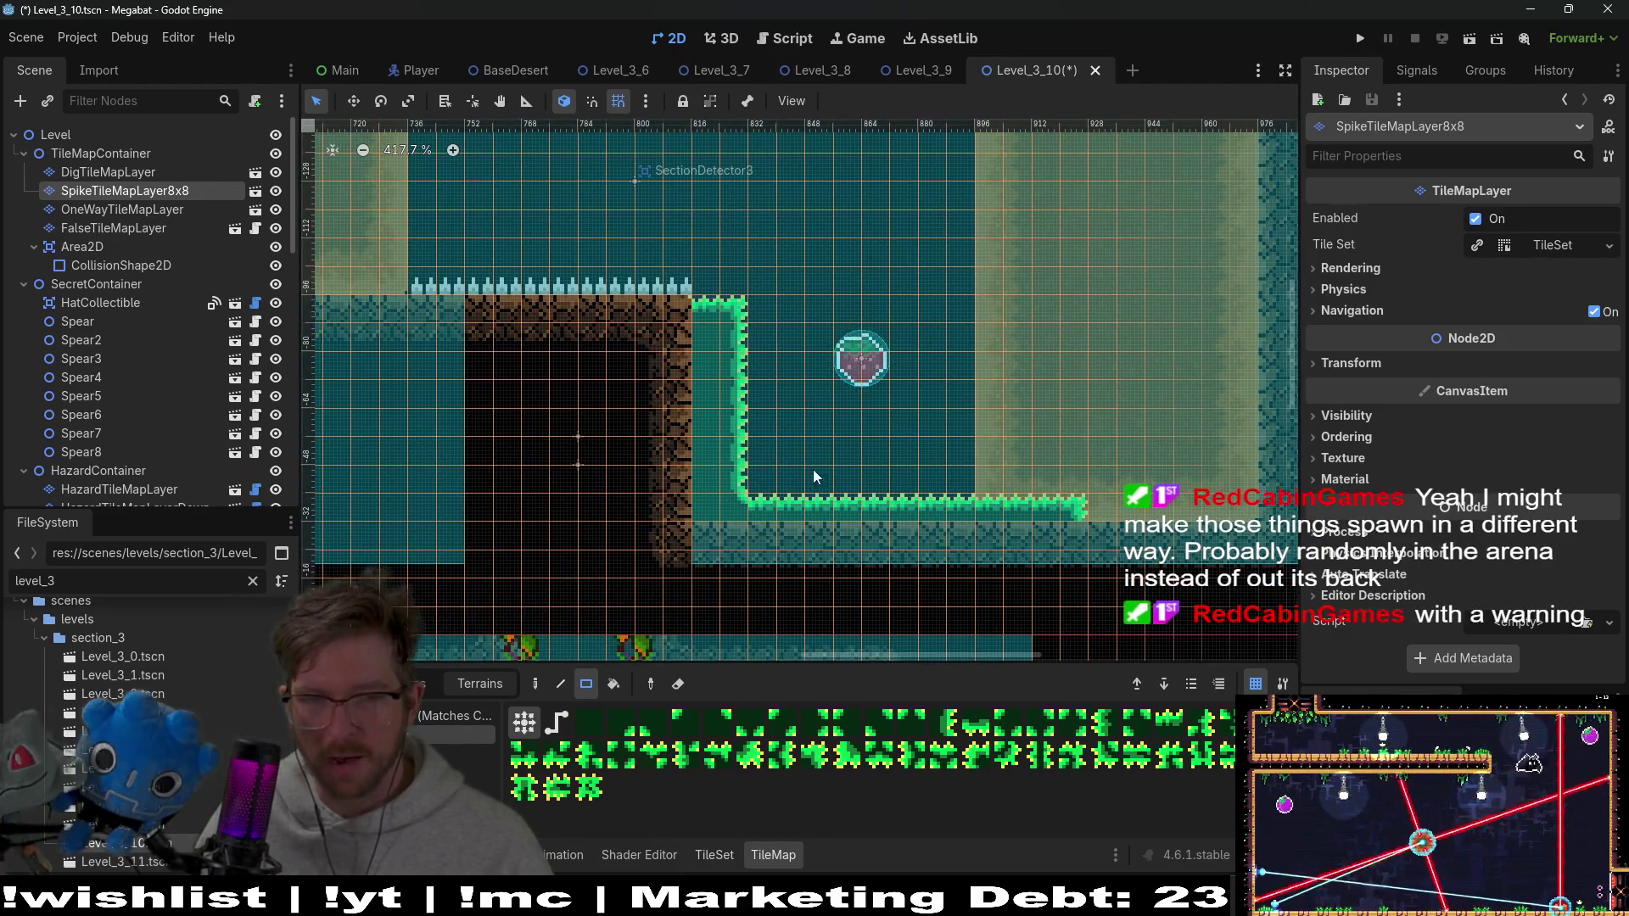
drag(760, 471, 797, 488)
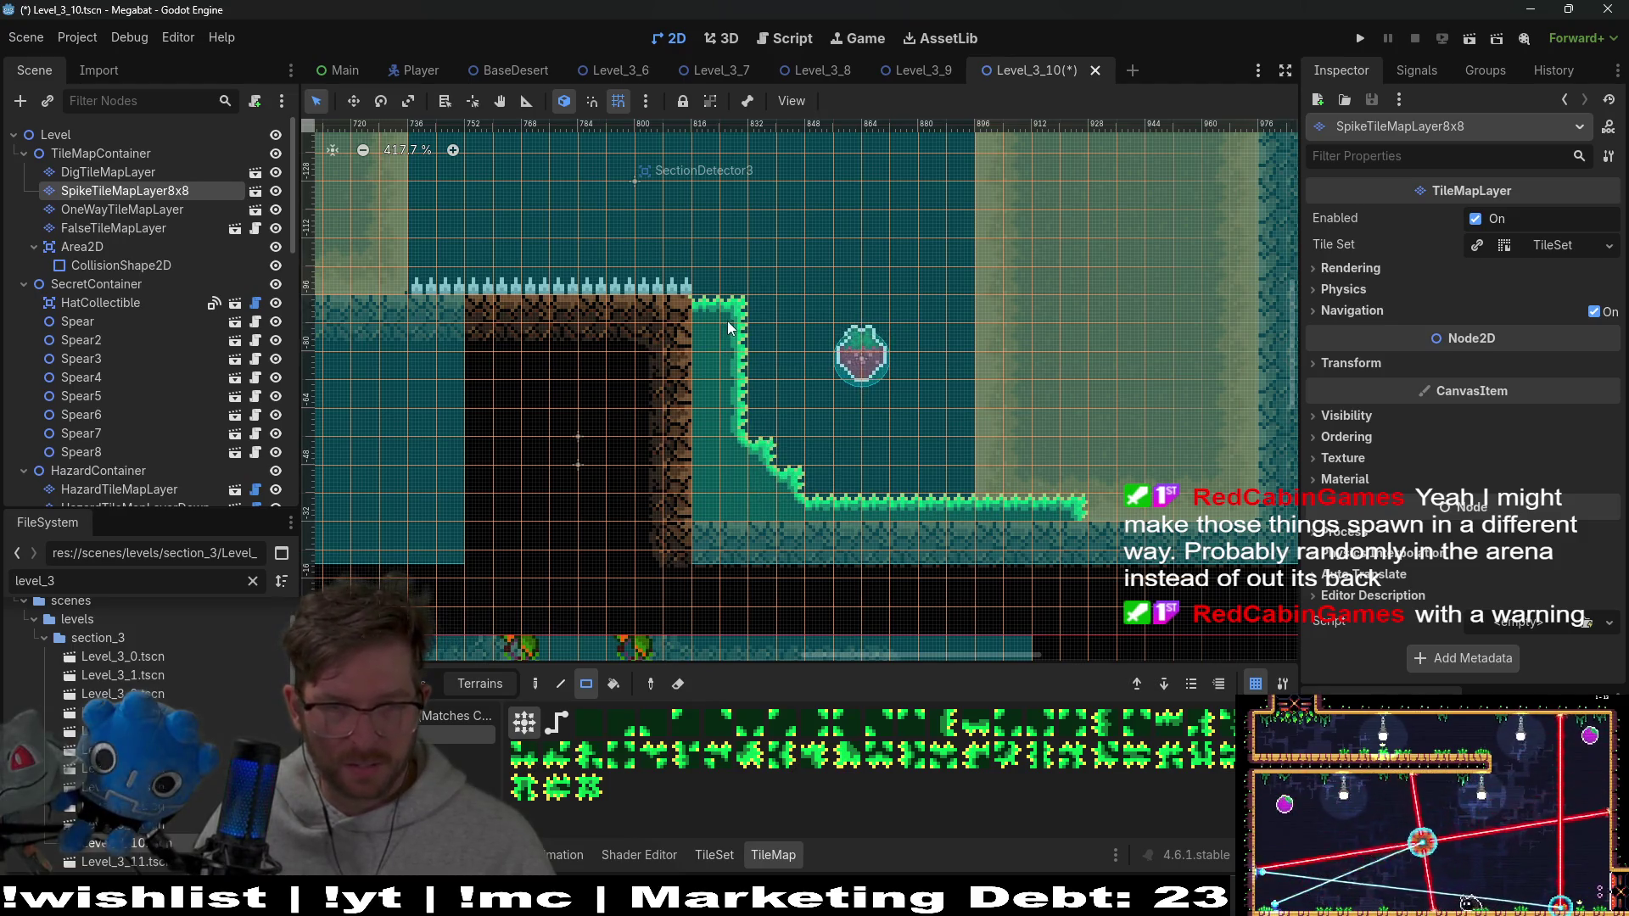
scroll(909, 369, down, 4)
drag(974, 465, 1071, 486)
mouse_move(1055, 402)
mouse_down()
mouse_move(1080, 480)
mouse_move(1091, 399)
mouse_up()
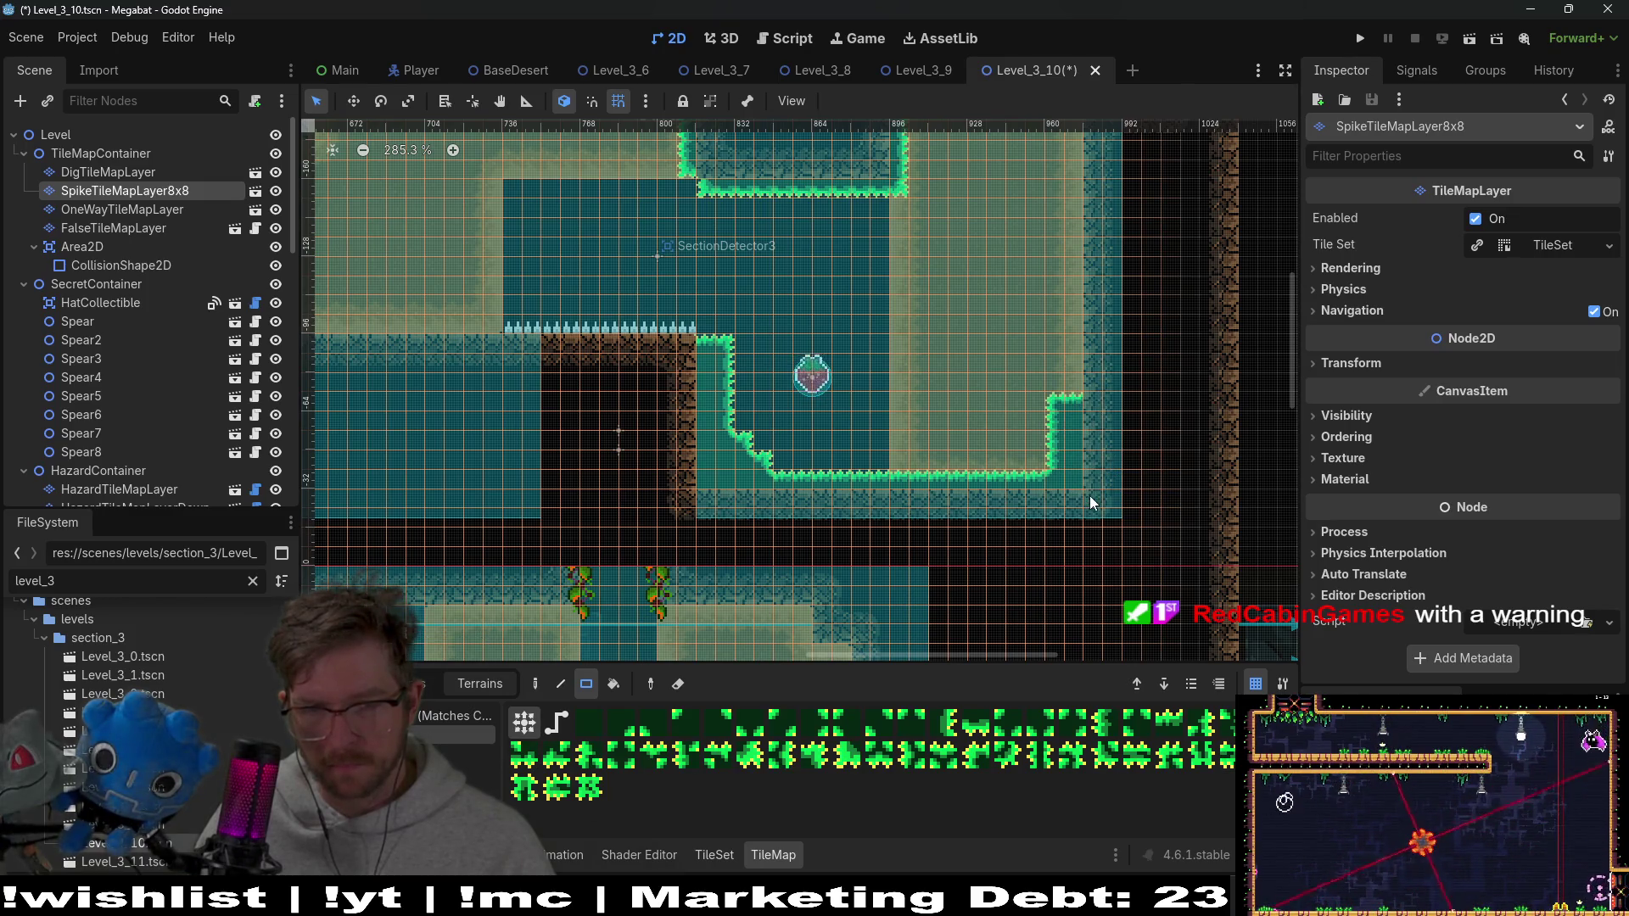
mouse_move(1066, 490)
mouse_down()
mouse_move(1036, 455)
mouse_move(1076, 421)
mouse_up()
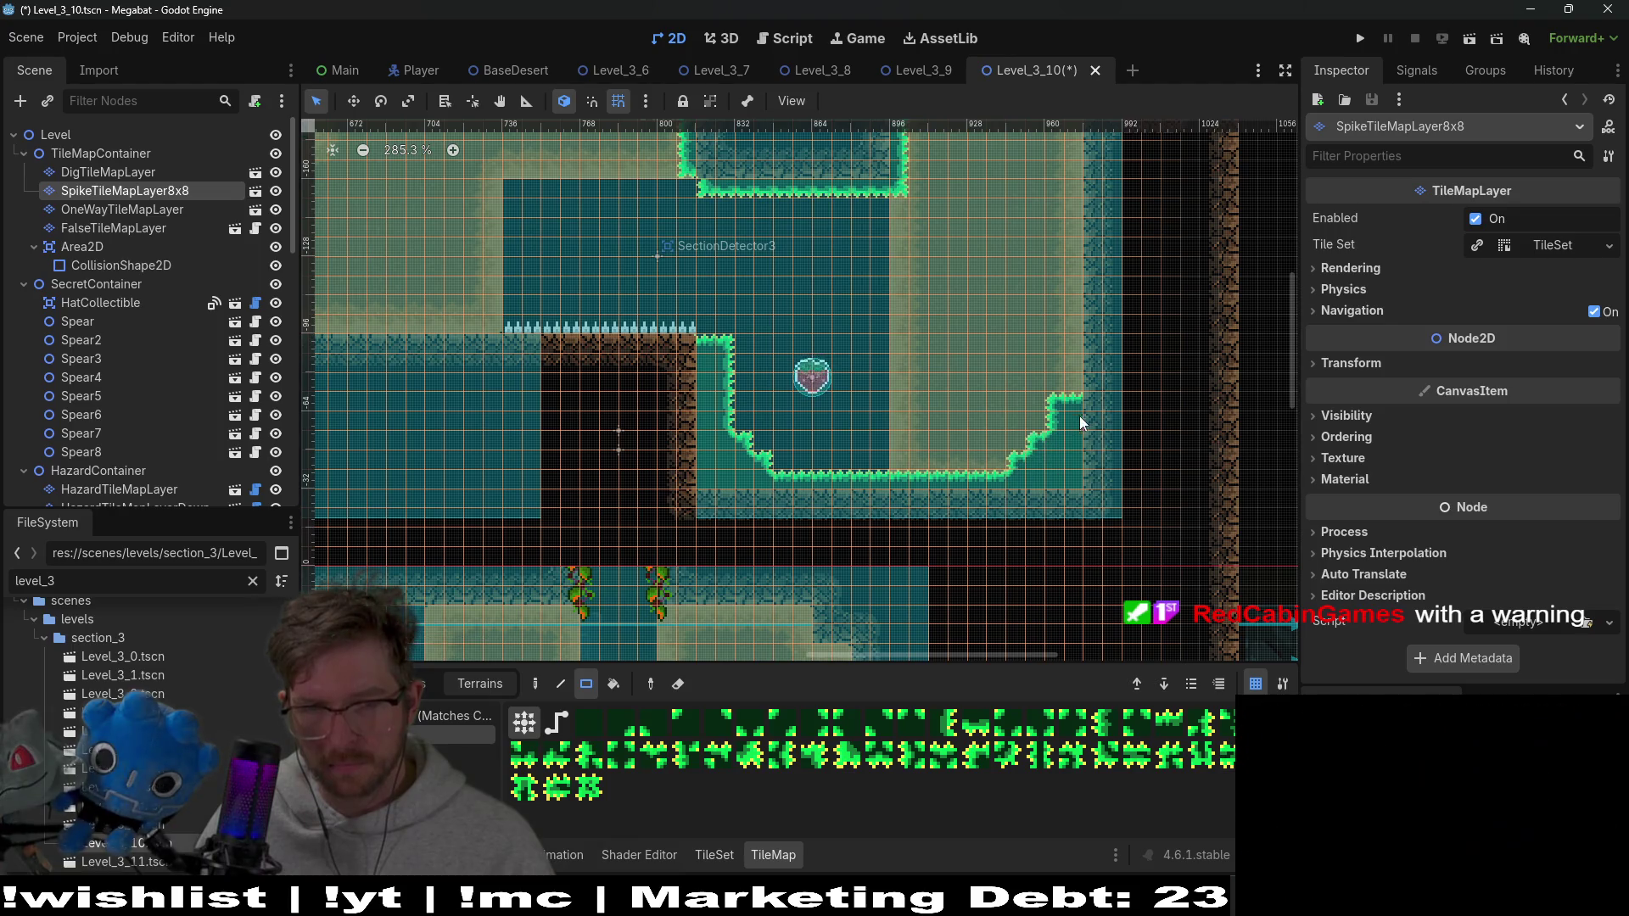
scroll(1039, 483, down, 2)
scroll(1056, 475, down, 3)
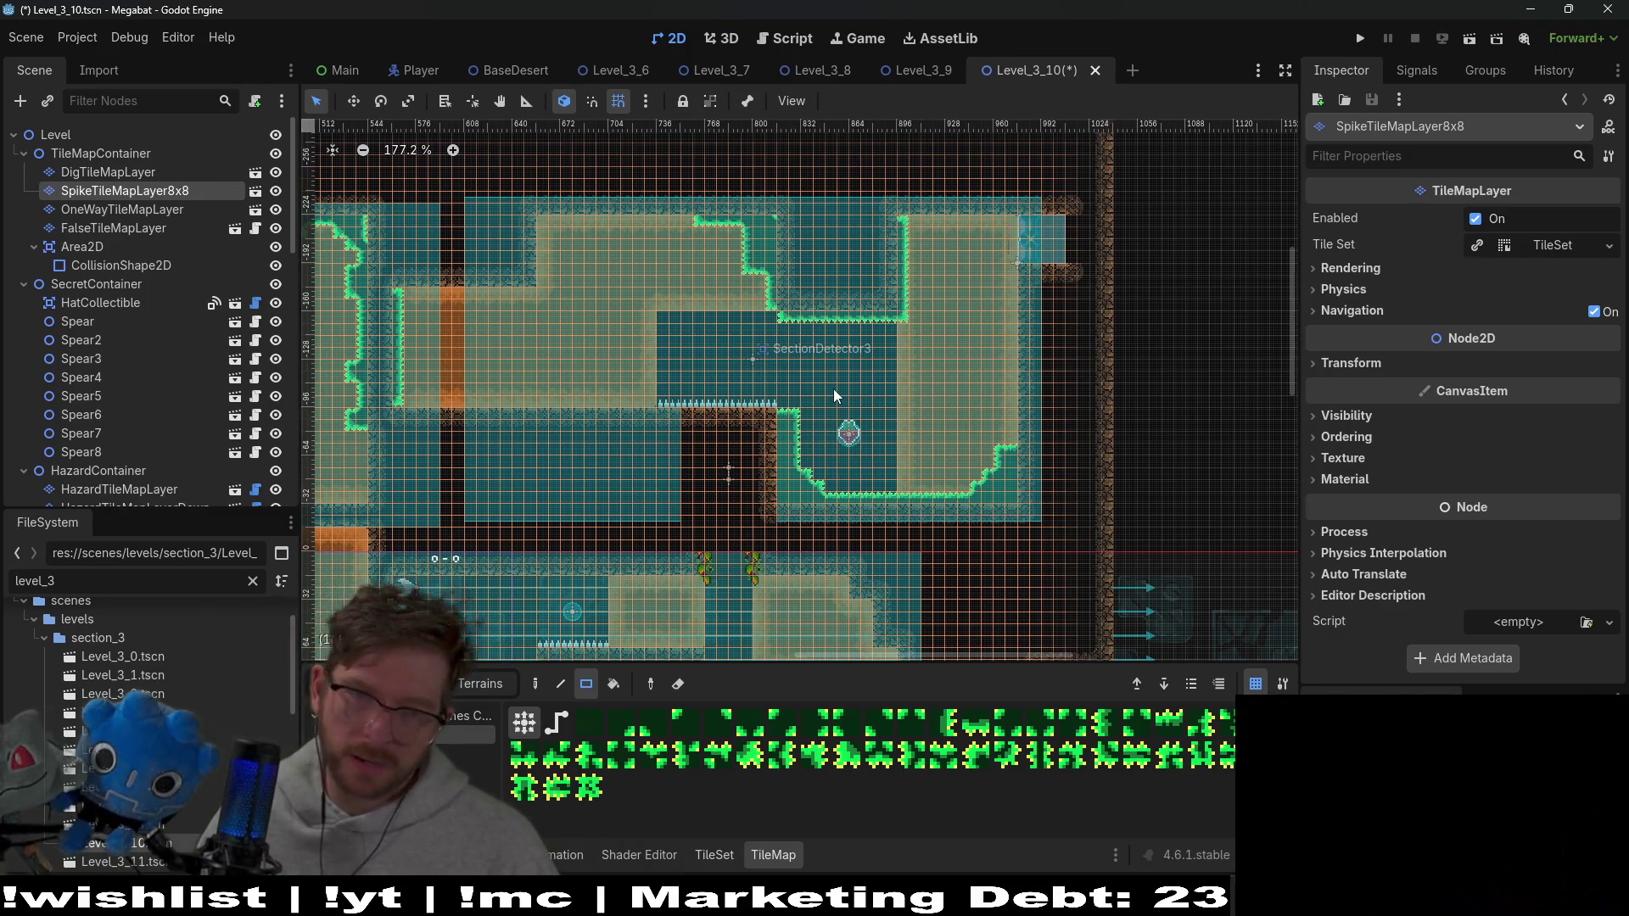
Extend the terrain wall upward, fill its inner corner, and erase the nub beside its top
scroll(834, 388, up, 3)
scroll(952, 455, down, 1)
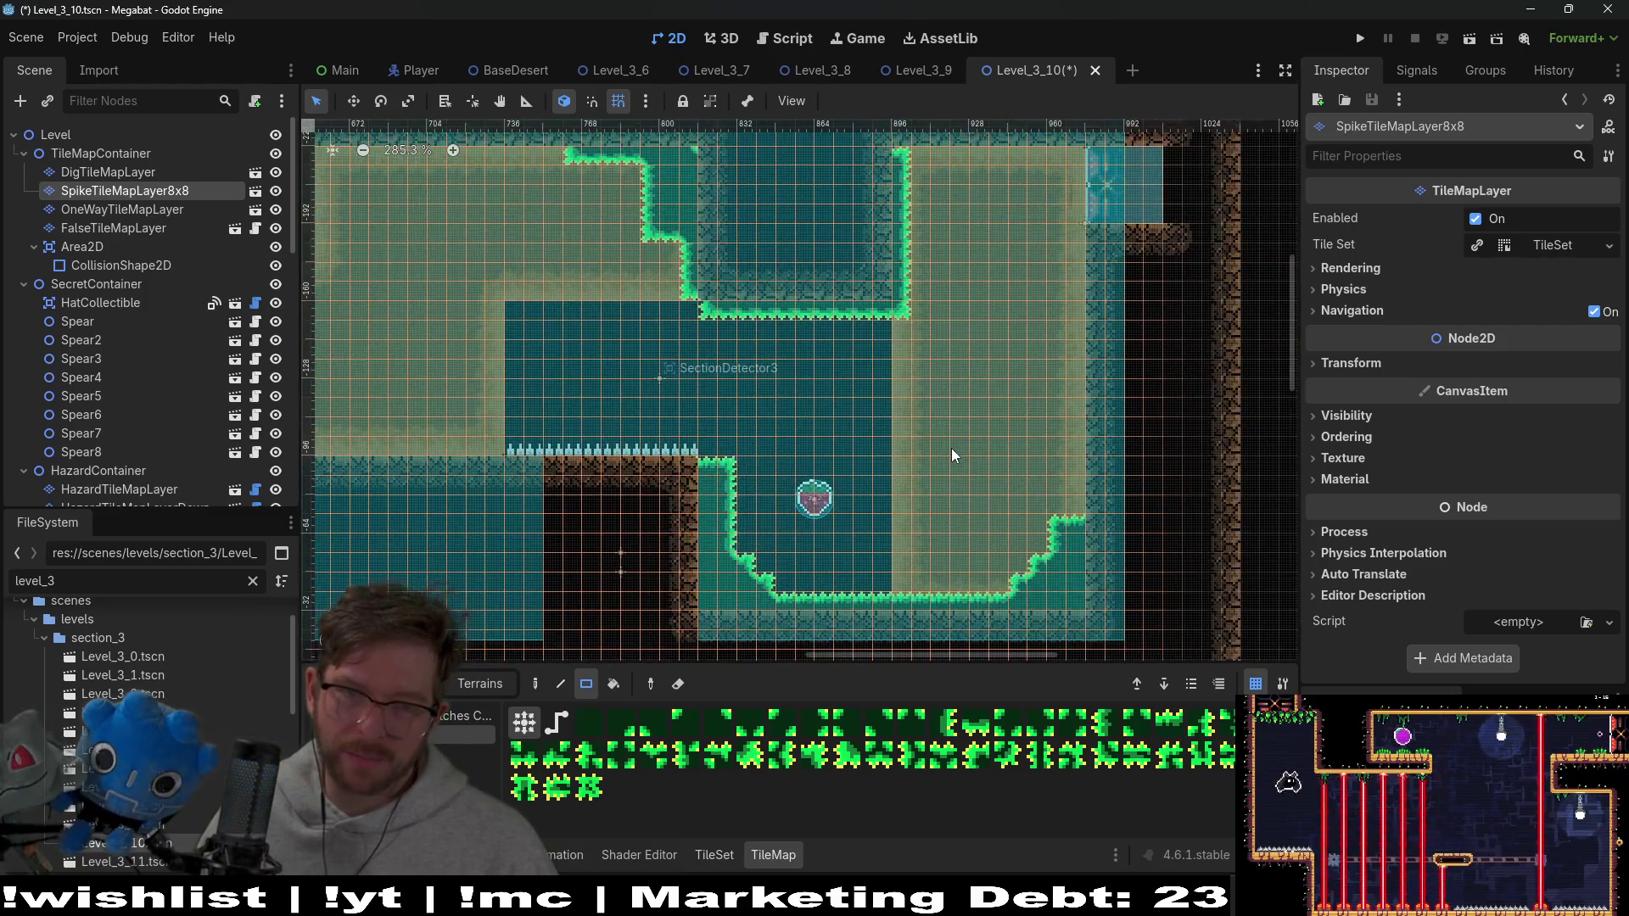
drag(908, 390, 920, 265)
click(836, 329)
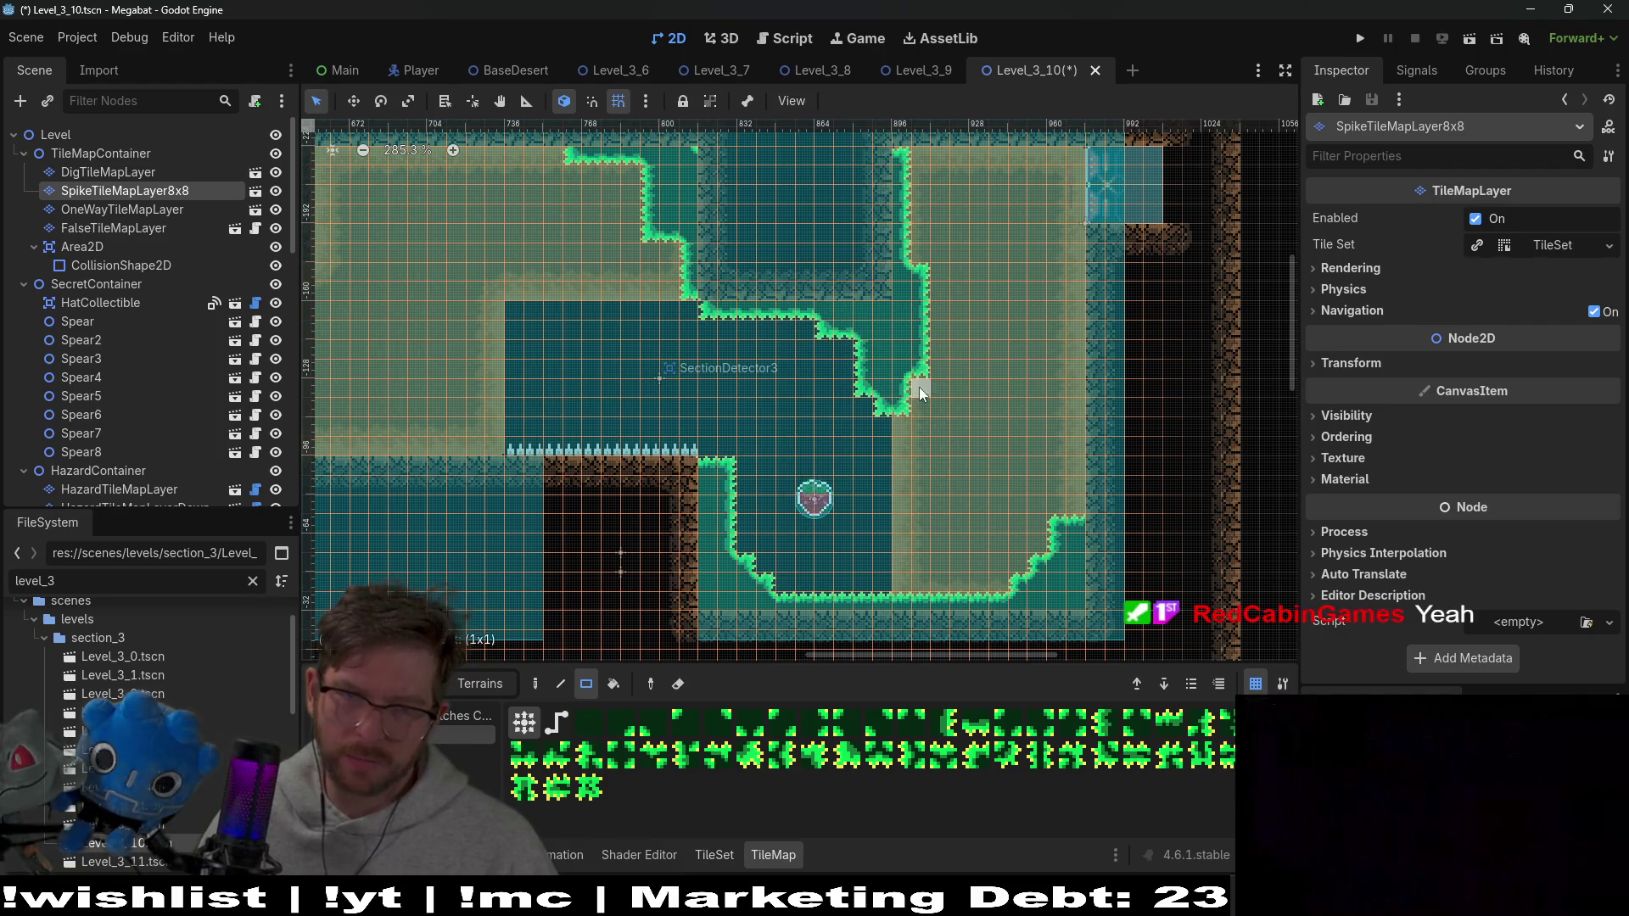
scroll(914, 365, up, 1)
scroll(899, 288, up, 2)
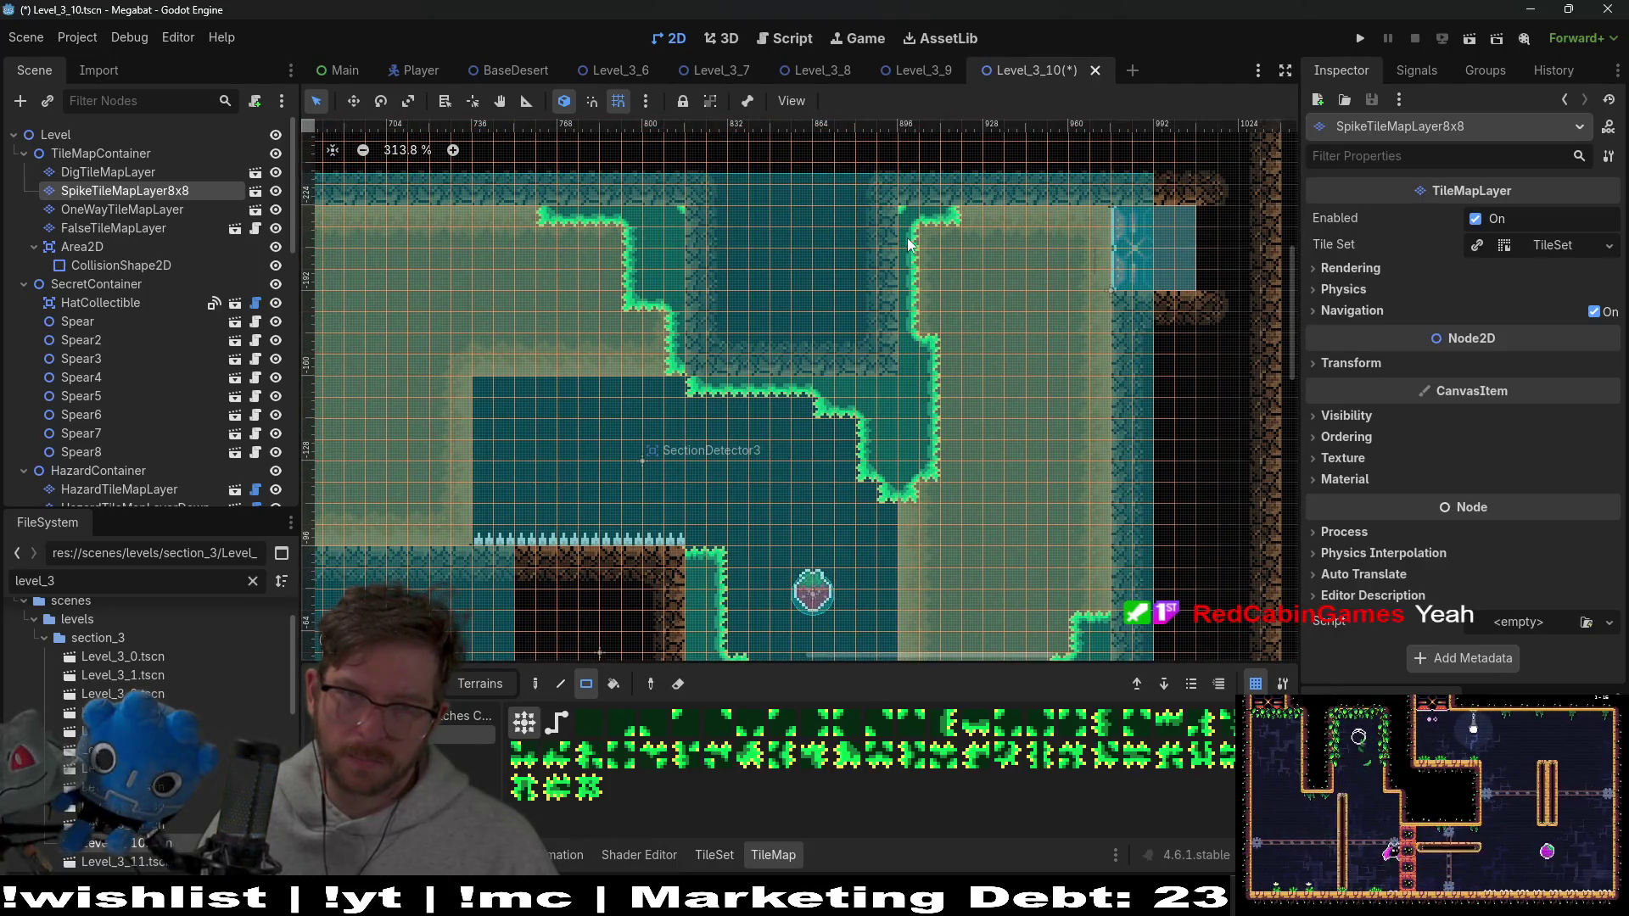
right_click(900, 212)
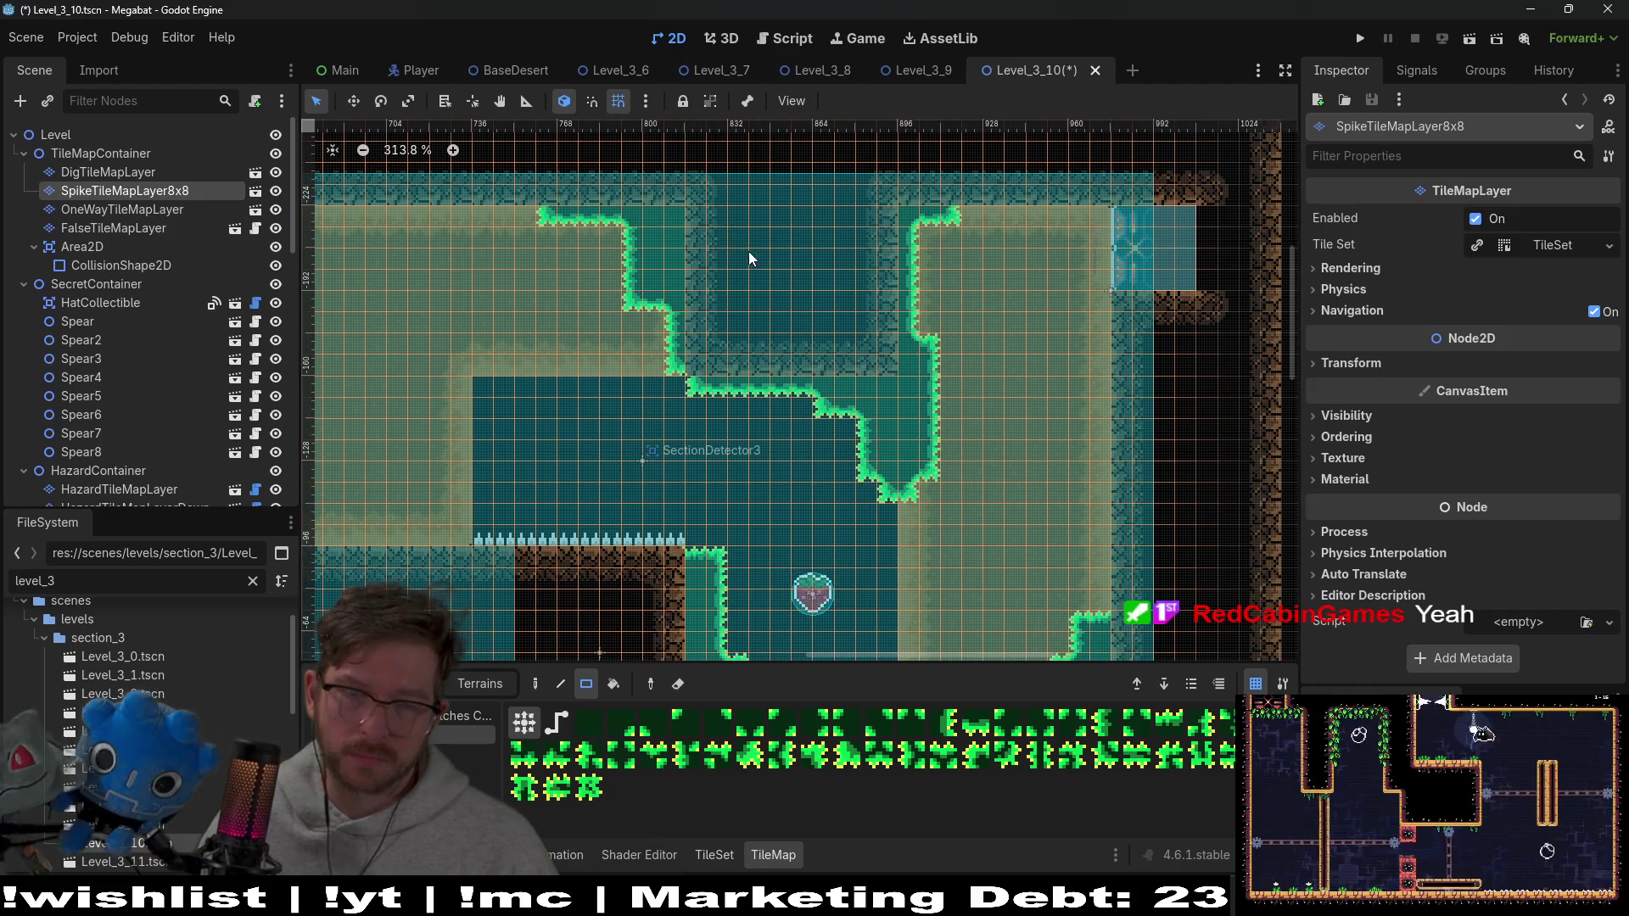
scroll(748, 251, down, 5)
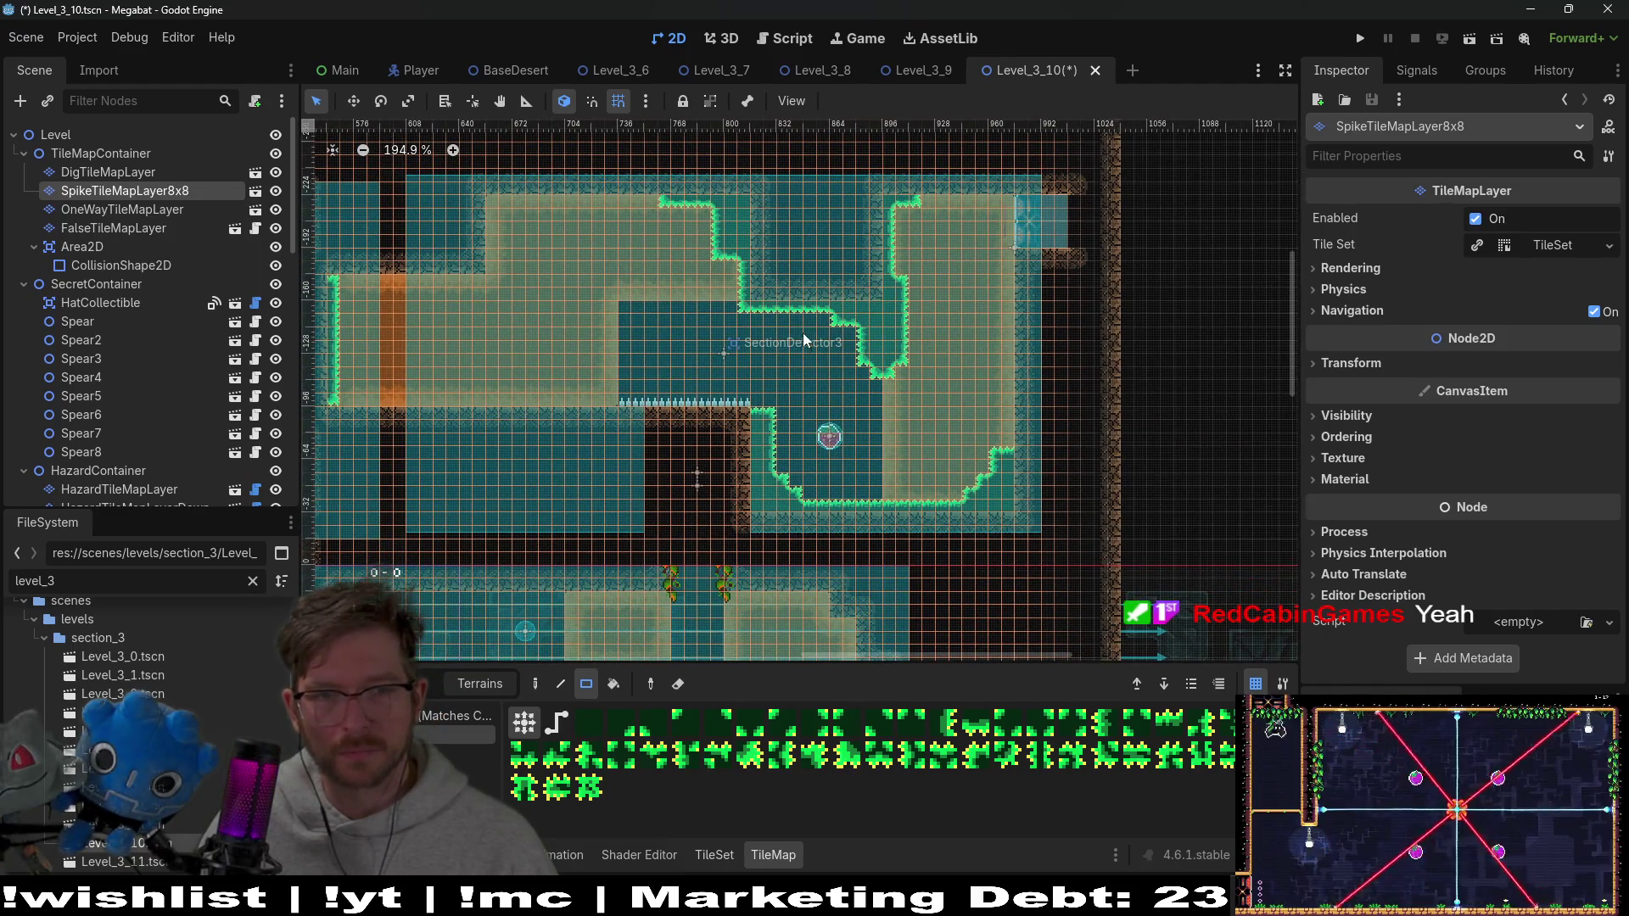
scroll(734, 272, up, 5)
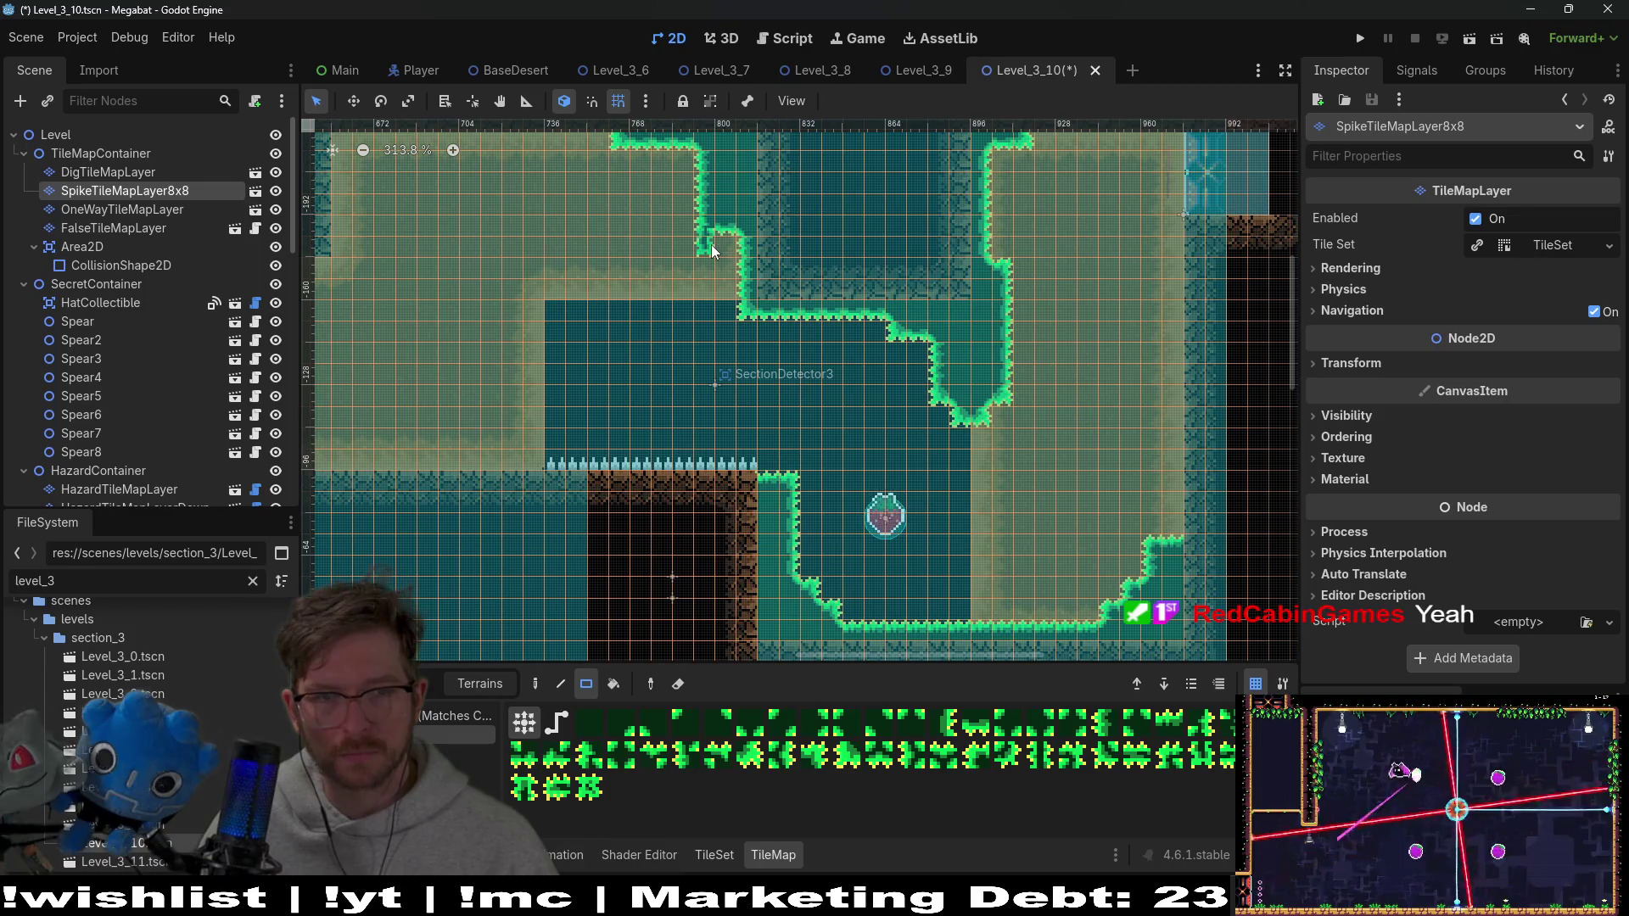
scroll(819, 301, down, 2)
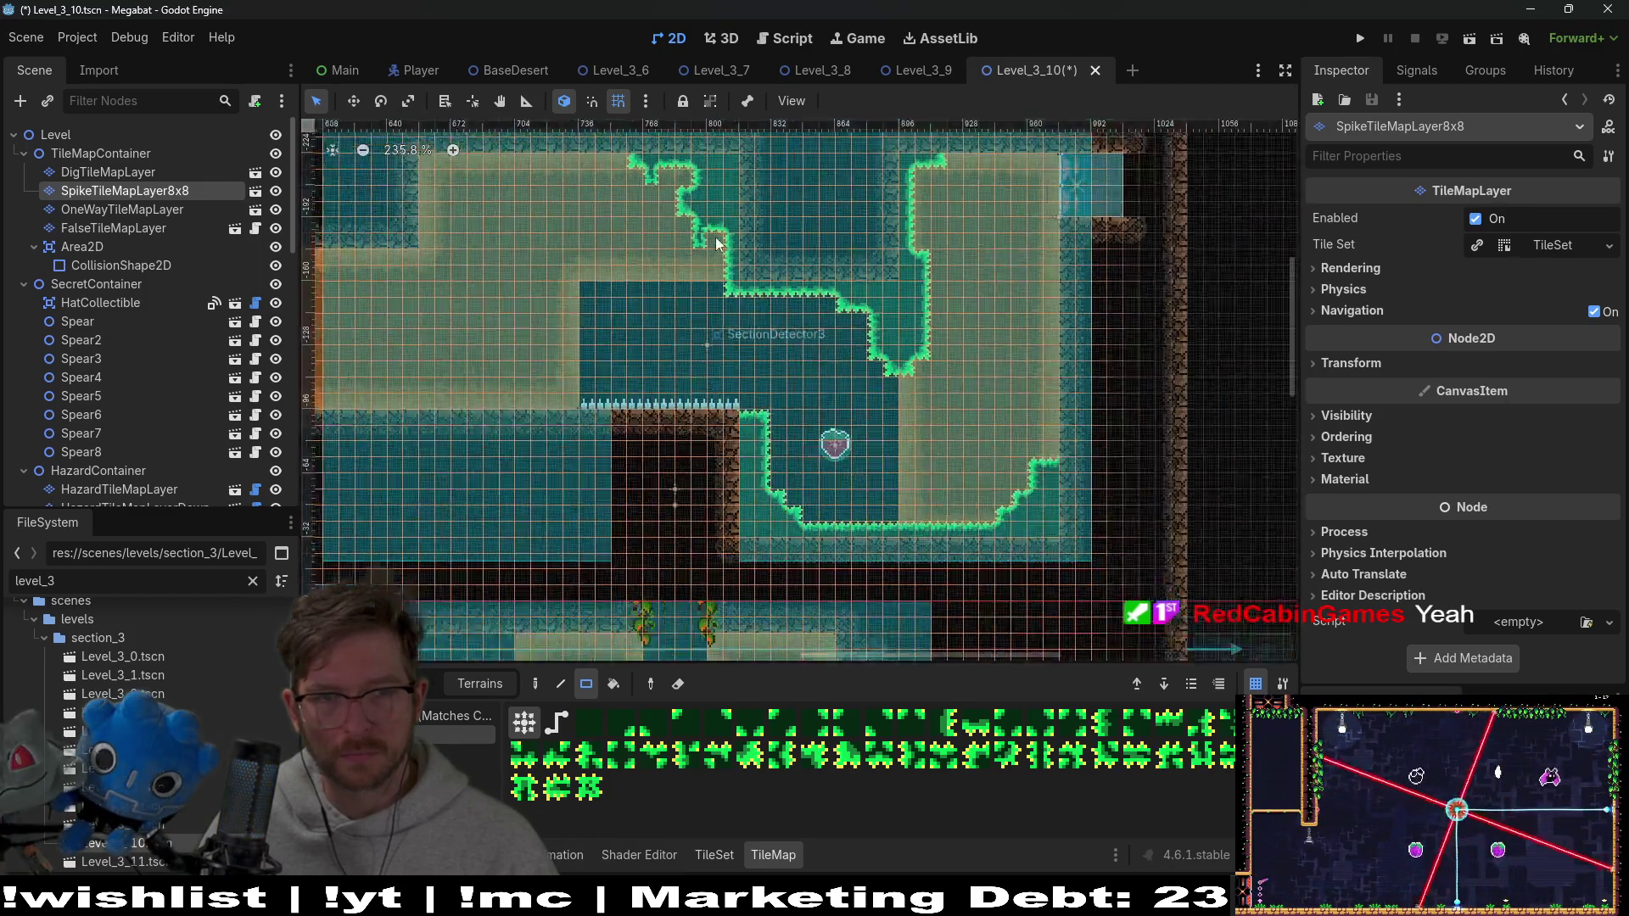
Add bumps along the room's ceiling edge and undo a stray square terrain block
mouse_move(767, 289)
mouse_down()
mouse_move(785, 312)
mouse_move(833, 318)
mouse_up()
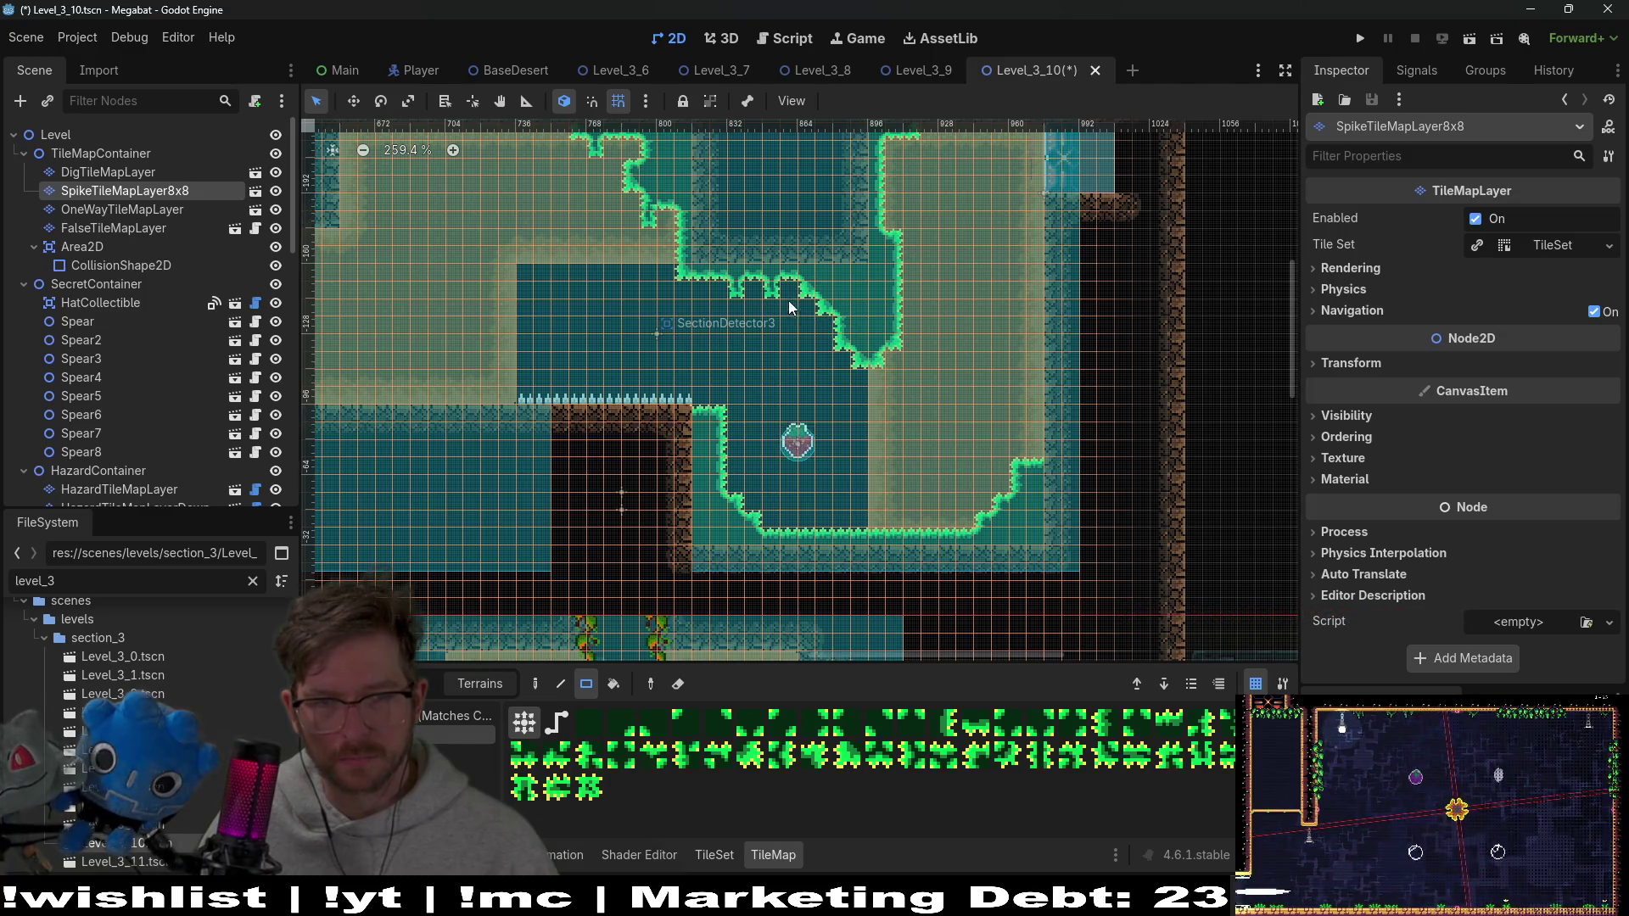
scroll(789, 307, down, 4)
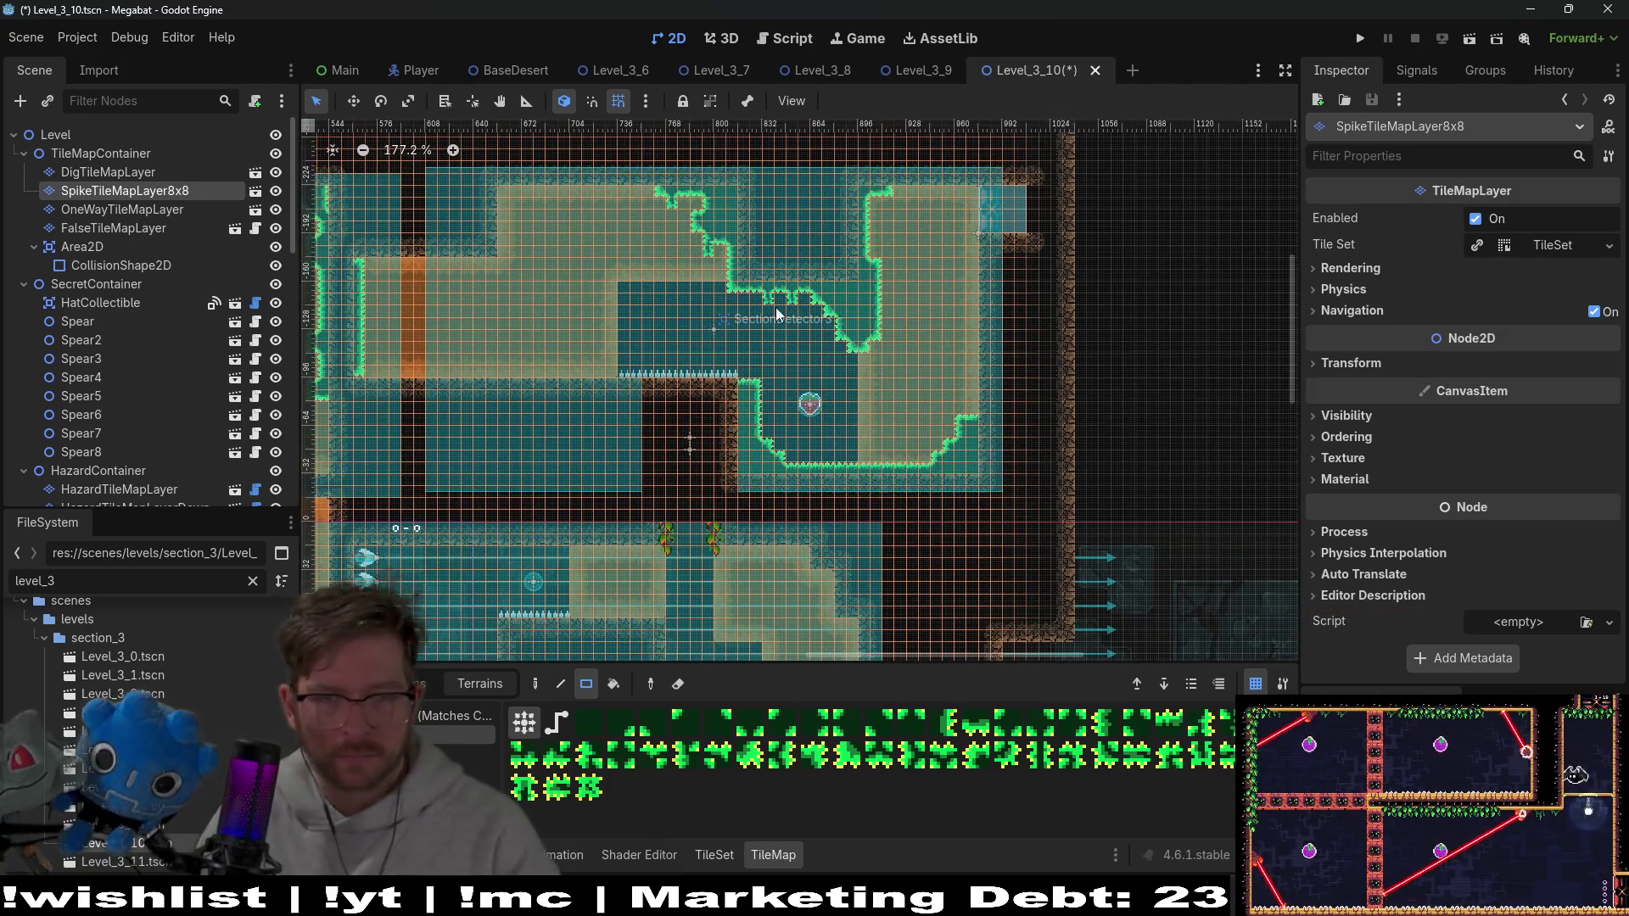
scroll(892, 407, down, 2)
scroll(745, 341, up, 1)
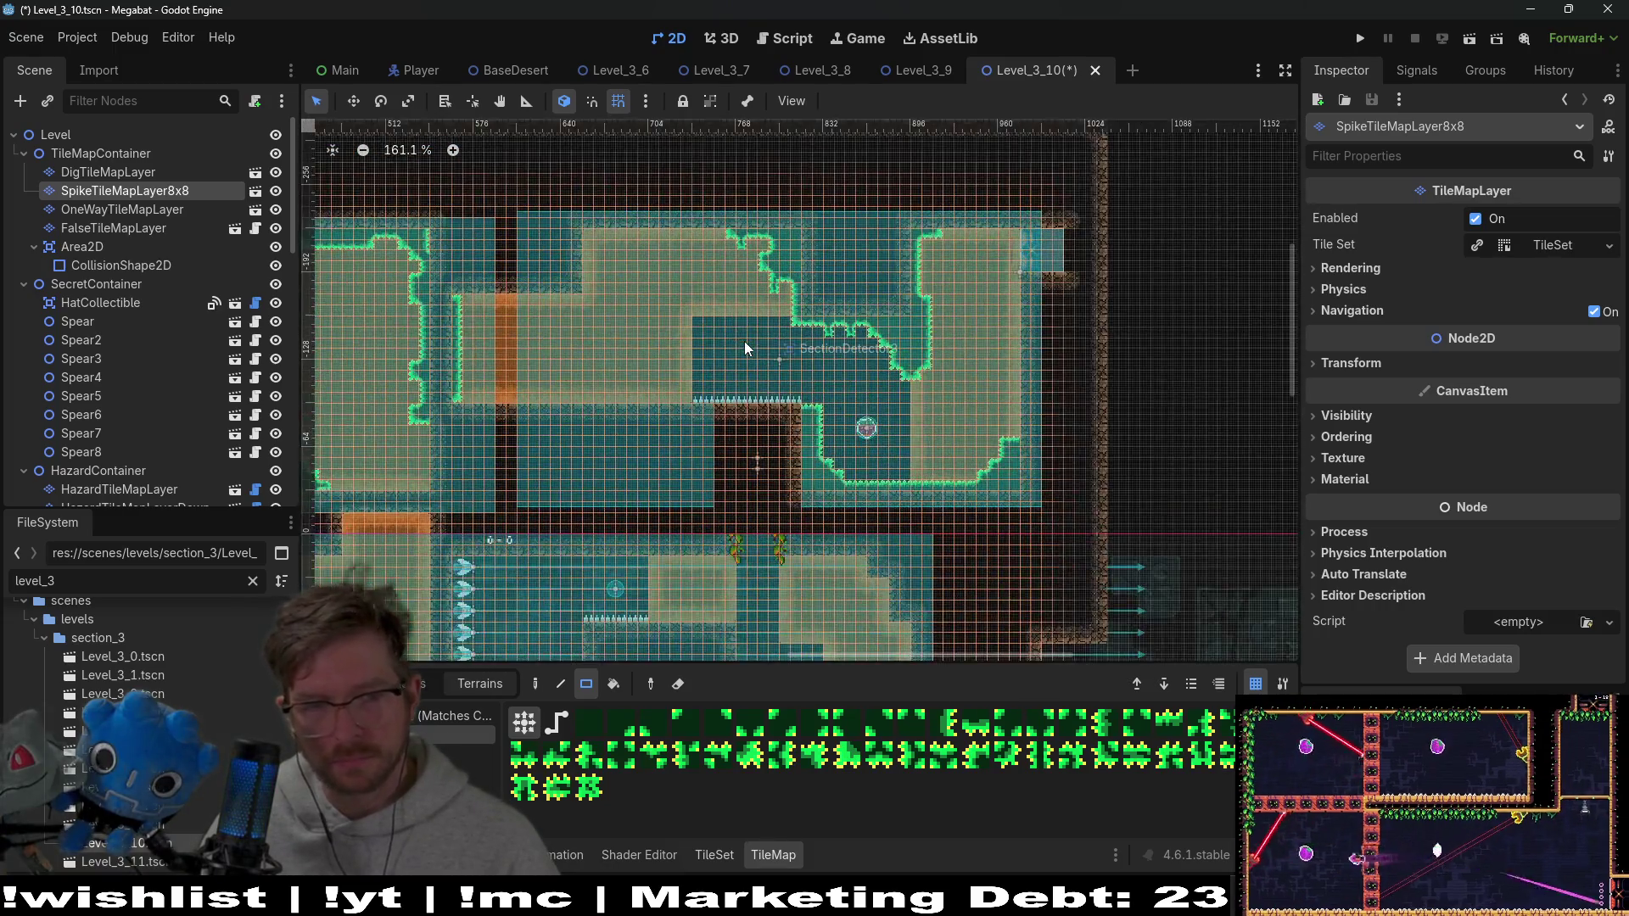
scroll(744, 343, up, 6)
drag(618, 261, 672, 319)
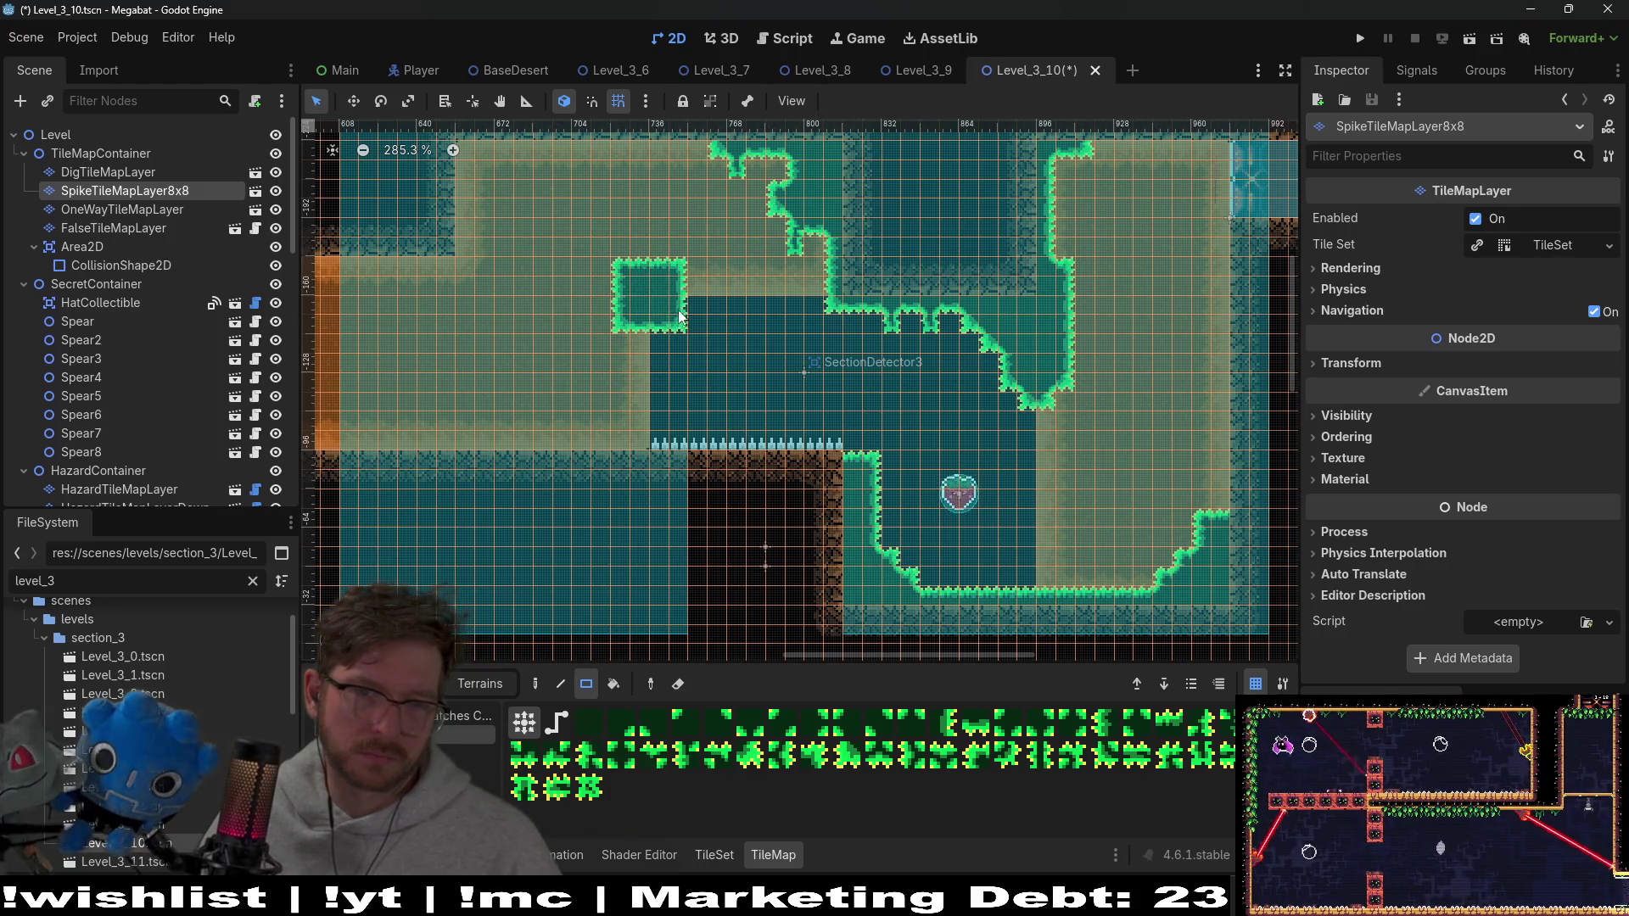
key(ctrl+z)
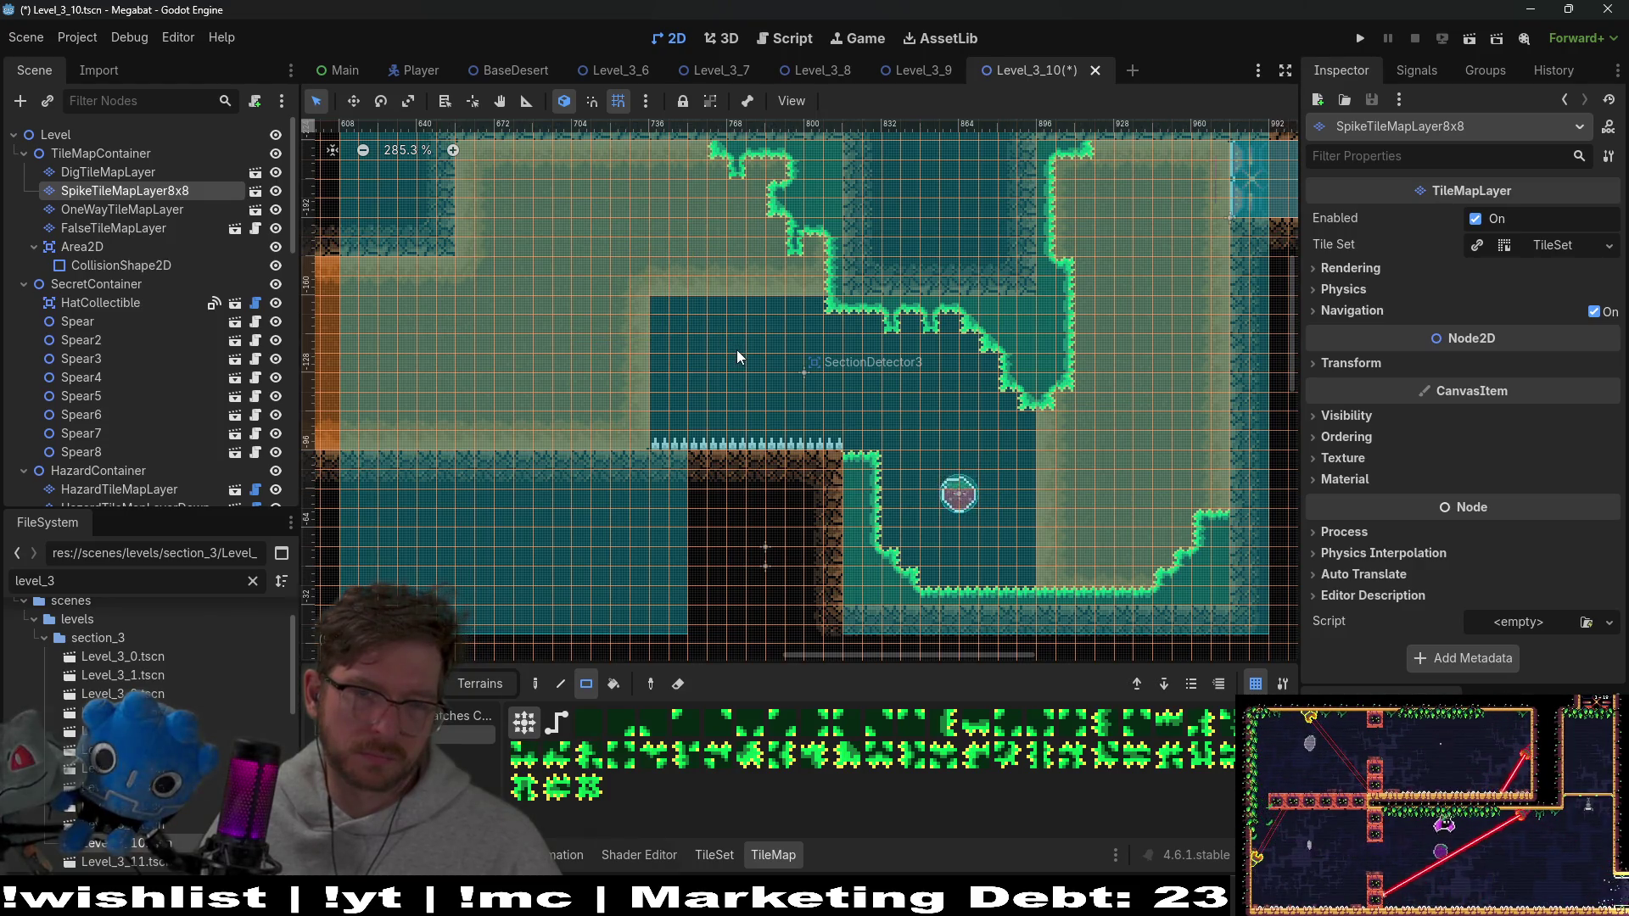
scroll(903, 365, down, 7)
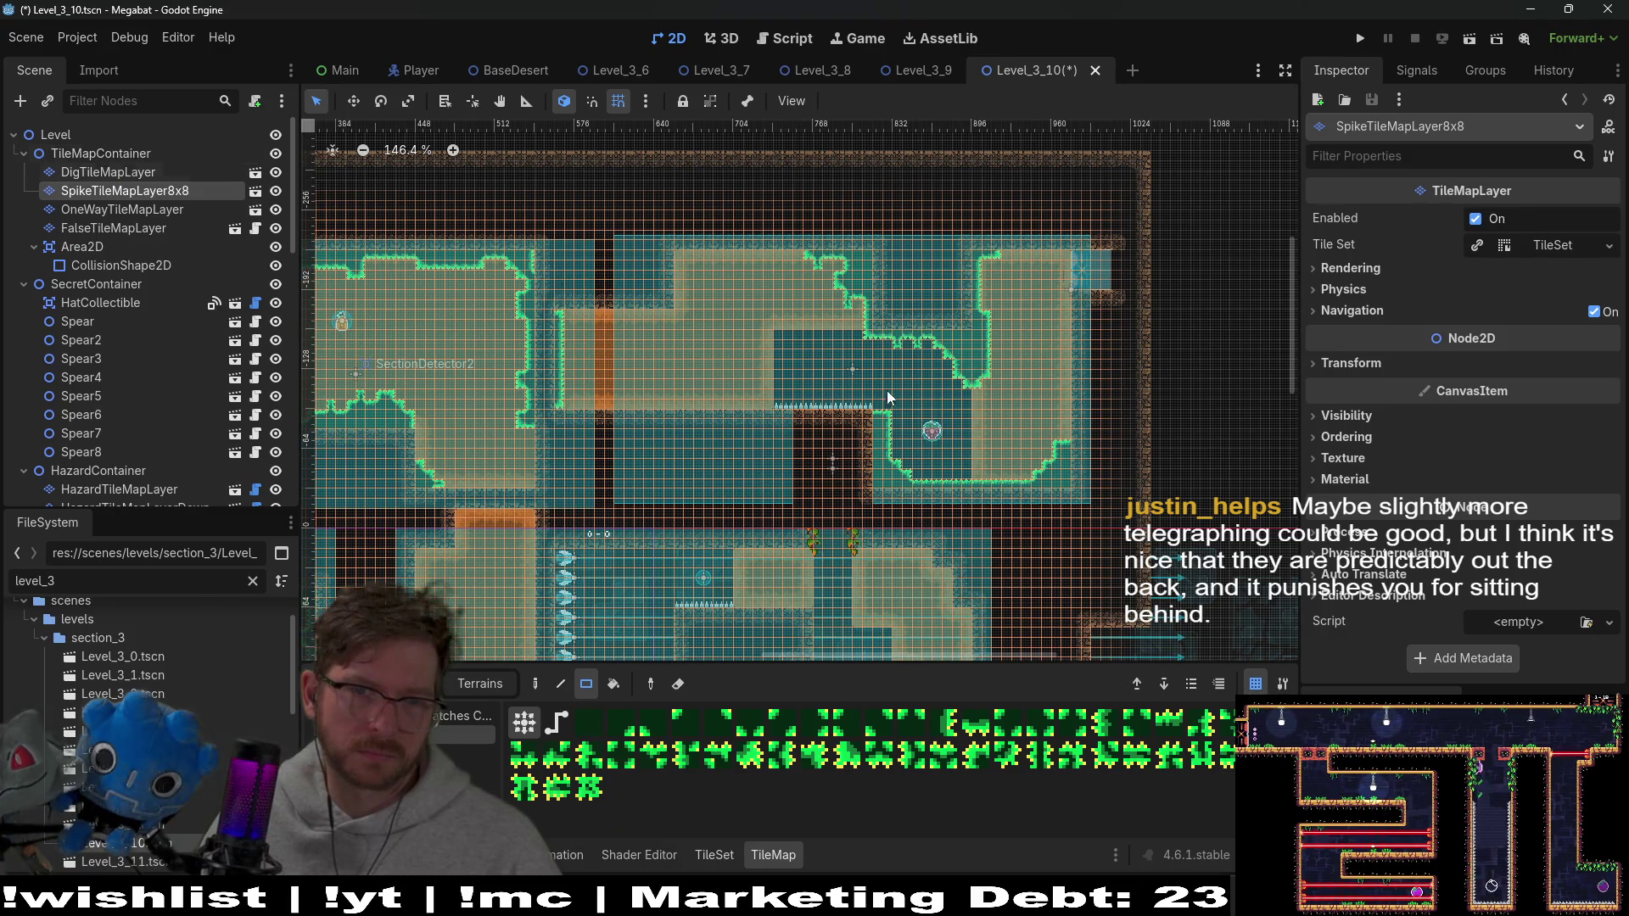
scroll(883, 388, up, 4)
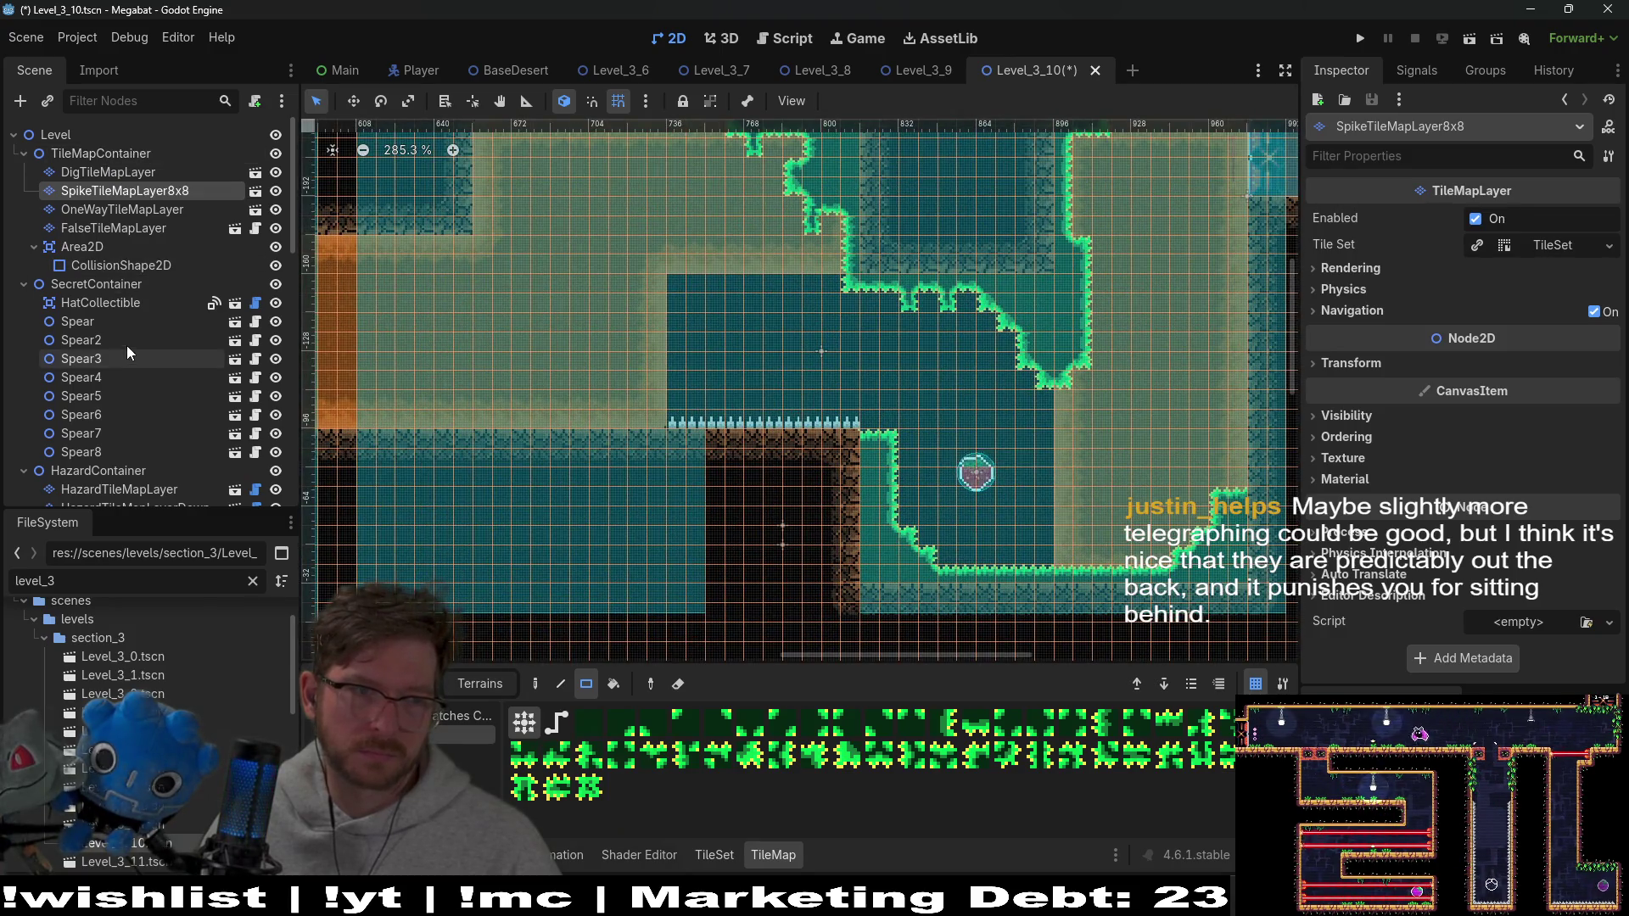
scroll(125, 345, down, 5)
scroll(115, 354, down, 5)
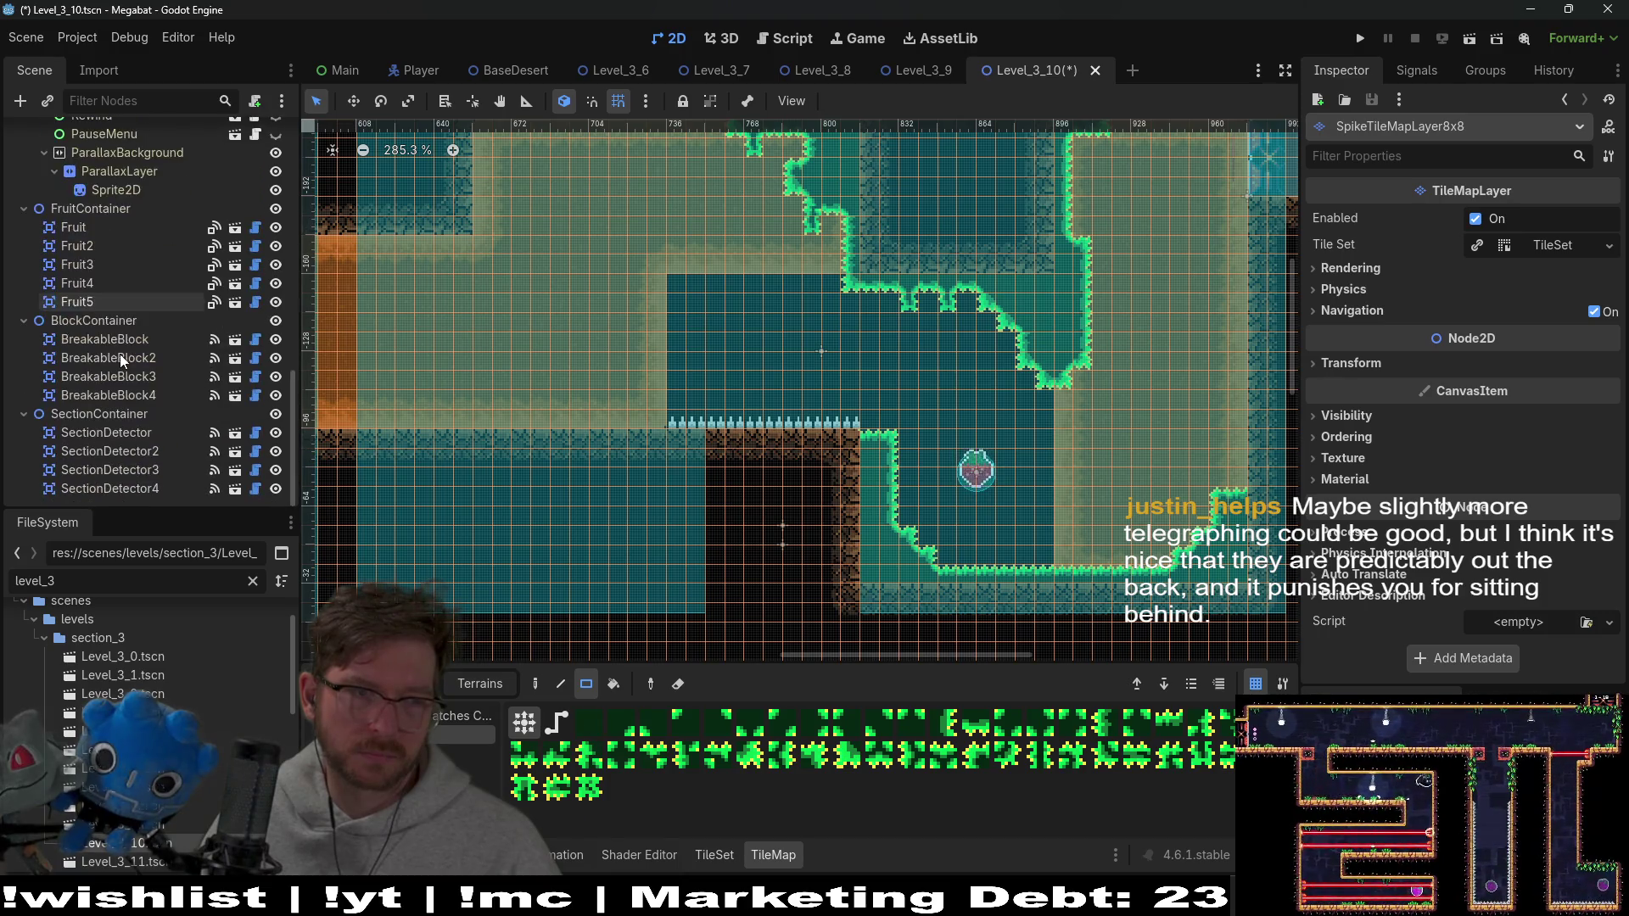
Move Fruit5 and change its fruit type from Dig to Dash
click(100, 303)
key(w)
mouse_move(840, 381)
mouse_down()
mouse_move(785, 343)
mouse_move(789, 368)
mouse_up()
scroll(797, 358, up, 4)
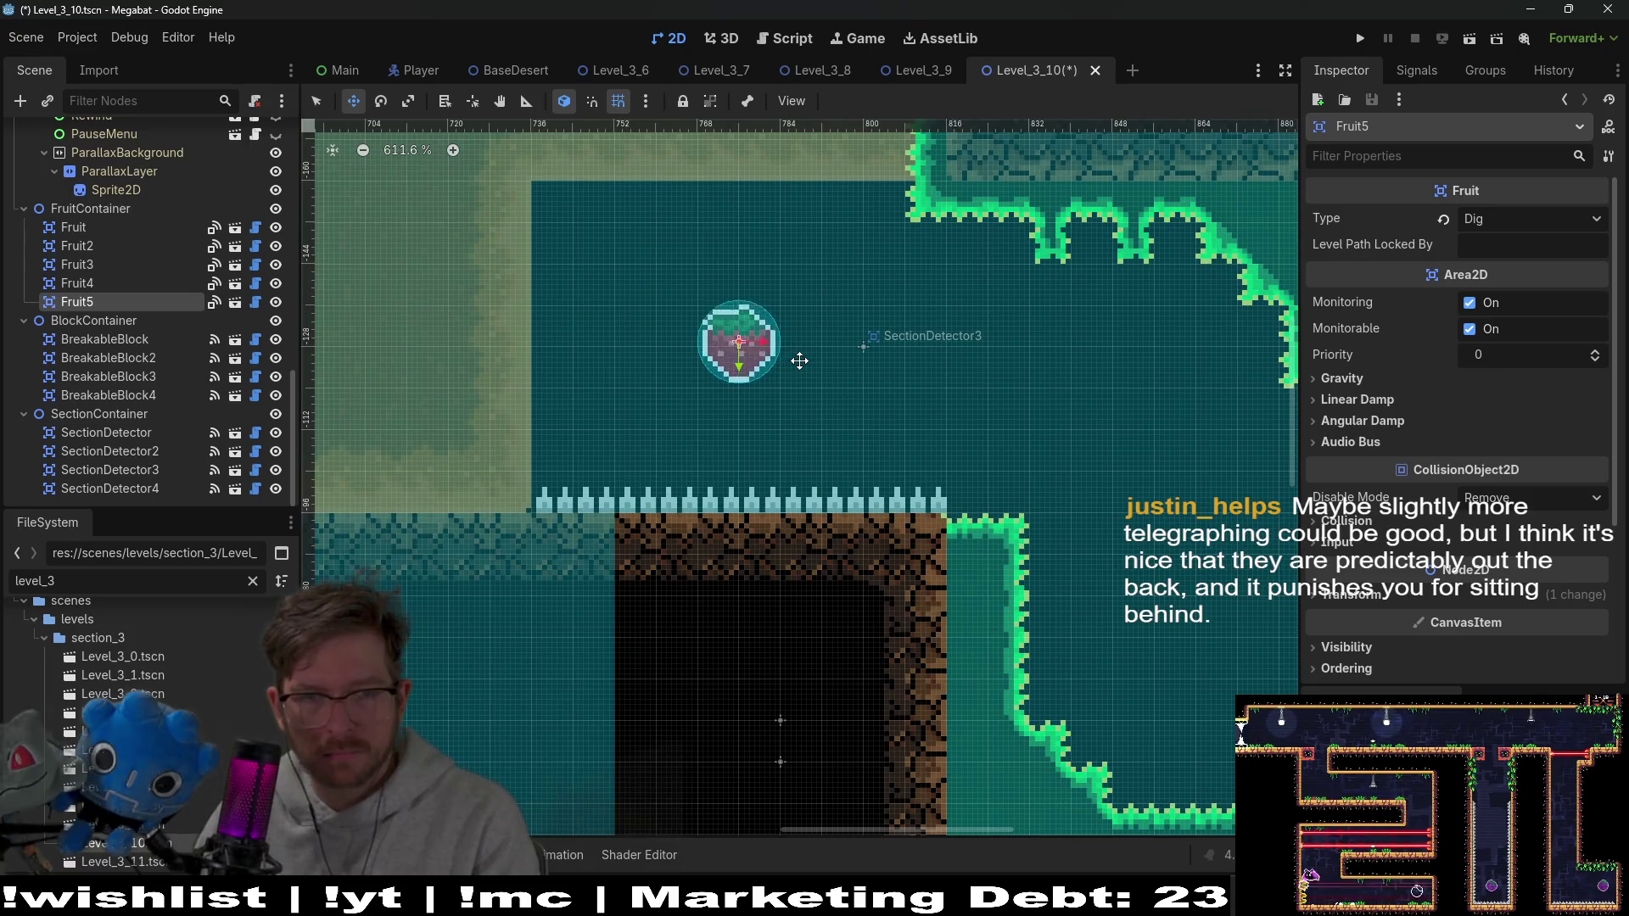
click(1491, 224)
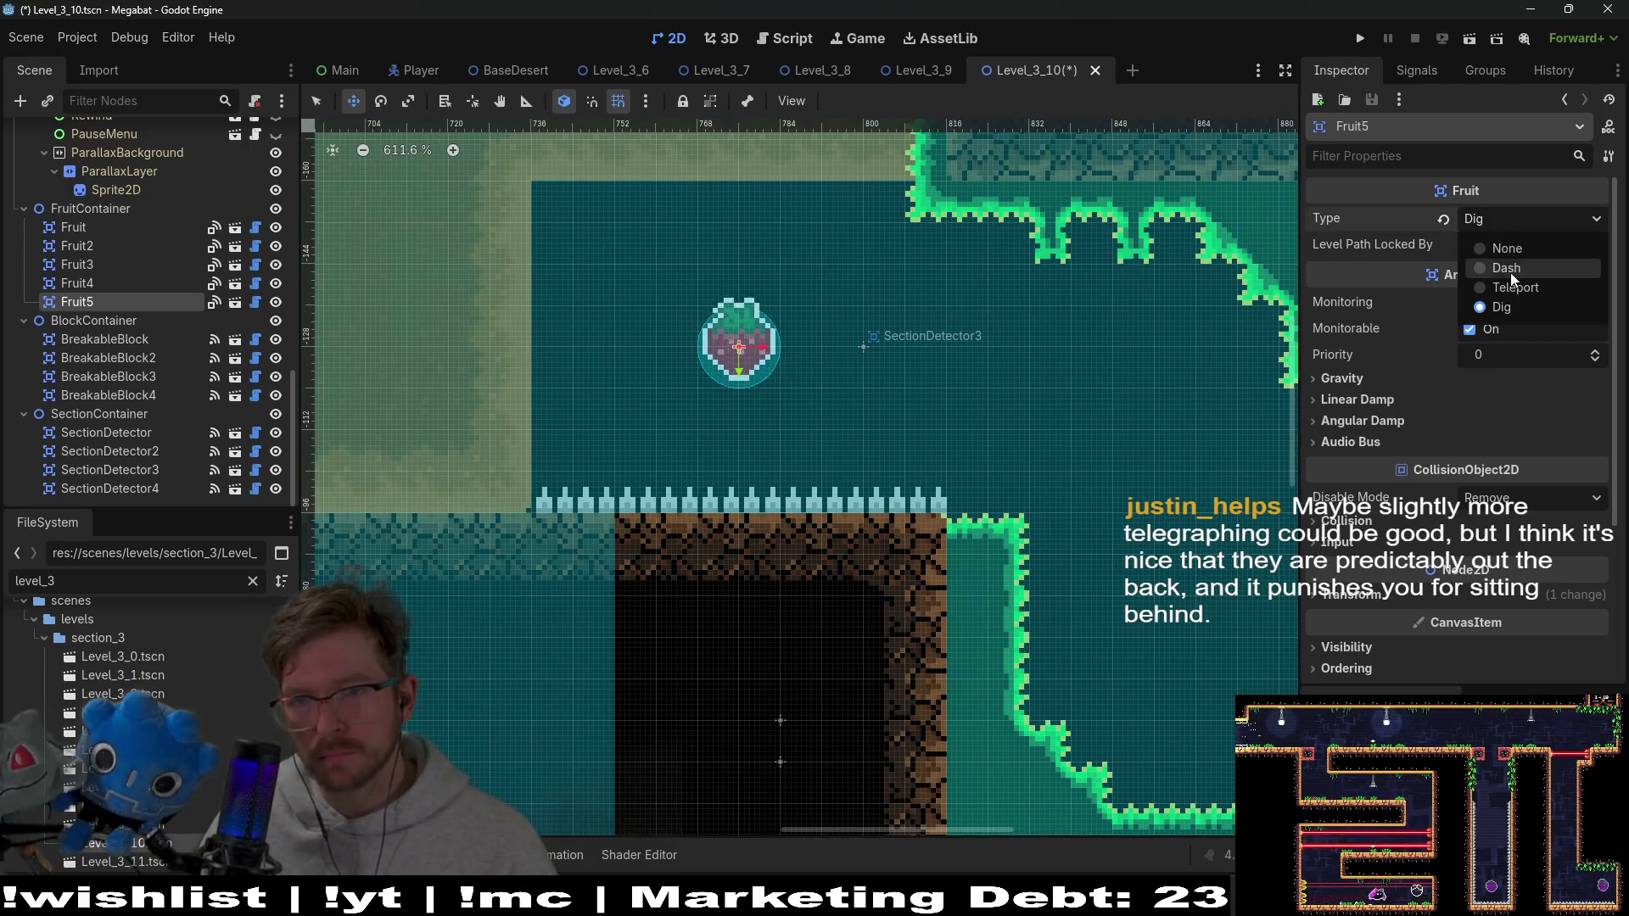
click(1510, 273)
scroll(966, 369, down, 3)
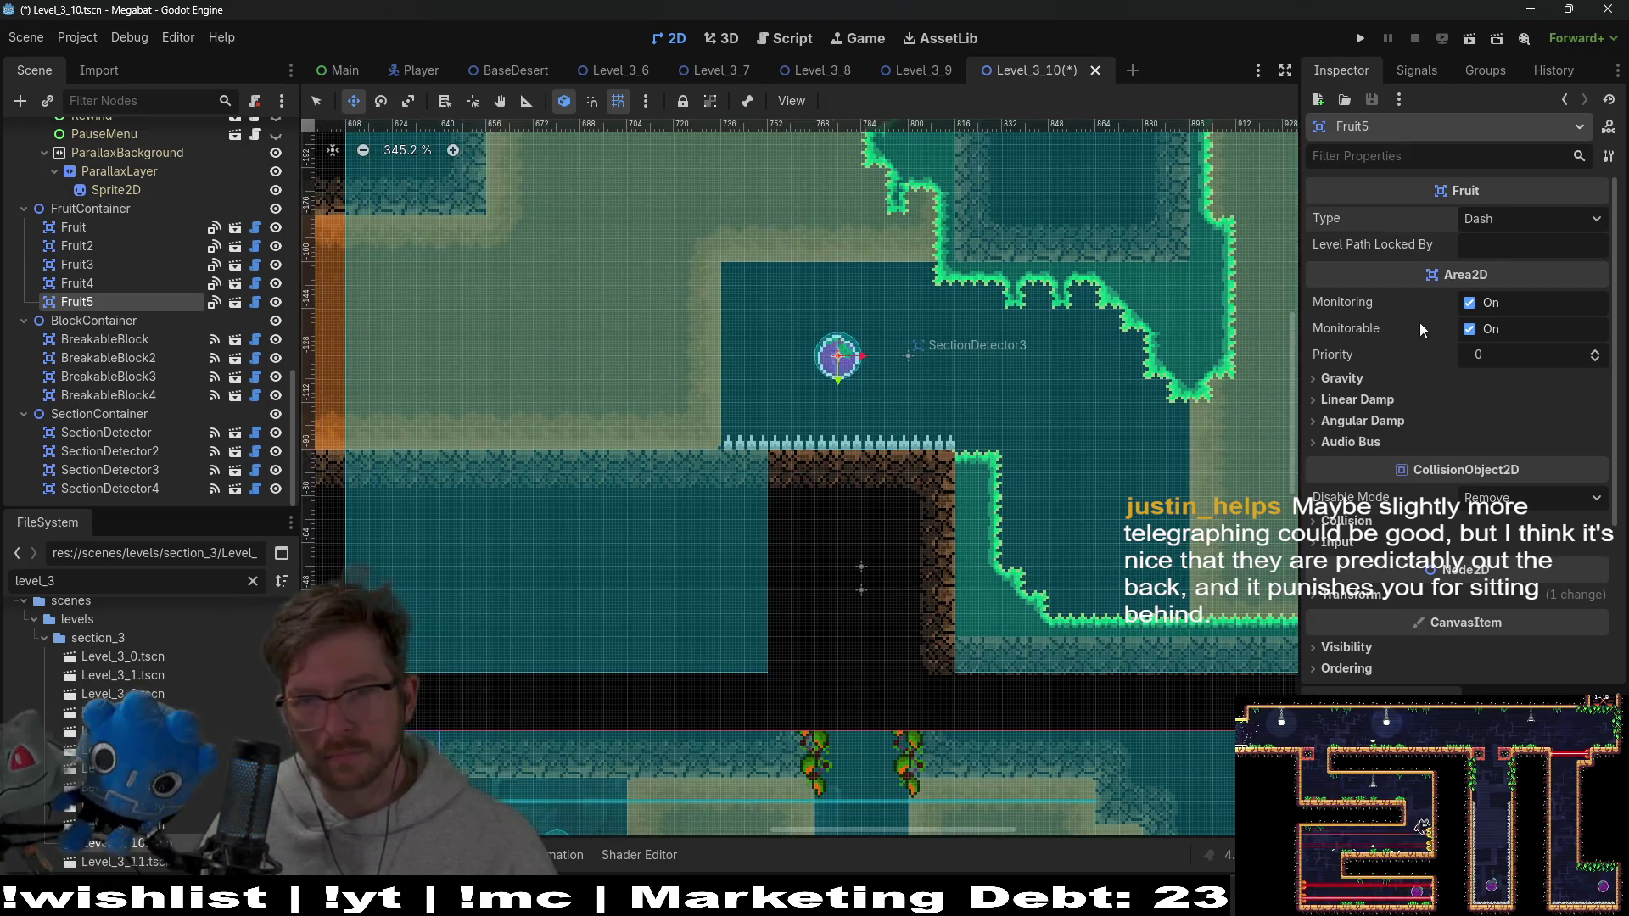
Duplicate the fruit as Fruit6, place it in the lower-right chamber, and set its type to Dig
key(ctrl+d)
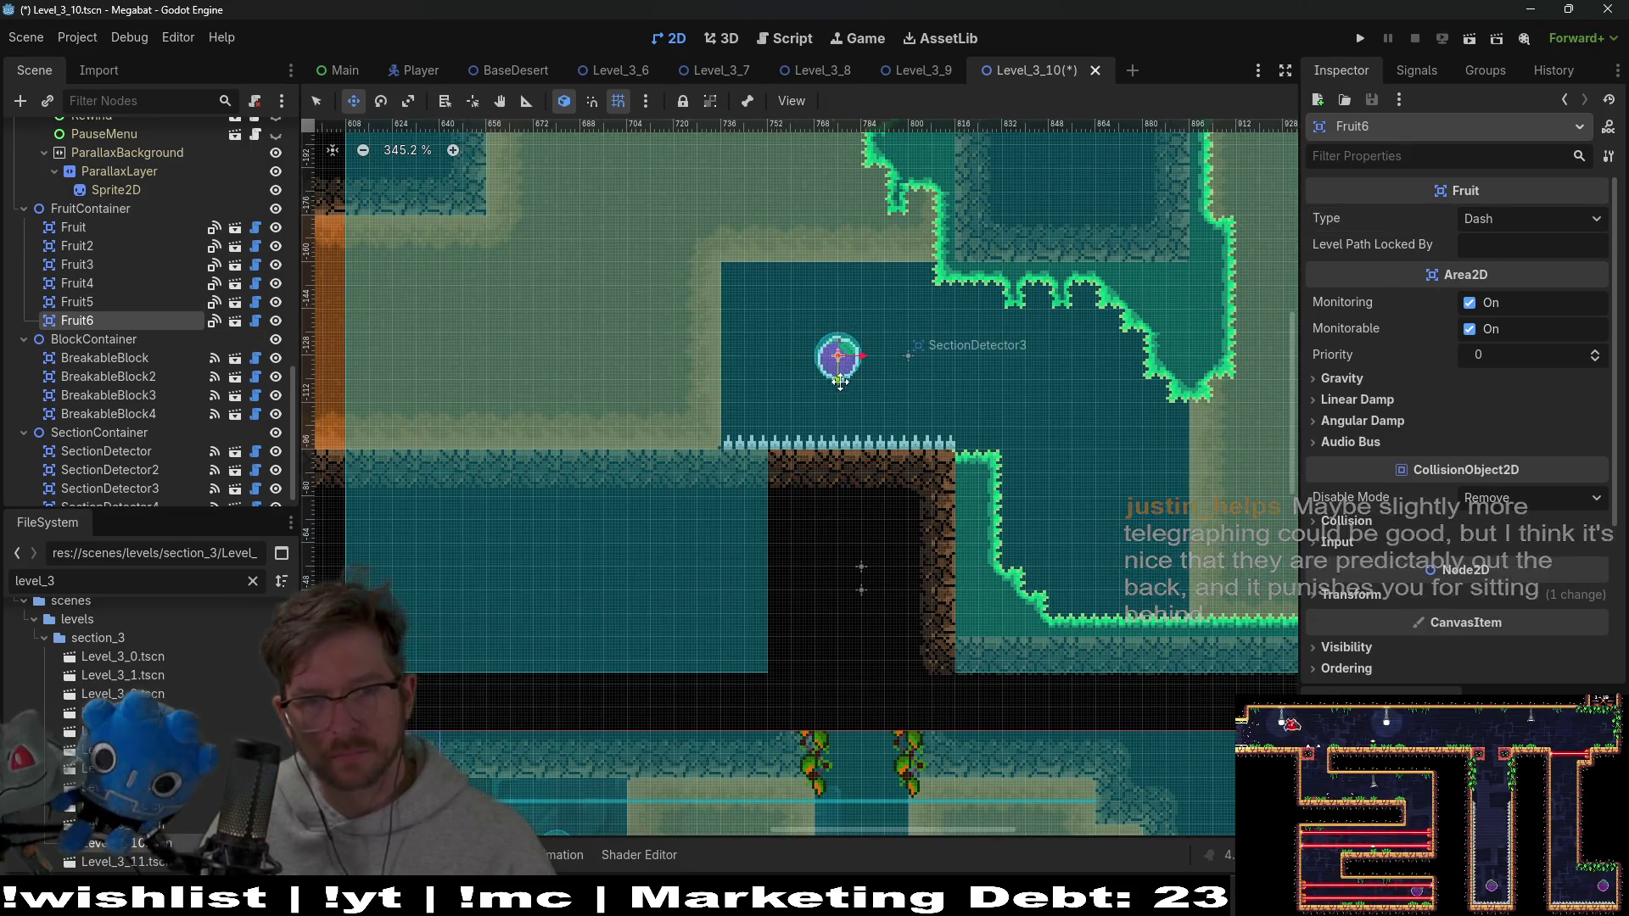
mouse_move(842, 379)
mouse_down()
mouse_move(941, 397)
mouse_move(1108, 497)
mouse_up()
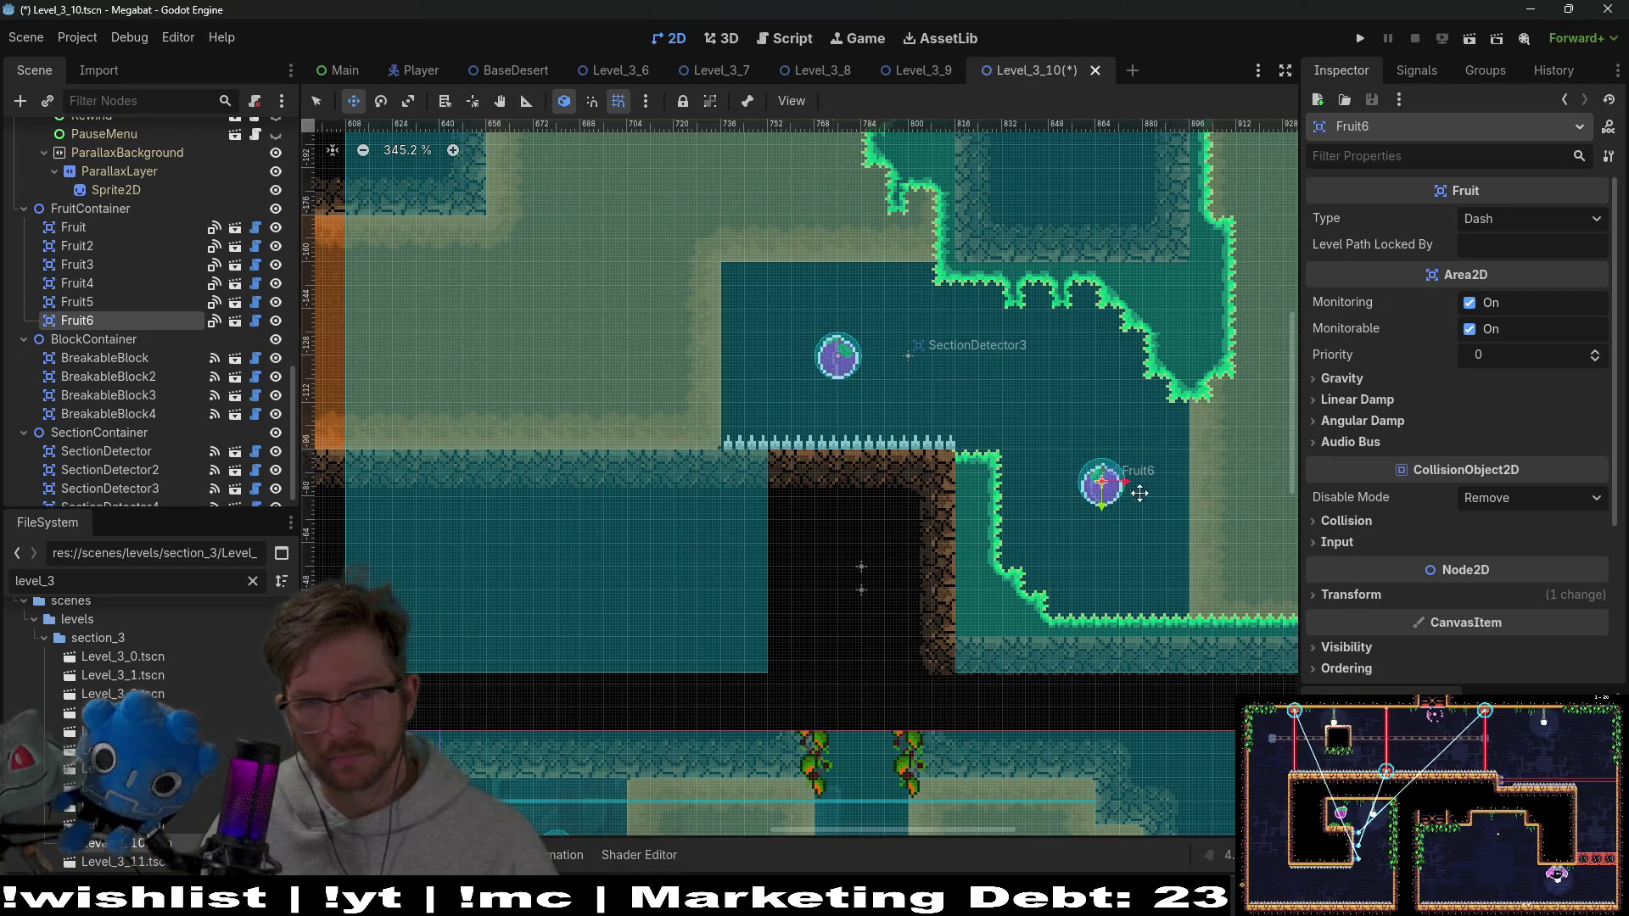
click(1493, 217)
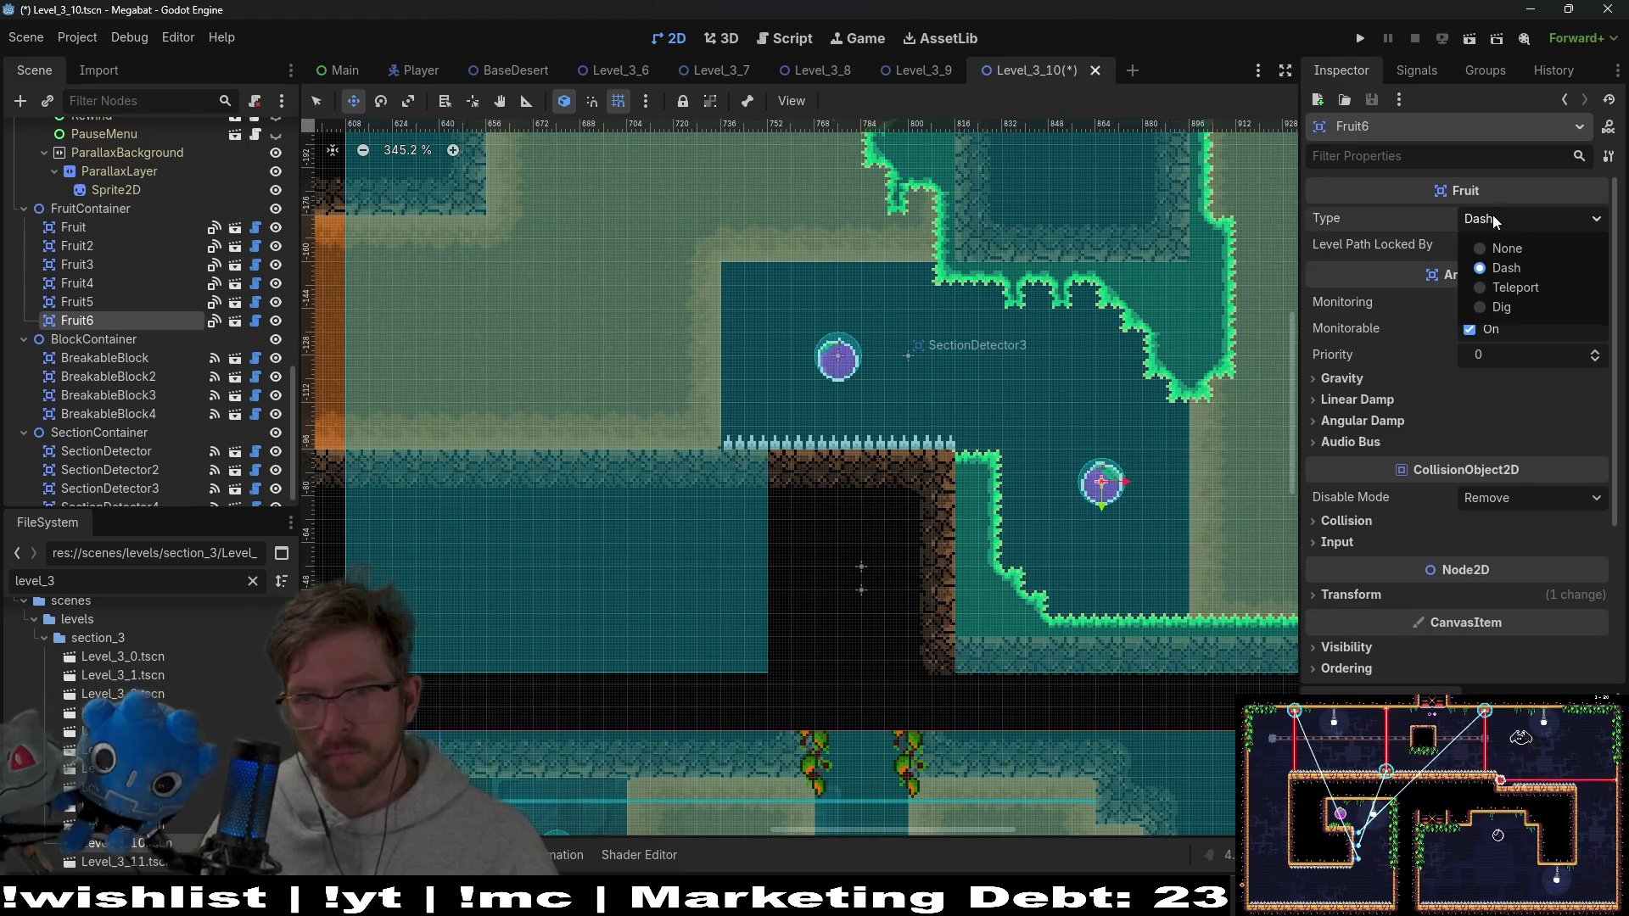
click(1504, 306)
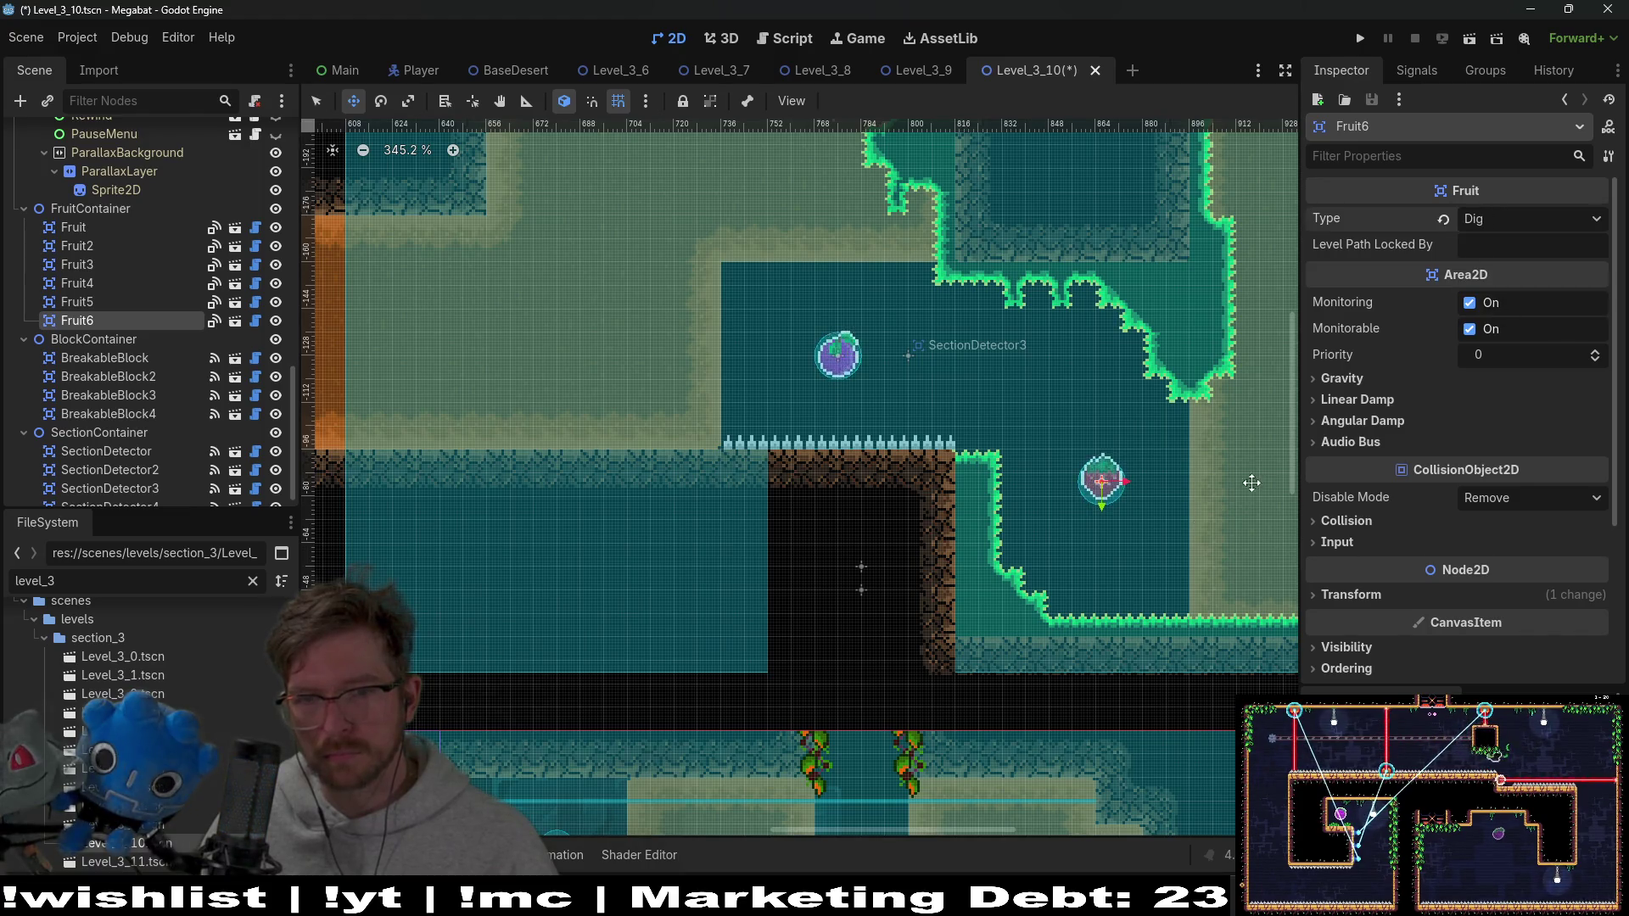
scroll(1171, 543, up, 4)
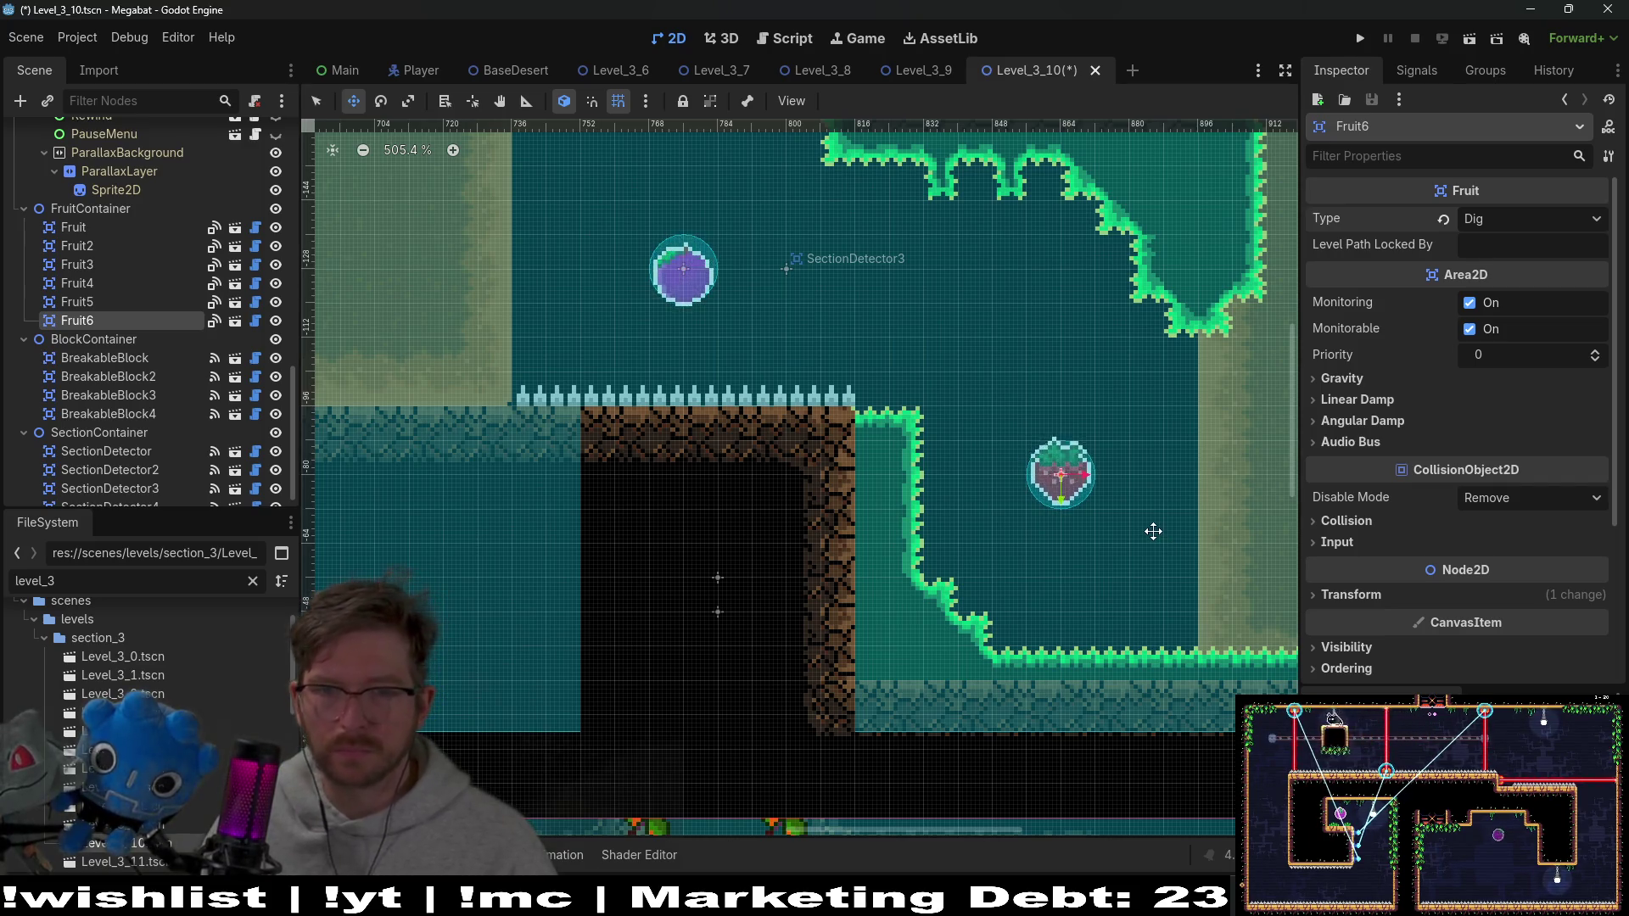
Nudge Fruit6 slightly right and duplicate BreakableBlock4 into a new block
key(Right)
key(Right)
key(Right)
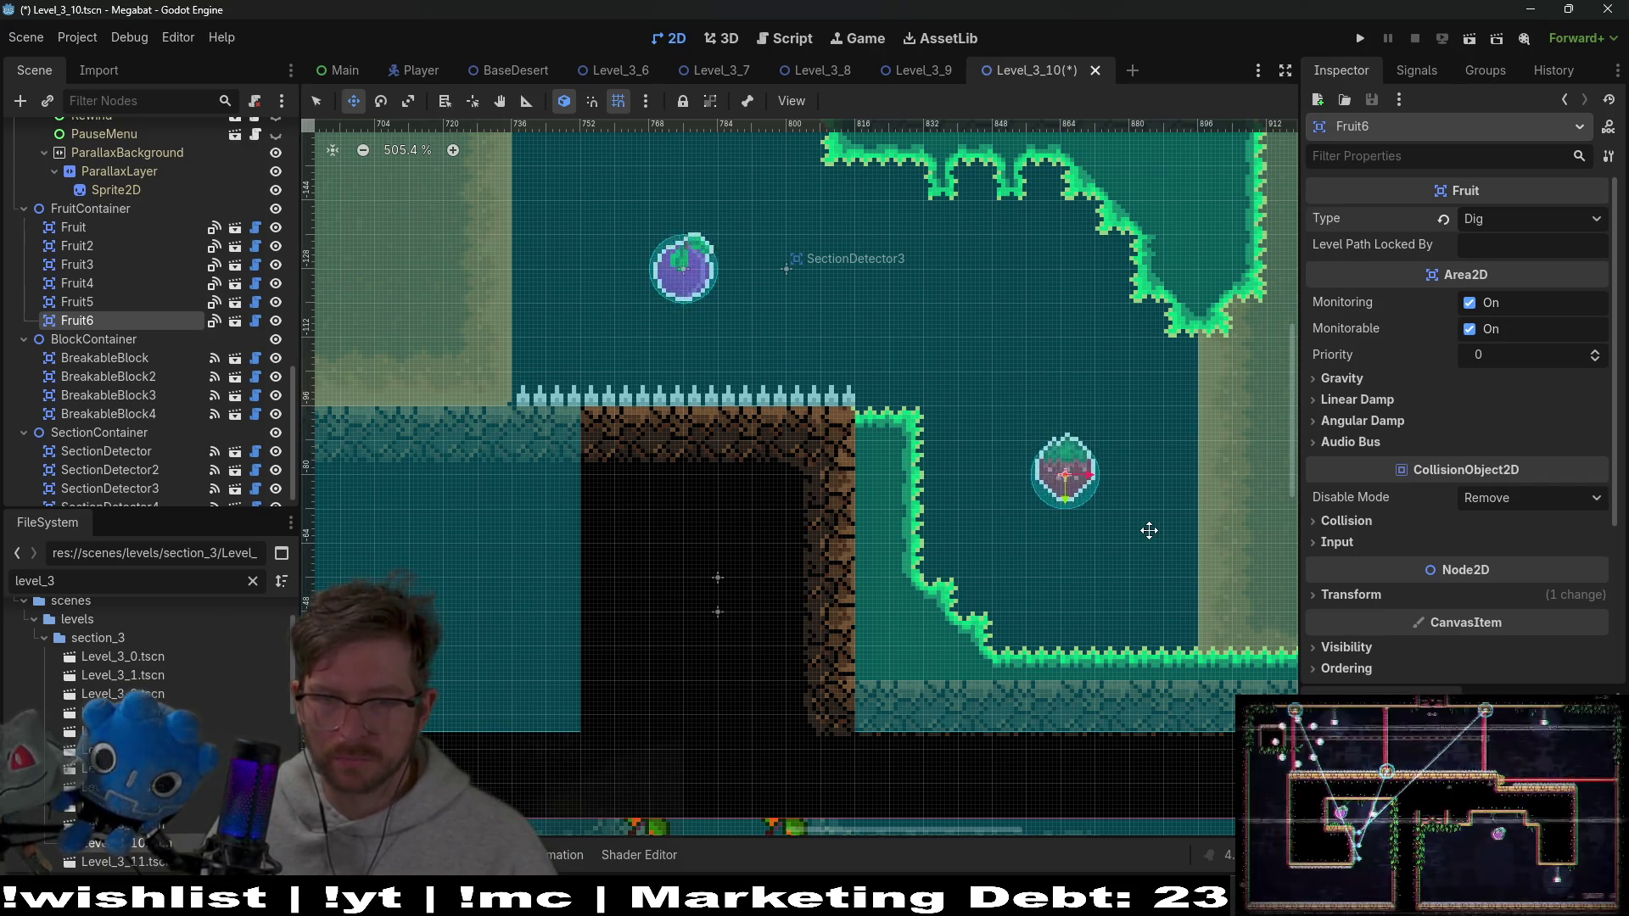
scroll(1149, 530, down, 6)
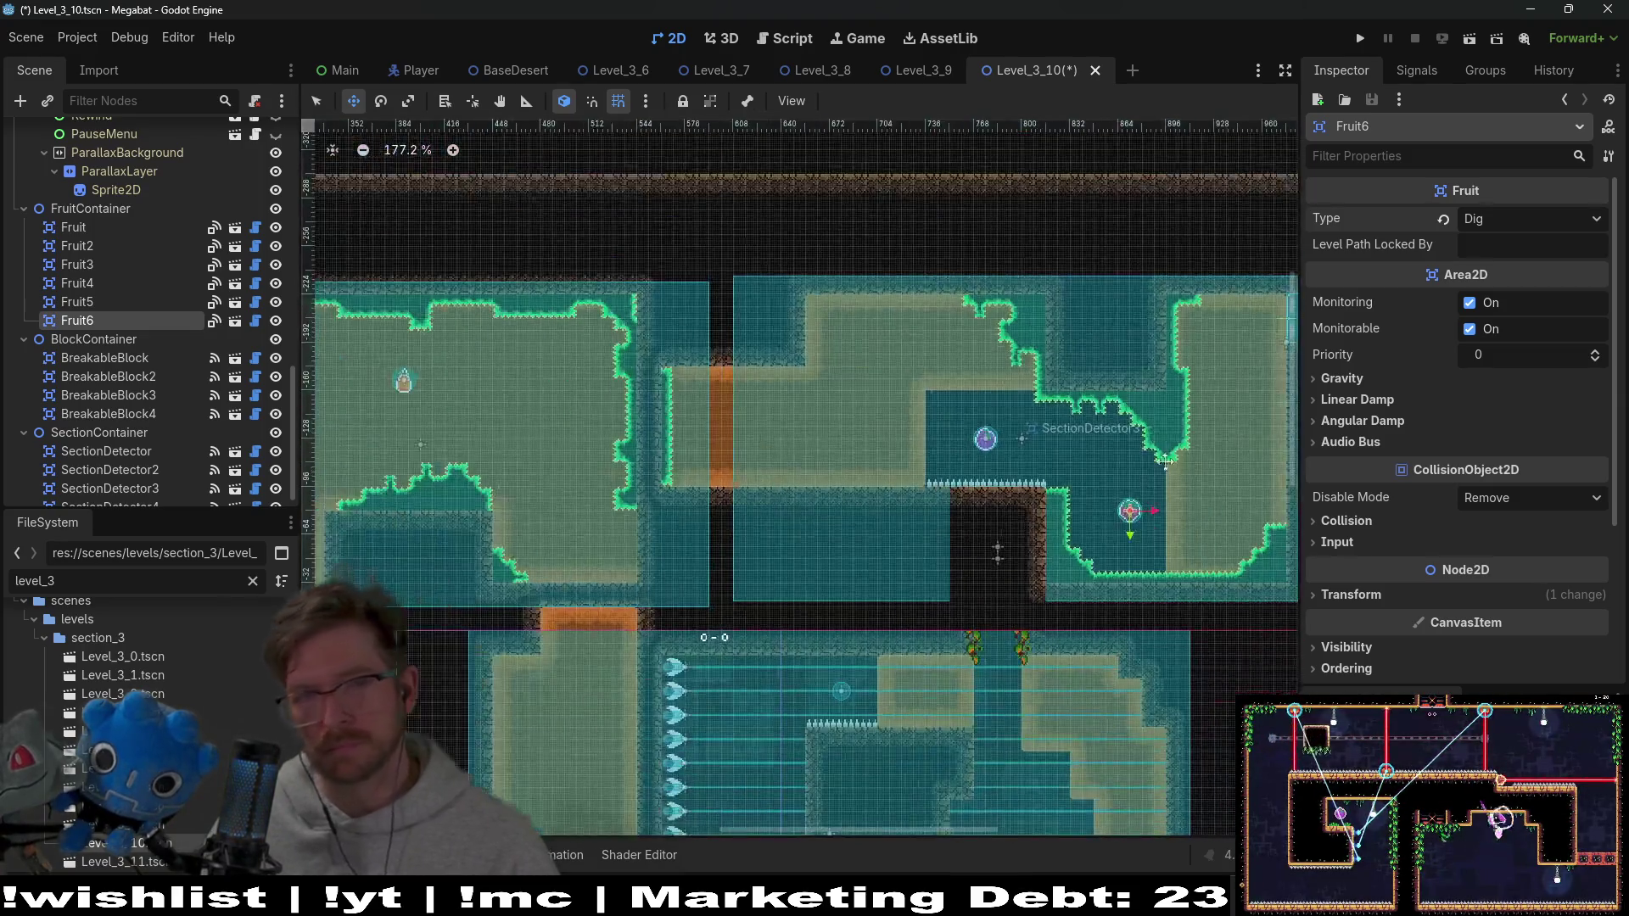
scroll(142, 395, down, 1)
click(143, 398)
key(ctrl+d)
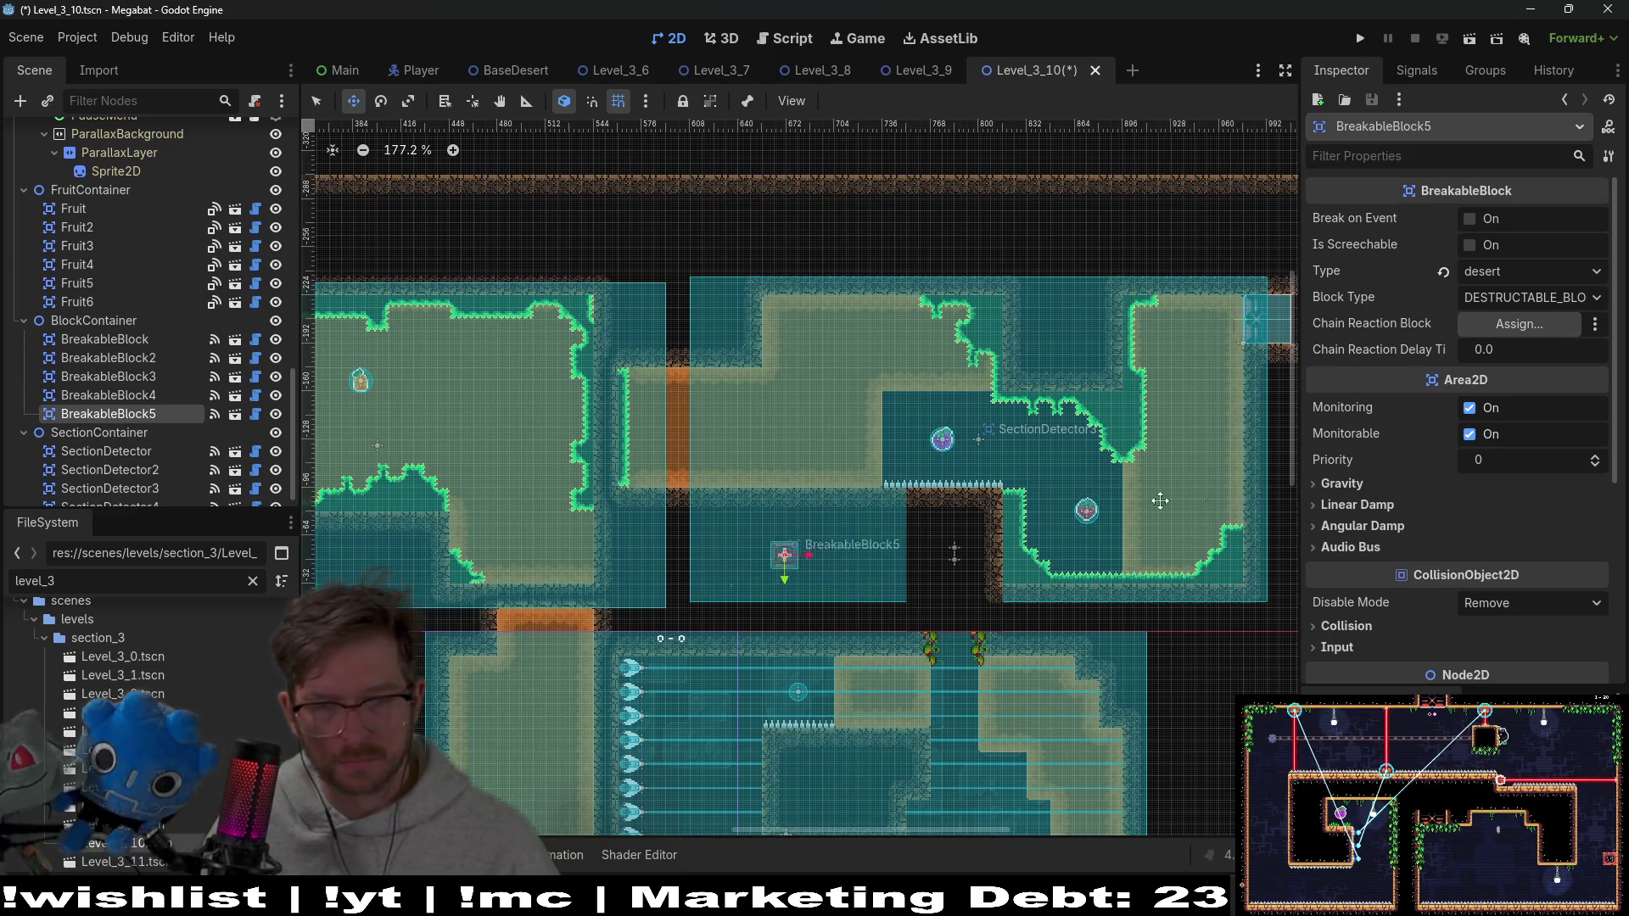
Place the new BreakableBlock5 against the wall corner of the upper passage
drag(1098, 501, 1015, 428)
scroll(1014, 428, up, 6)
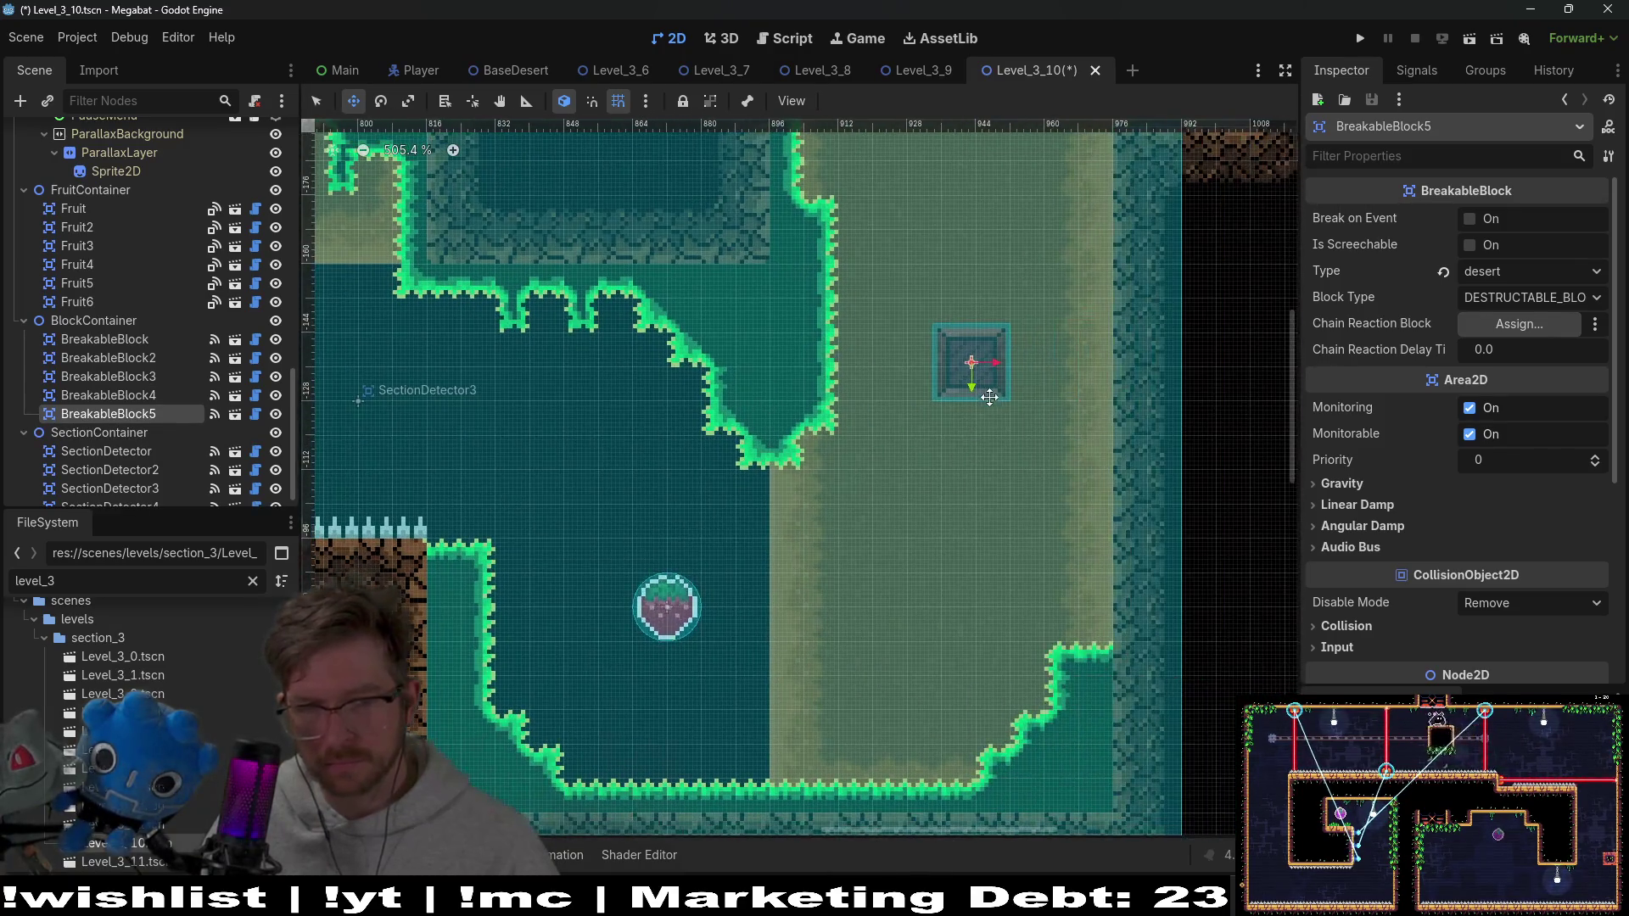
scroll(990, 400, up, 3)
mouse_move(931, 481)
mouse_down()
mouse_move(771, 357)
mouse_move(813, 349)
mouse_up()
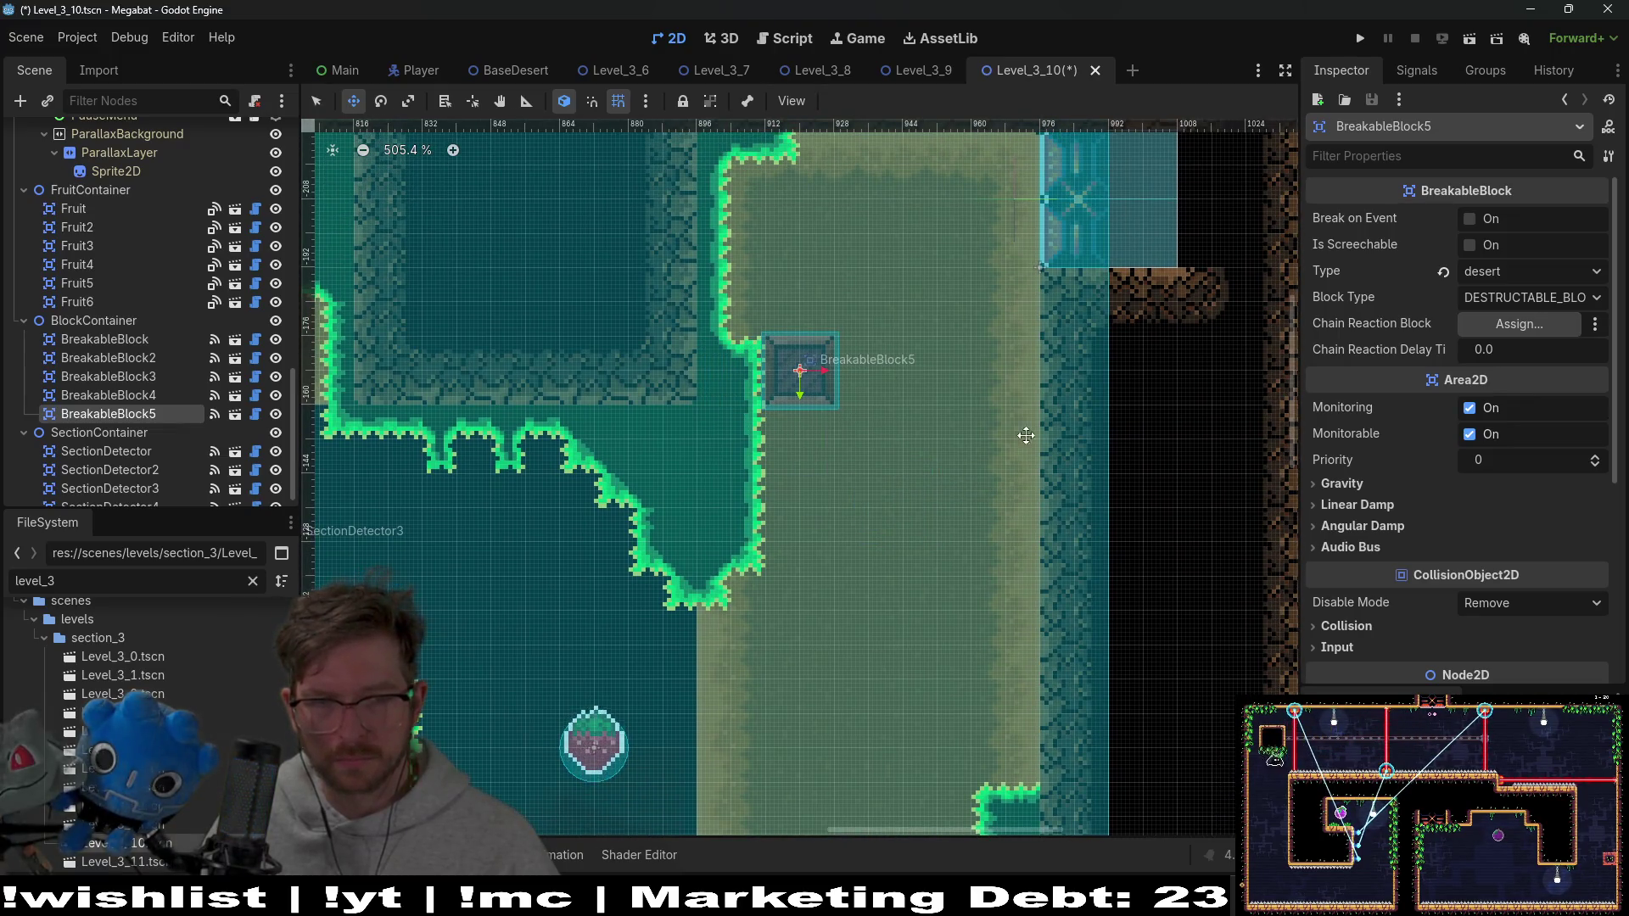
Add BreakableBlock6–8 side by side to the right of BreakableBlock5 and save the level
key(ctrl+d)
key(Right)
key(Right)
key(Right)
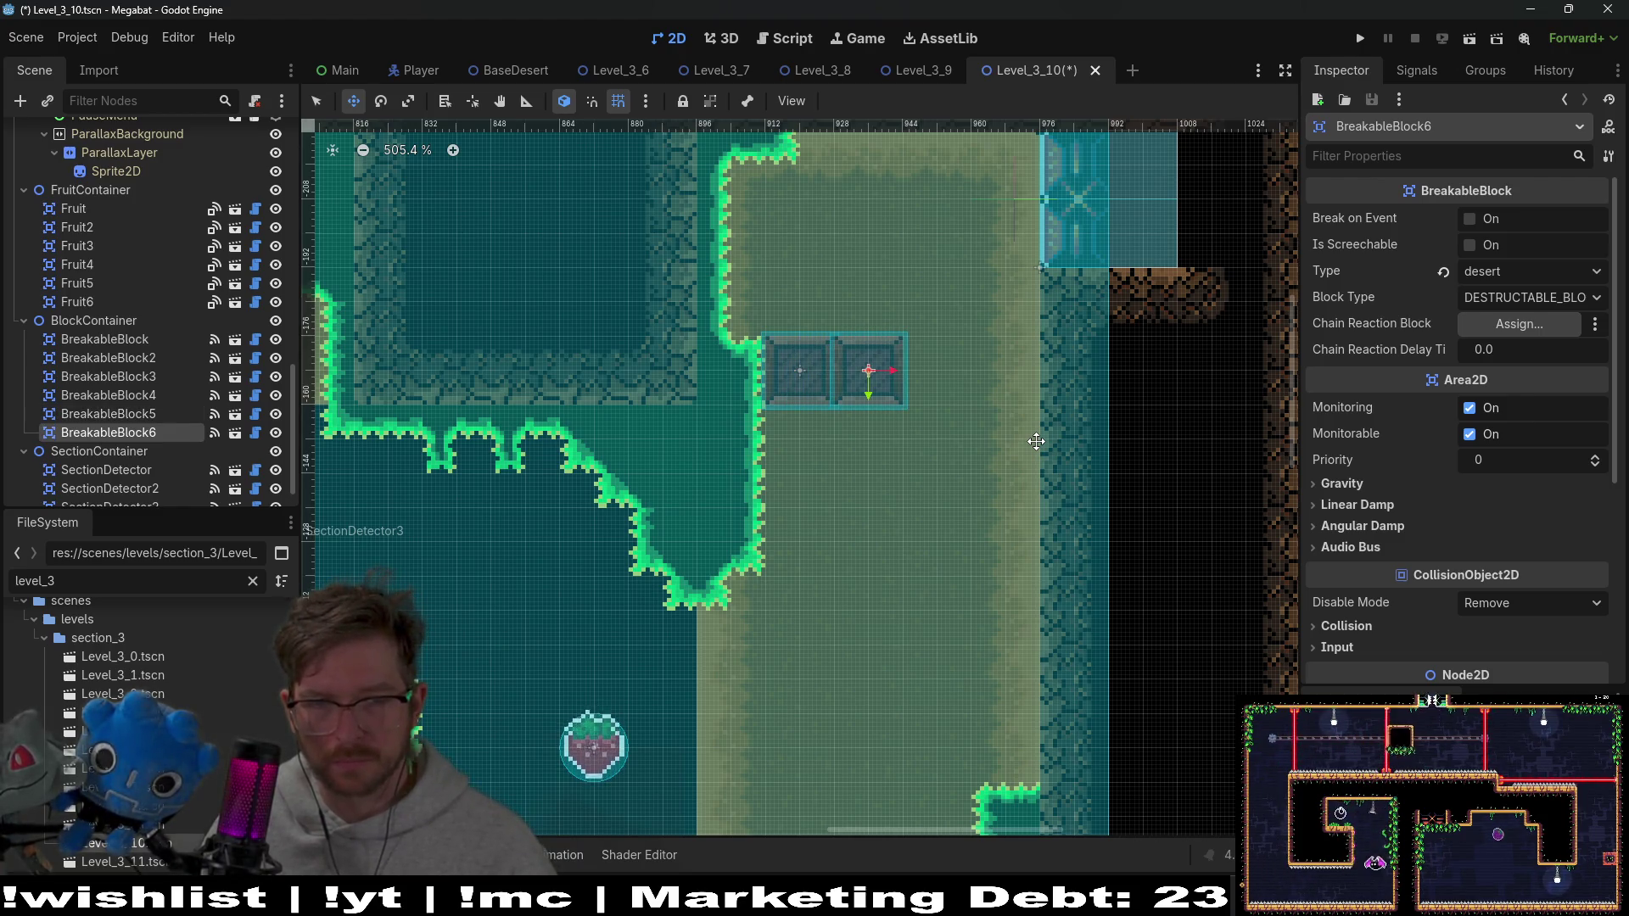
key(ctrl+d)
key(Right)
key(Right)
key(Right)
key(Right)
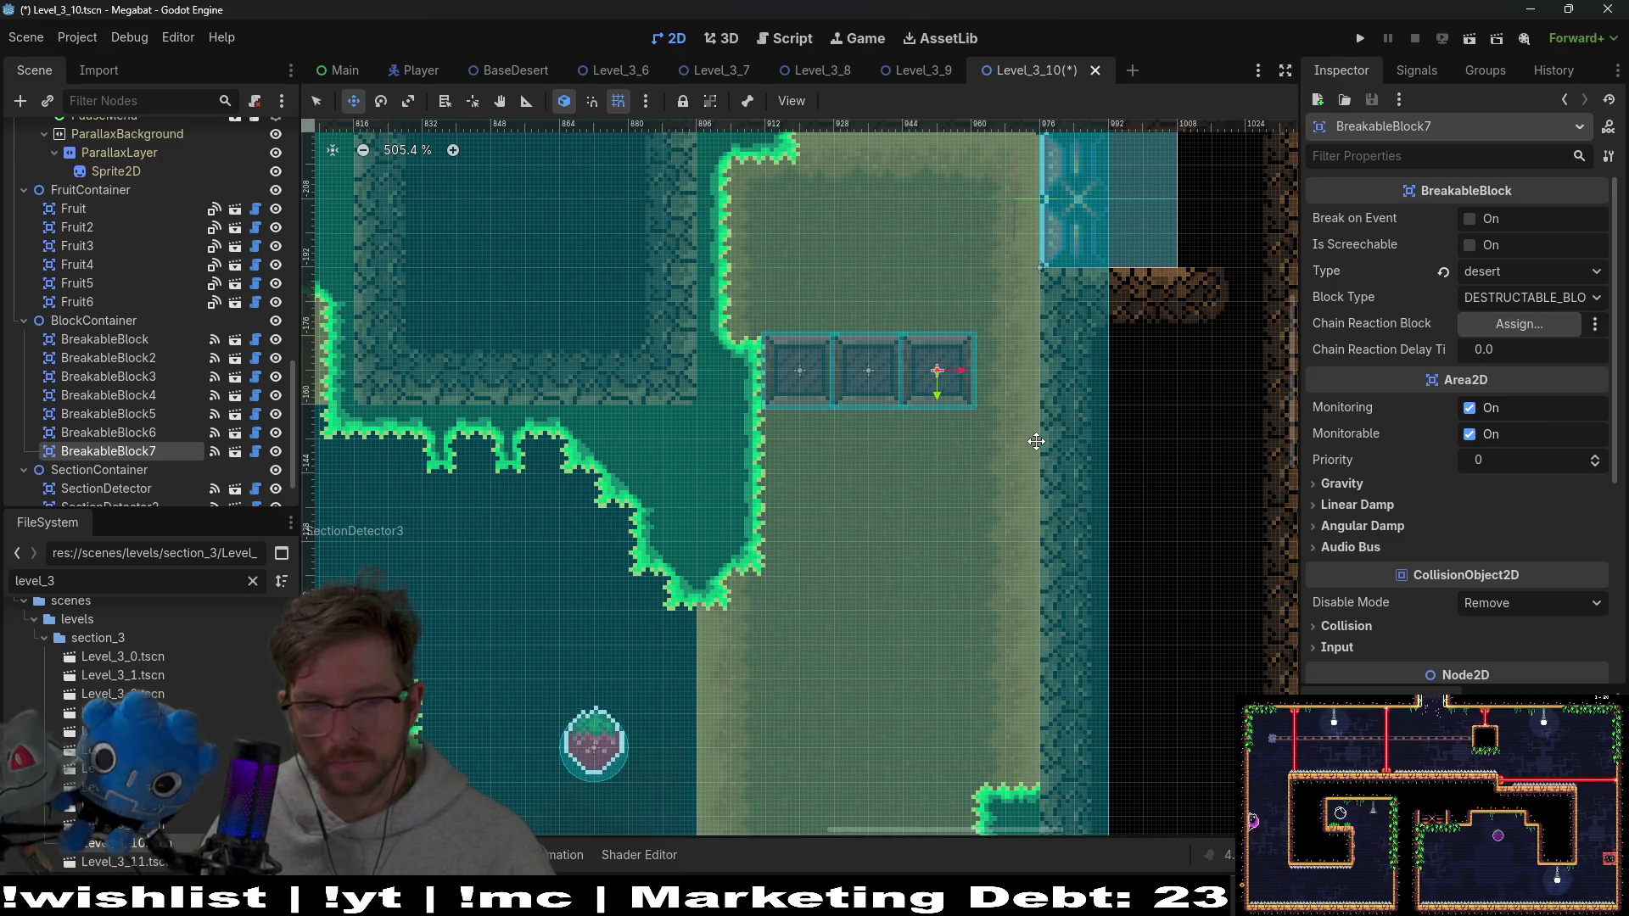
key(ctrl+d)
key(Right)
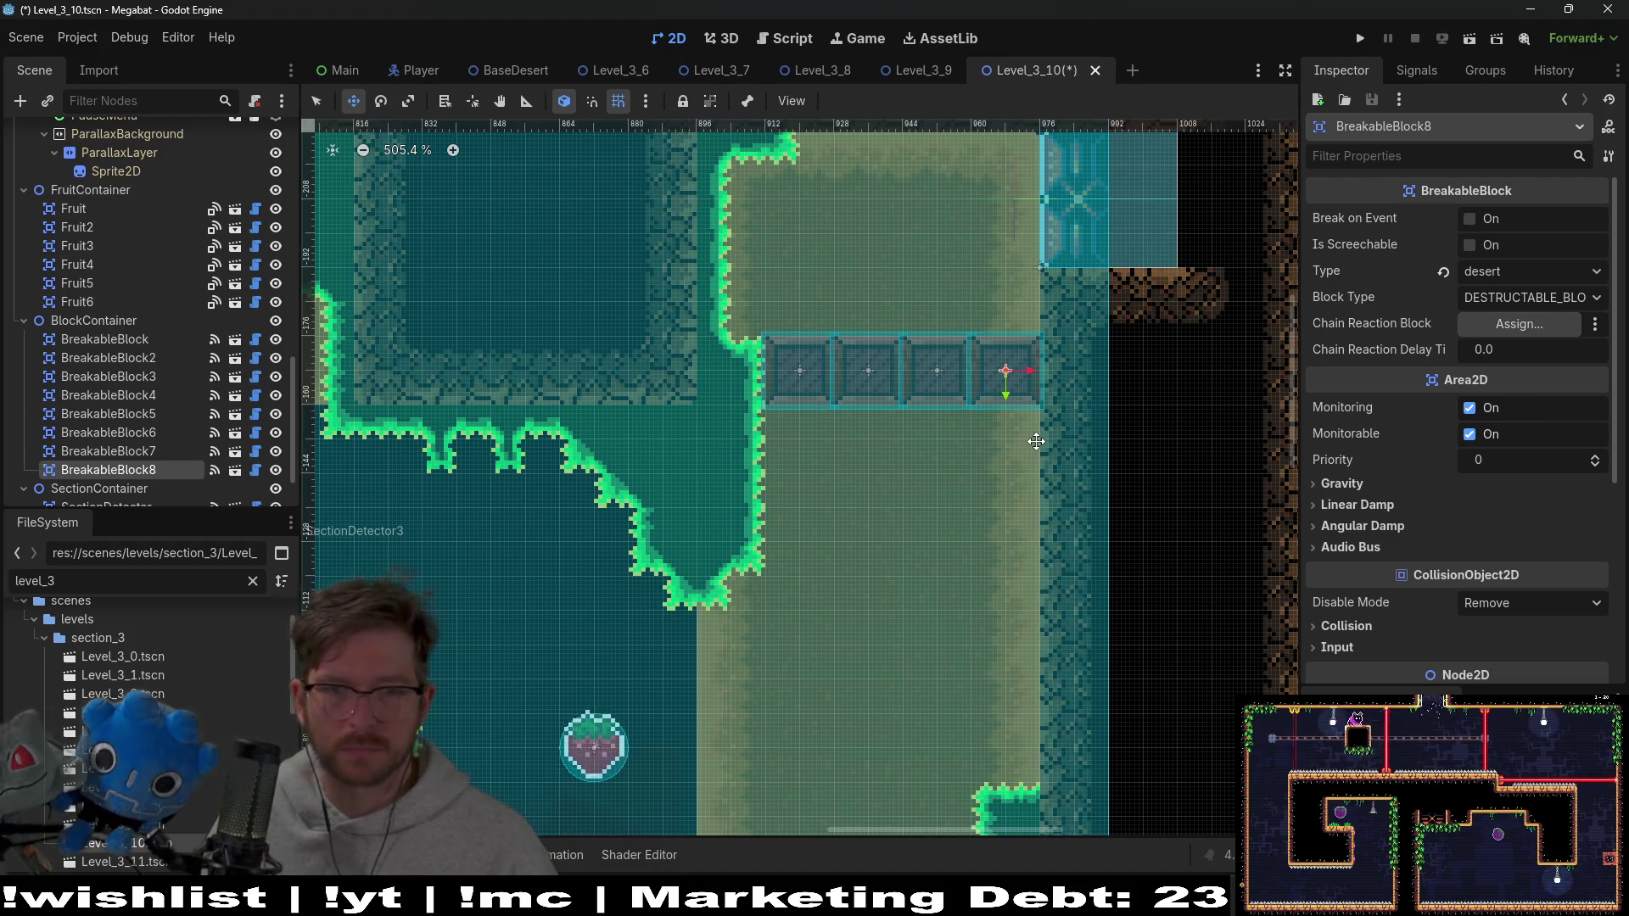
scroll(1036, 441, down, 5)
key(ctrl+s)
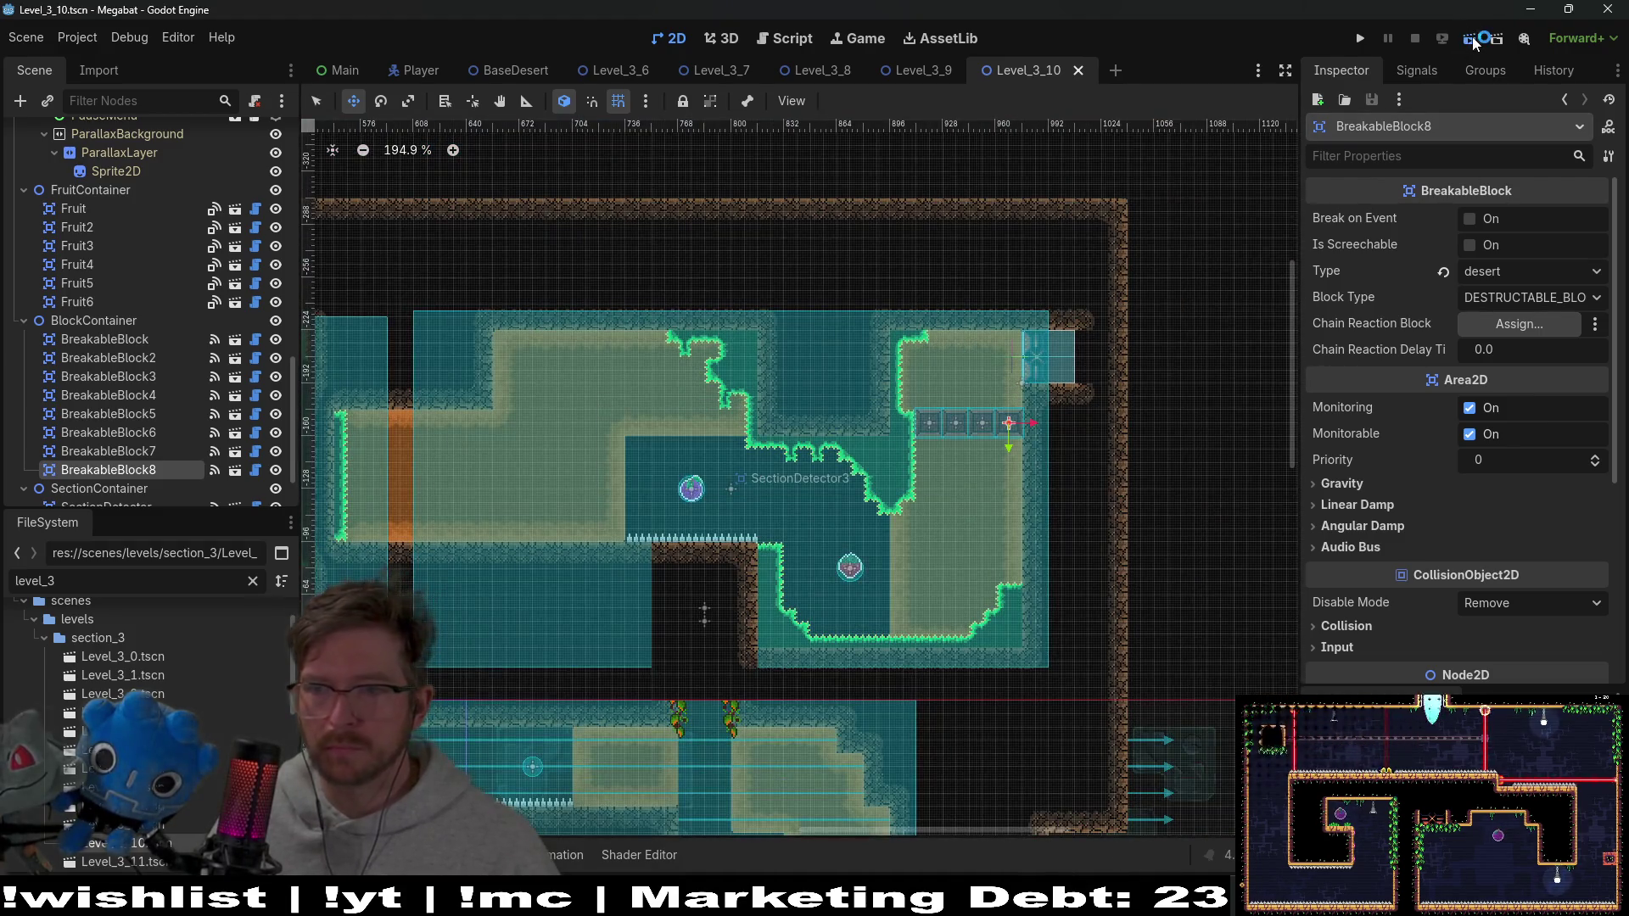
Run the current scene and fly the bat through the lower rooms, collecting strawberries and the purple gem
click(1476, 40)
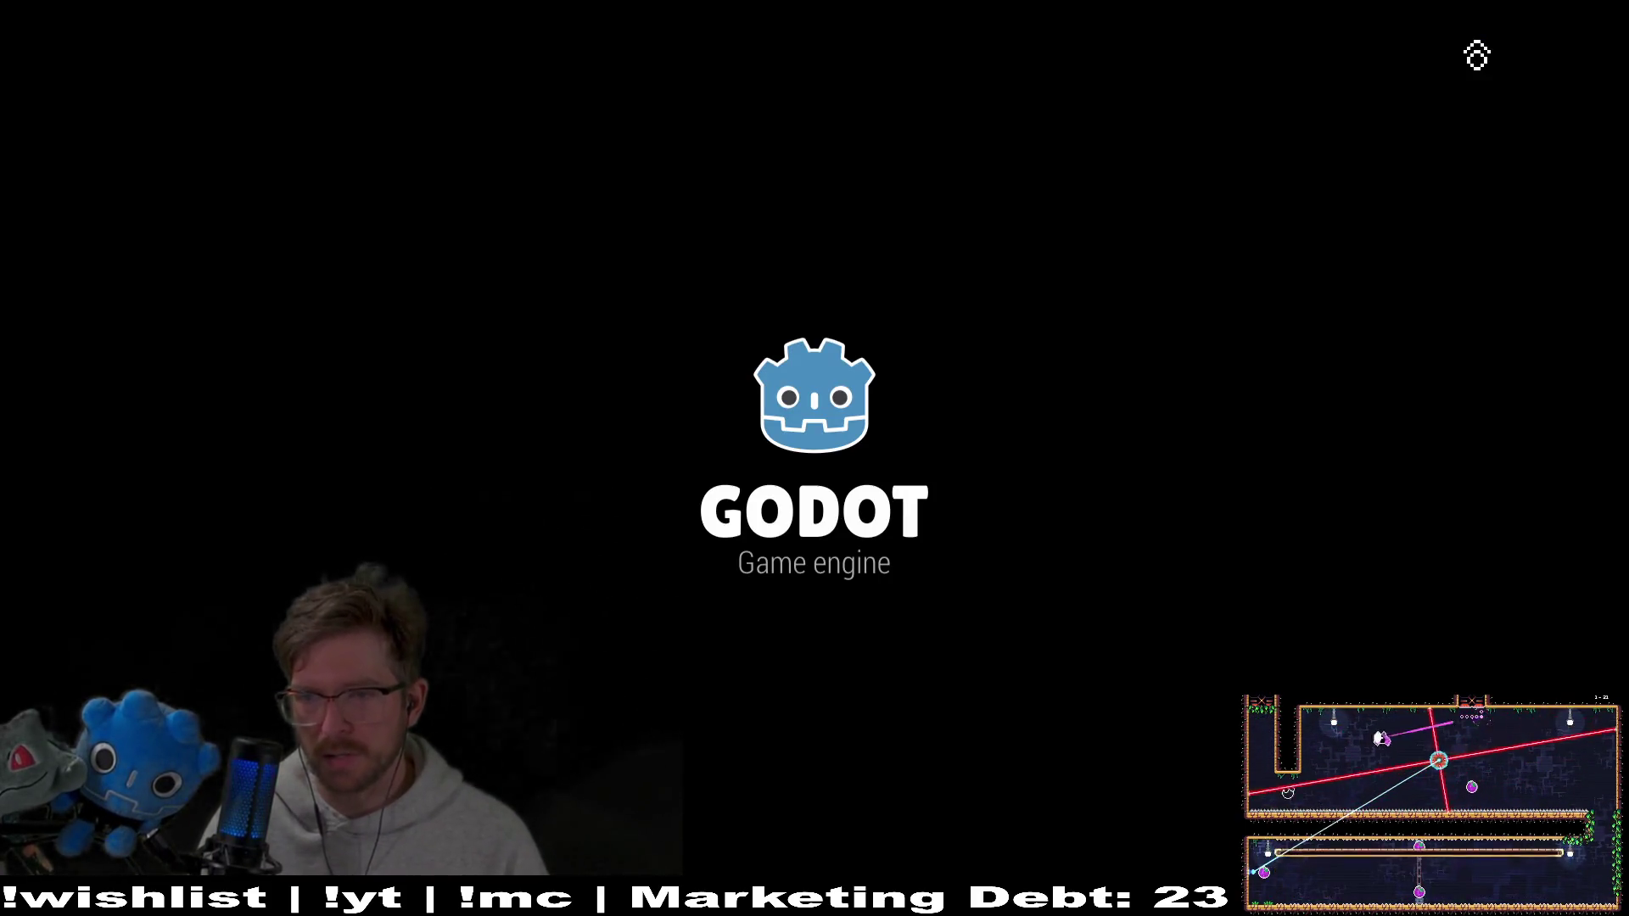
key(Left)
key(Down)
key(Right)
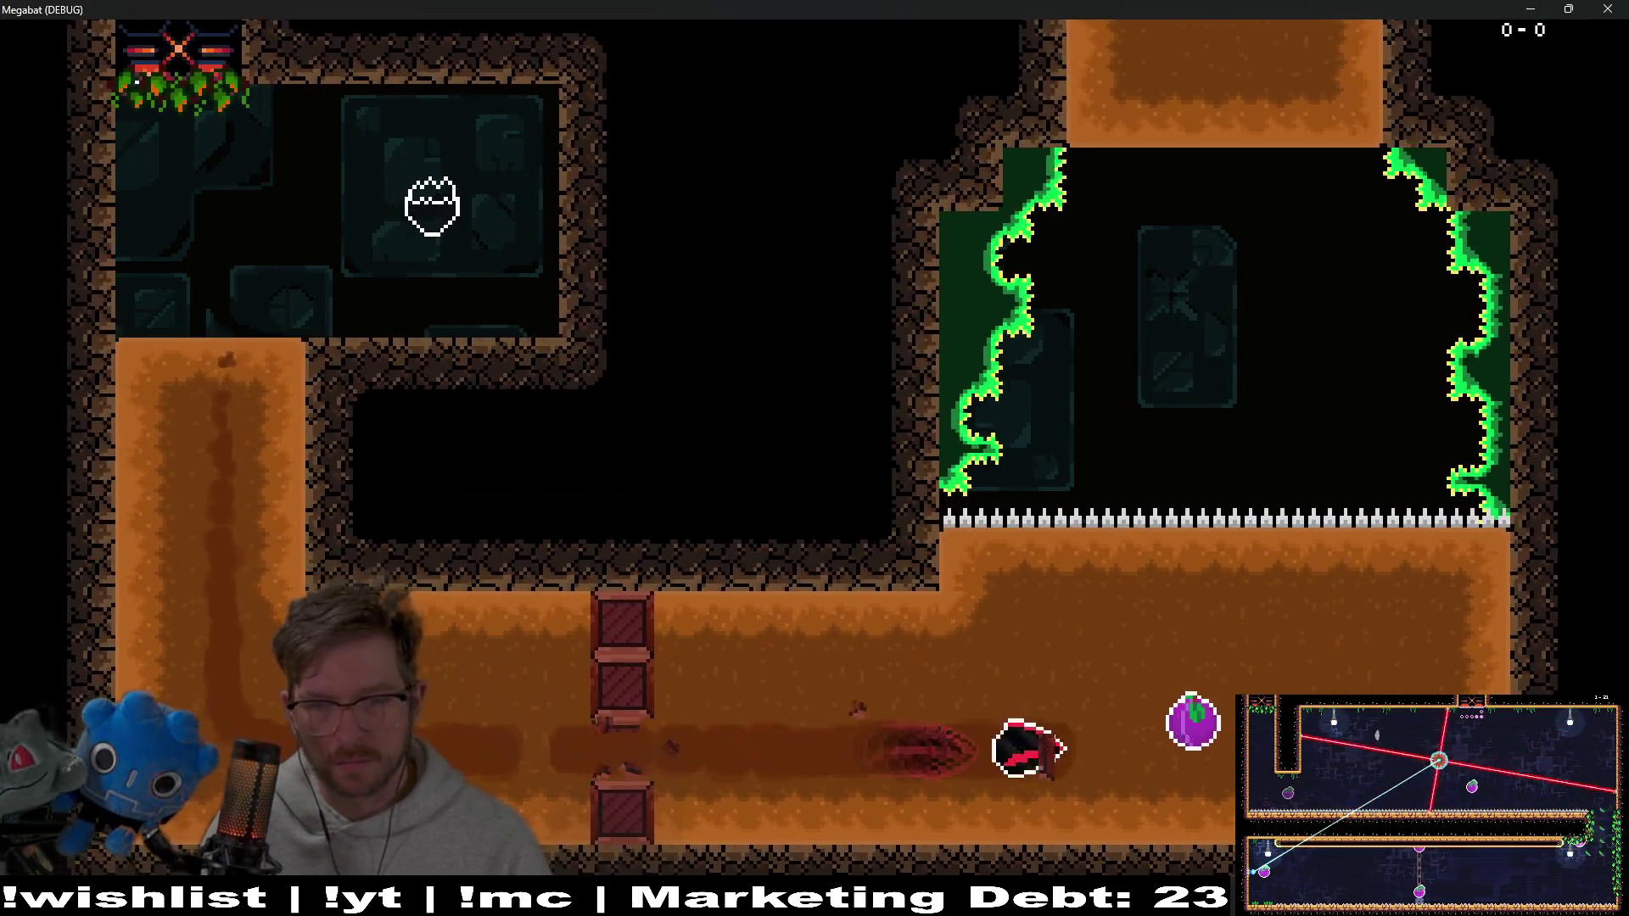
key(Up)
key(Right)
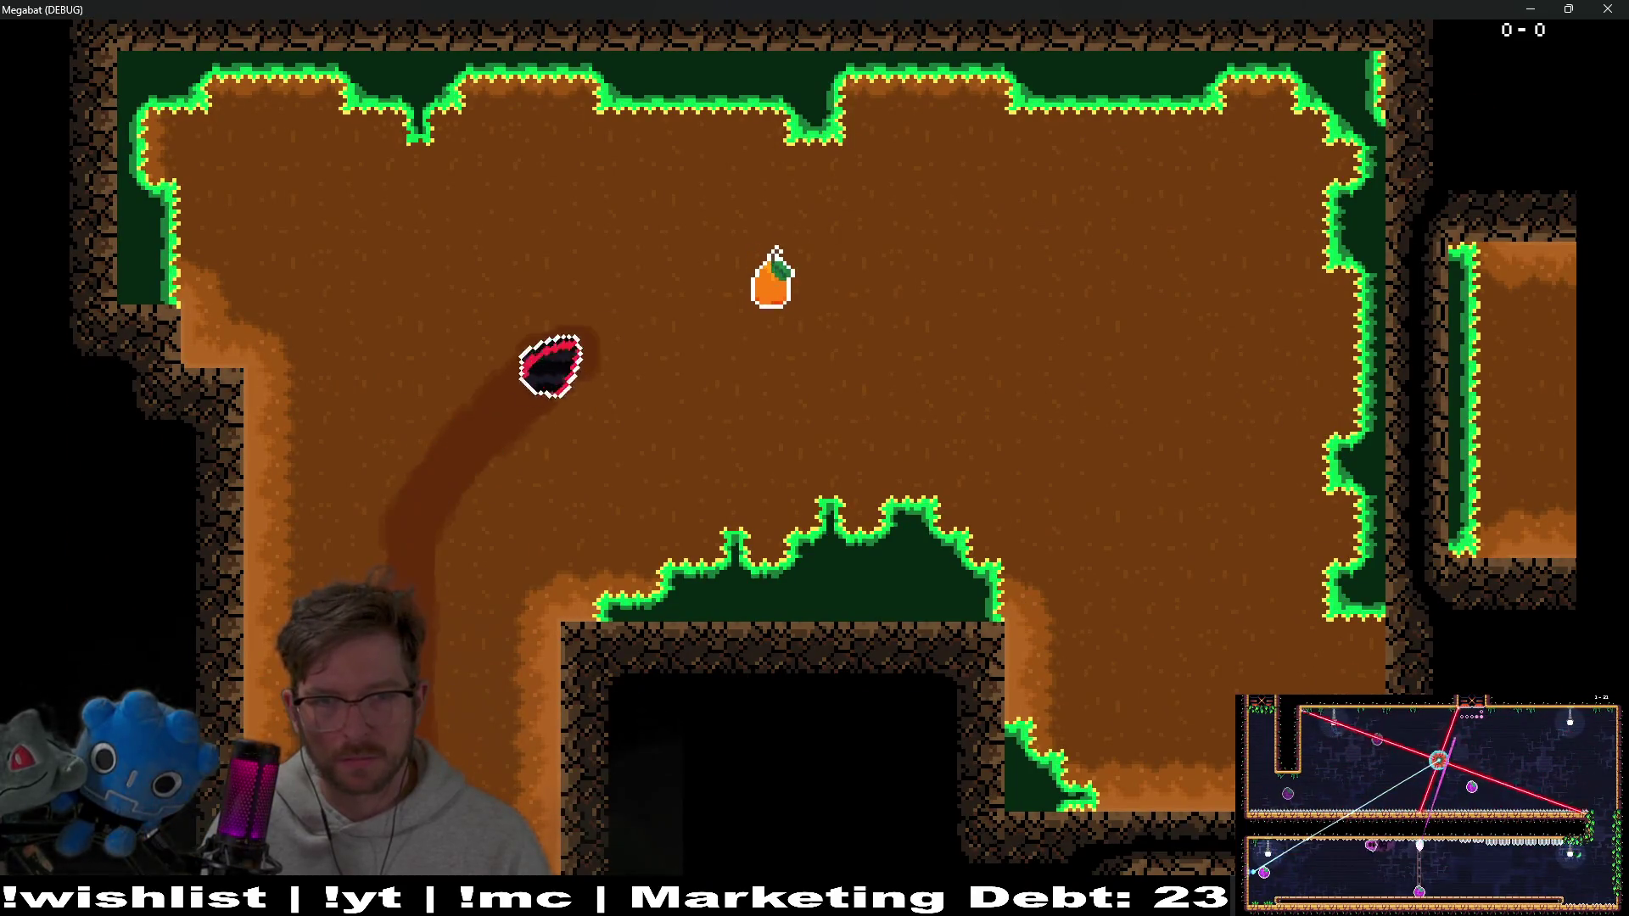
key(Right)
key(Left)
key(Right)
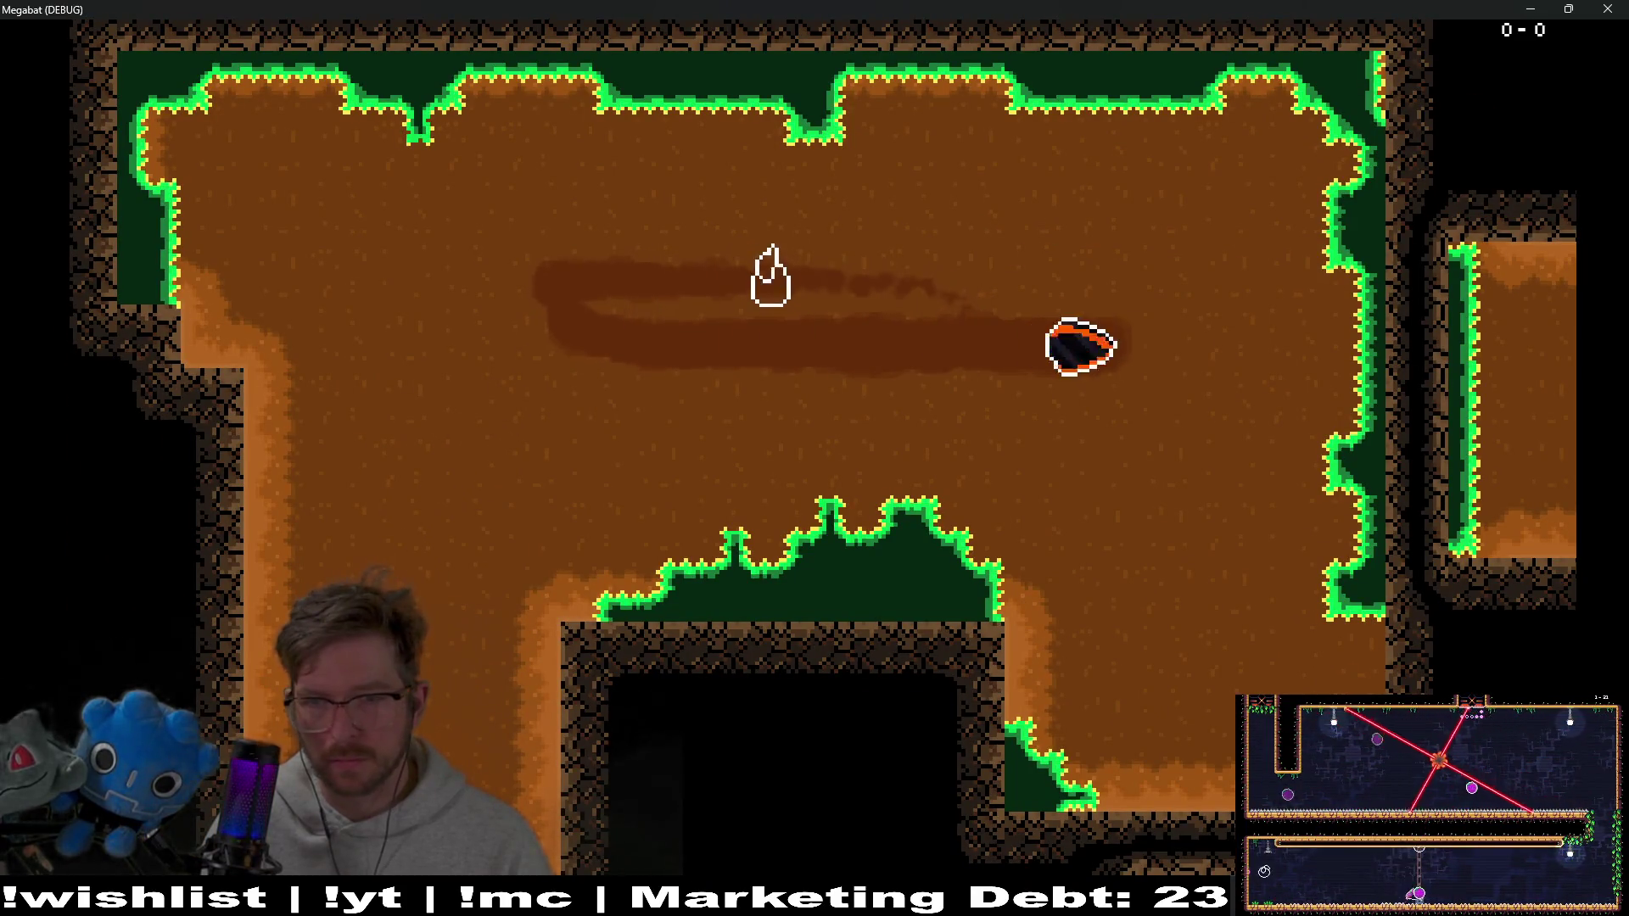
key(Down)
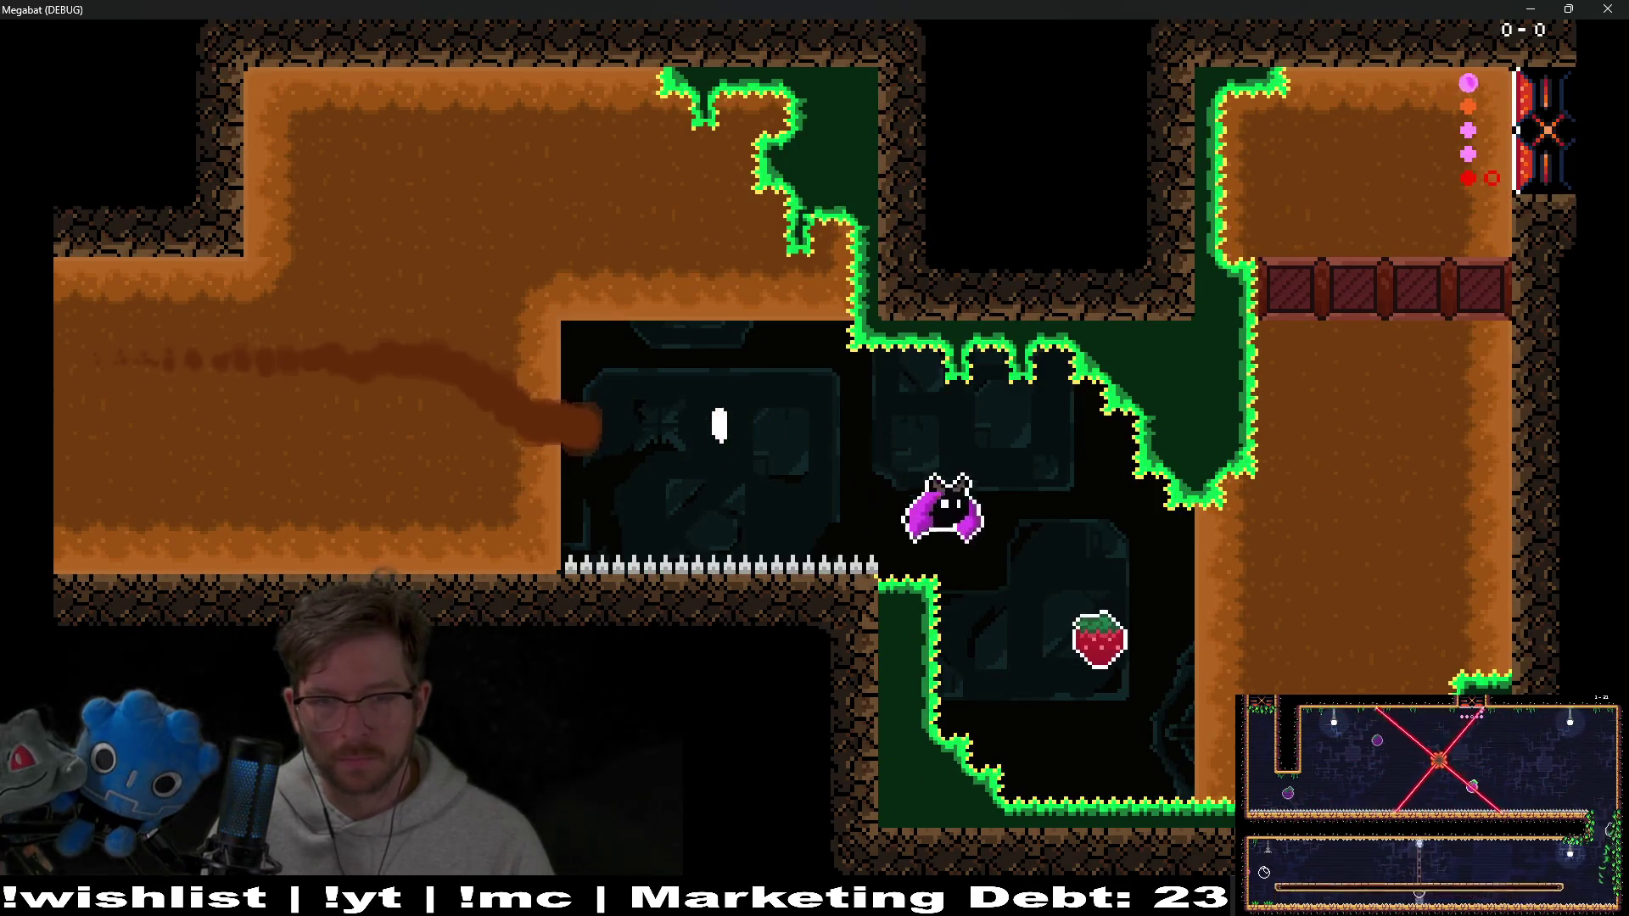
key(Up)
key(Left)
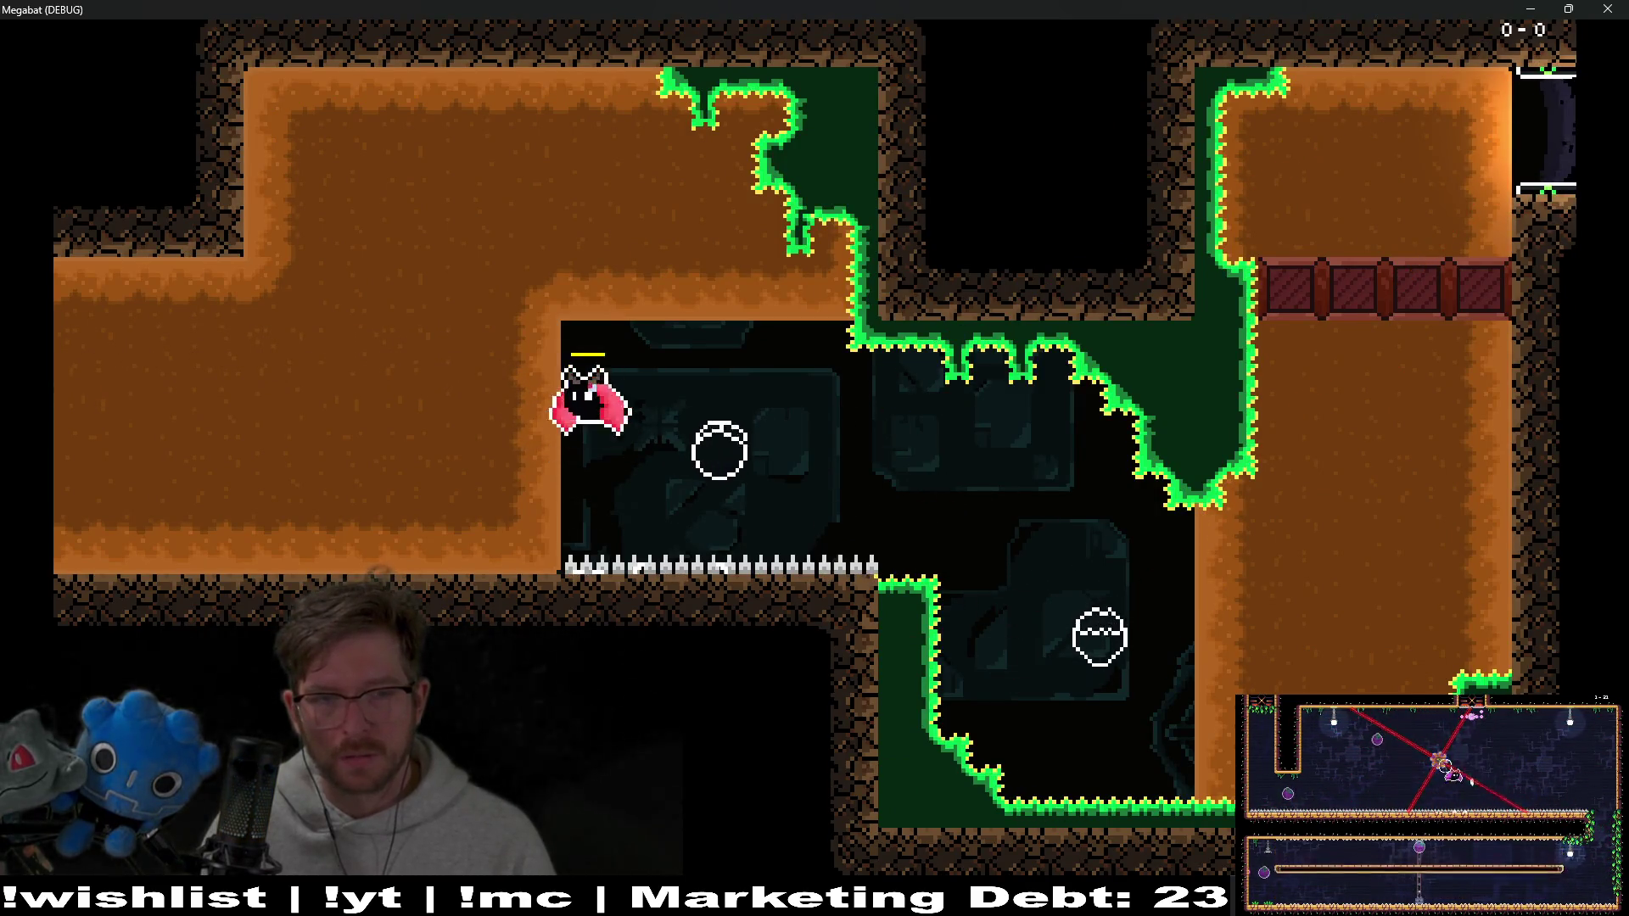
key(Right)
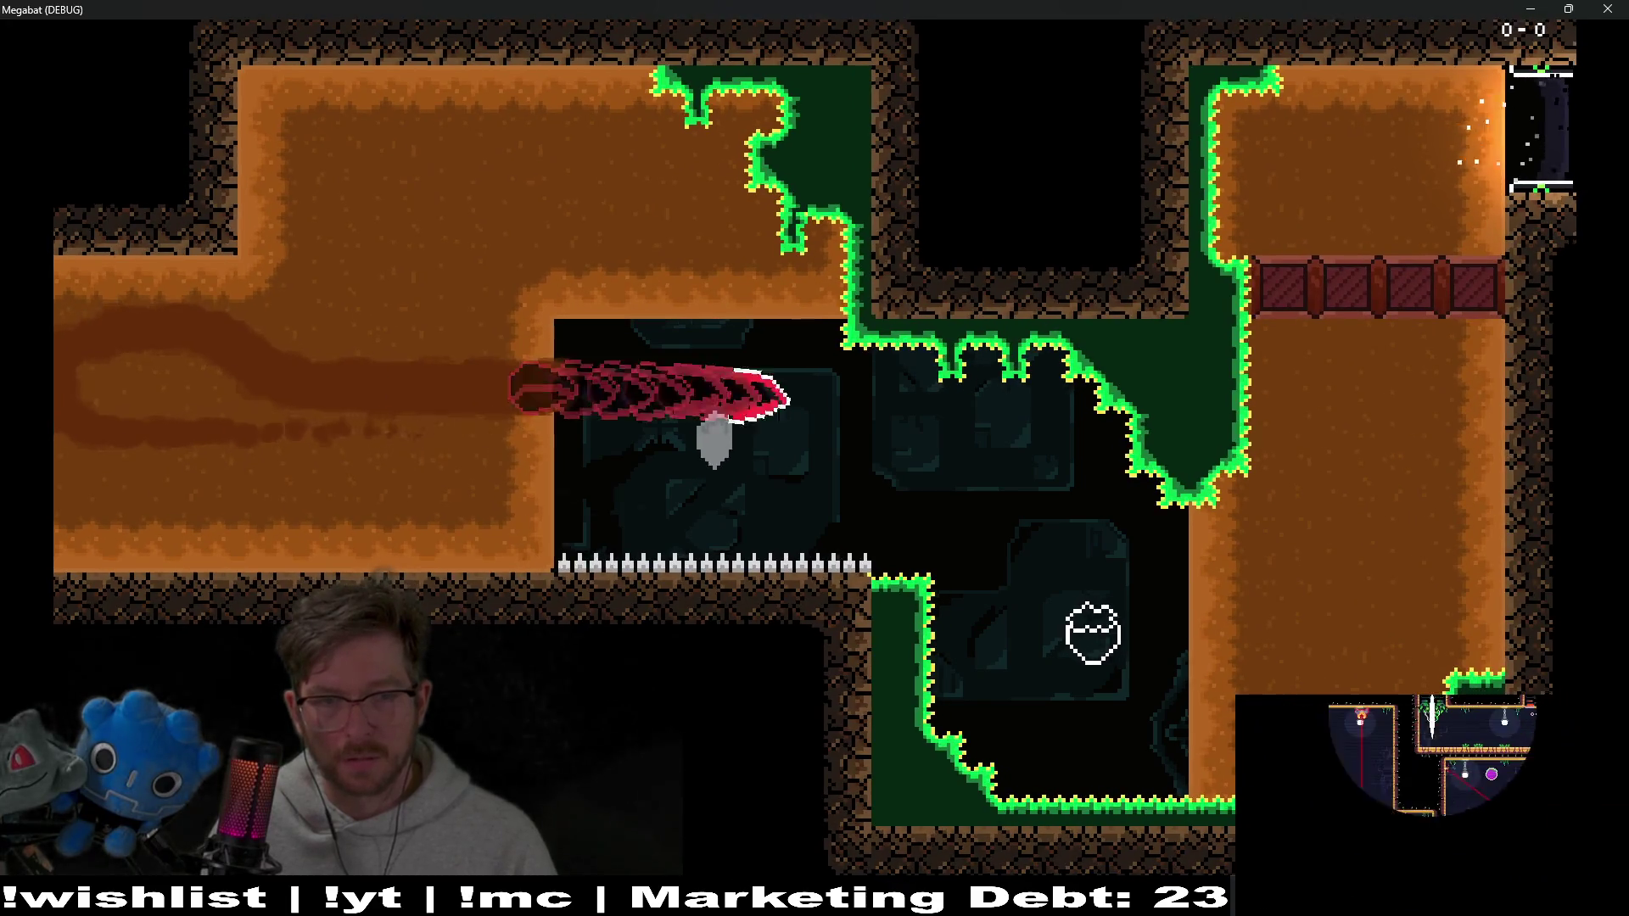
key(Up)
key(Down)
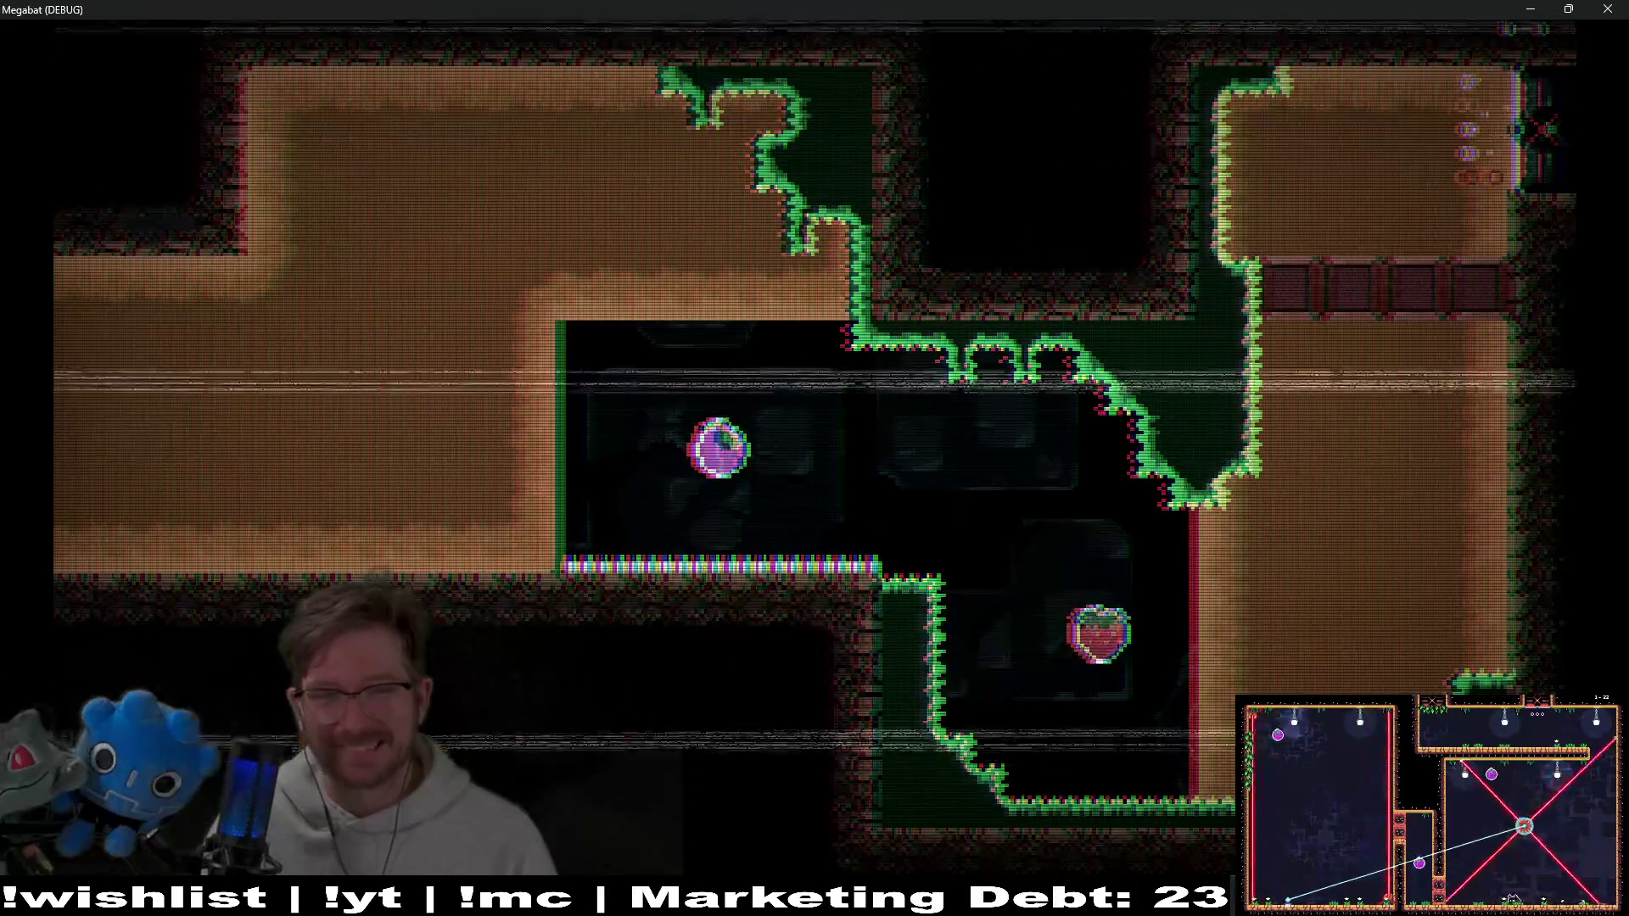
After respawning, fly through the bottom corridor and up the right shaft, then close the game
key(Right)
key(Left)
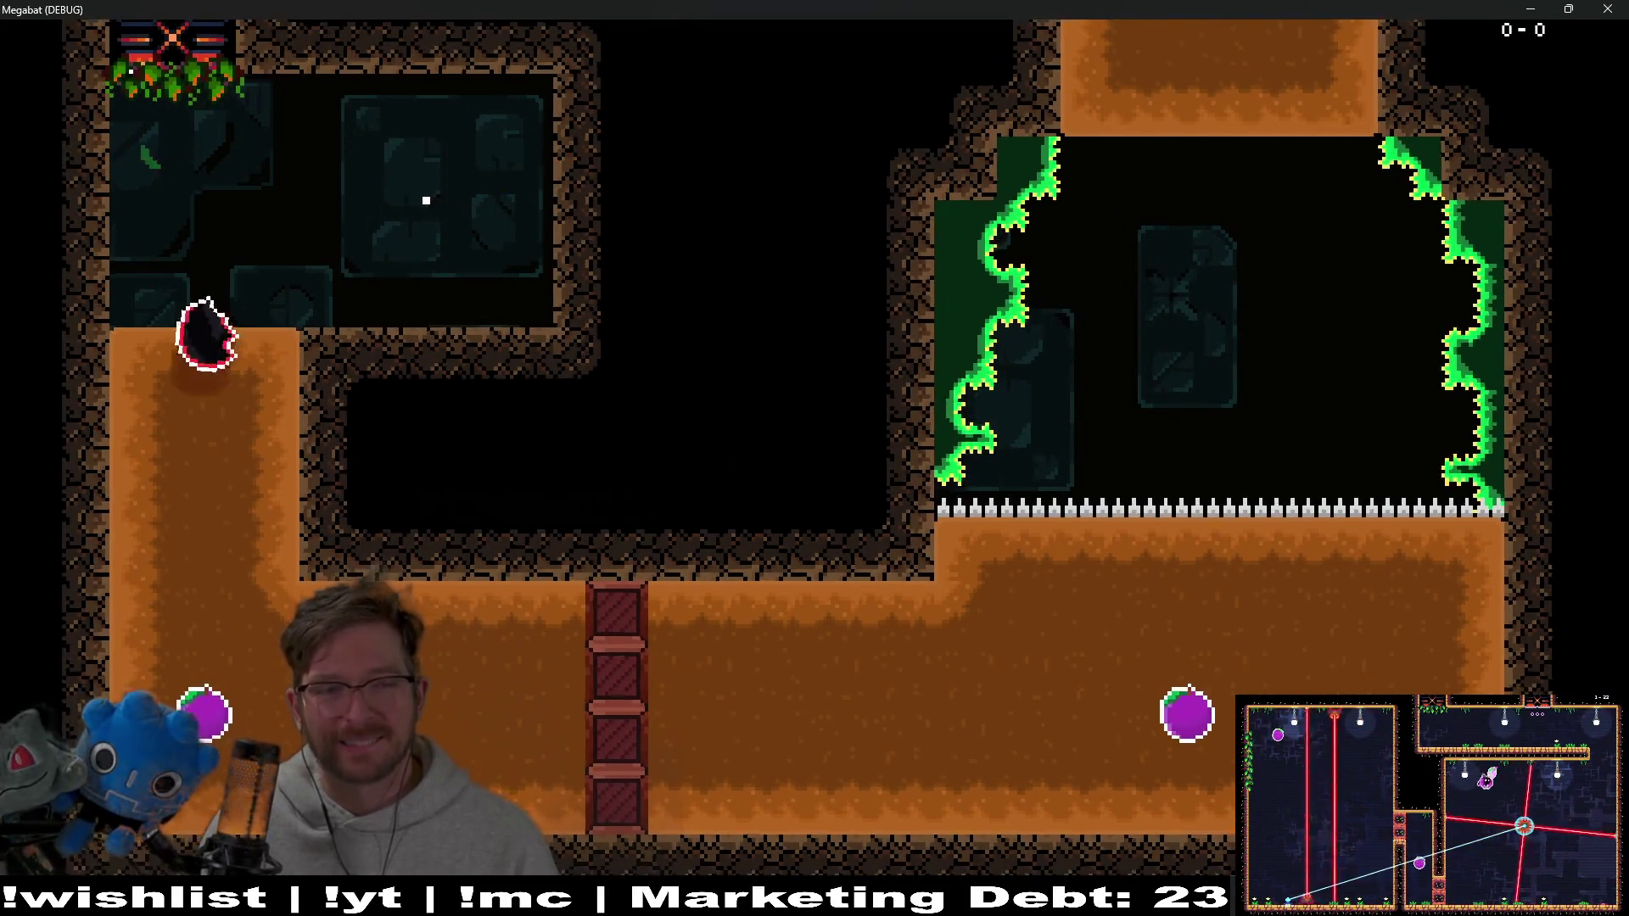
key(Down)
key(Right)
key(Up)
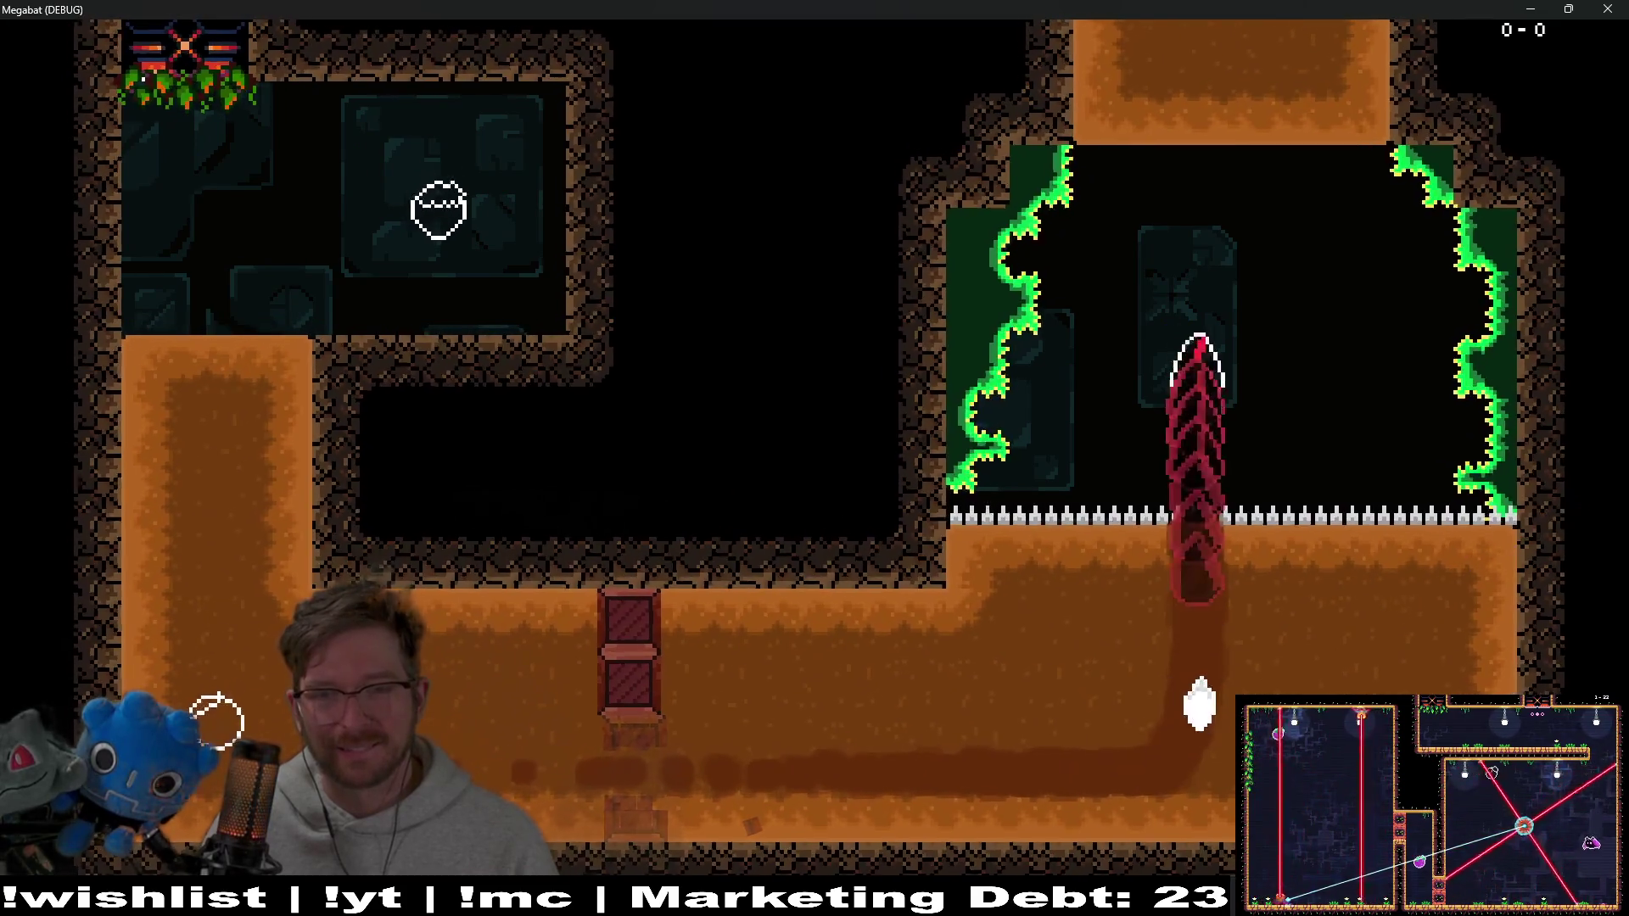
key(Right)
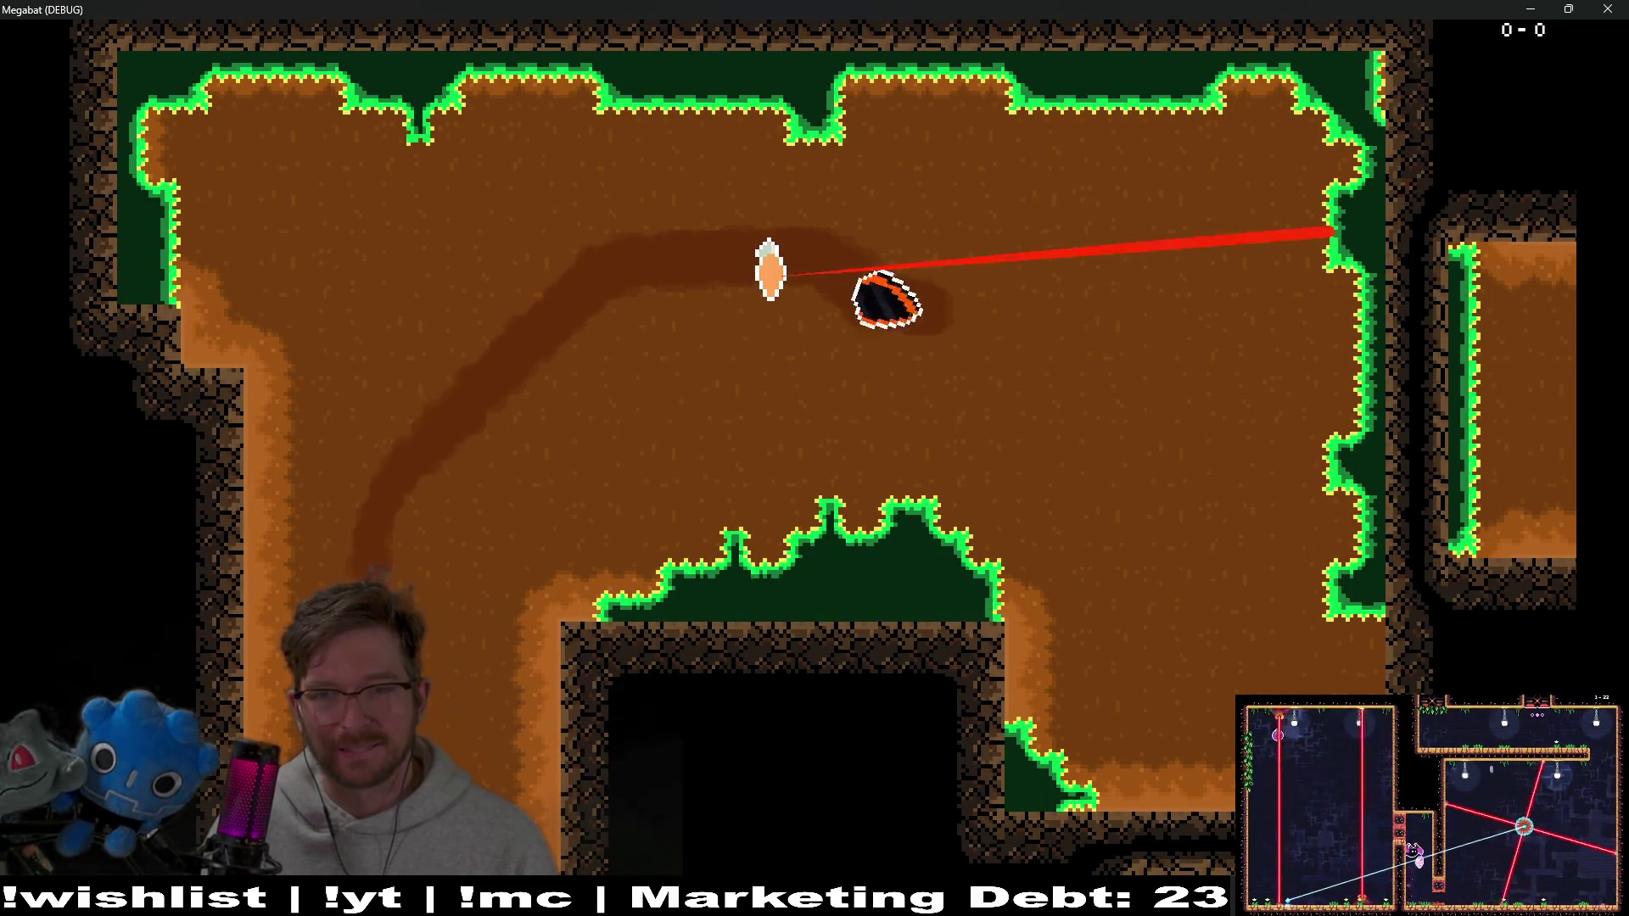
key(Down)
key(Right)
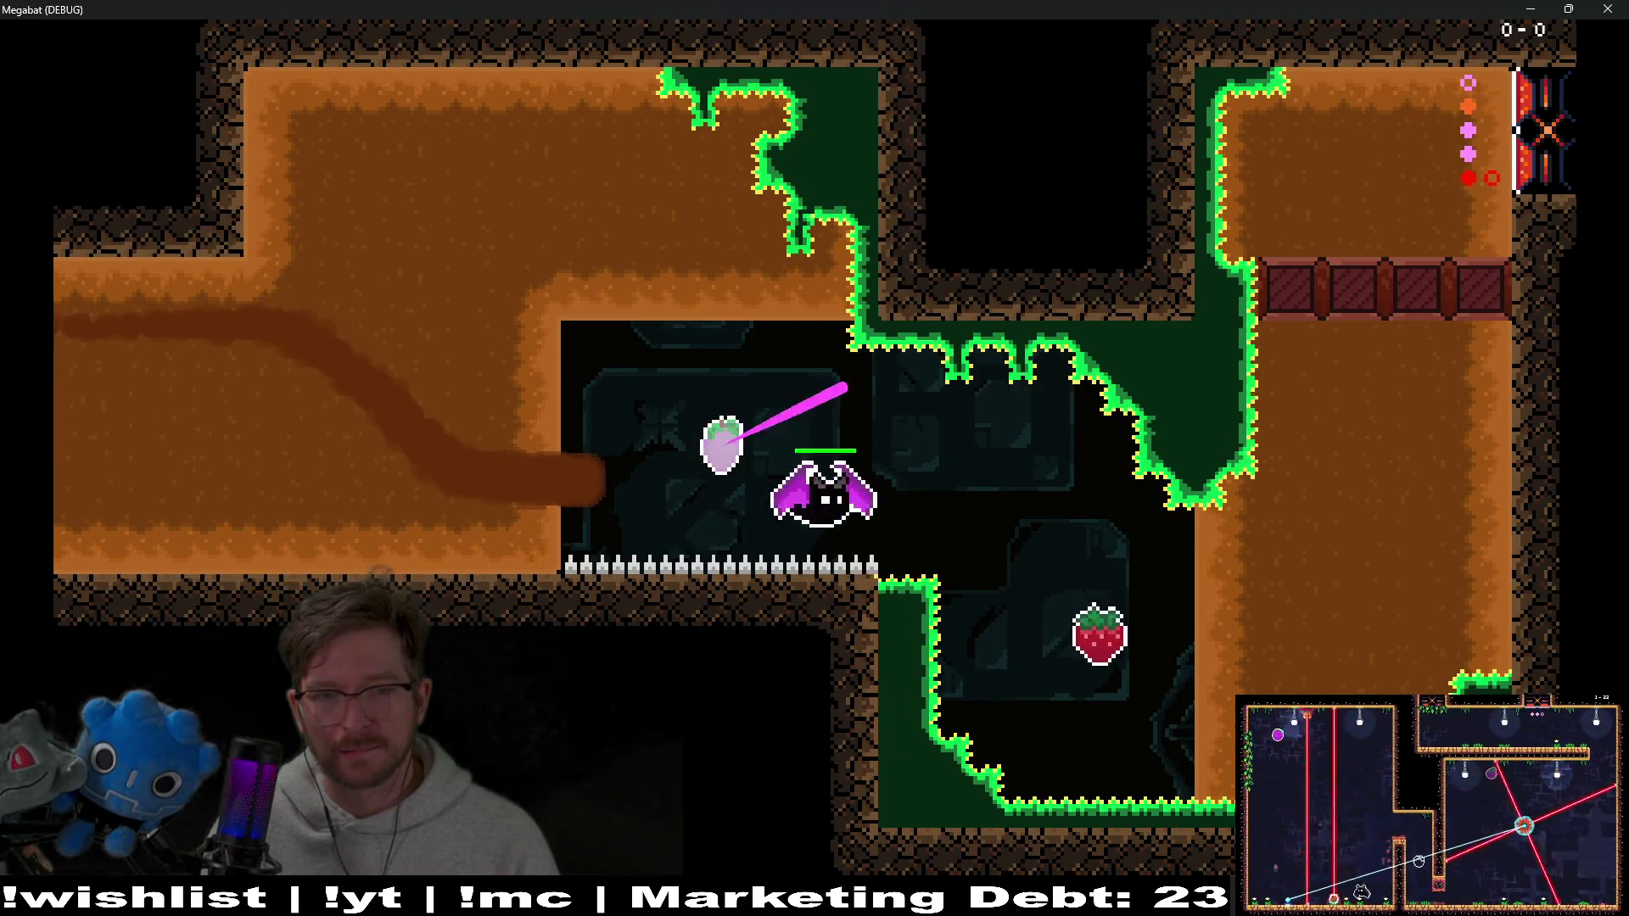
key(Down)
key(Up)
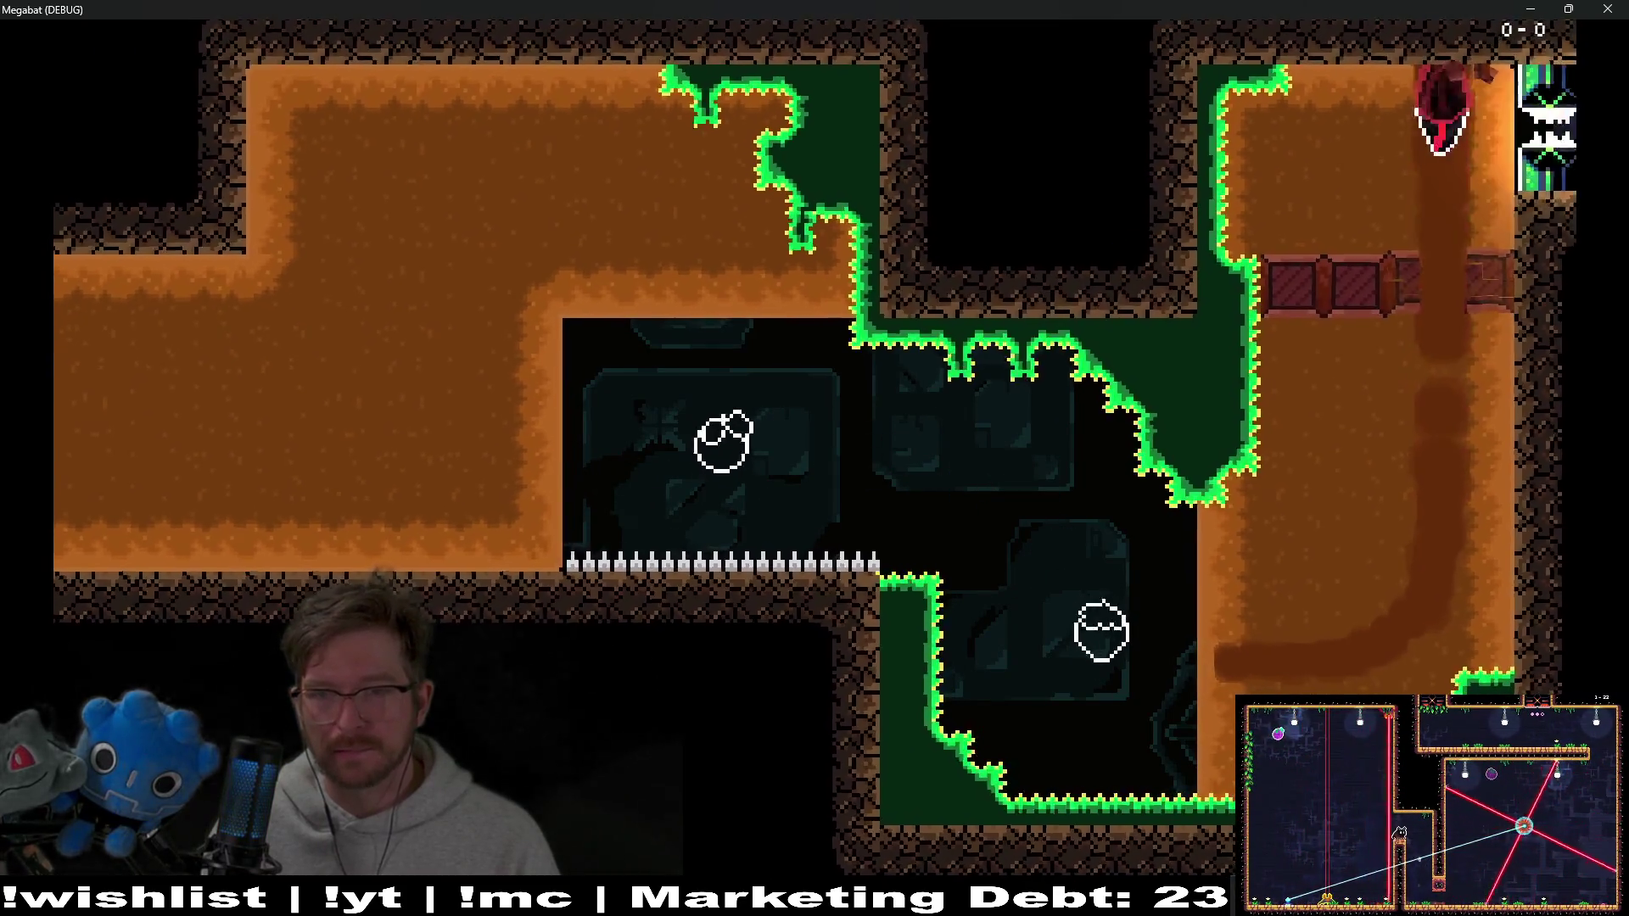
key(Up)
key(Down)
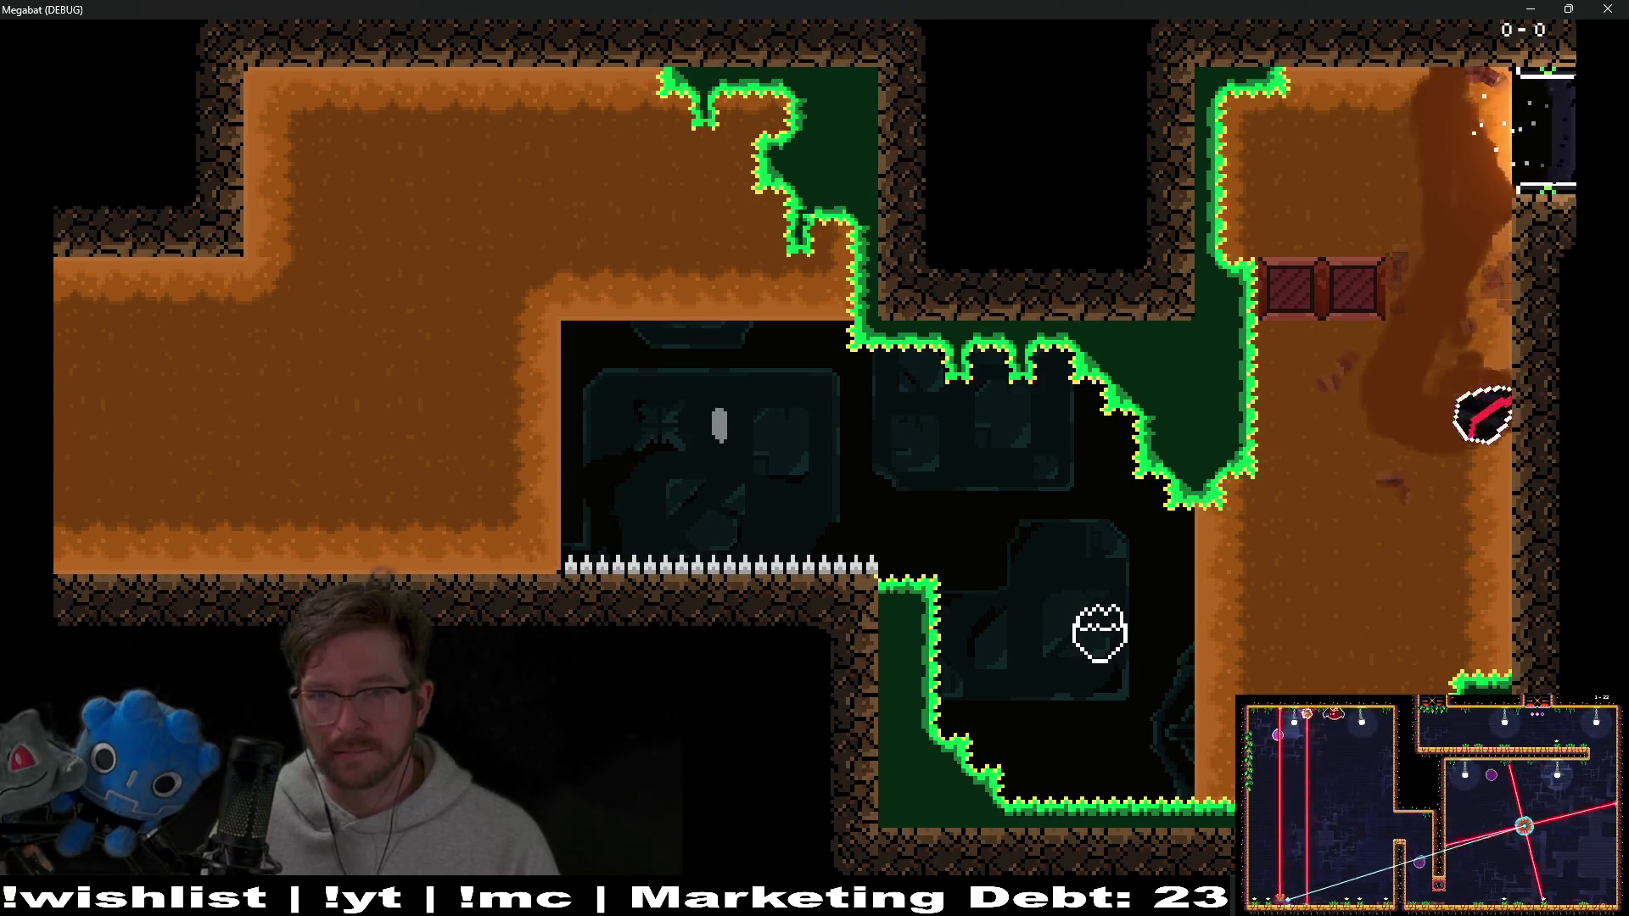
key(Up)
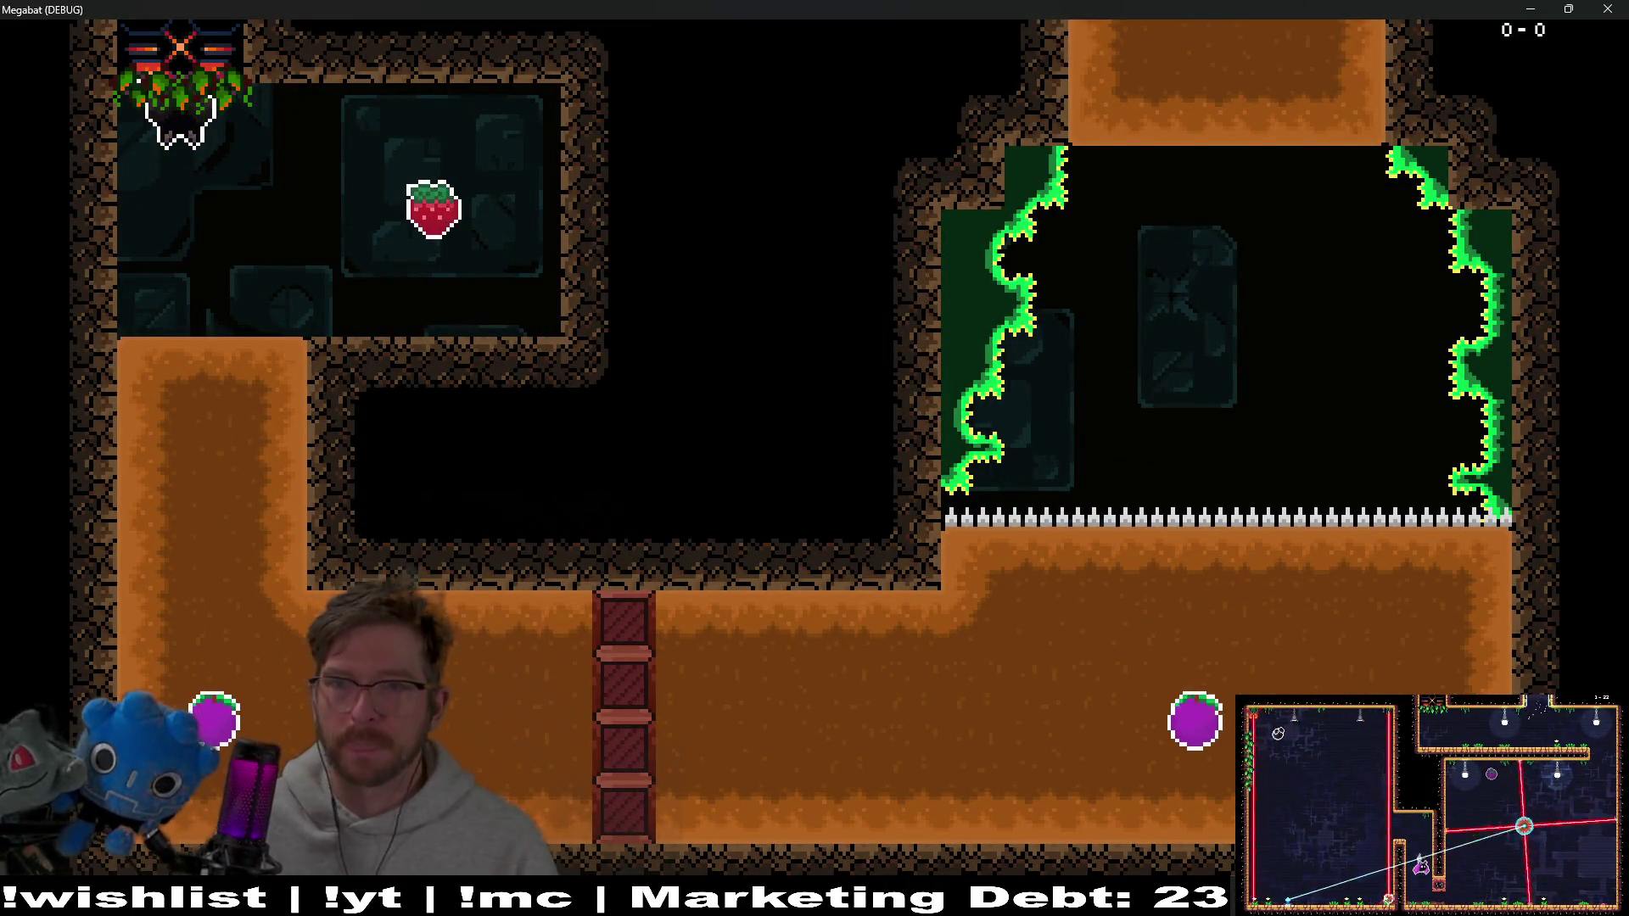
key(F8)
scroll(1028, 380, up, 3)
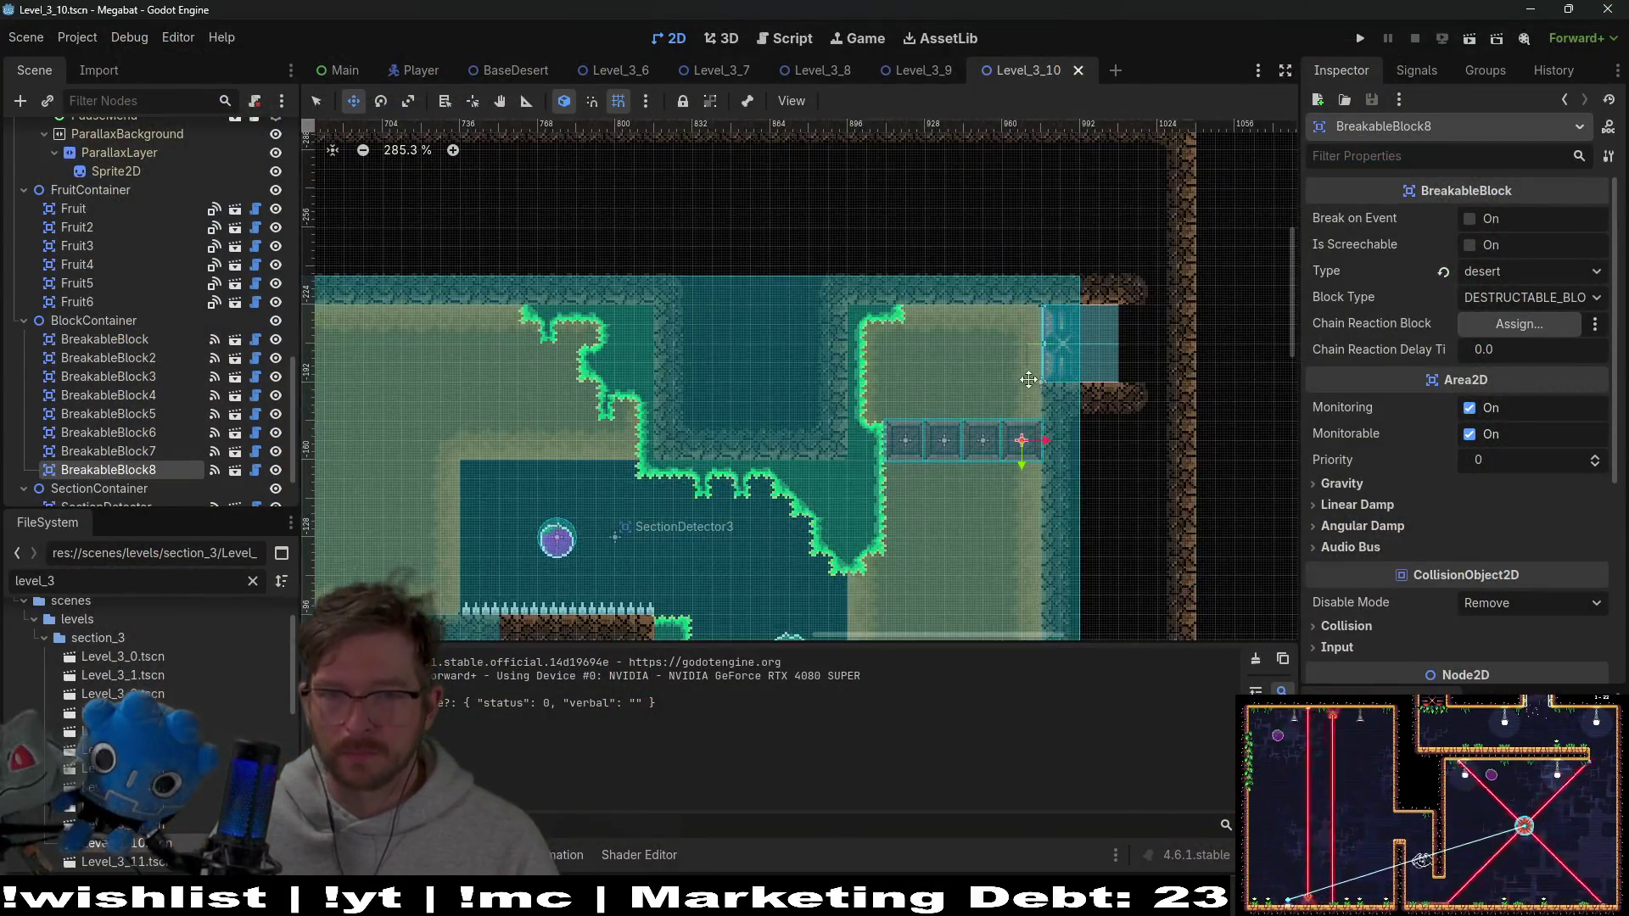
Paint a rock wall tile on WorldTileMapLayer above the room
scroll(1028, 381, up, 4)
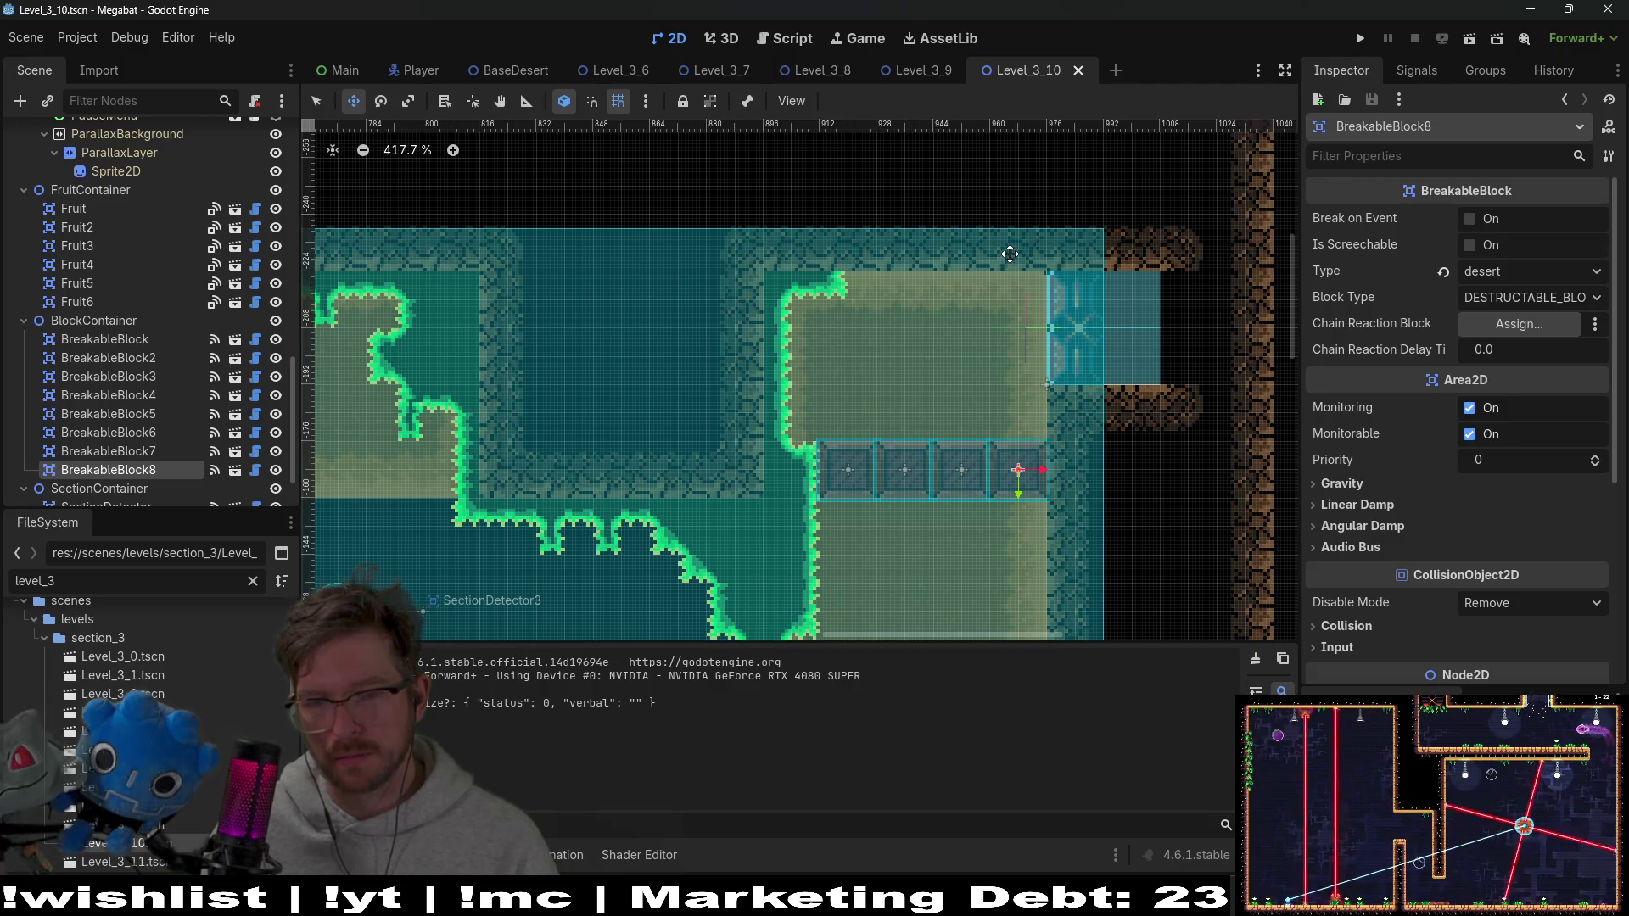
scroll(1010, 254, down, 5)
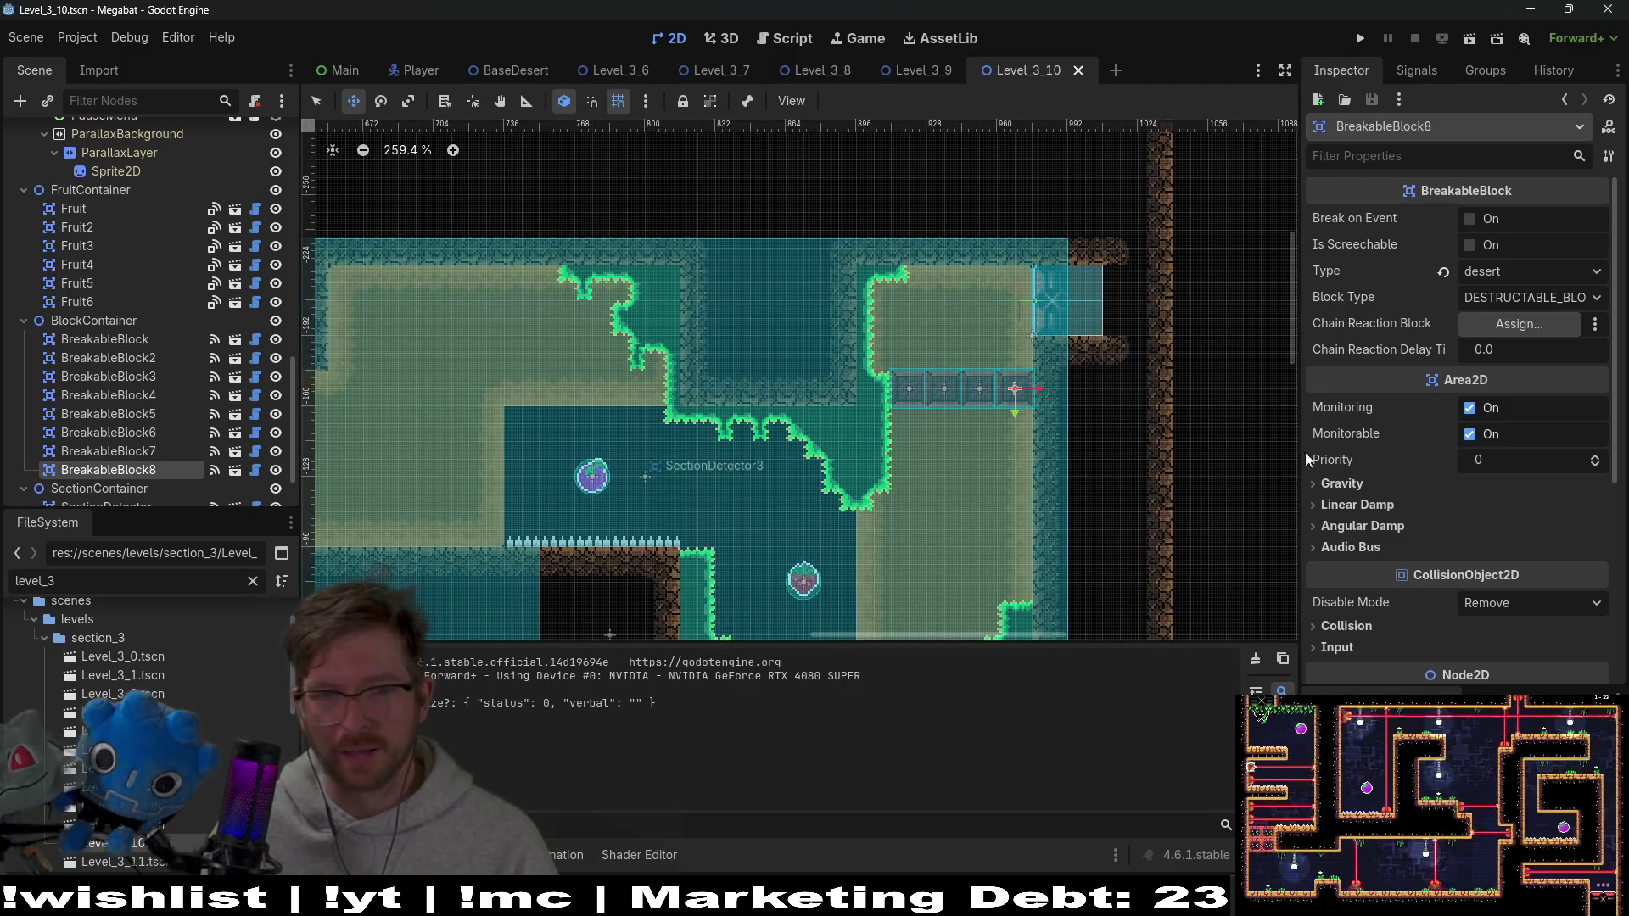
scroll(1047, 424, up, 3)
scroll(157, 212, up, 10)
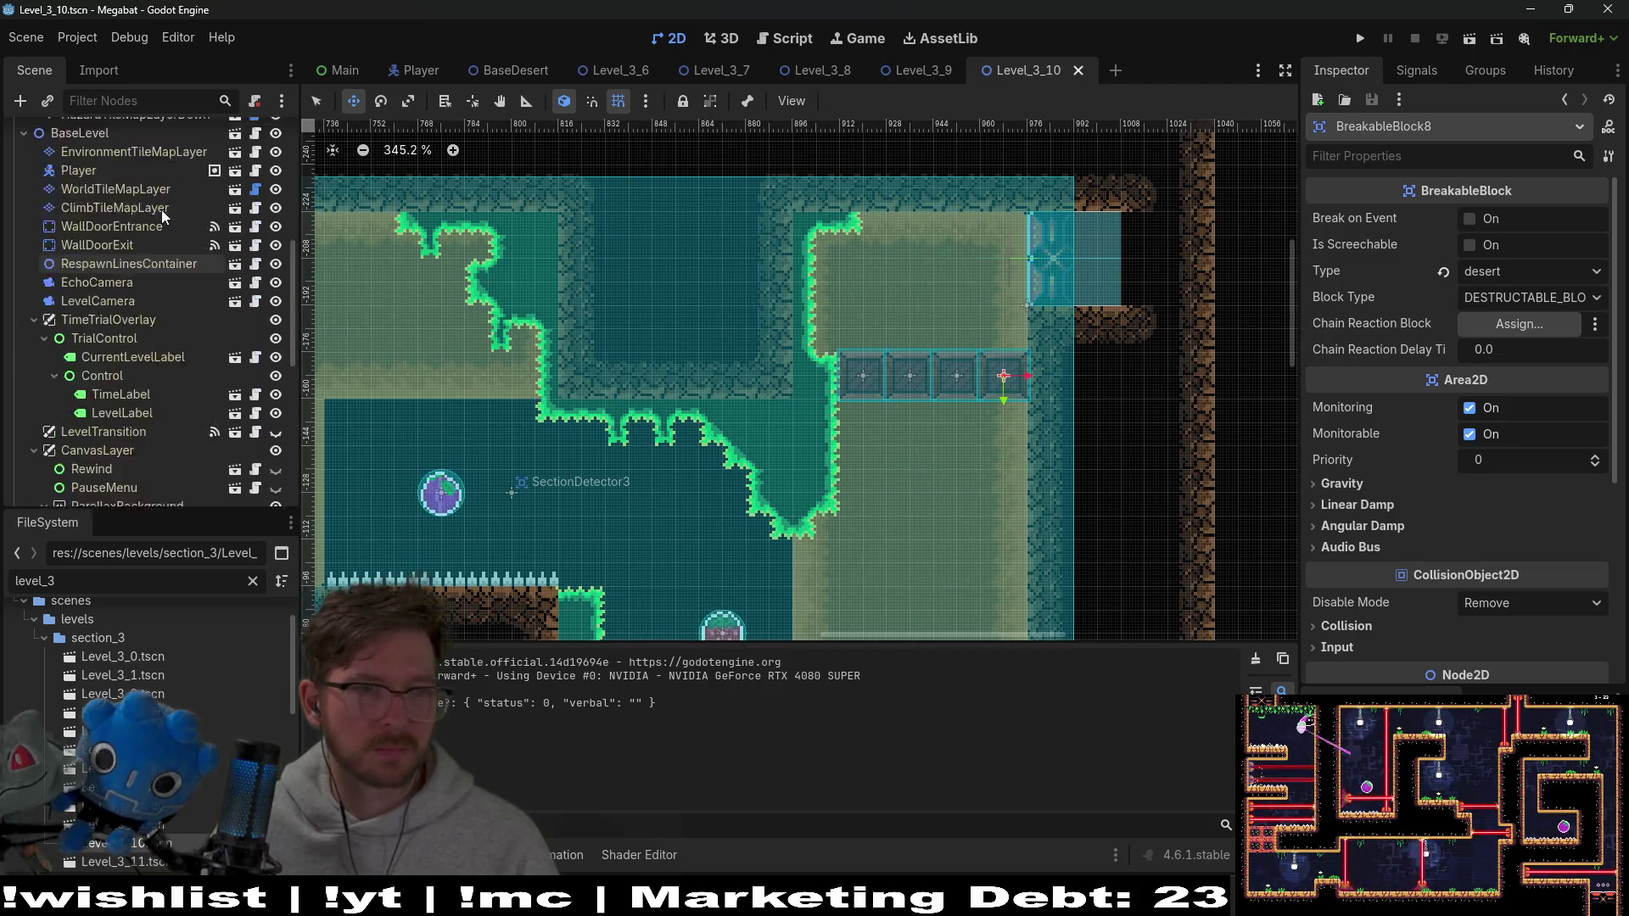
click(136, 174)
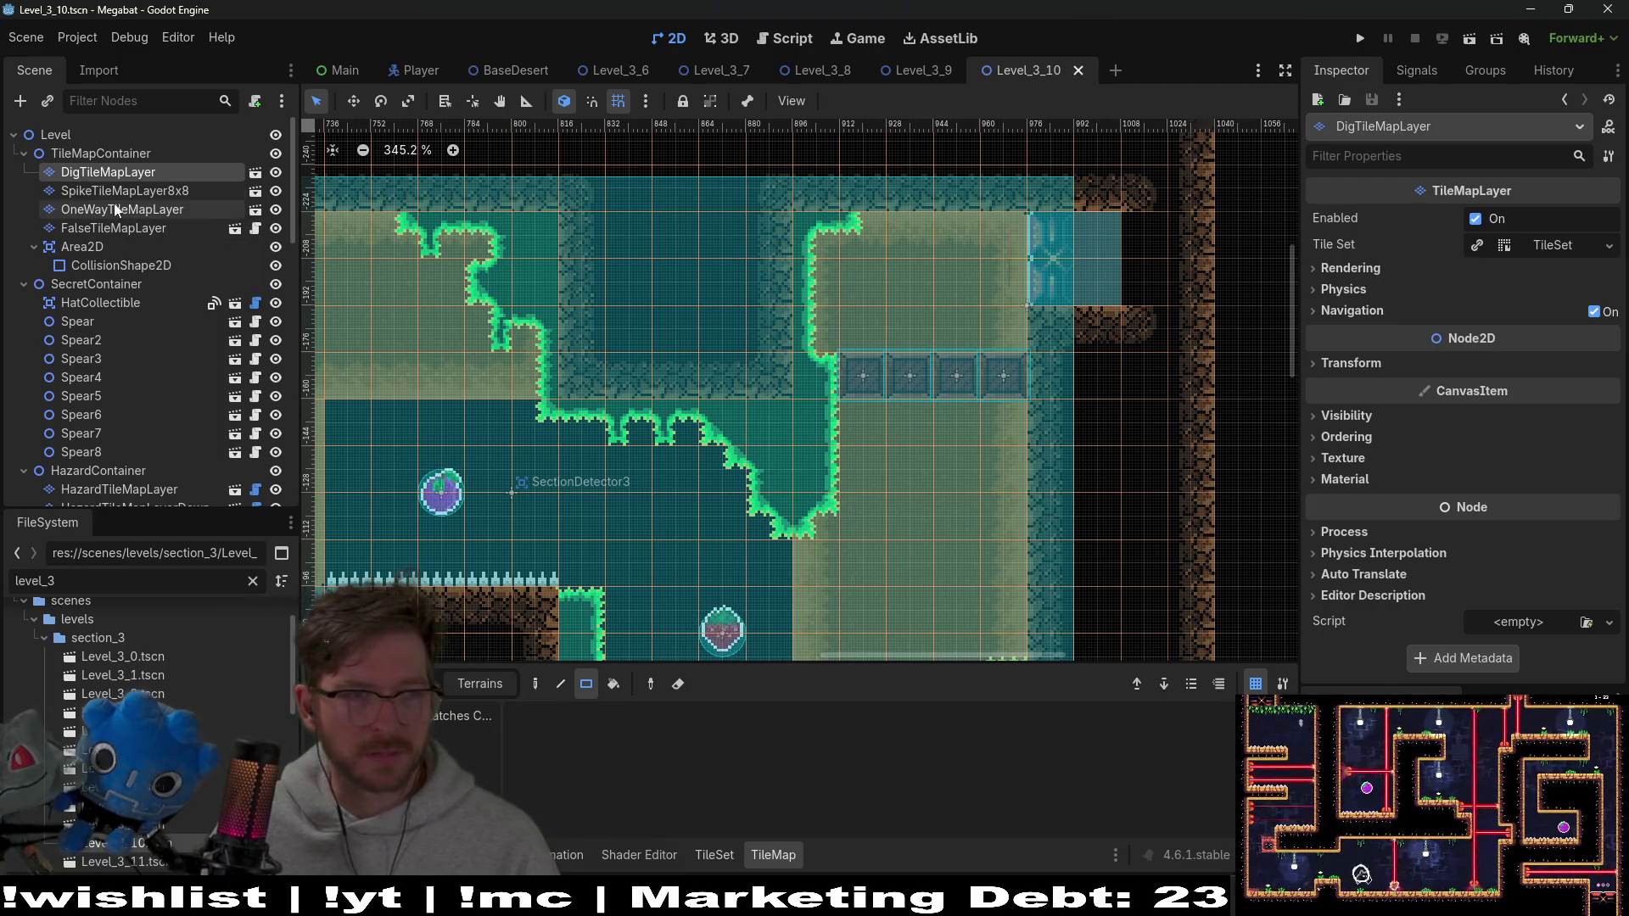
scroll(151, 407, down, 3)
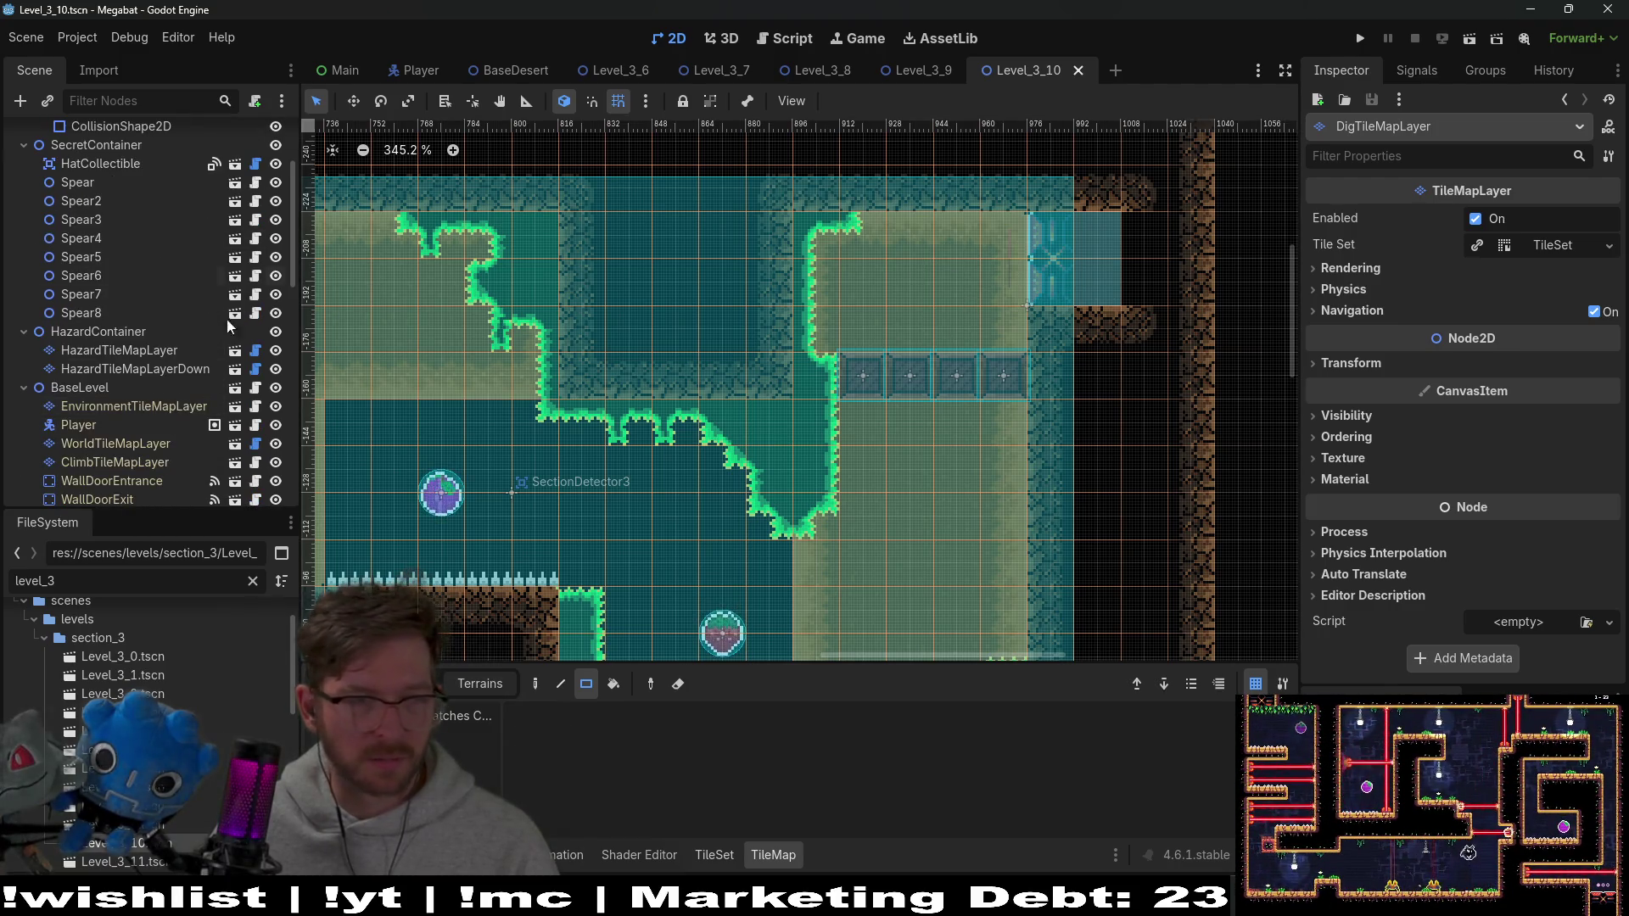
scroll(109, 270, up, 3)
scroll(117, 268, down, 5)
click(107, 348)
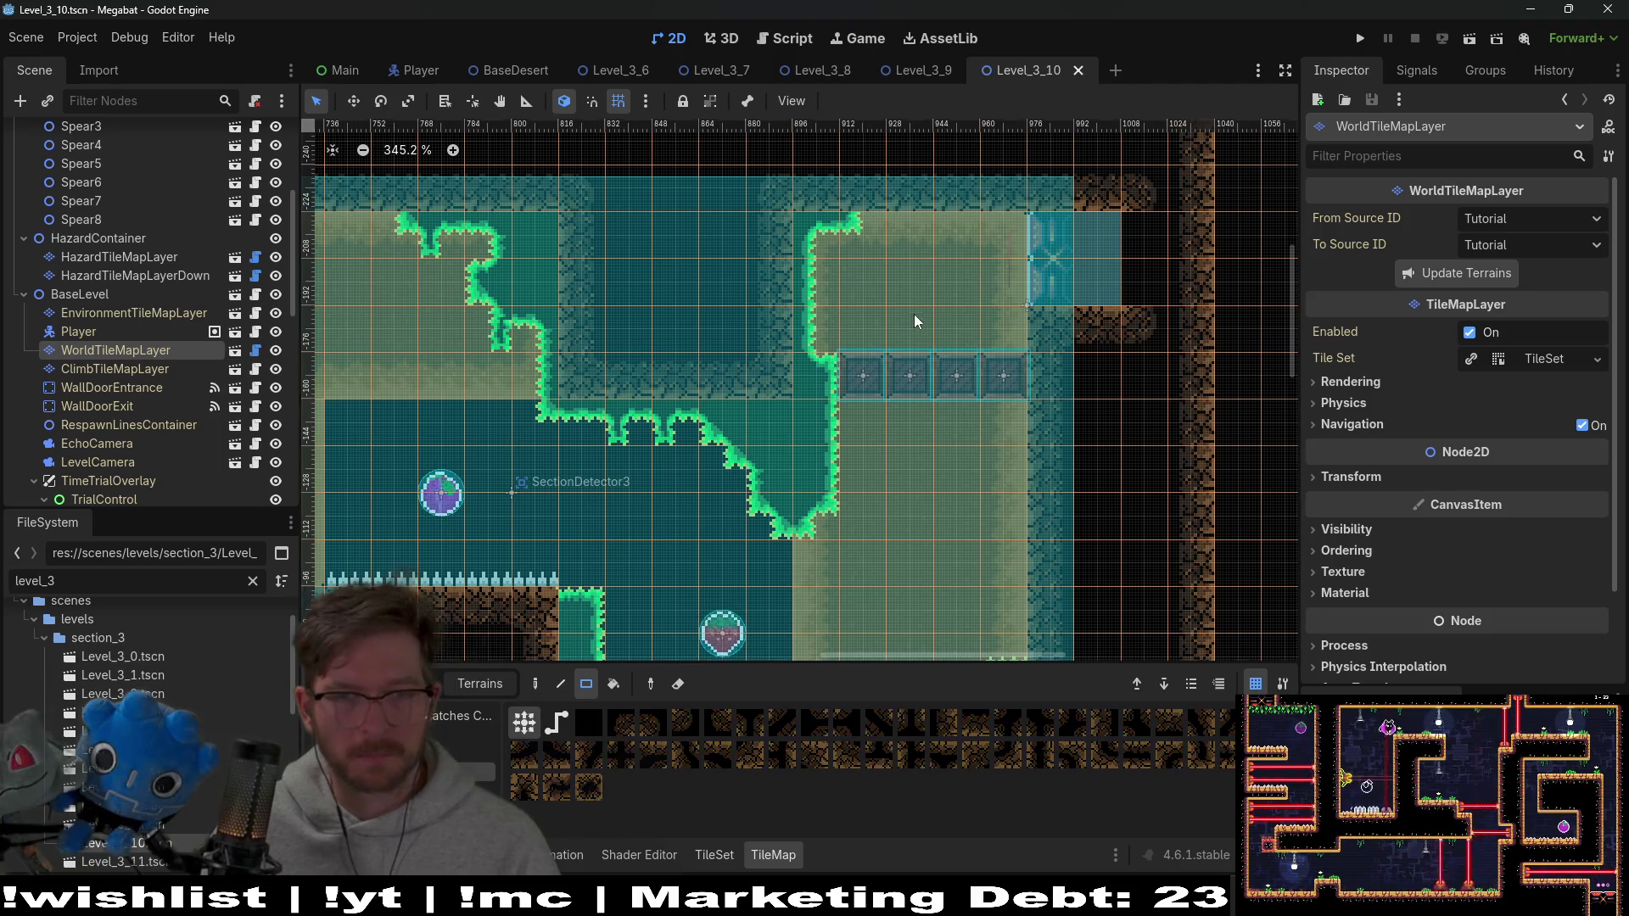
scroll(835, 335, up, 3)
click(874, 365)
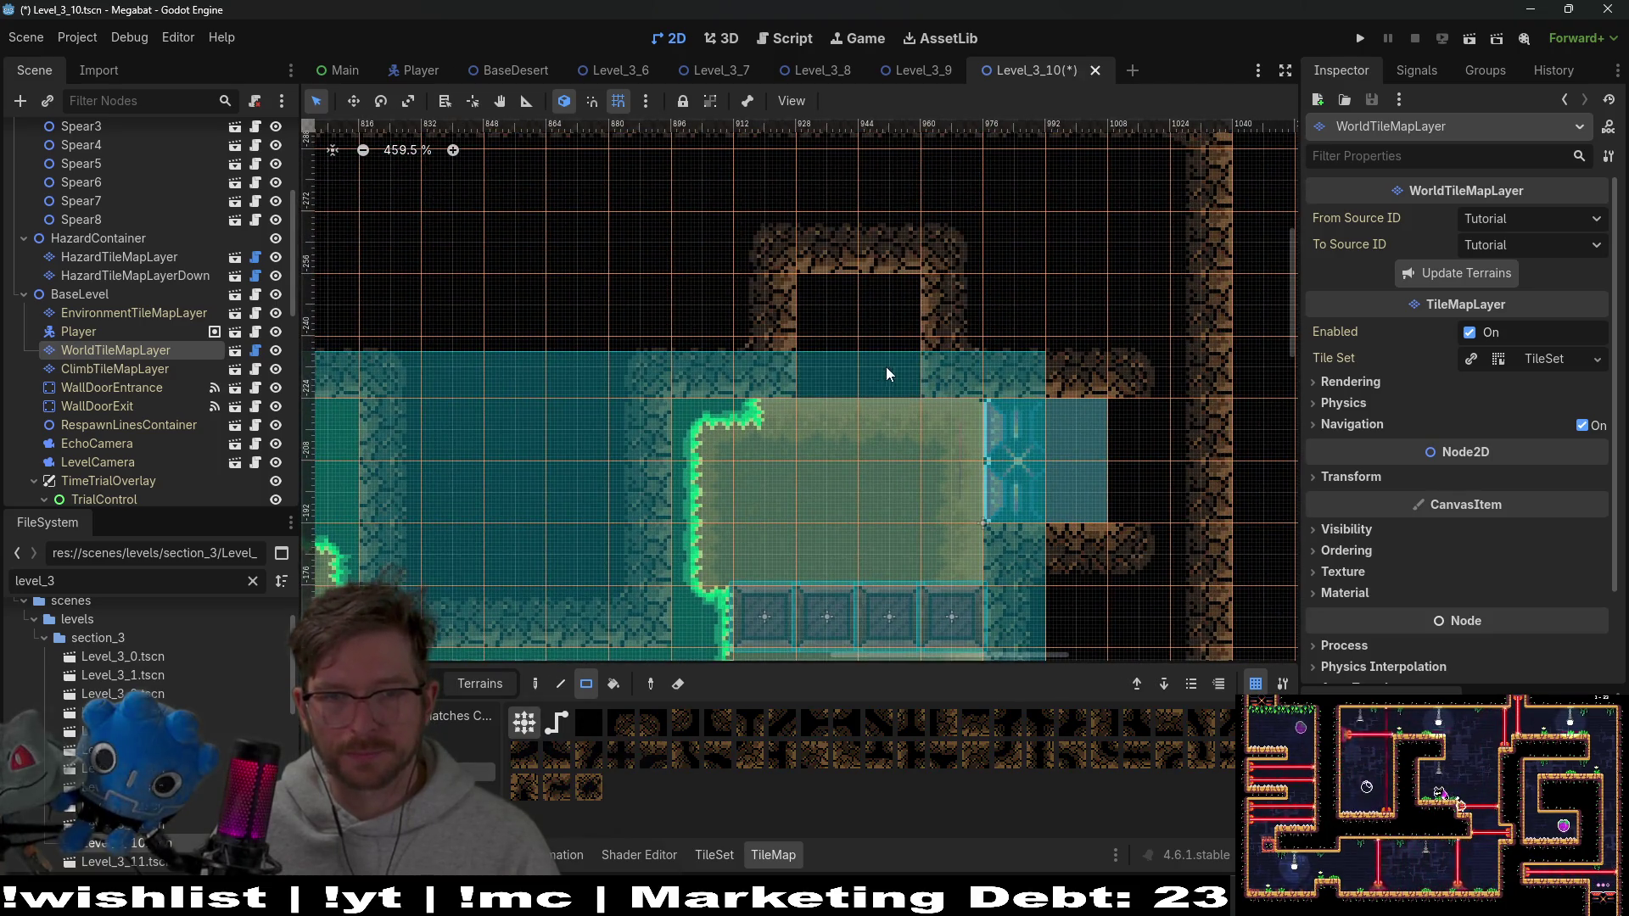
scroll(1052, 412, down, 3)
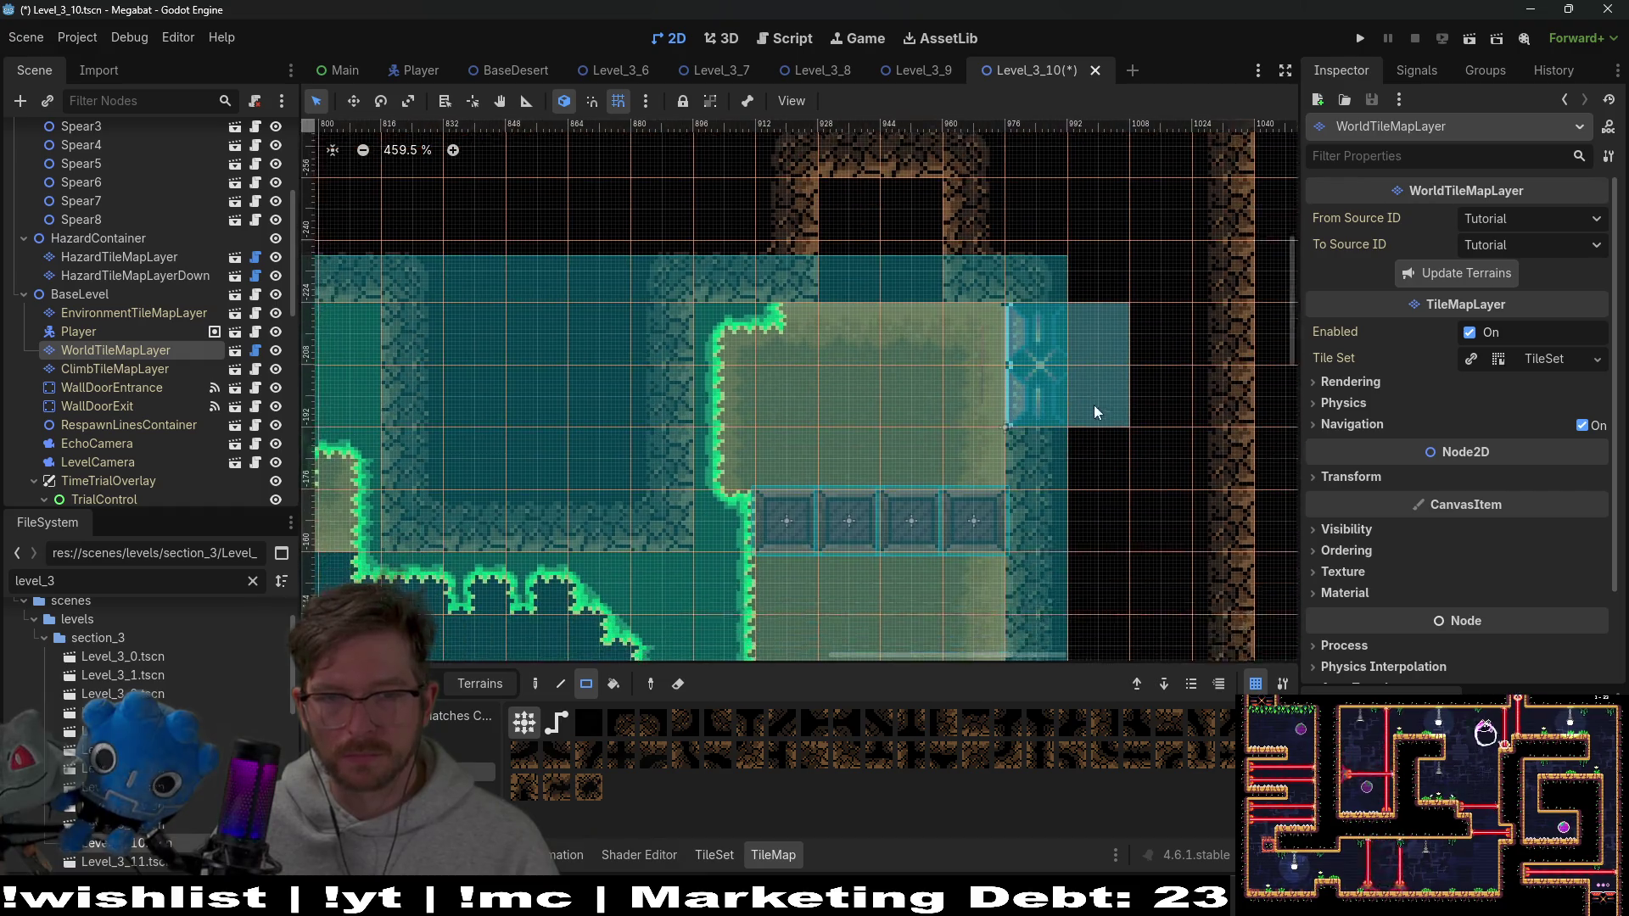
Rotate WallDoorExit to 180° and move it into the ceiling opening
click(96, 406)
key(w)
drag(1220, 439, 1087, 328)
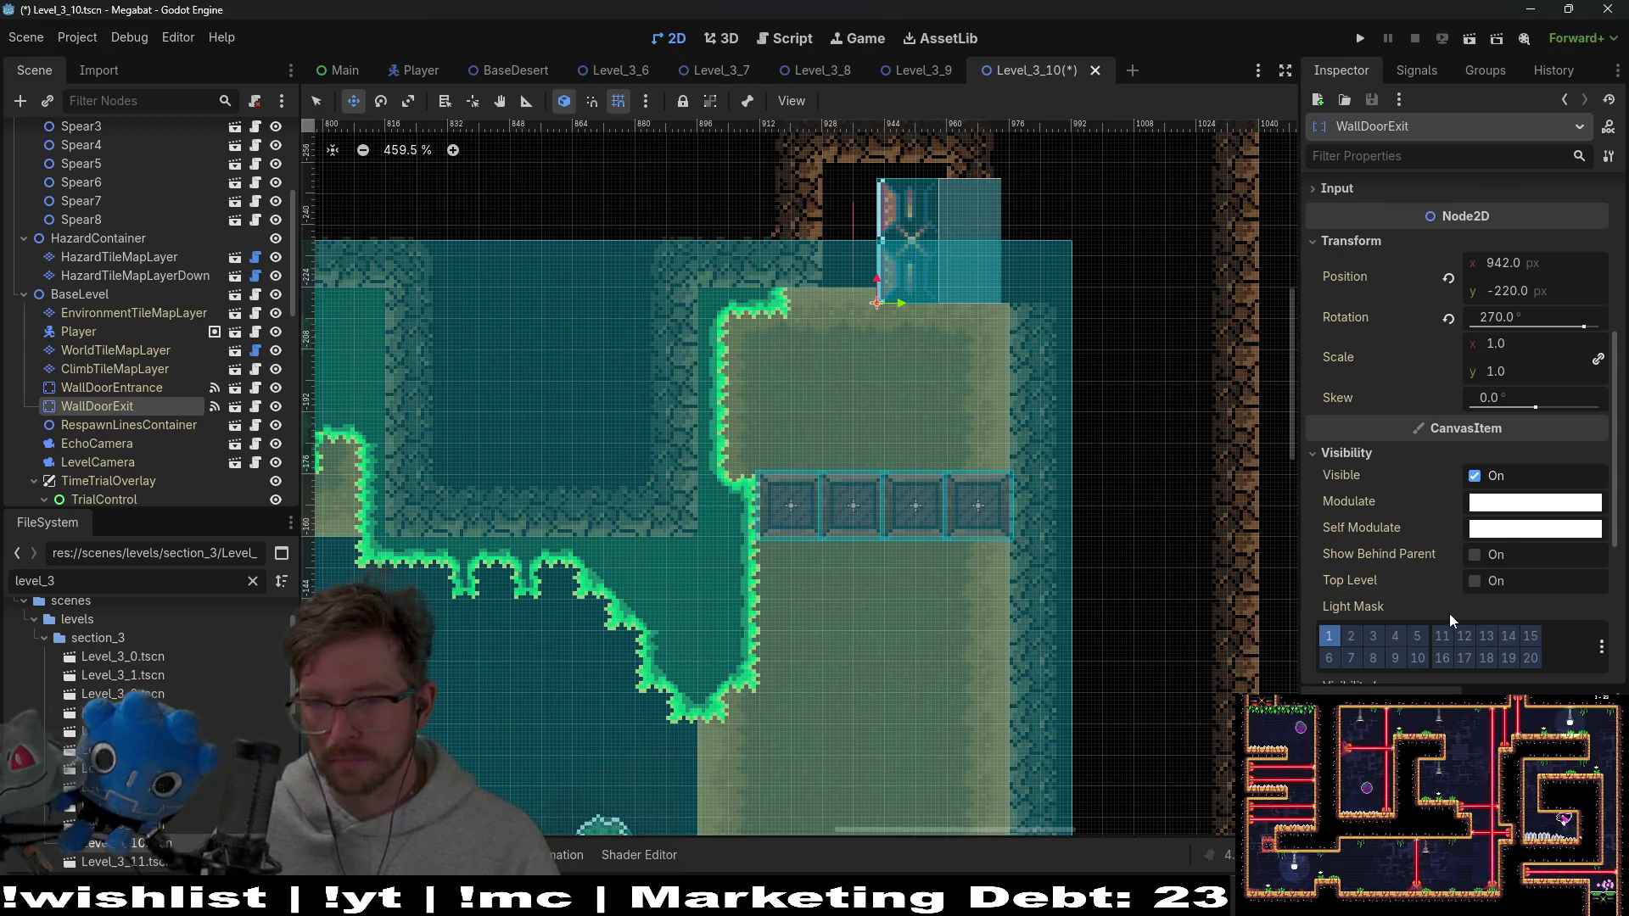
scroll(1449, 614, down, 5)
scroll(1388, 501, up, 10)
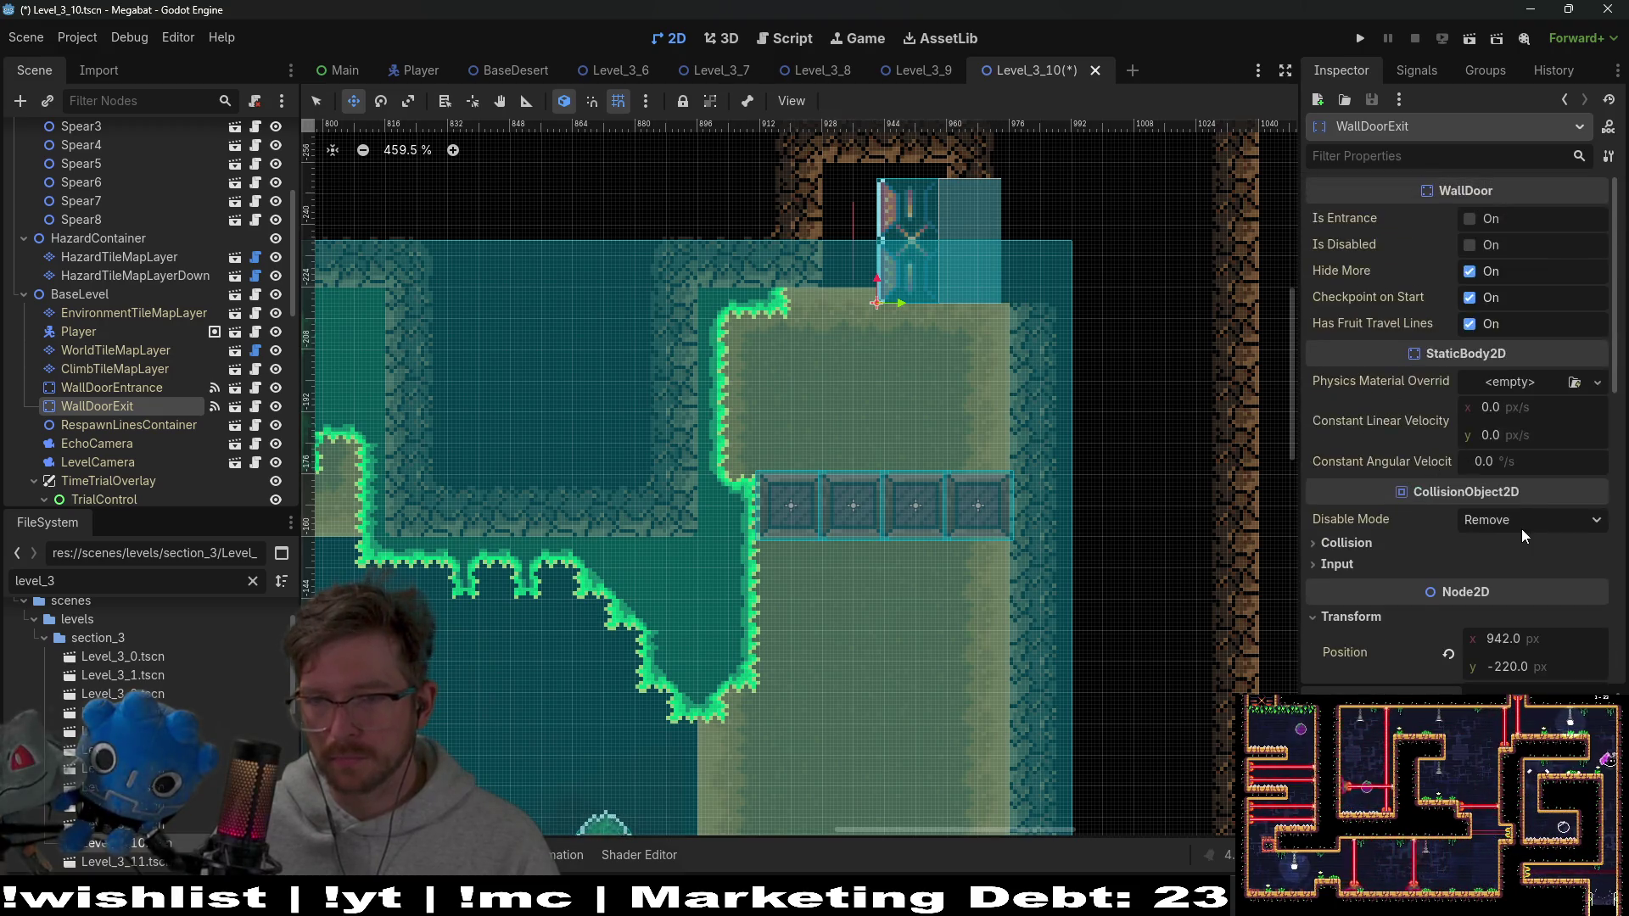
scroll(1520, 530, down, 2)
scroll(1387, 531, up, 2)
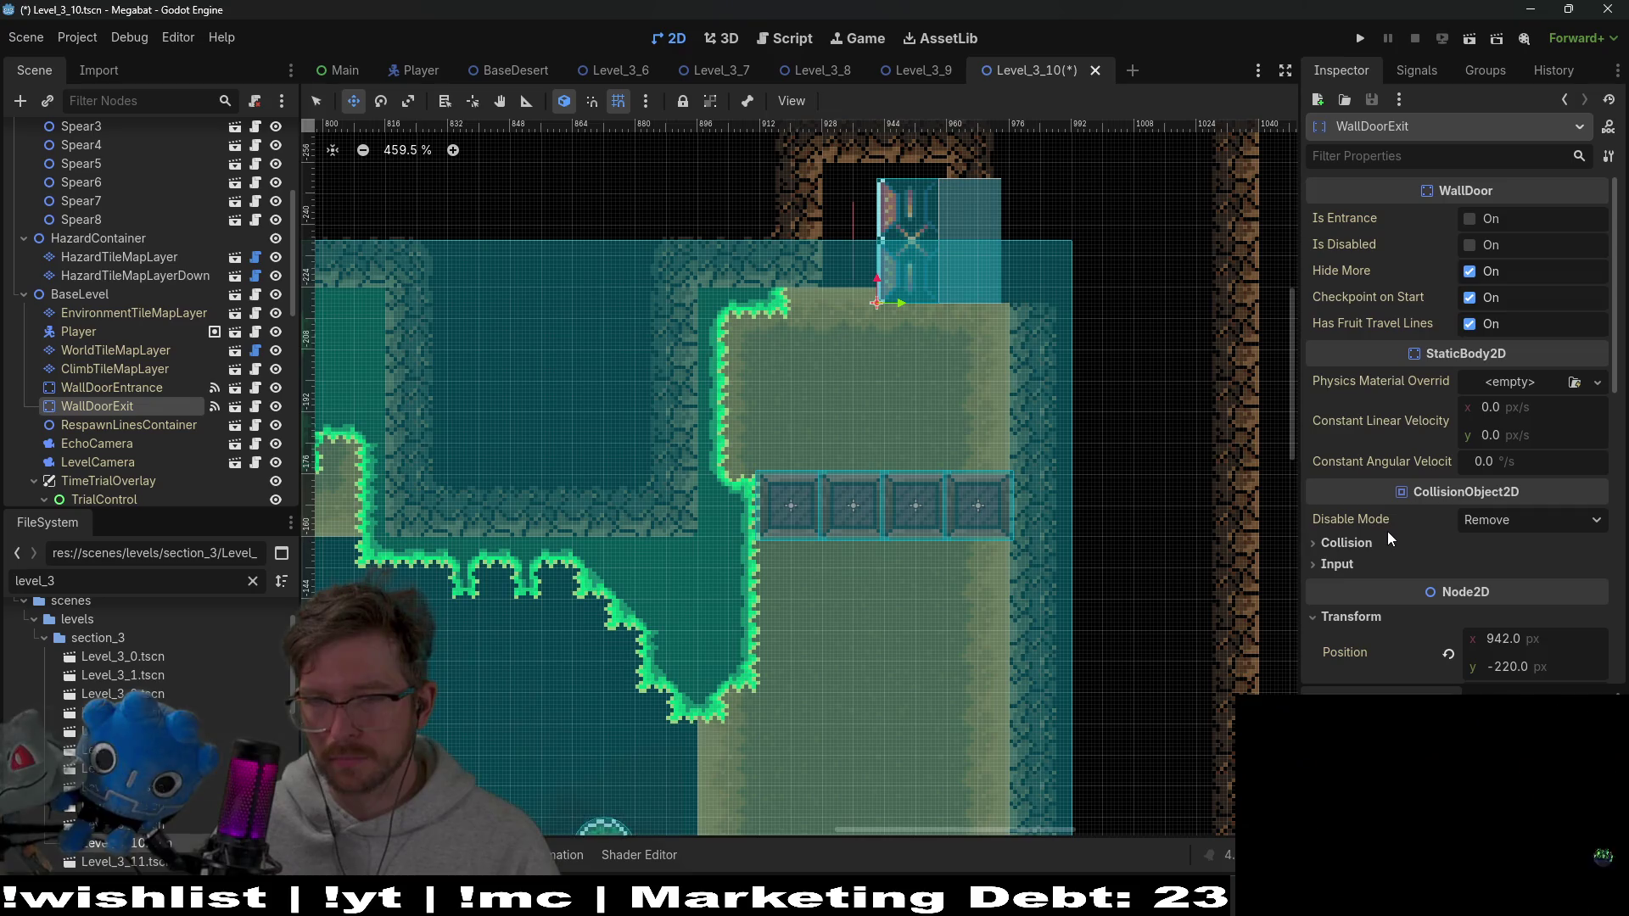
scroll(1392, 535, down, 2)
click(1449, 570)
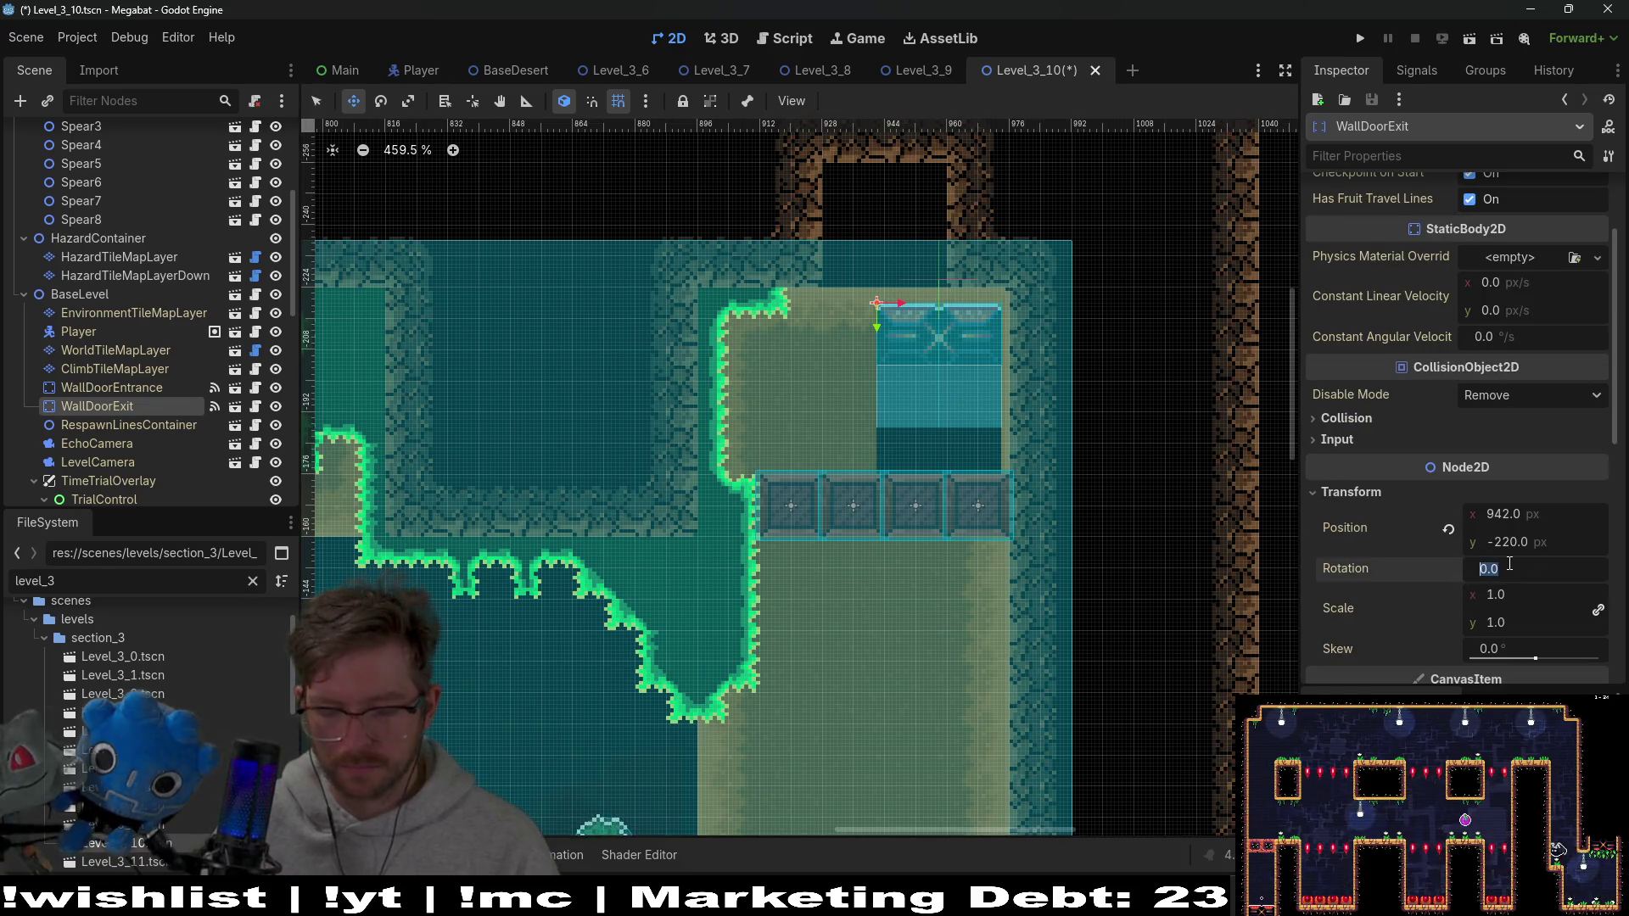
text(0)
key(Return)
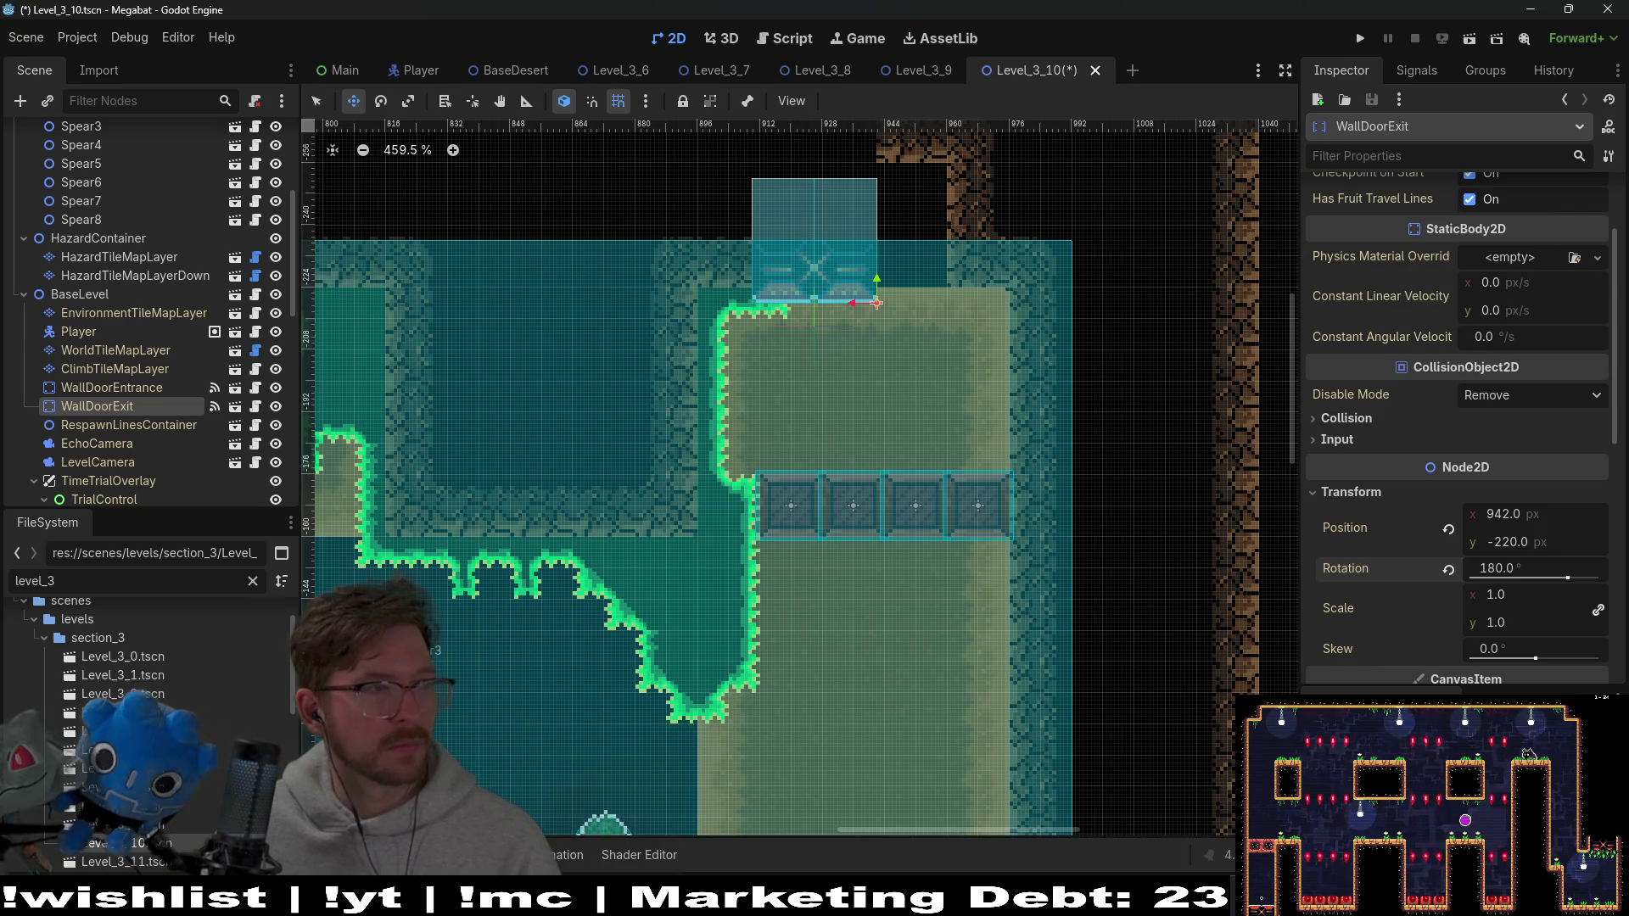
scroll(862, 366, up, 2)
drag(862, 363, 856, 365)
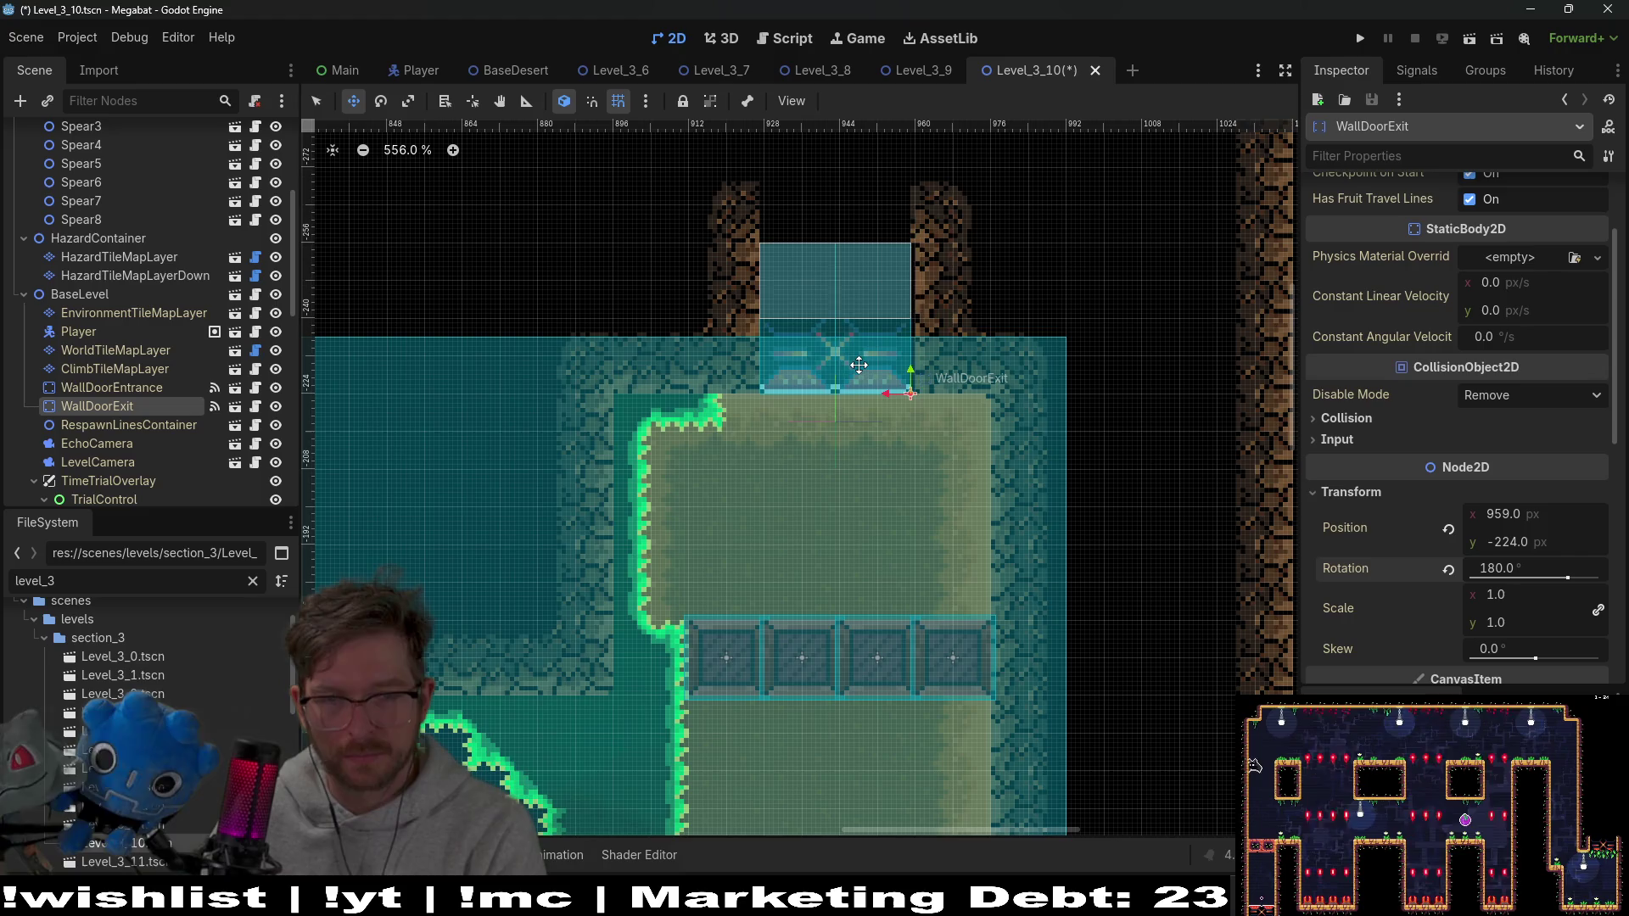
Nudge SectionDetector3 up, save Level_3_10, and launch the level for a playtest
scroll(874, 509, down, 6)
scroll(870, 522, down, 1)
scroll(888, 556, down, 2)
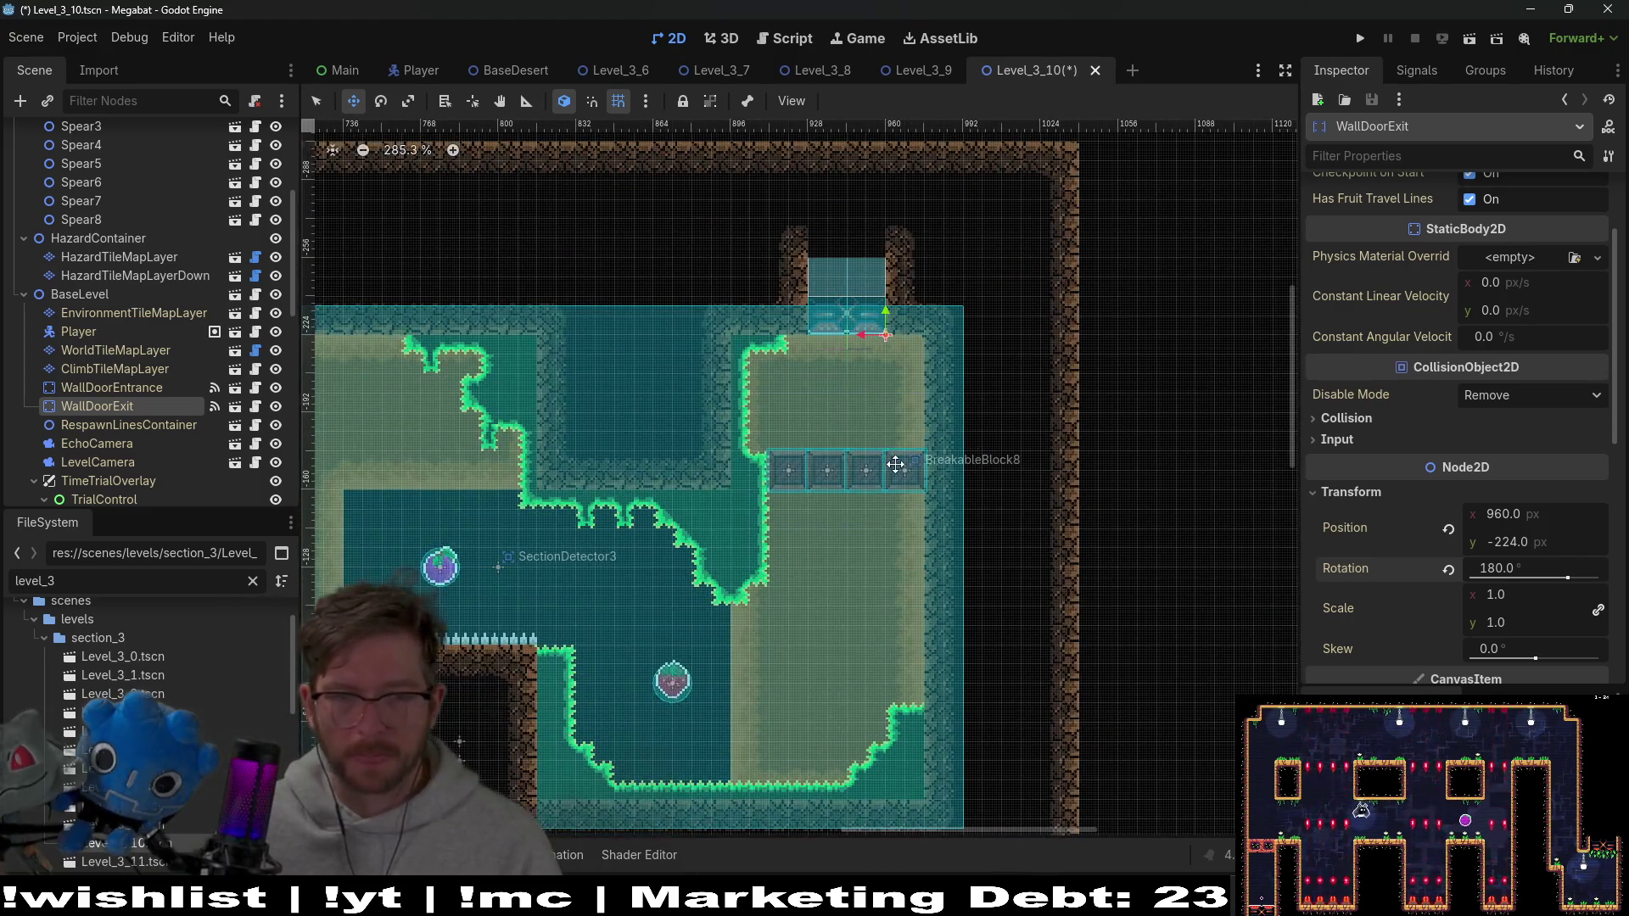
scroll(879, 514, down, 4)
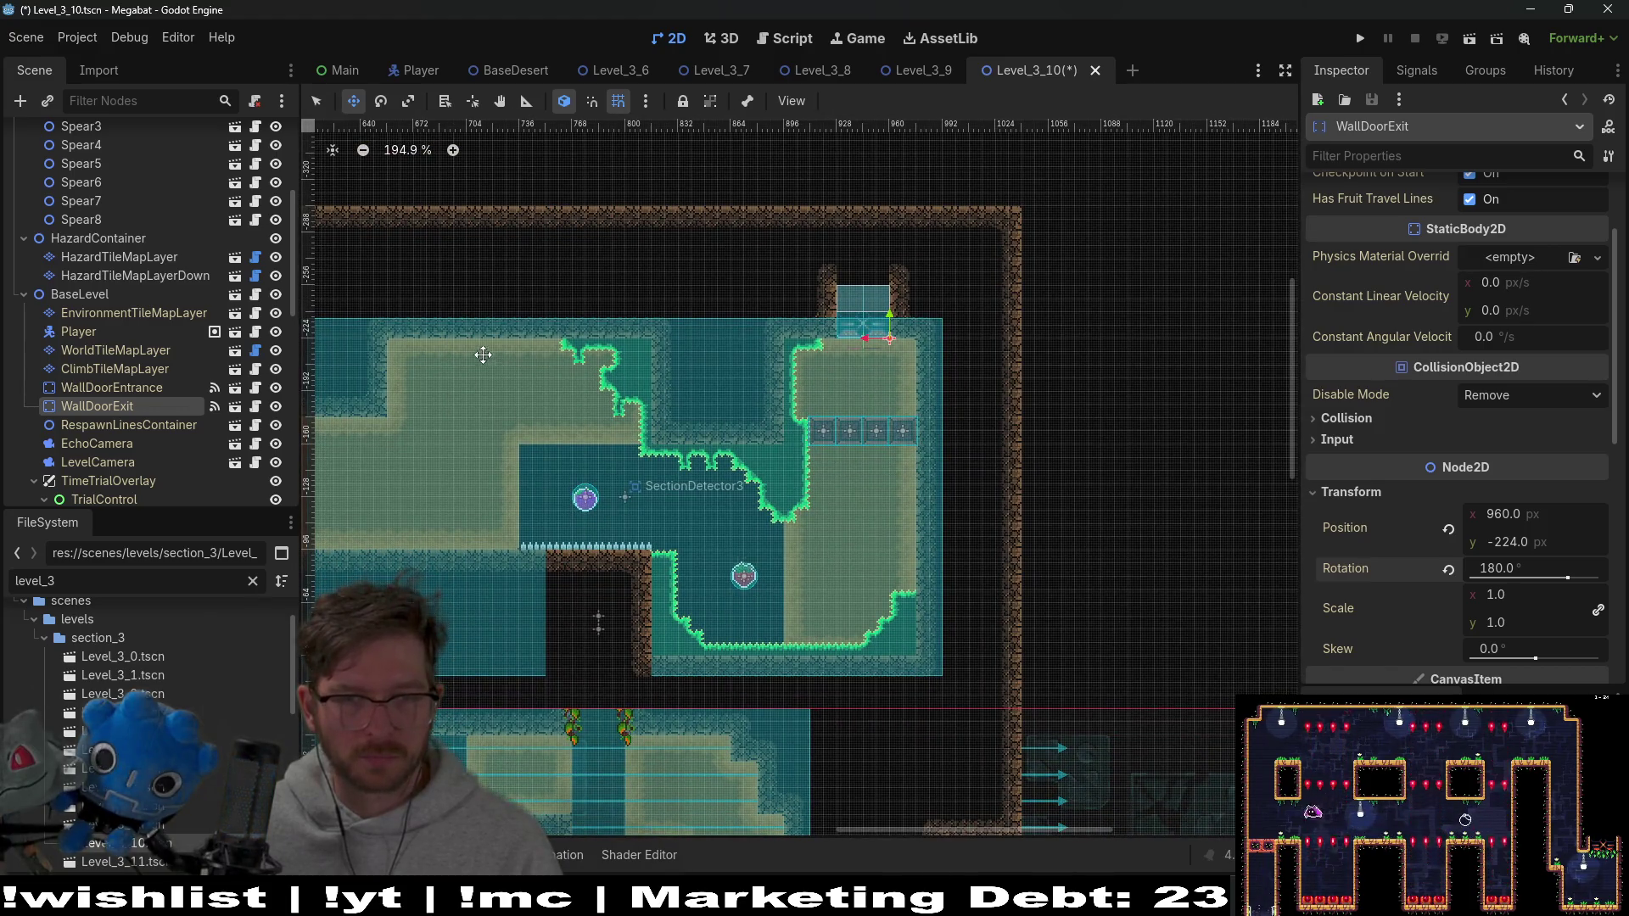
scroll(131, 373, down, 5)
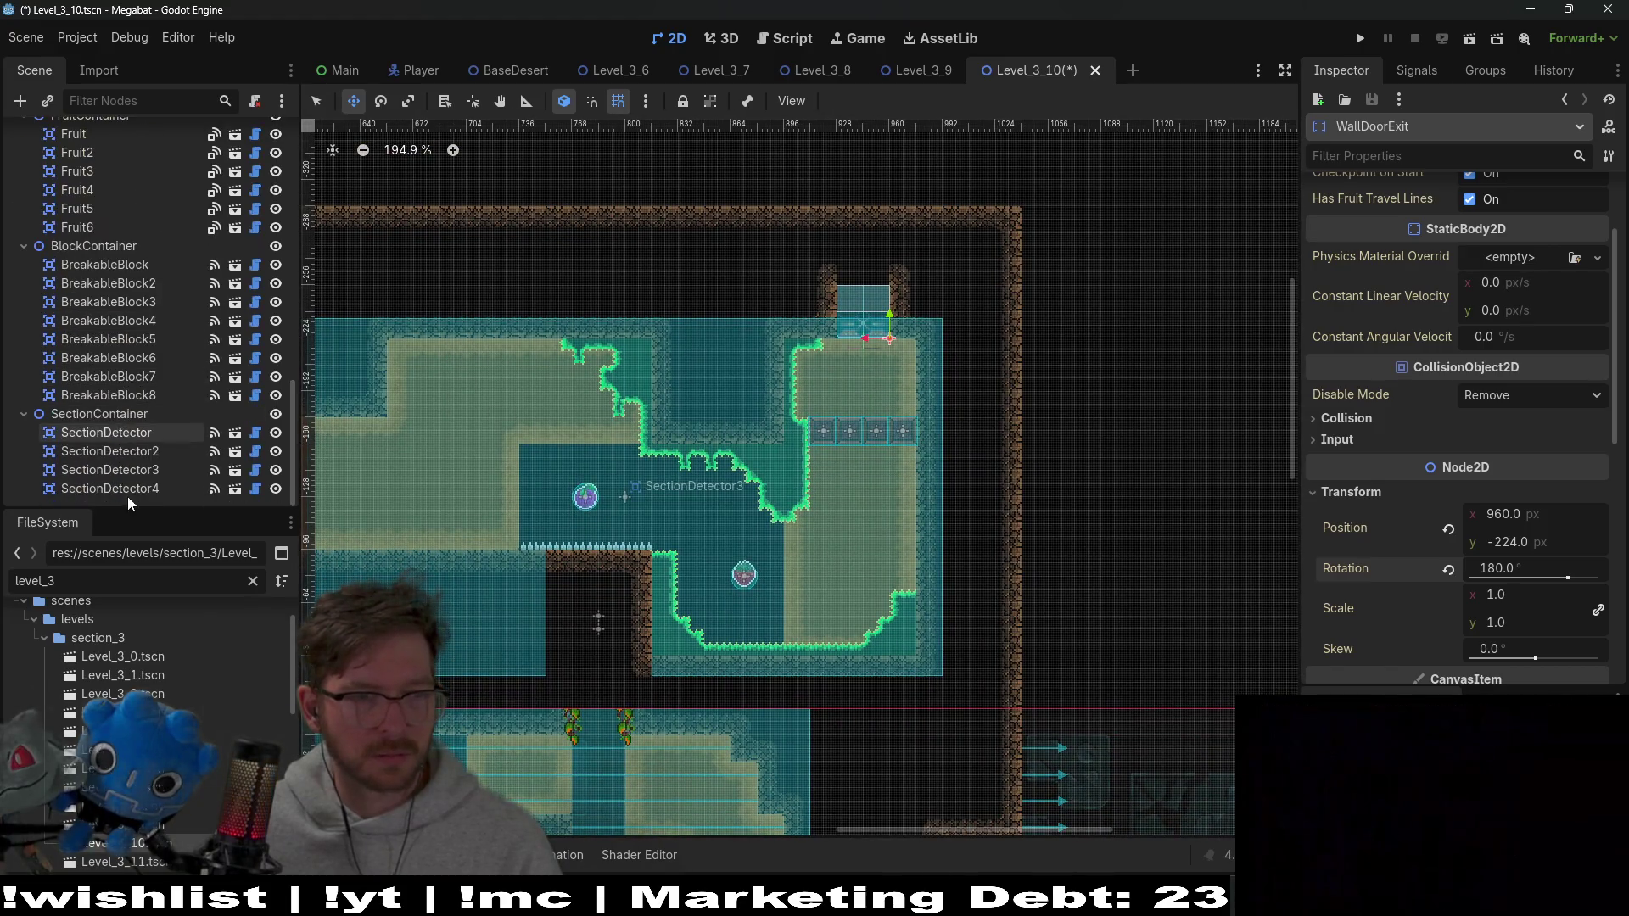
click(118, 469)
key(Up)
key(Up)
key(Up)
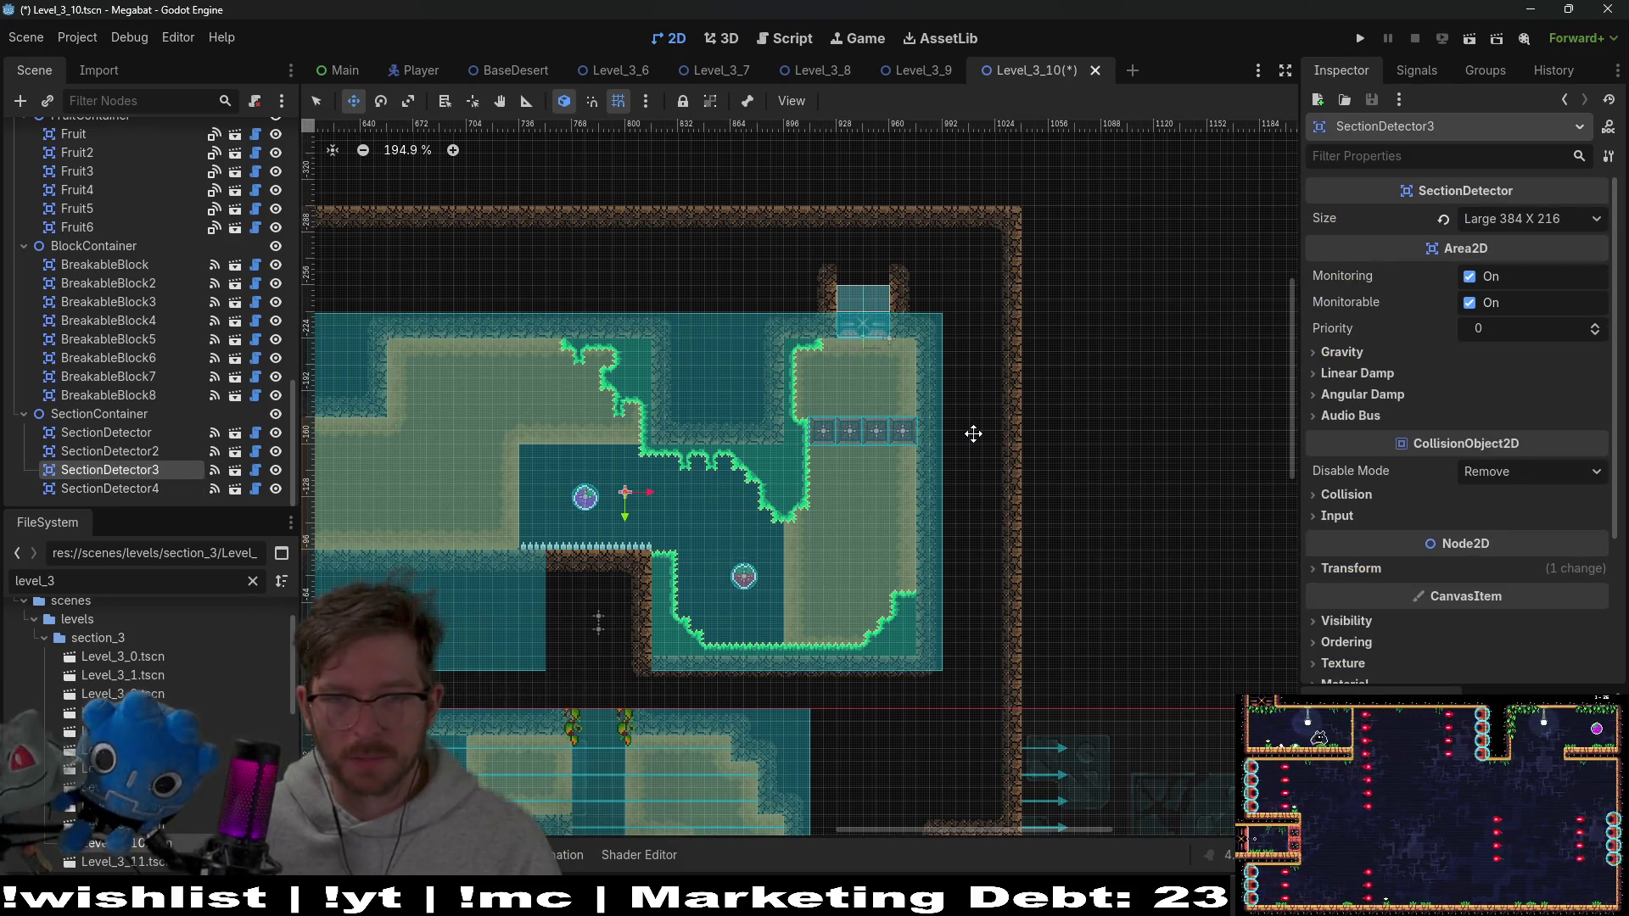
key(ctrl+s)
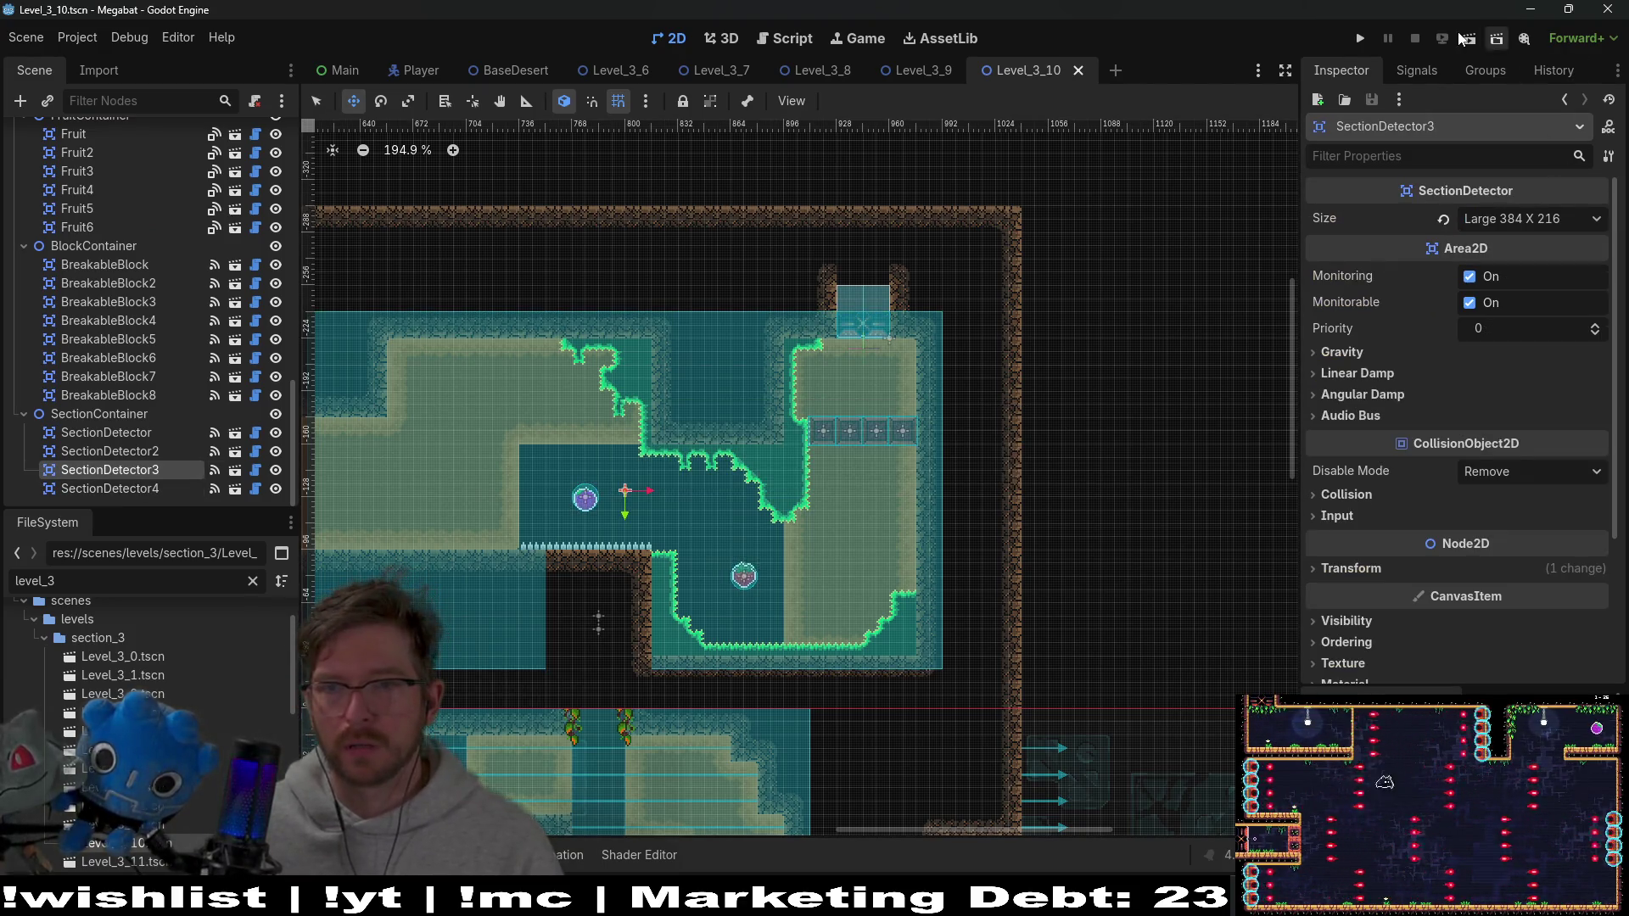
click(1468, 39)
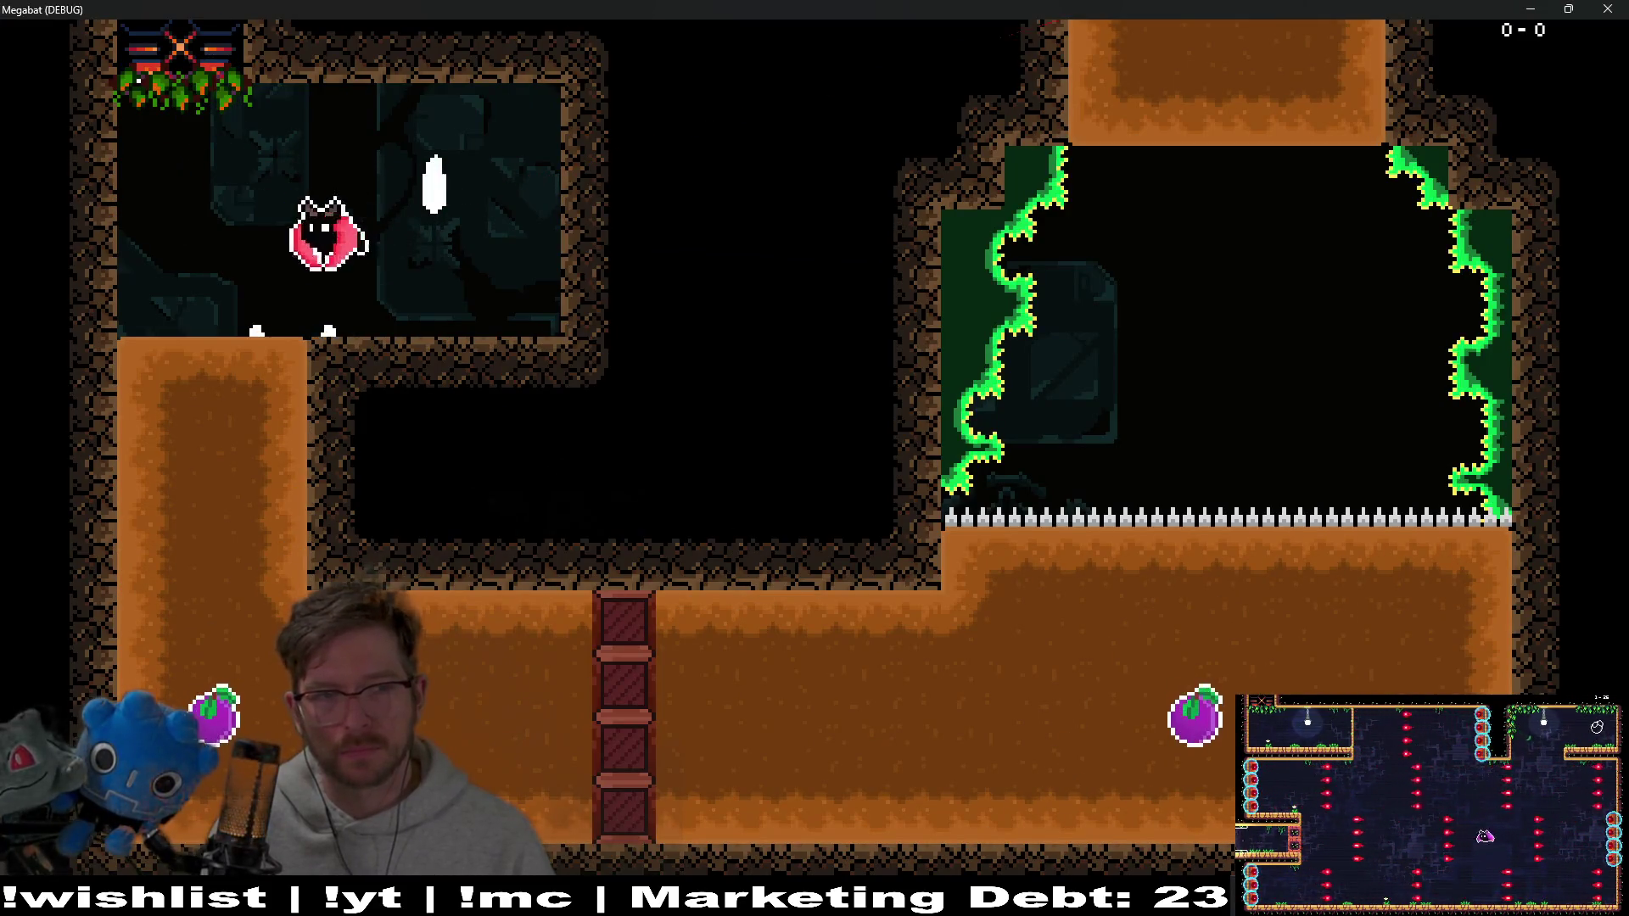
Fly the bat right and up through several rooms, collecting the plum, until the debugger halts
key(Right)
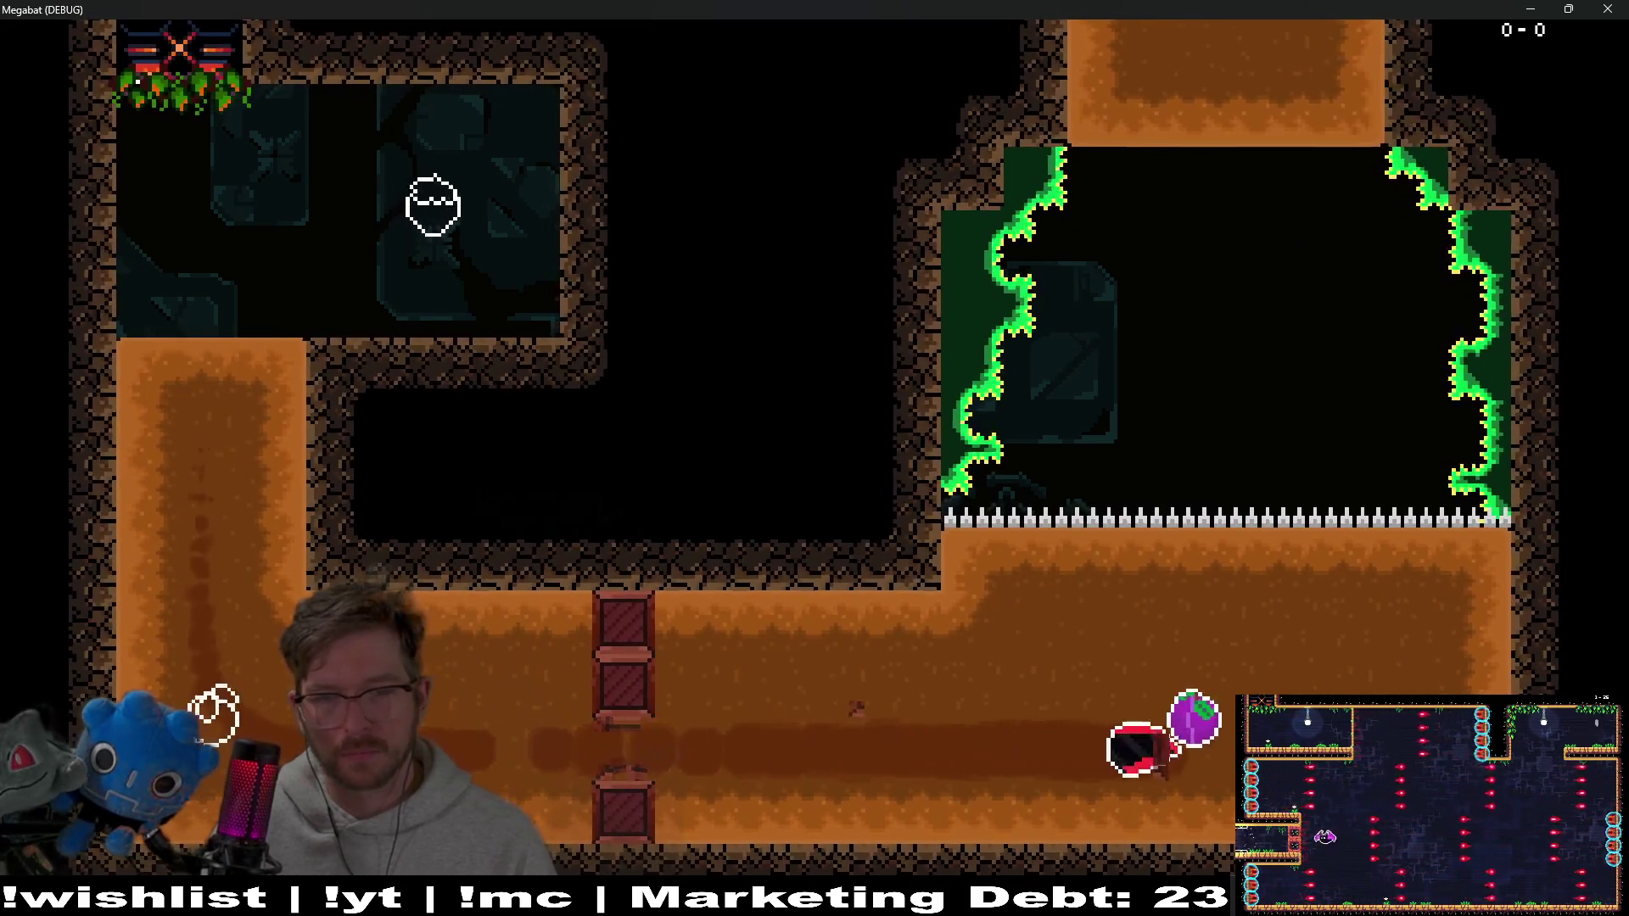
key(Up)
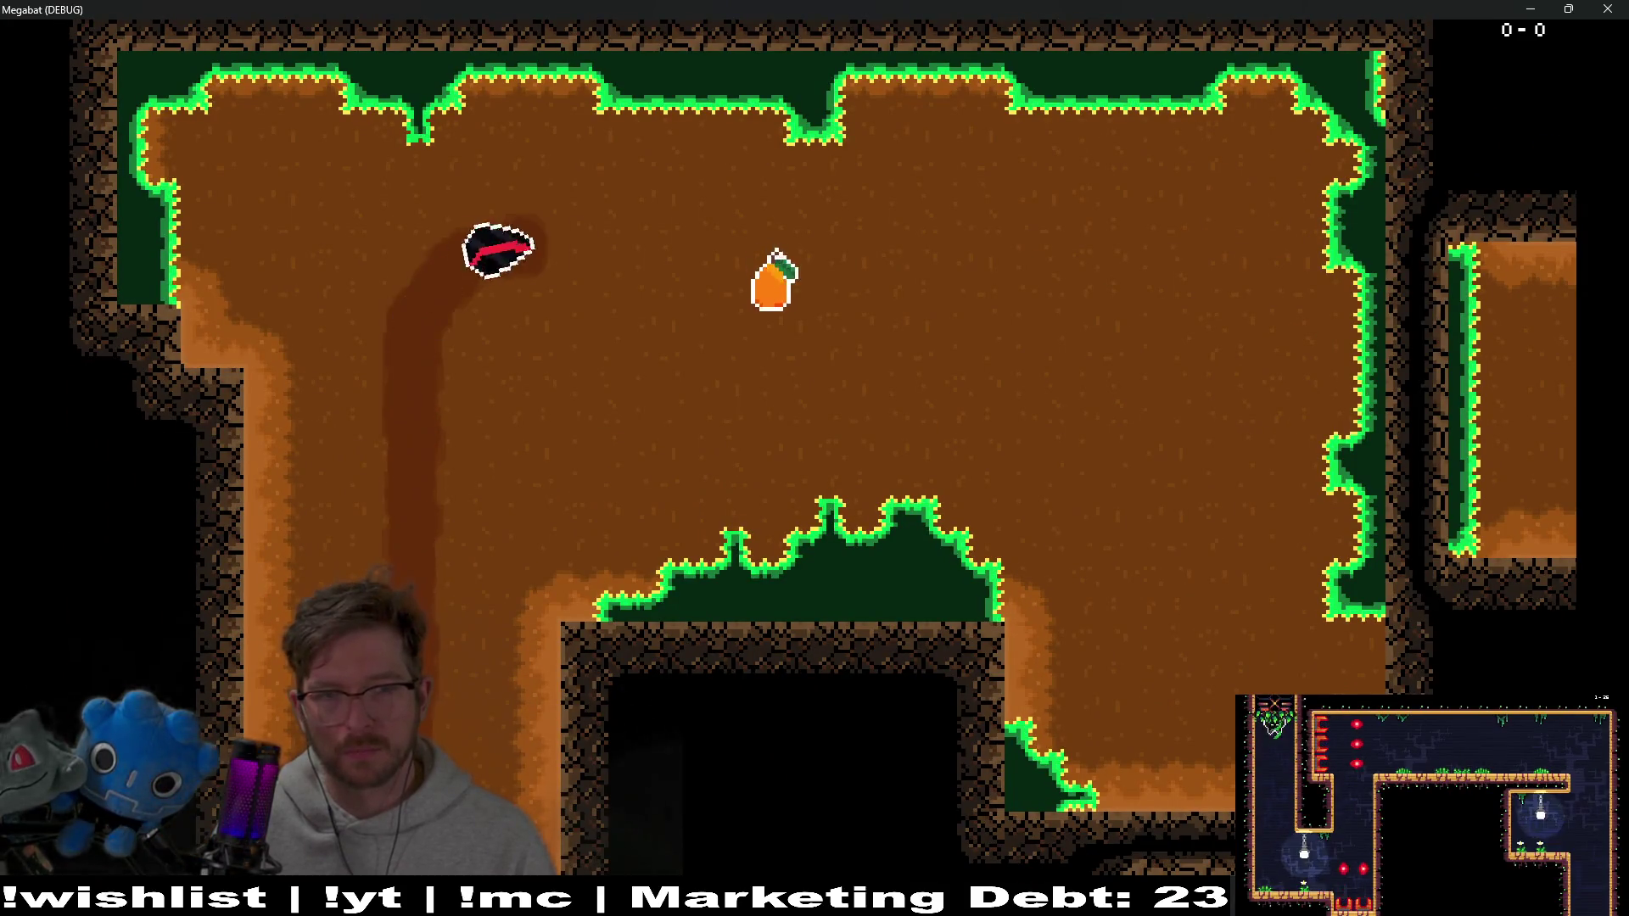
key(Right)
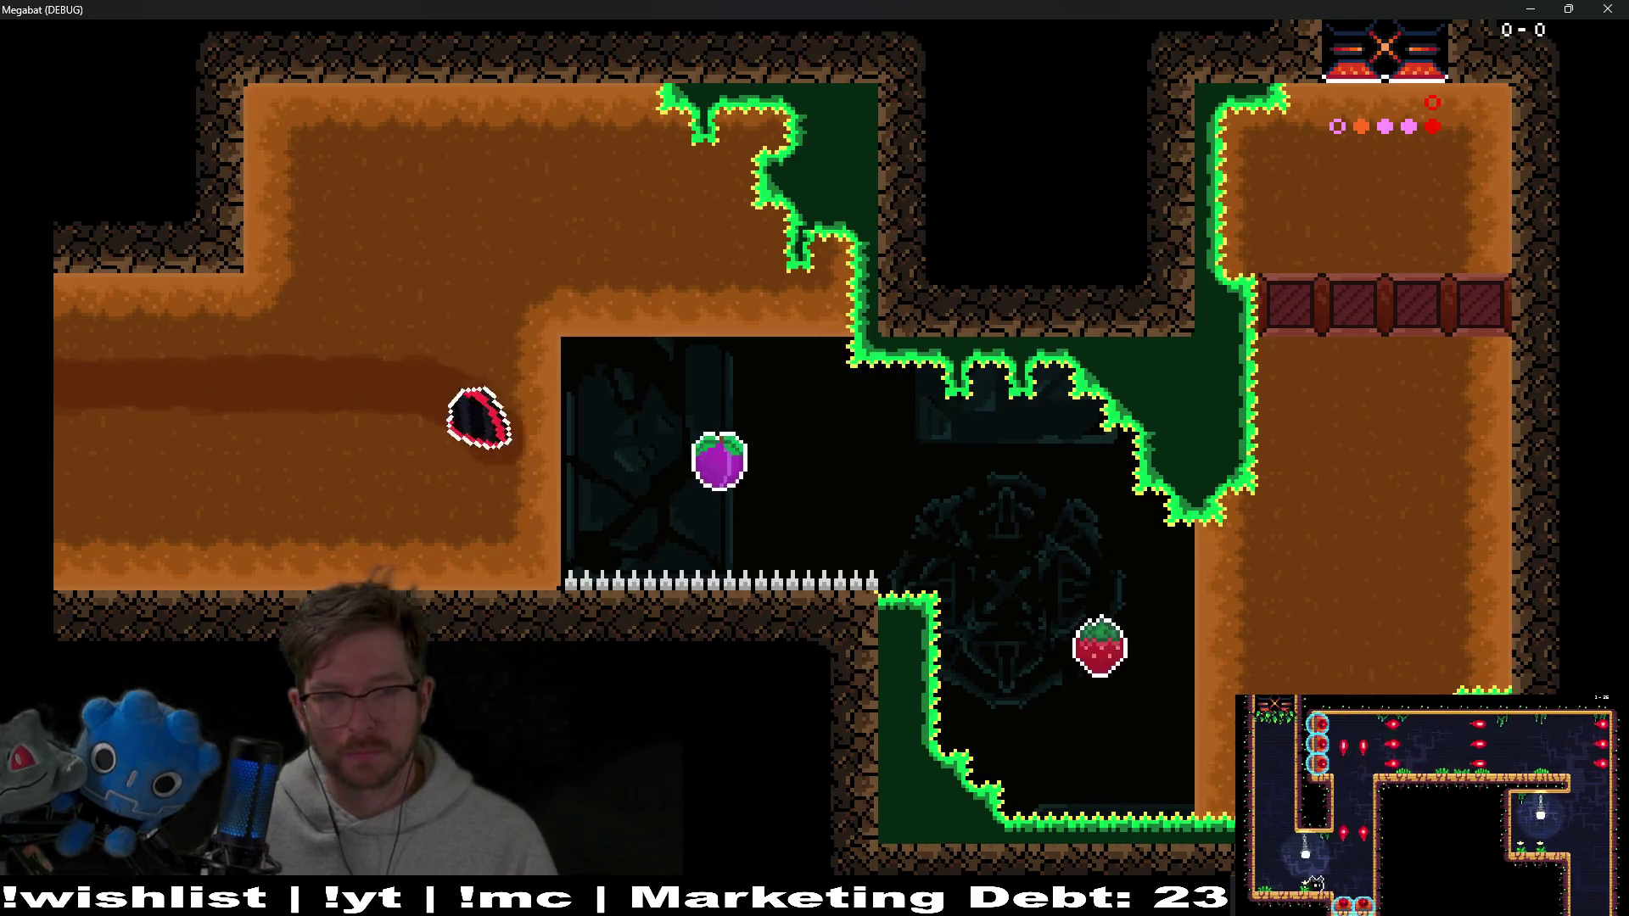
key(Up)
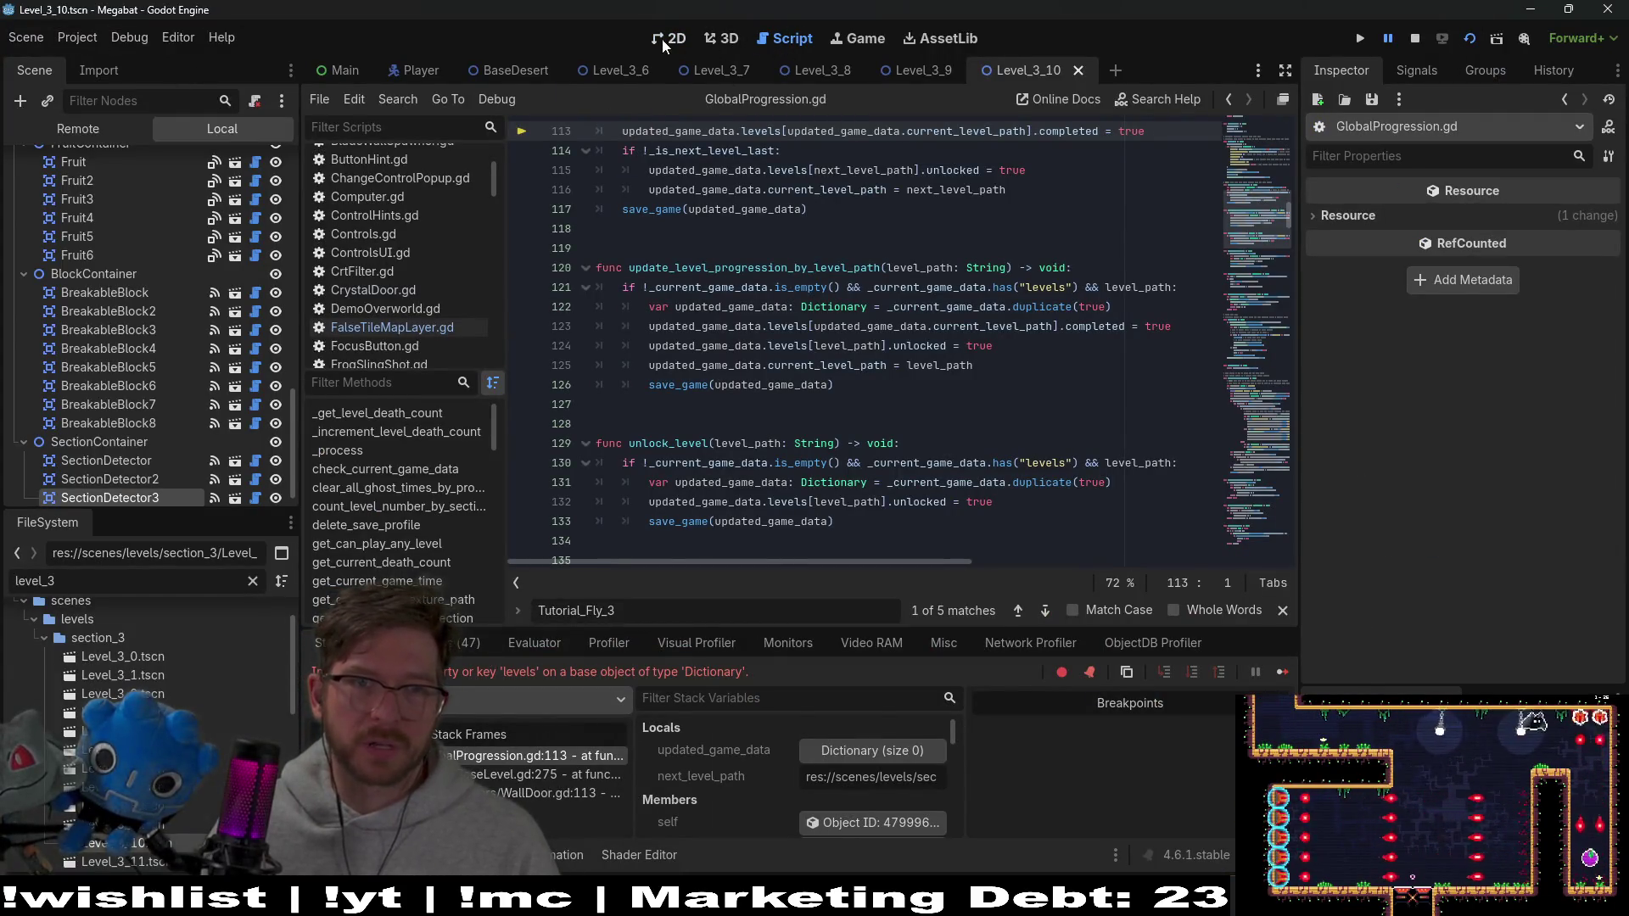
Return to the 2D view and stop the running playtest
click(663, 40)
click(1412, 41)
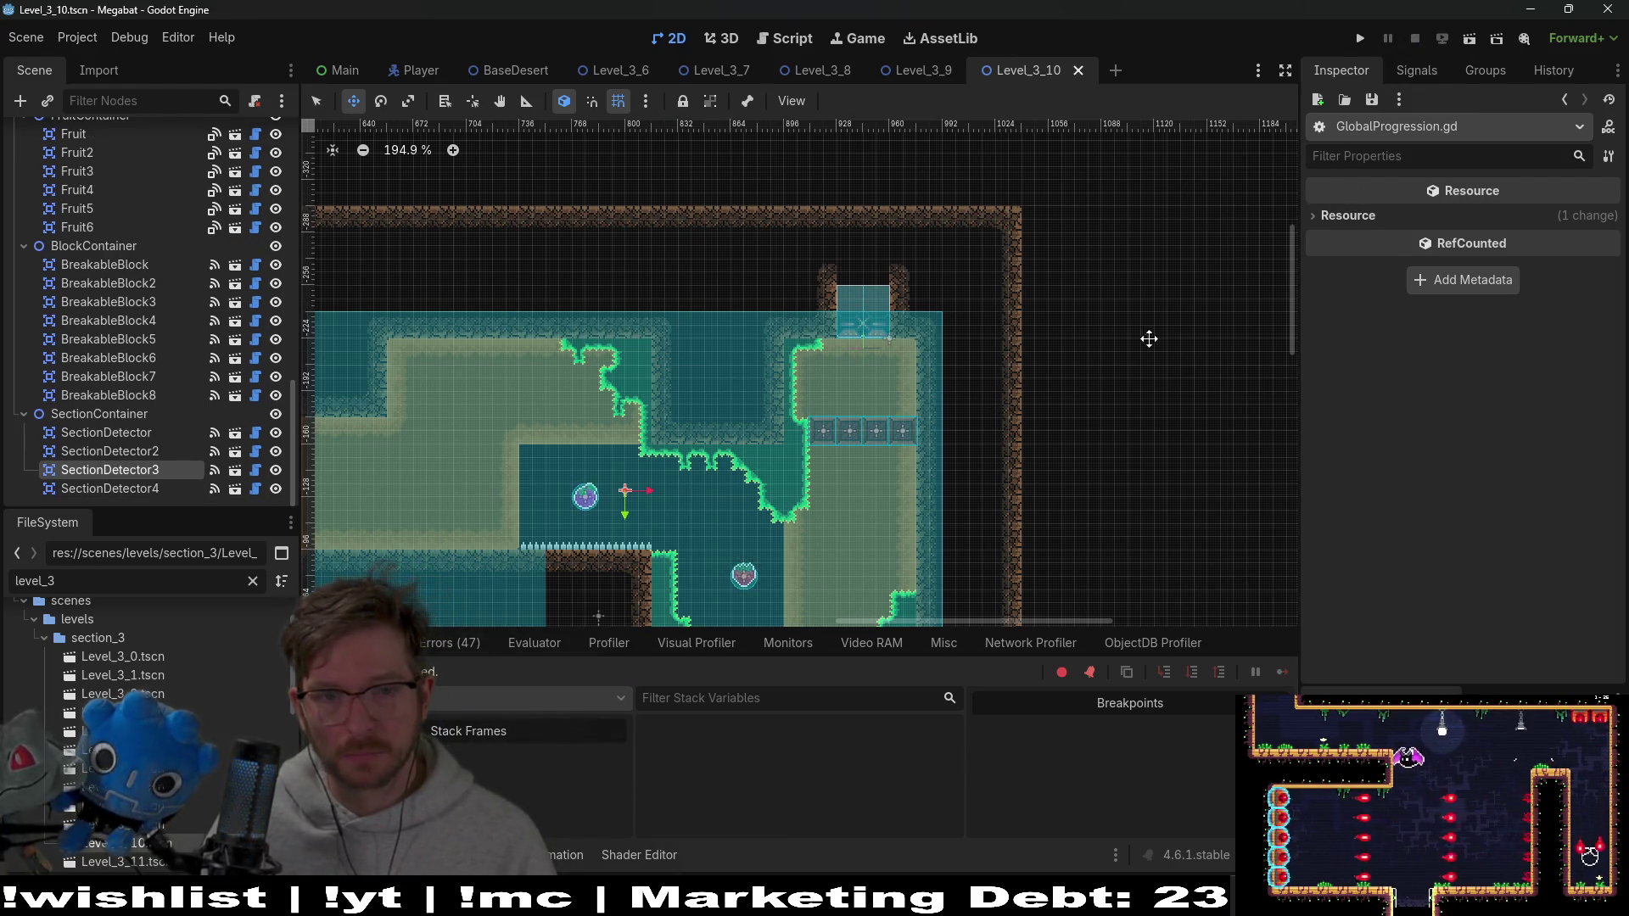
scroll(1204, 292, down, 4)
scroll(694, 293, up, 2)
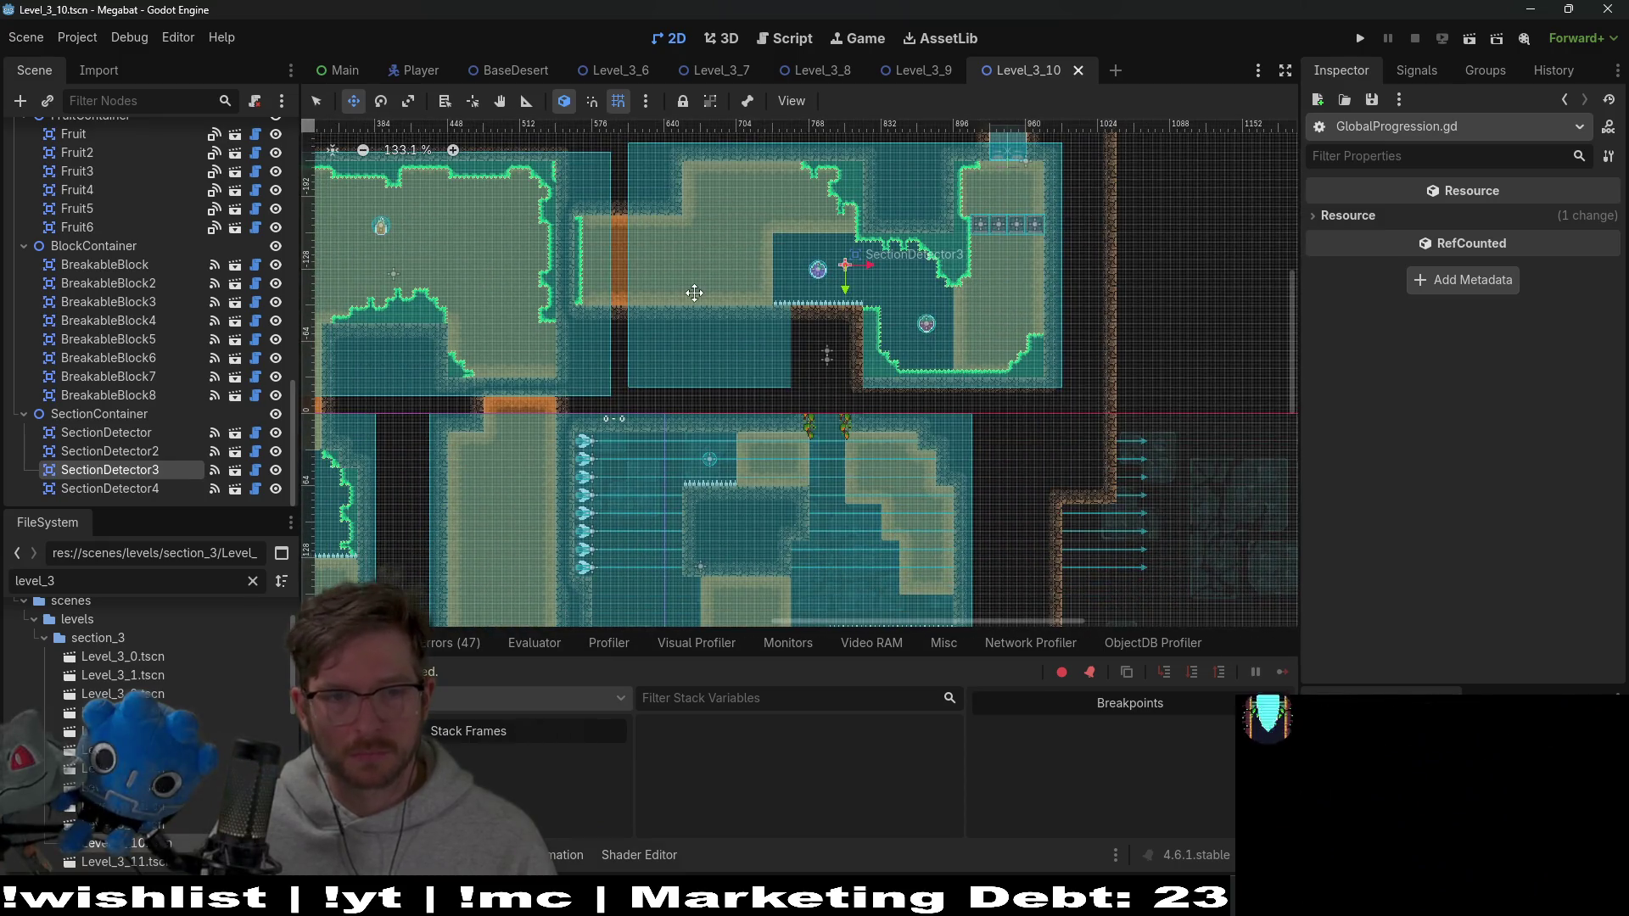
scroll(694, 293, down, 3)
scroll(957, 393, up, 1)
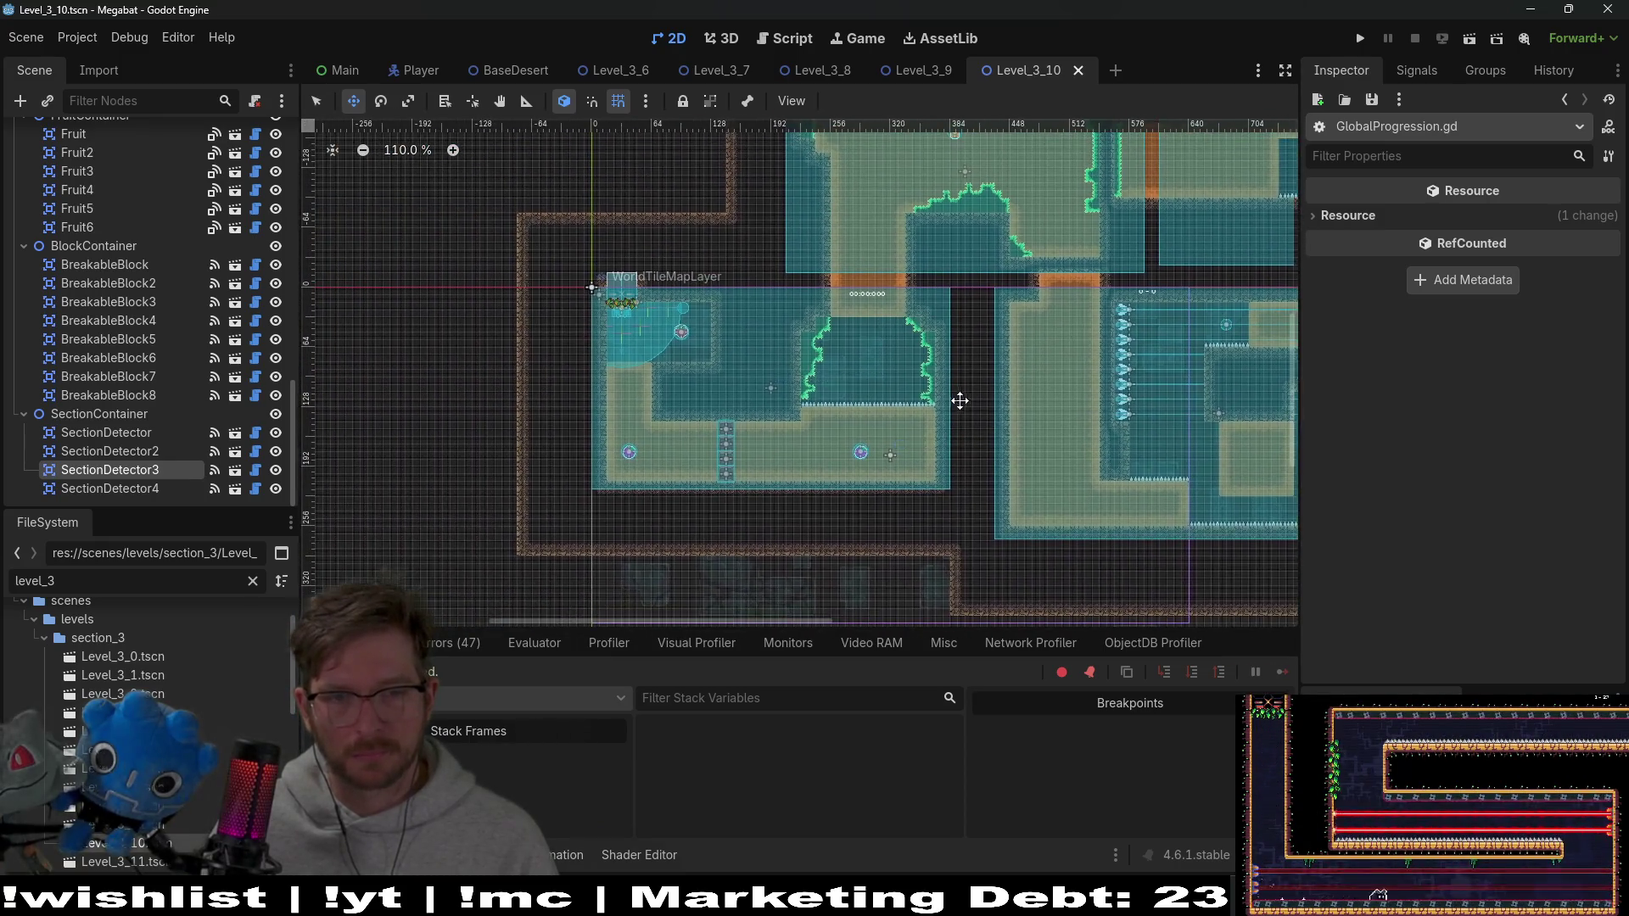
Look over the Level_3_9 and Level_3_8 scenes, then return to Level_3_10 and bring up quick-open
click(937, 76)
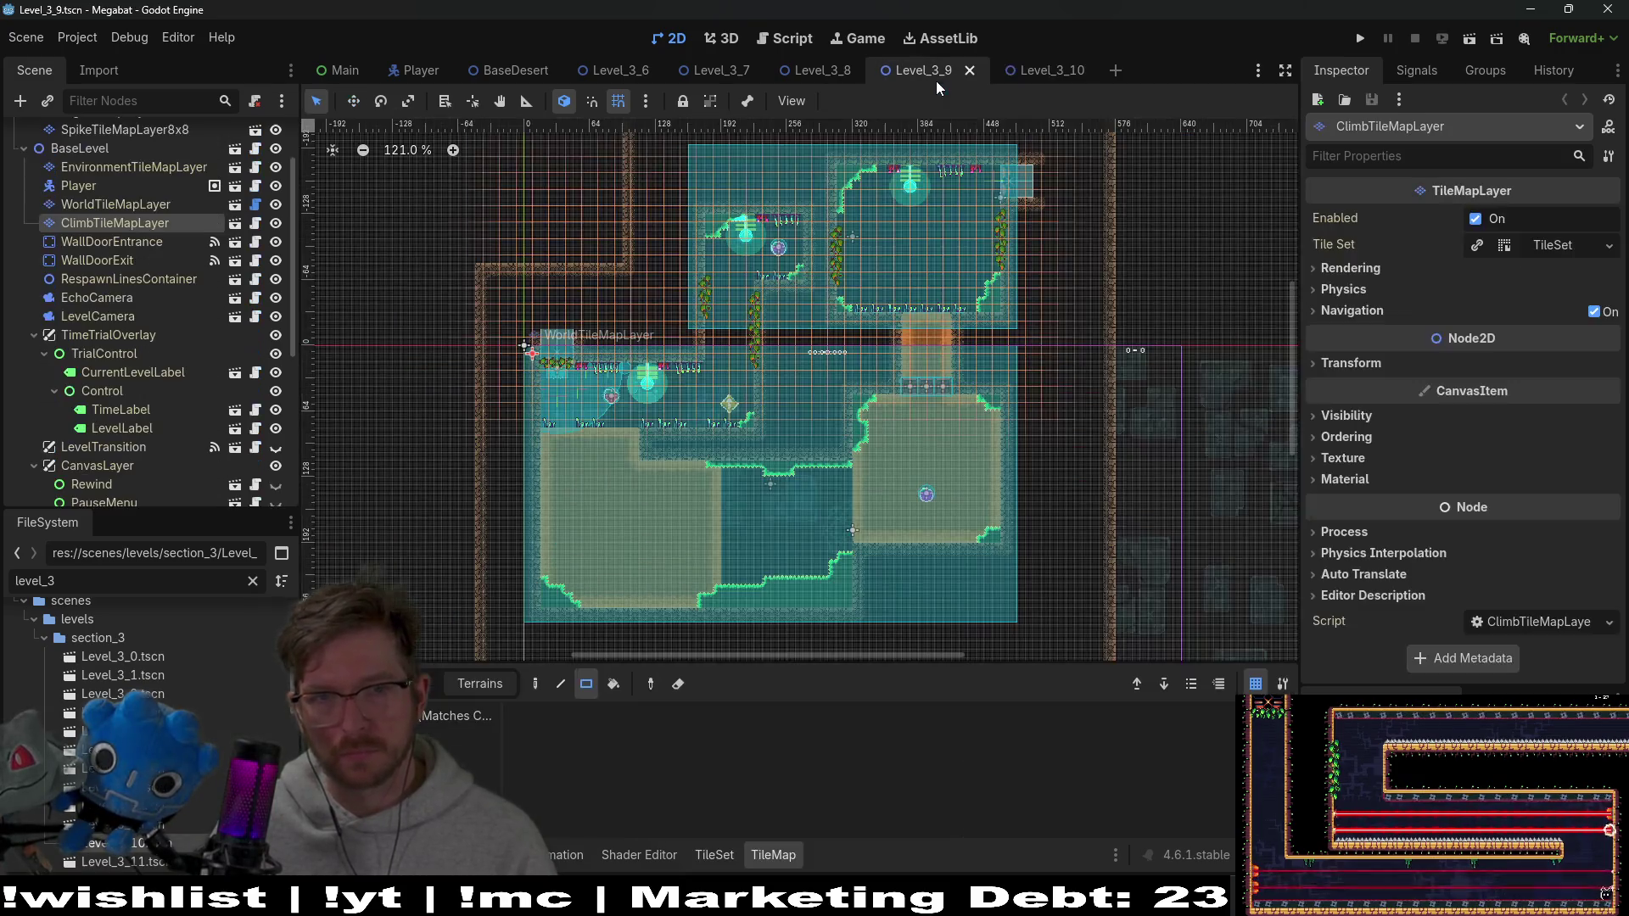
click(1052, 73)
click(928, 75)
click(811, 69)
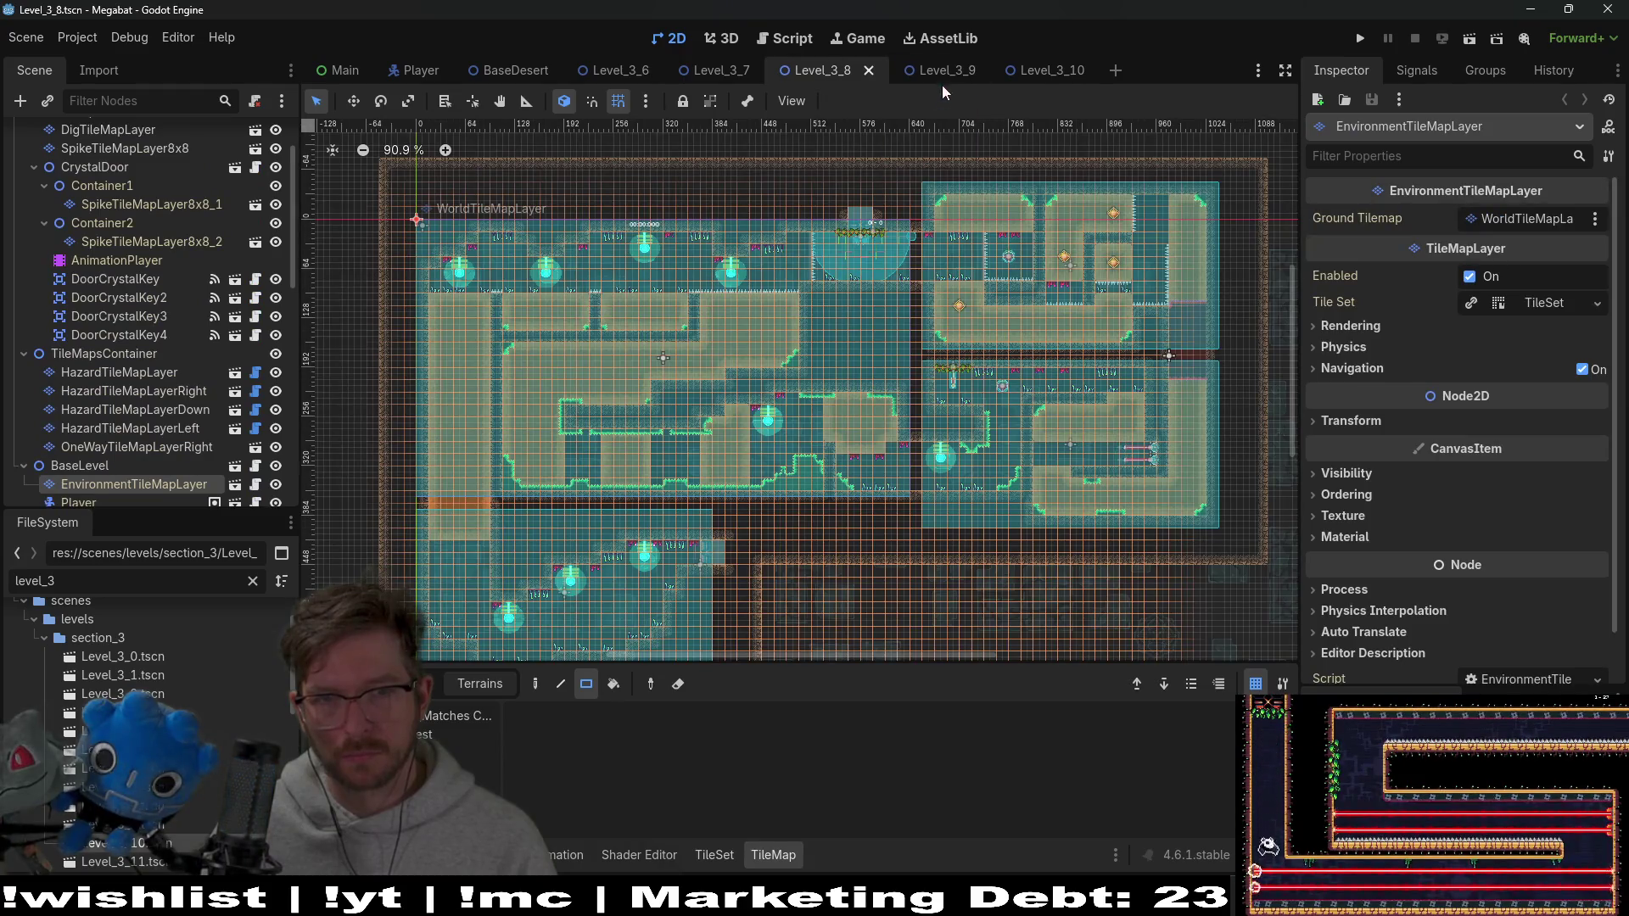
click(939, 93)
click(1043, 71)
key(shift+alt+o)
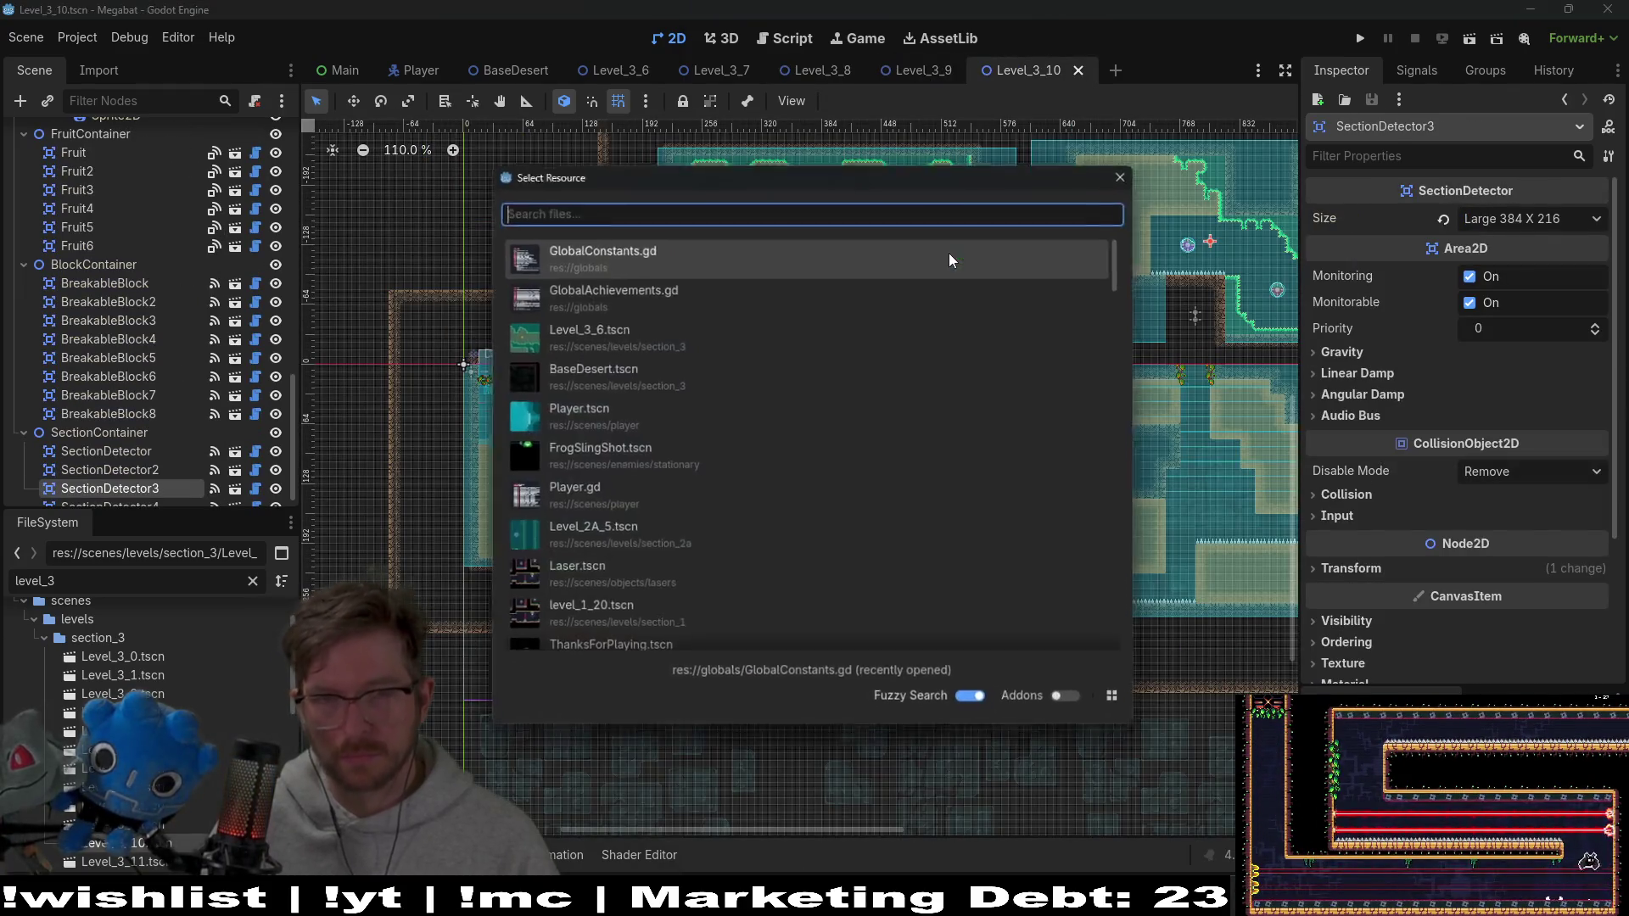
Find and open Level_3_11.tscn through quick-open, then launch it for a playtest
text(level_)
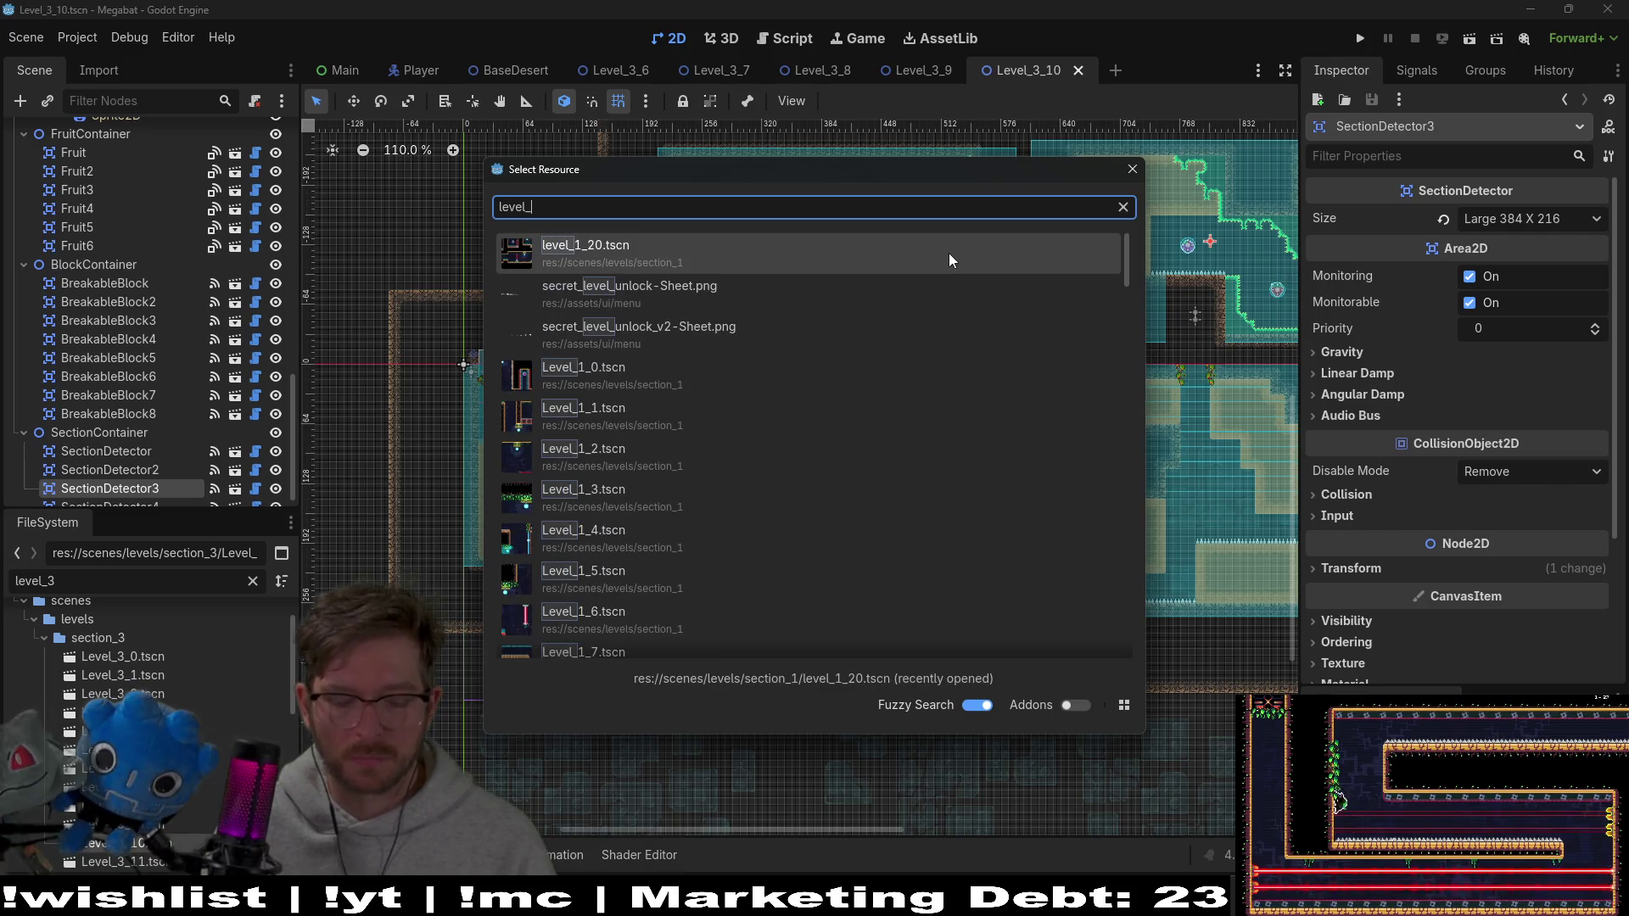
text(3_)
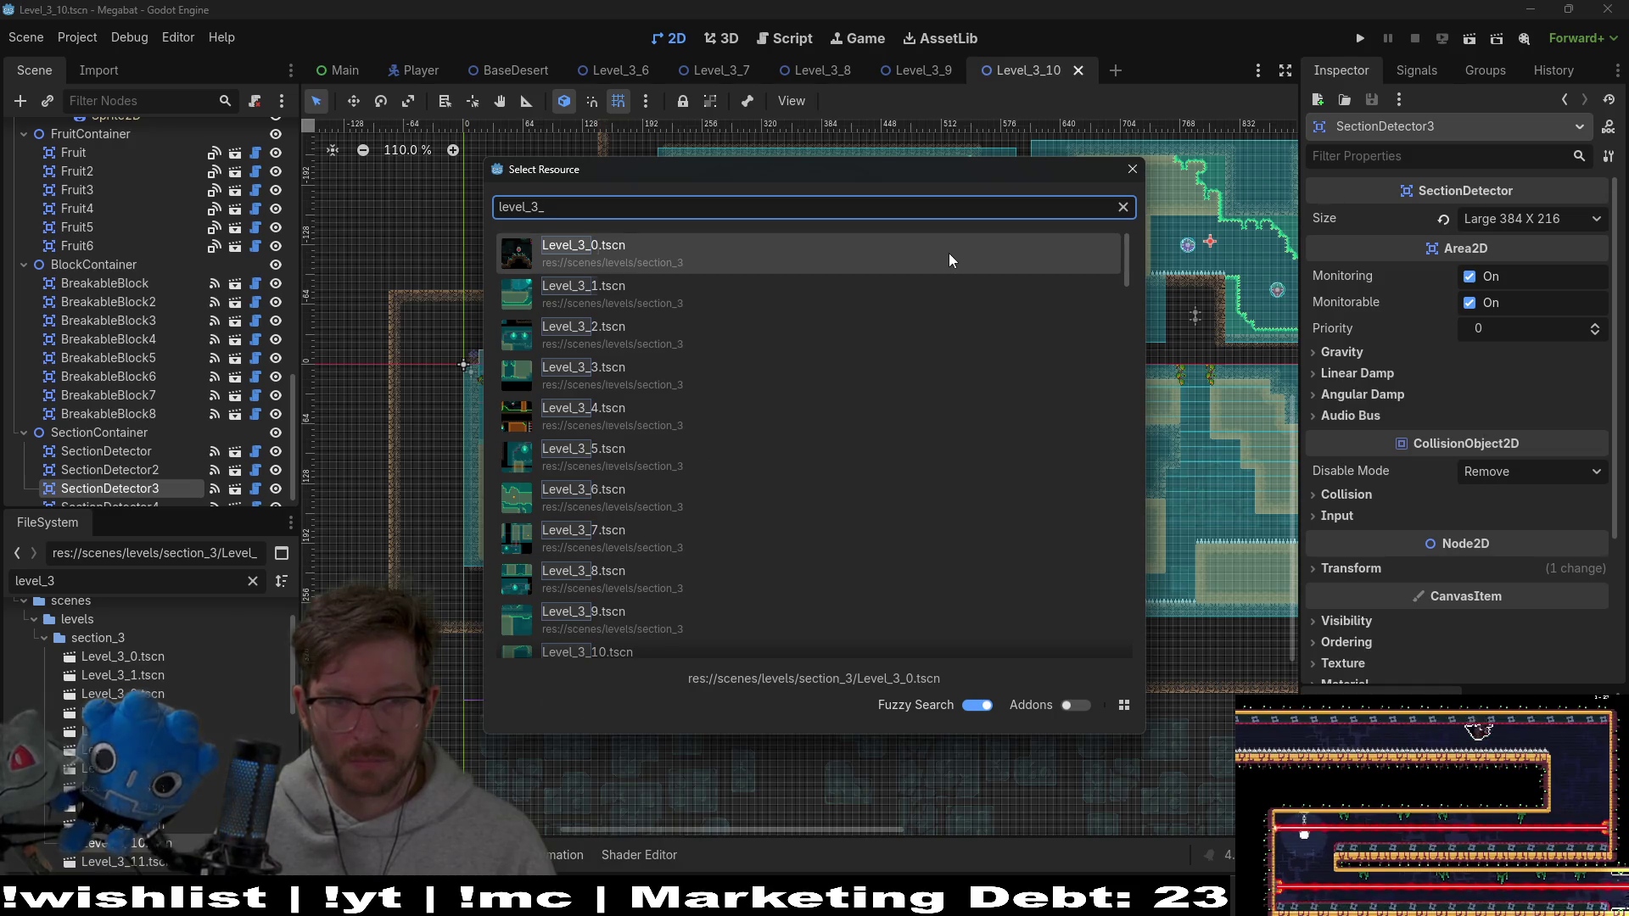
text(11)
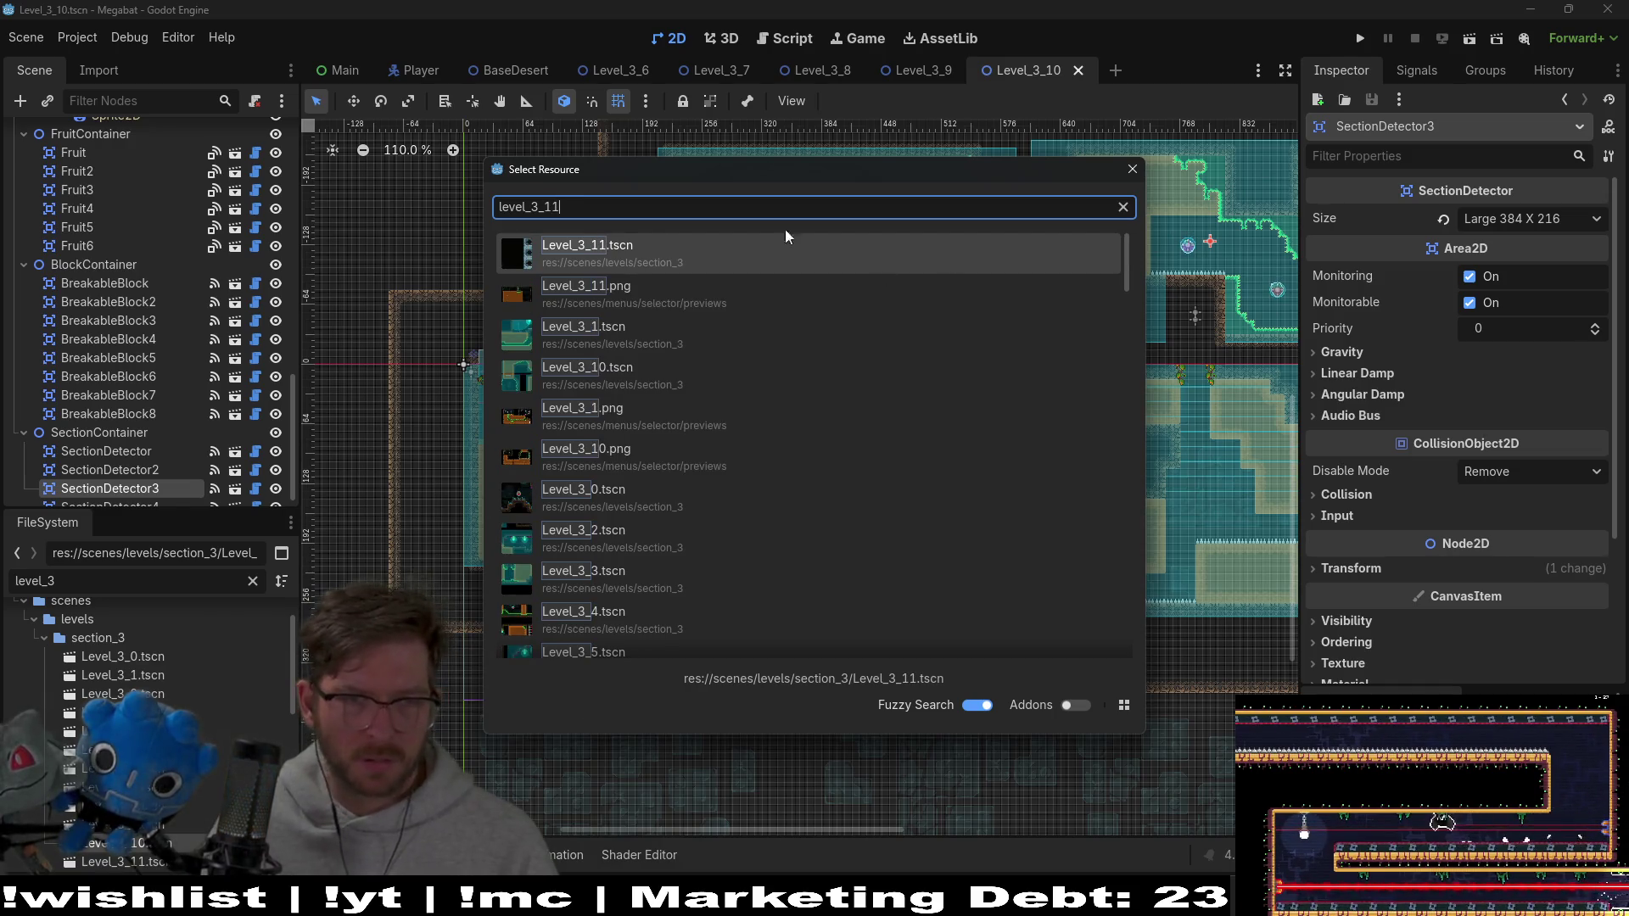
double_click(629, 249)
scroll(882, 385, down, 5)
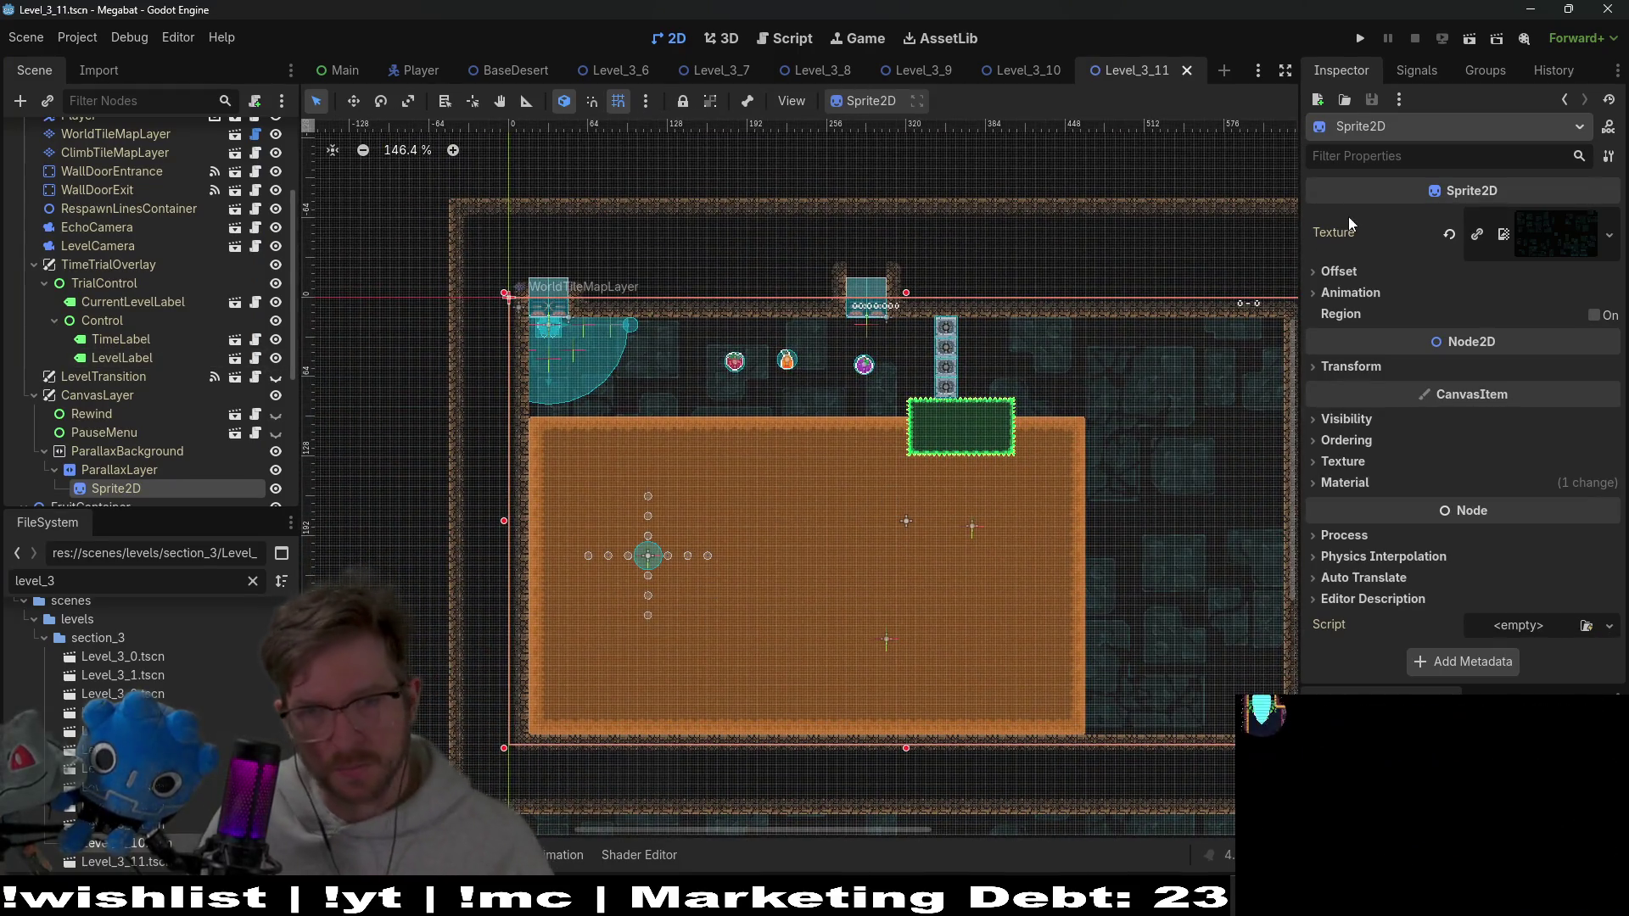
click(1471, 43)
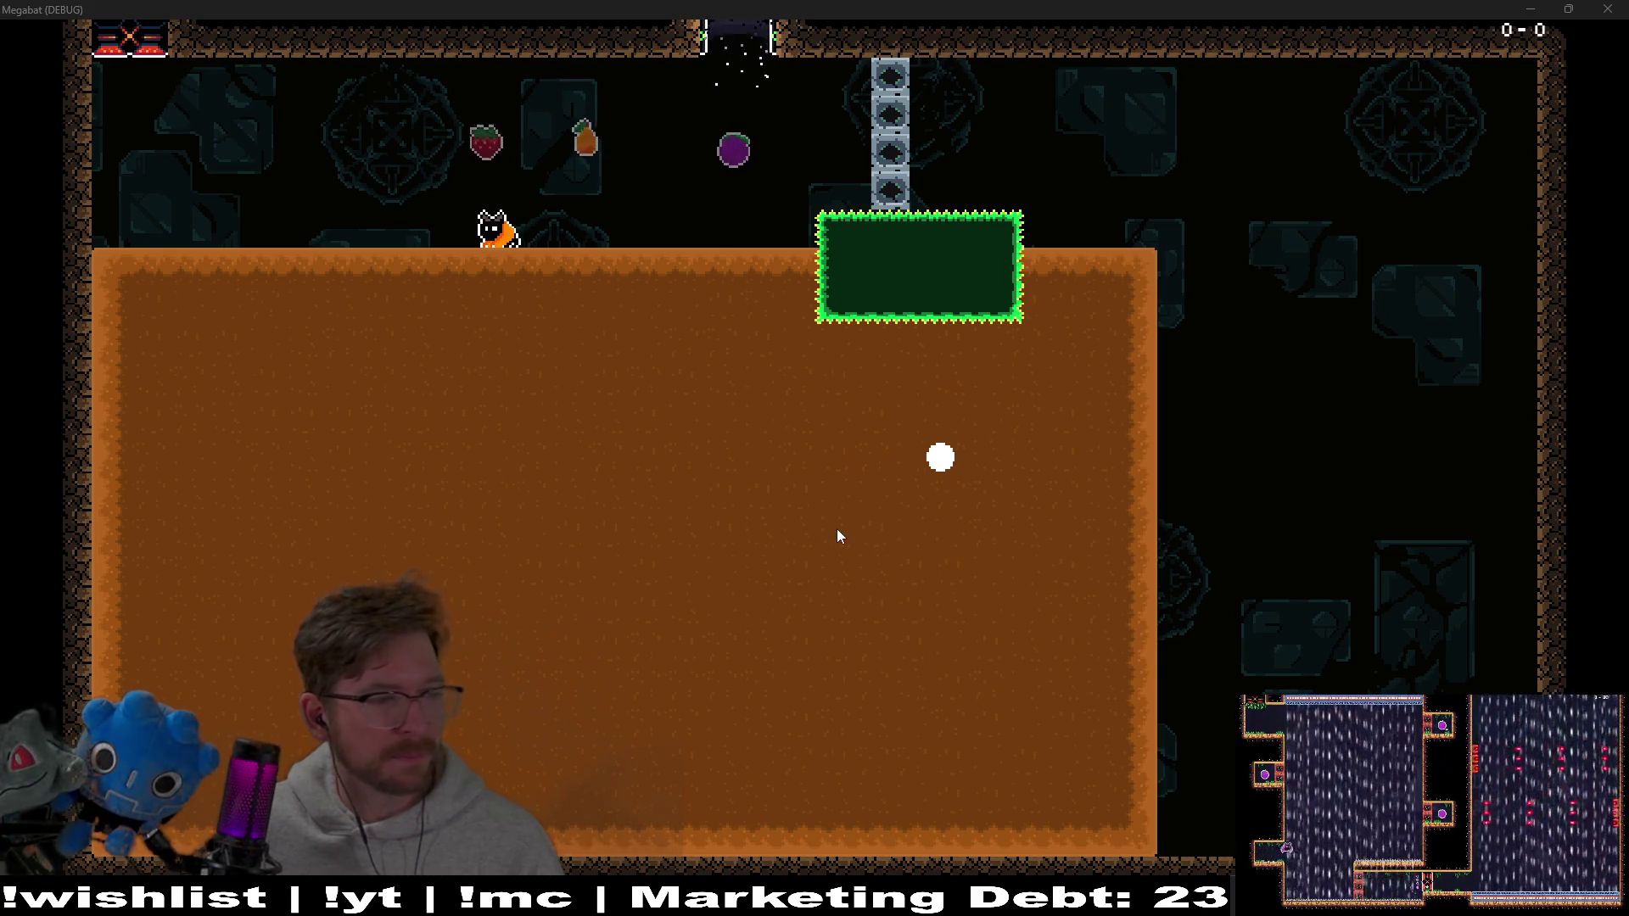
Close the Megabat game window after playing Level_3_11
click(1607, 8)
scroll(108, 475, down, 3)
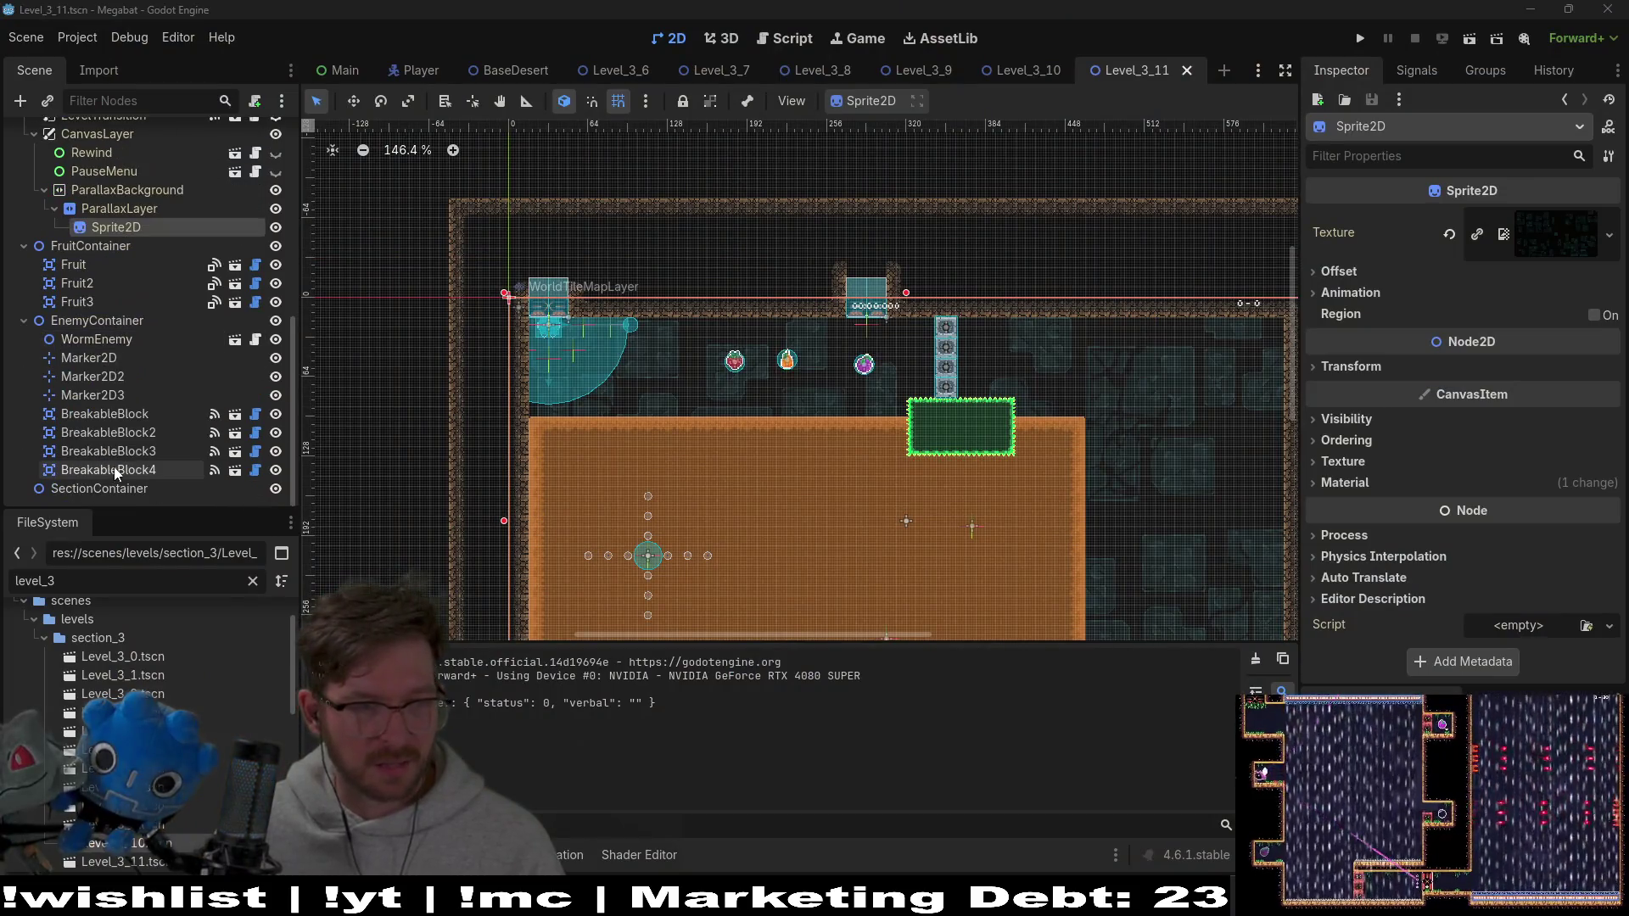
Open the WormEnemy scene from the level for reference
click(134, 339)
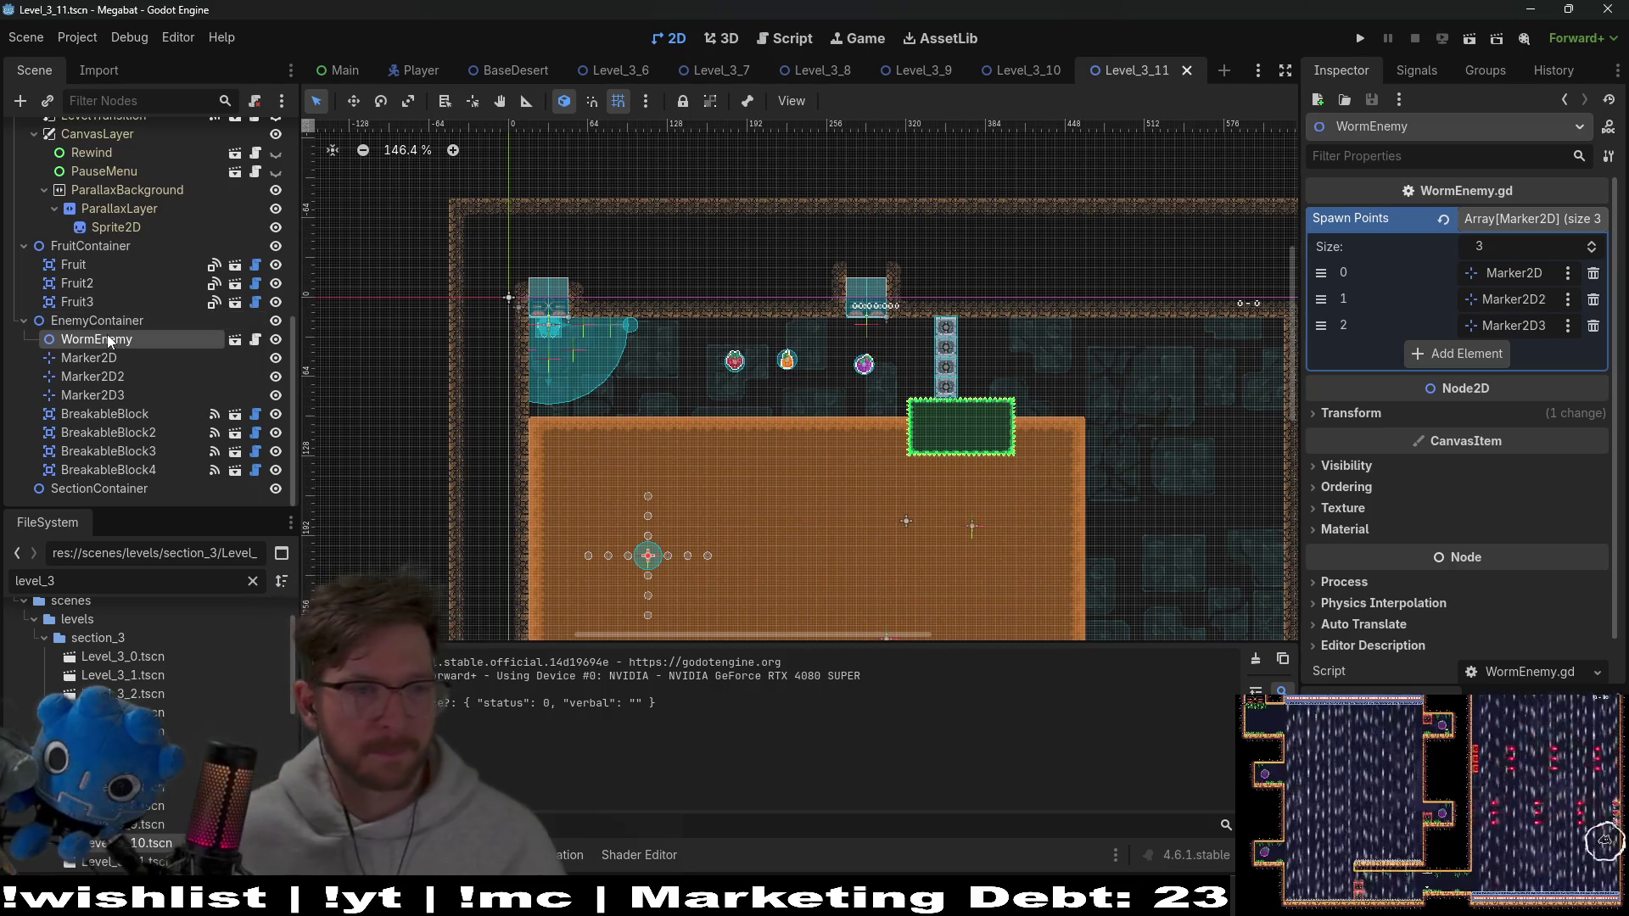
click(235, 338)
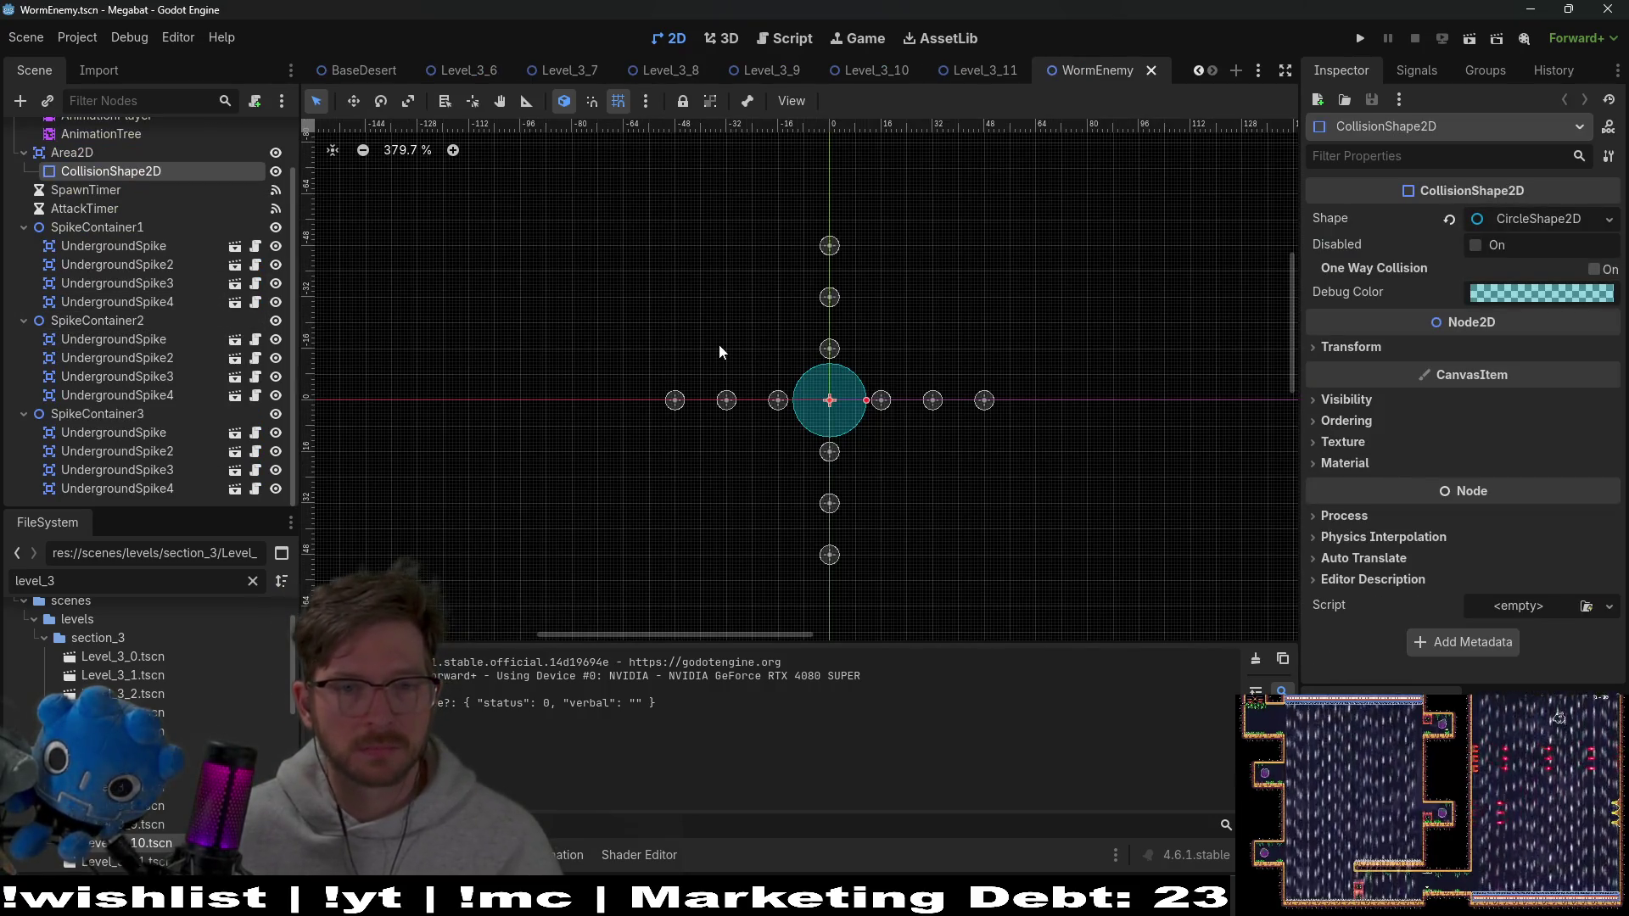
scroll(55, 281, up, 2)
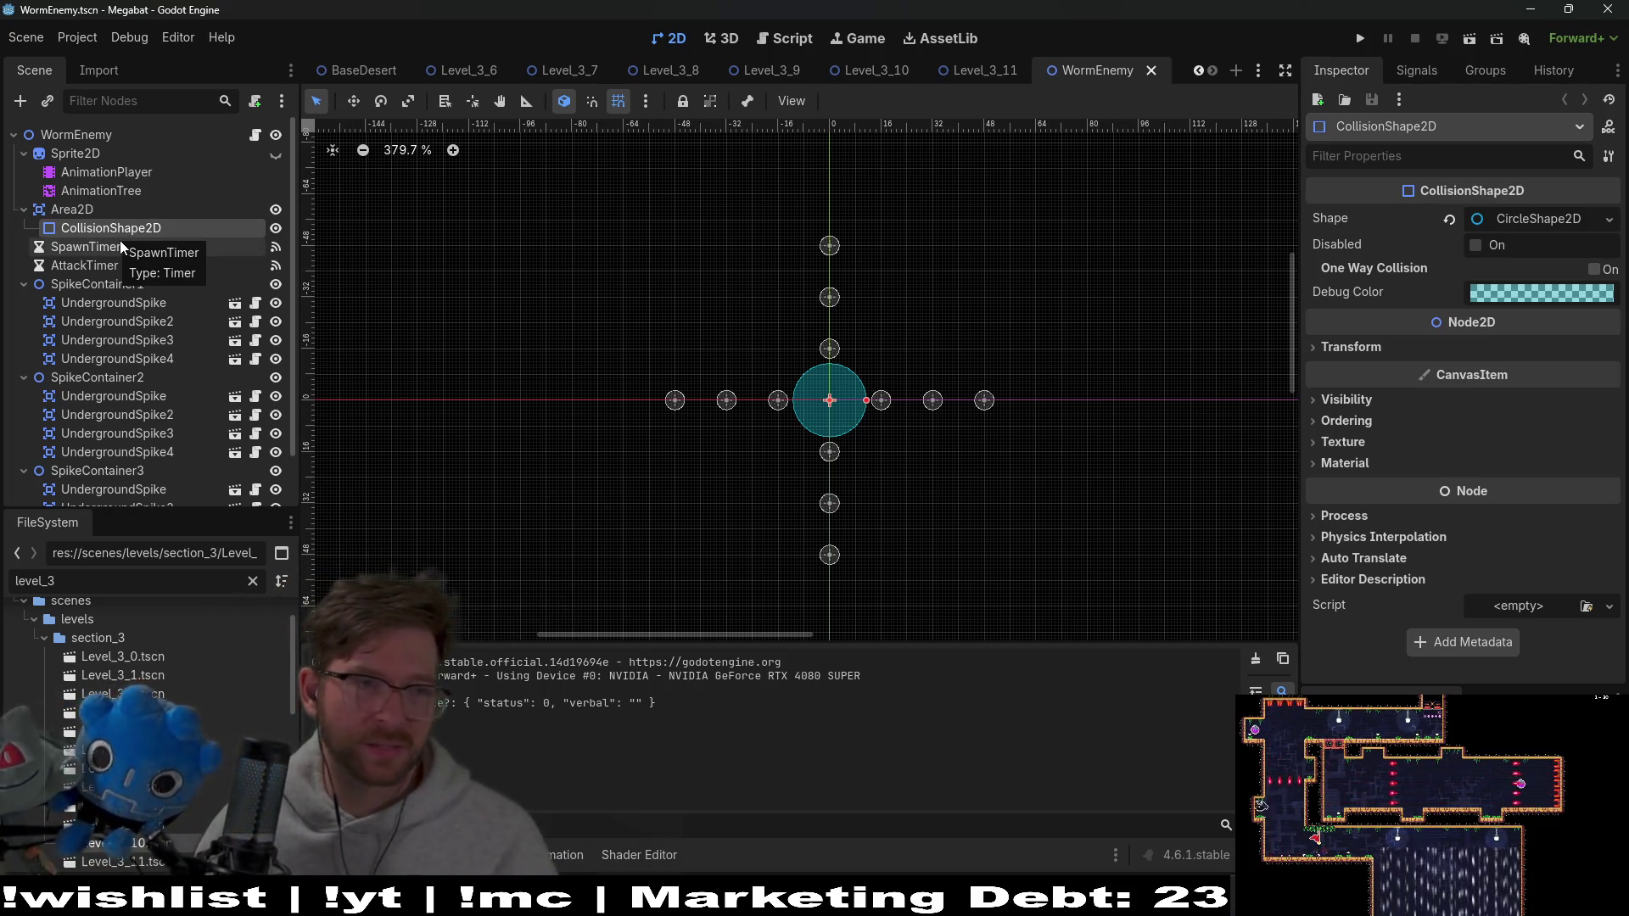
Open the UndergroundSpike scene from SpikeContainer1 and review its script
click(113, 305)
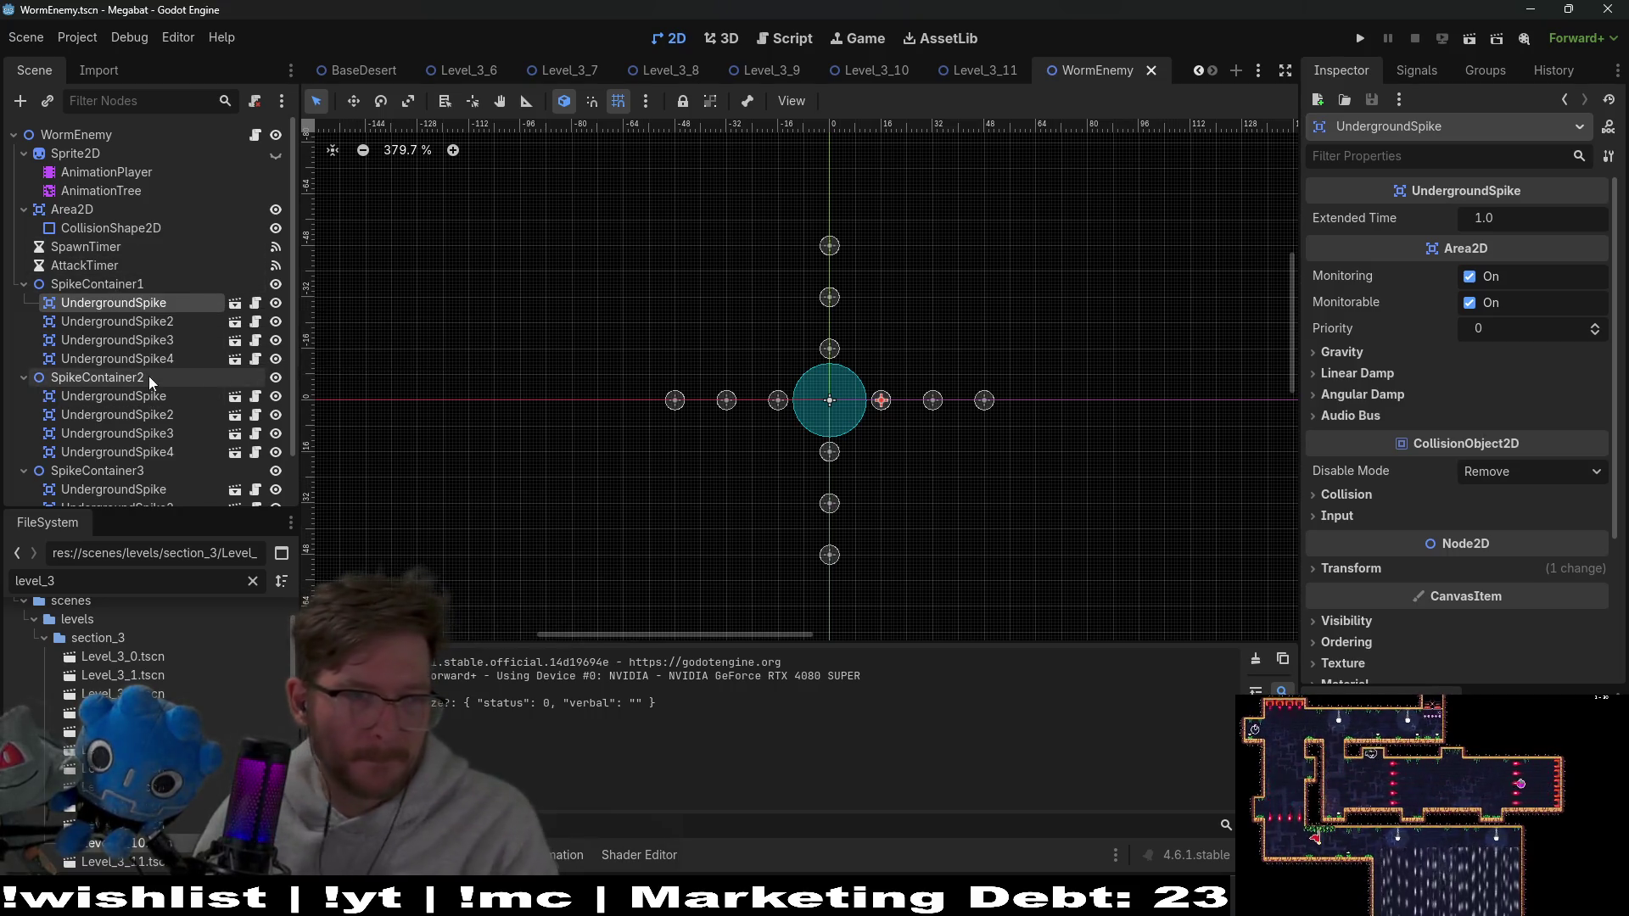
click(236, 309)
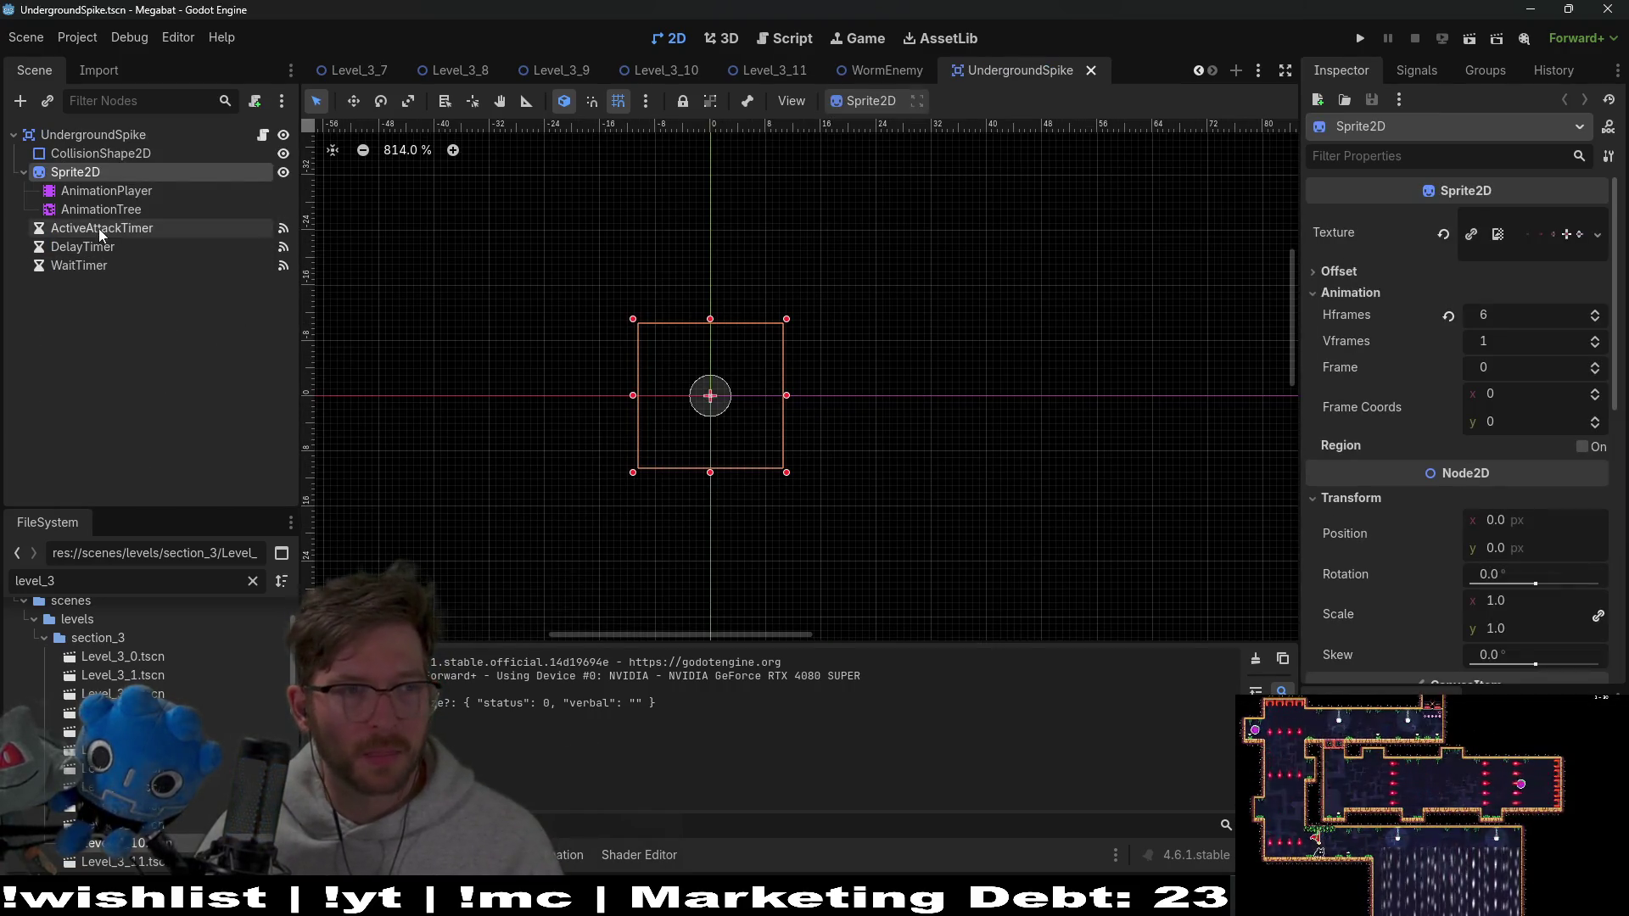
click(180, 142)
click(265, 137)
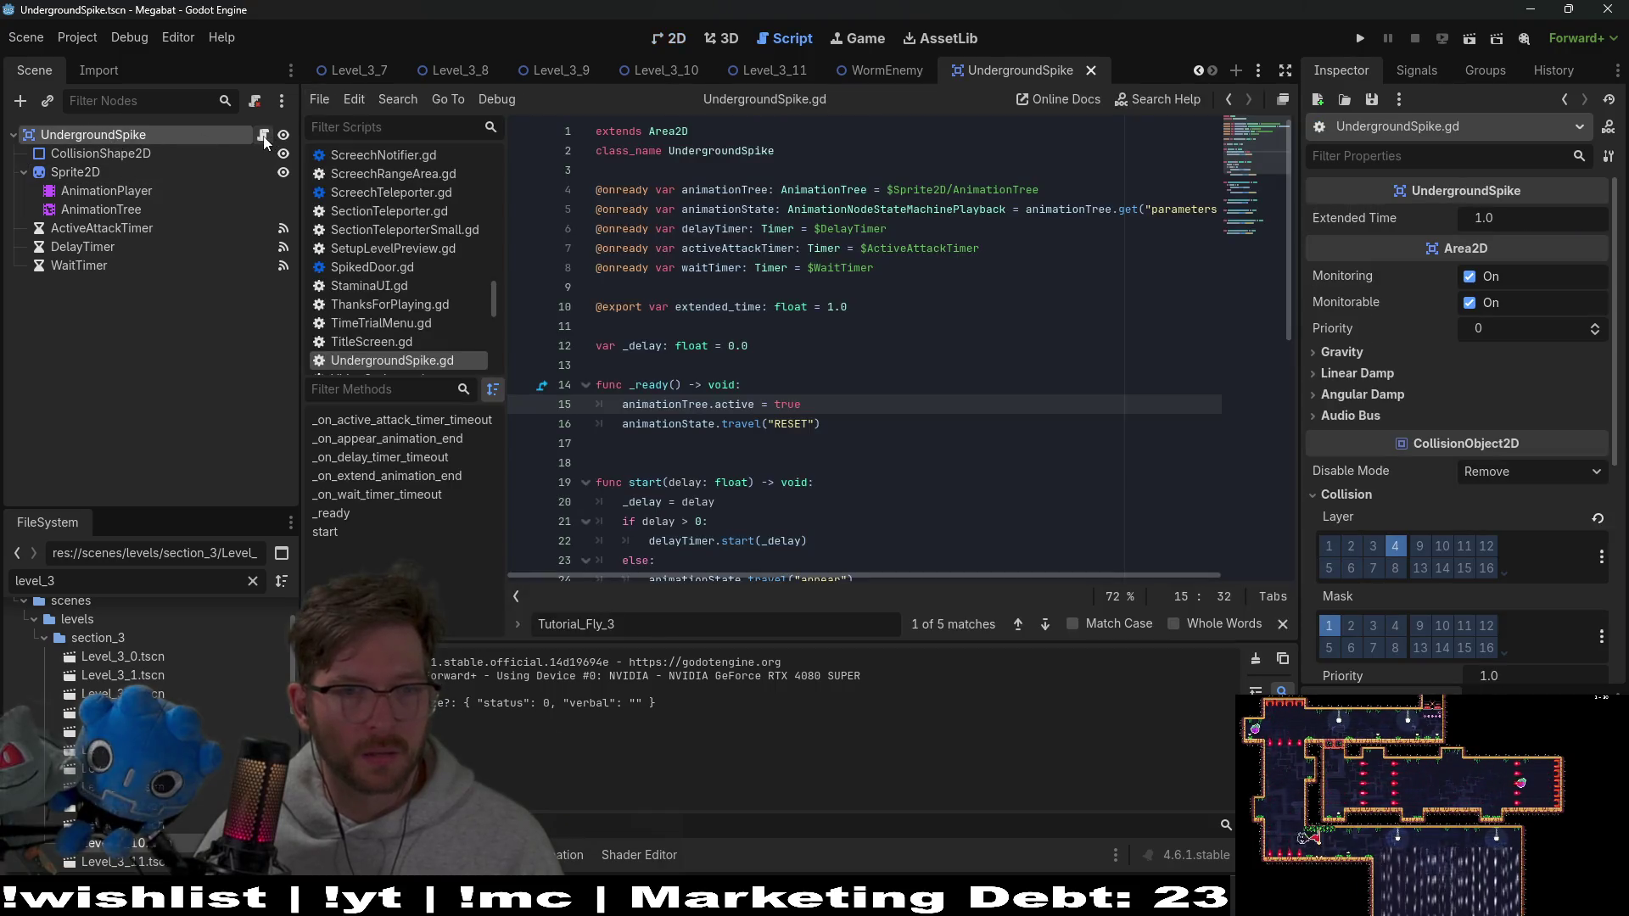
scroll(868, 373, down, 5)
scroll(857, 347, up, 3)
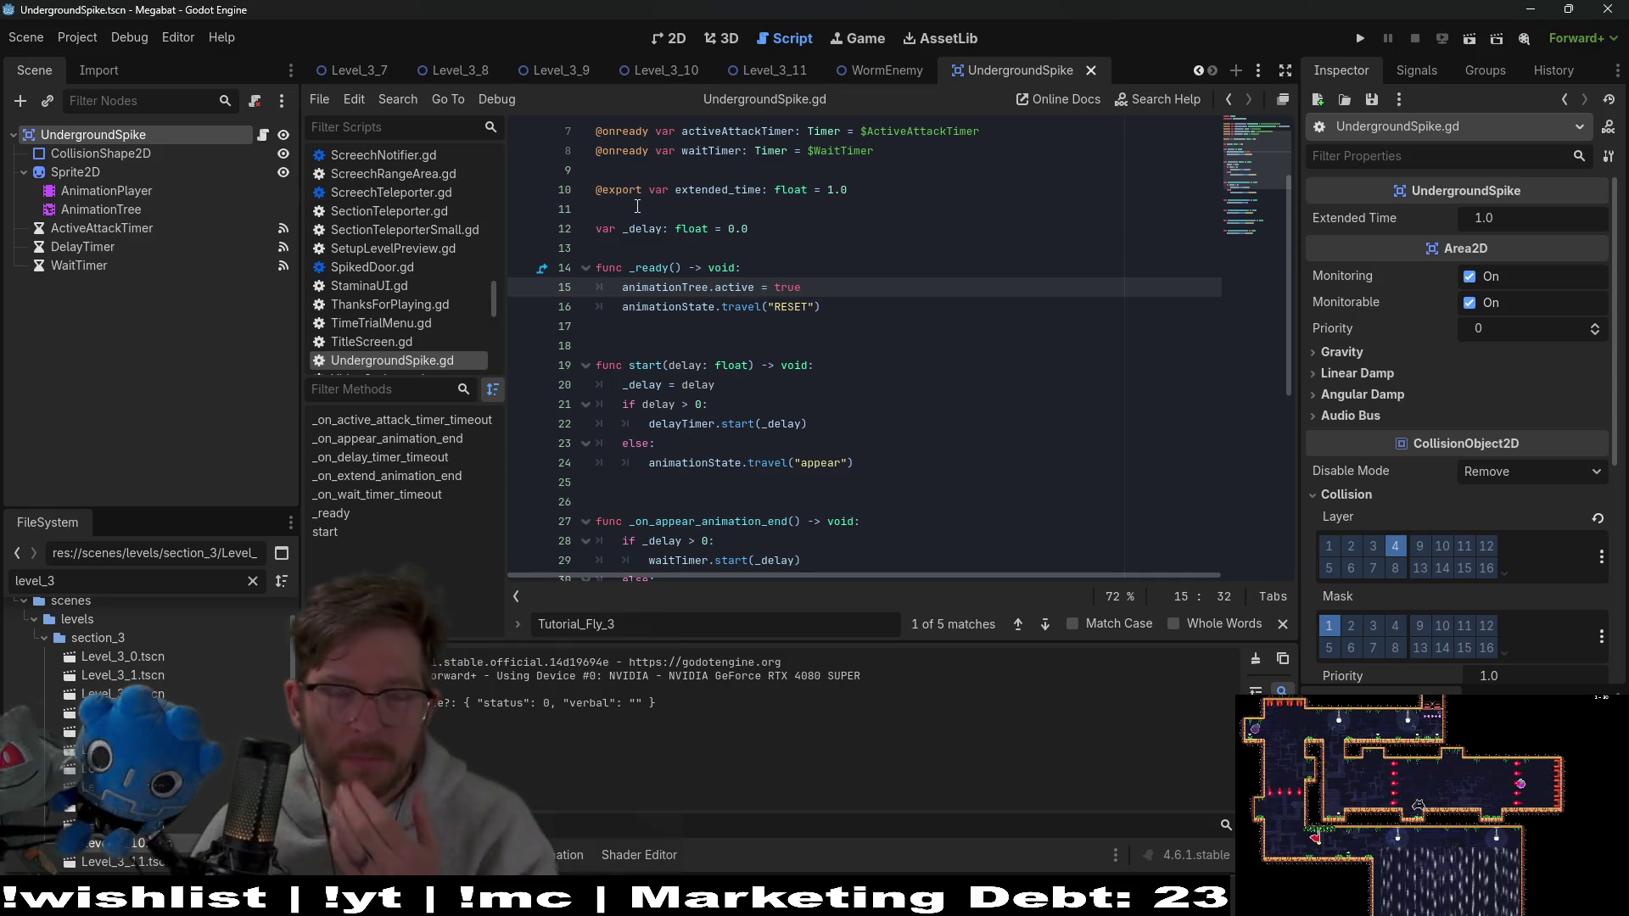
Check the WormEnemy root, then go back to Level_3_11's 2D view and select its Marker2D
click(882, 71)
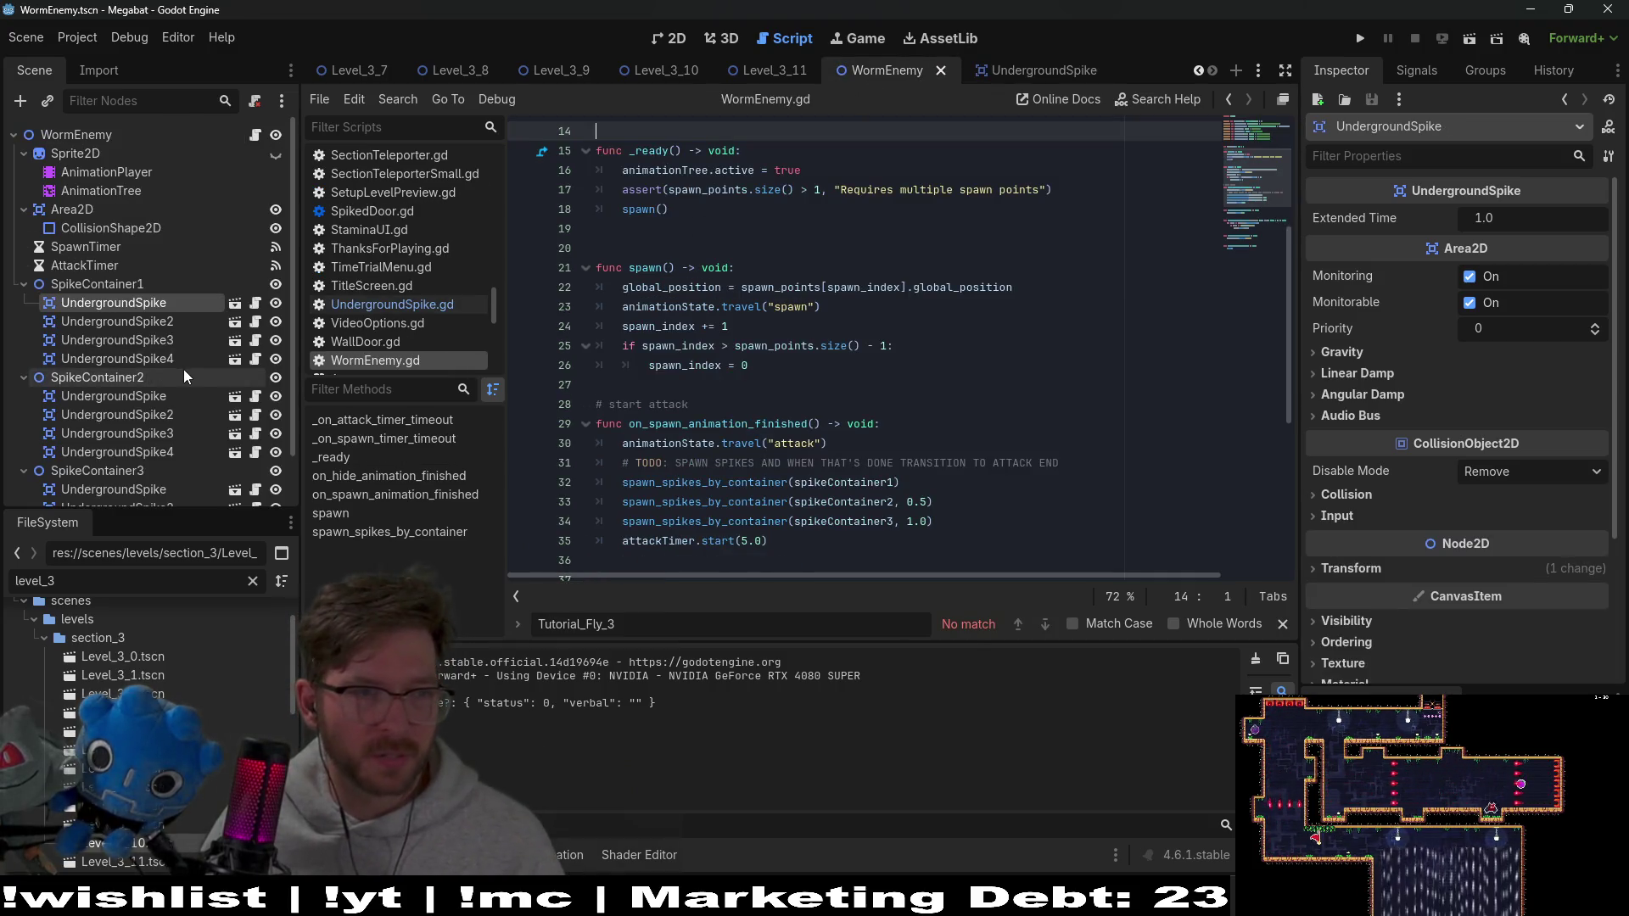
click(93, 137)
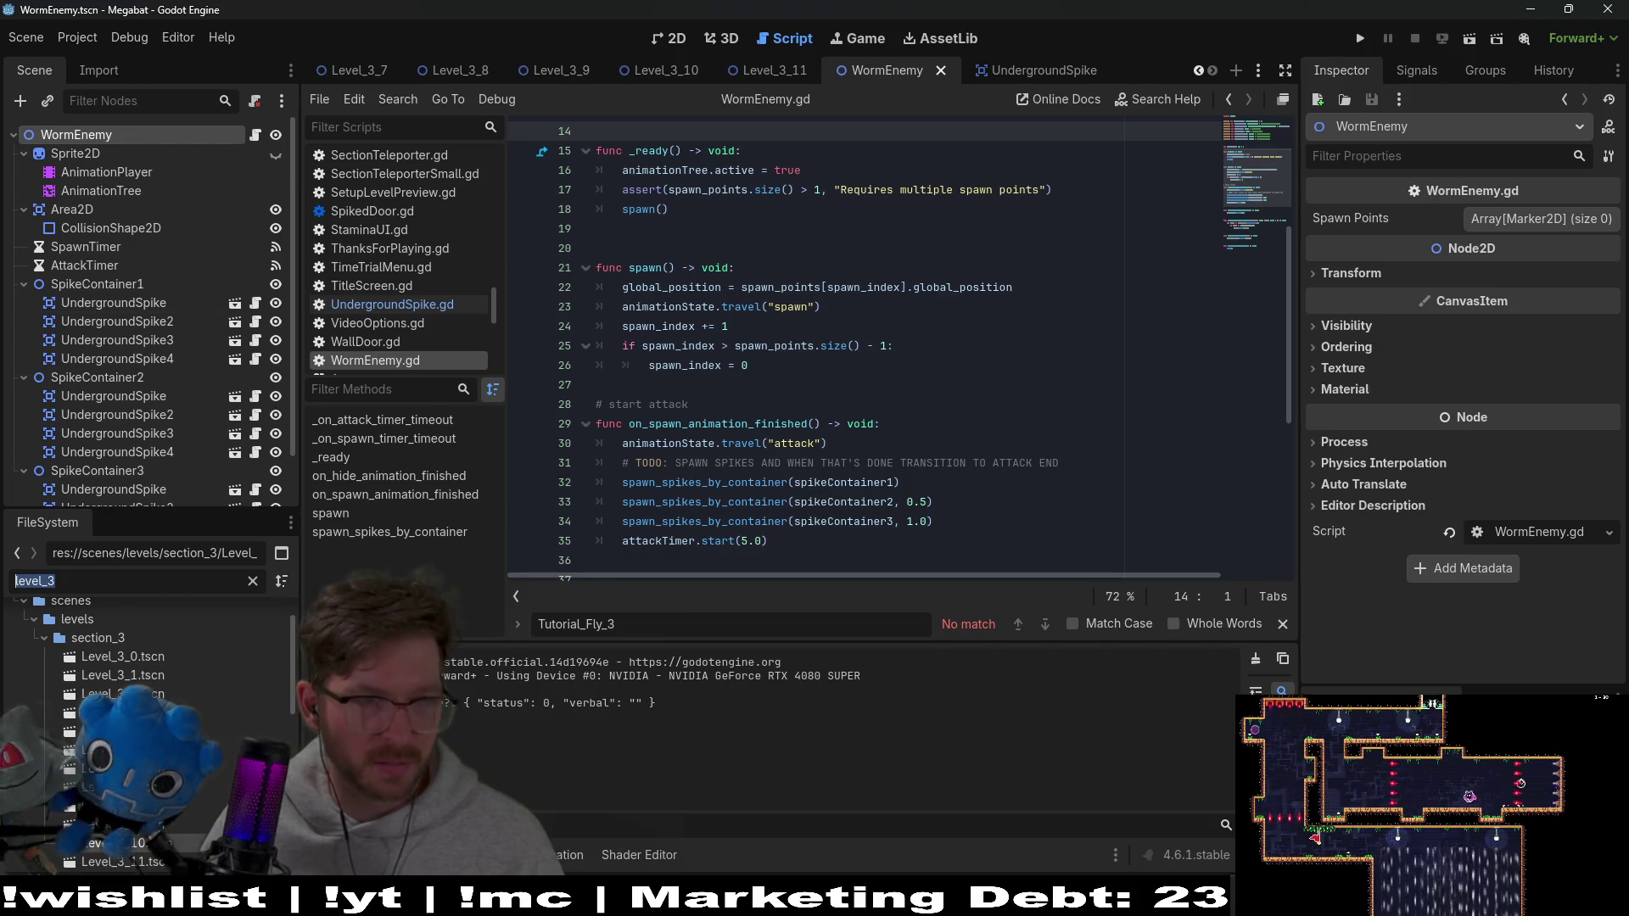
click(772, 70)
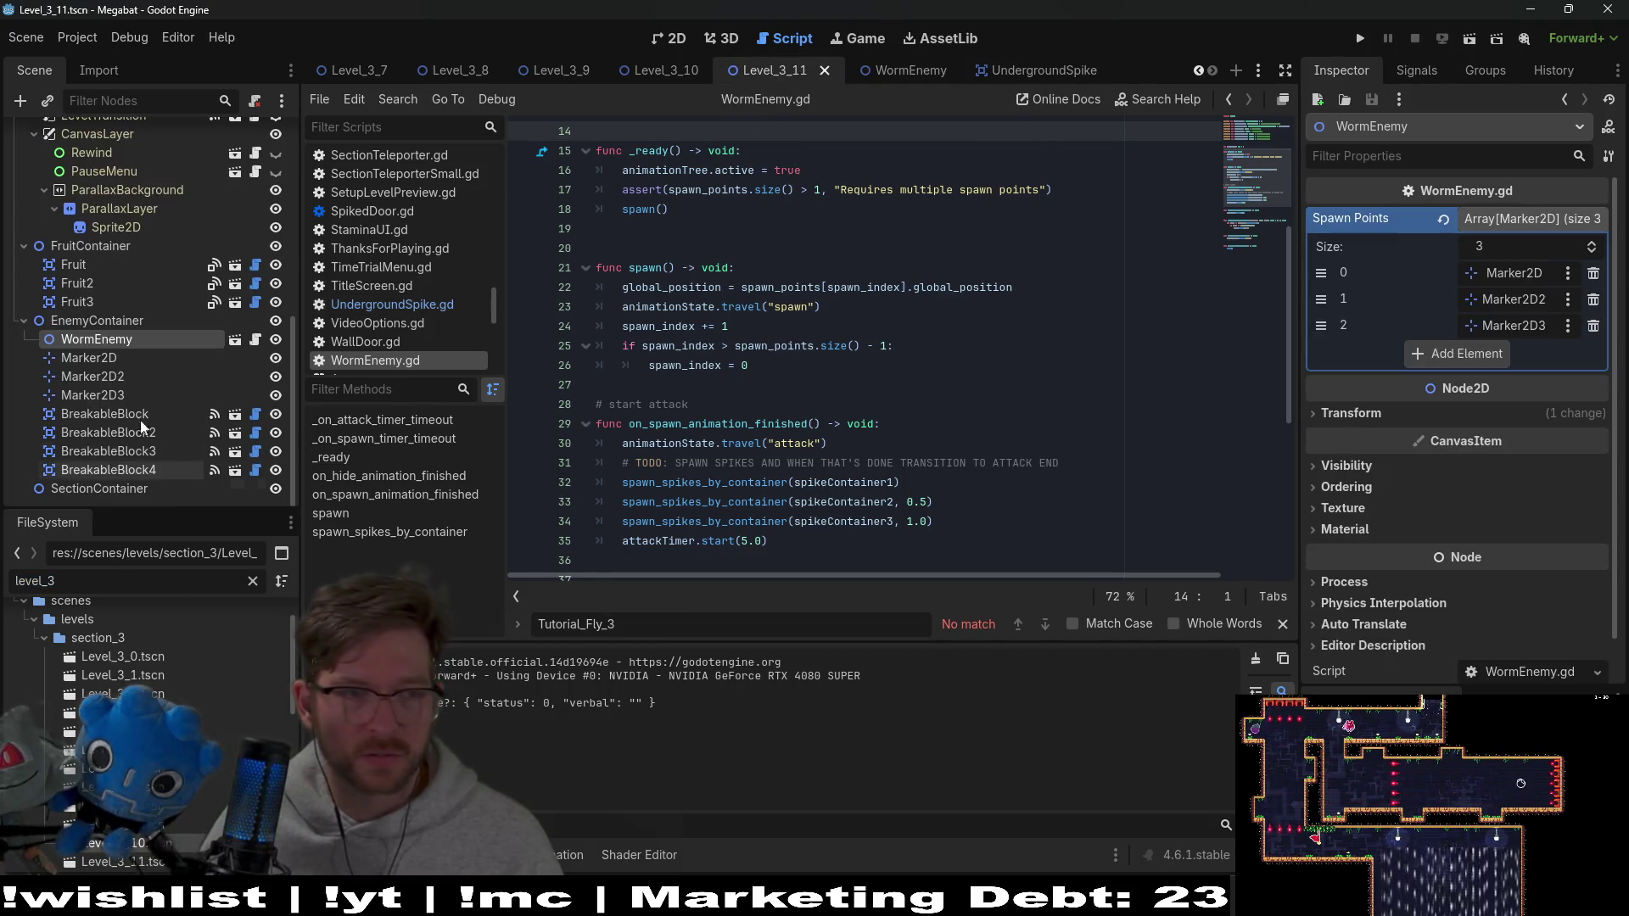
key(ctrl+F1)
click(89, 357)
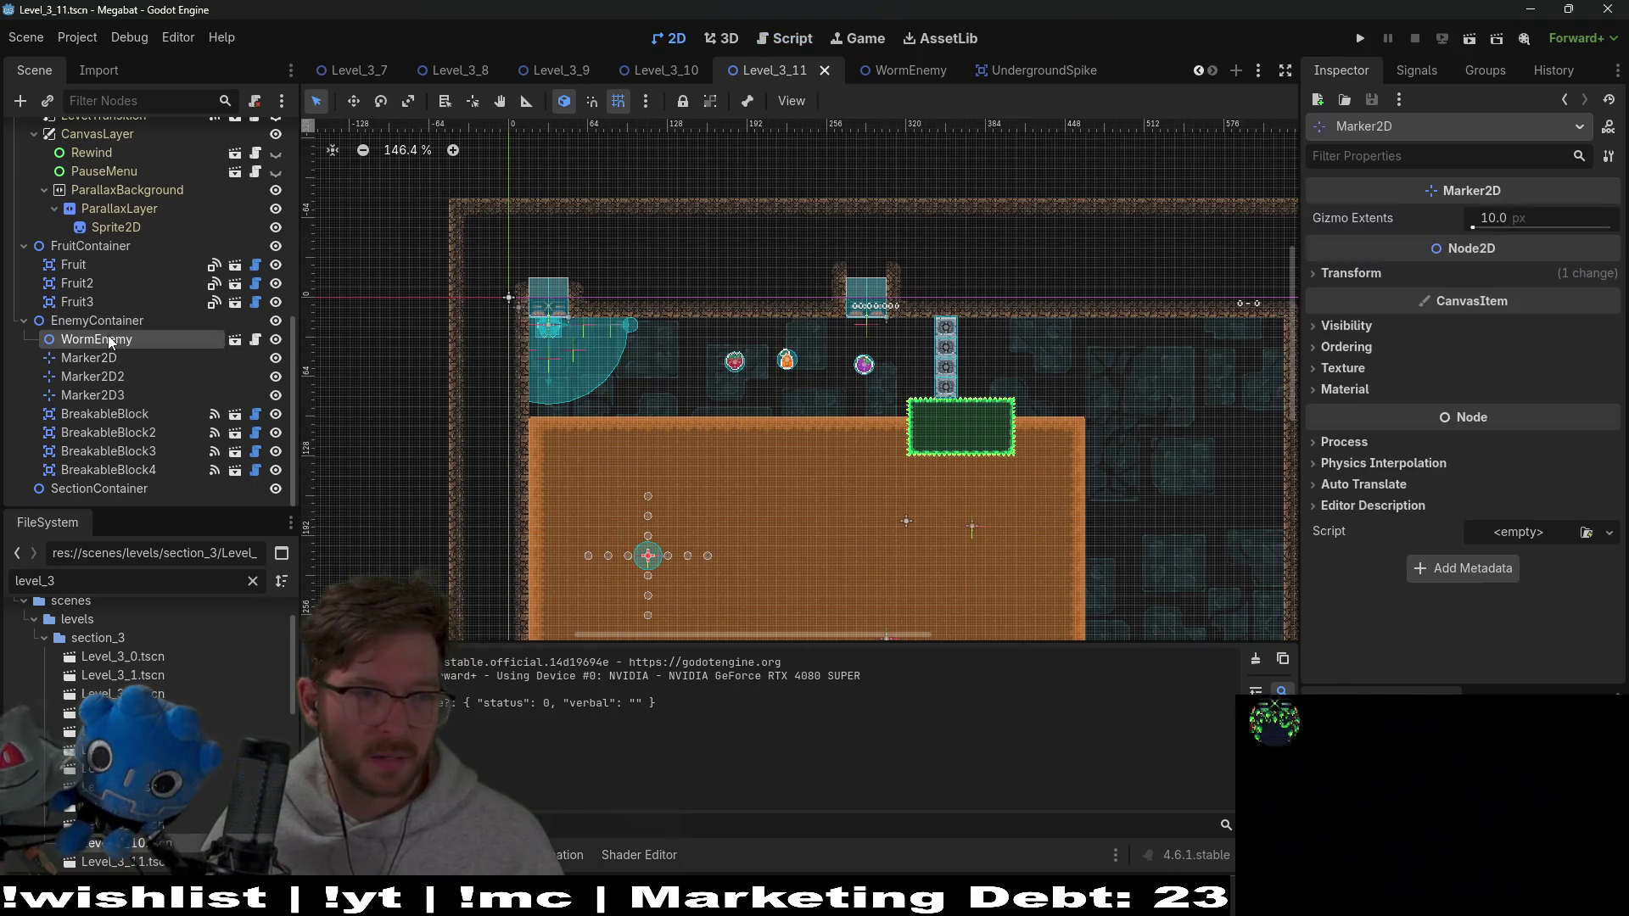
Delete the WormEnemy node from Level_3_11 and save the level
click(111, 339)
key(Delete)
key(Return)
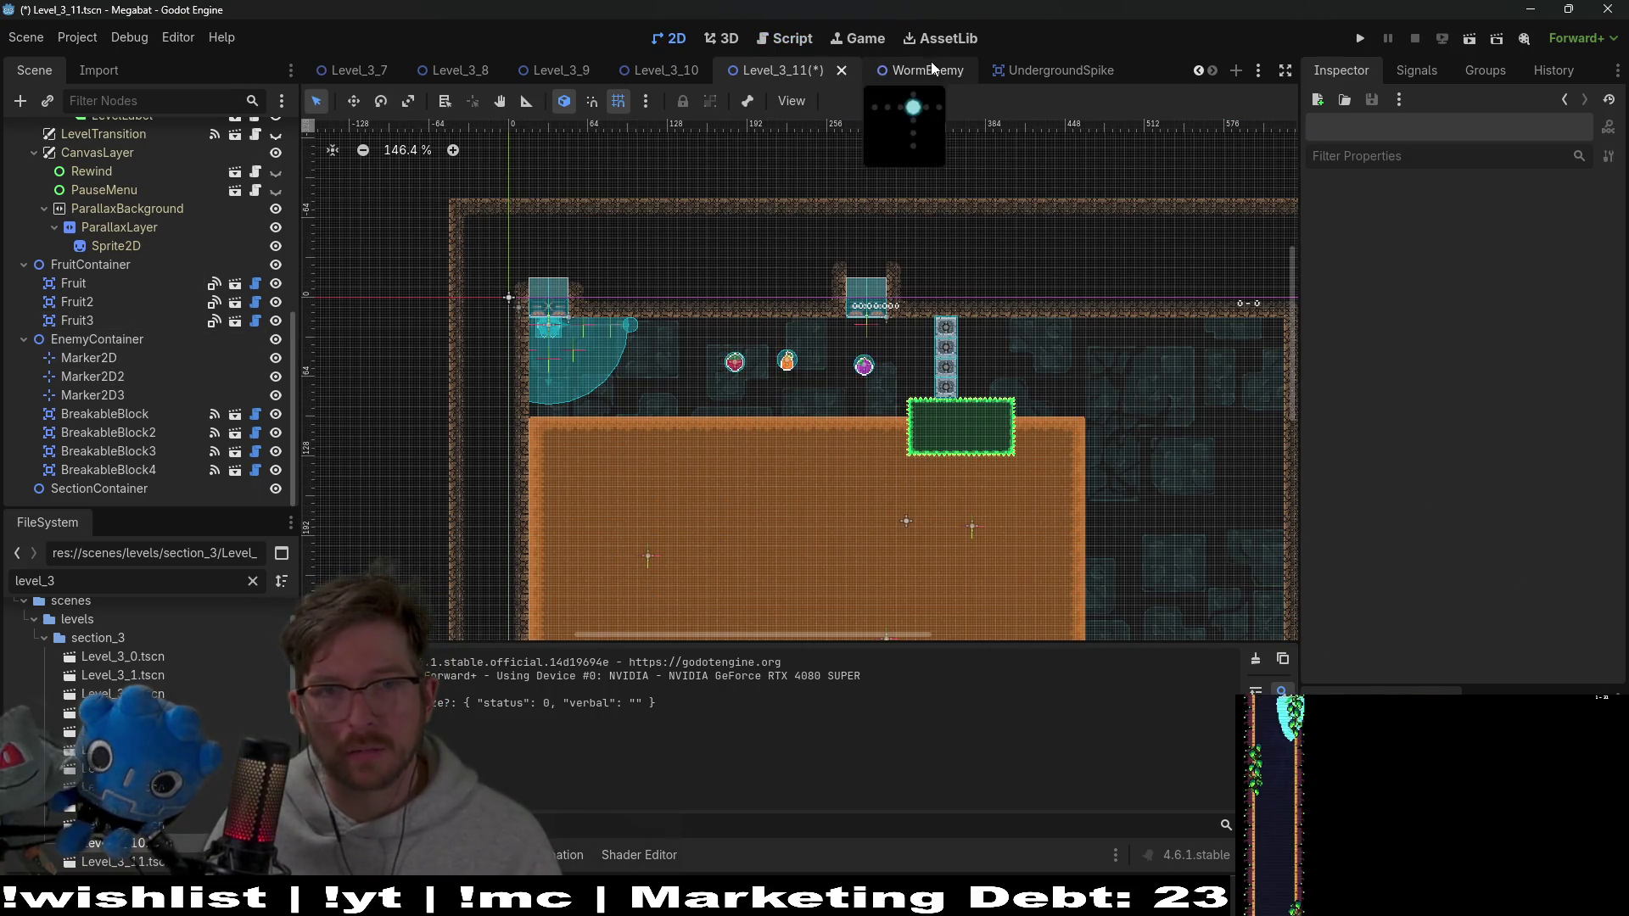
key(ctrl+s)
Close the WormEnemy tab, delete WormEnemy.gd and WormEnemy.tscn, and switch to UndergroundSpike
click(927, 71)
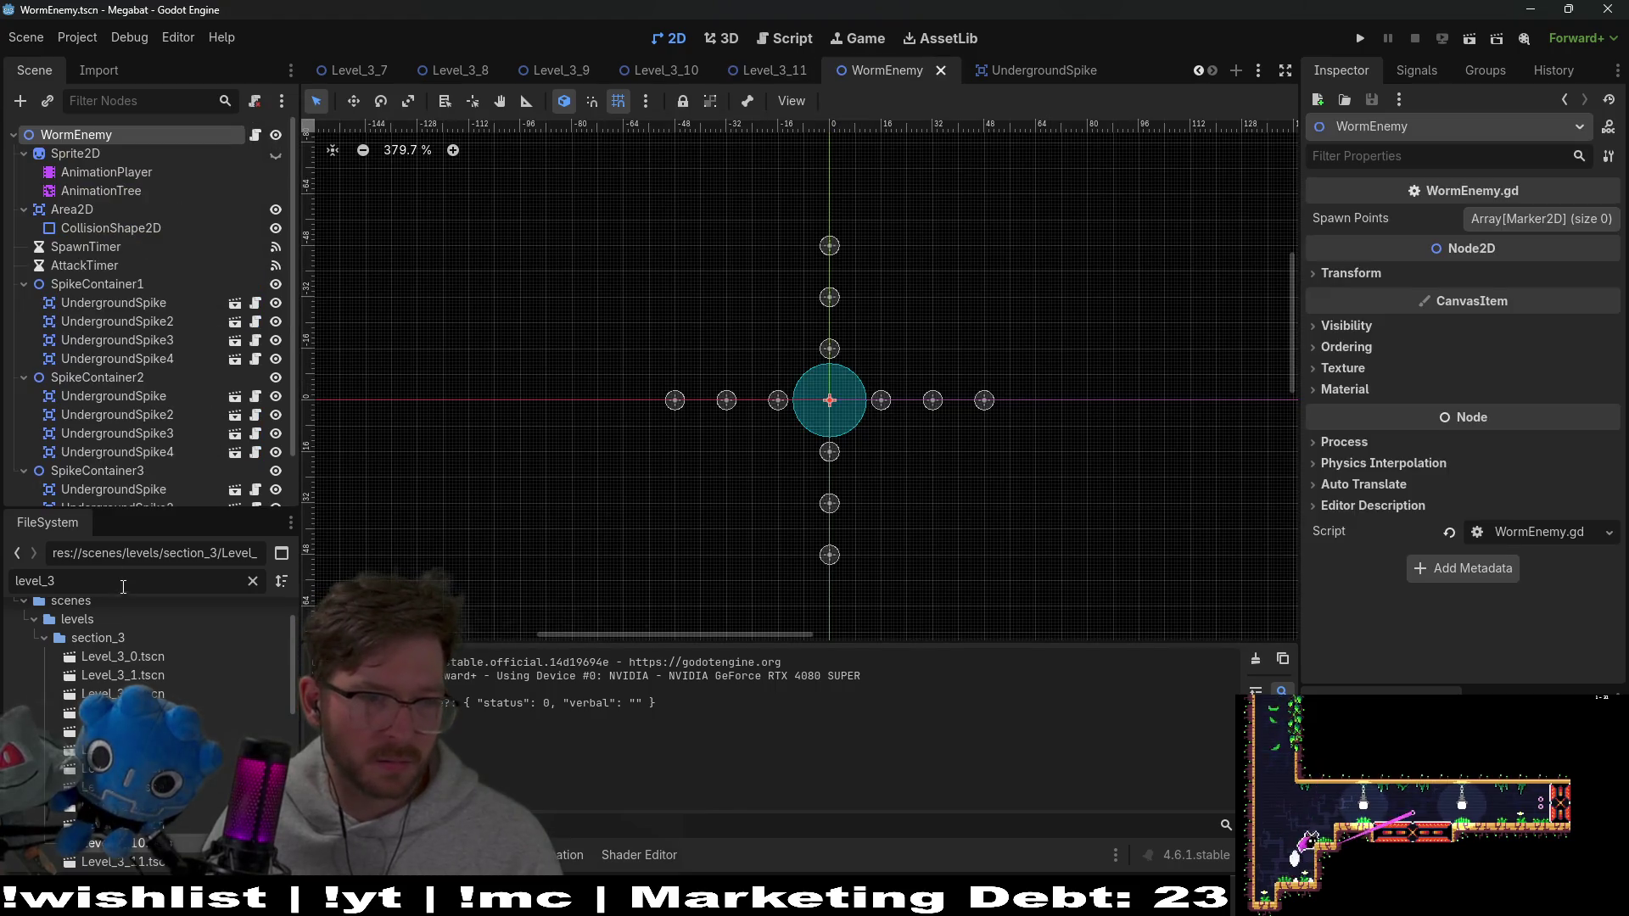
click(940, 70)
key(ctrl+a)
text(worm)
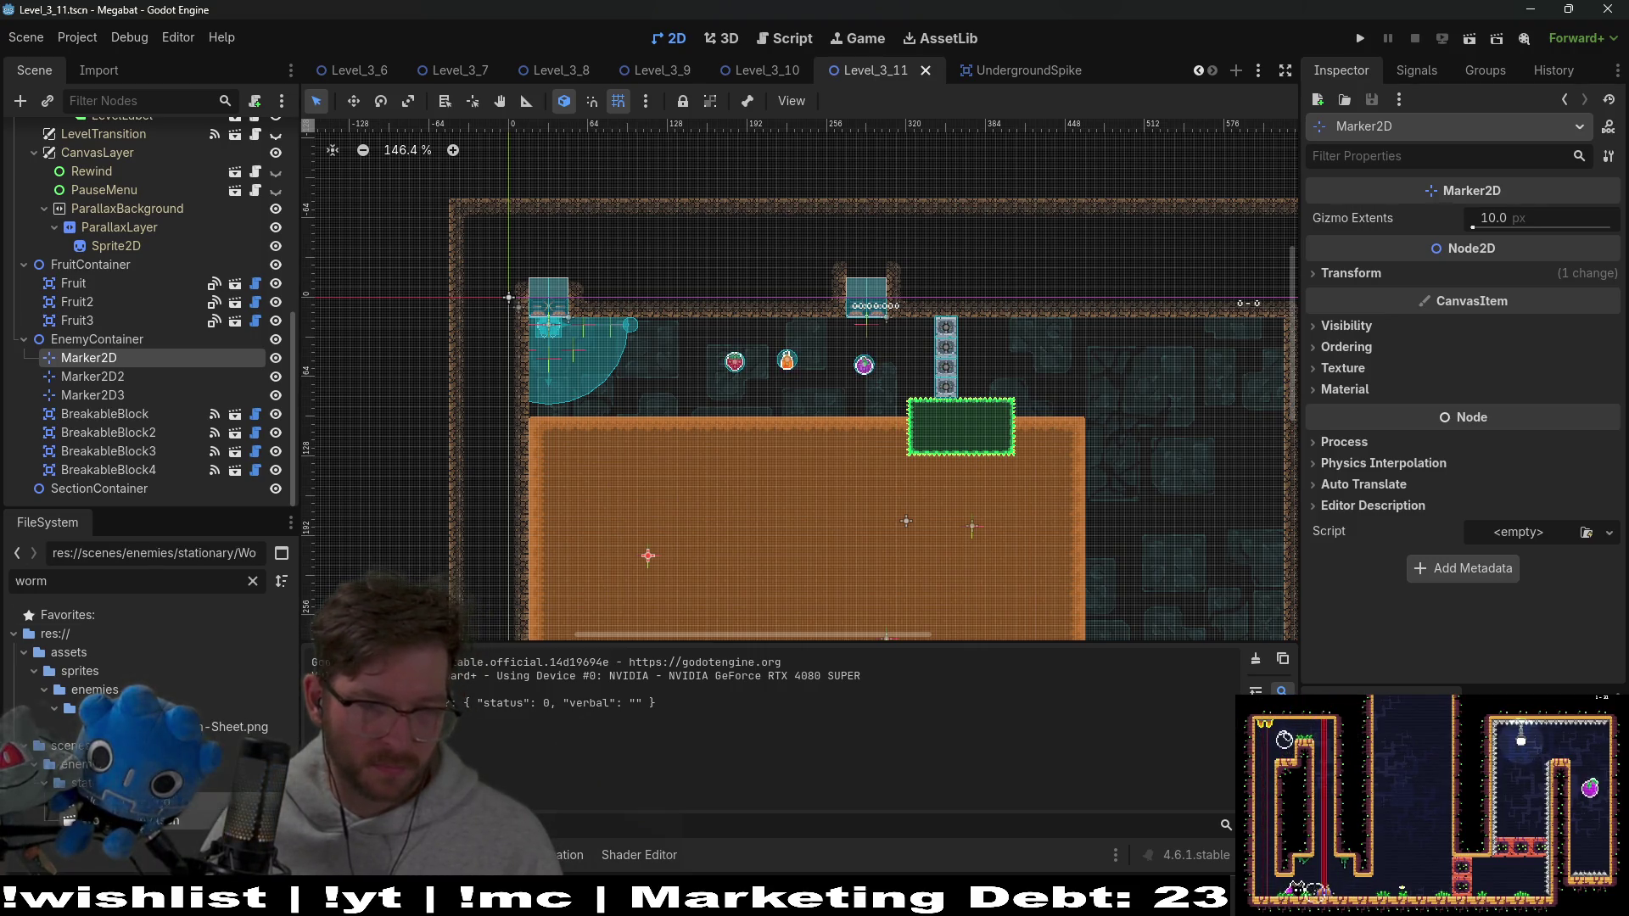
key(Delete)
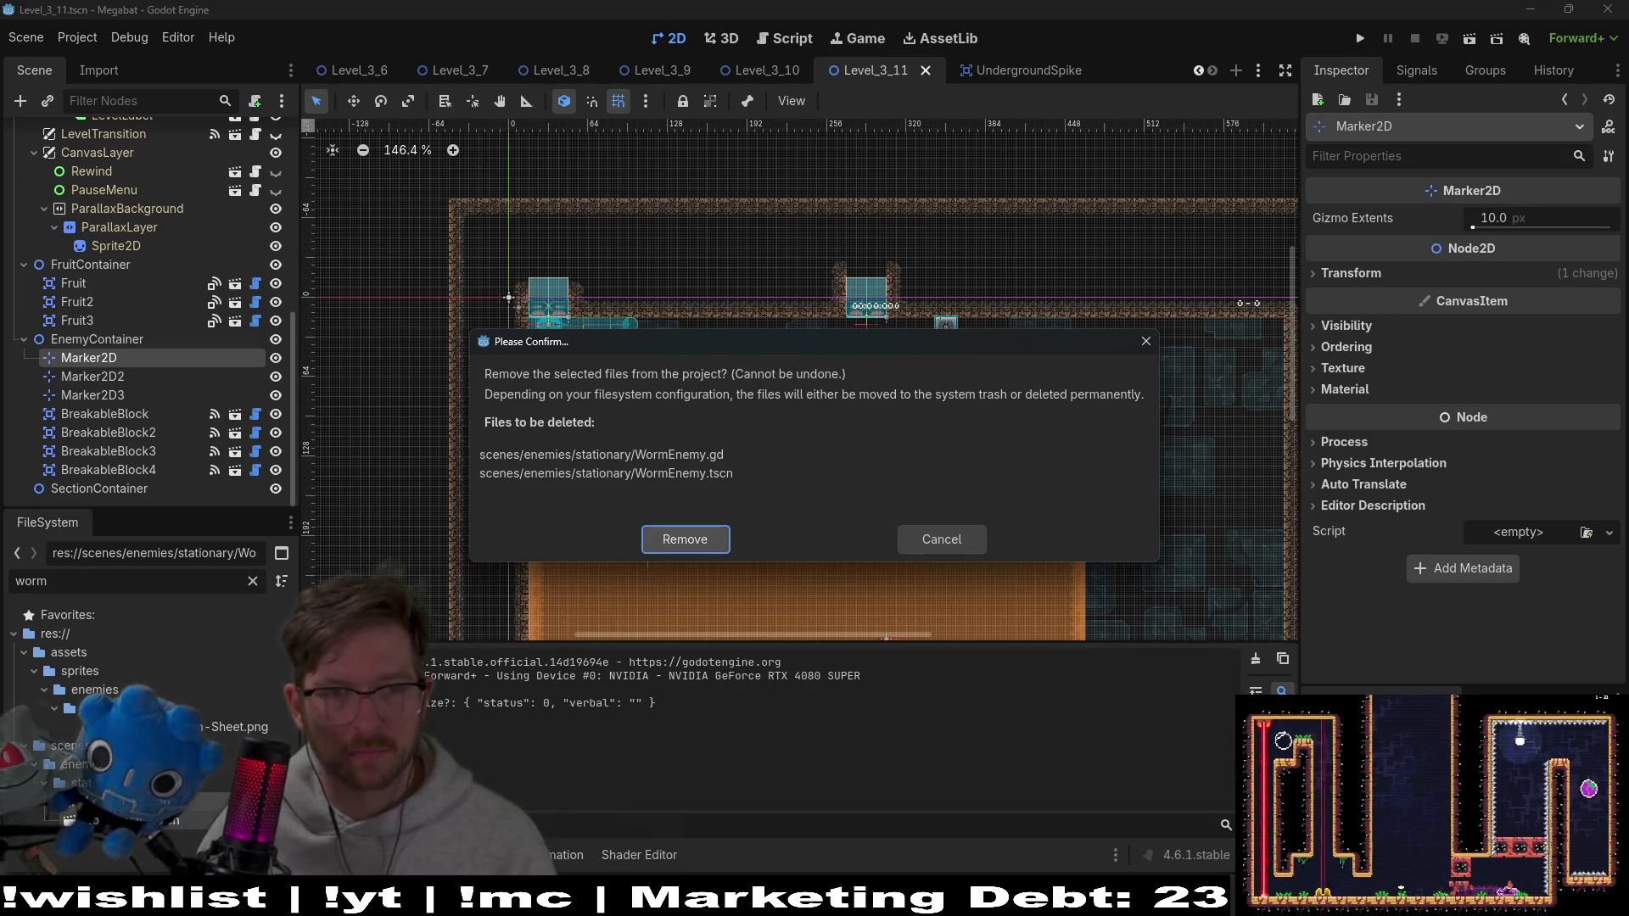
key(Return)
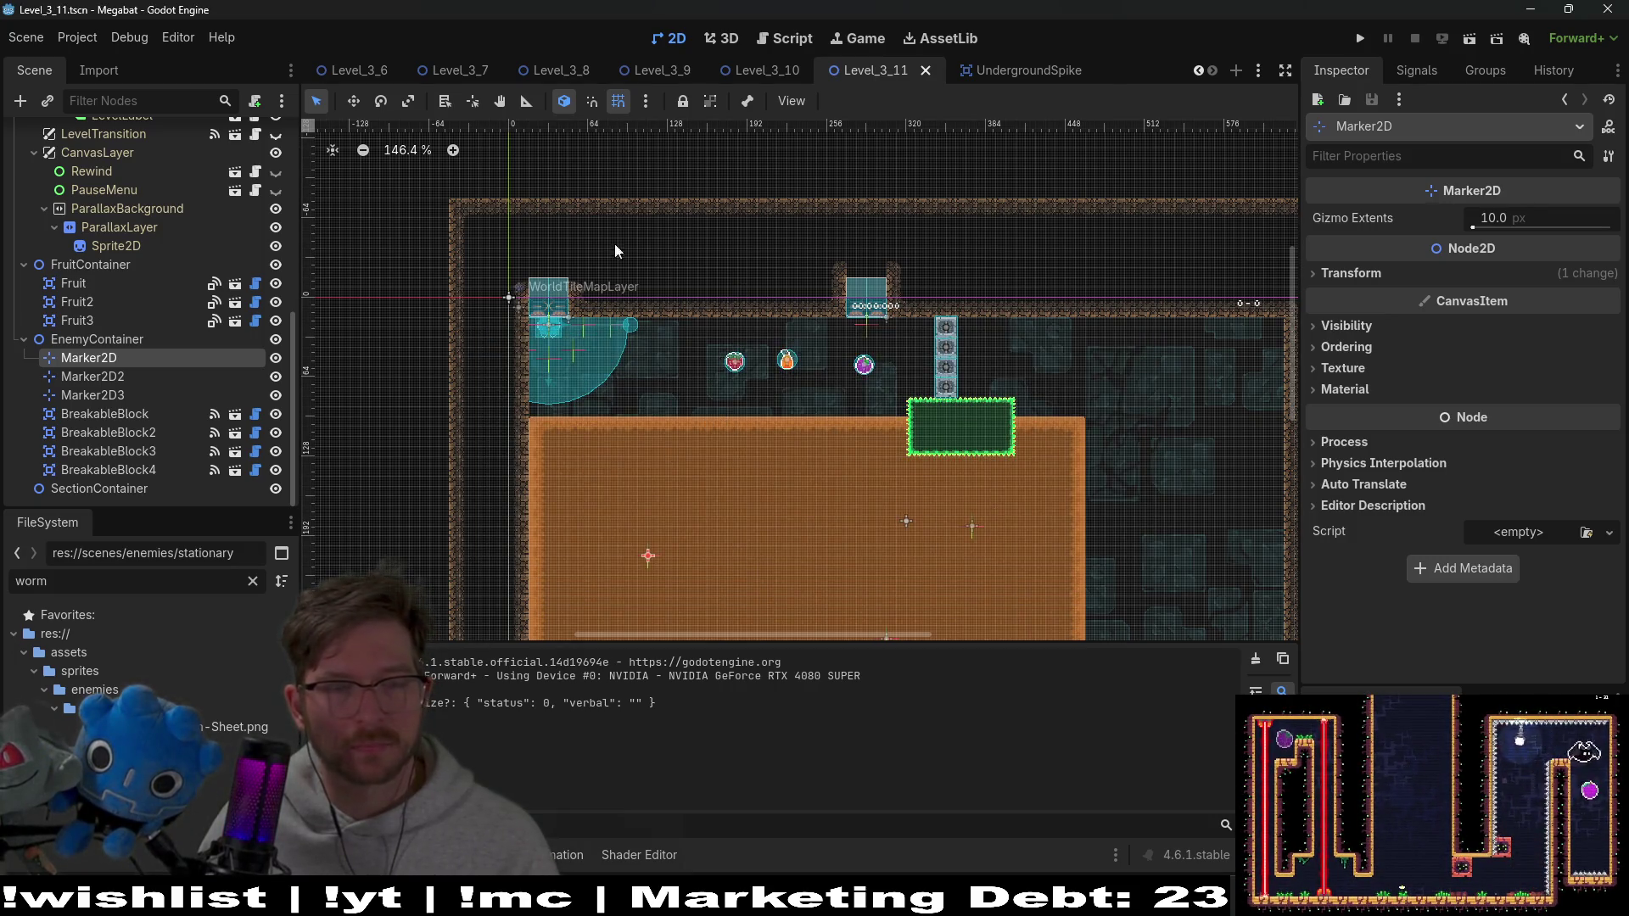
click(1011, 68)
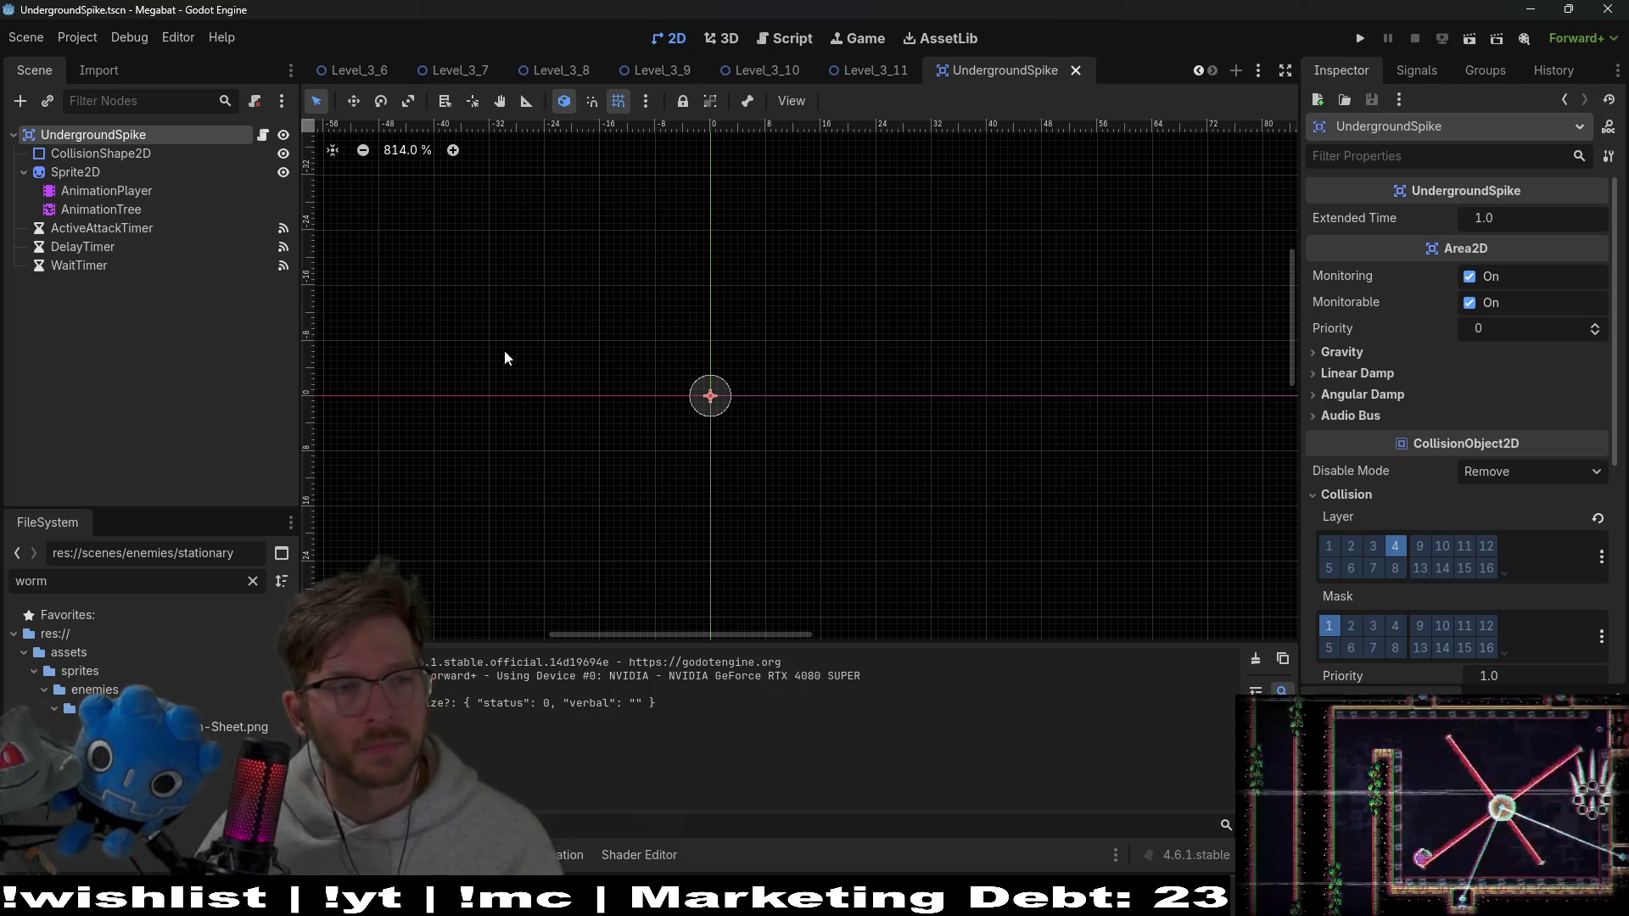
Toggle the spike CollisionShape2D's Disabled setting, then undo the change
click(167, 158)
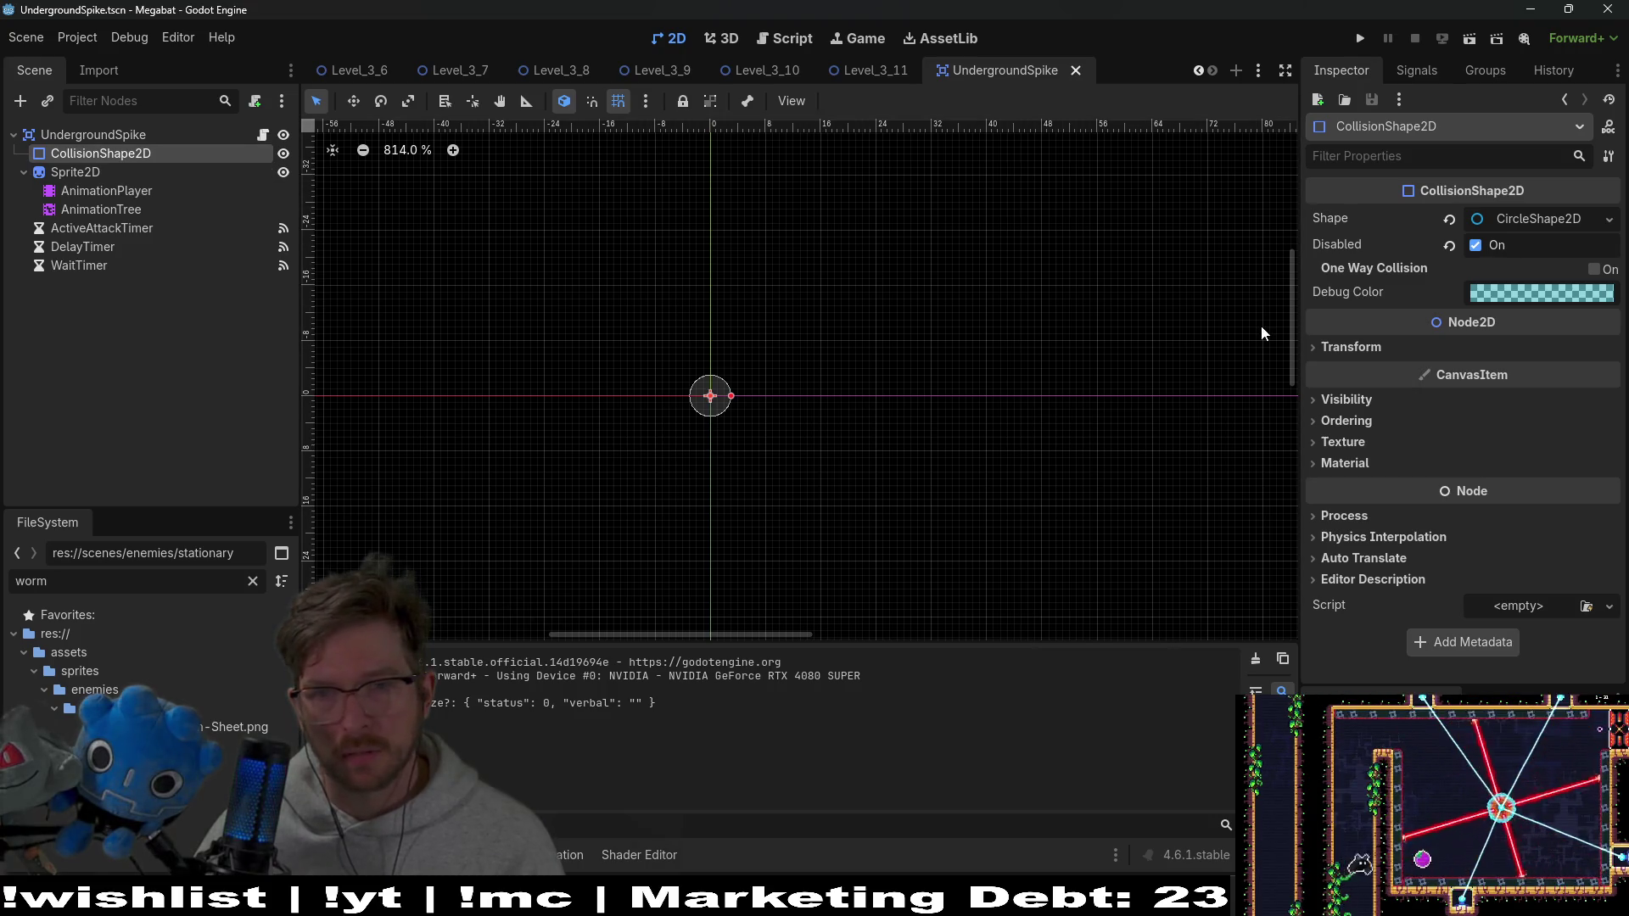
click(1478, 246)
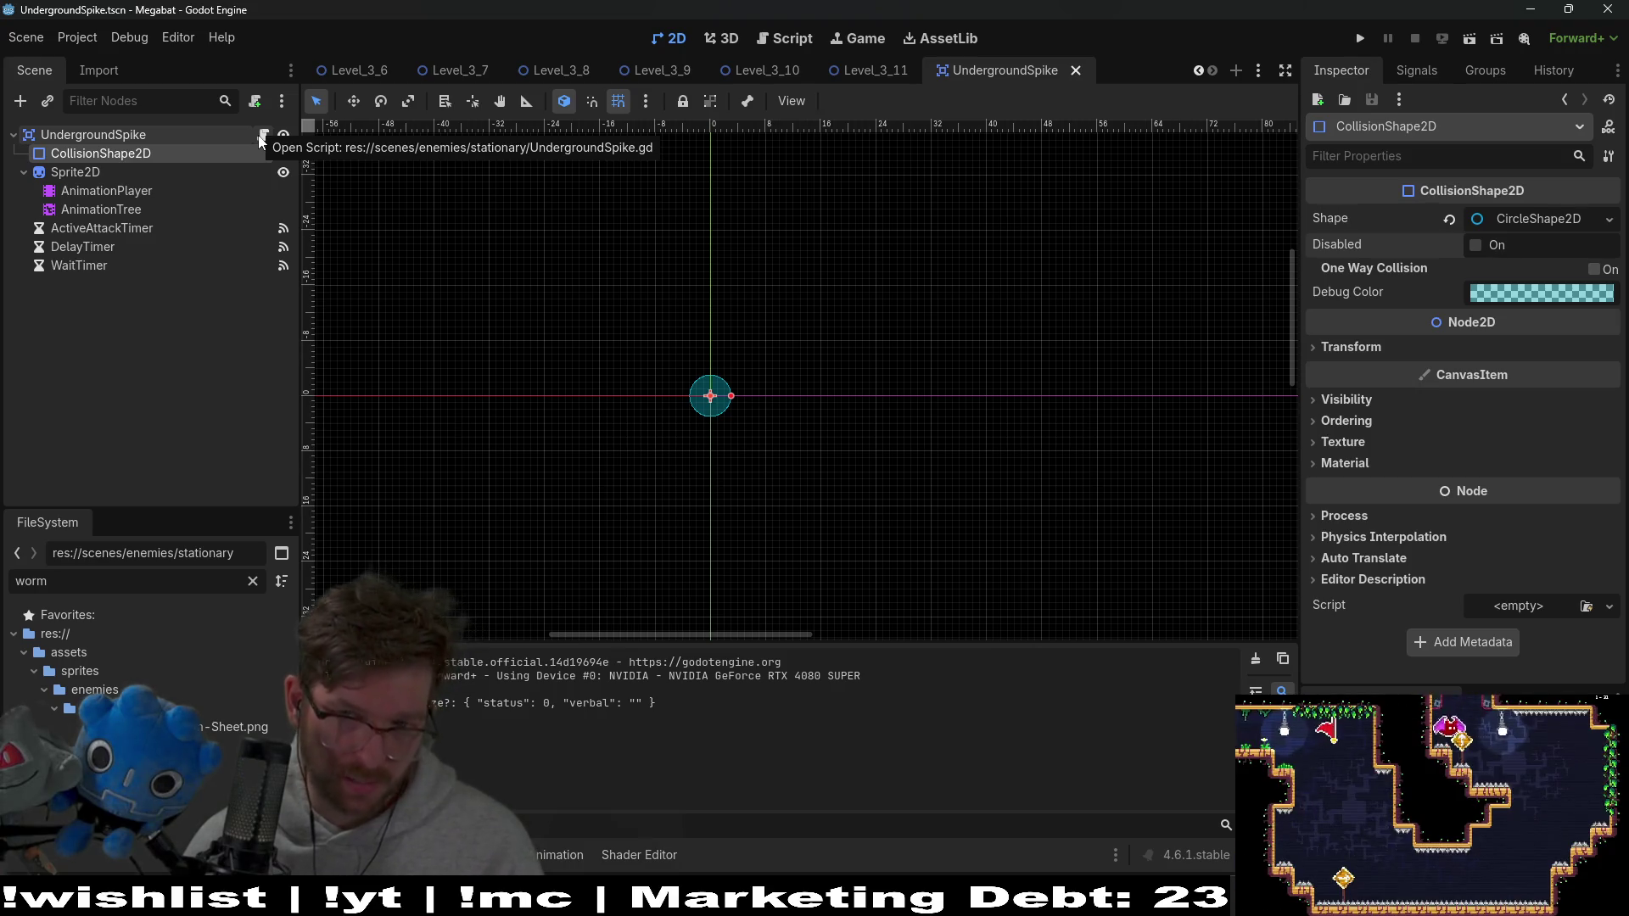
key(ctrl+z)
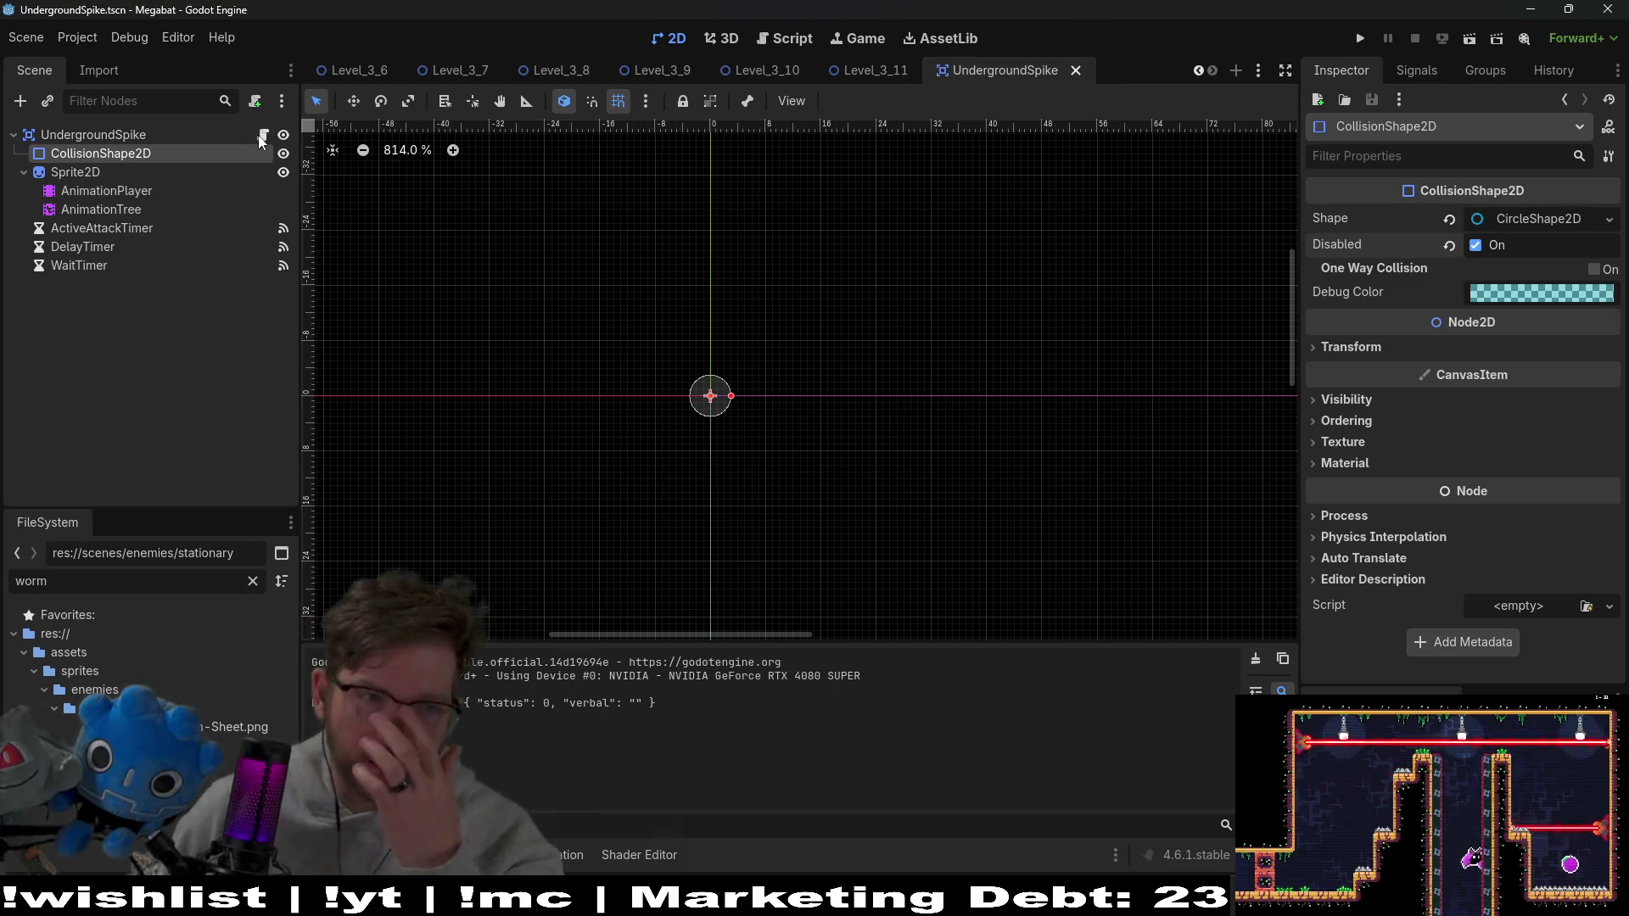
Review the ActiveAttackTimer, WaitTimer and DelayTimer settings, then start adding a child to the root
click(111, 229)
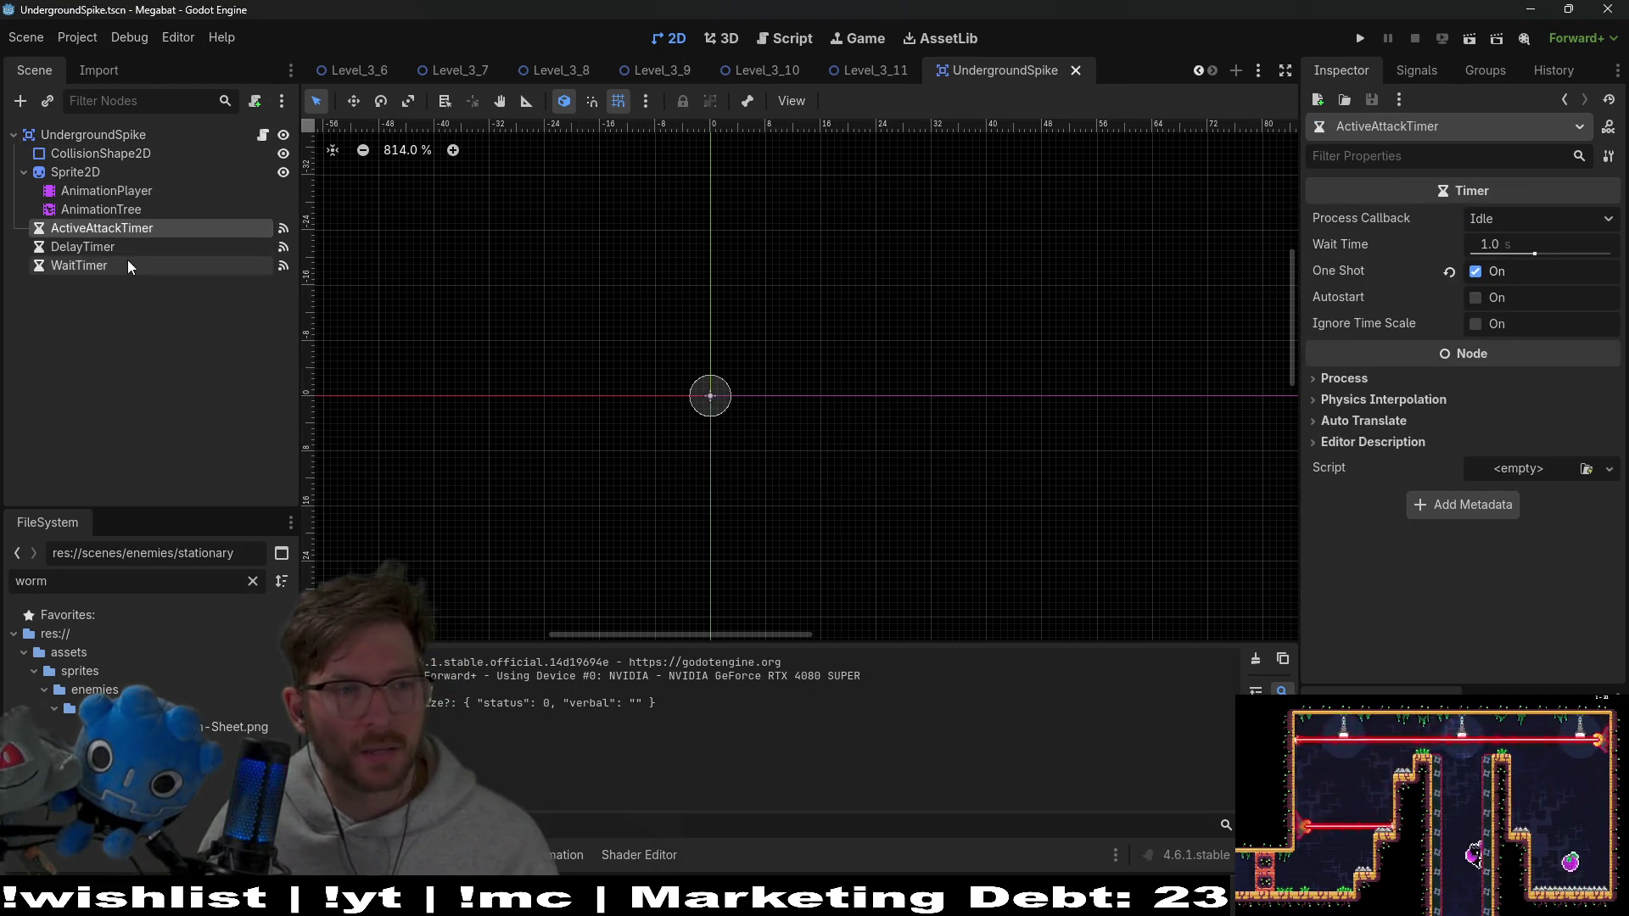
click(123, 265)
click(125, 251)
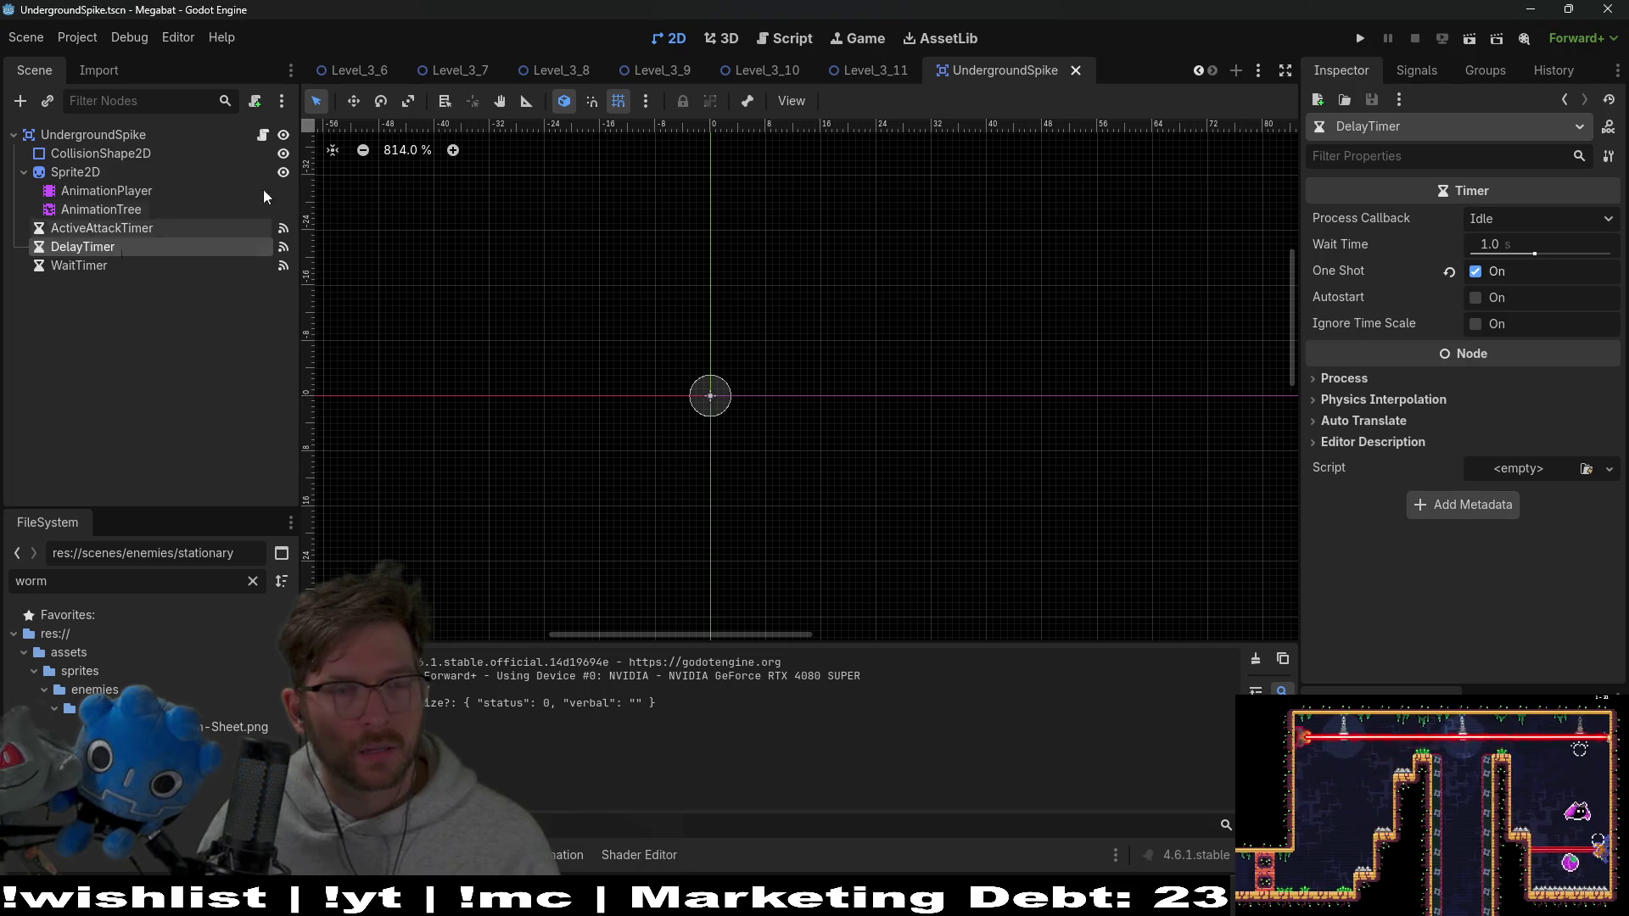
click(93, 134)
click(19, 100)
Add an Area2D child to the spike root and name it PlayerDetectionArea
text(area)
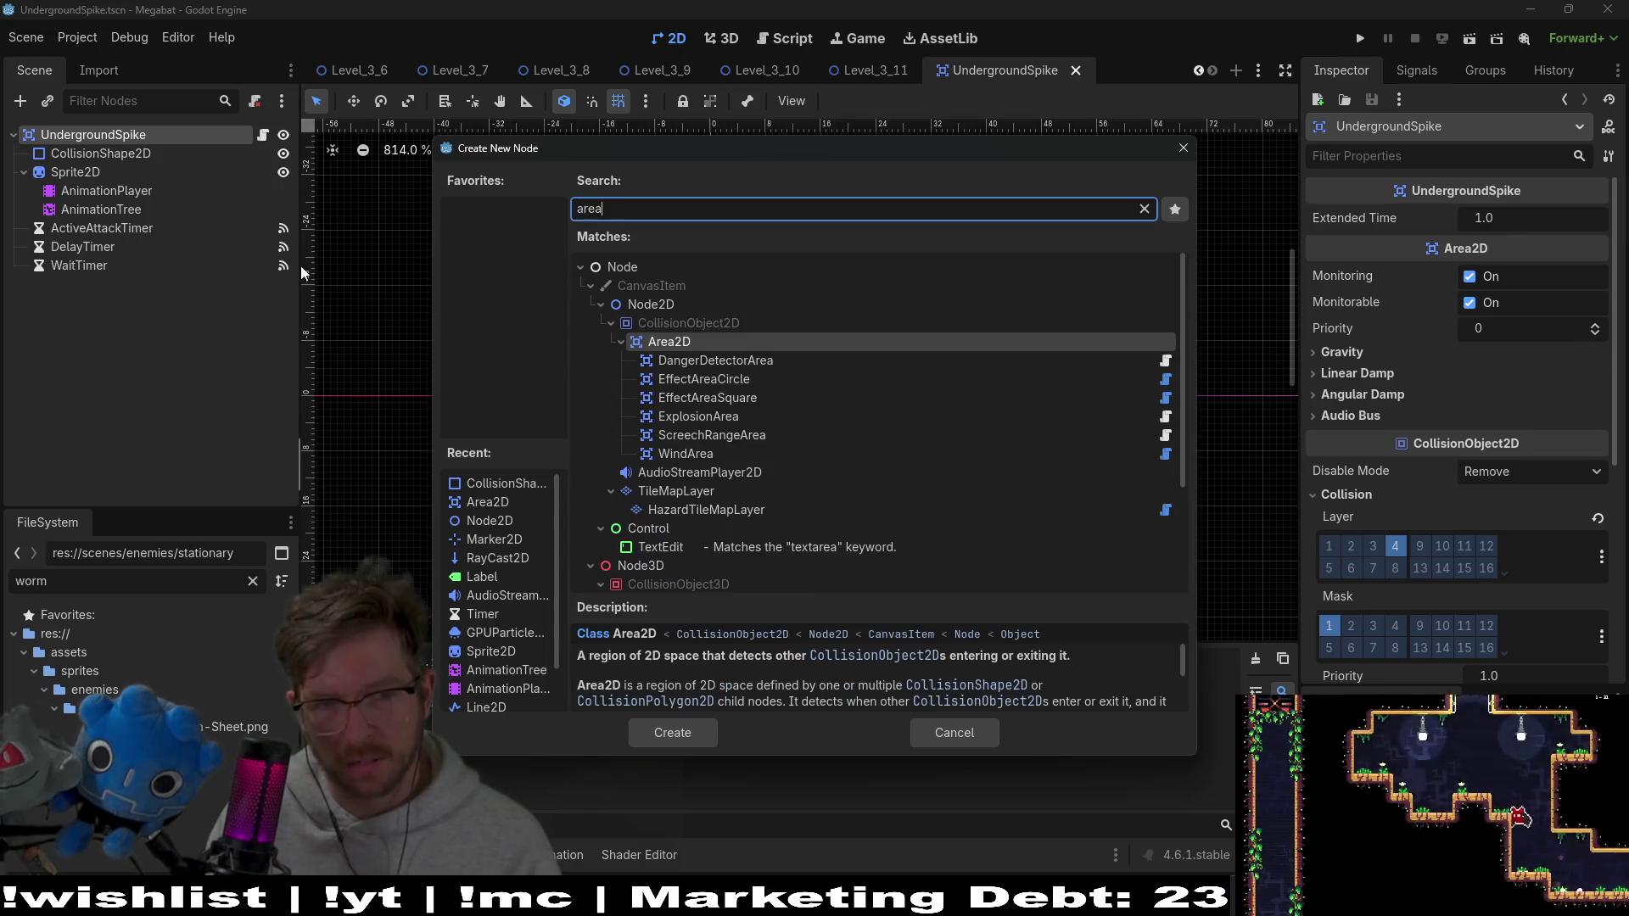
key(Return)
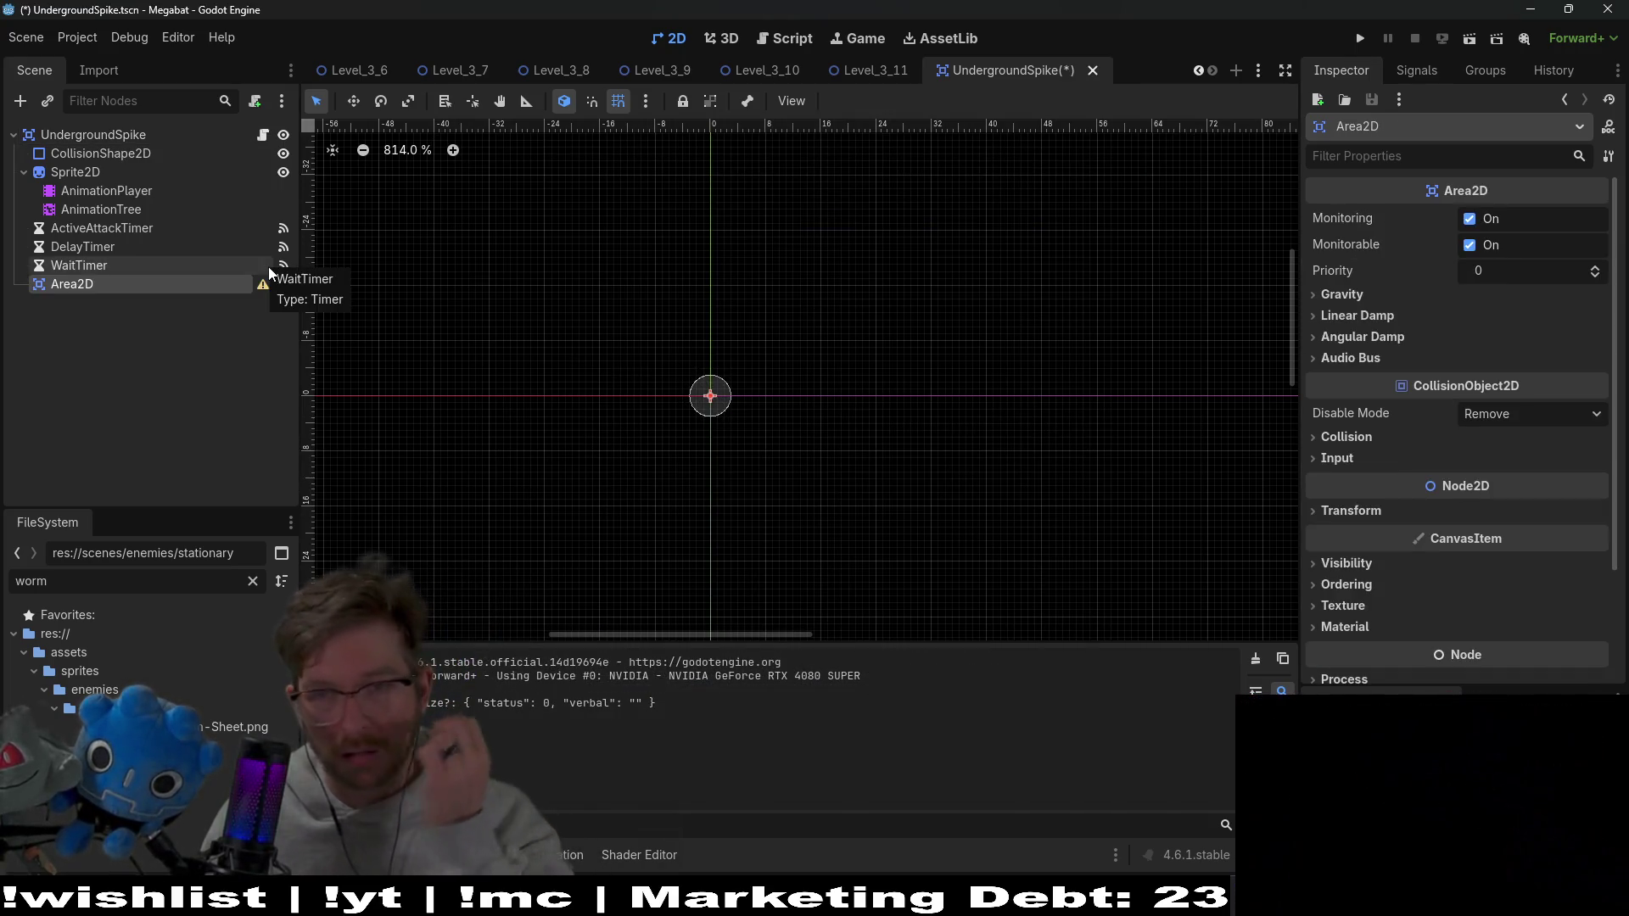
double_click(79, 286)
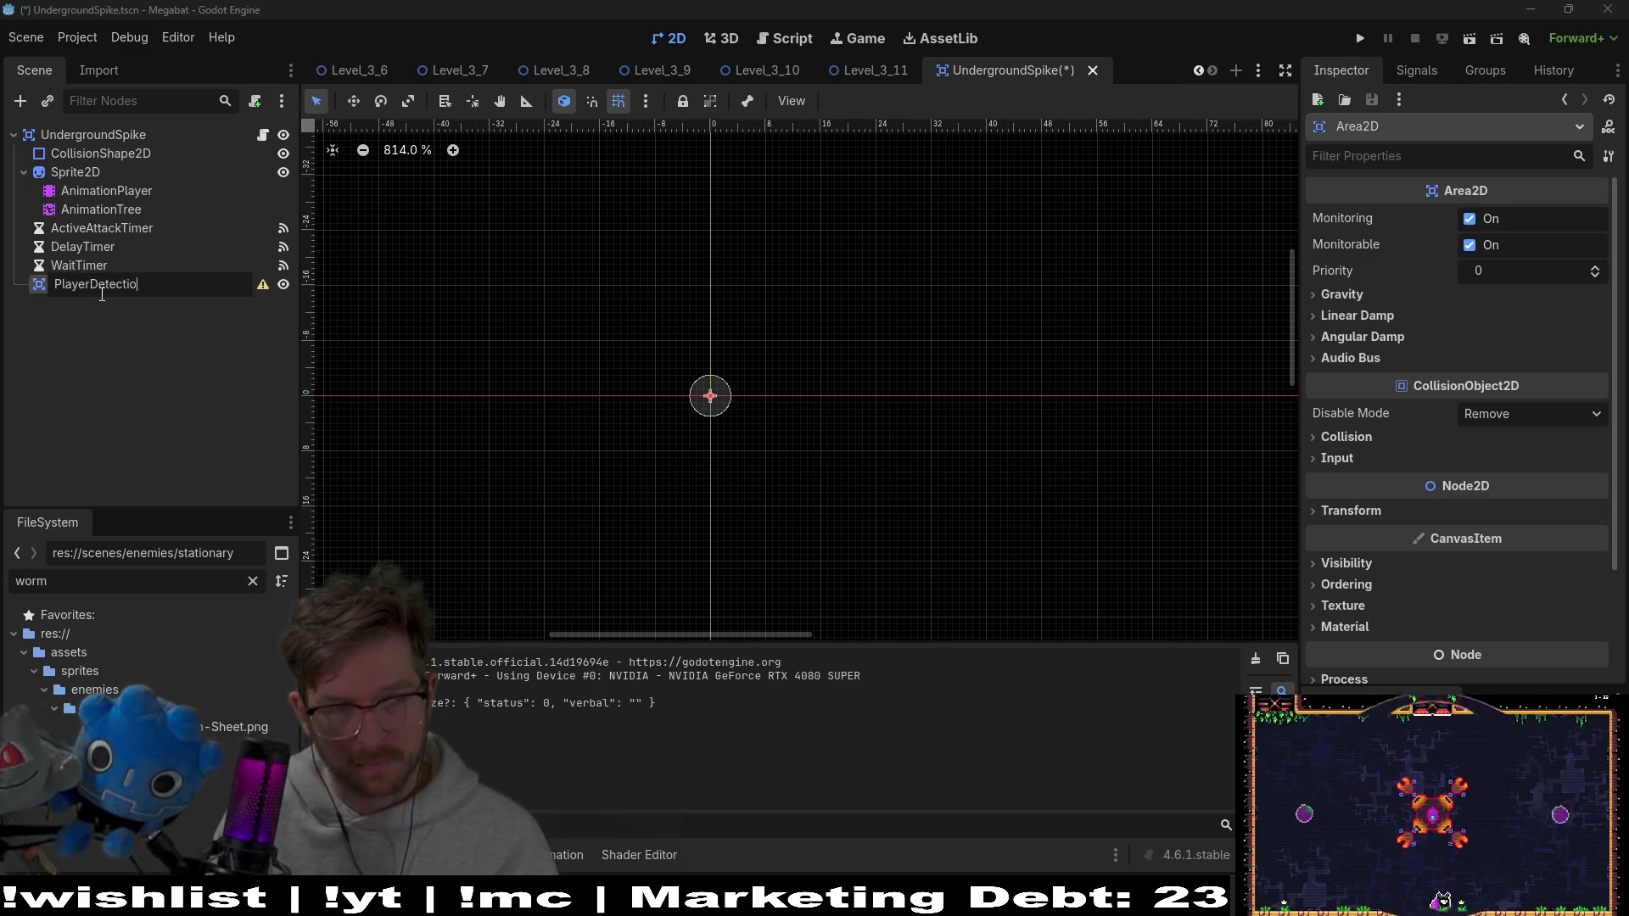
text(n)
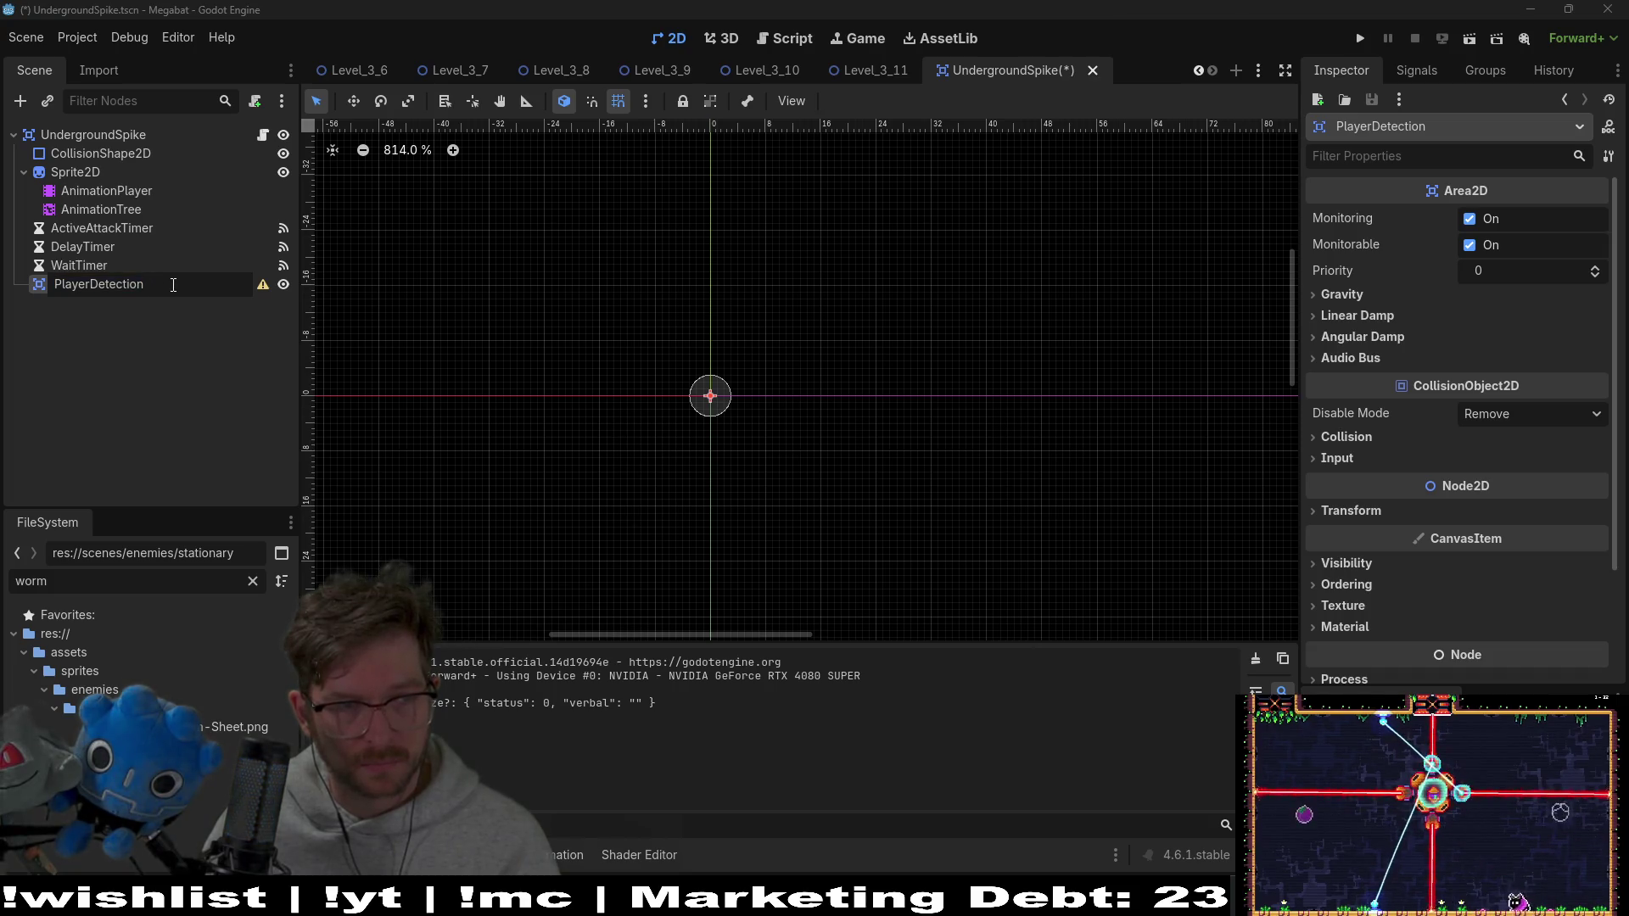
text(Area)
key(Return)
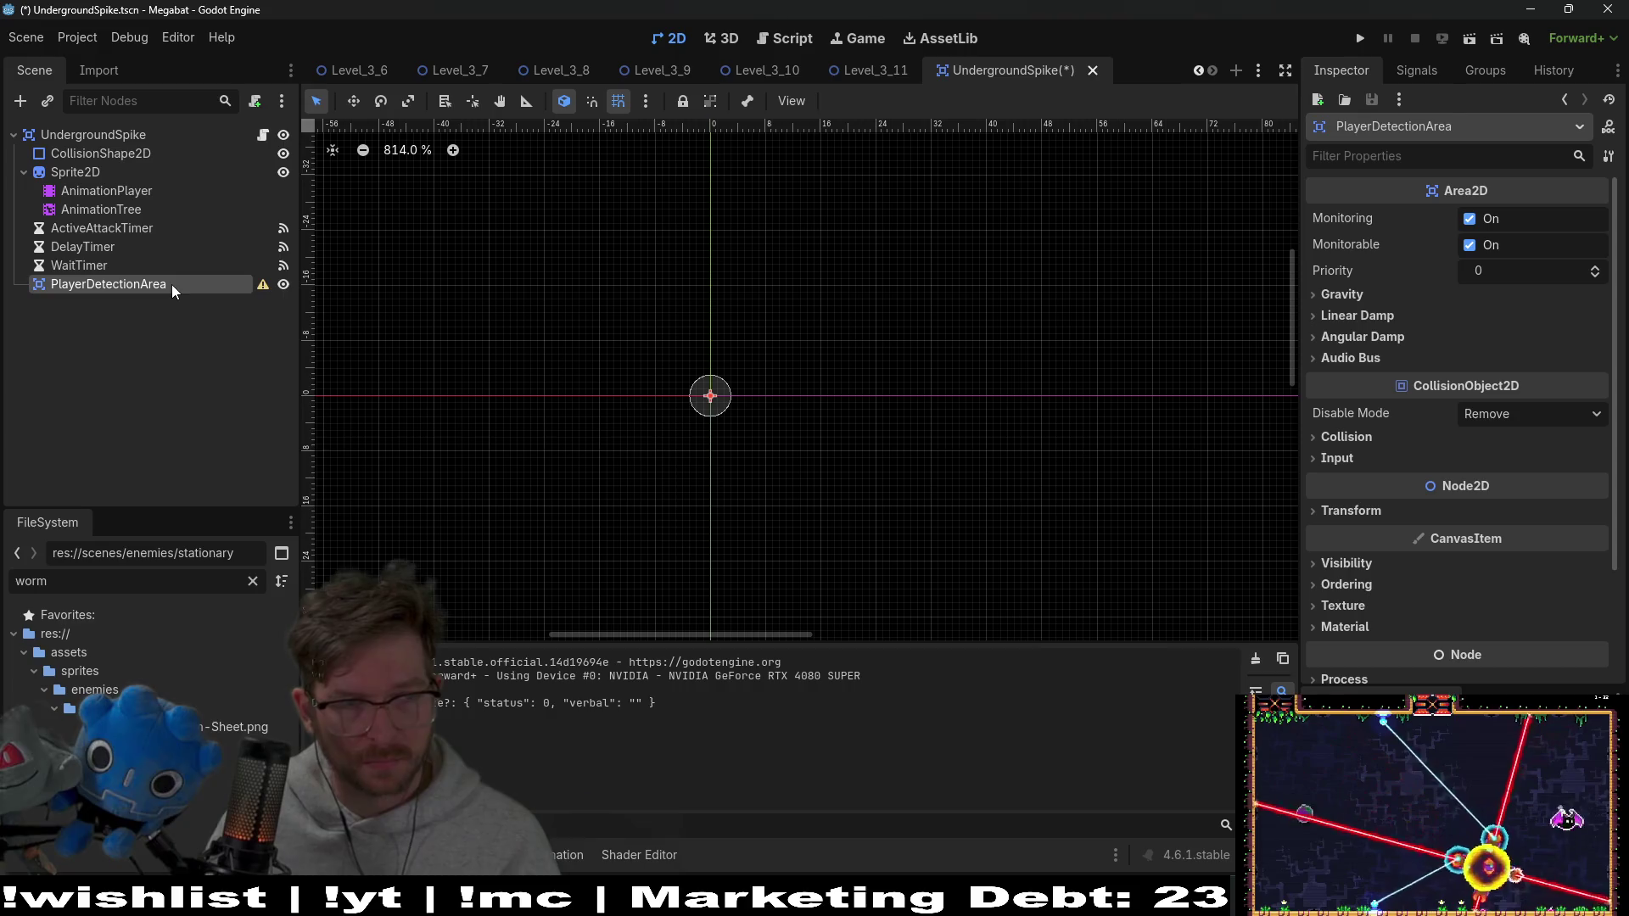
Give PlayerDetectionArea a CollisionShape2D with a small CircleShape2D, and save
right_click(195, 285)
click(219, 301)
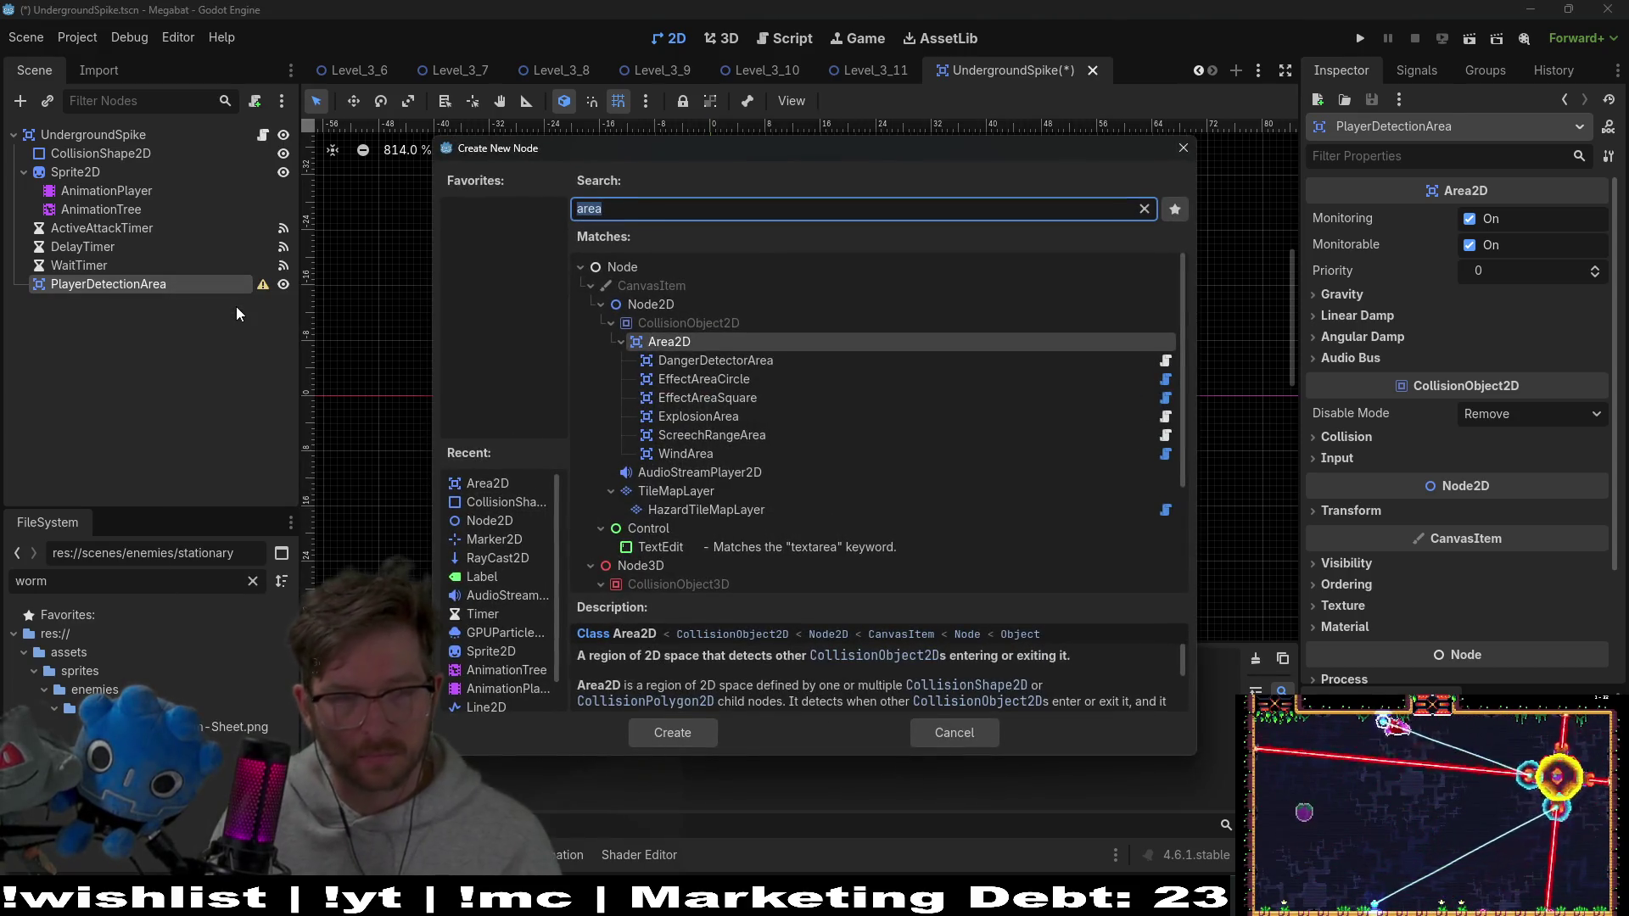
text(collision)
key(Return)
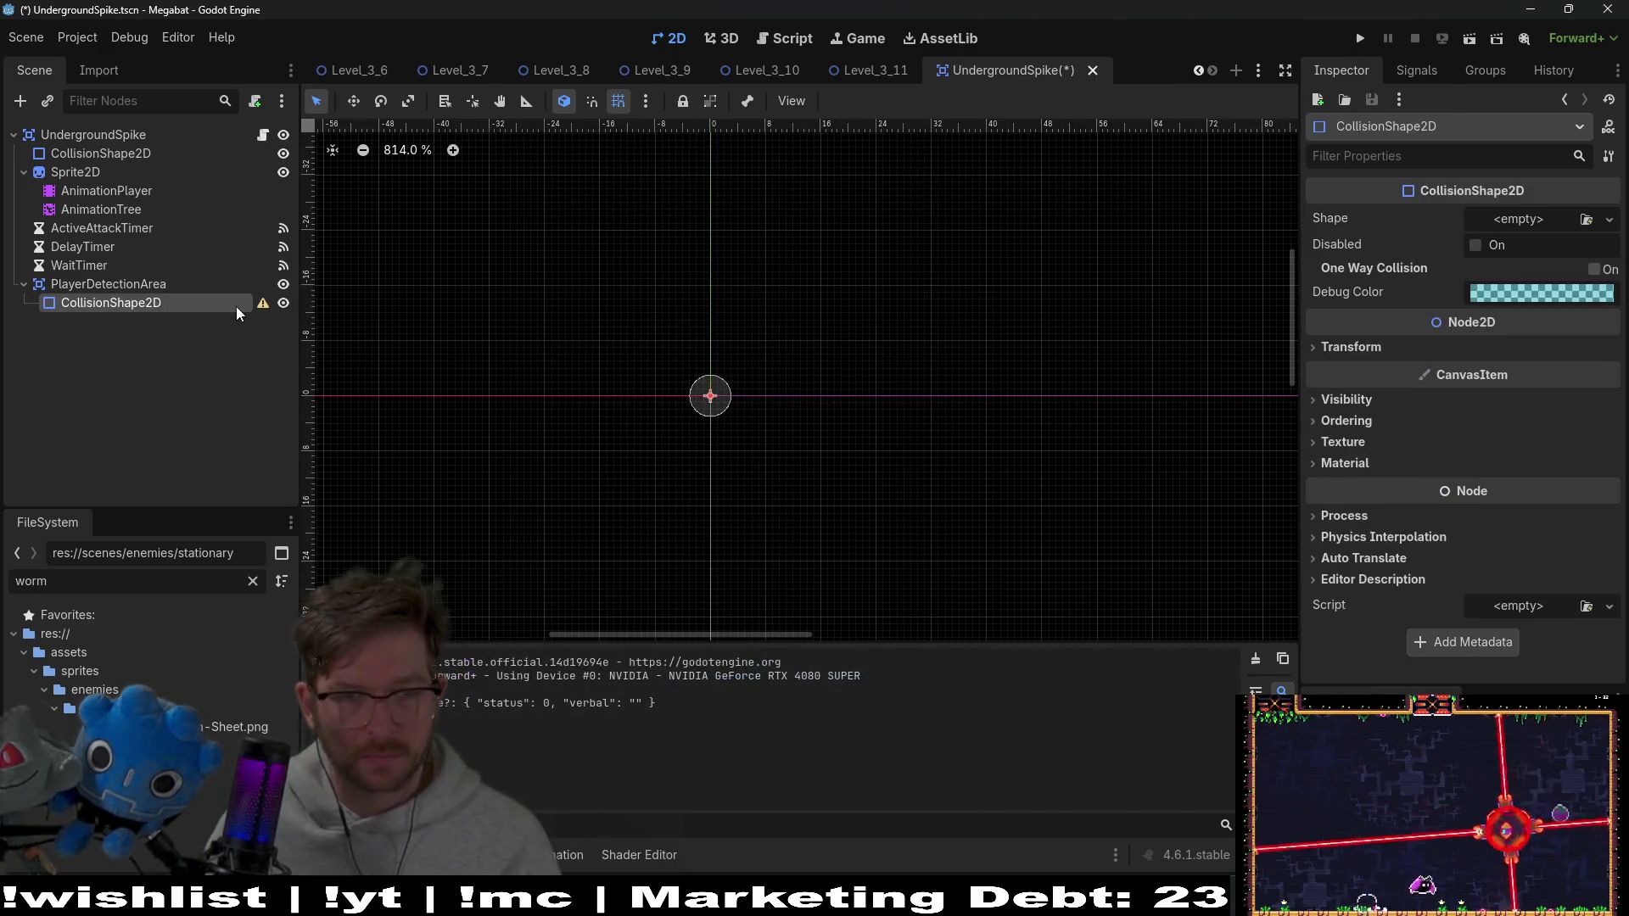
click(1498, 220)
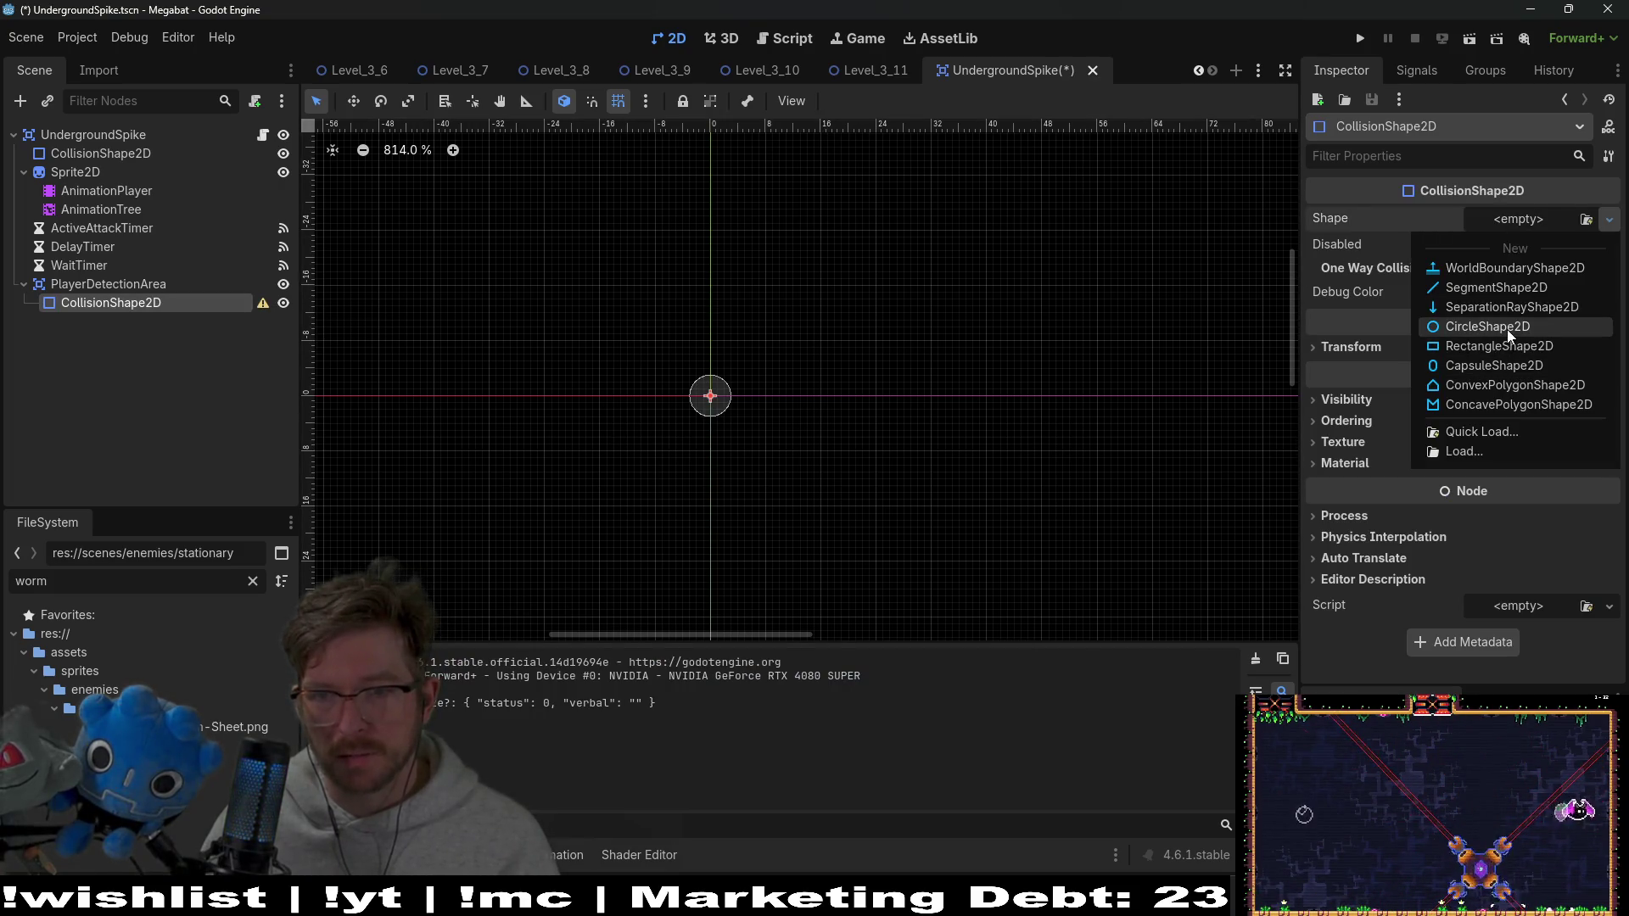
click(1404, 330)
scroll(774, 414, up, 8)
drag(779, 386, 712, 395)
key(ctrl+s)
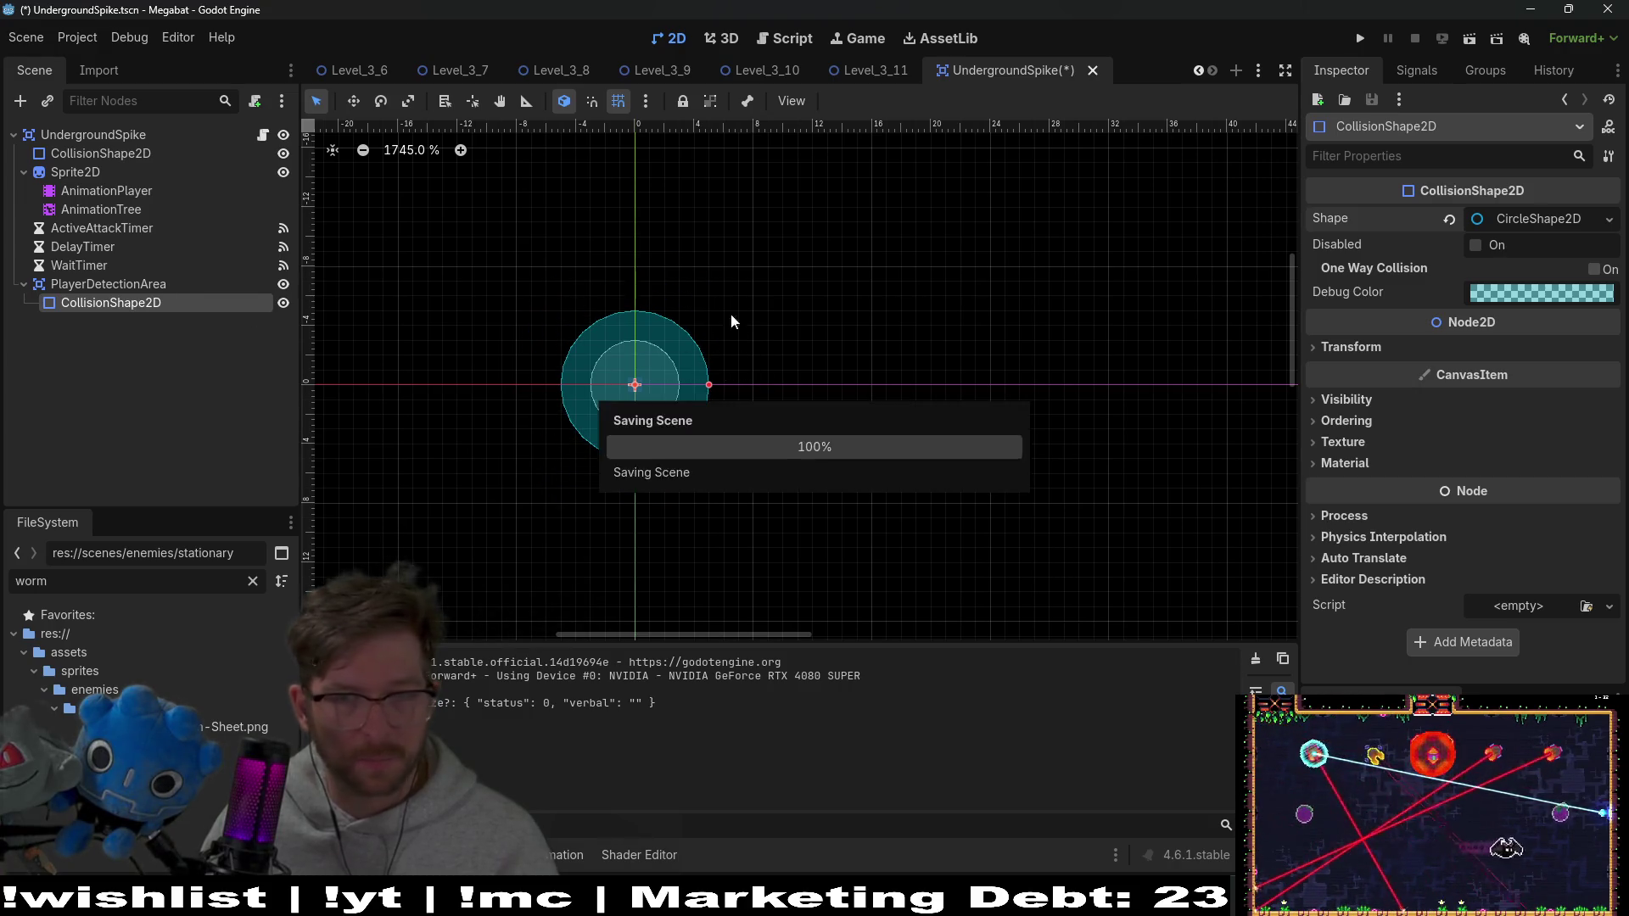
Turn off PlayerDetectionArea's collision layer 1, keep mask 1 on, and save the scene
click(1351, 348)
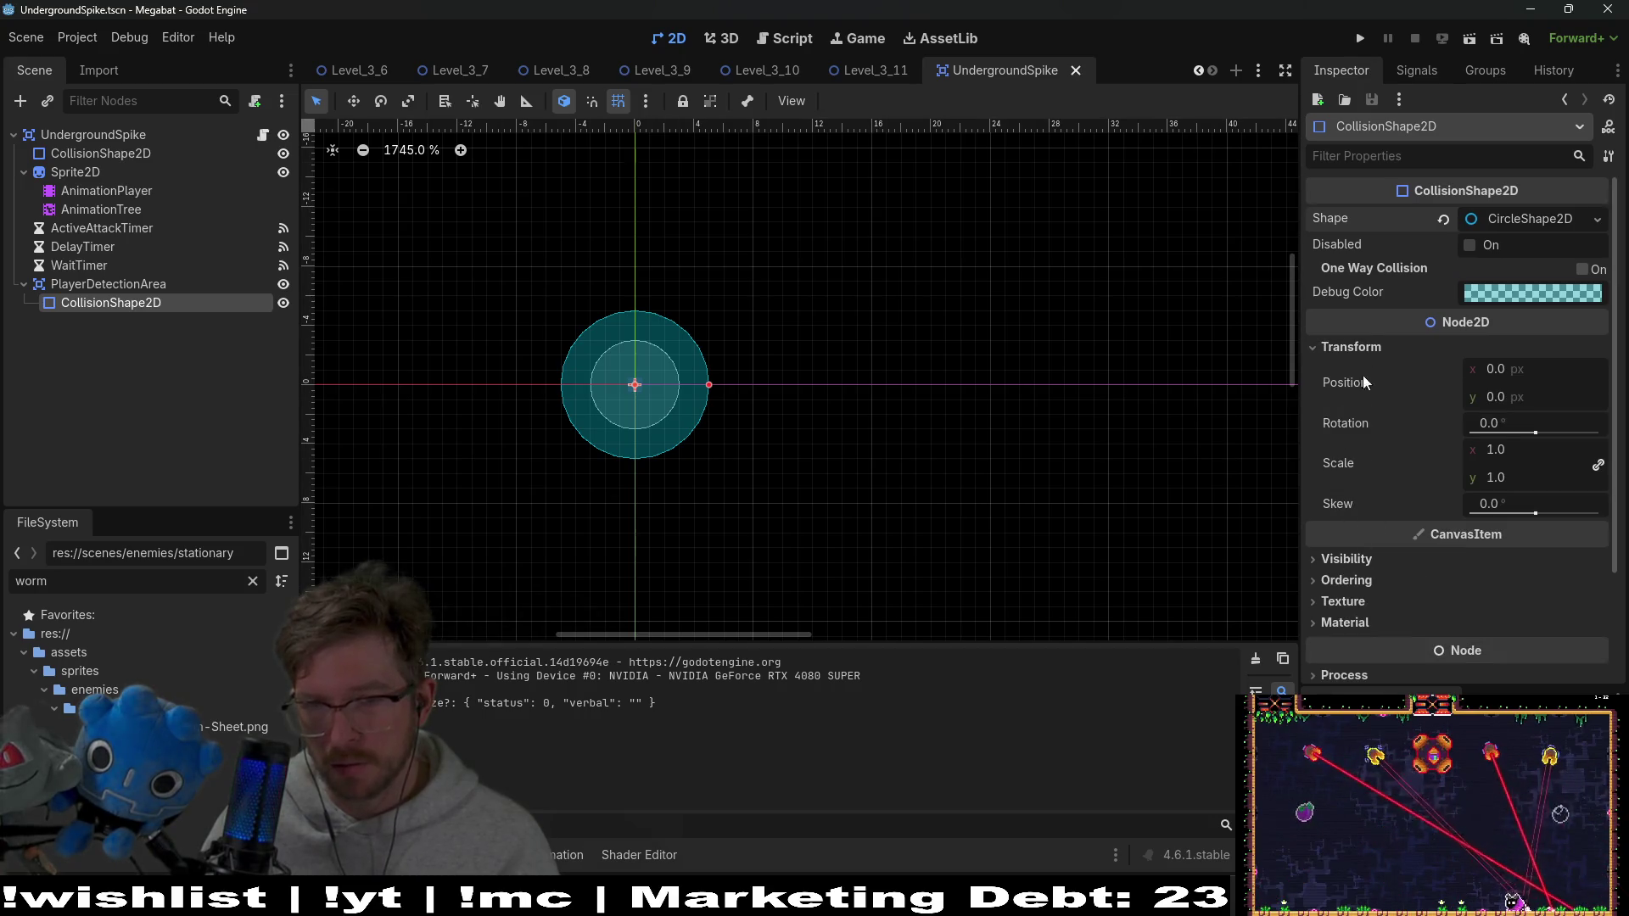
key(Up)
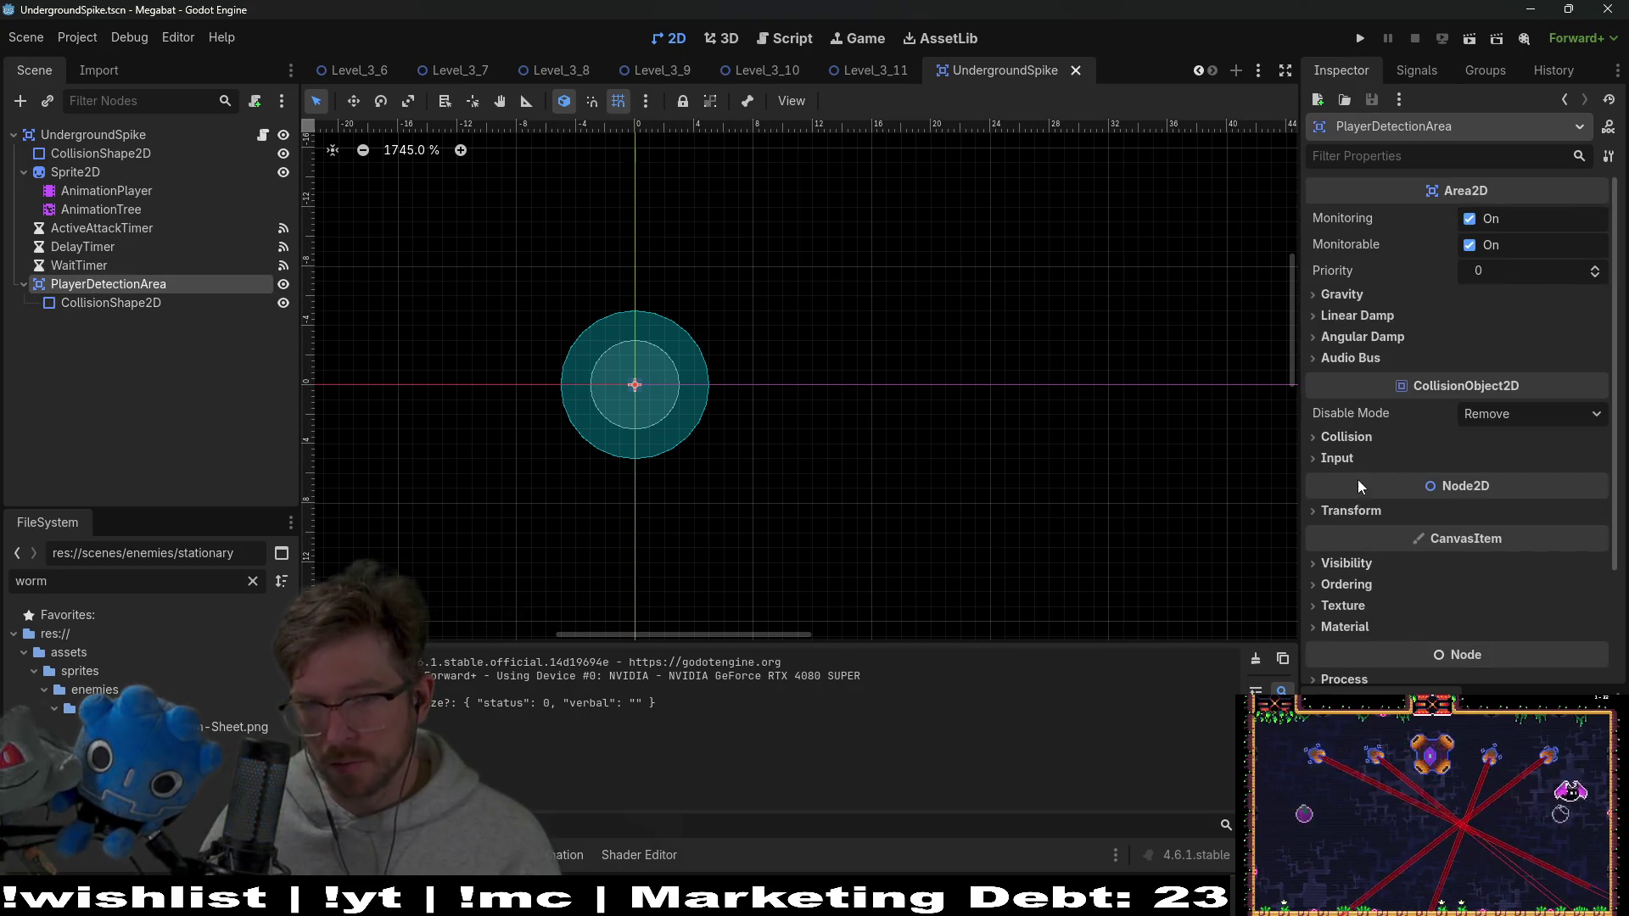
click(1357, 436)
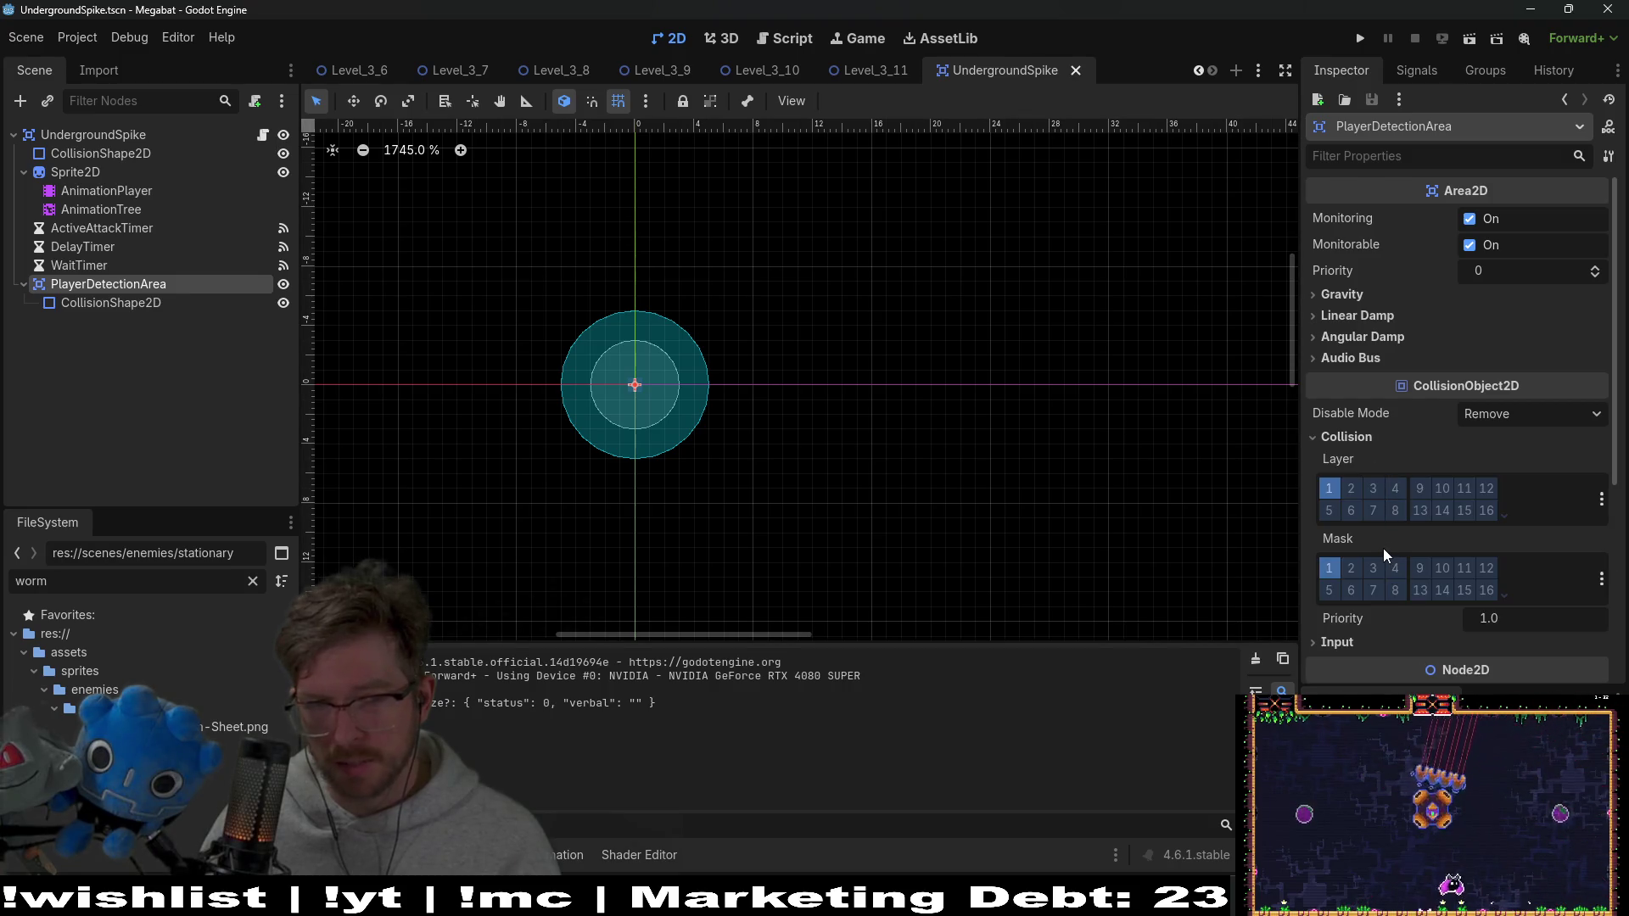
click(1337, 569)
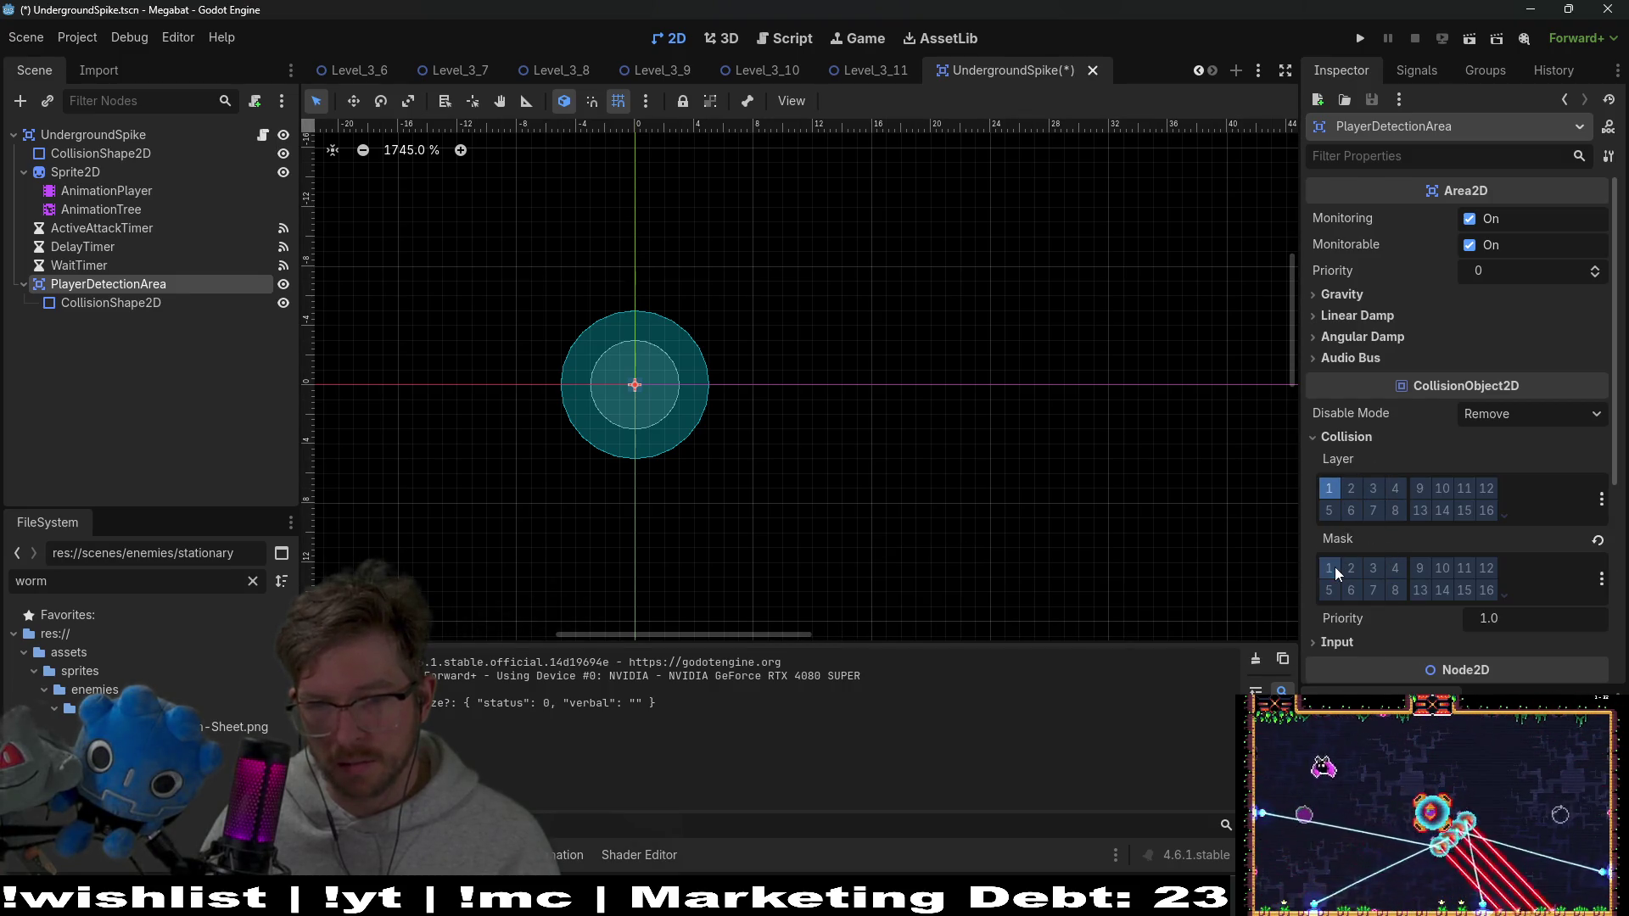
click(1328, 489)
click(1328, 568)
key(ctrl+s)
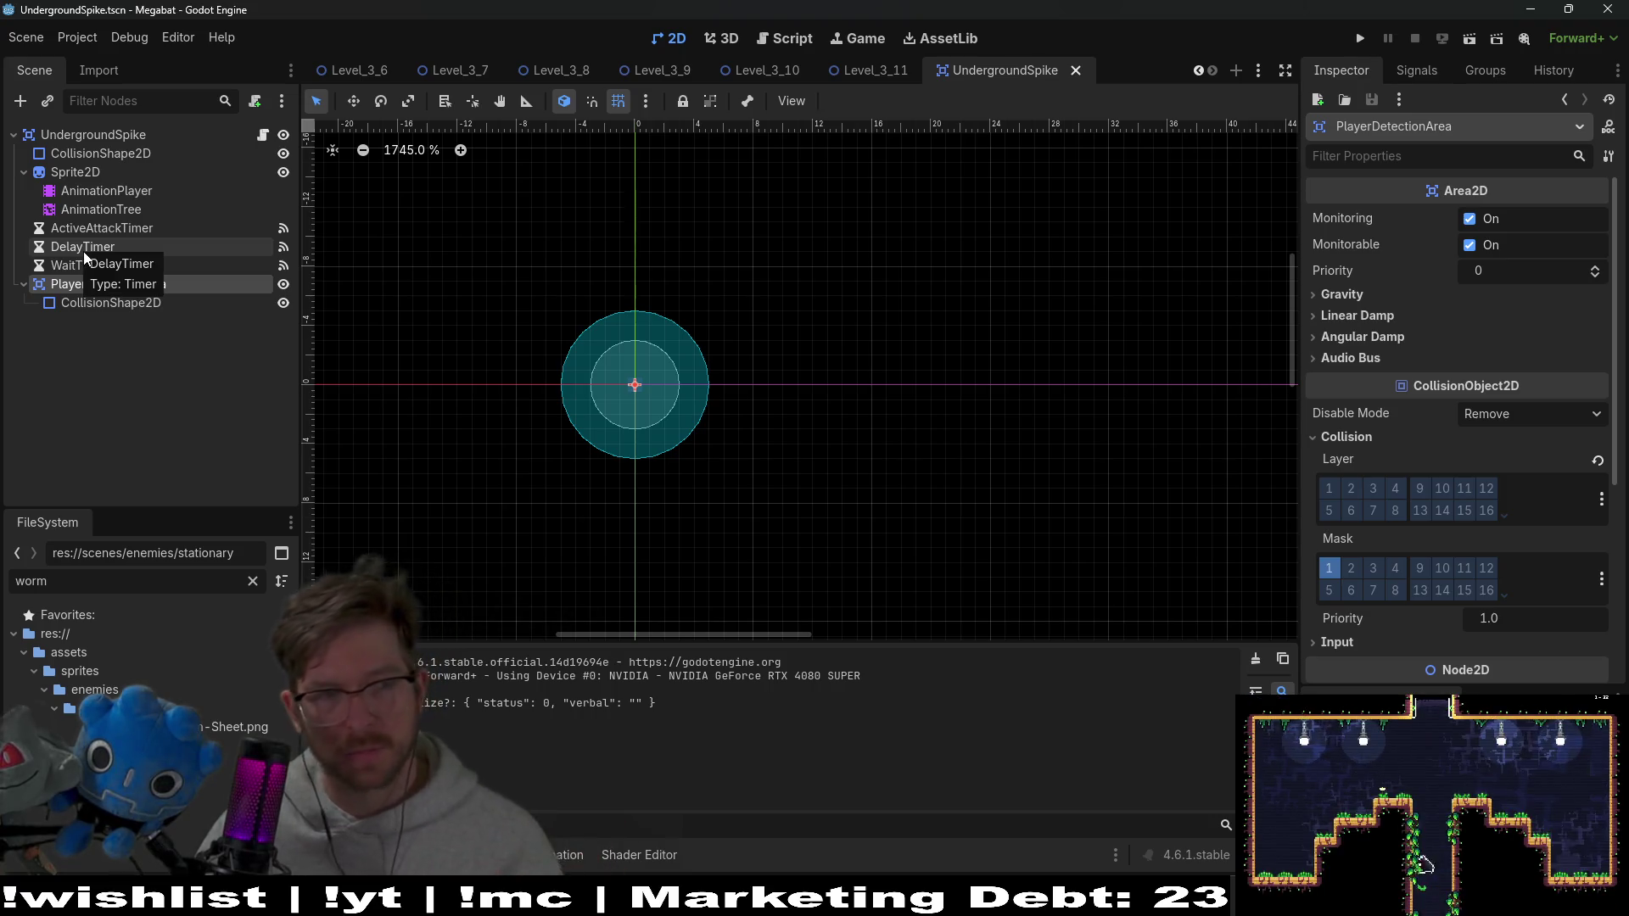
click(124, 188)
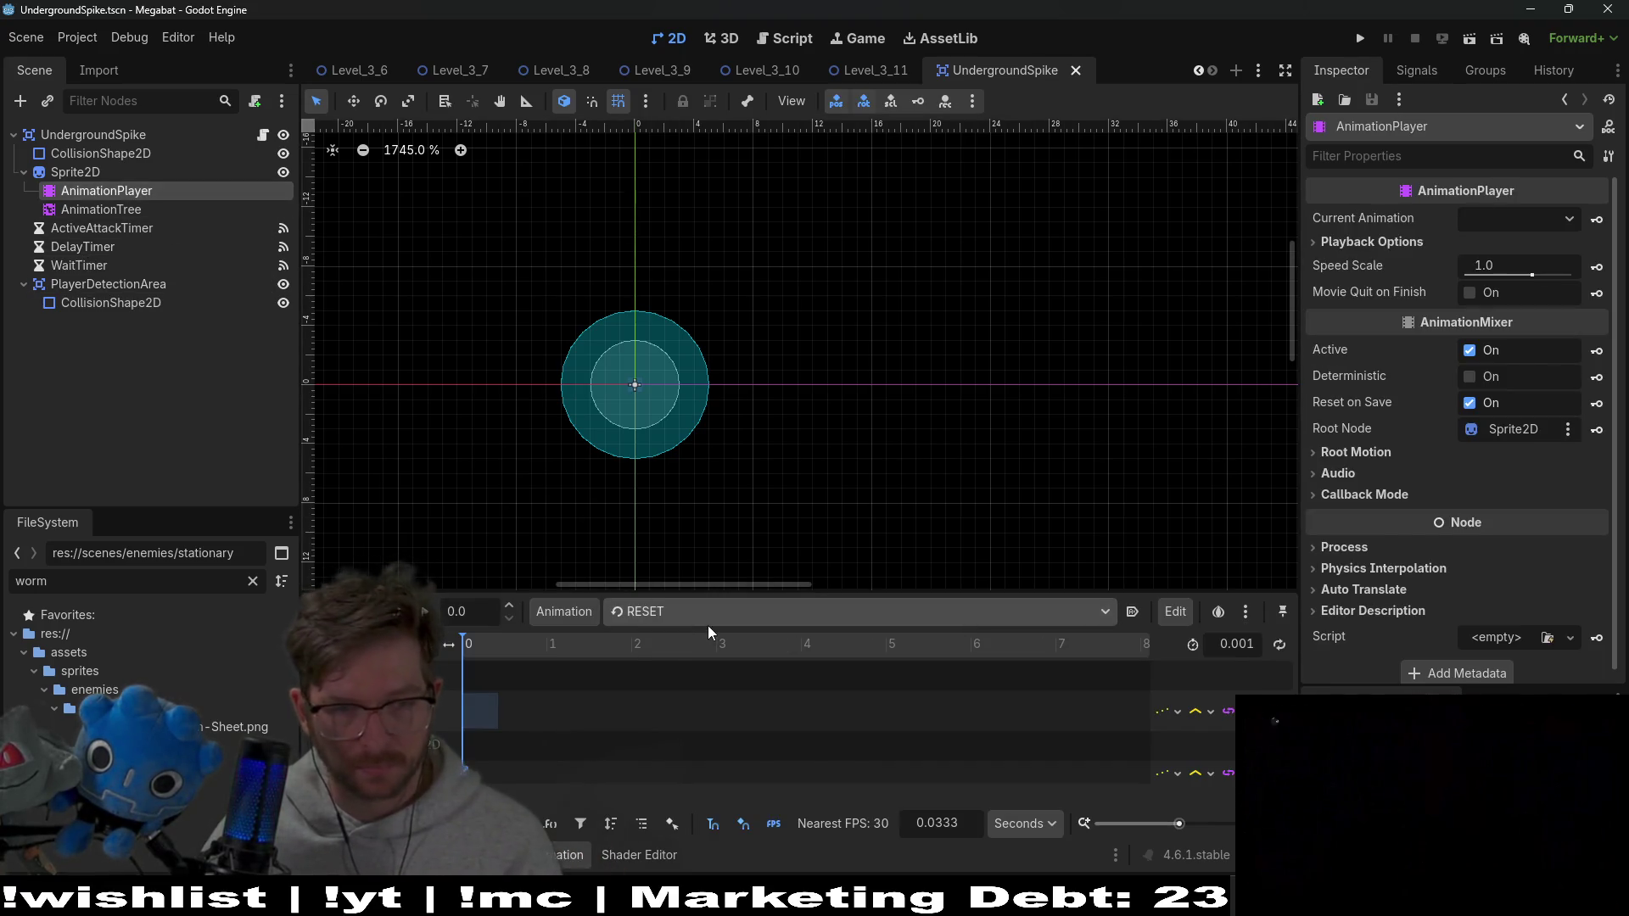
Review the AnimationPlayer's 'appear' animation and the Sprite2D texture sheet
click(709, 612)
click(709, 661)
scroll(538, 729, up, 10)
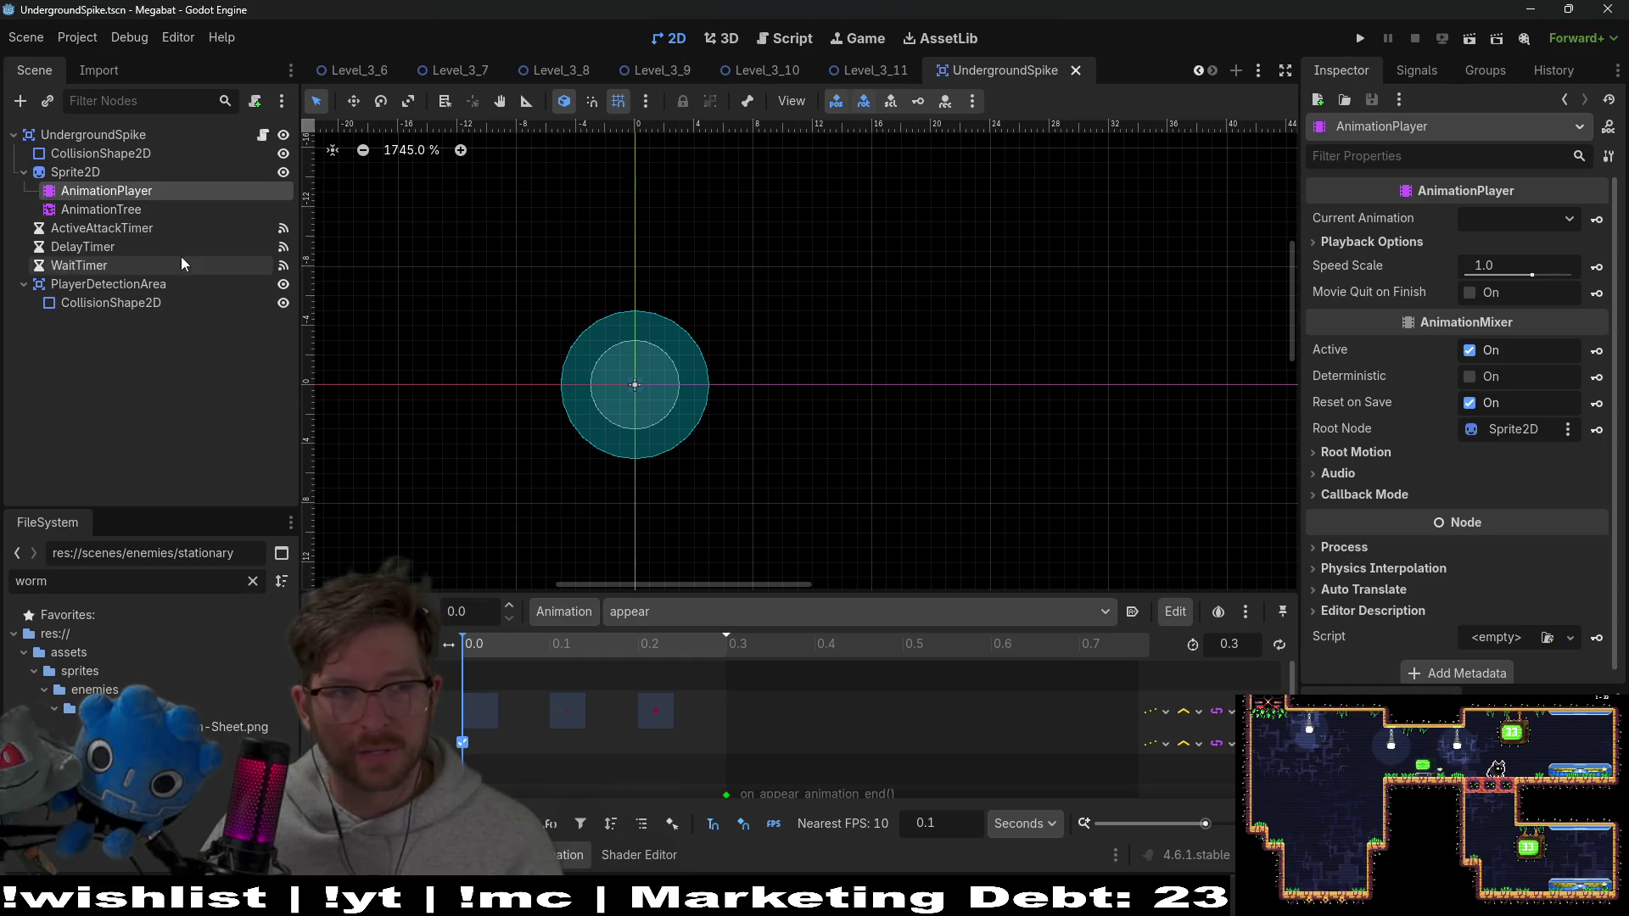
click(77, 173)
click(1536, 236)
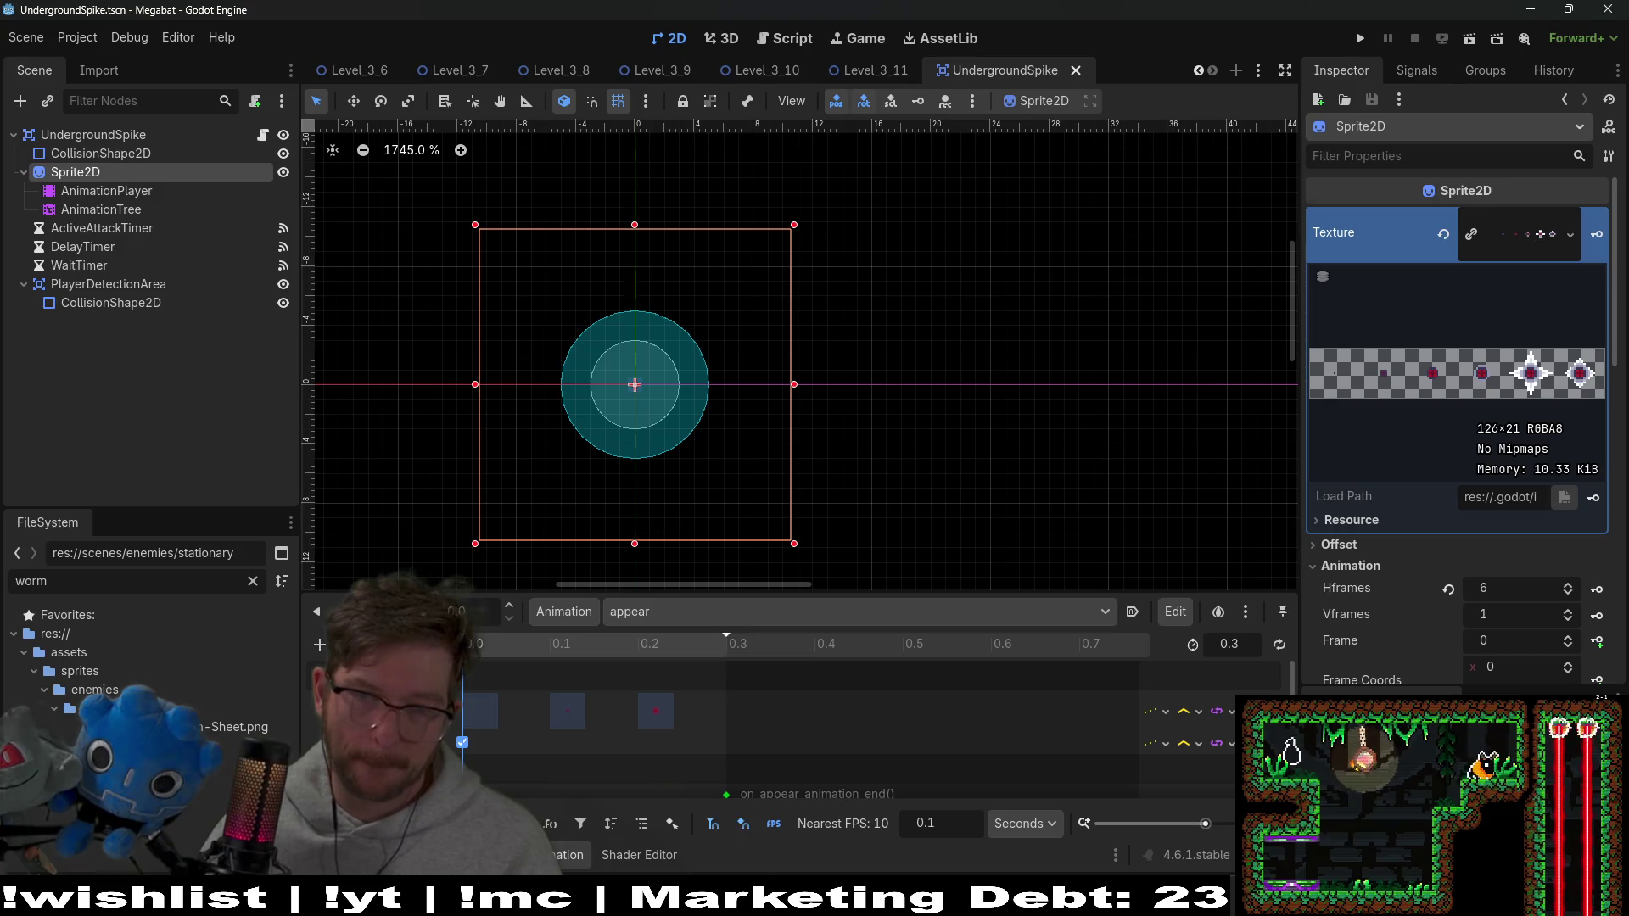
Launch Aseprite from the Steam library
mouse_move(781, 899)
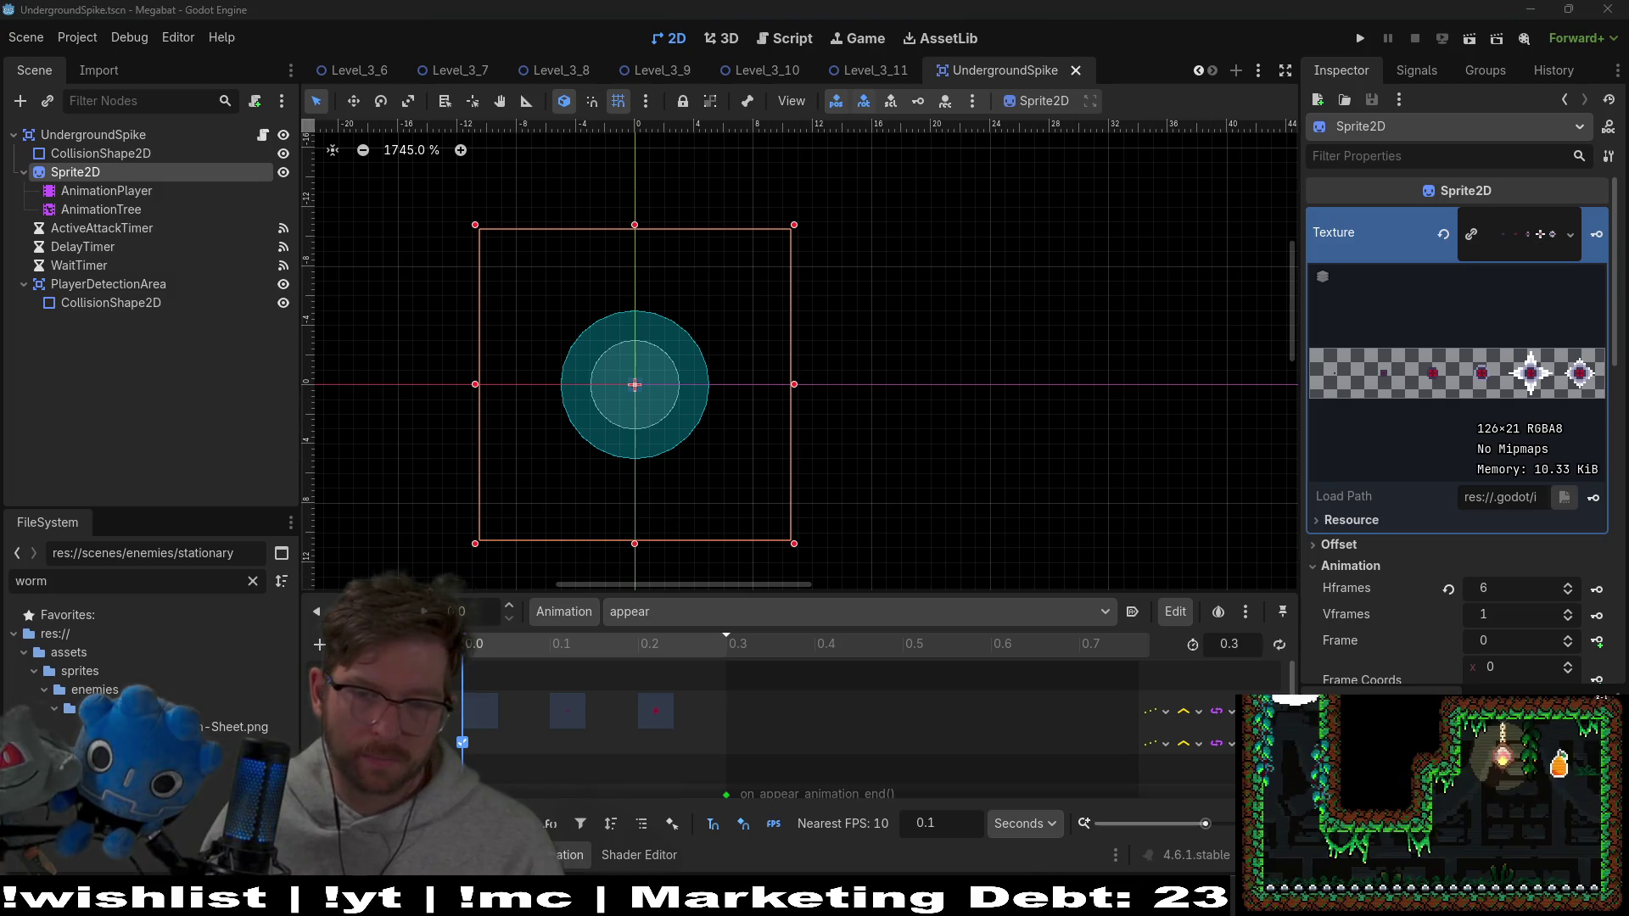
key(alt+Tab)
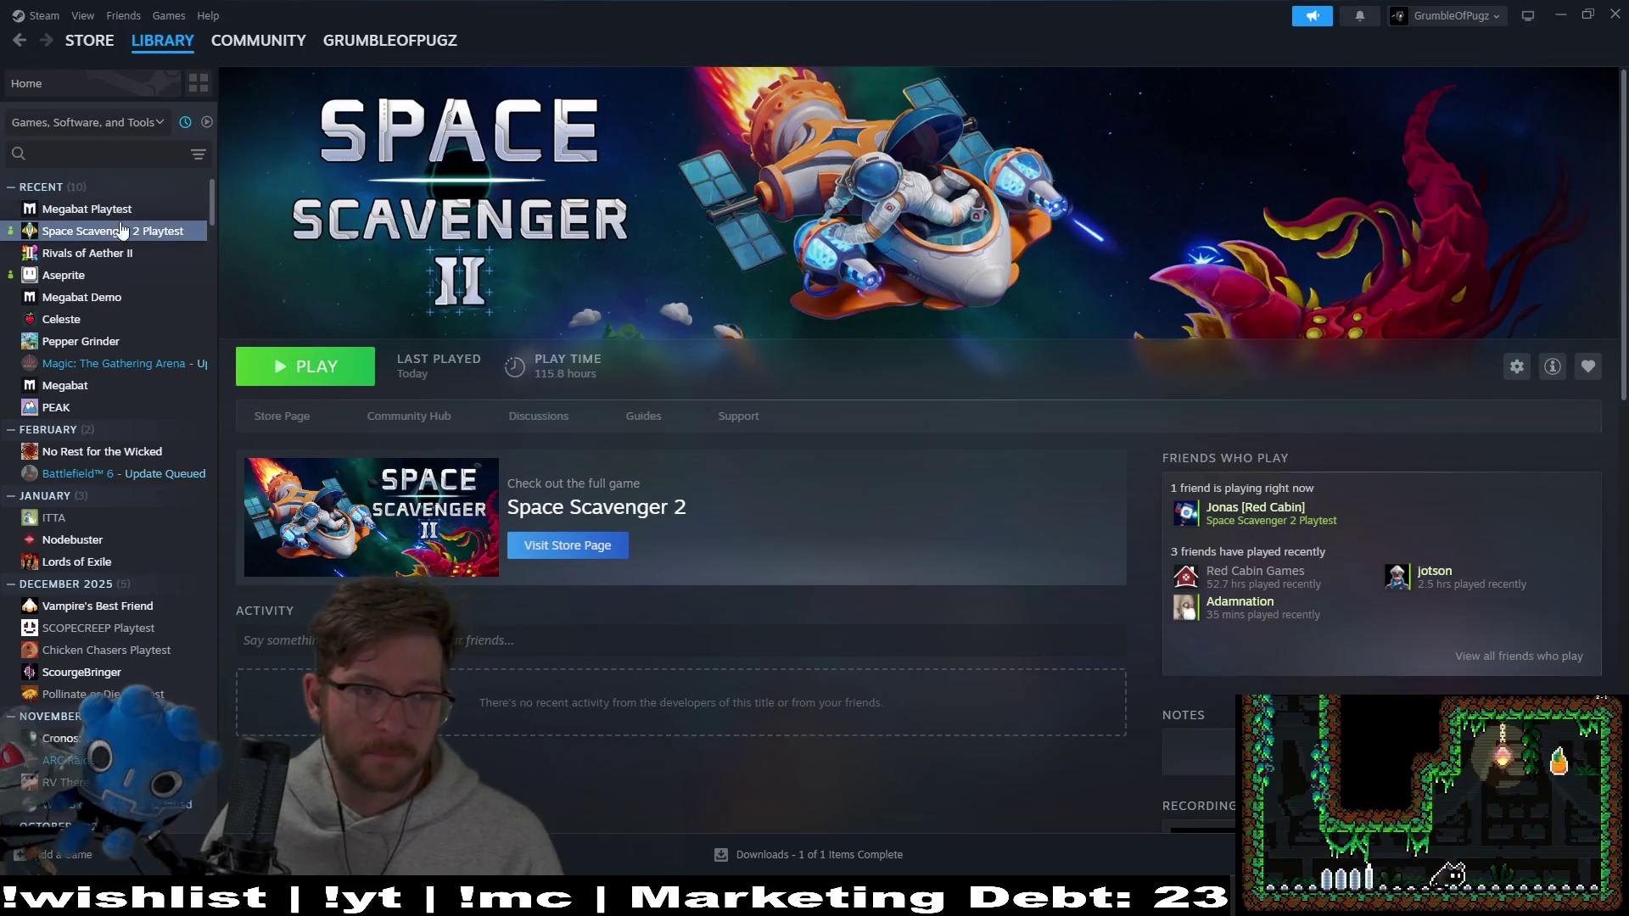
click(85, 275)
click(327, 382)
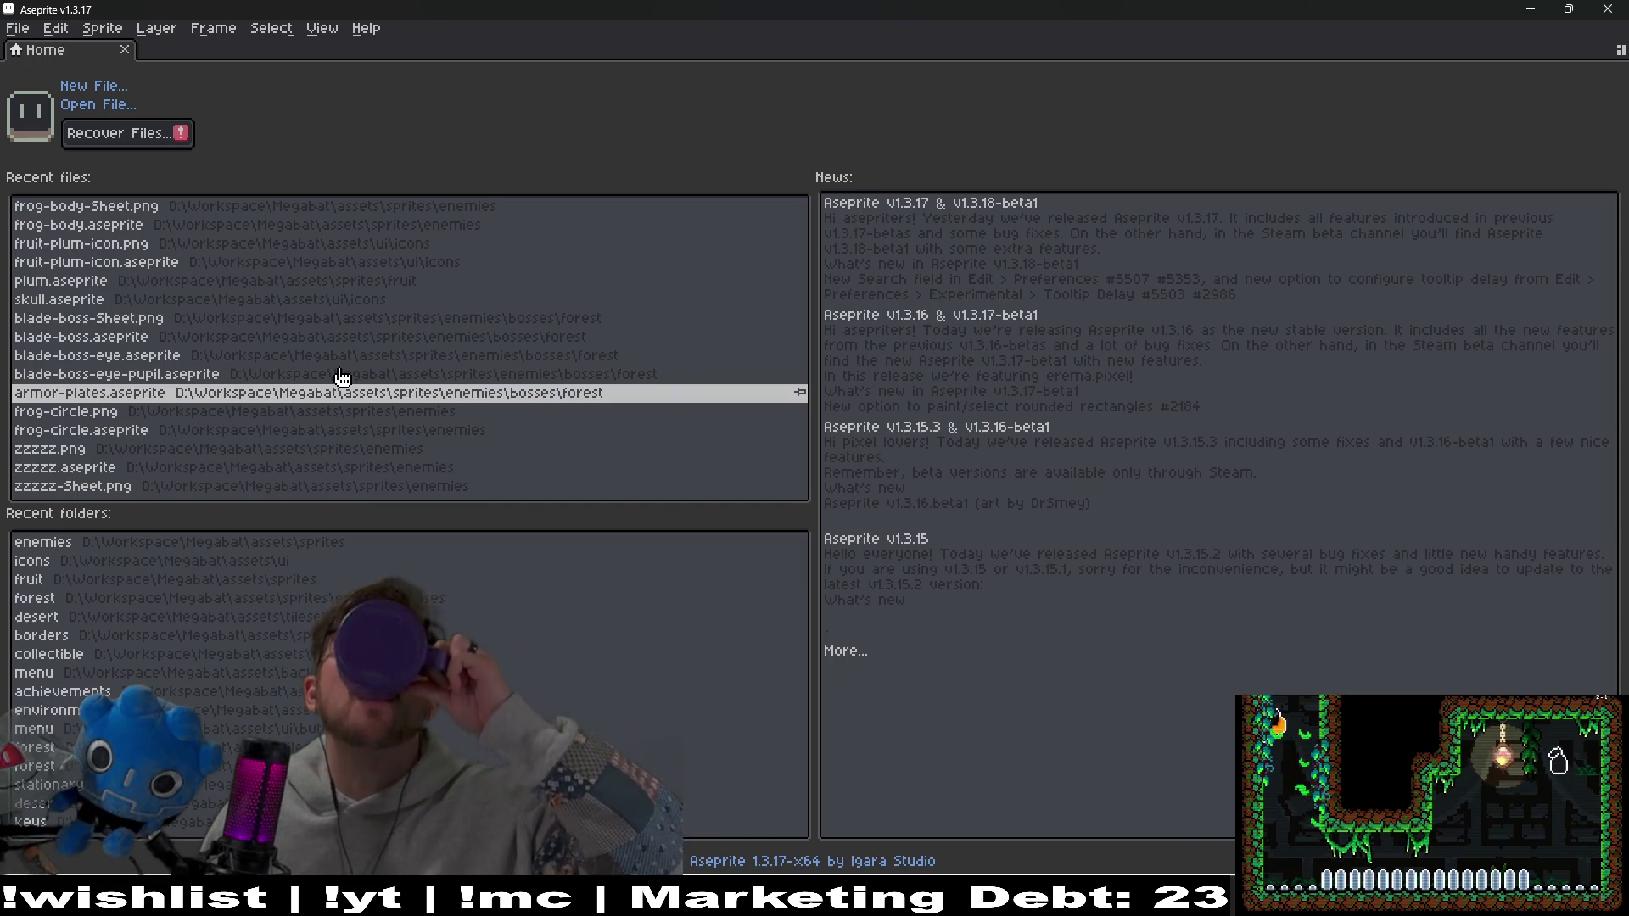
Browse to assets/sprites/enemies/stationary and select dirt-spike.aseprite in the Open dialog
click(101, 107)
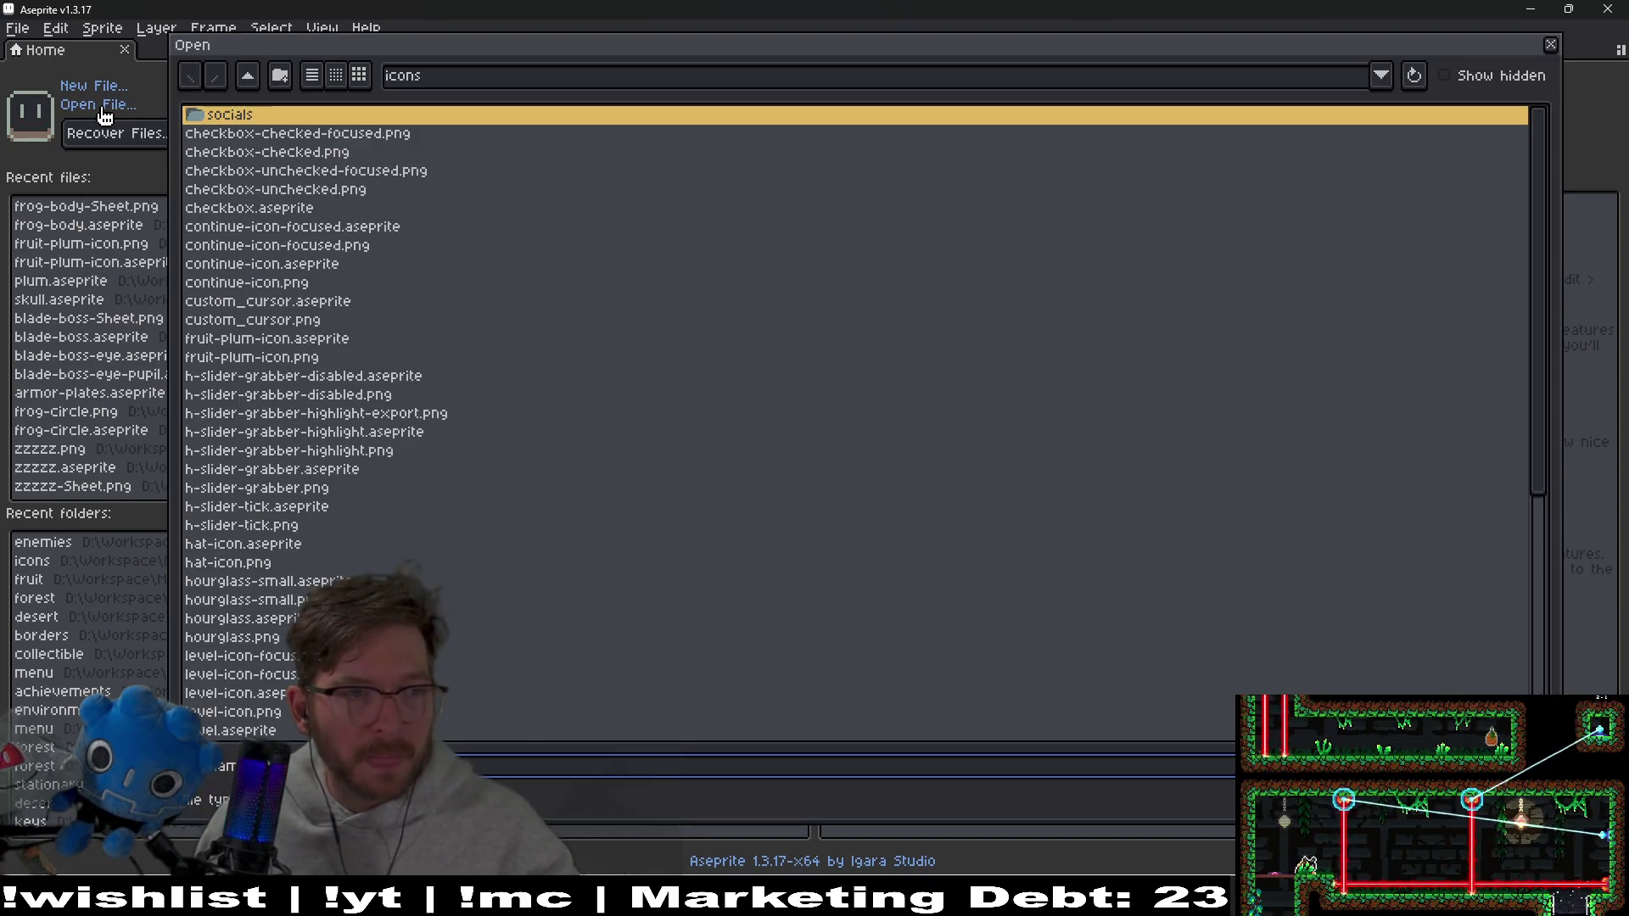
click(247, 77)
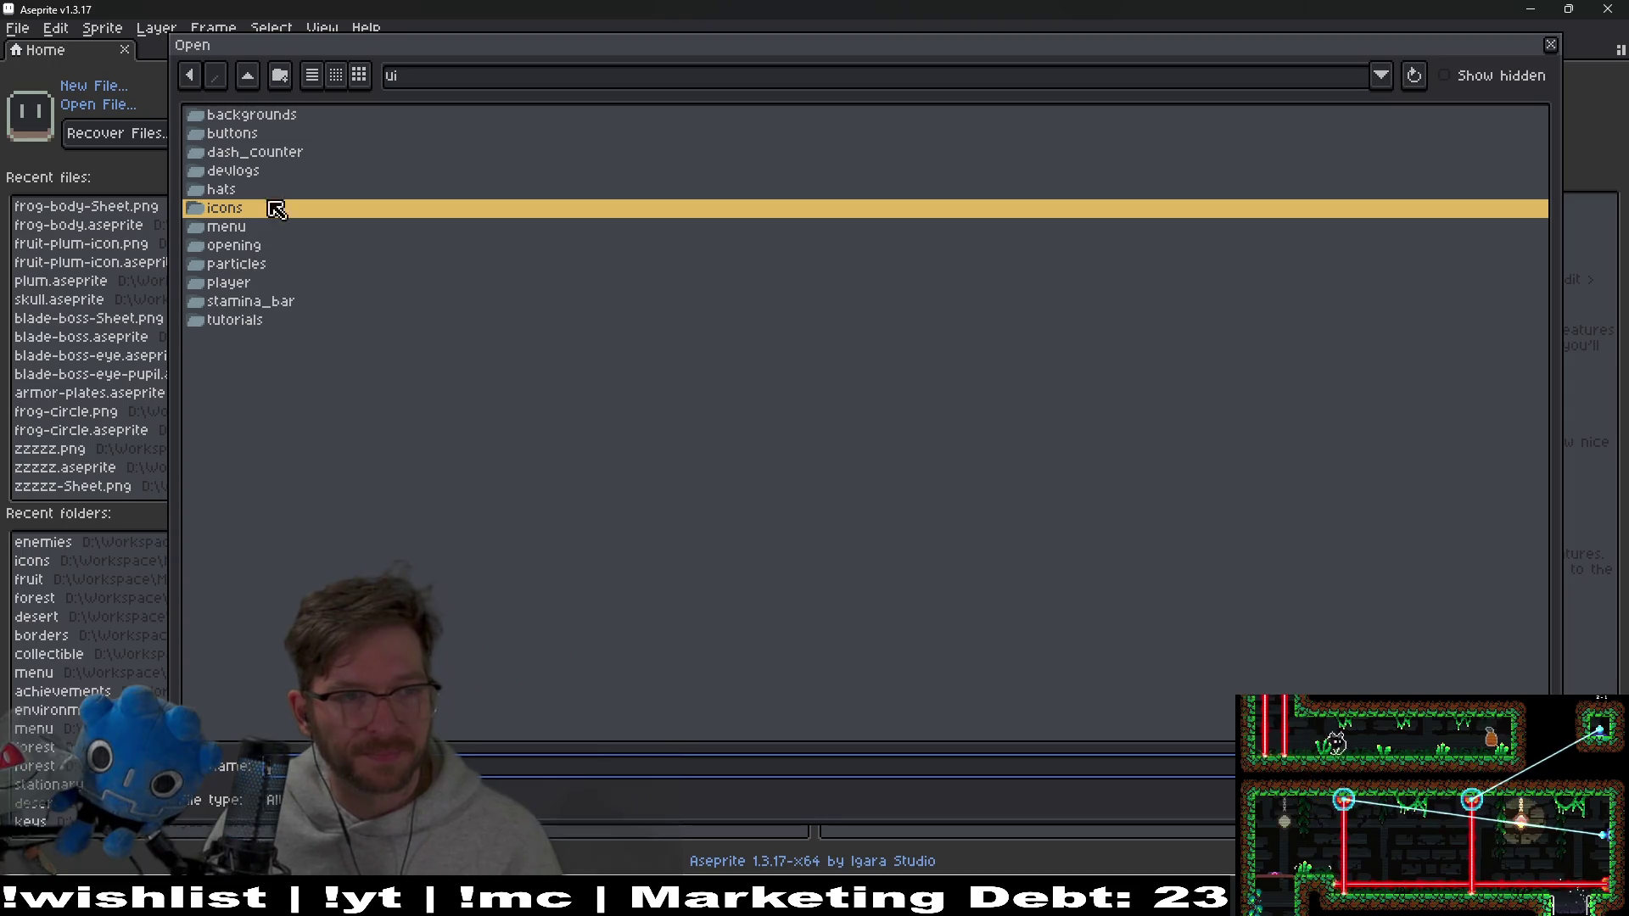
click(248, 77)
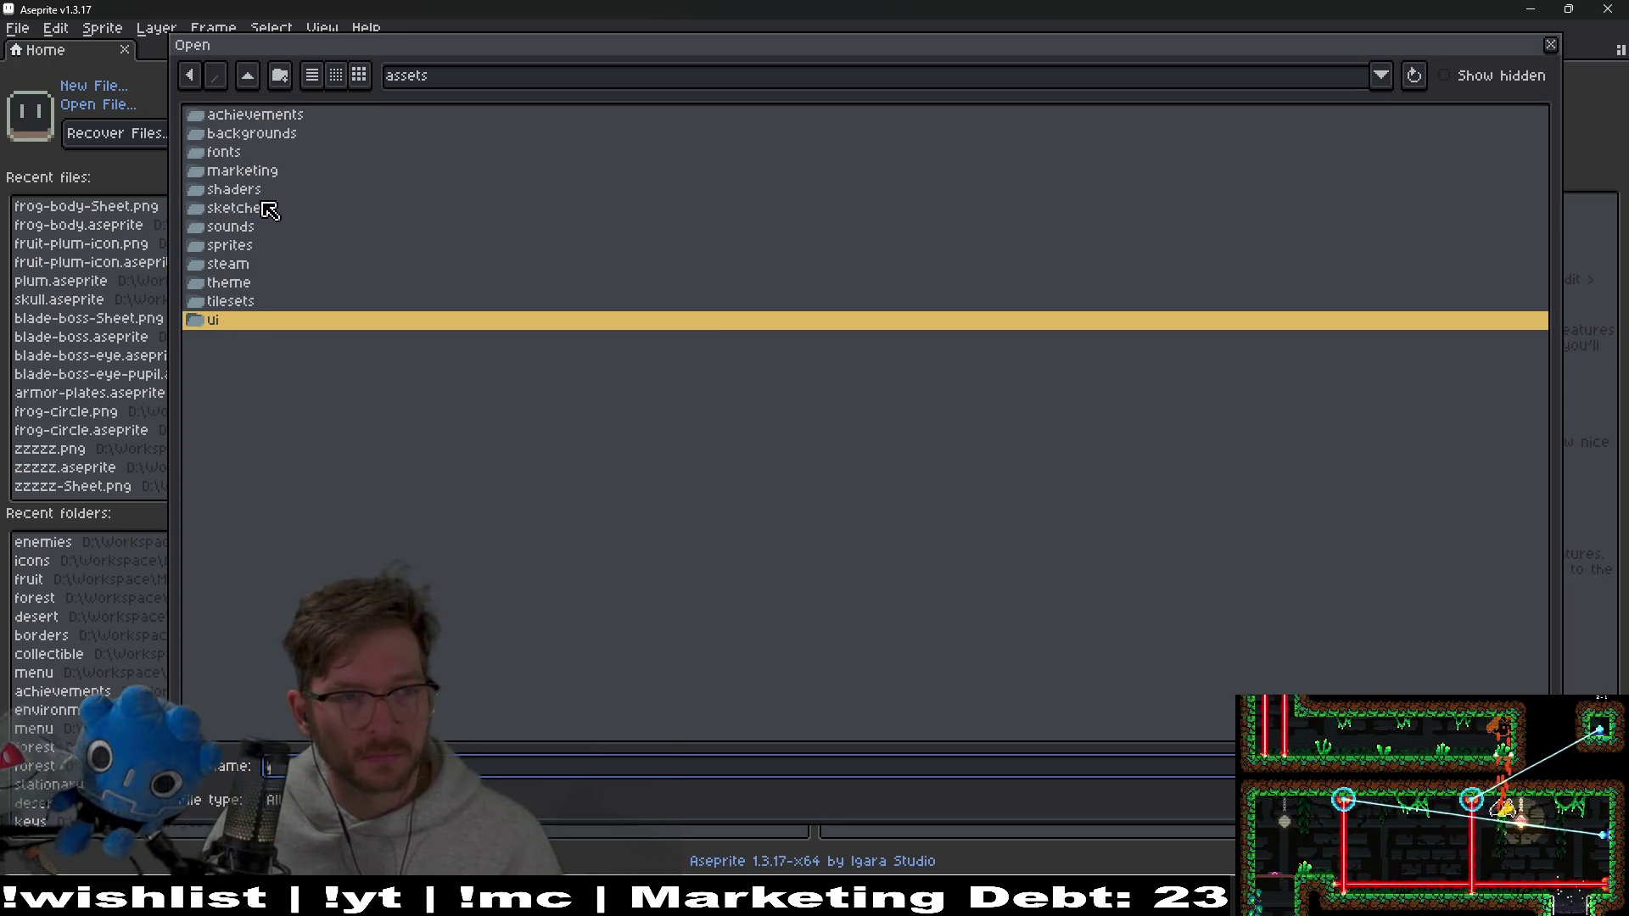
double_click(253, 248)
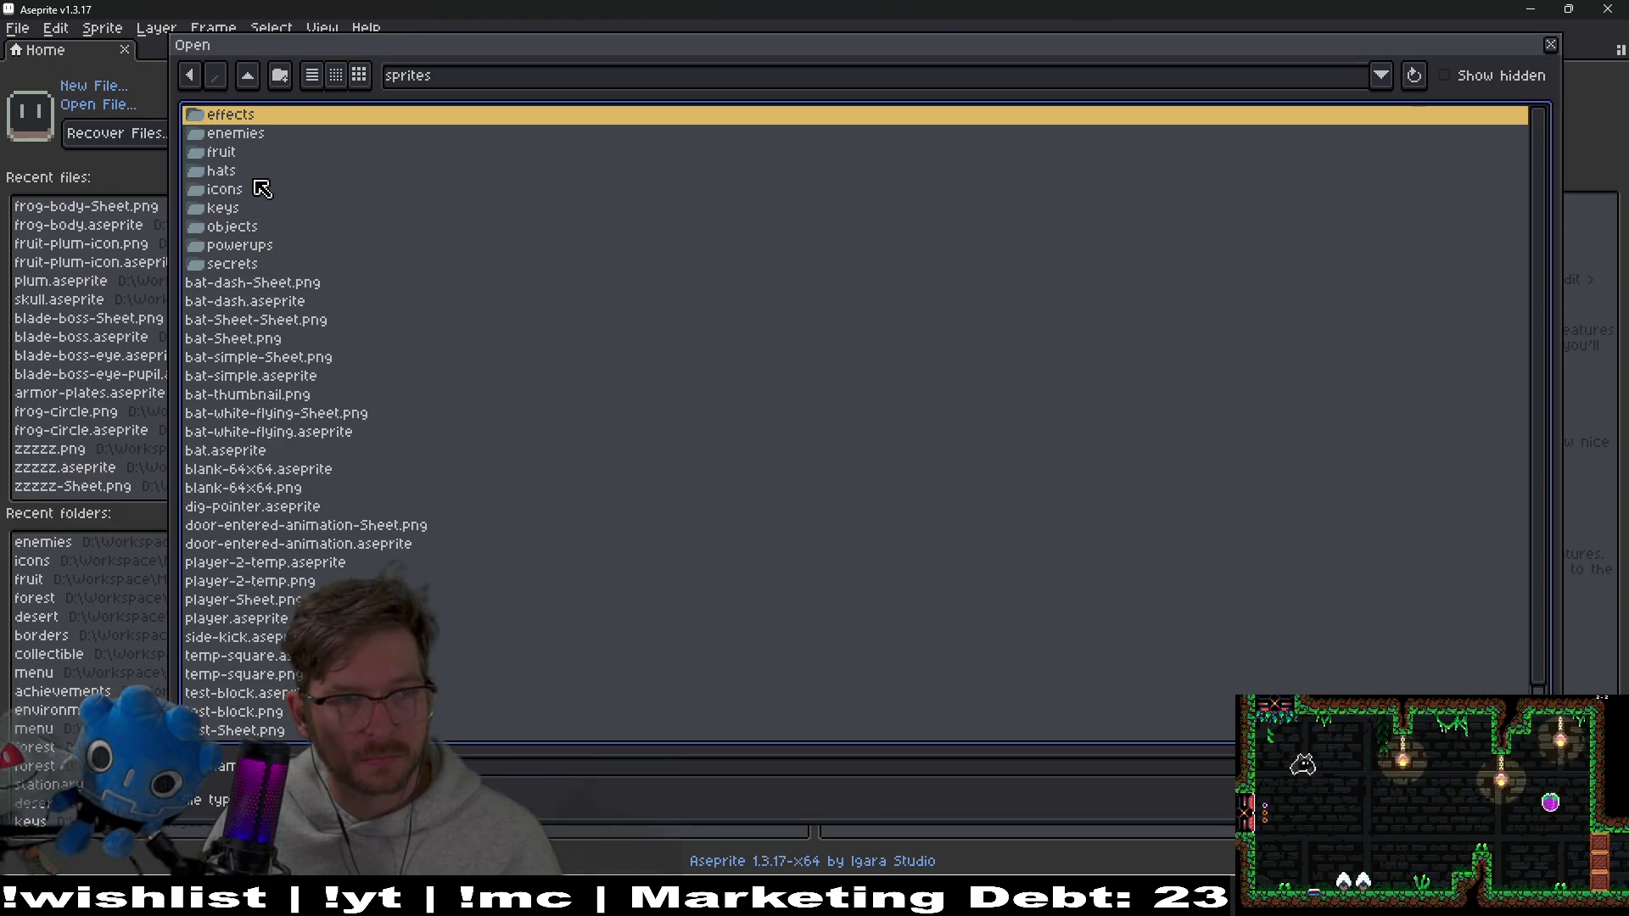
double_click(240, 135)
double_click(273, 171)
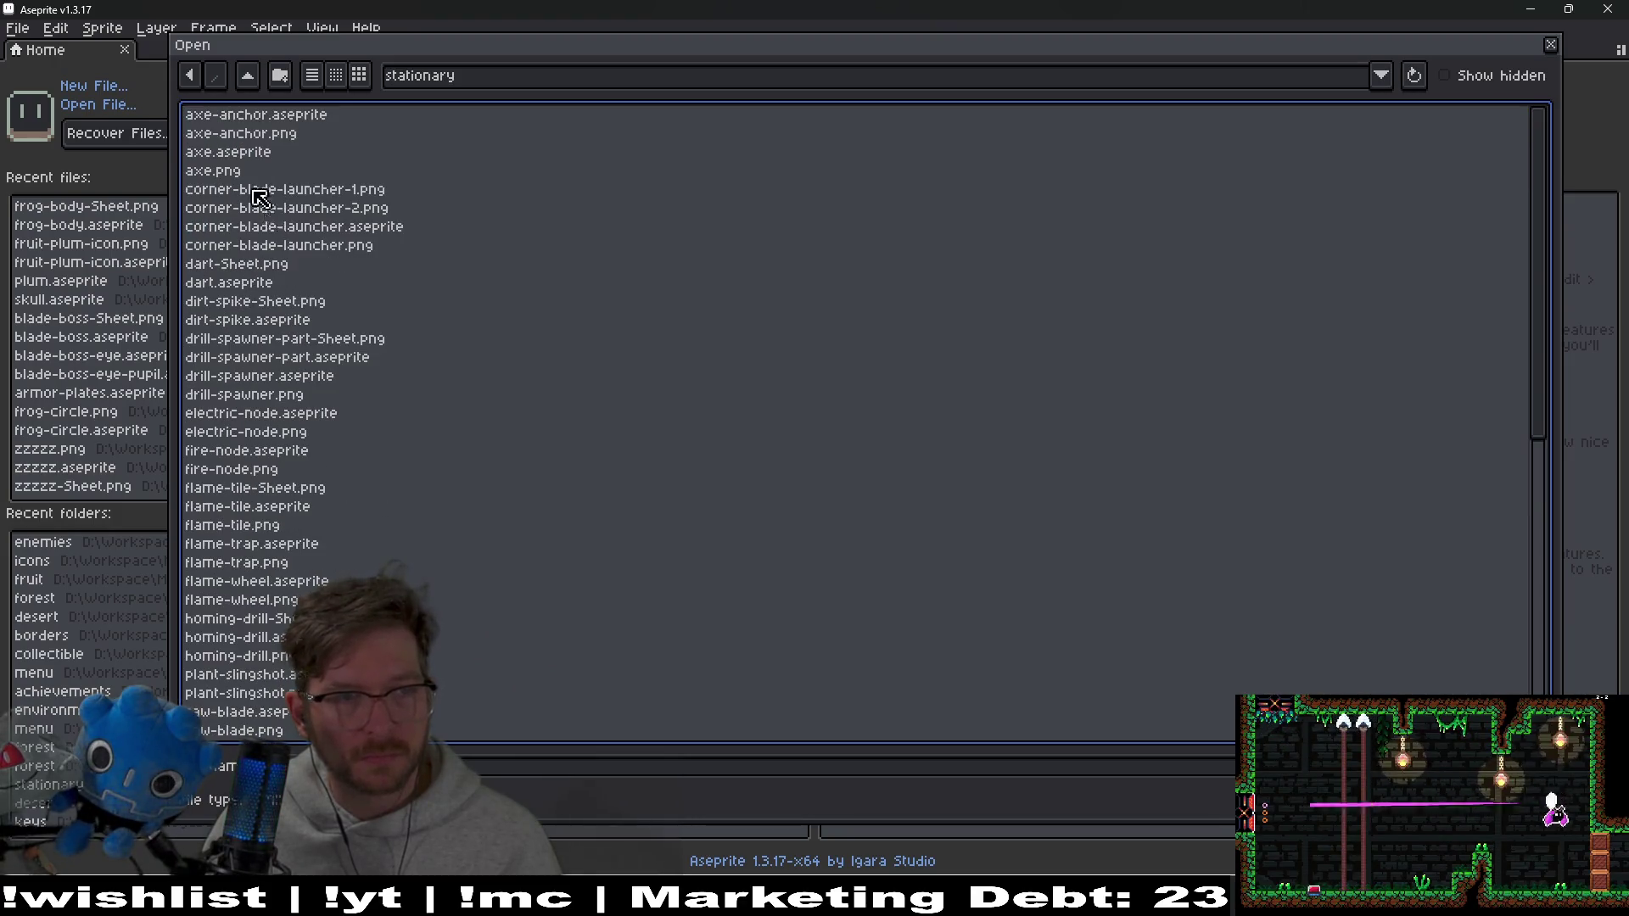
scroll(305, 398, down, 10)
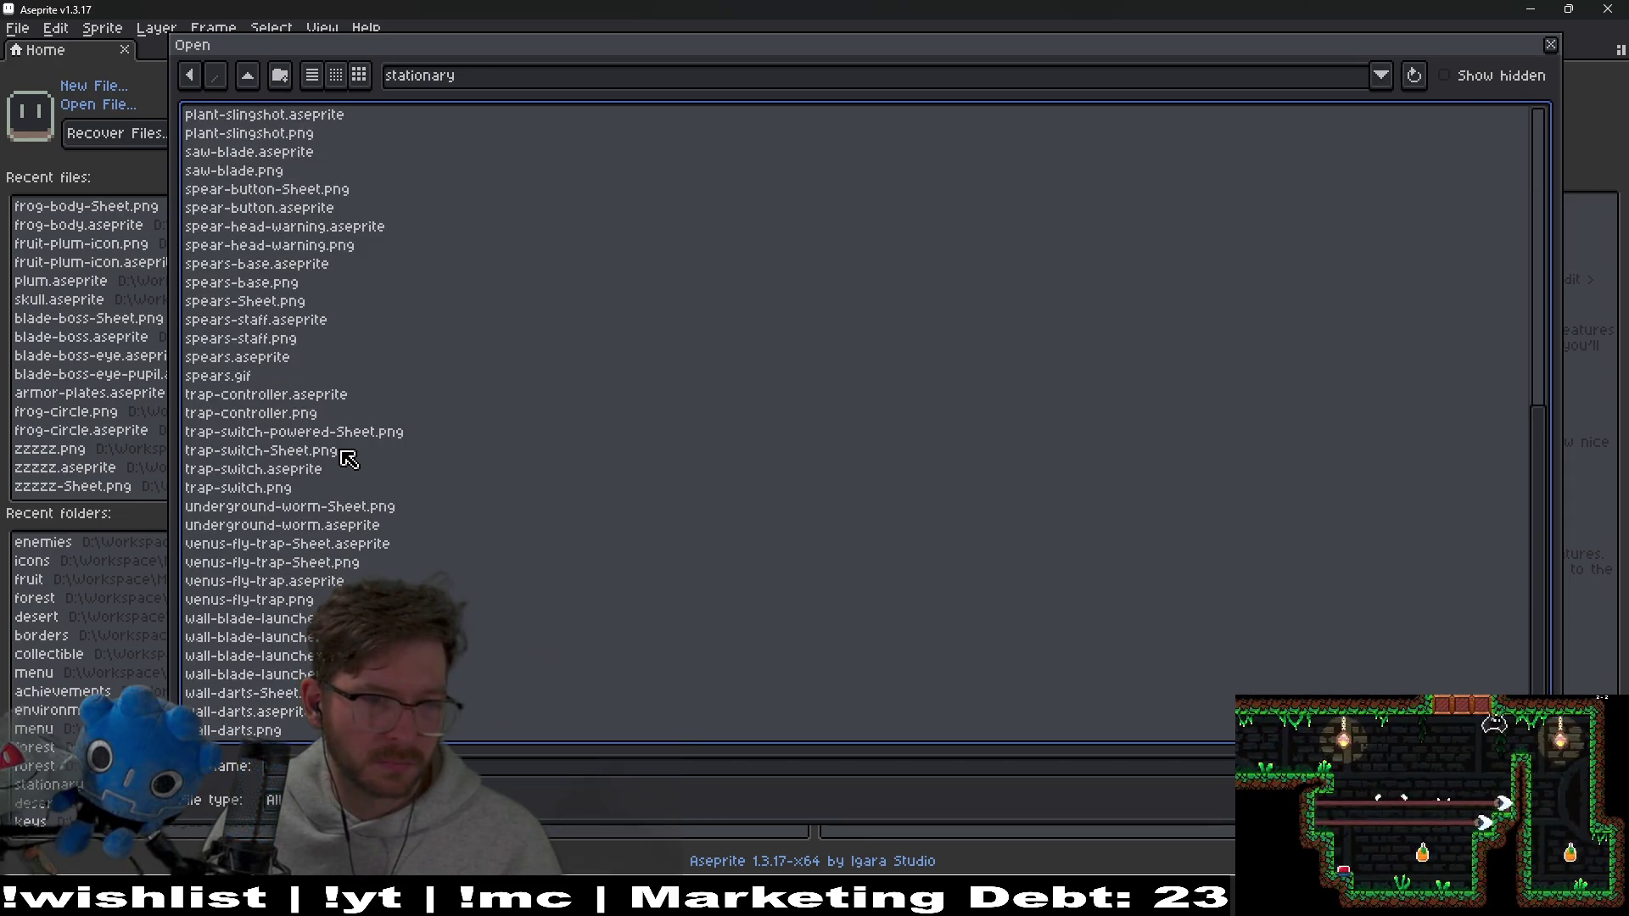
scroll(359, 473, up, 7)
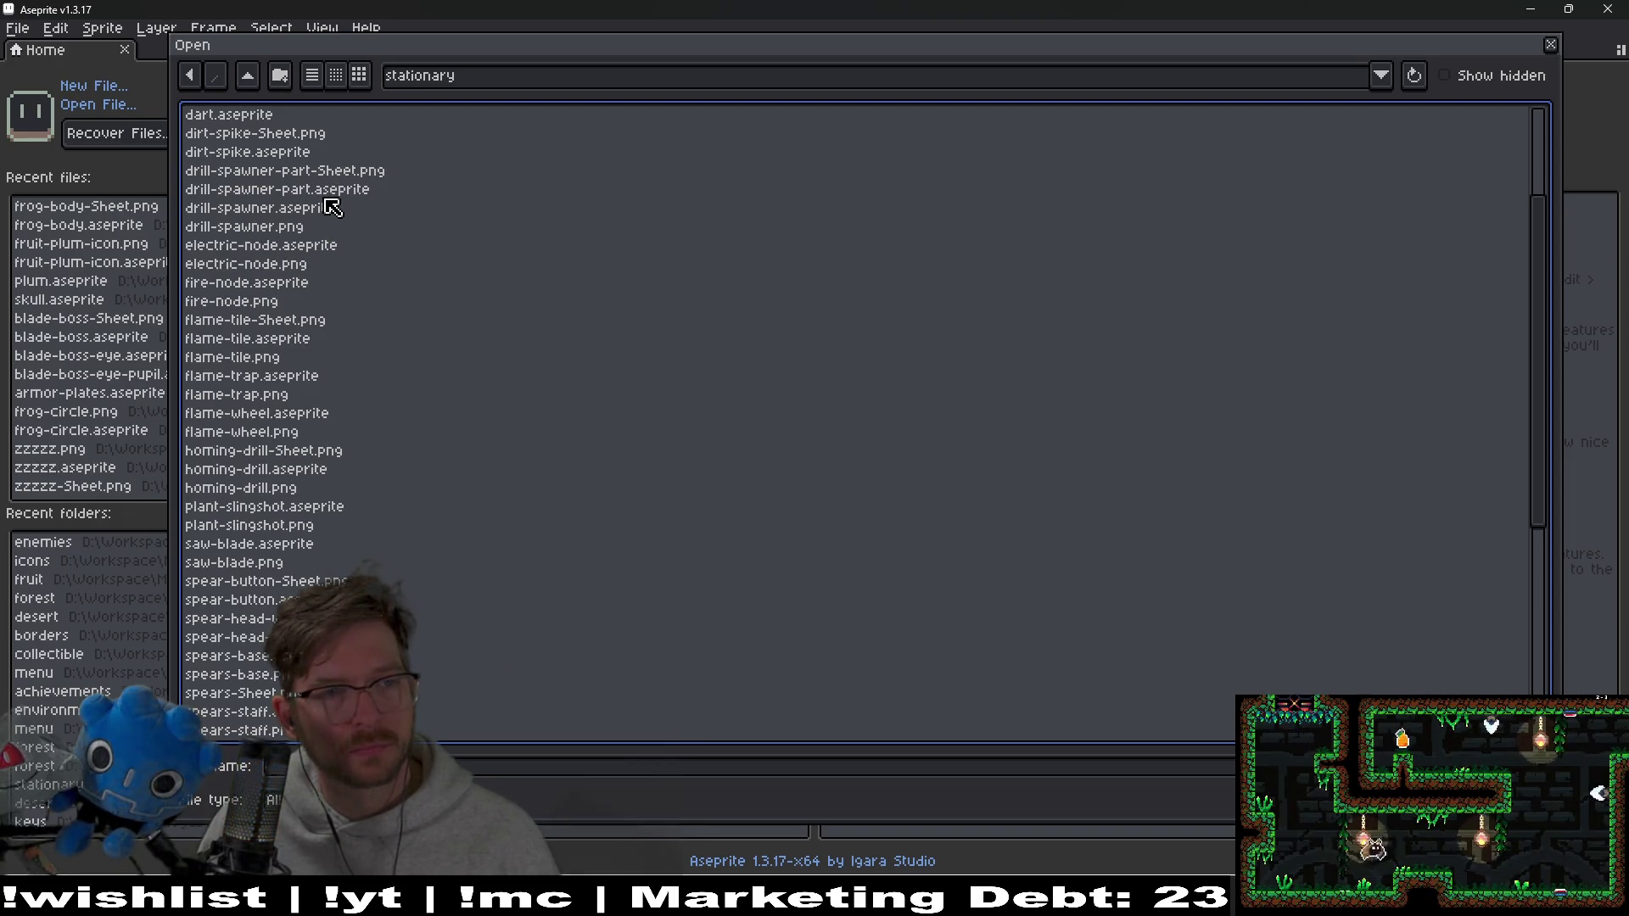
click(260, 153)
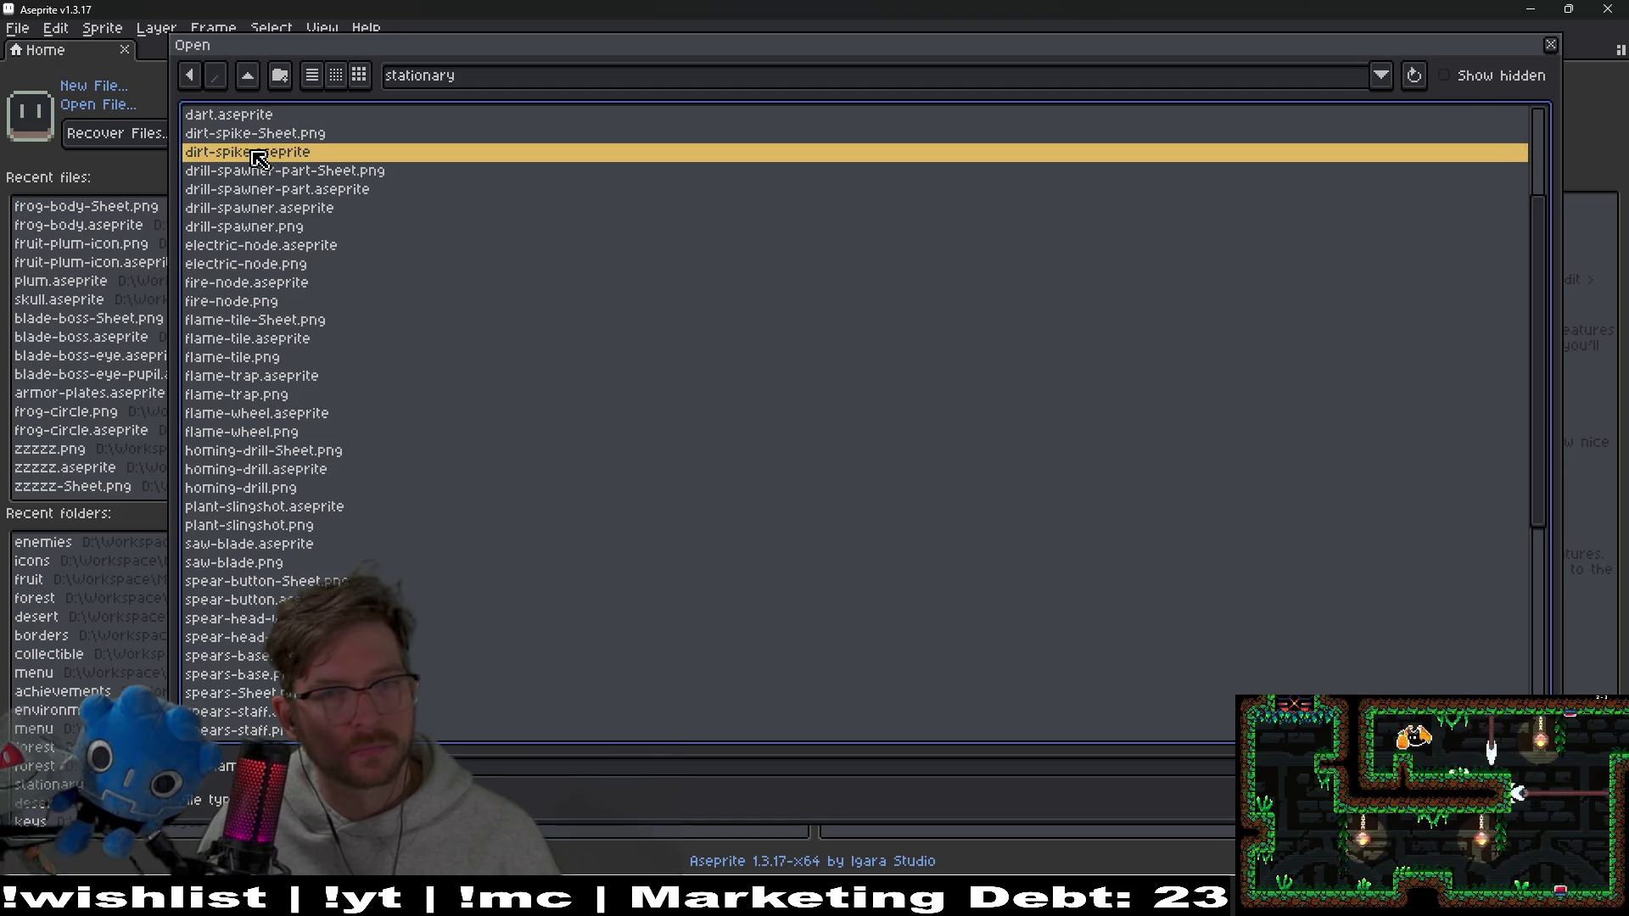
Open dirt-spike.aseprite, move the colour editor aside, and zoom in on frames 3 and 4
double_click(253, 156)
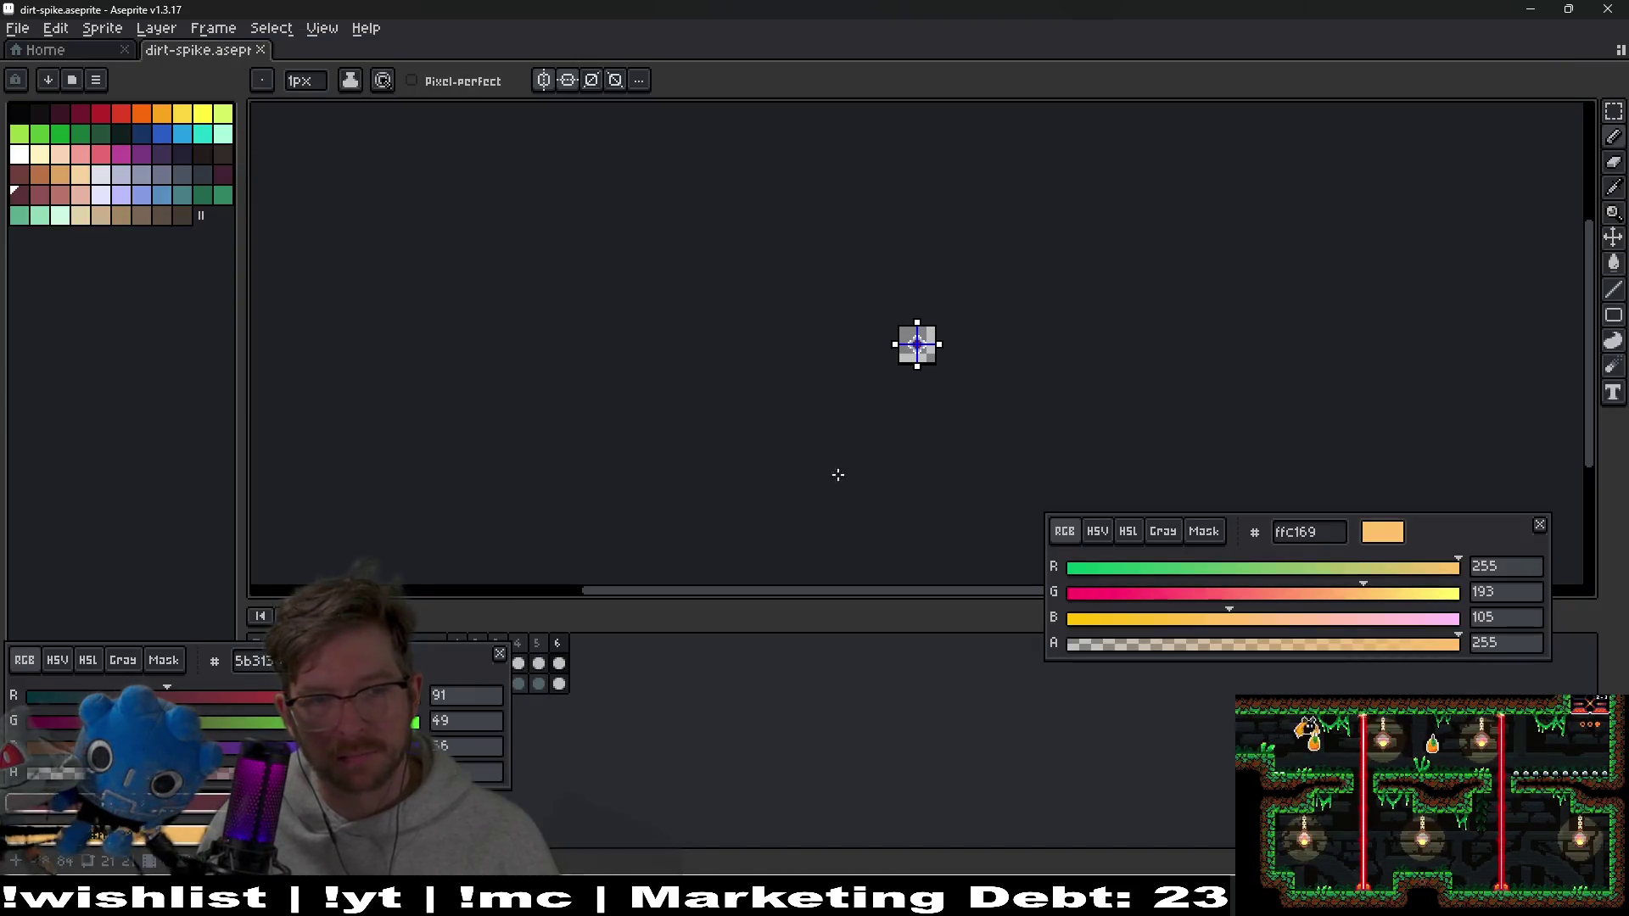
mouse_move(448, 648)
mouse_down()
mouse_move(1553, 414)
mouse_move(1490, 357)
mouse_up()
click(500, 644)
key(plus)
key(plus)
key(plus)
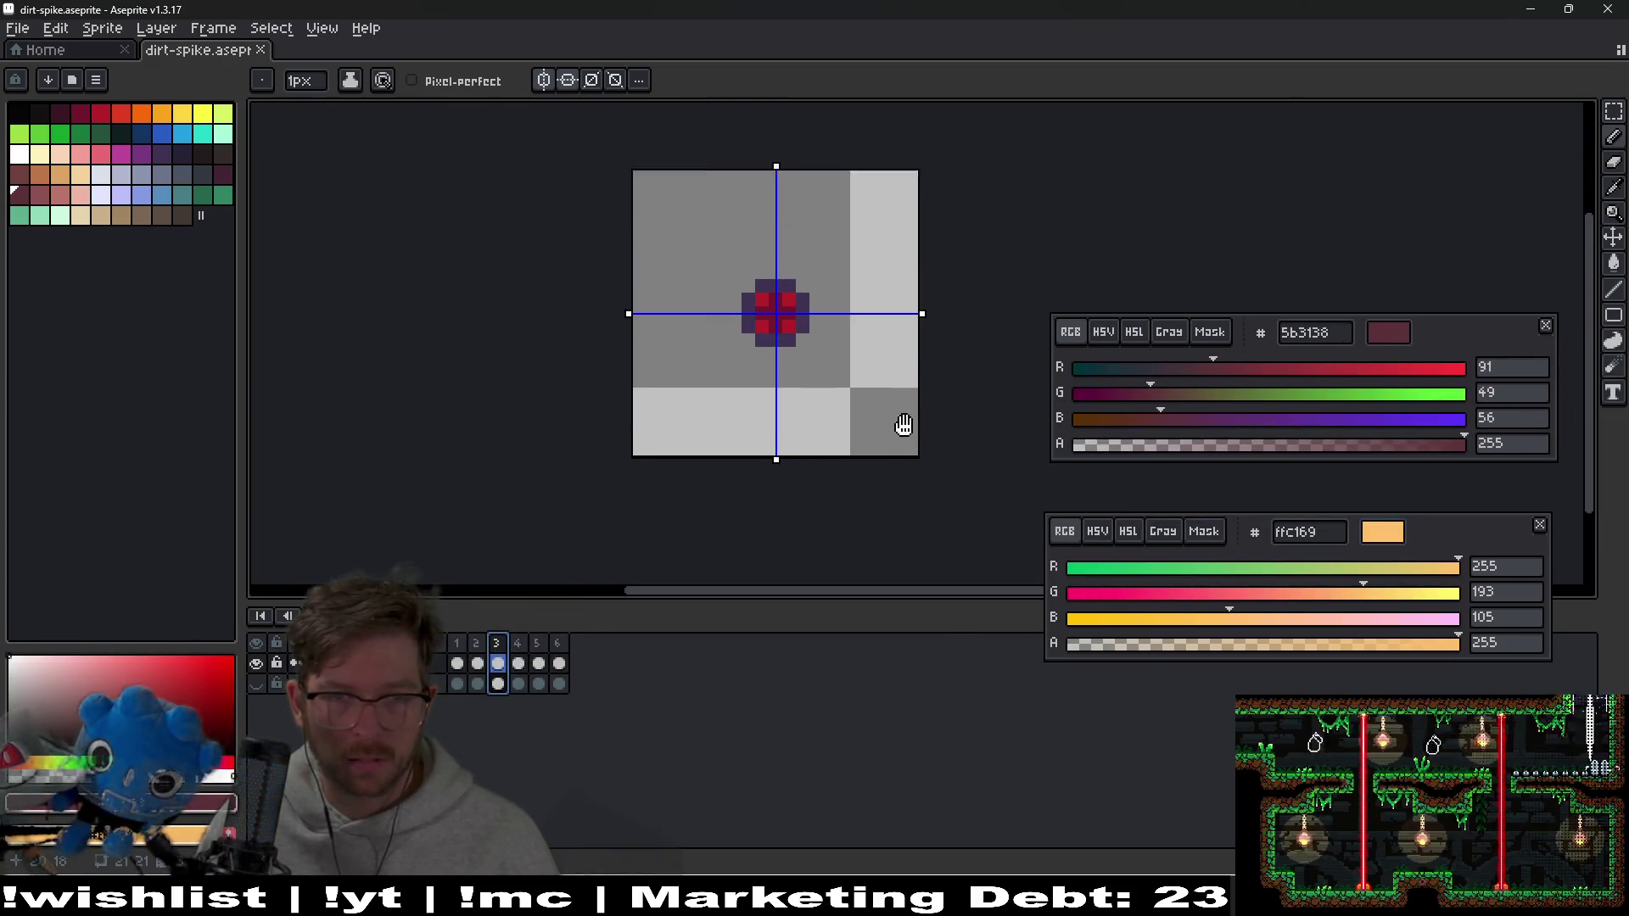
click(520, 645)
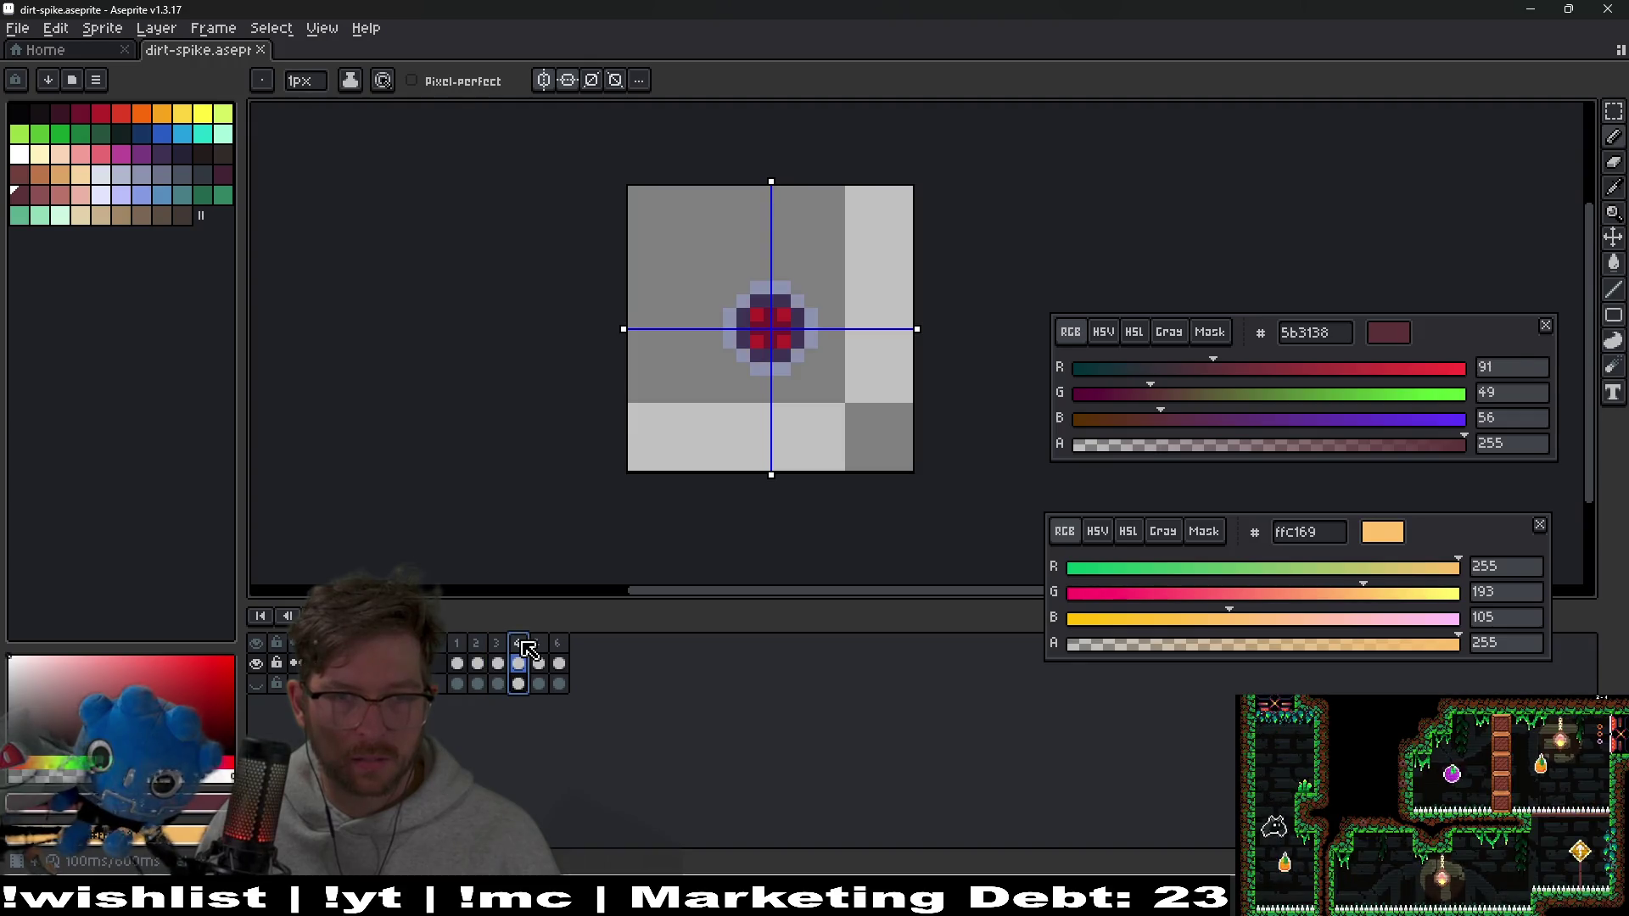
click(500, 645)
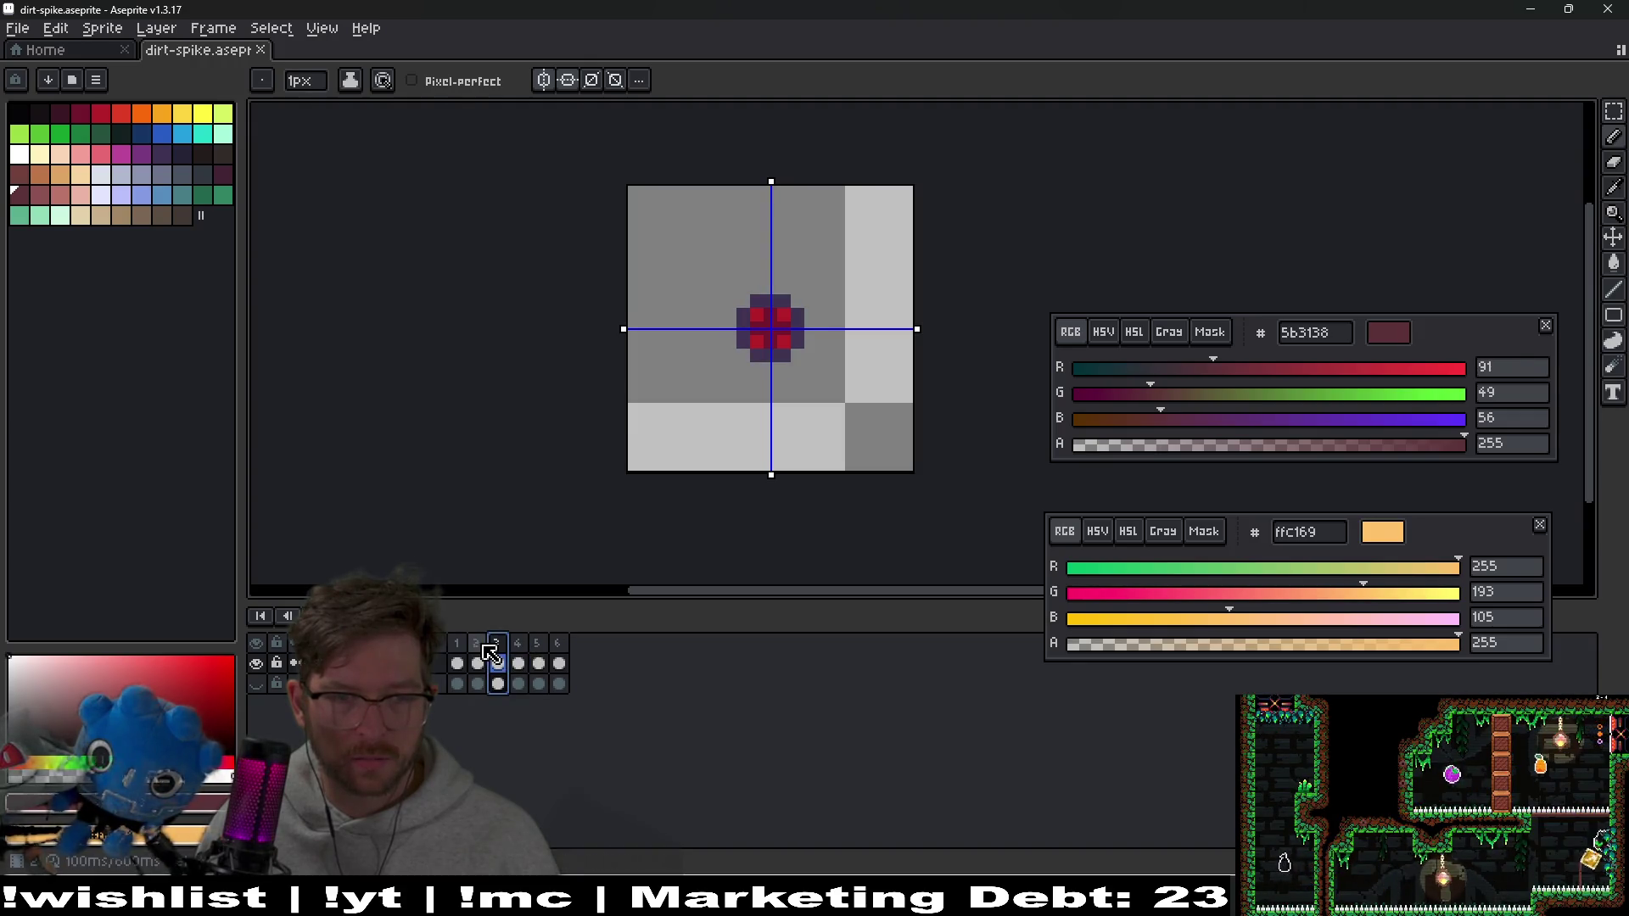
Try removing and adding frames with playback previews, then undo the copied frame range
key(alt+c)
key(alt+c)
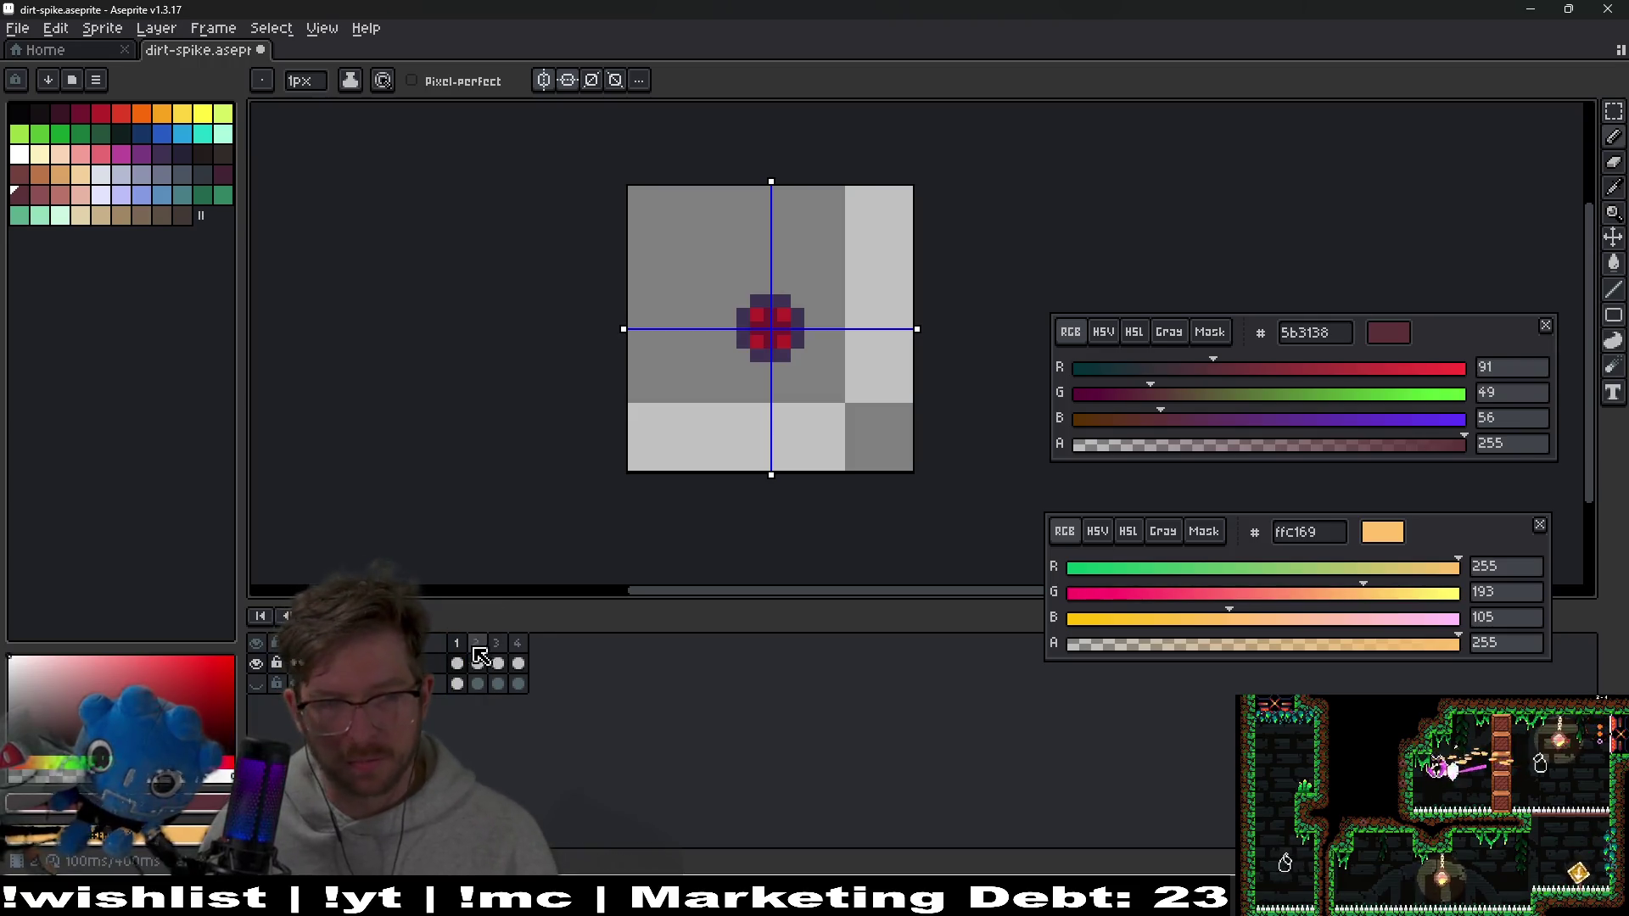
key(Return)
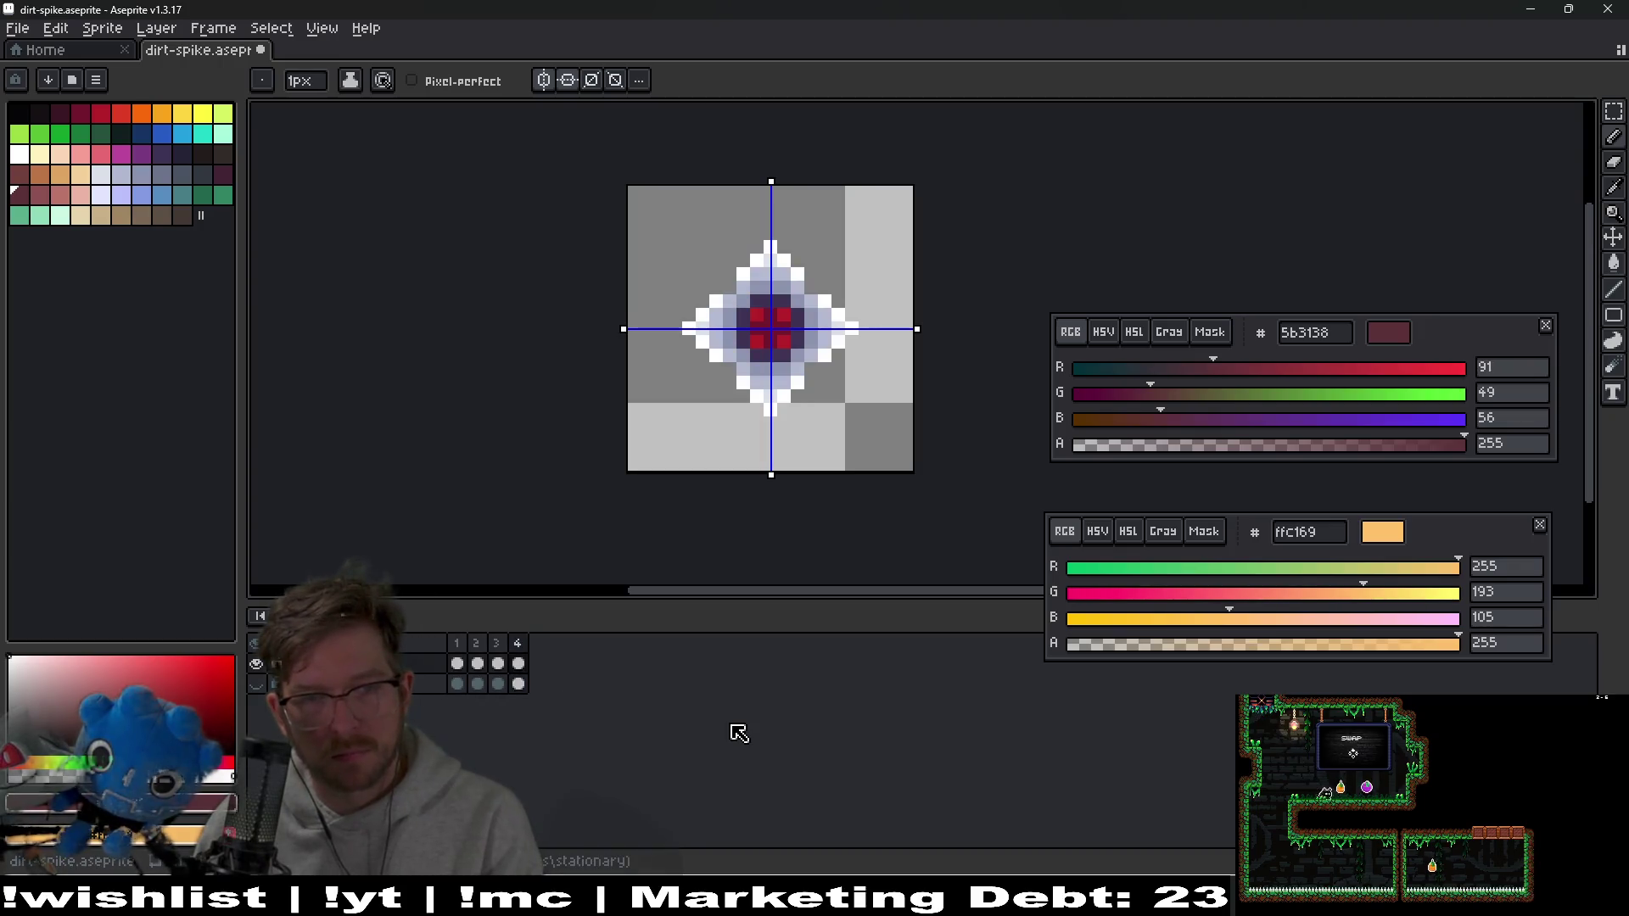
click(518, 645)
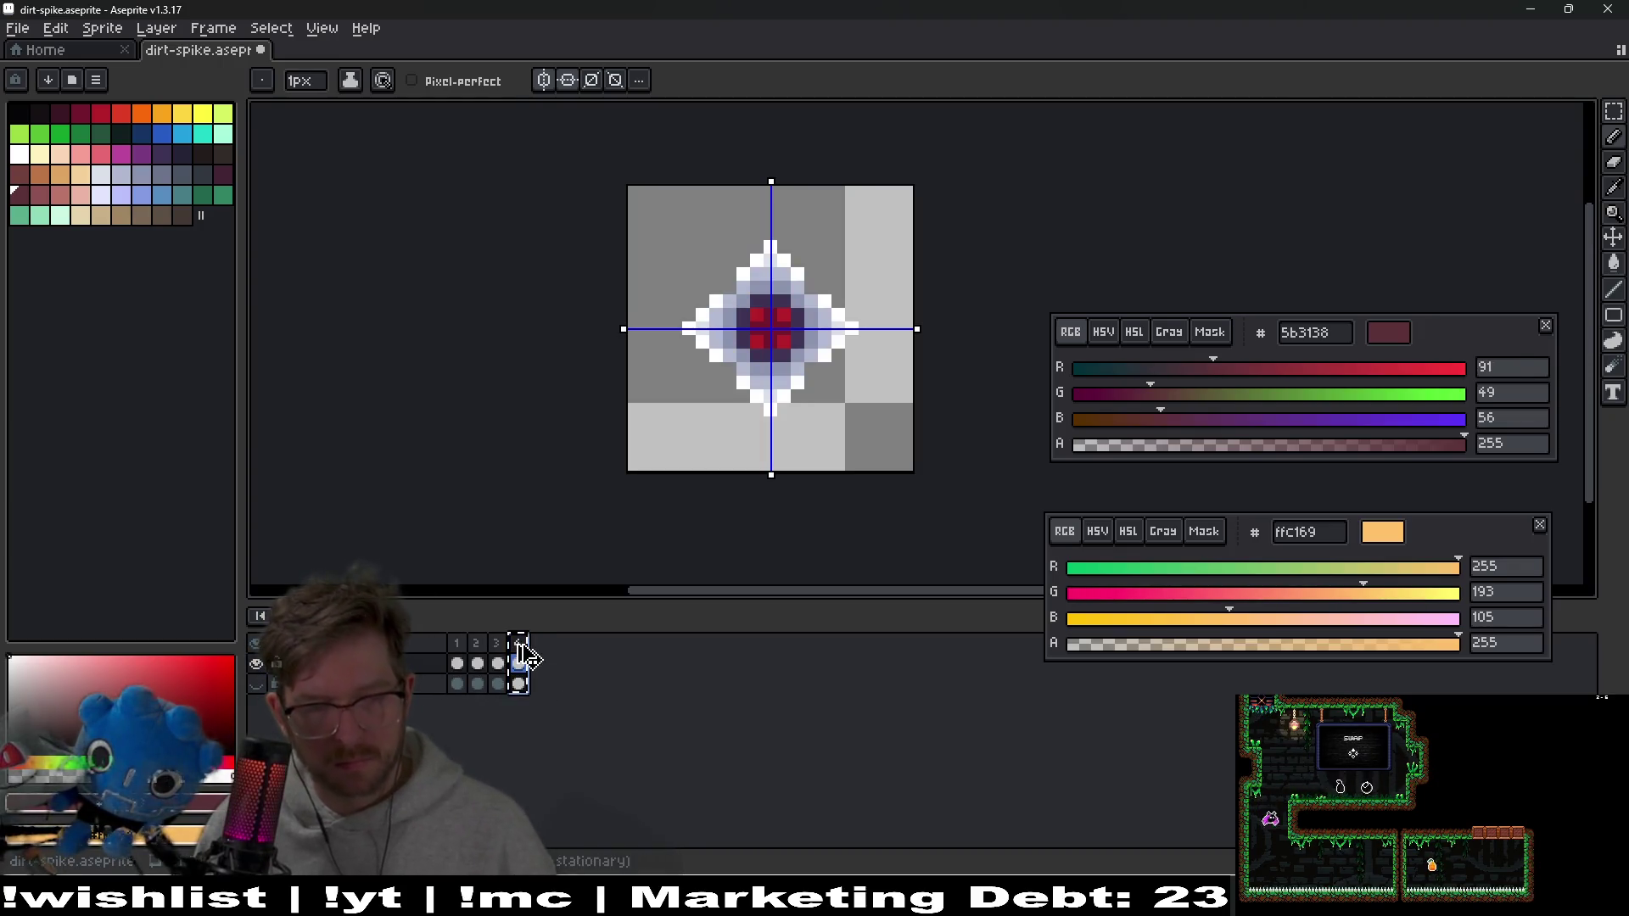
key(alt+n)
key(Home)
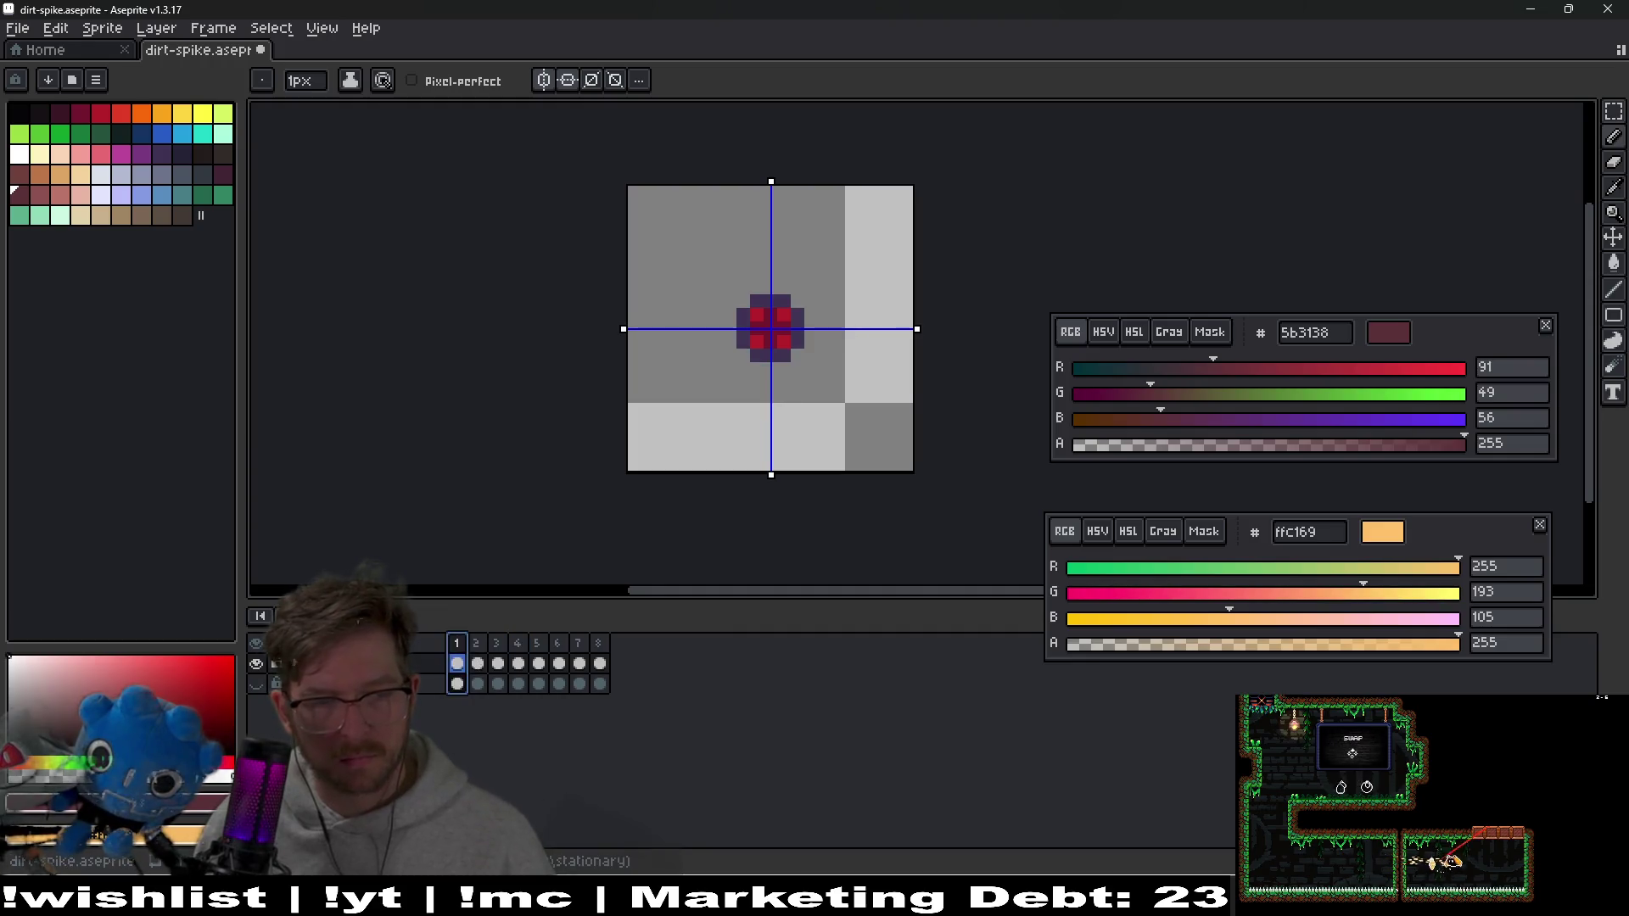
key(Return)
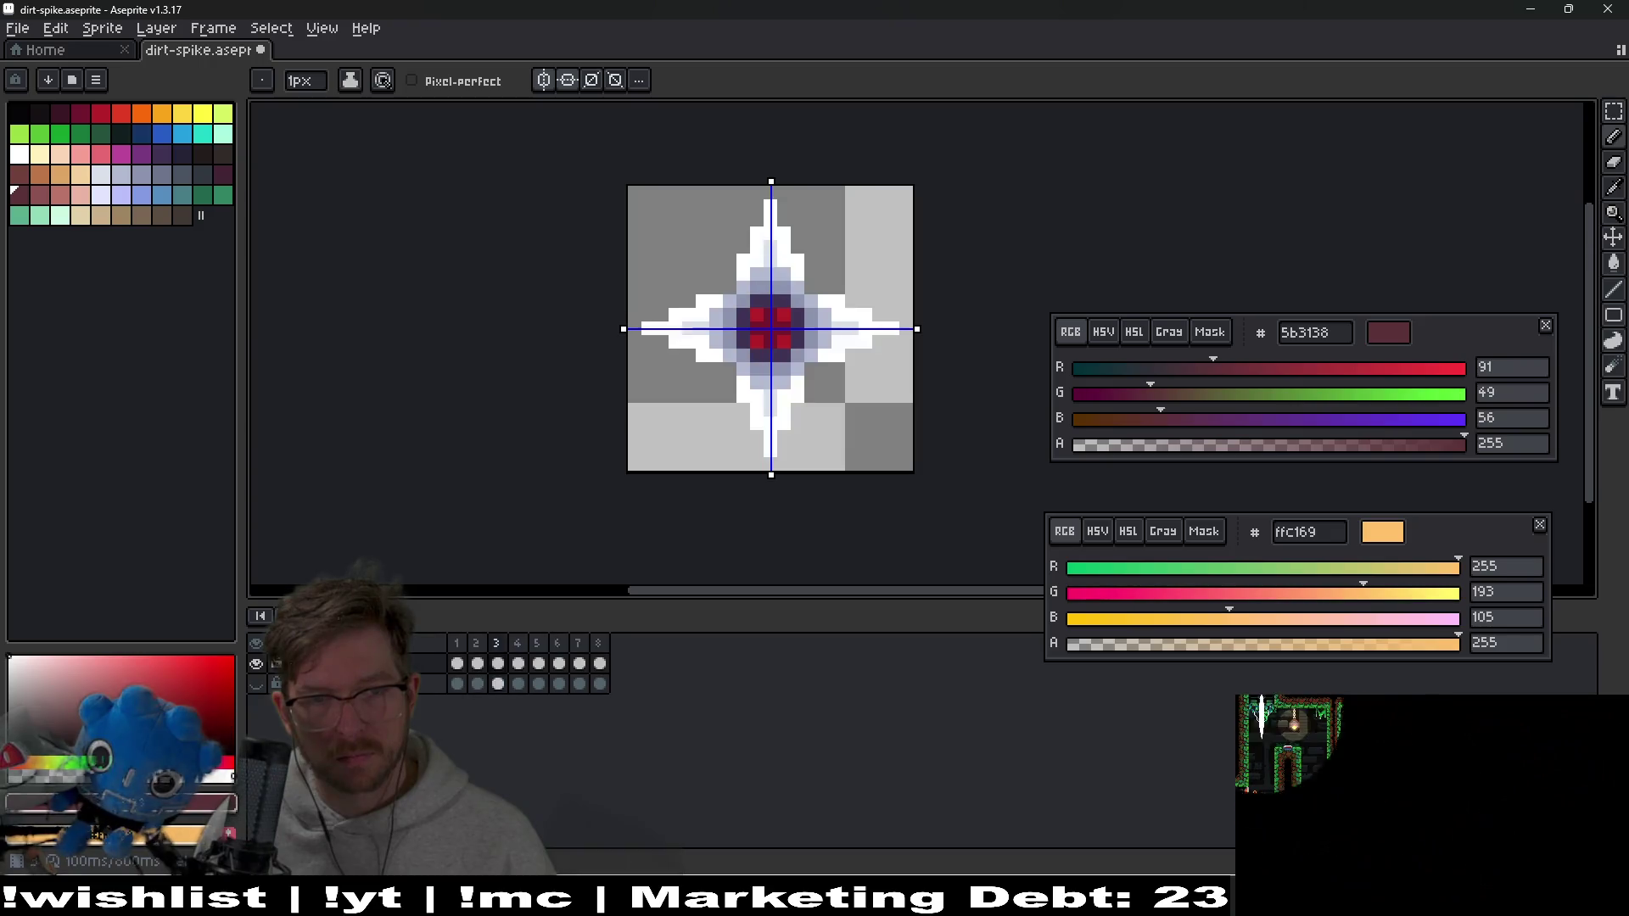
key(ctrl+z)
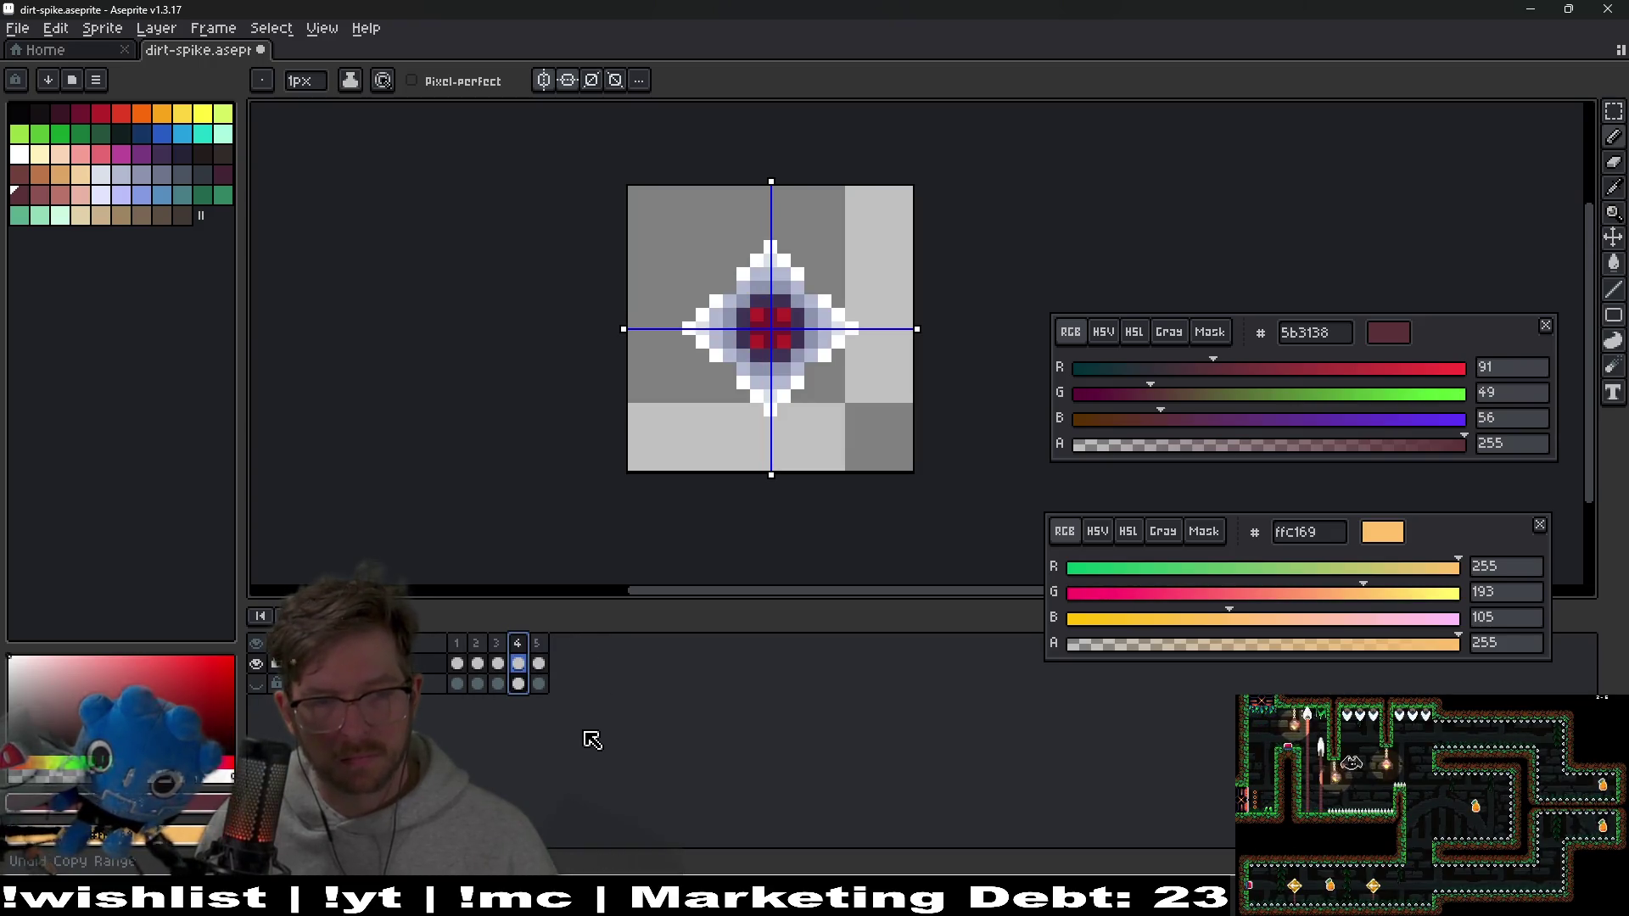
Step through spike frames 1–3 on the timeline, leaving frame 2 on the canvas
click(464, 644)
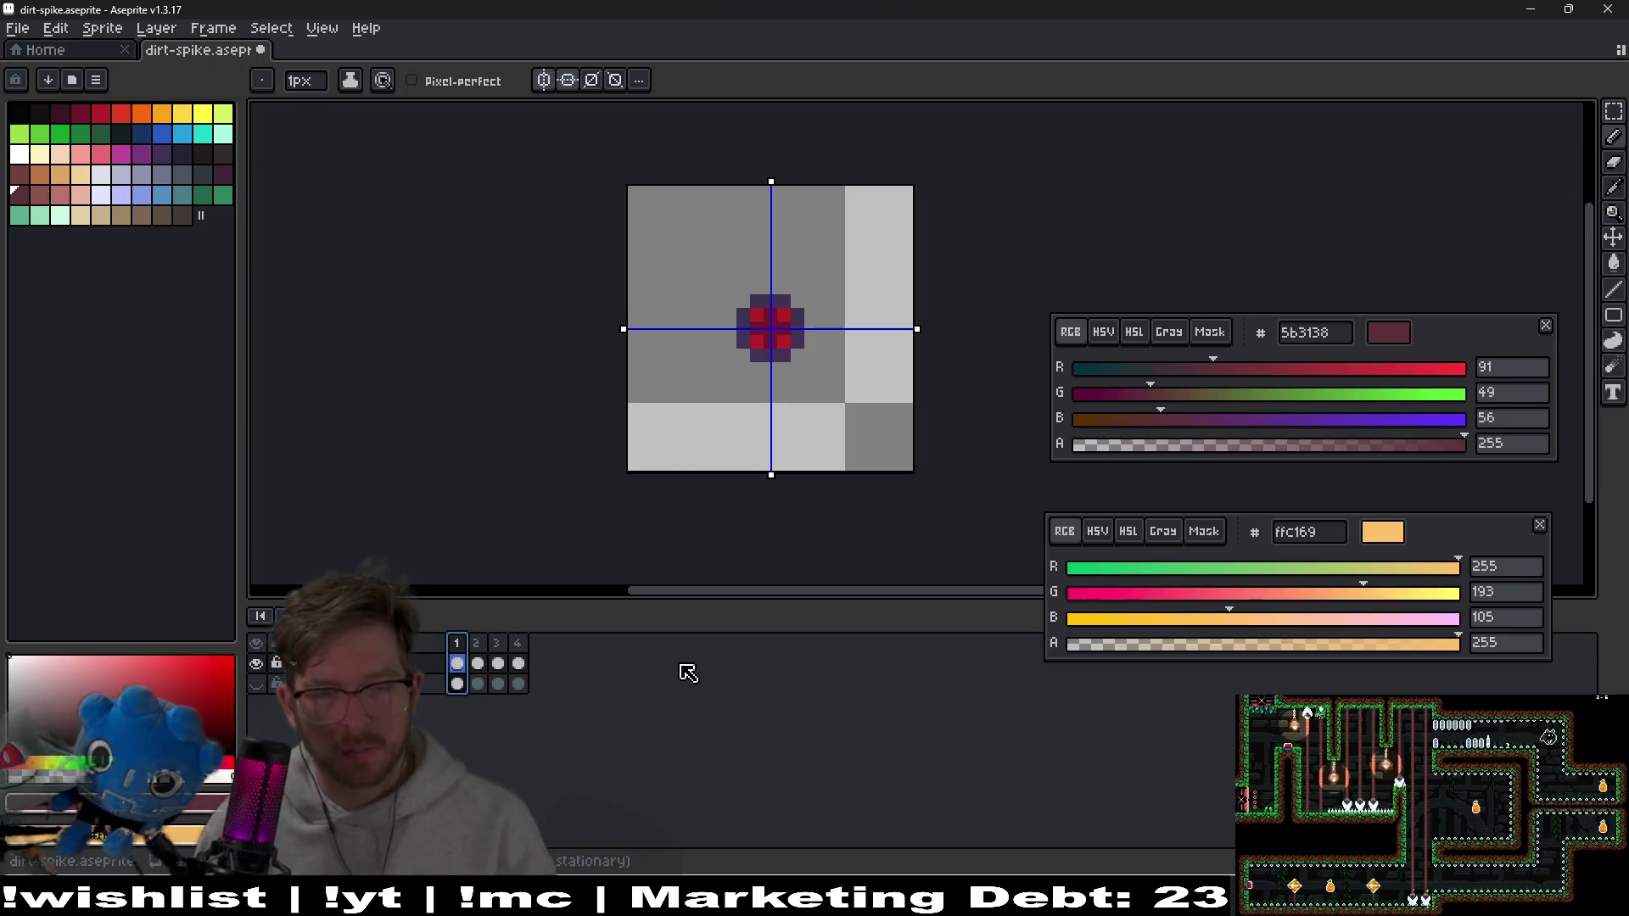
click(480, 643)
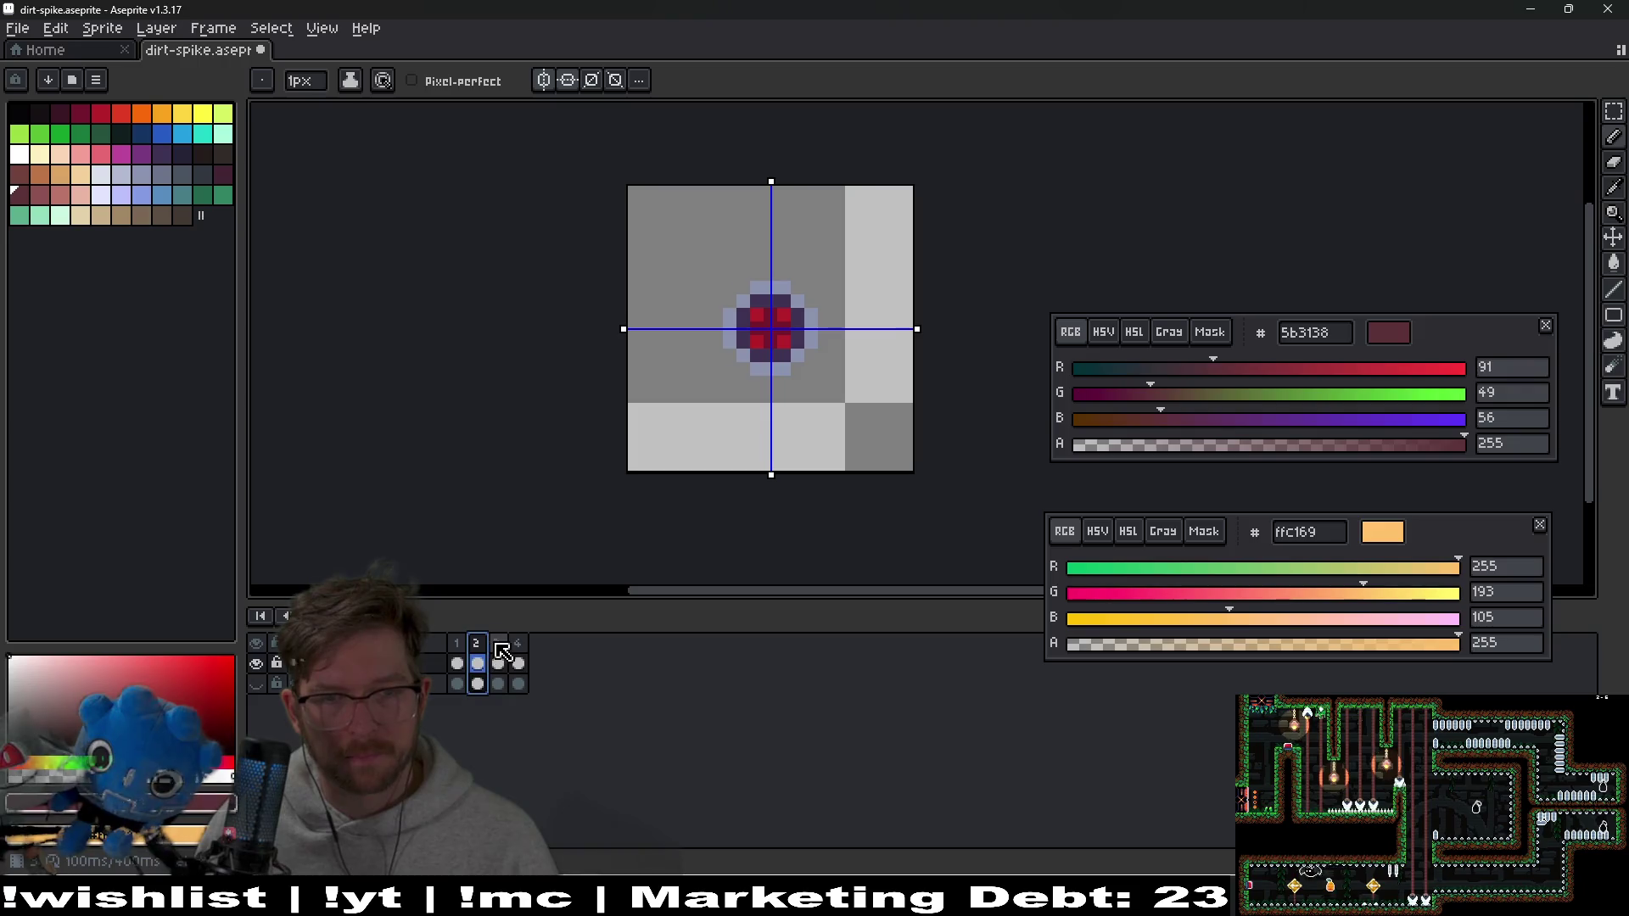
click(501, 646)
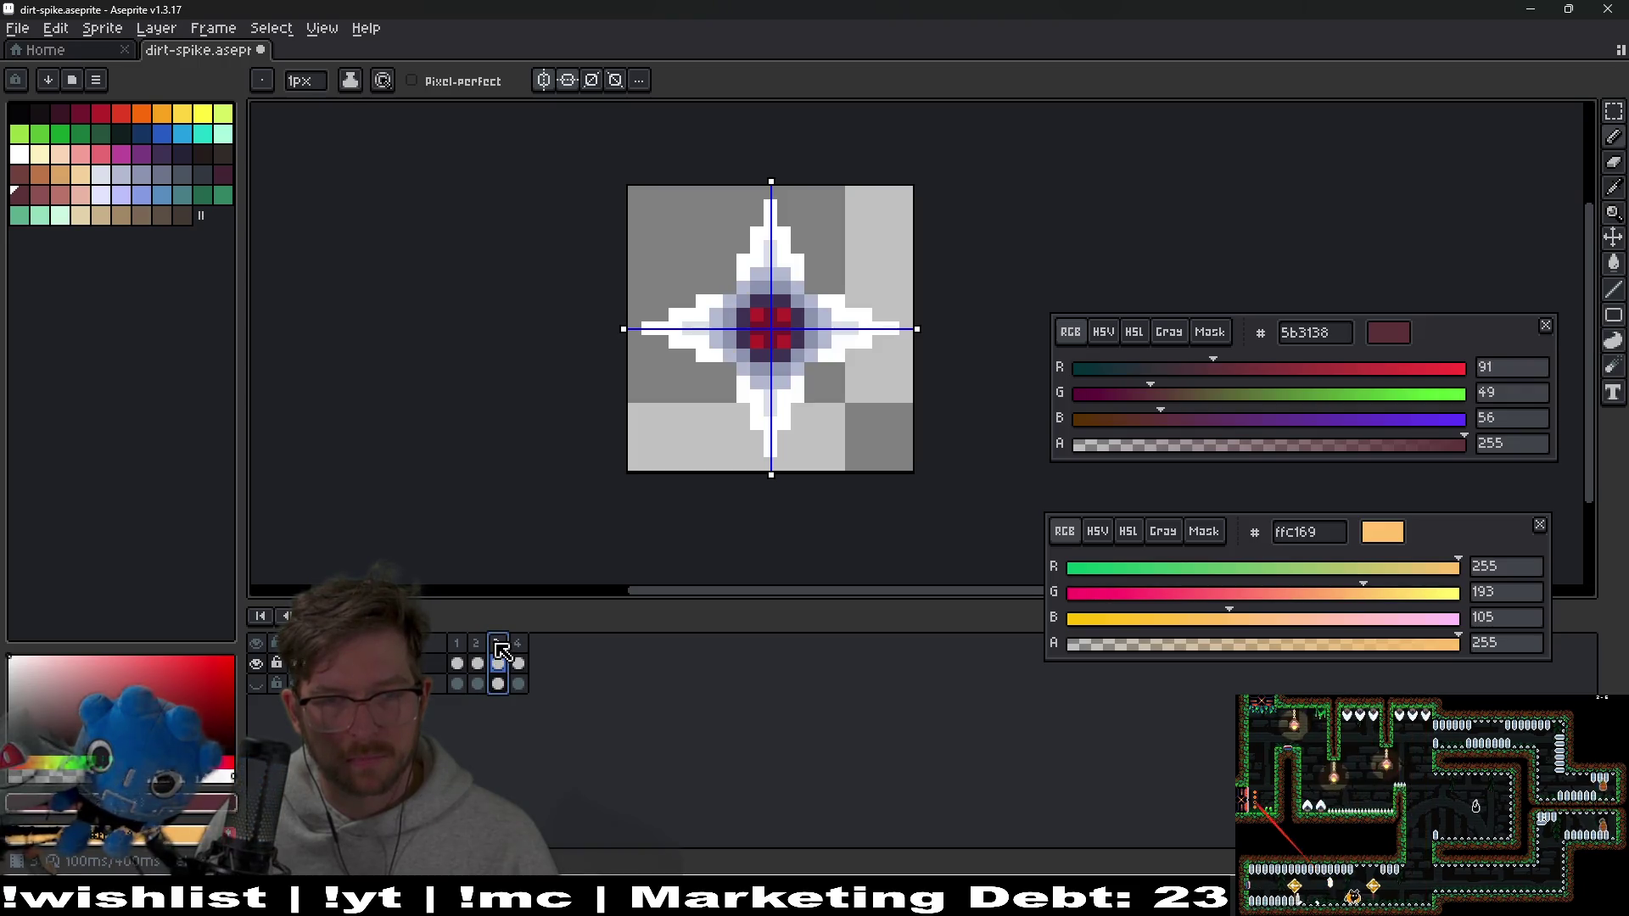
click(458, 649)
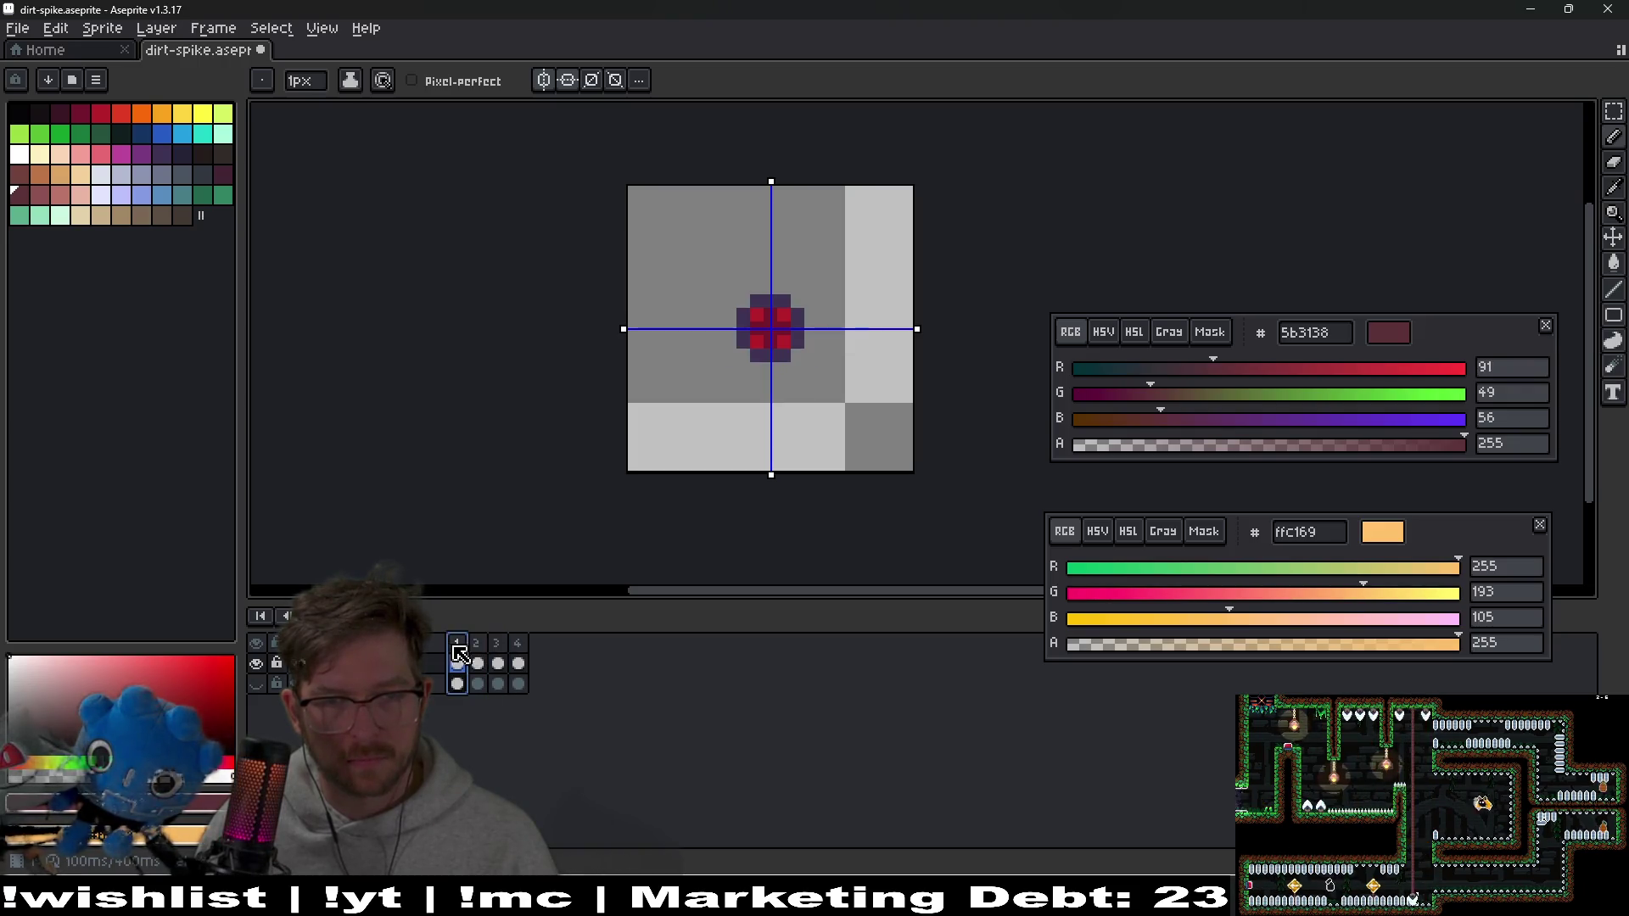
click(480, 665)
click(457, 663)
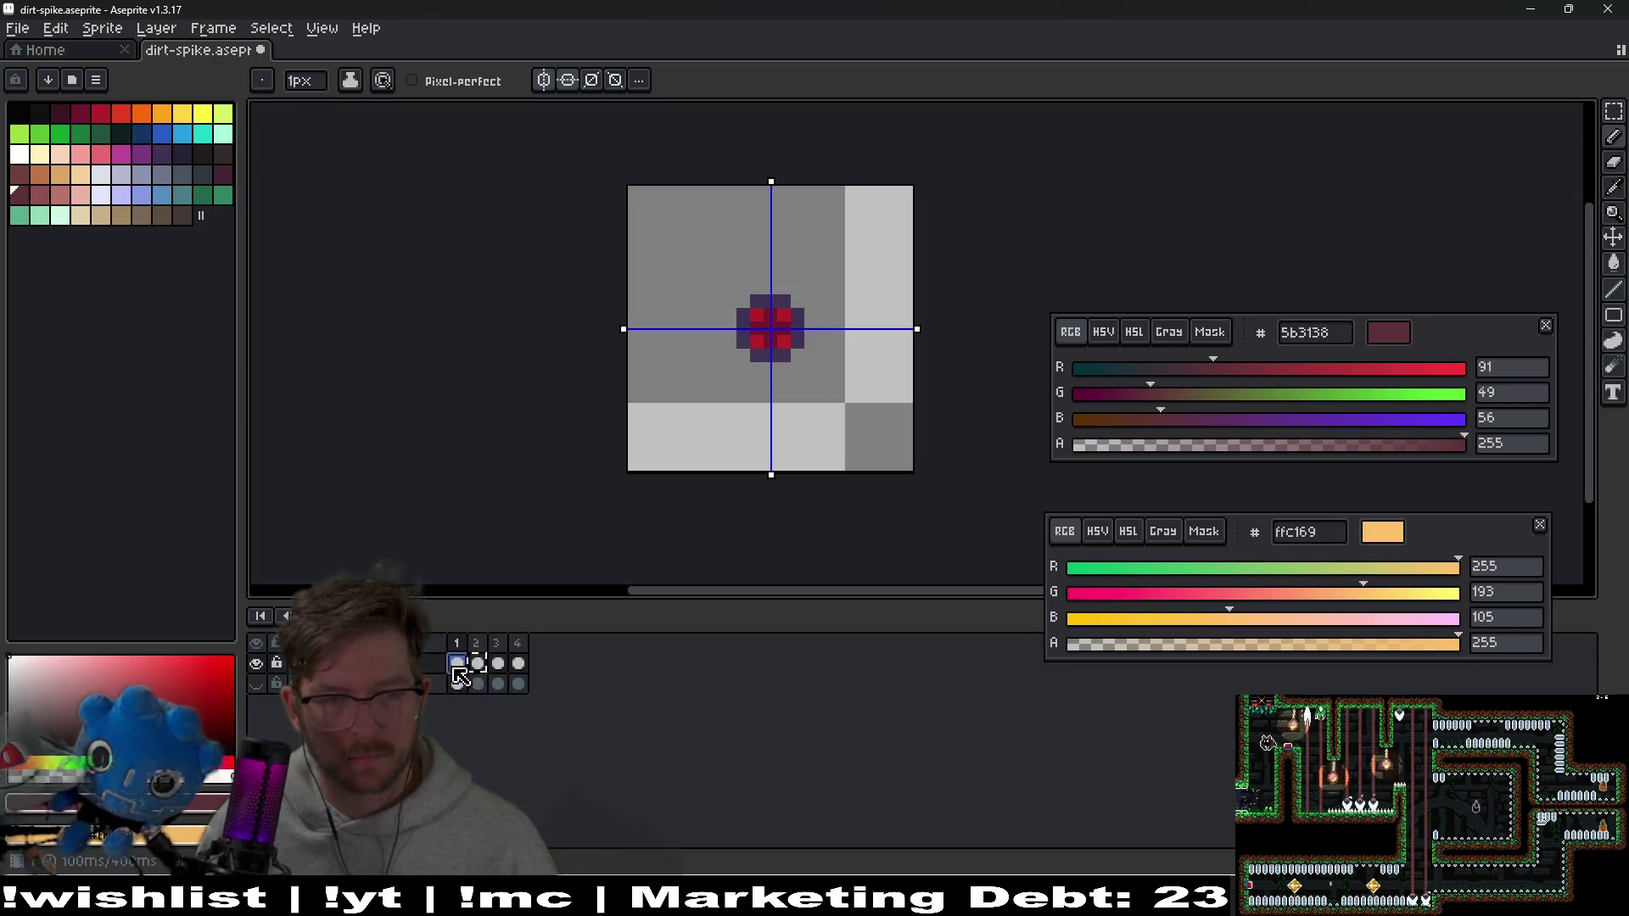
click(477, 663)
scroll(787, 400, up, 5)
click(790, 357)
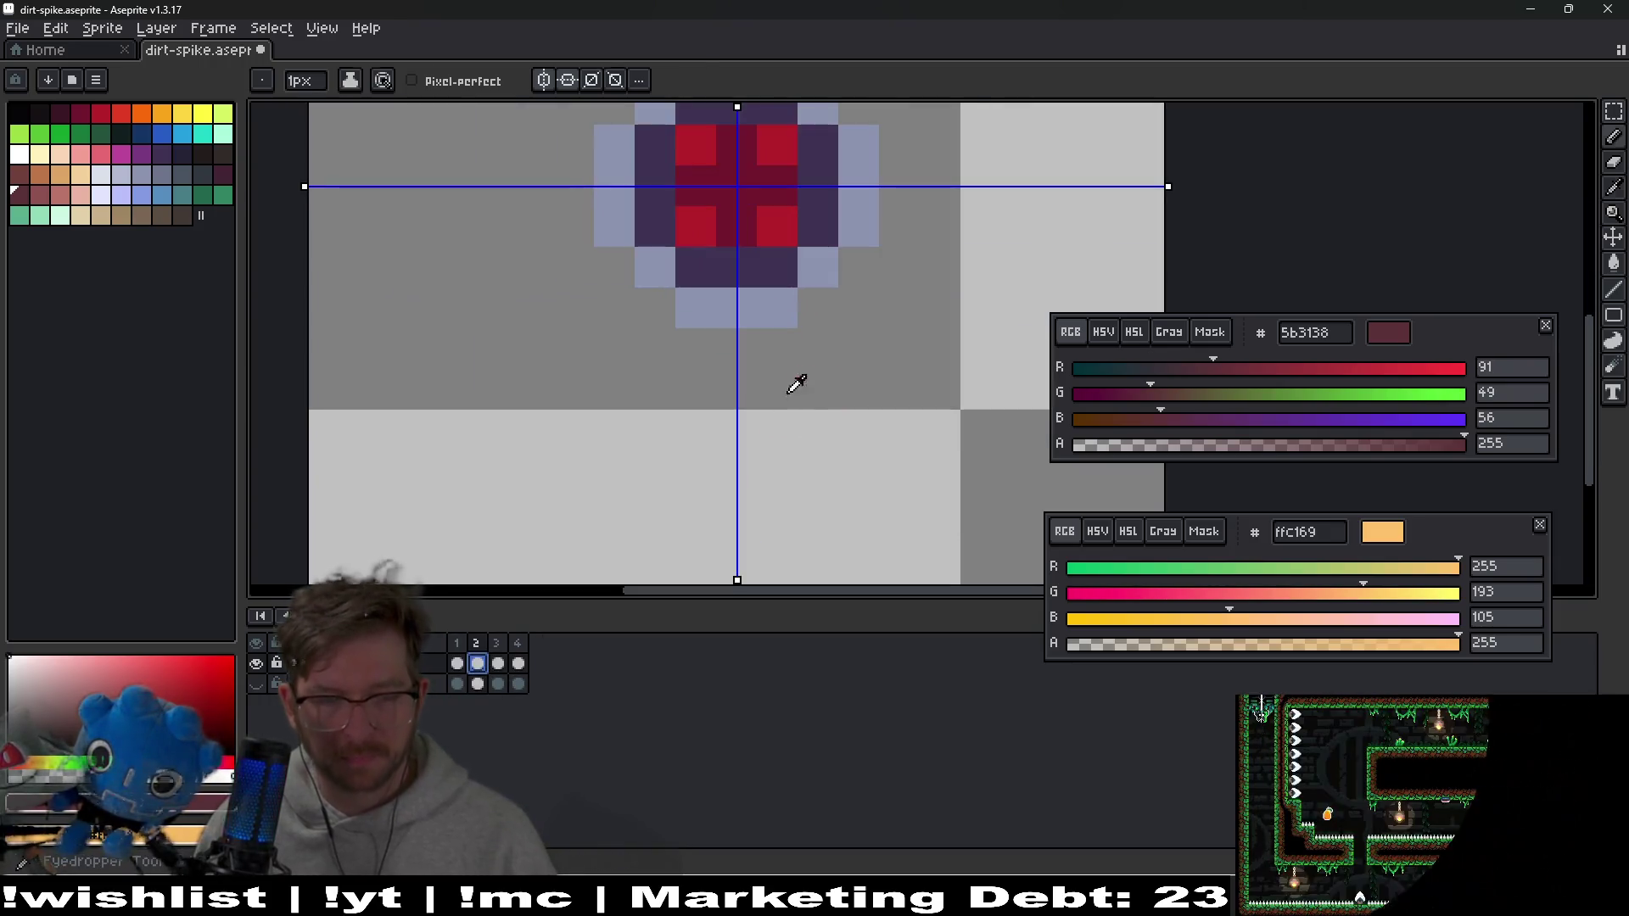
Pick the pale outline colour b3b9d1 and pencil mirrored pixels under frame 2's spike
key(i)
click(500, 667)
scroll(731, 421, up, 2)
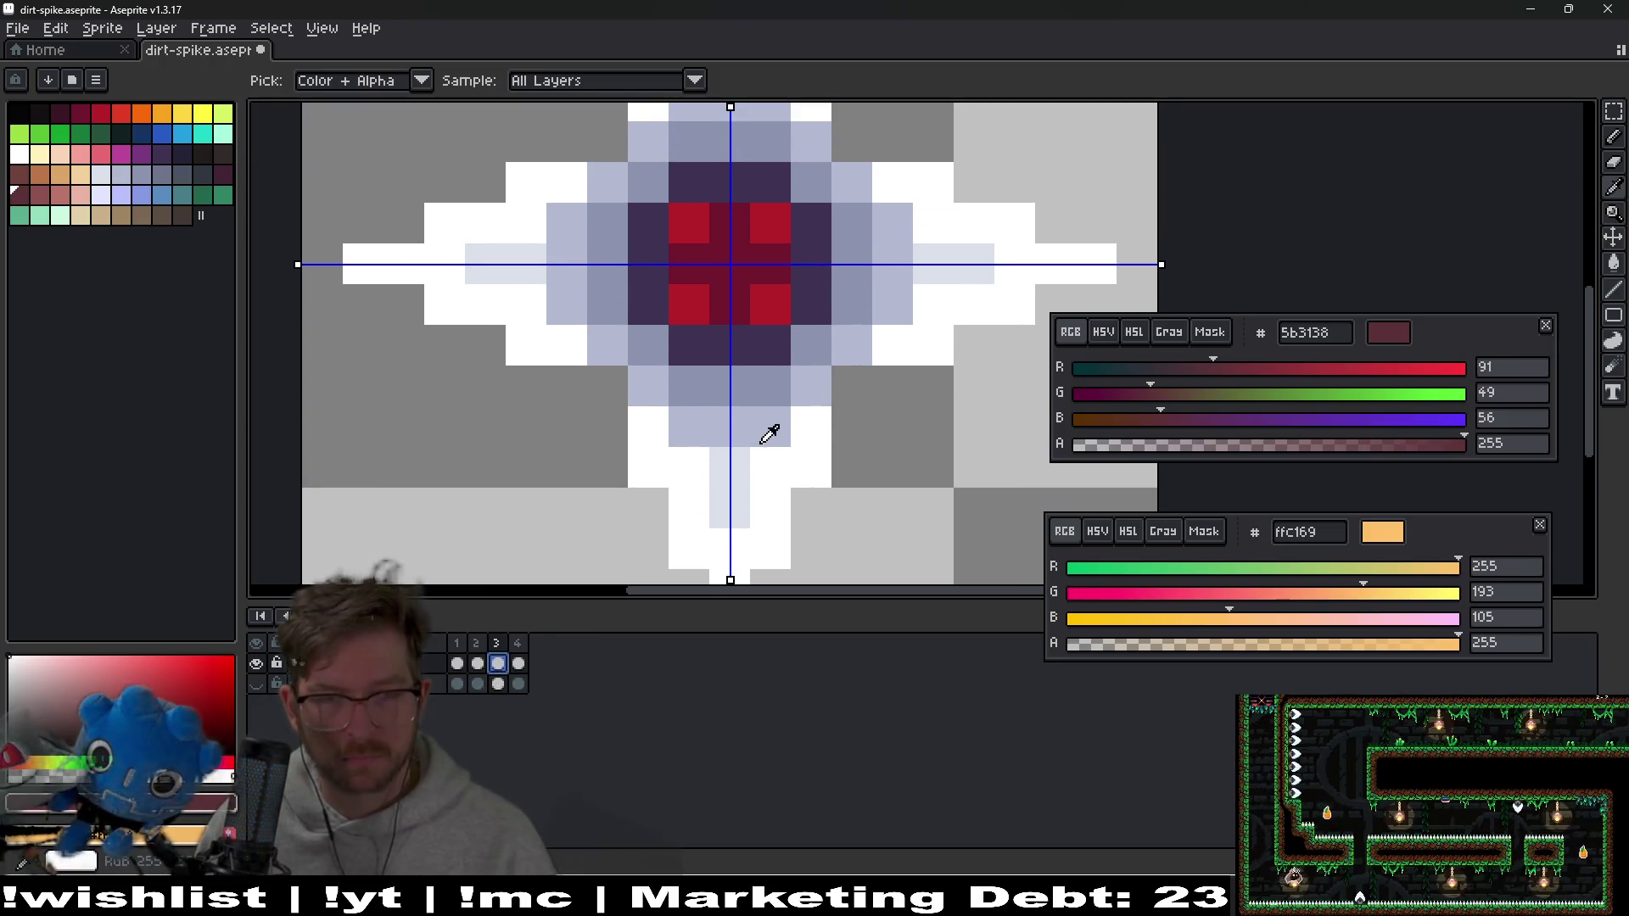
click(744, 419)
click(480, 666)
key(b)
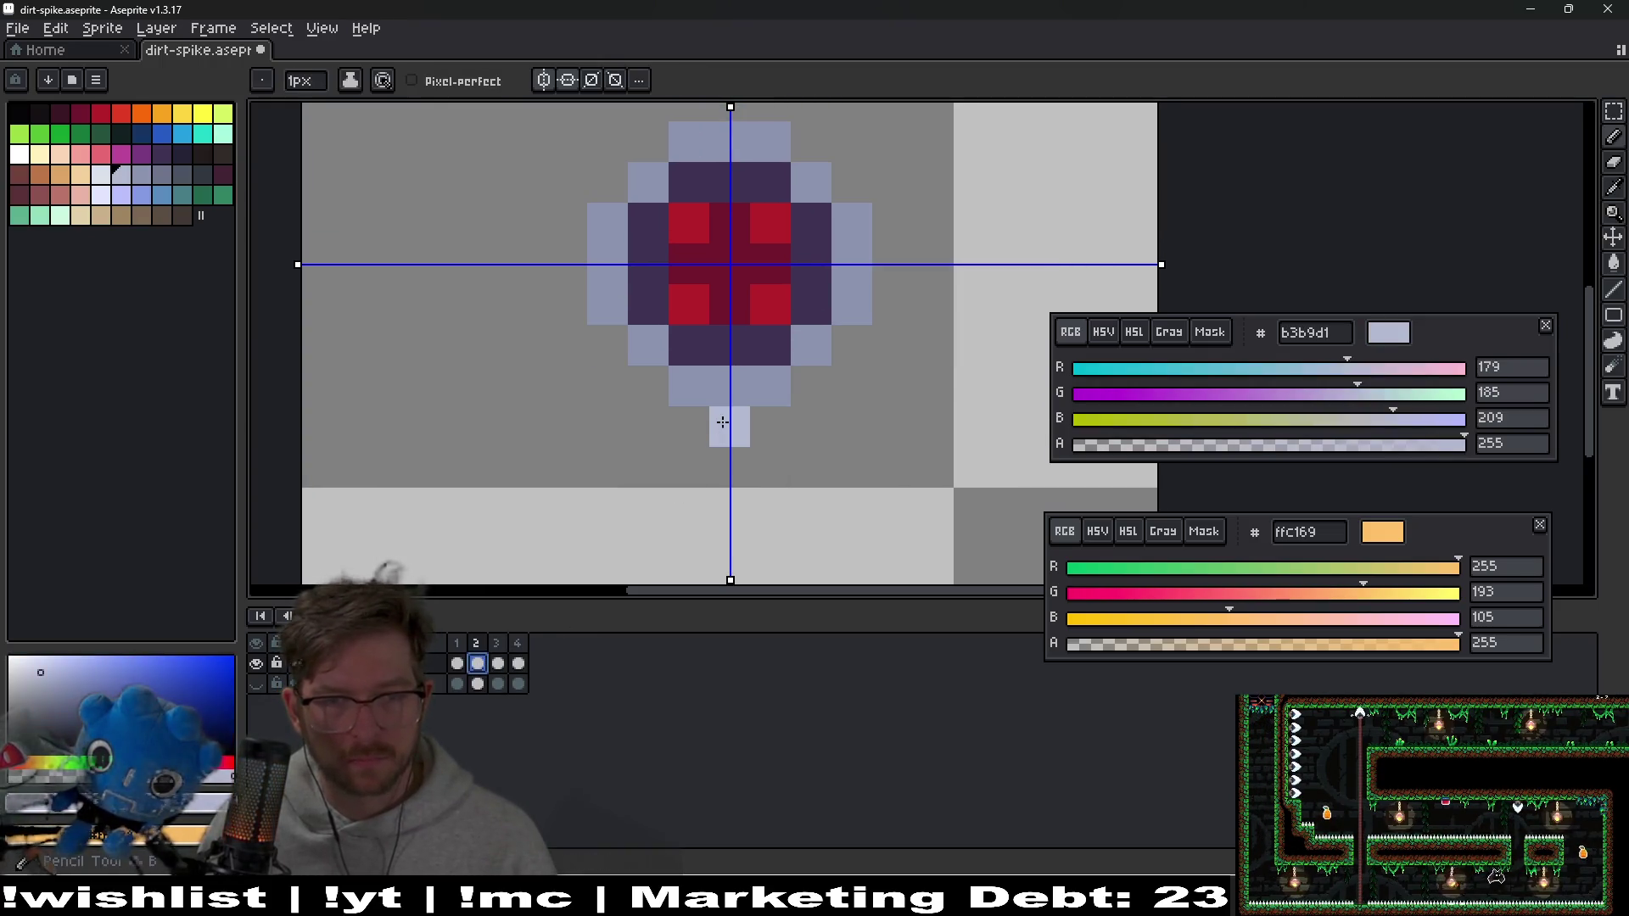
click(893, 263)
scroll(891, 265, down, 5)
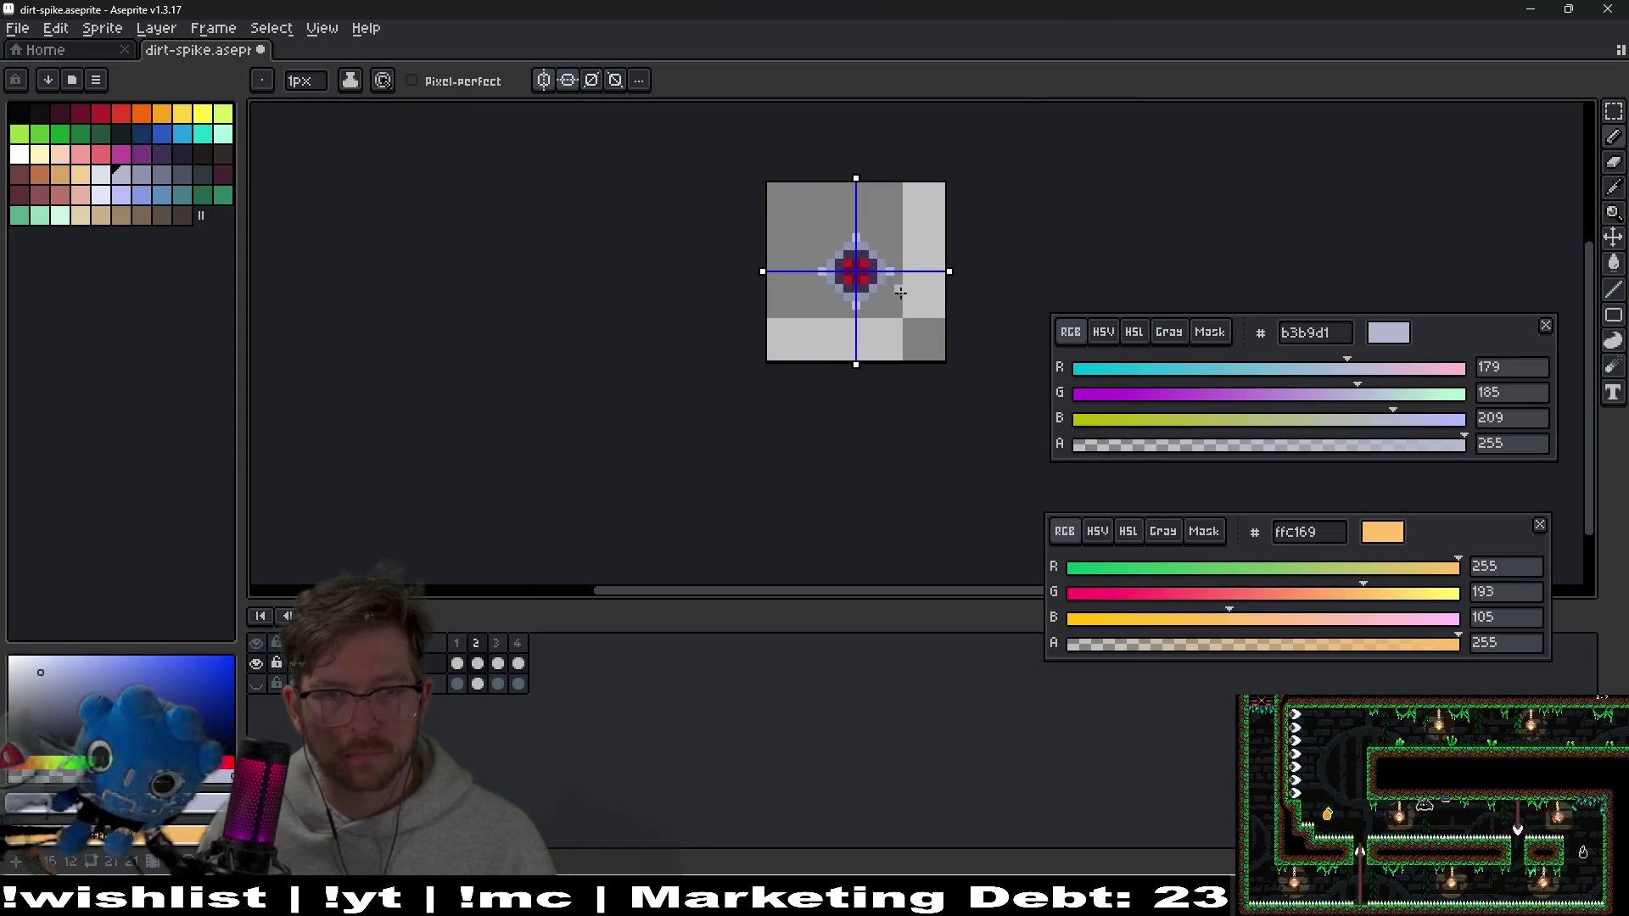
Preview frames 3 and 4 in playback, then undo the extra frames
key(v)
click(498, 663)
key(Return)
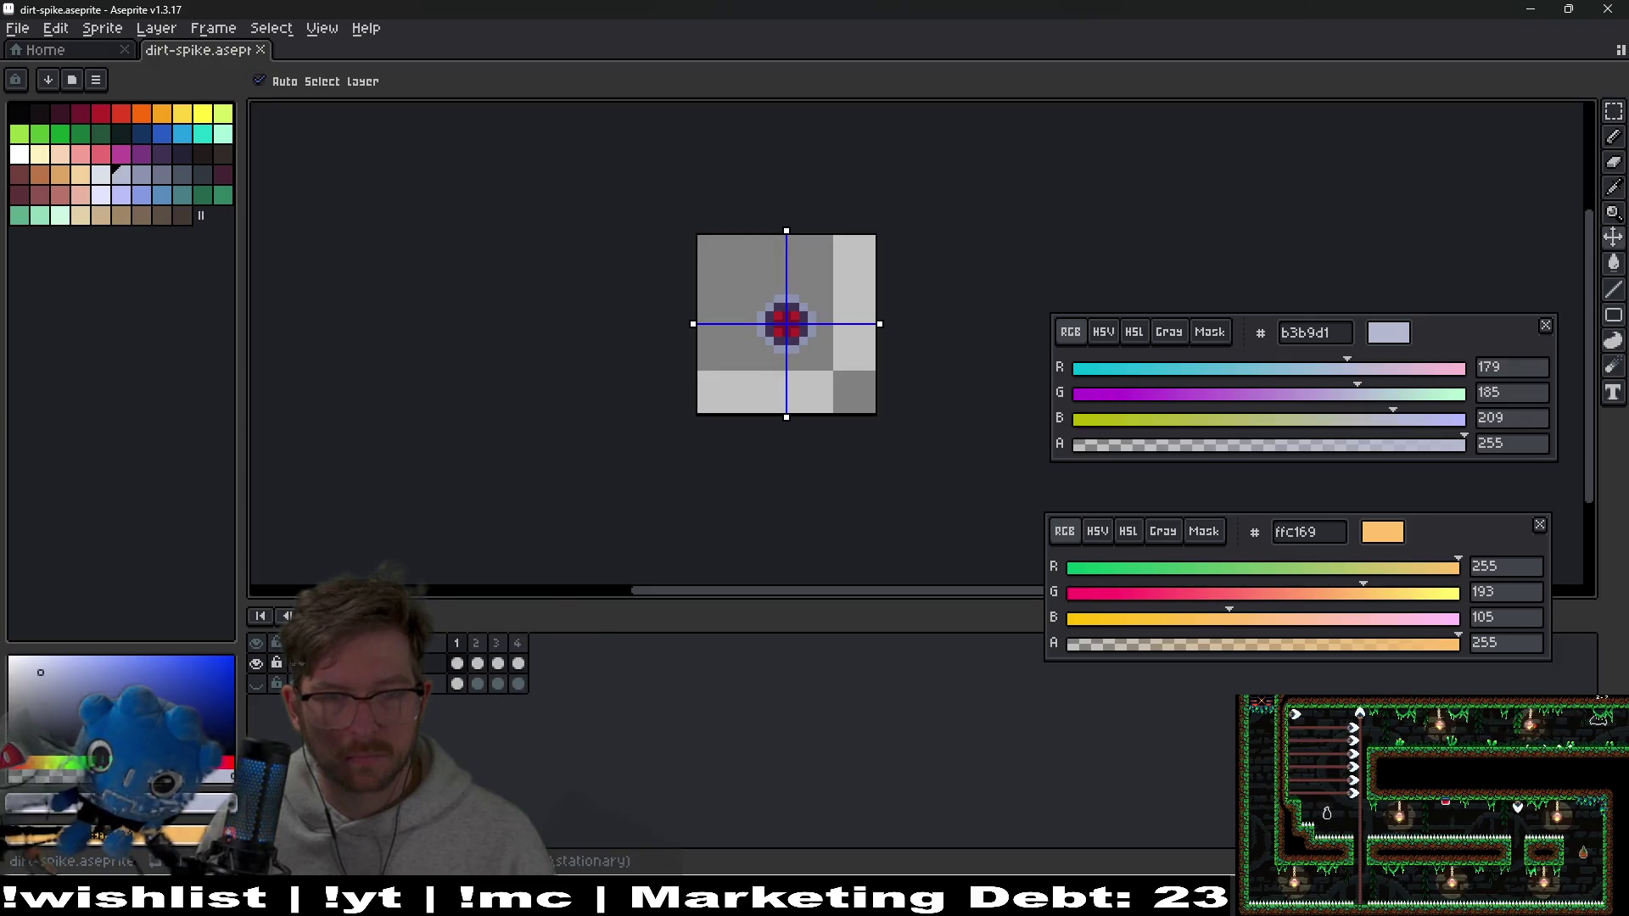
click(518, 648)
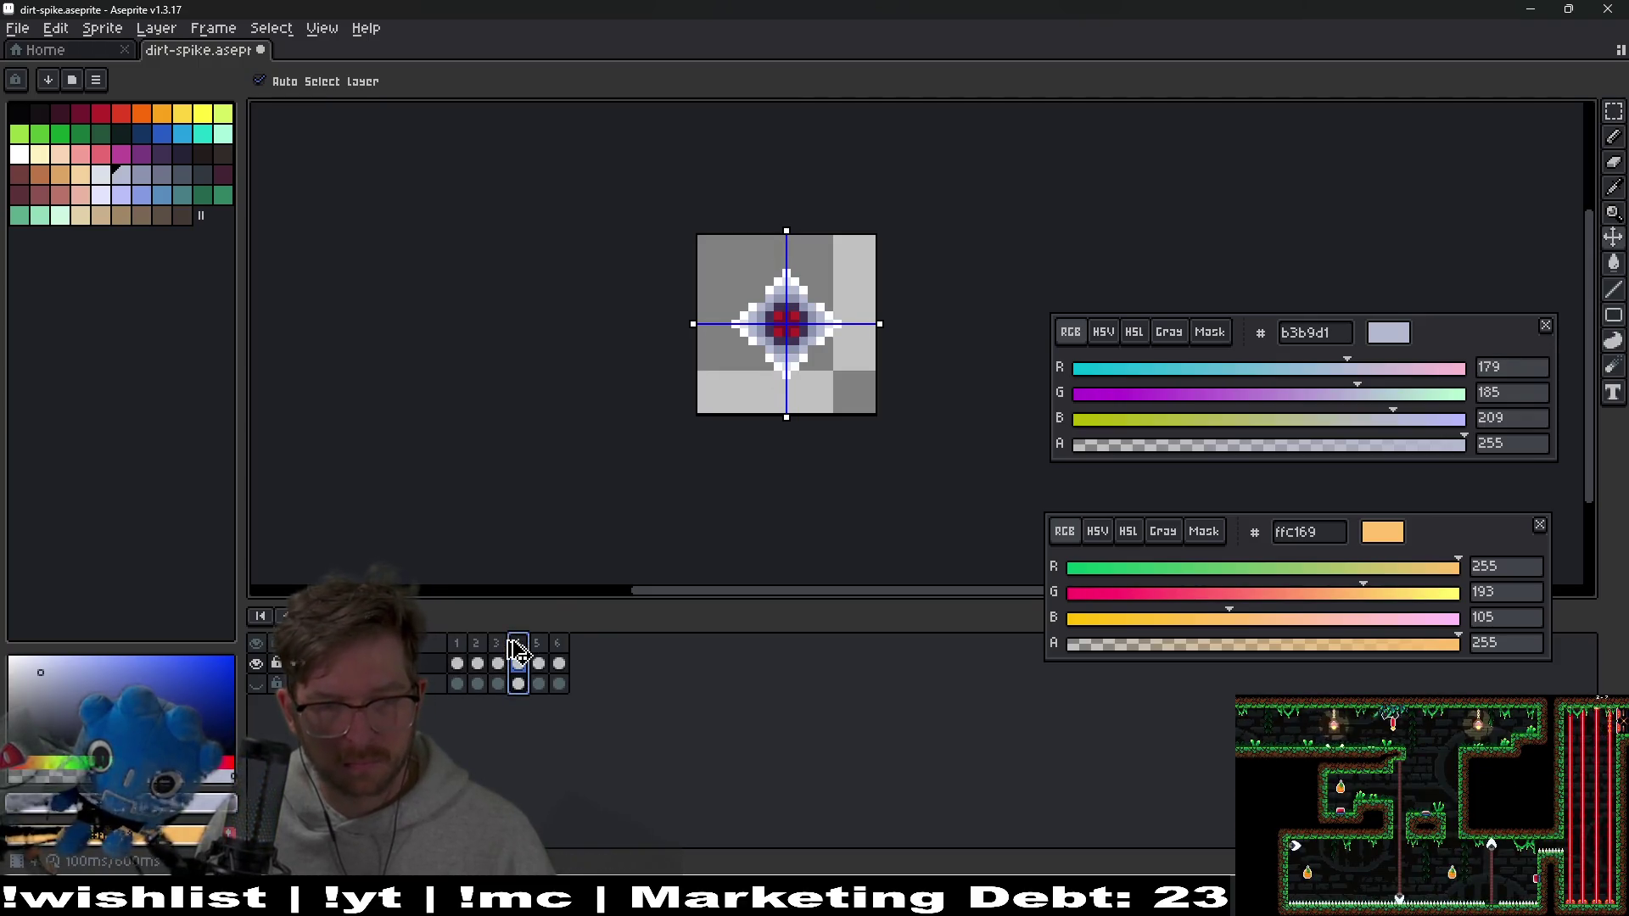
key(Return)
key(alt+n)
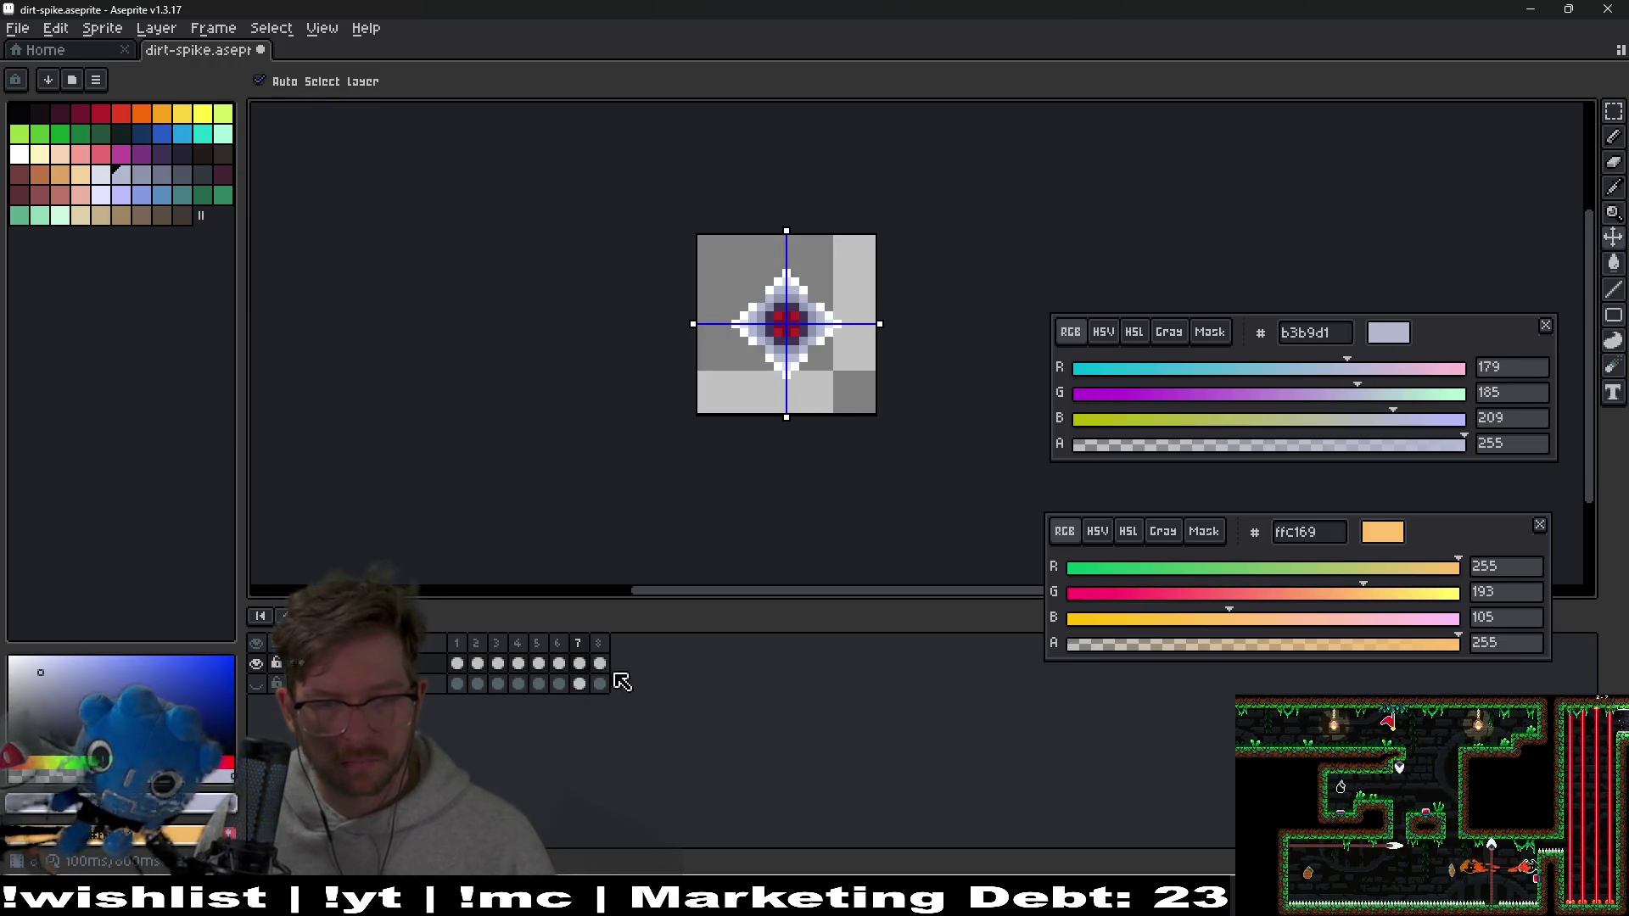
key(ctrl+z)
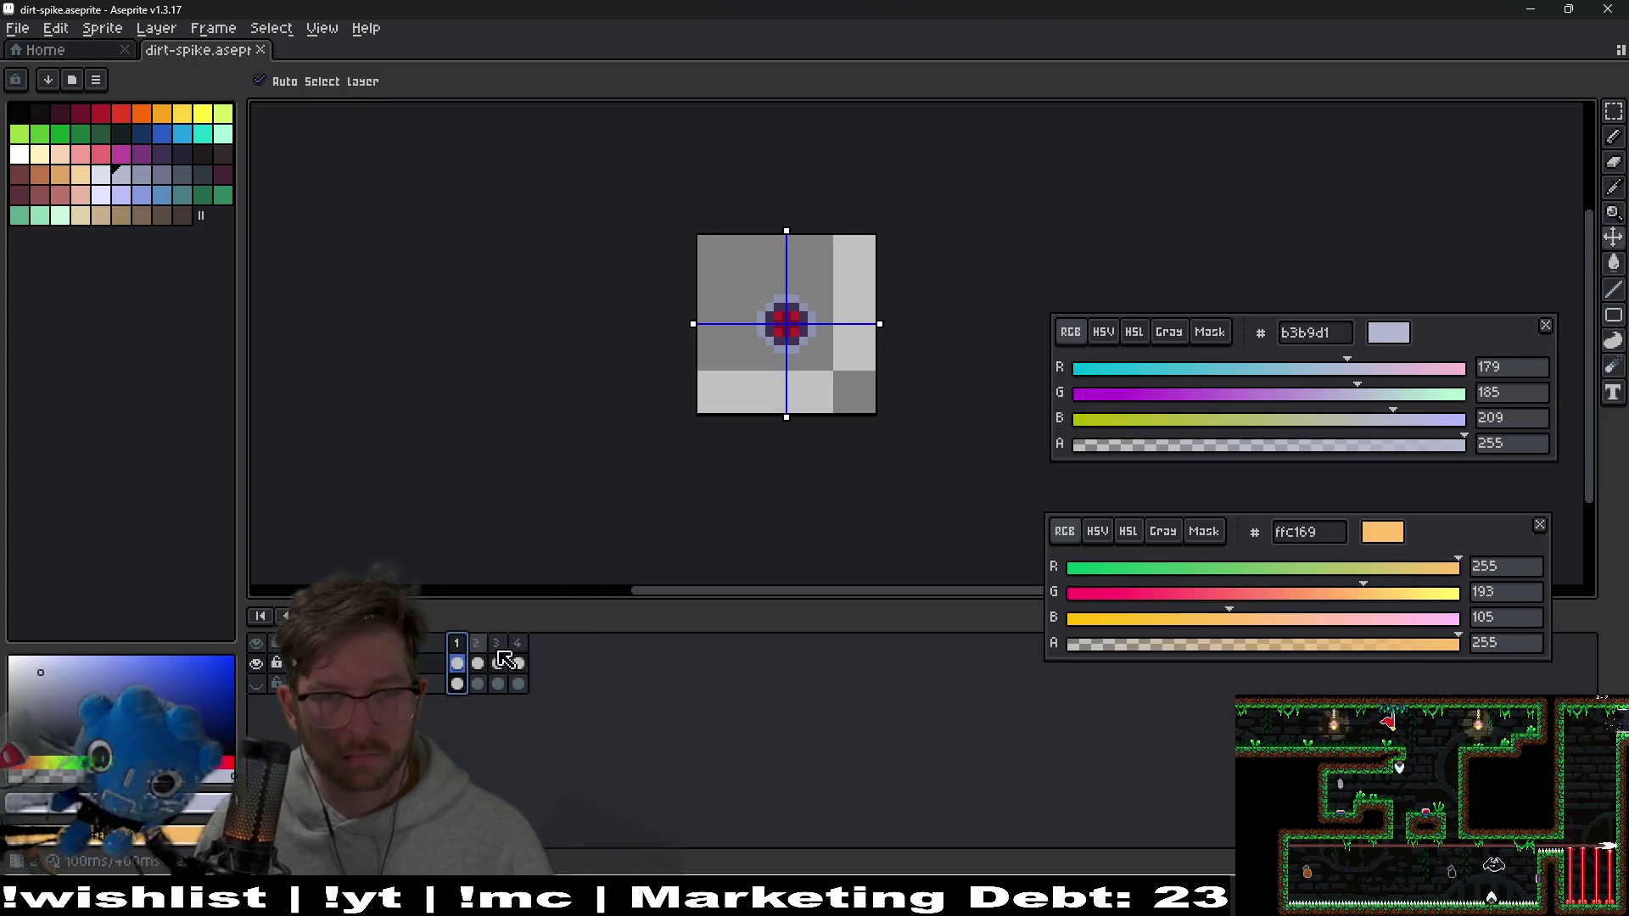
Re-export the dirt-spike sprite sheet and check the new 84×21 texture in Godot
key(ctrl+e)
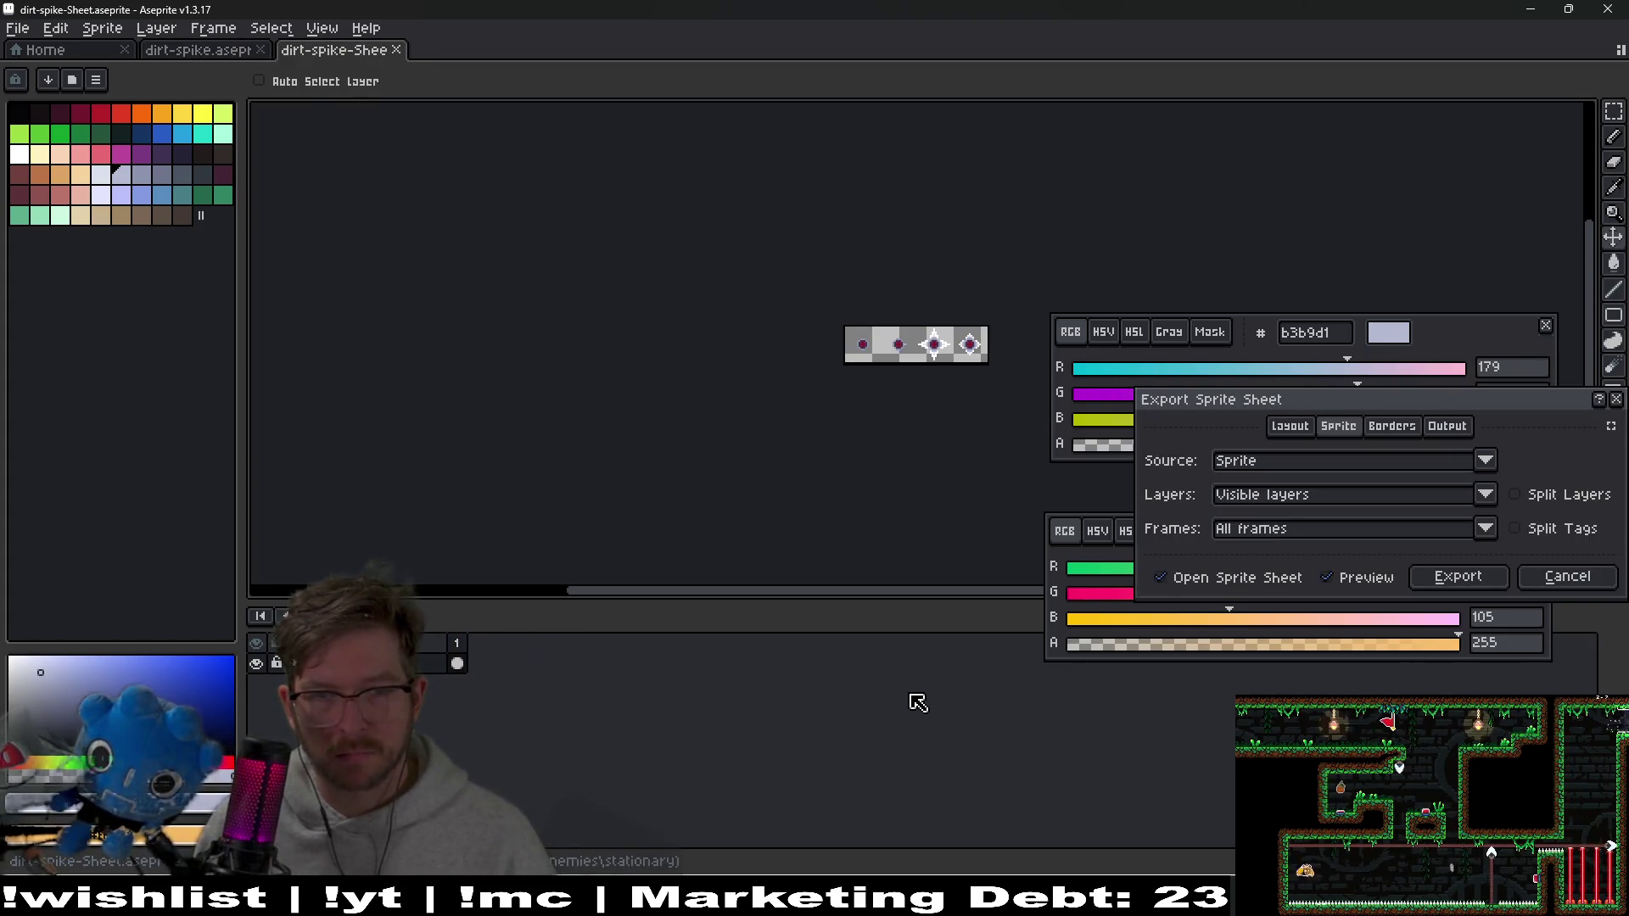
key(Return)
key(ctrl+alt+shift+s)
key(Return)
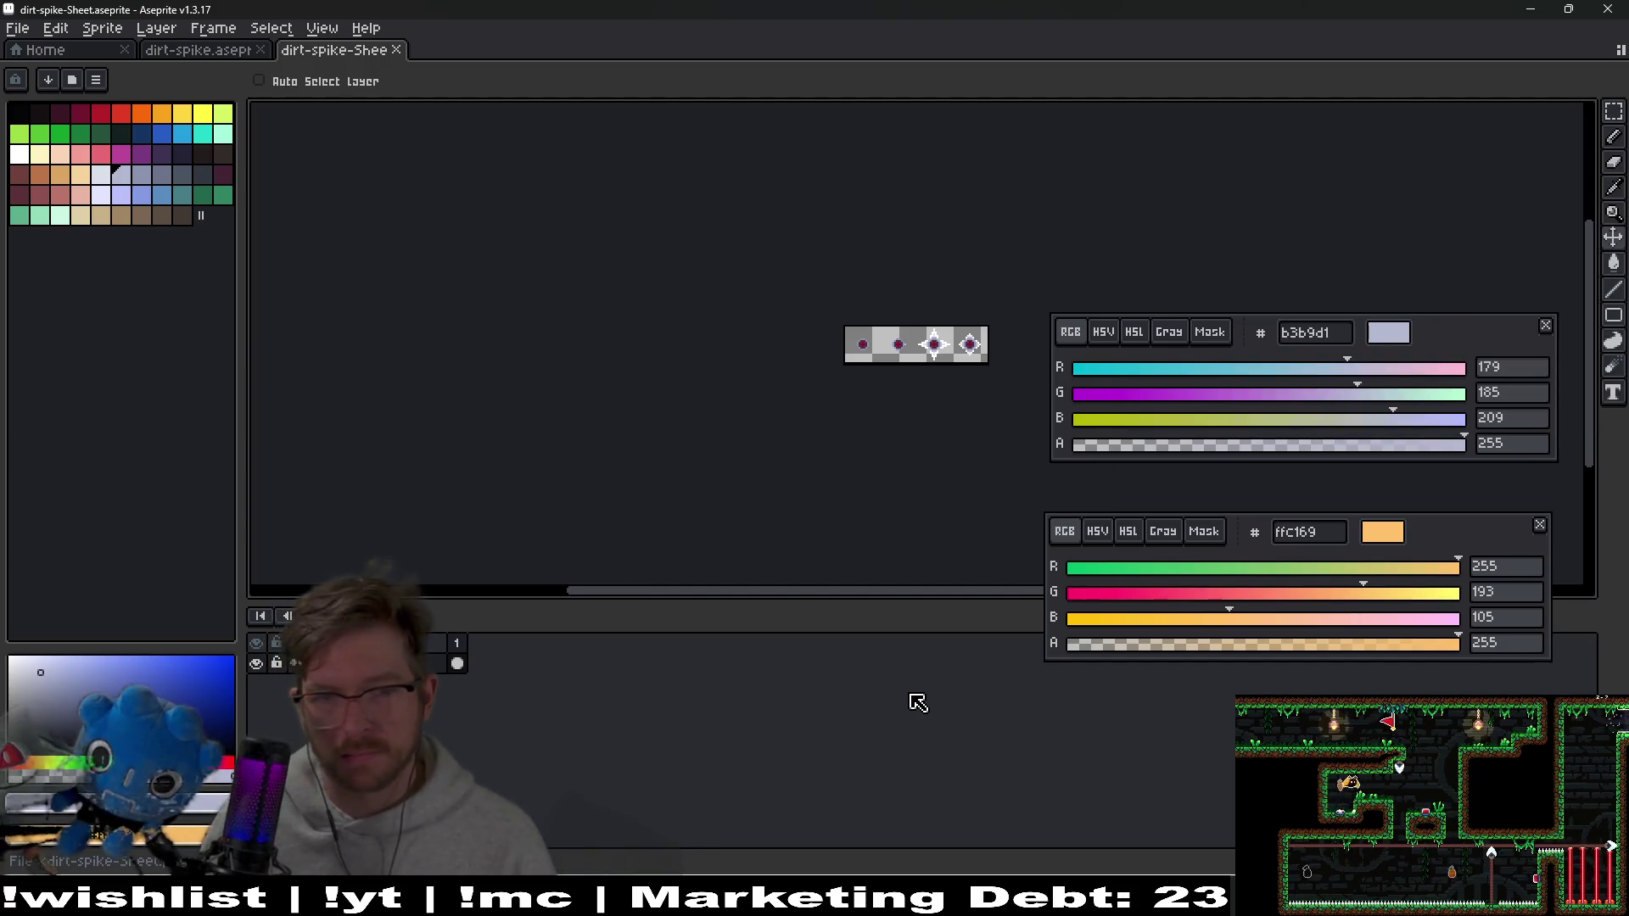
key(alt+Tab)
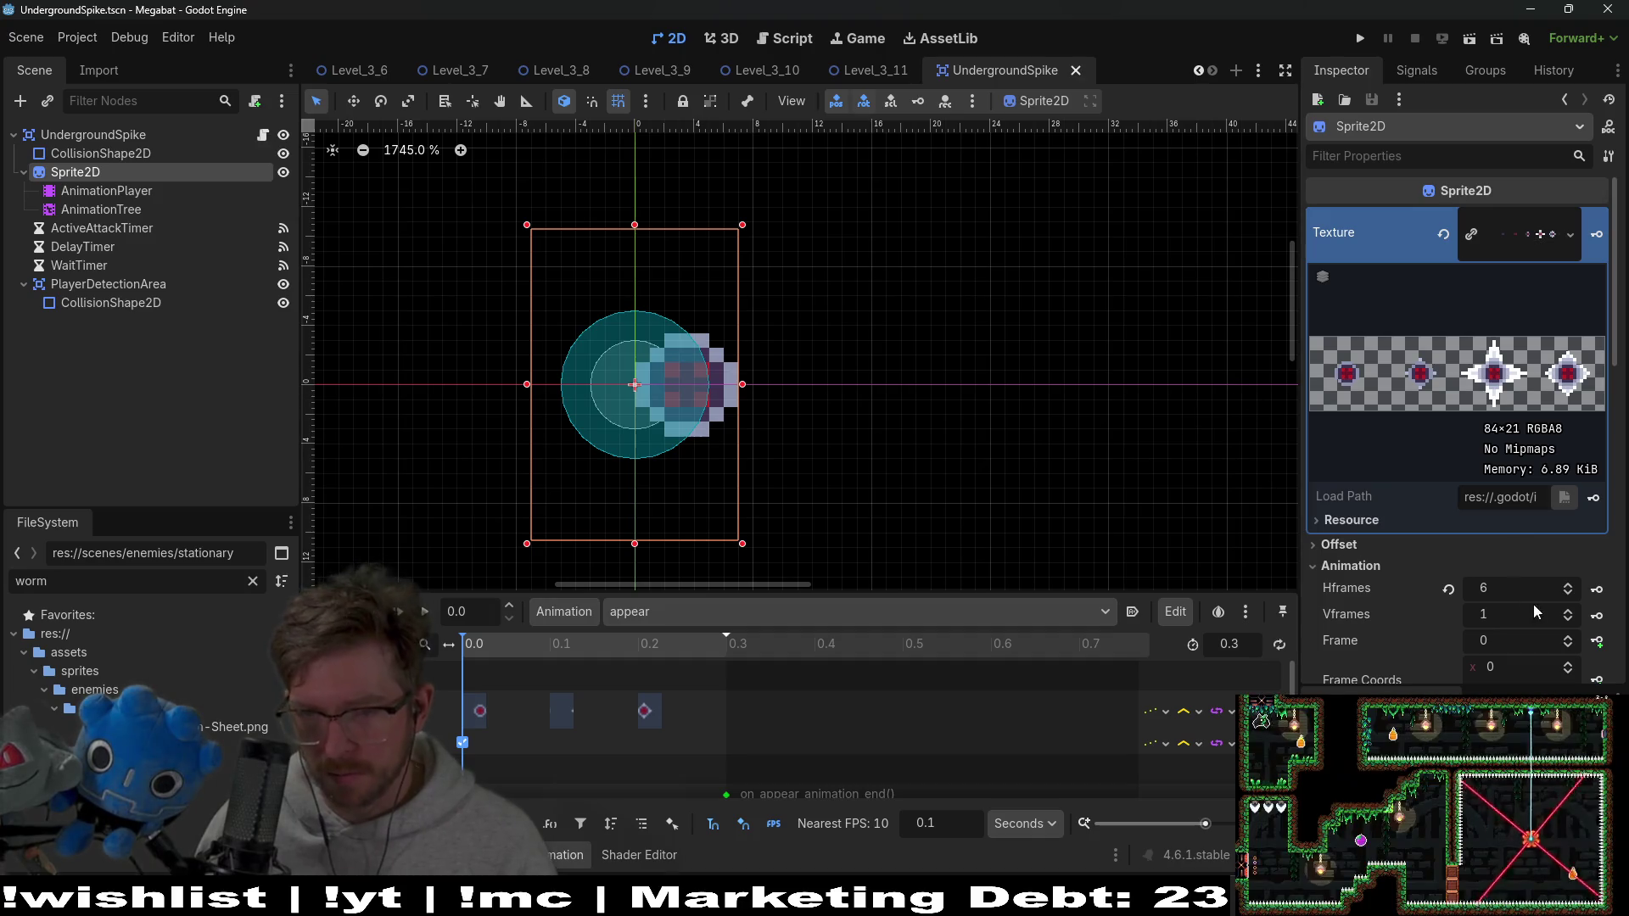
Set the spike Sprite2D's Hframes to 4 and centre the sprite in view
click(1569, 593)
click(1569, 594)
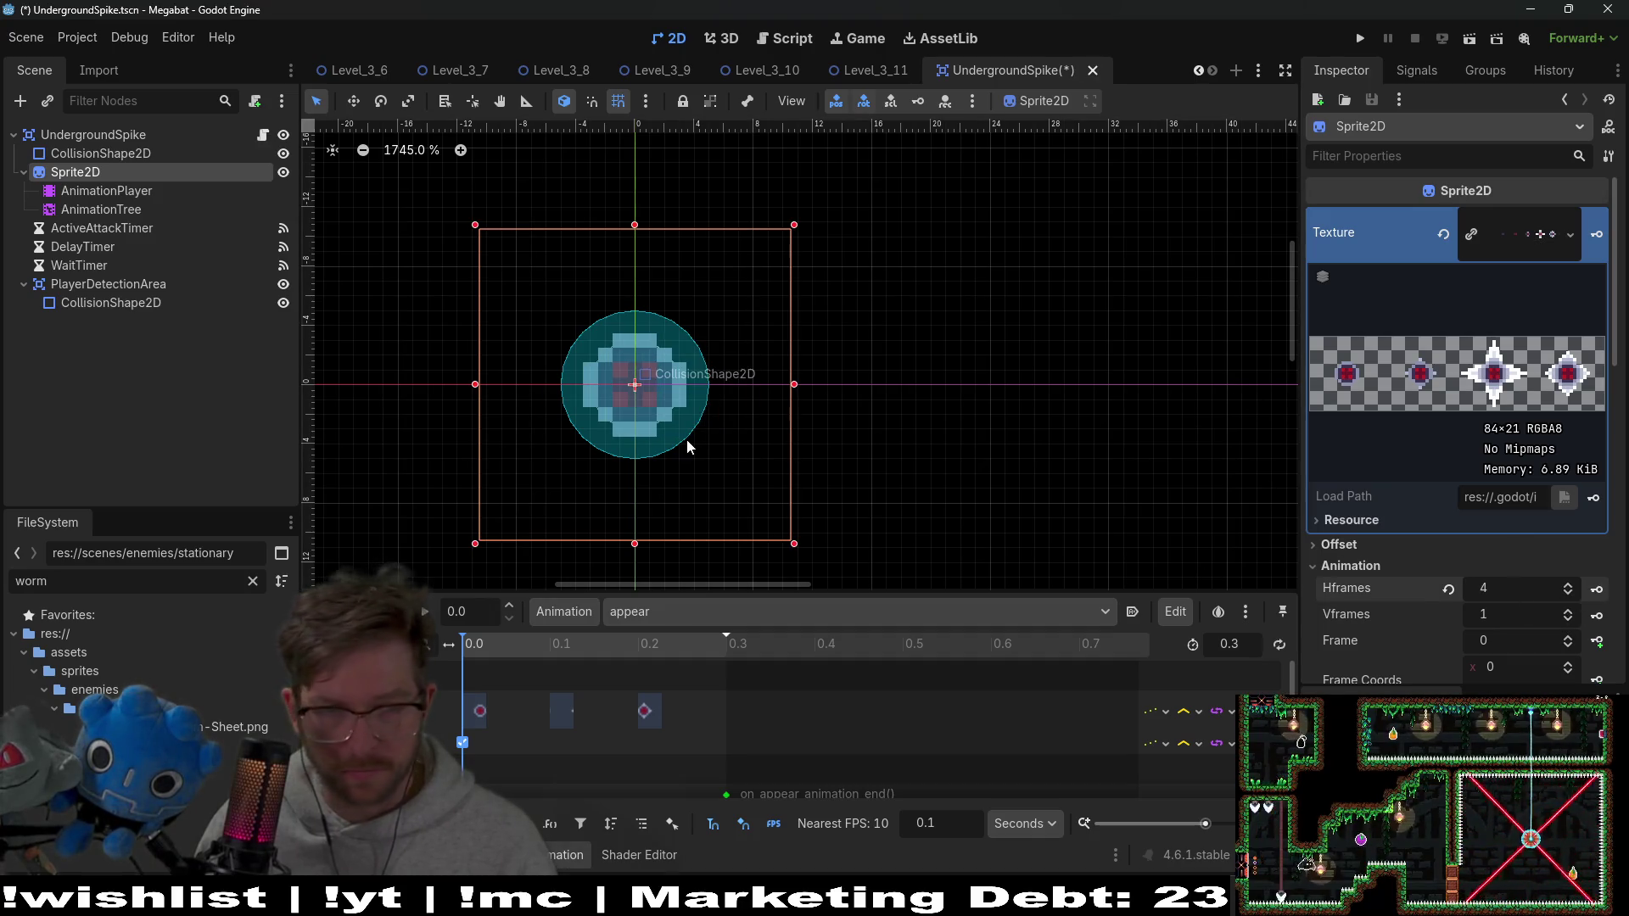
scroll(684, 440, down, 1)
drag(748, 337, 831, 245)
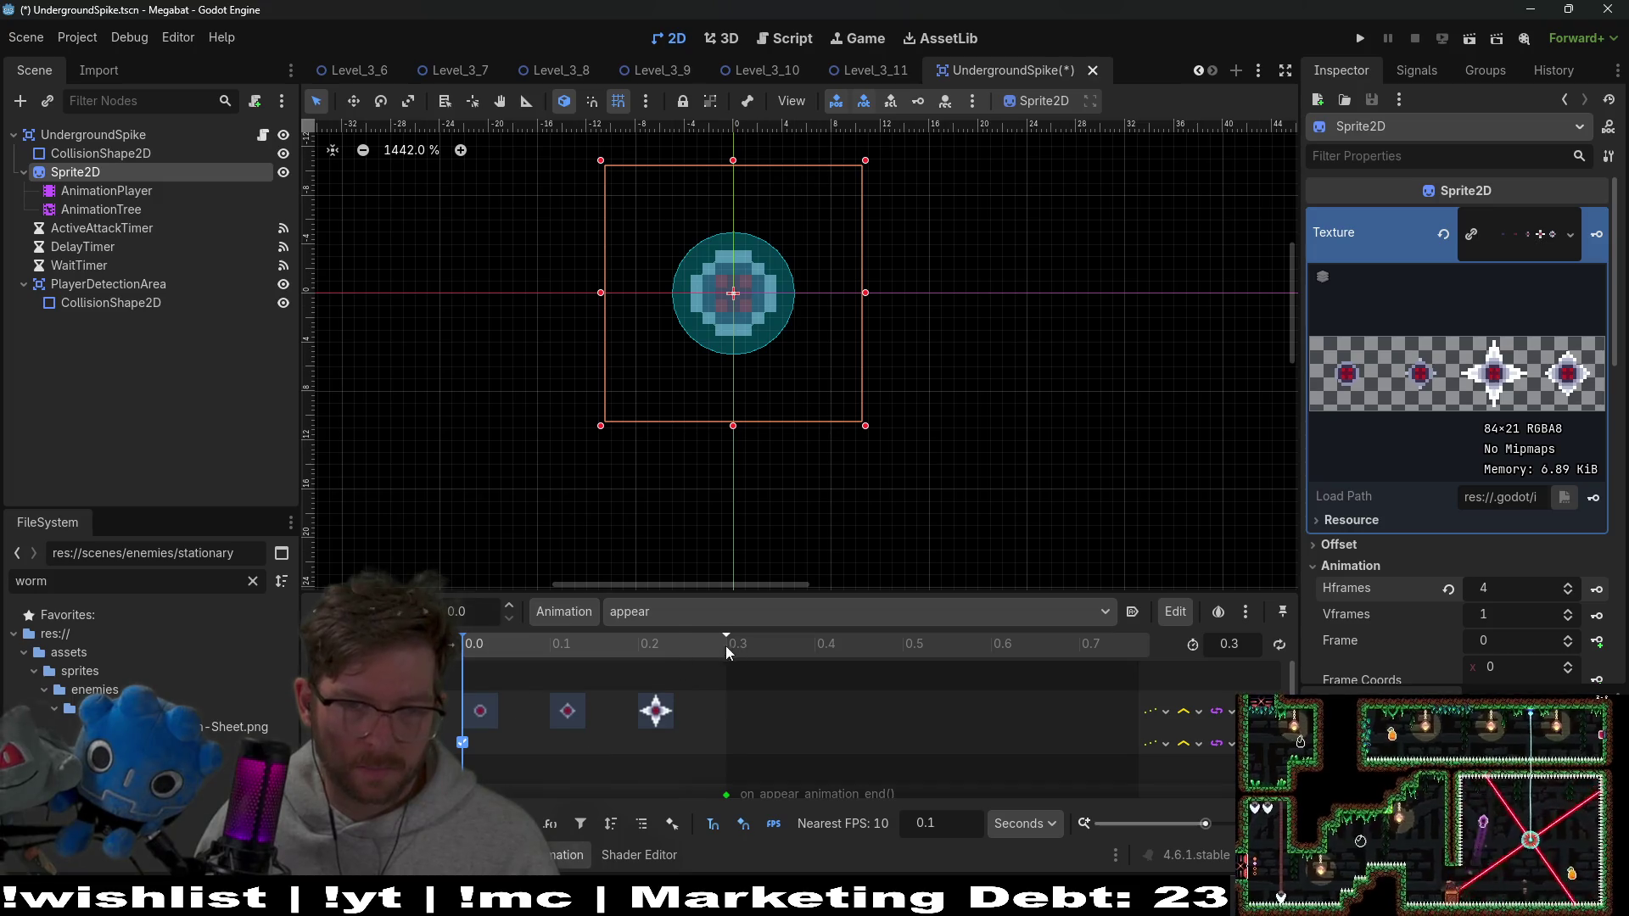
Delete the 'appear' animation from the spike's AnimationPlayer
click(674, 623)
click(670, 629)
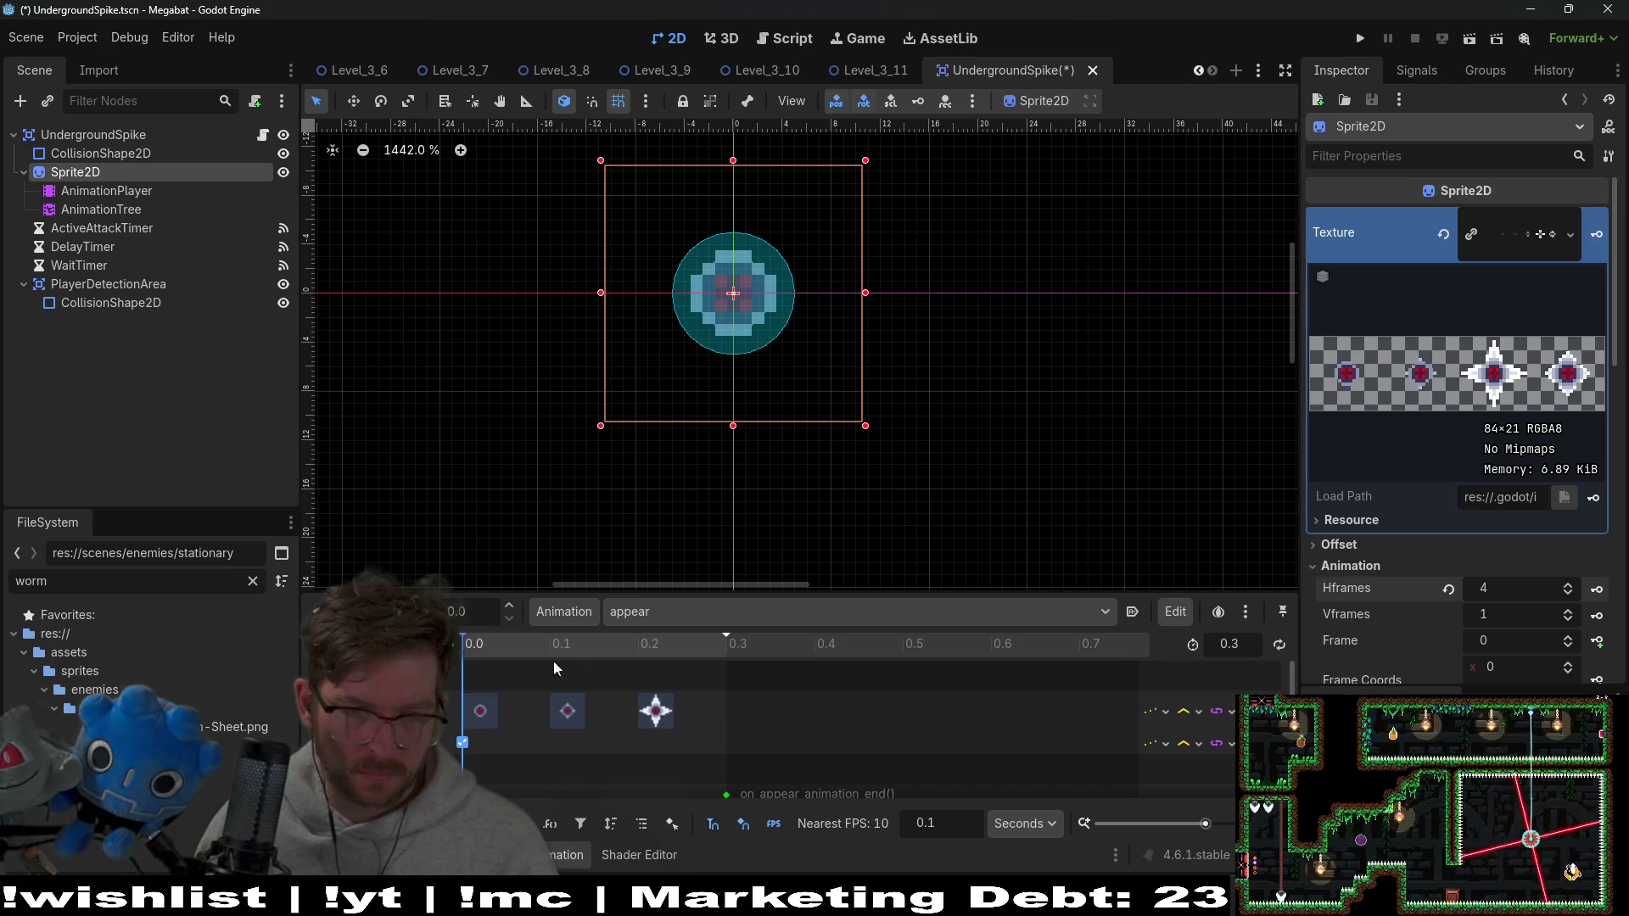
click(655, 615)
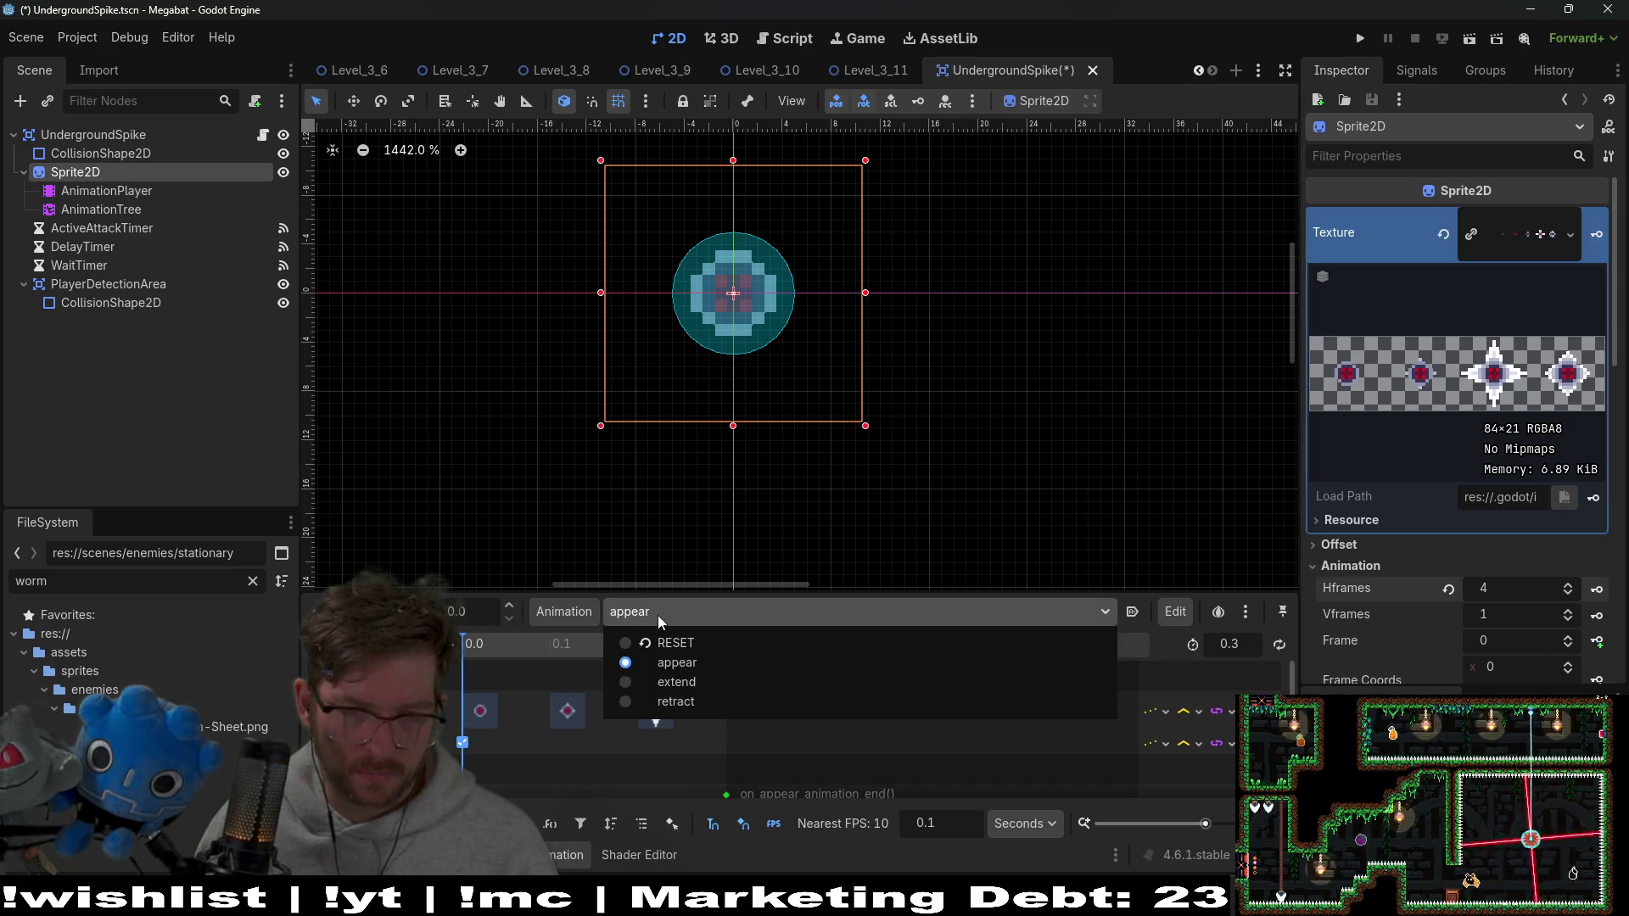
click(678, 663)
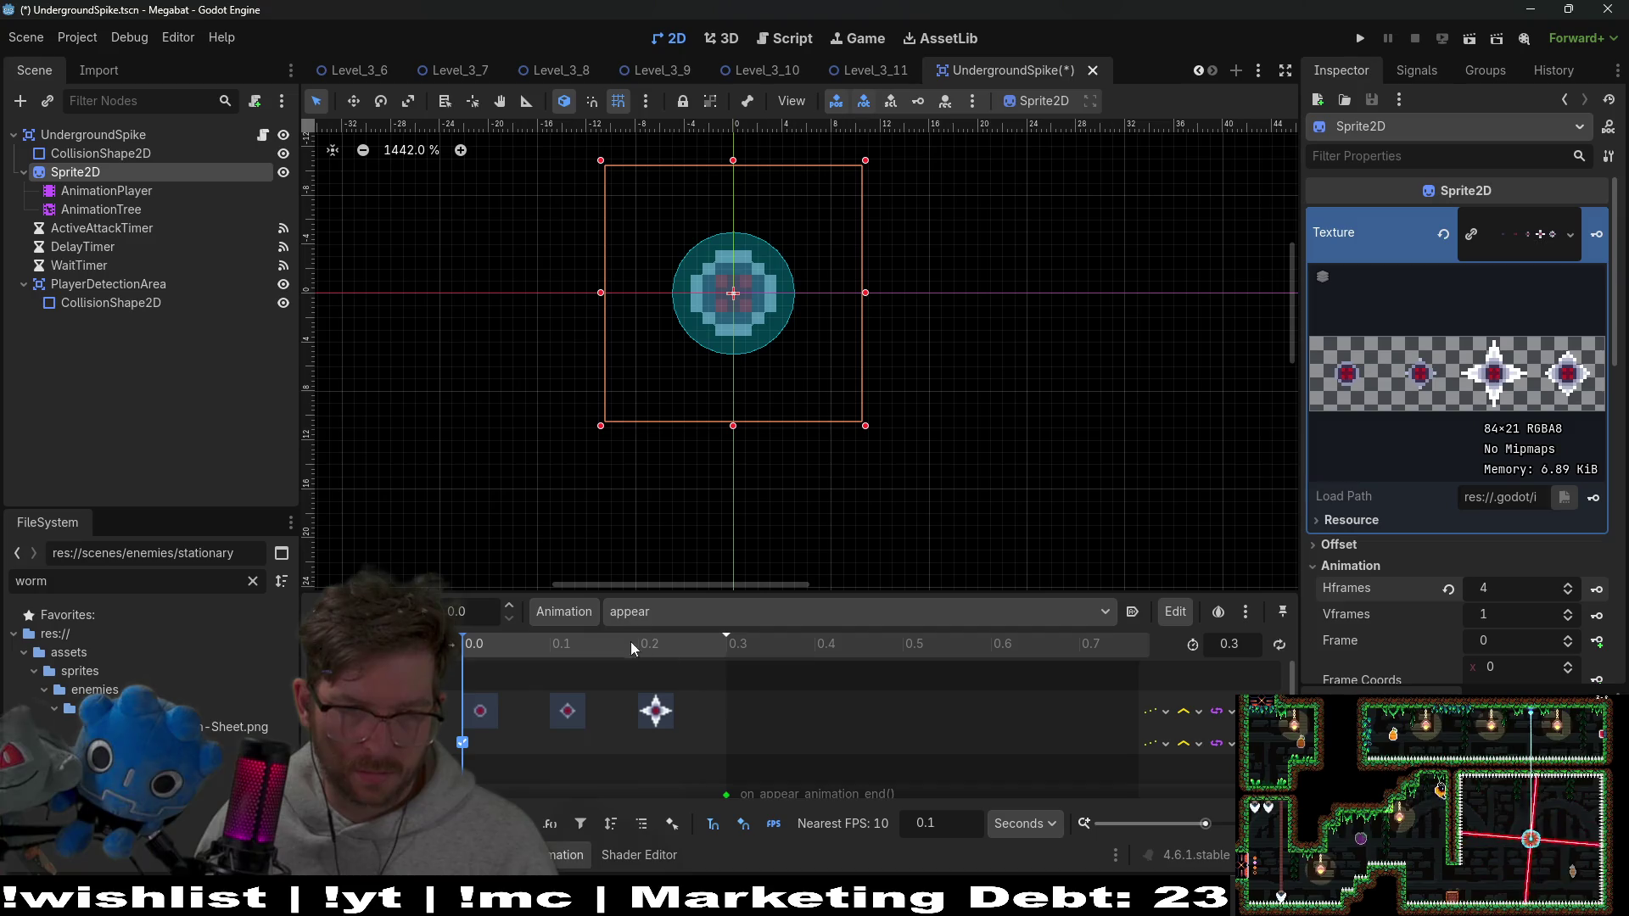
click(585, 618)
click(585, 791)
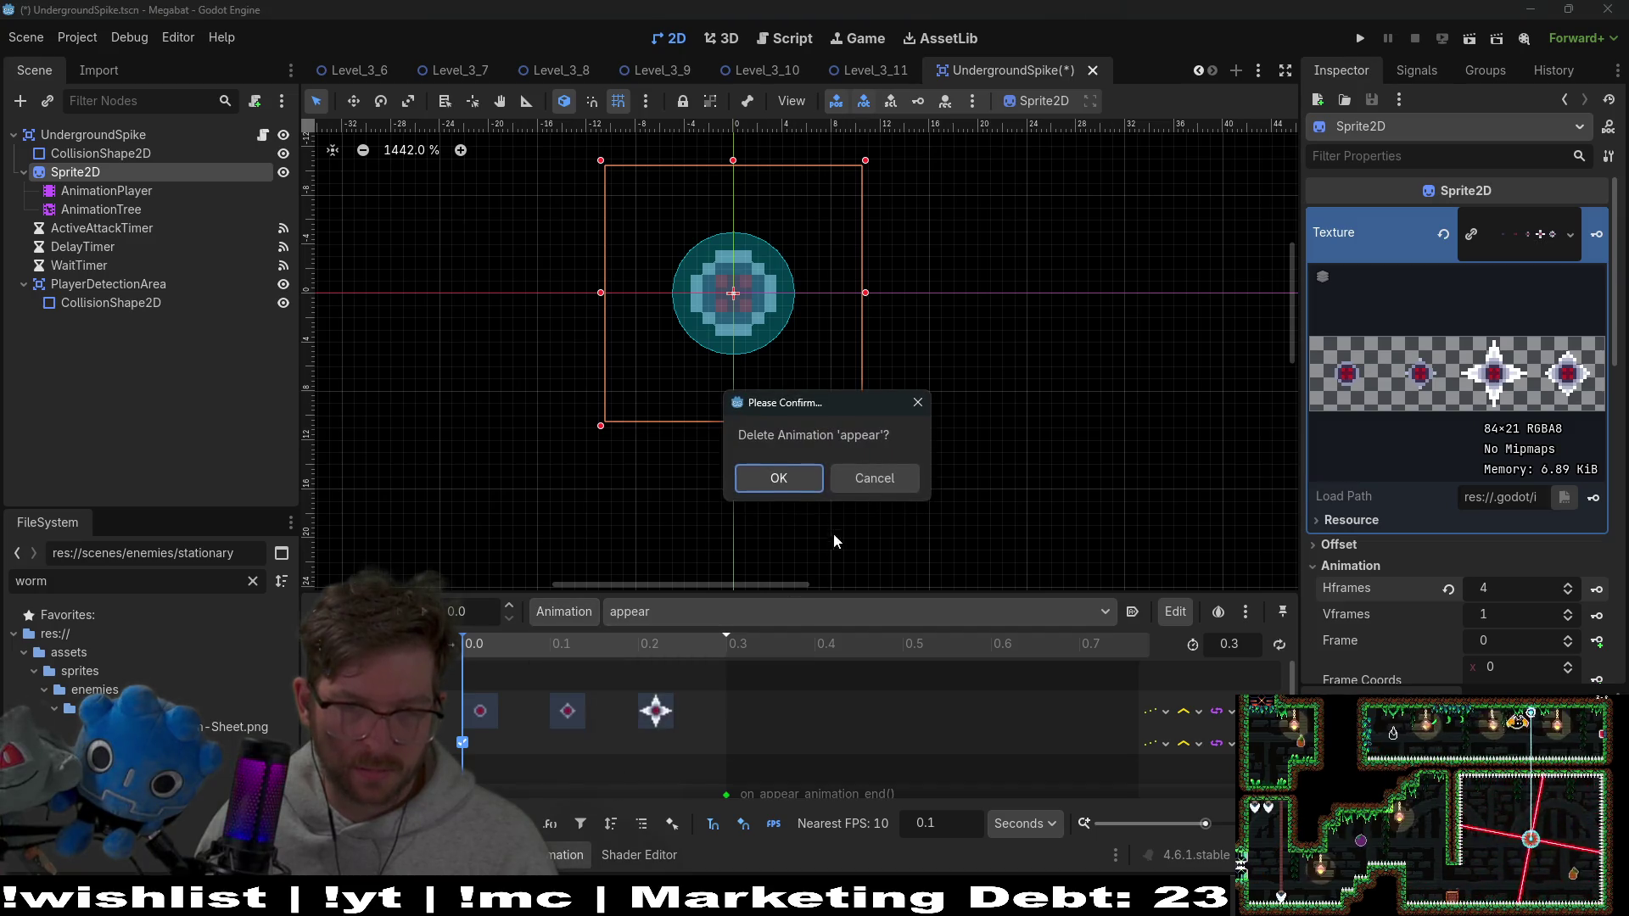
click(776, 475)
Select the AnimationTree node to show its state machine graph
click(140, 211)
click(129, 192)
click(119, 208)
click(119, 211)
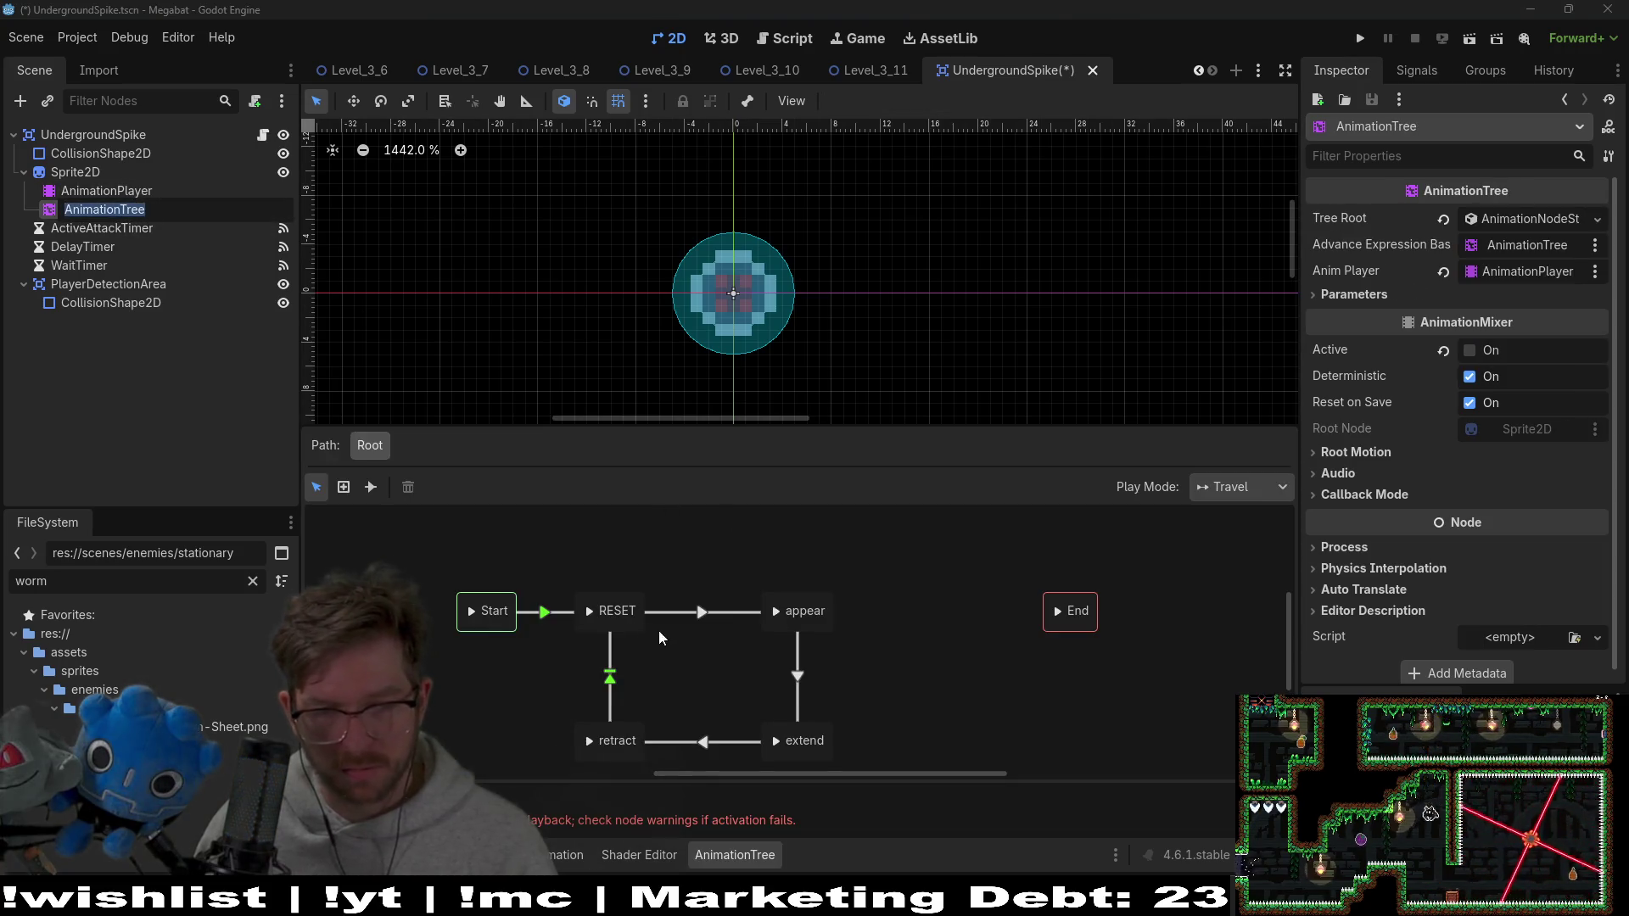
Remove the appear state and connect RESET directly to the extend state
click(777, 628)
drag(781, 624, 781, 628)
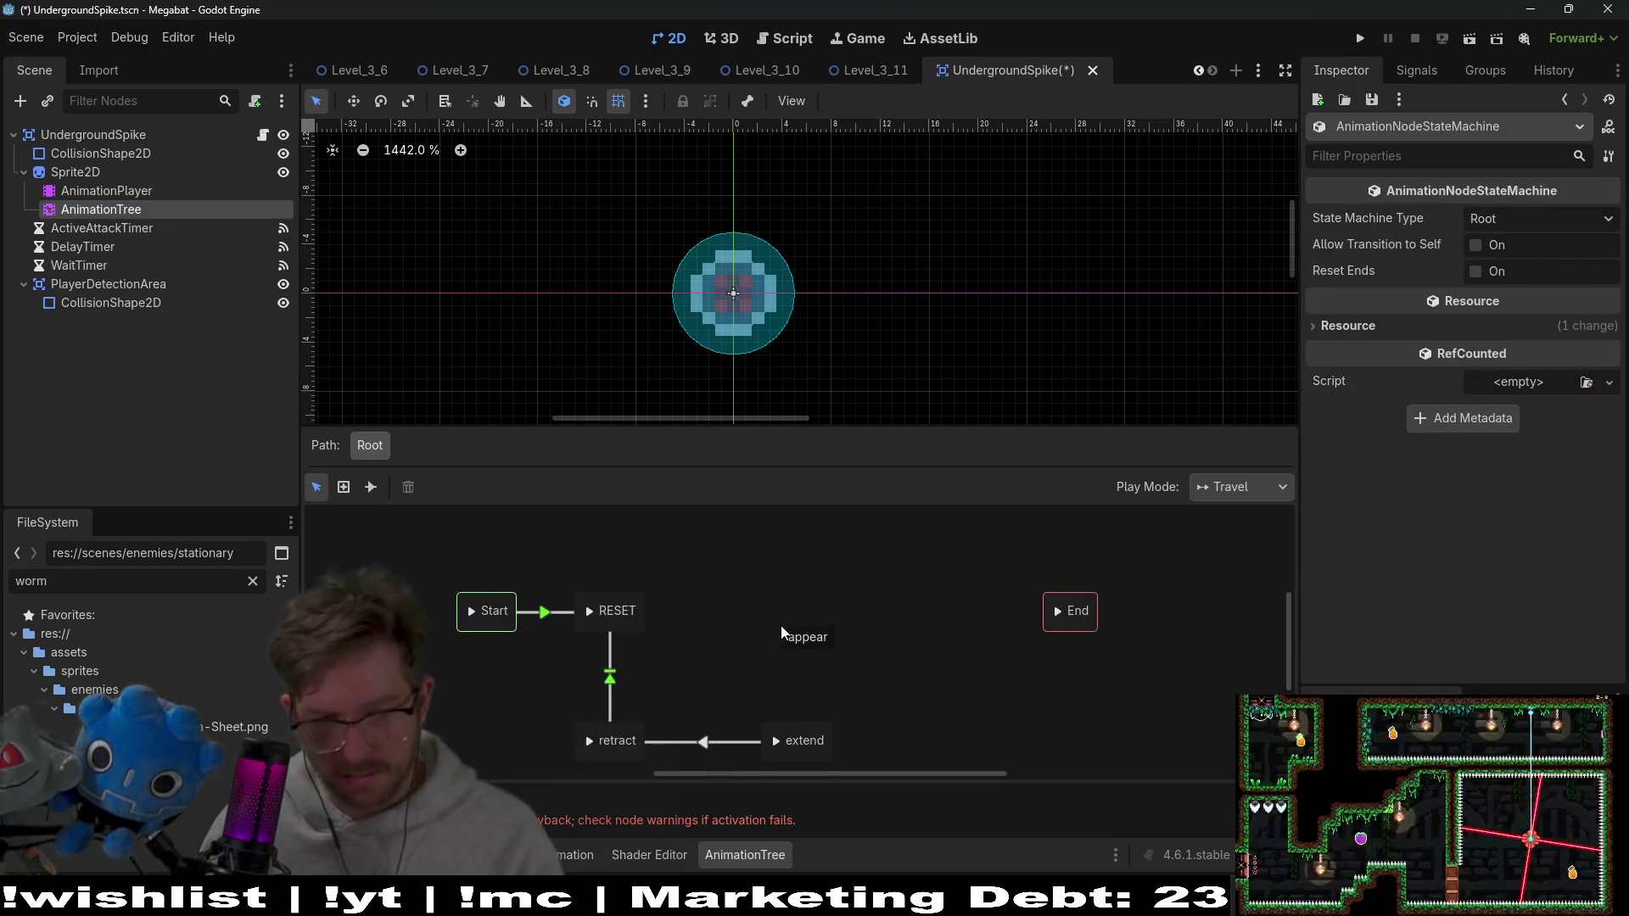
key(Delete)
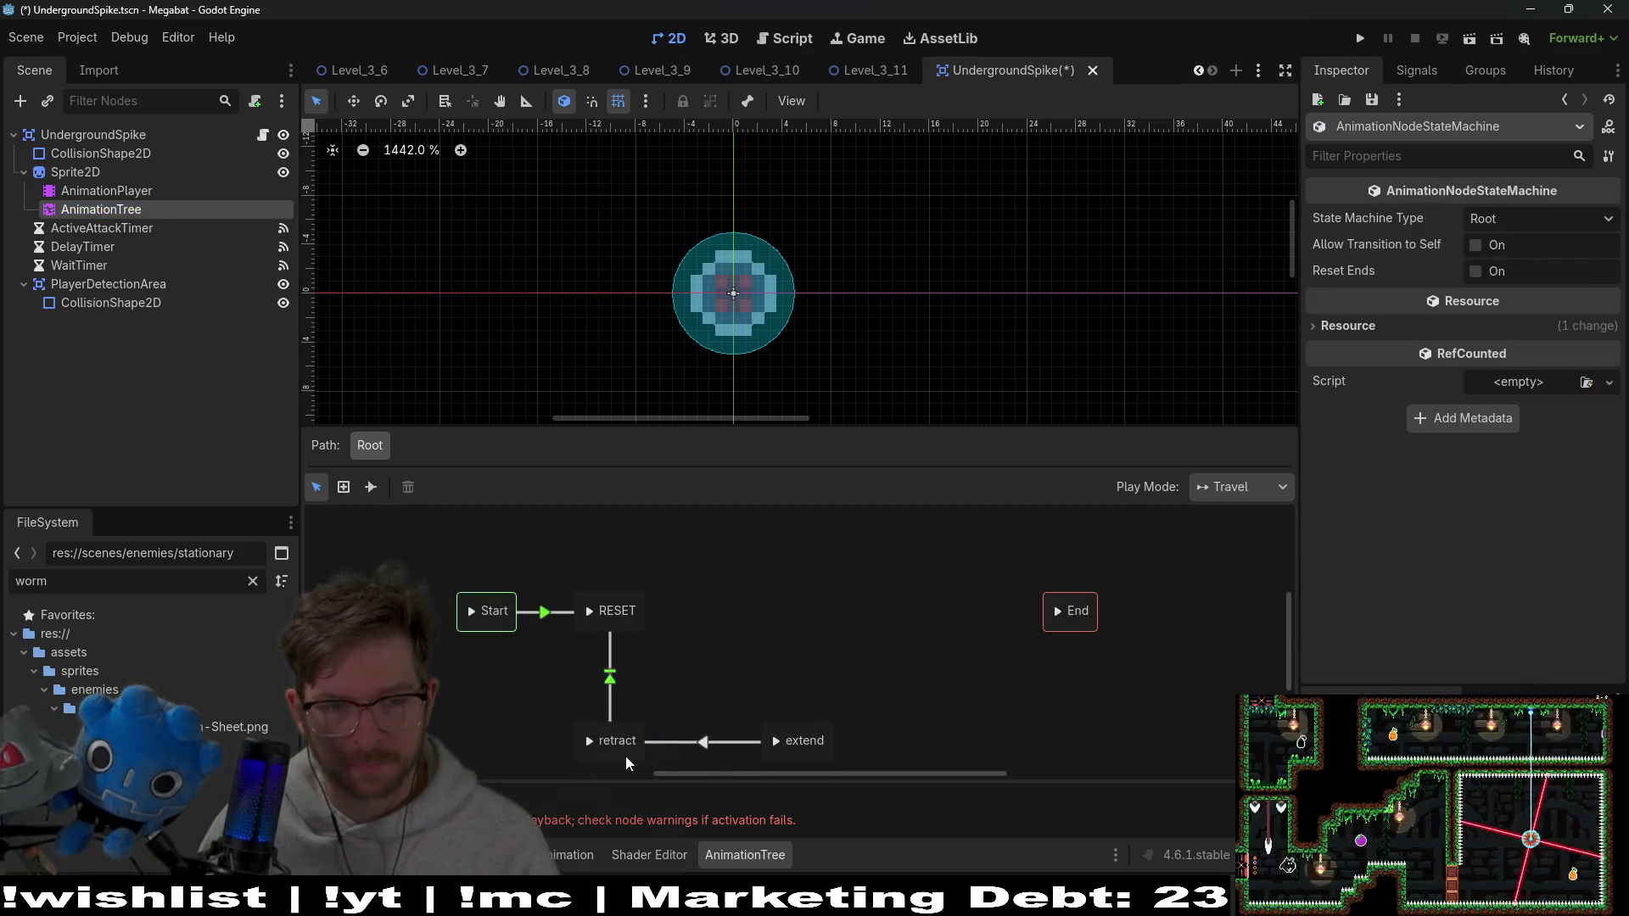
click(698, 742)
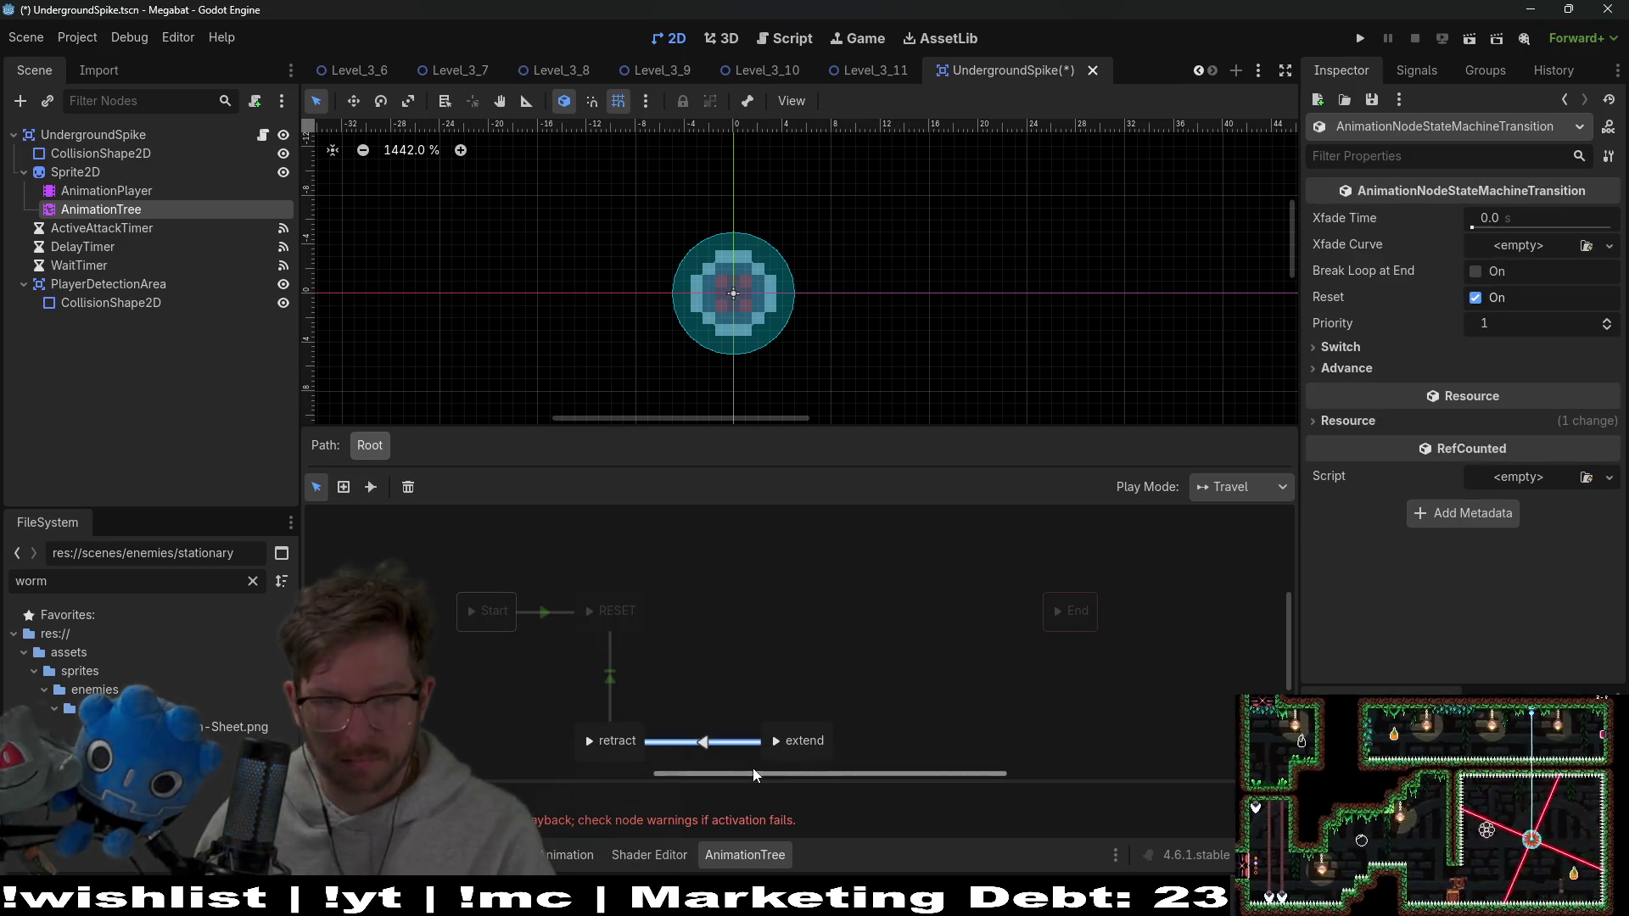
mouse_move(770, 747)
mouse_down()
mouse_move(748, 632)
mouse_move(807, 776)
mouse_move(768, 628)
mouse_up()
click(657, 622)
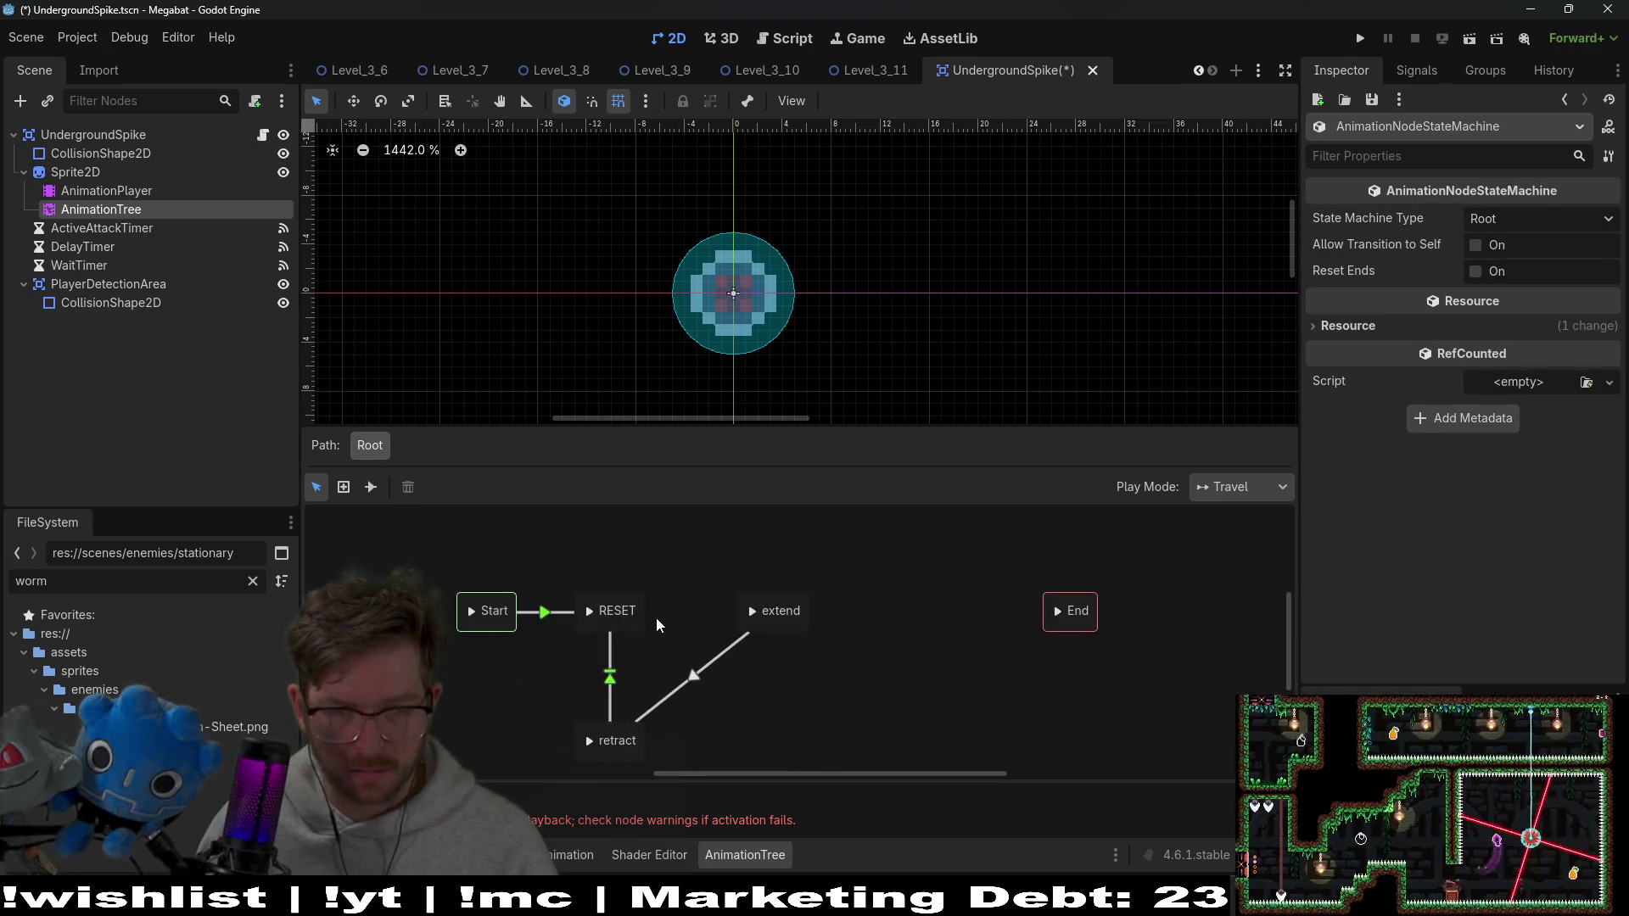
drag(655, 617, 746, 614)
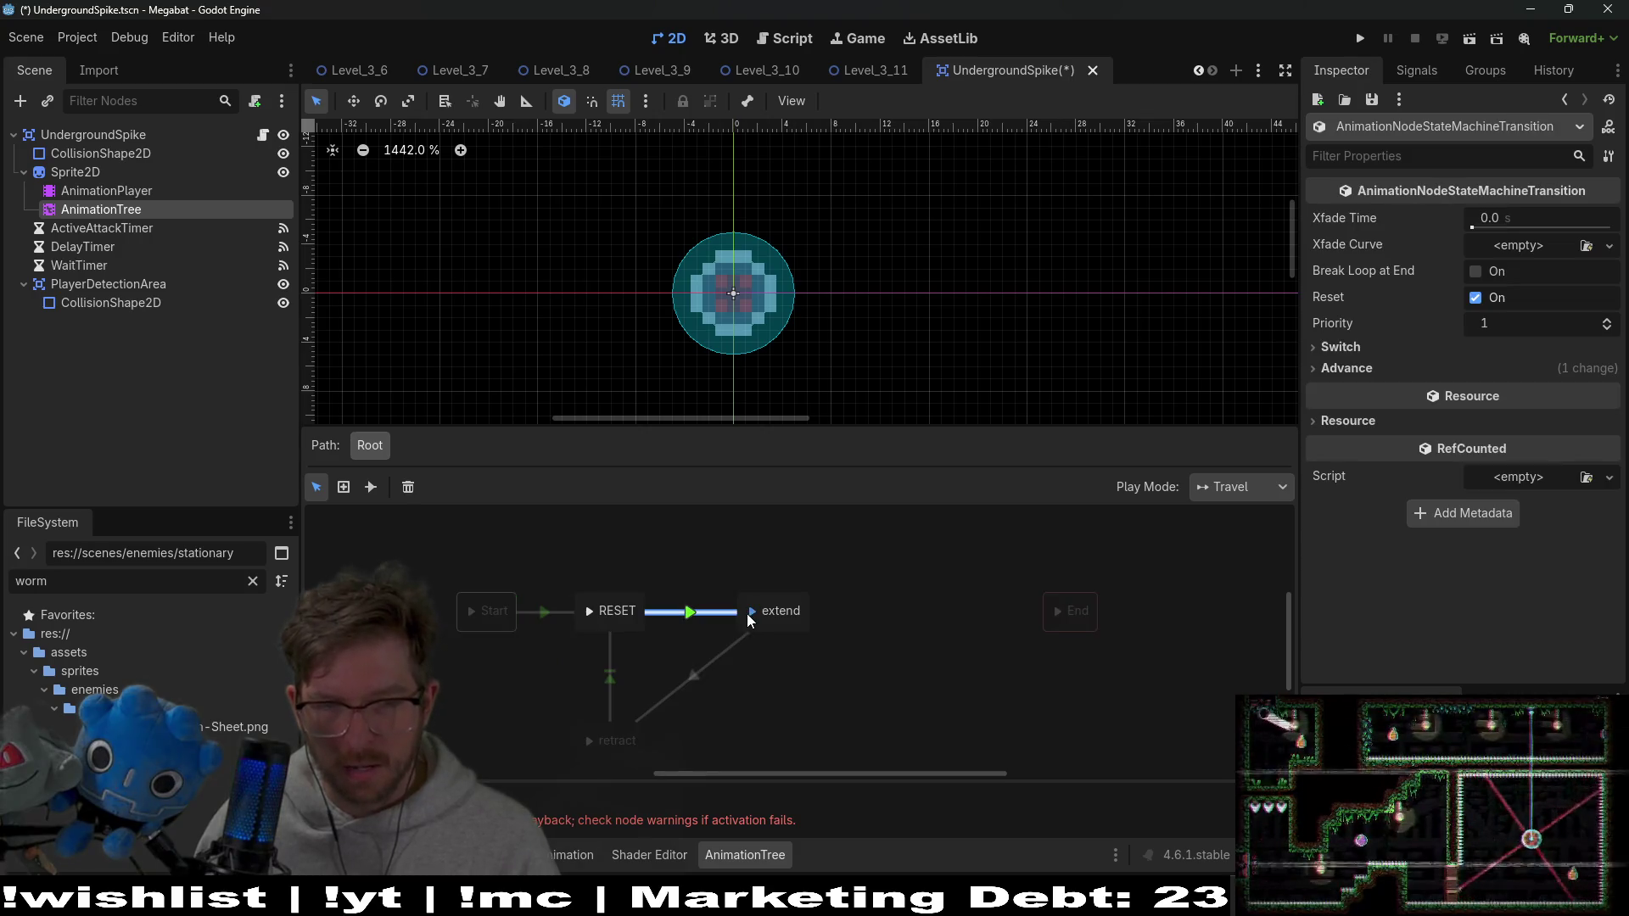
click(633, 632)
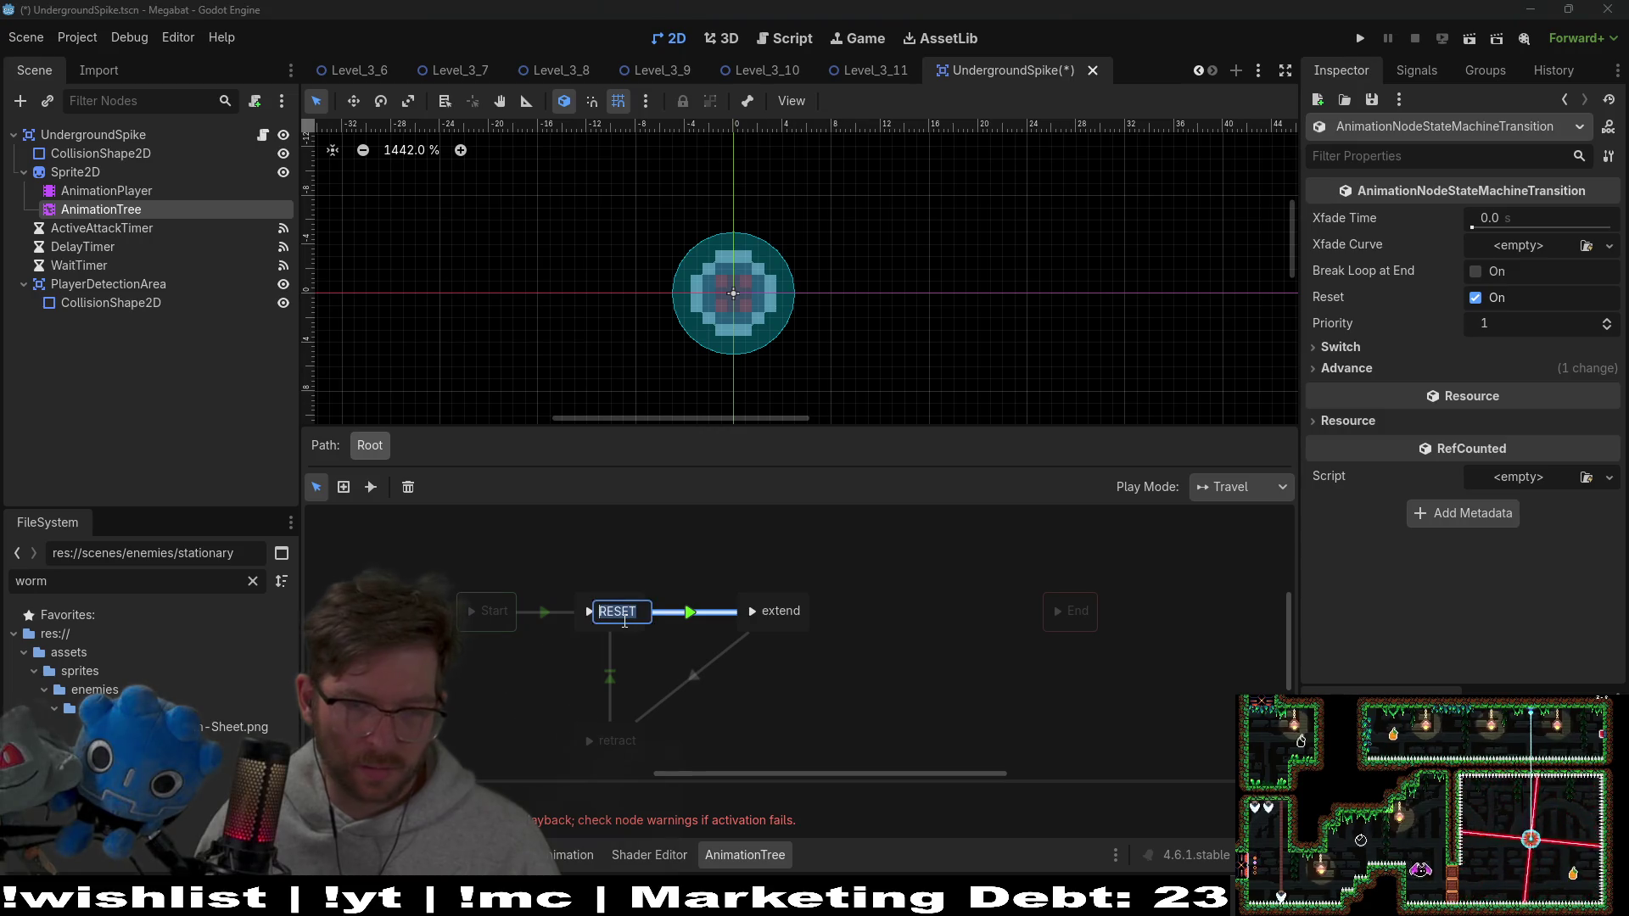
click(624, 624)
key(Delete)
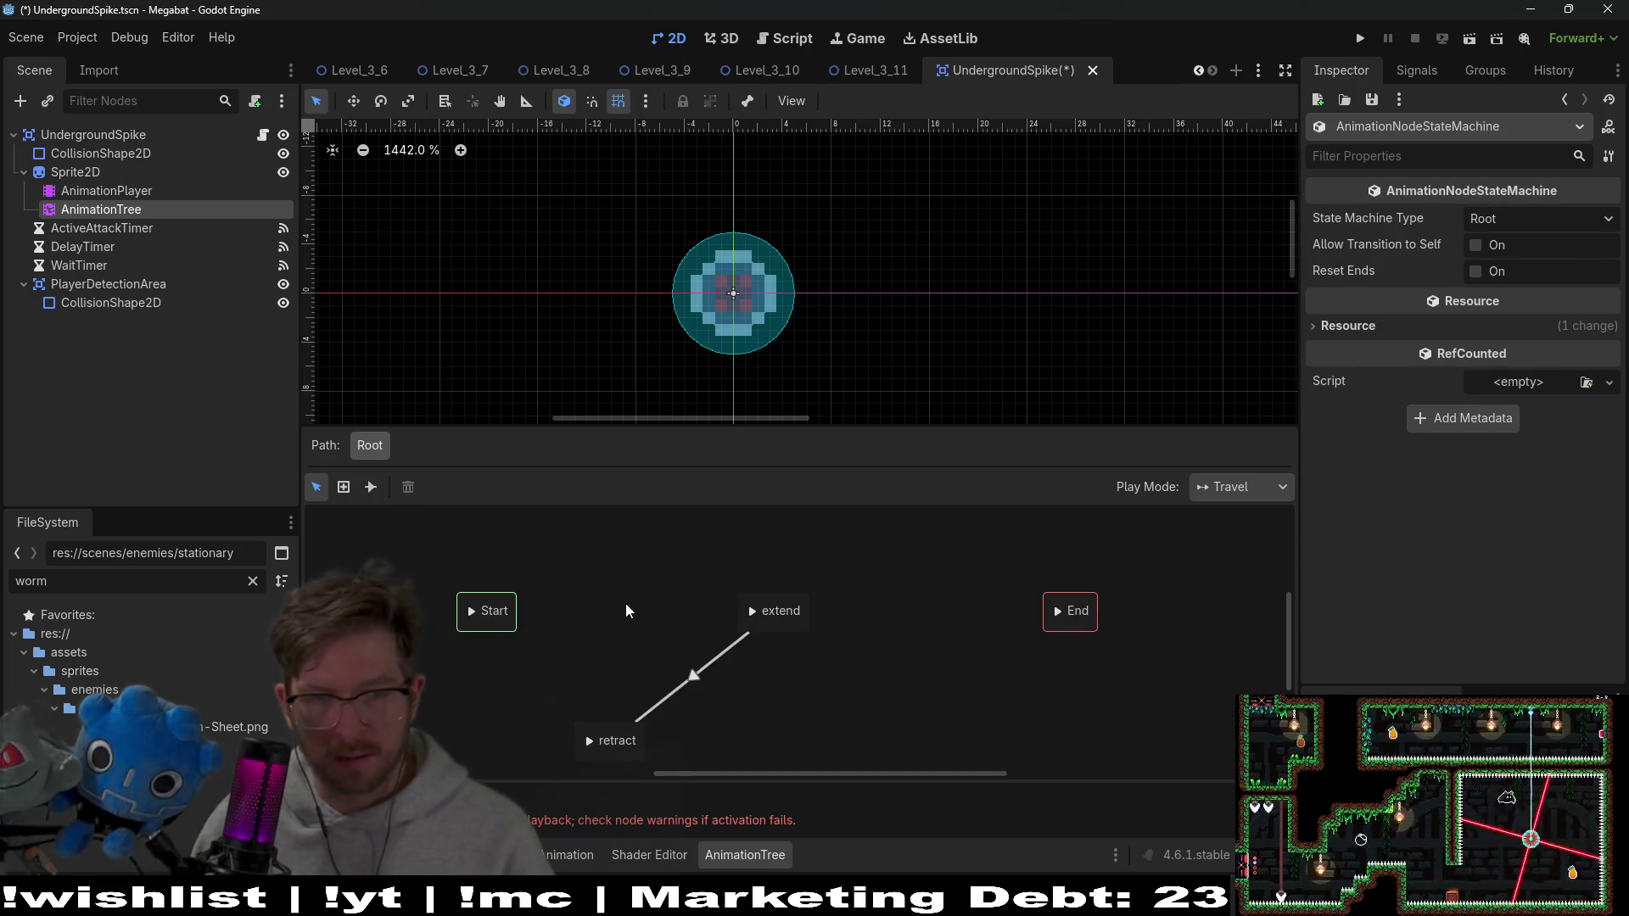
Review the AnimationPlayer's animation list, then return to the AnimationTree graph
click(76, 173)
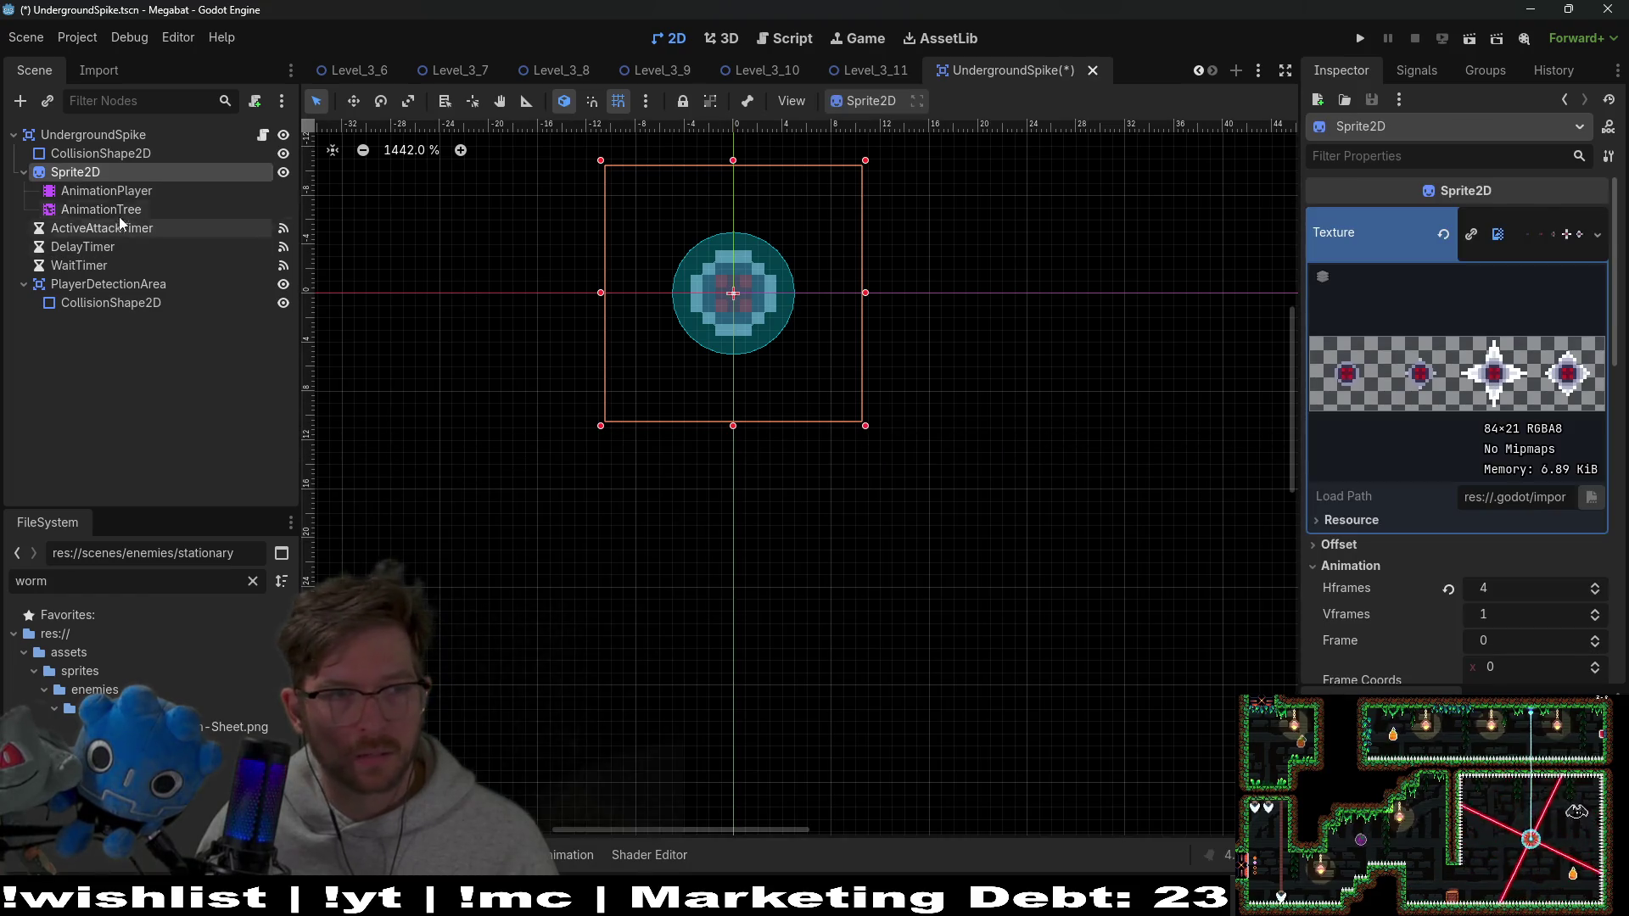
click(110, 191)
click(679, 605)
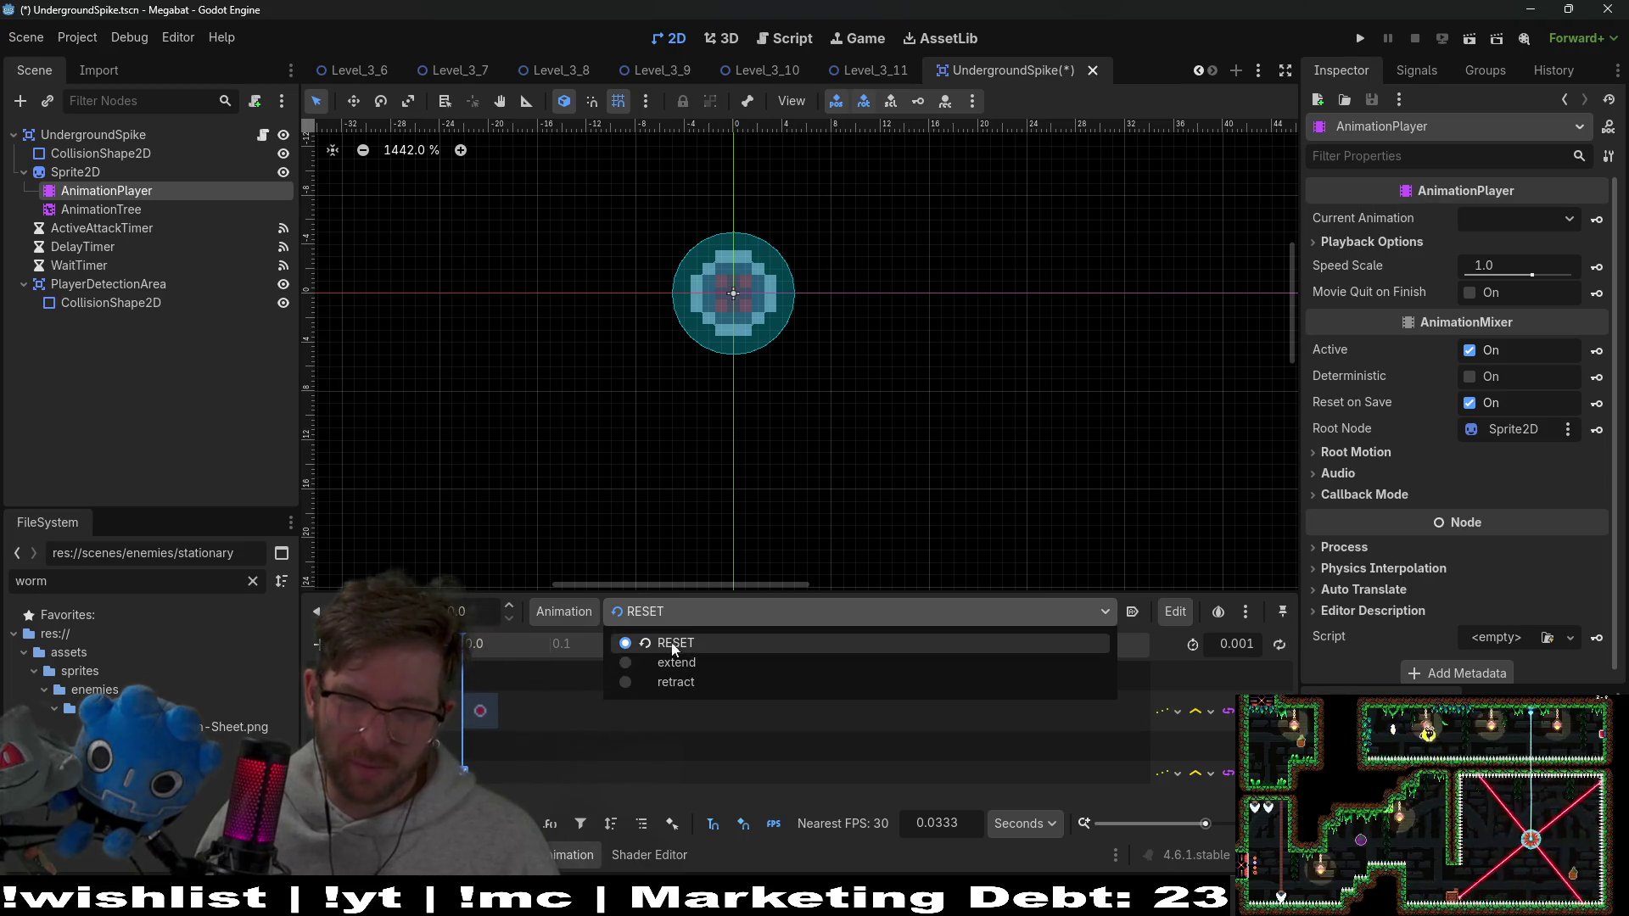
click(563, 619)
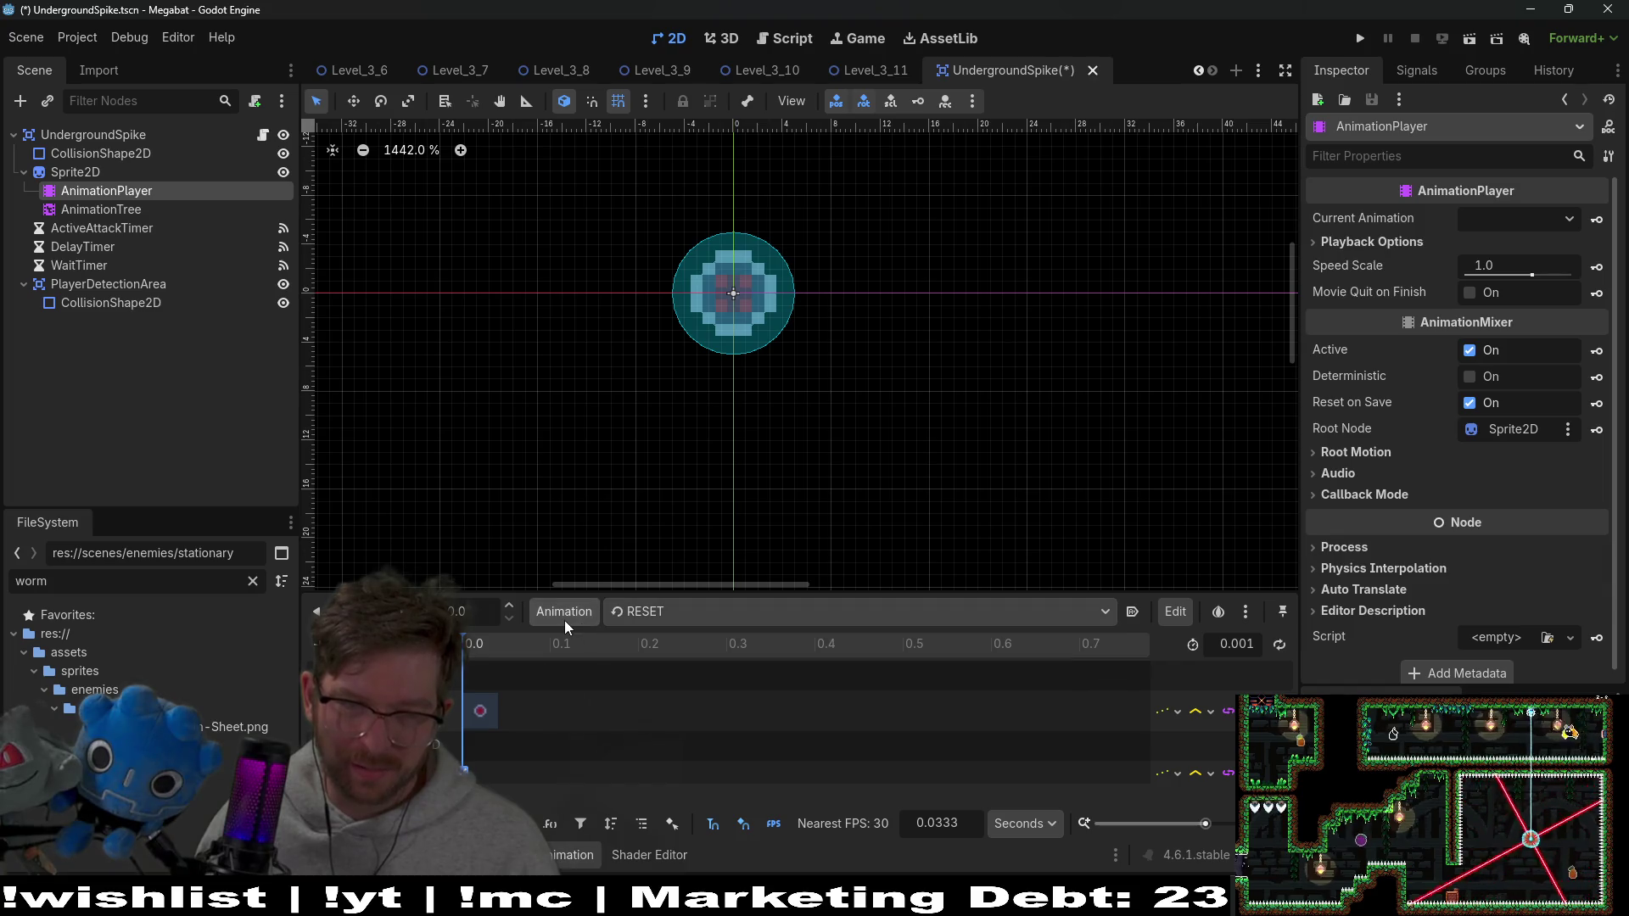
click(578, 618)
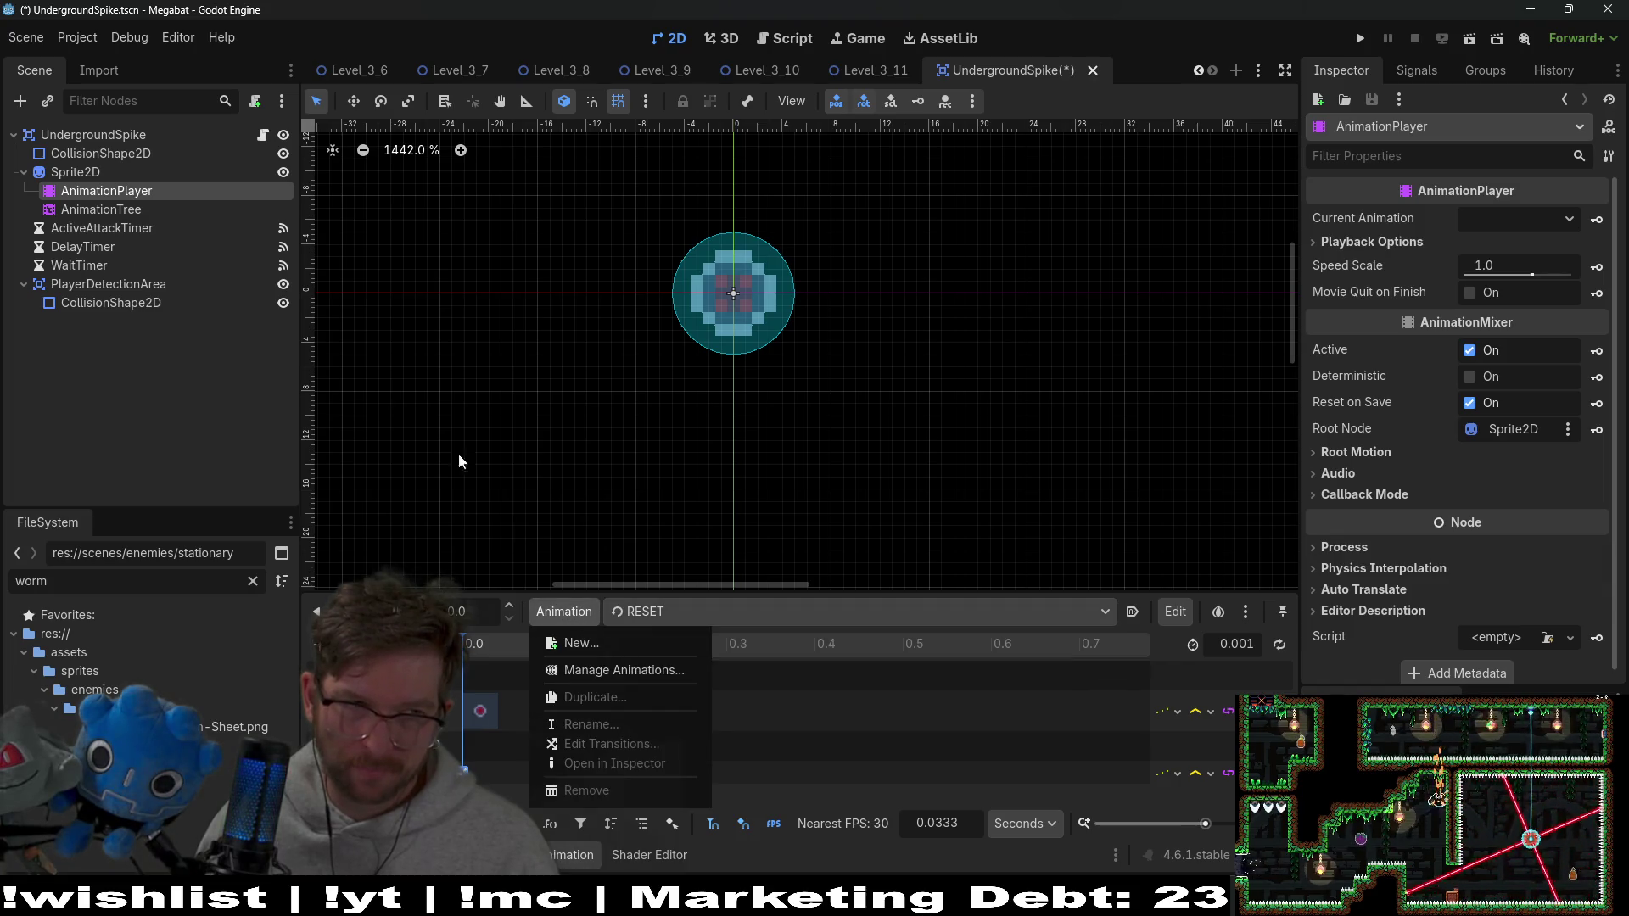
click(117, 212)
click(117, 213)
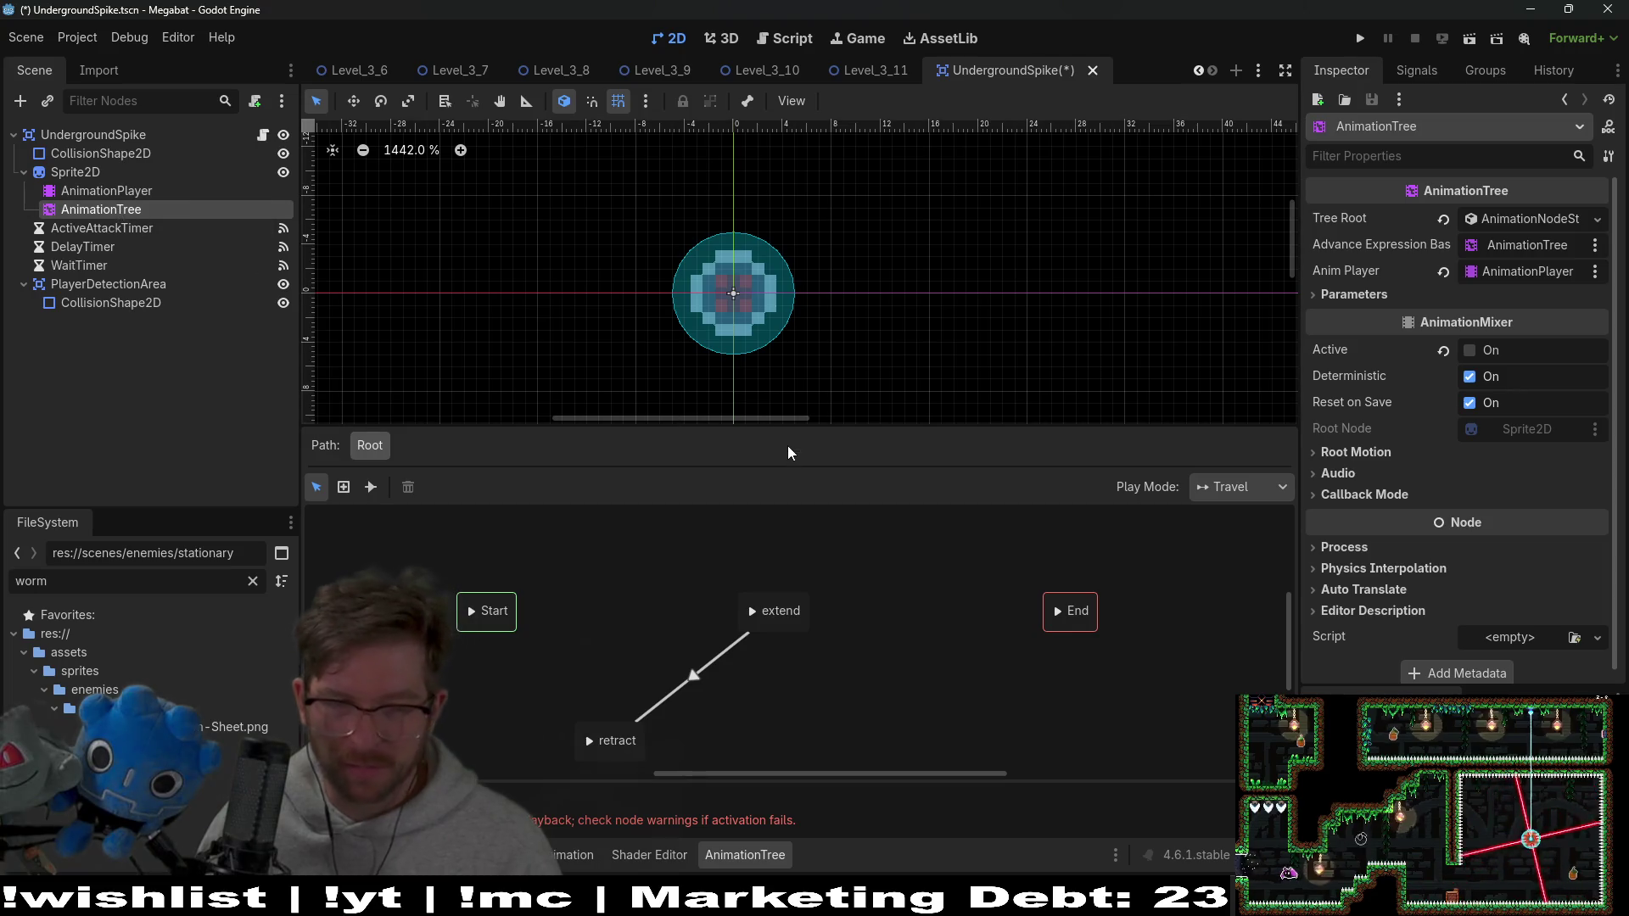
Set the RESET→extend transition's Advance Mode to Enabled and save the scene
click(706, 613)
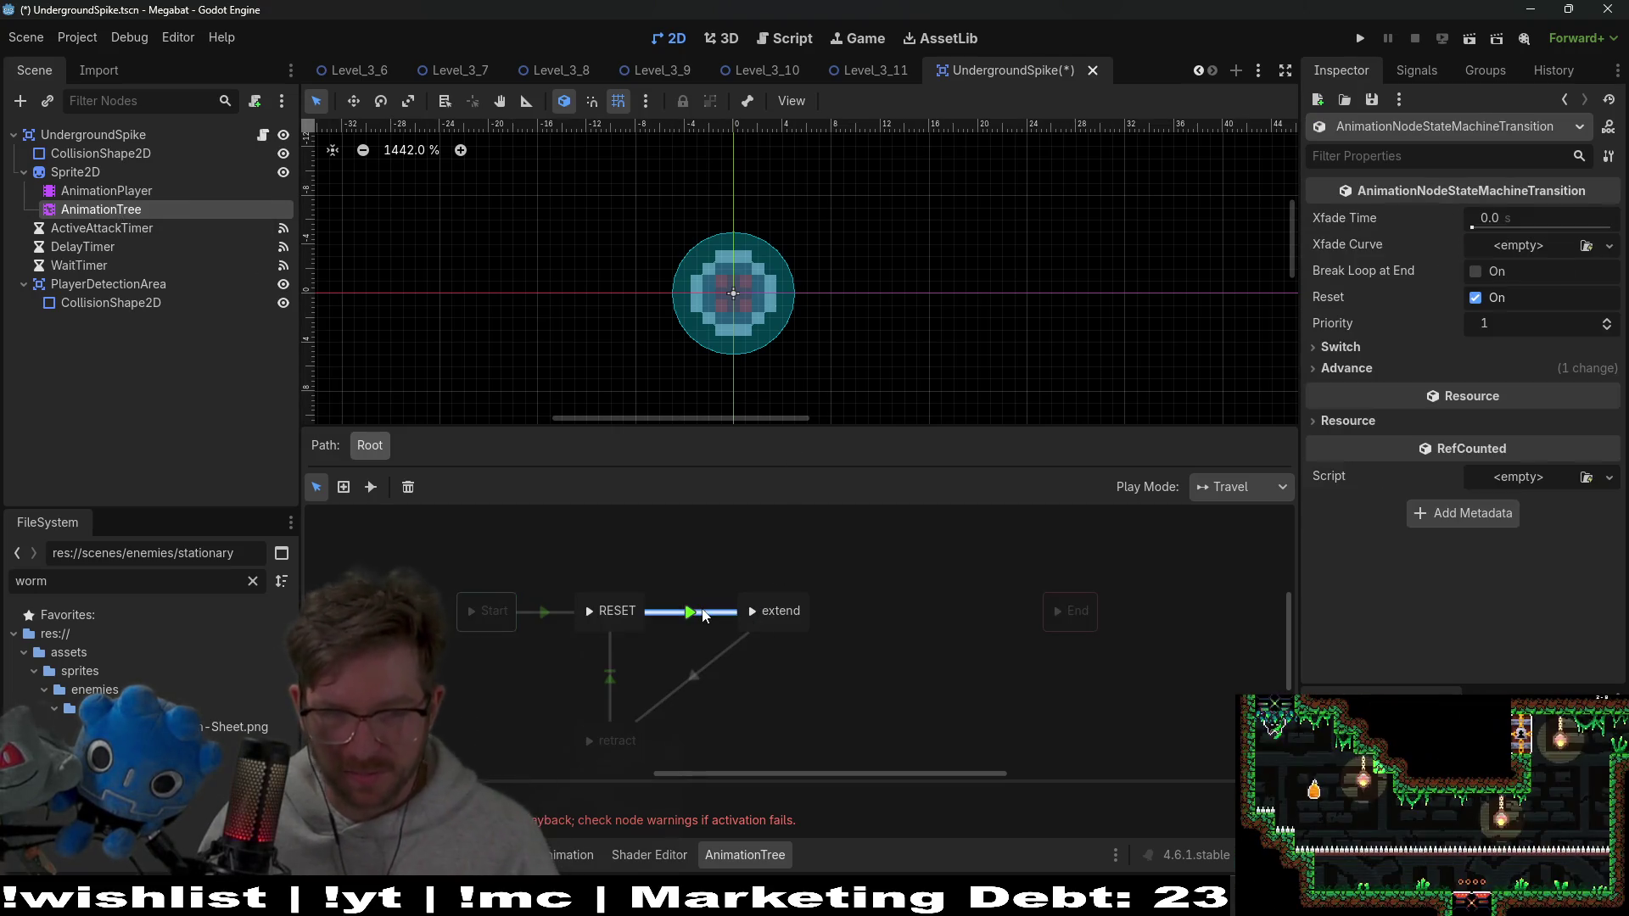
click(1356, 370)
click(1448, 392)
click(873, 603)
key(ctrl+s)
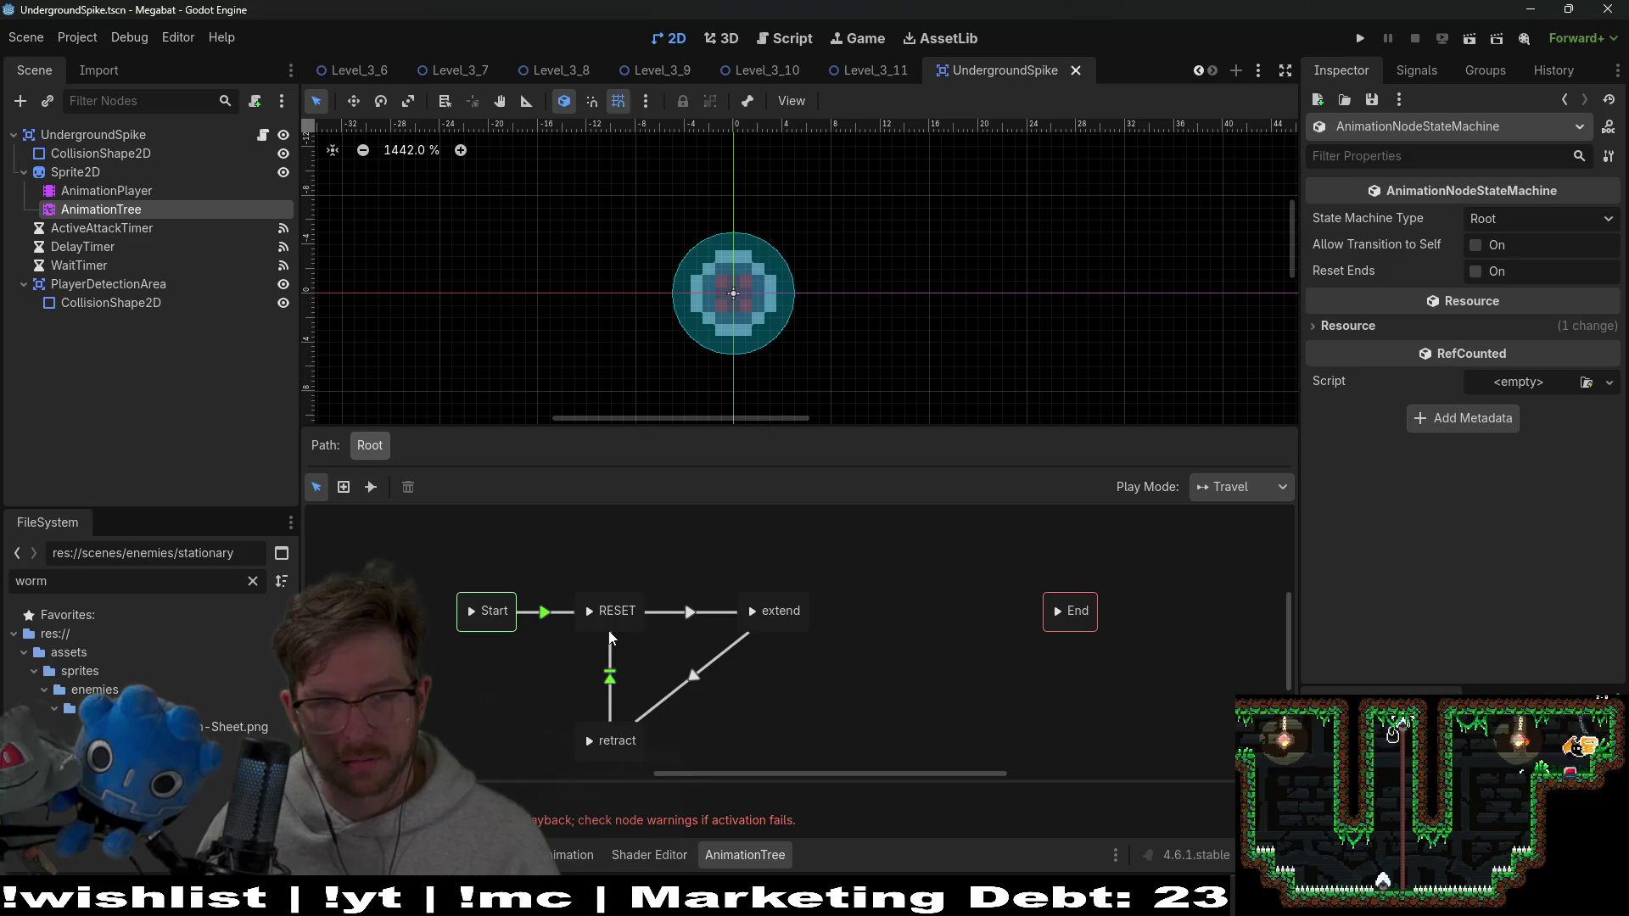
click(109, 190)
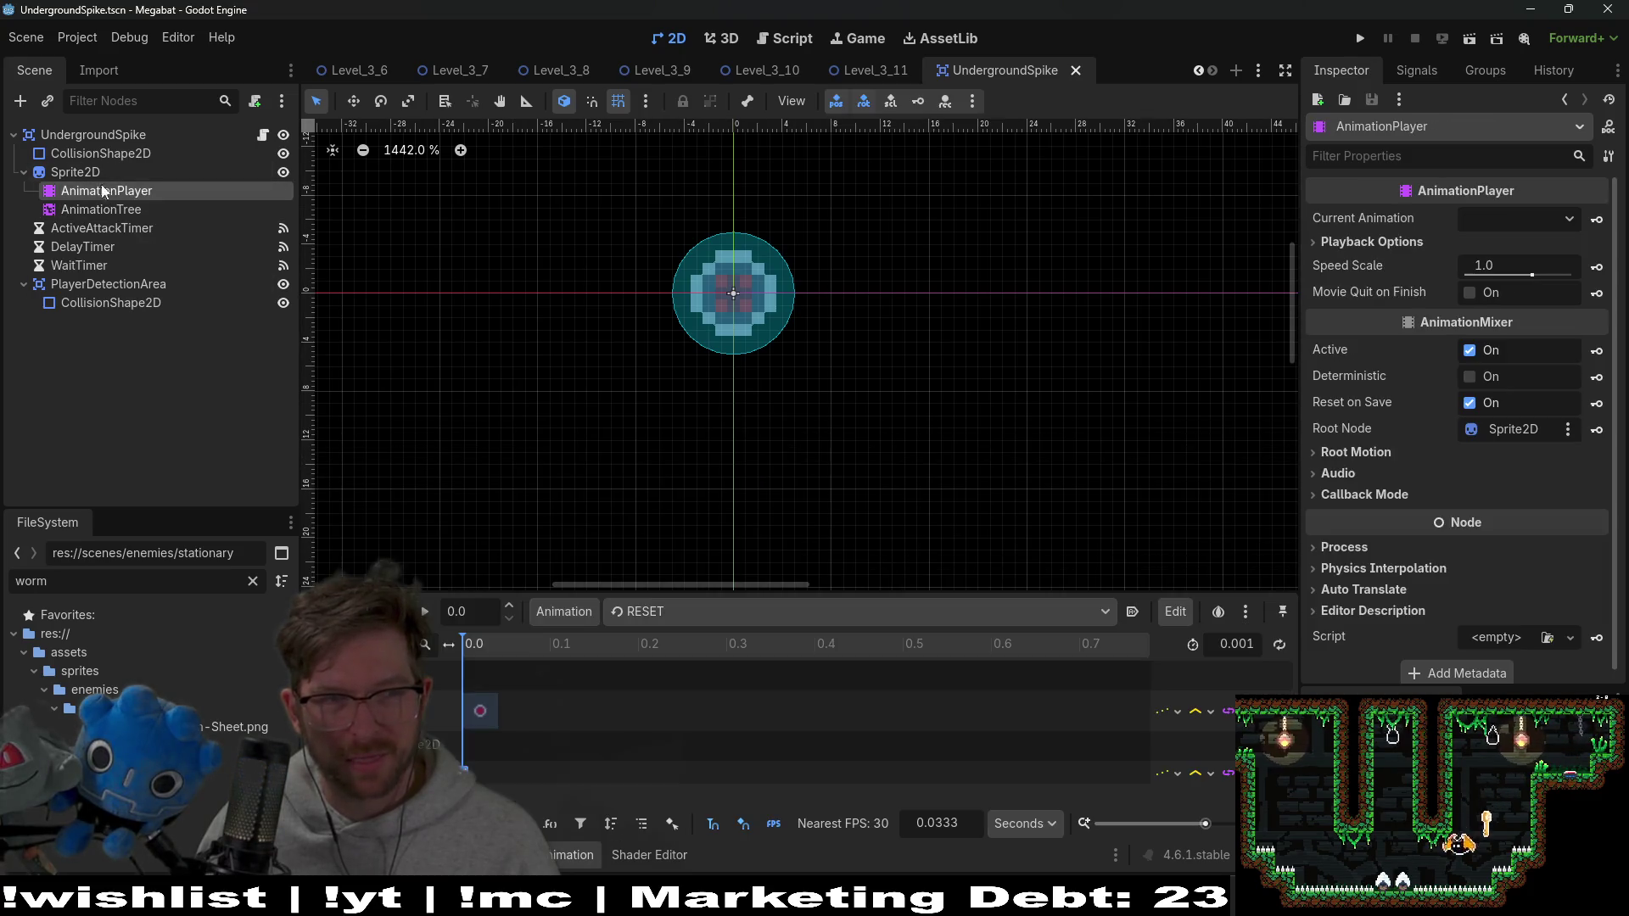
Key the extend animation to frame 0 at 0.0 s and frame 3 at 0.1–0.2 s, then save
click(80, 175)
click(730, 610)
click(709, 663)
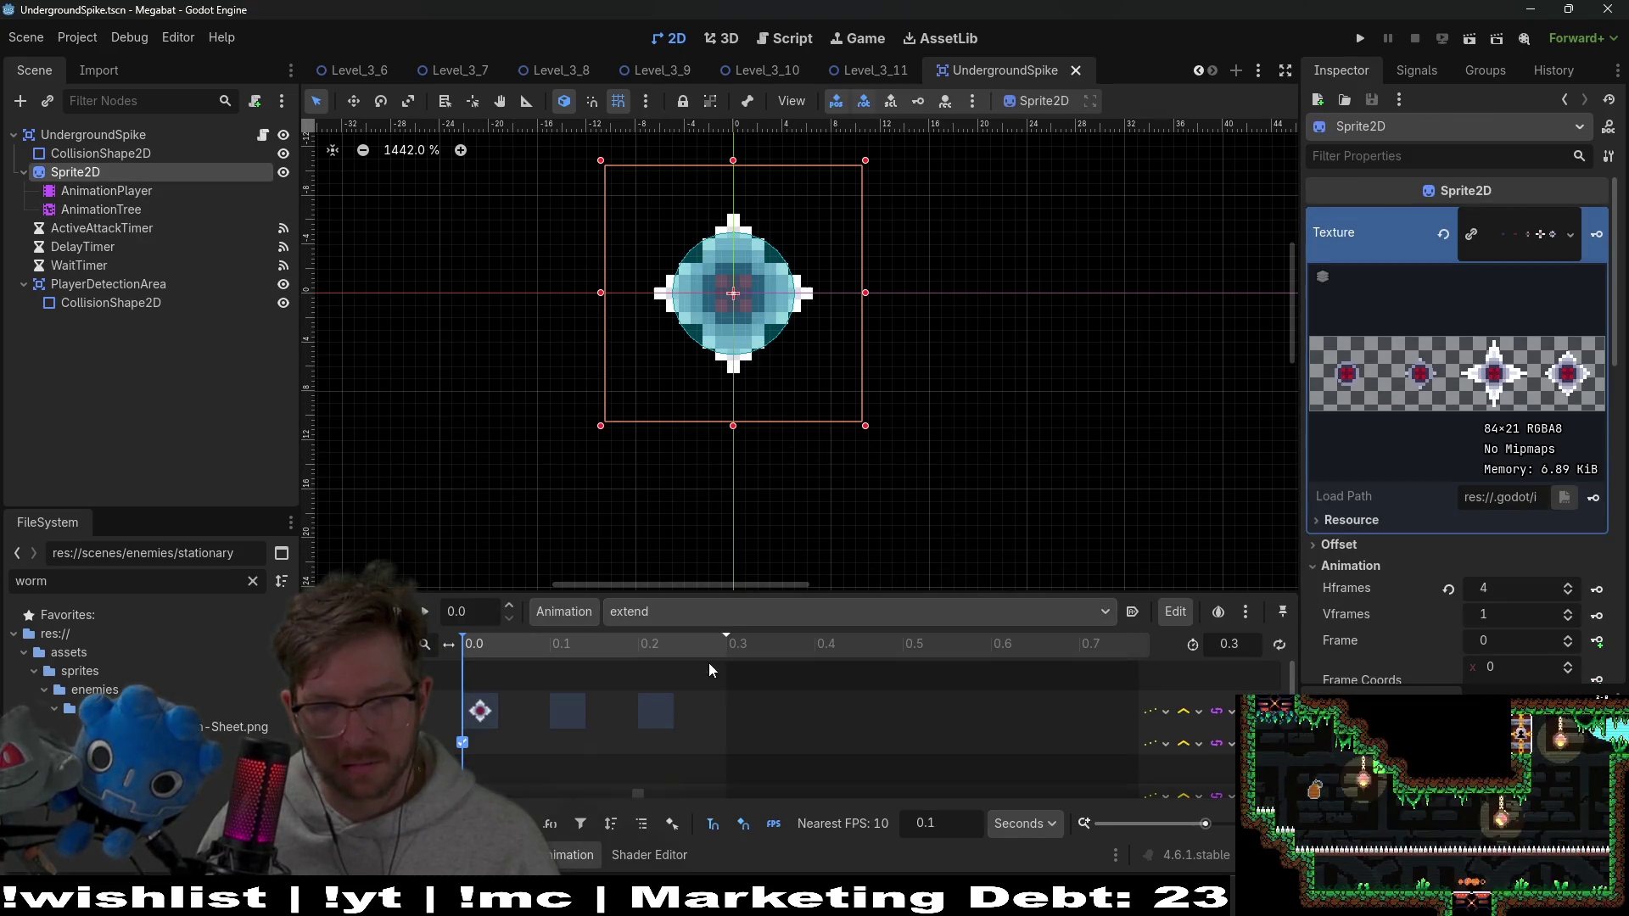
click(480, 711)
double_click(1608, 254)
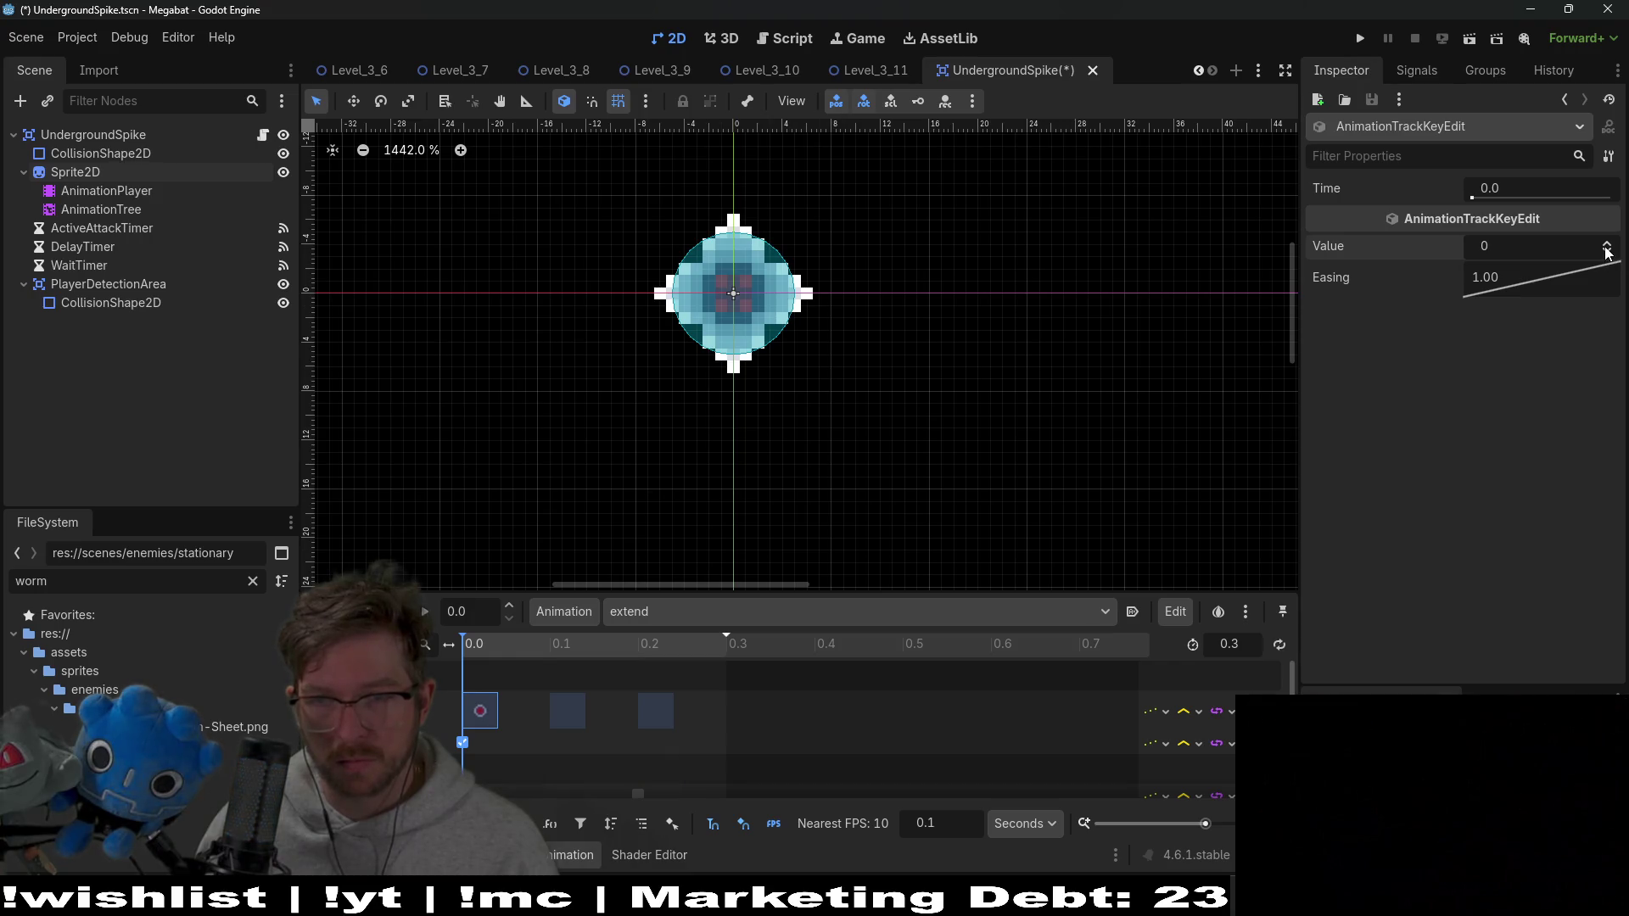
click(1606, 243)
click(564, 713)
click(655, 711)
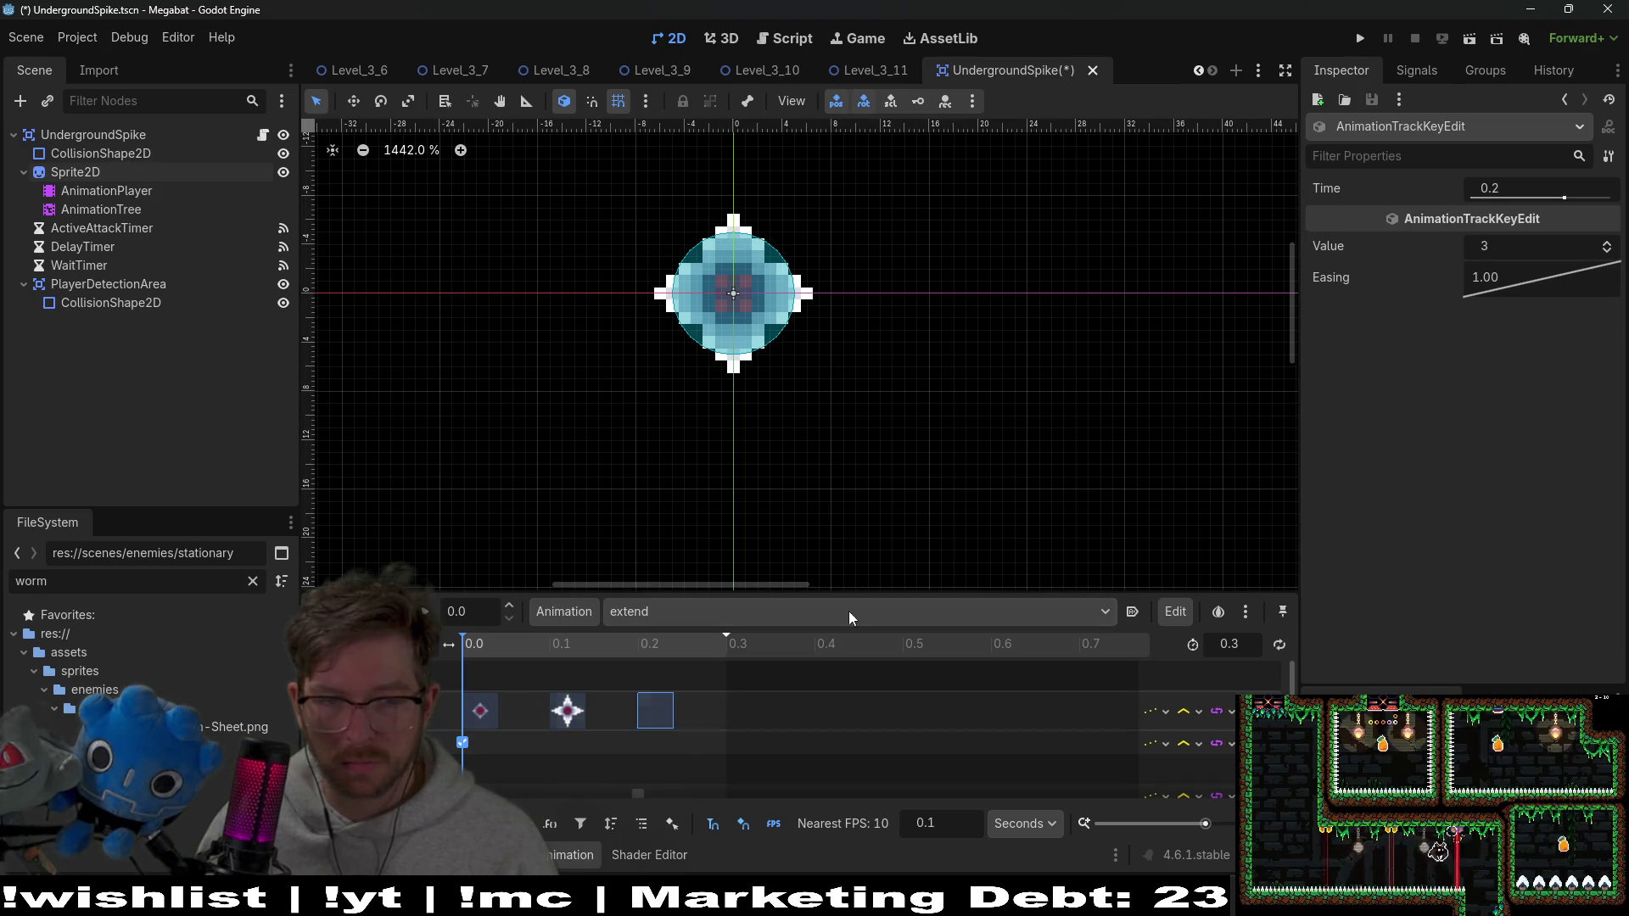
click(1608, 250)
key(ctrl+s)
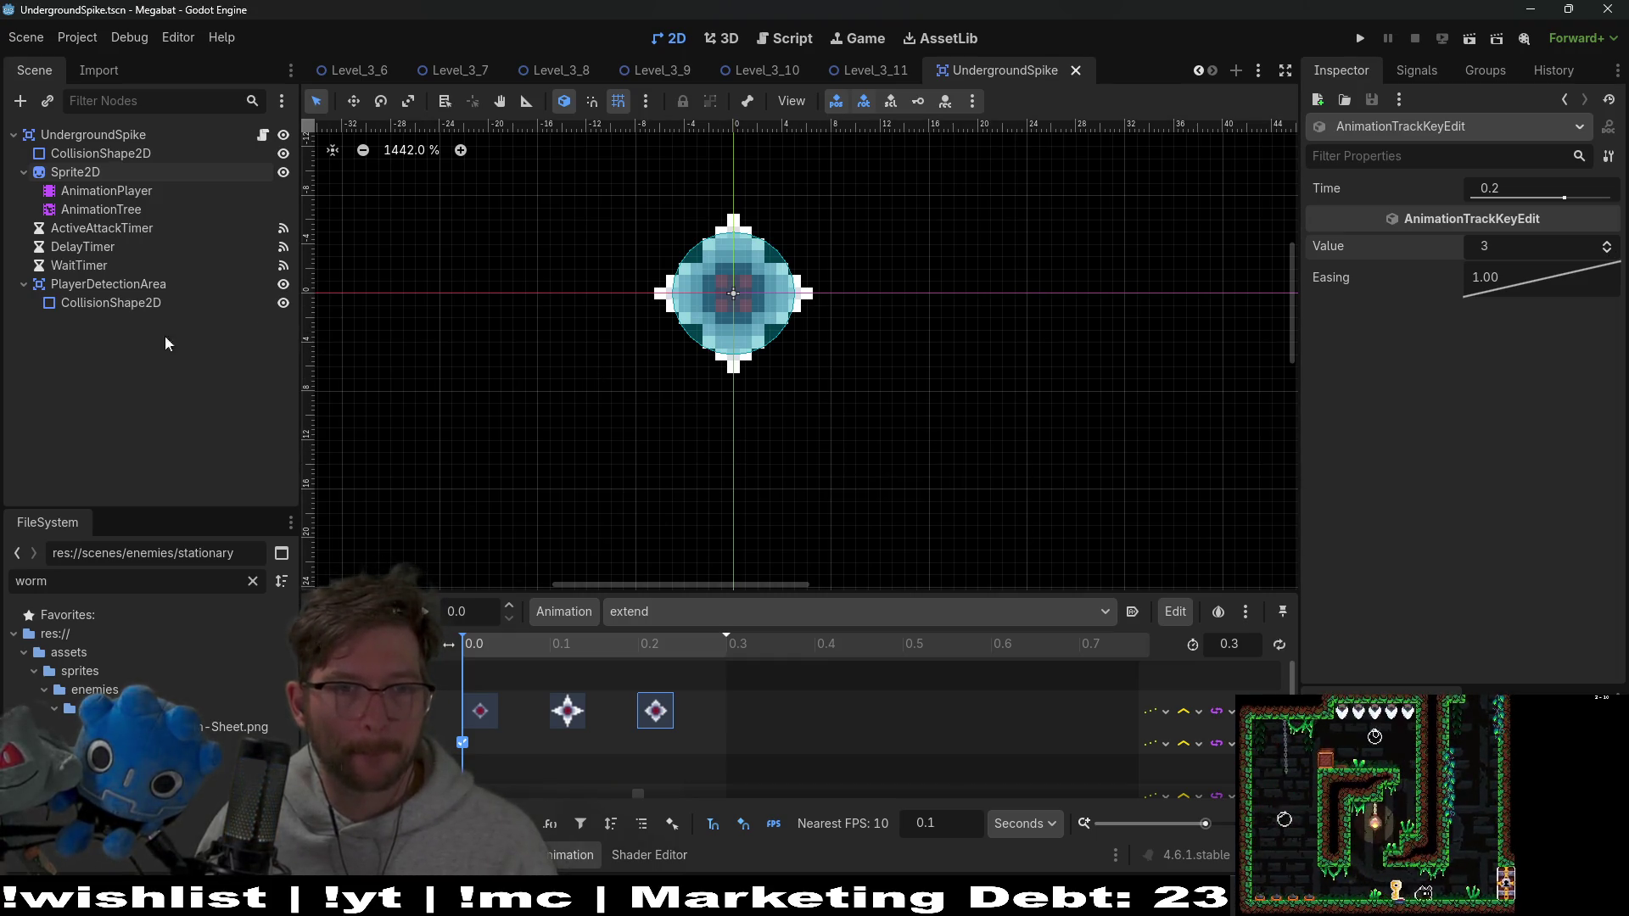
click(88, 156)
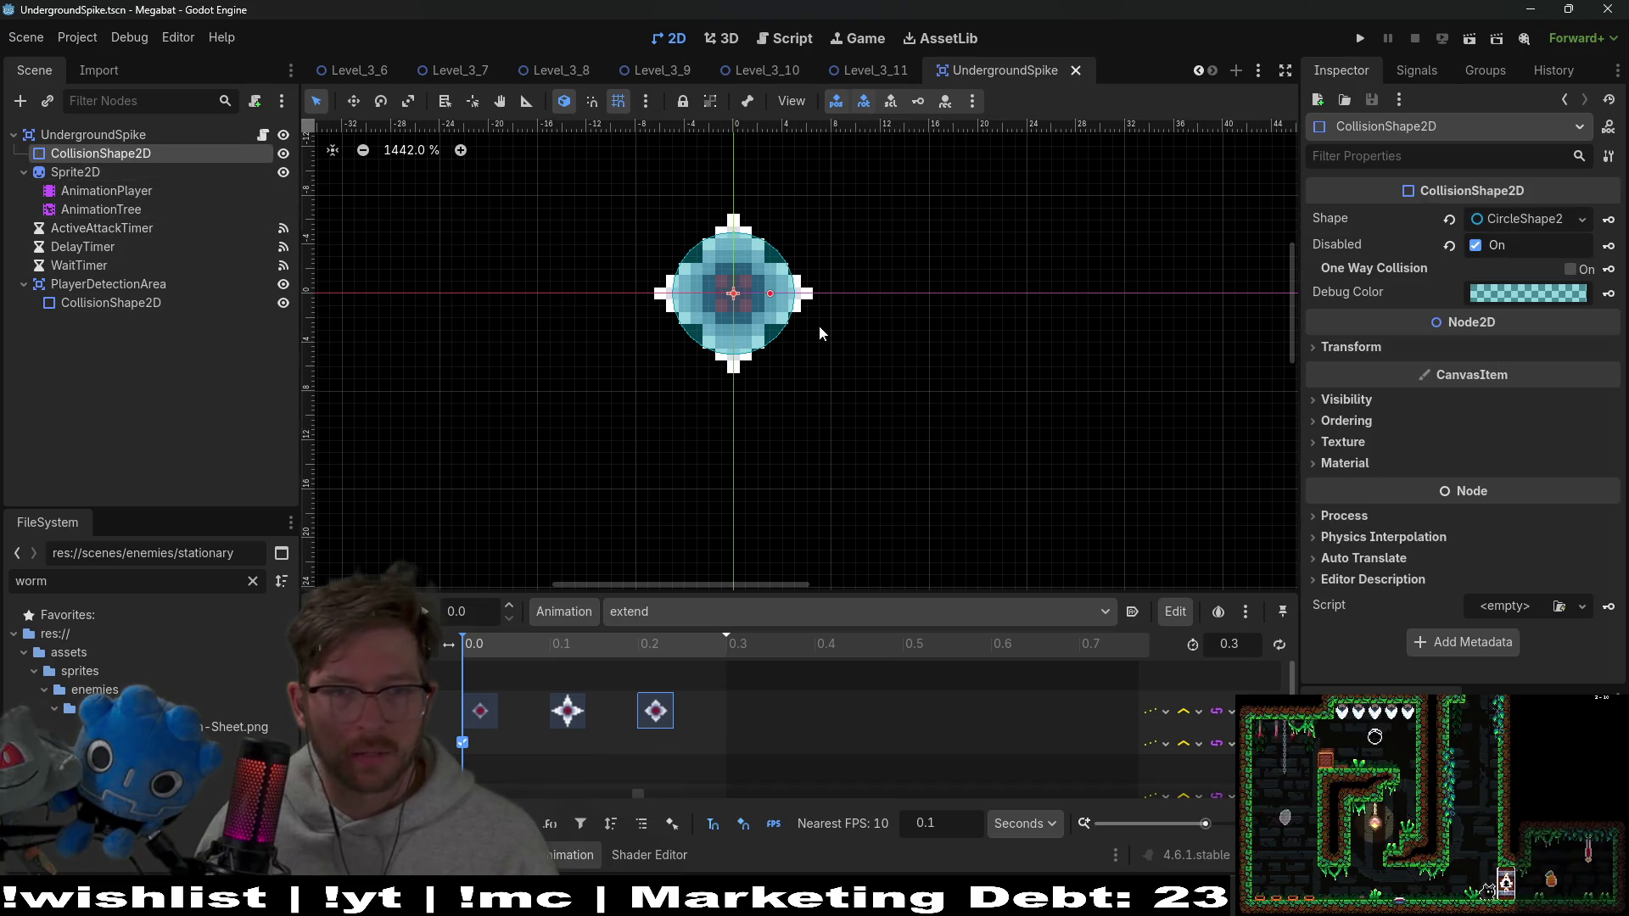
Try enlarging the spike's collision circle, then undo to keep its original size
scroll(815, 326, up, 3)
drag(769, 278, 804, 276)
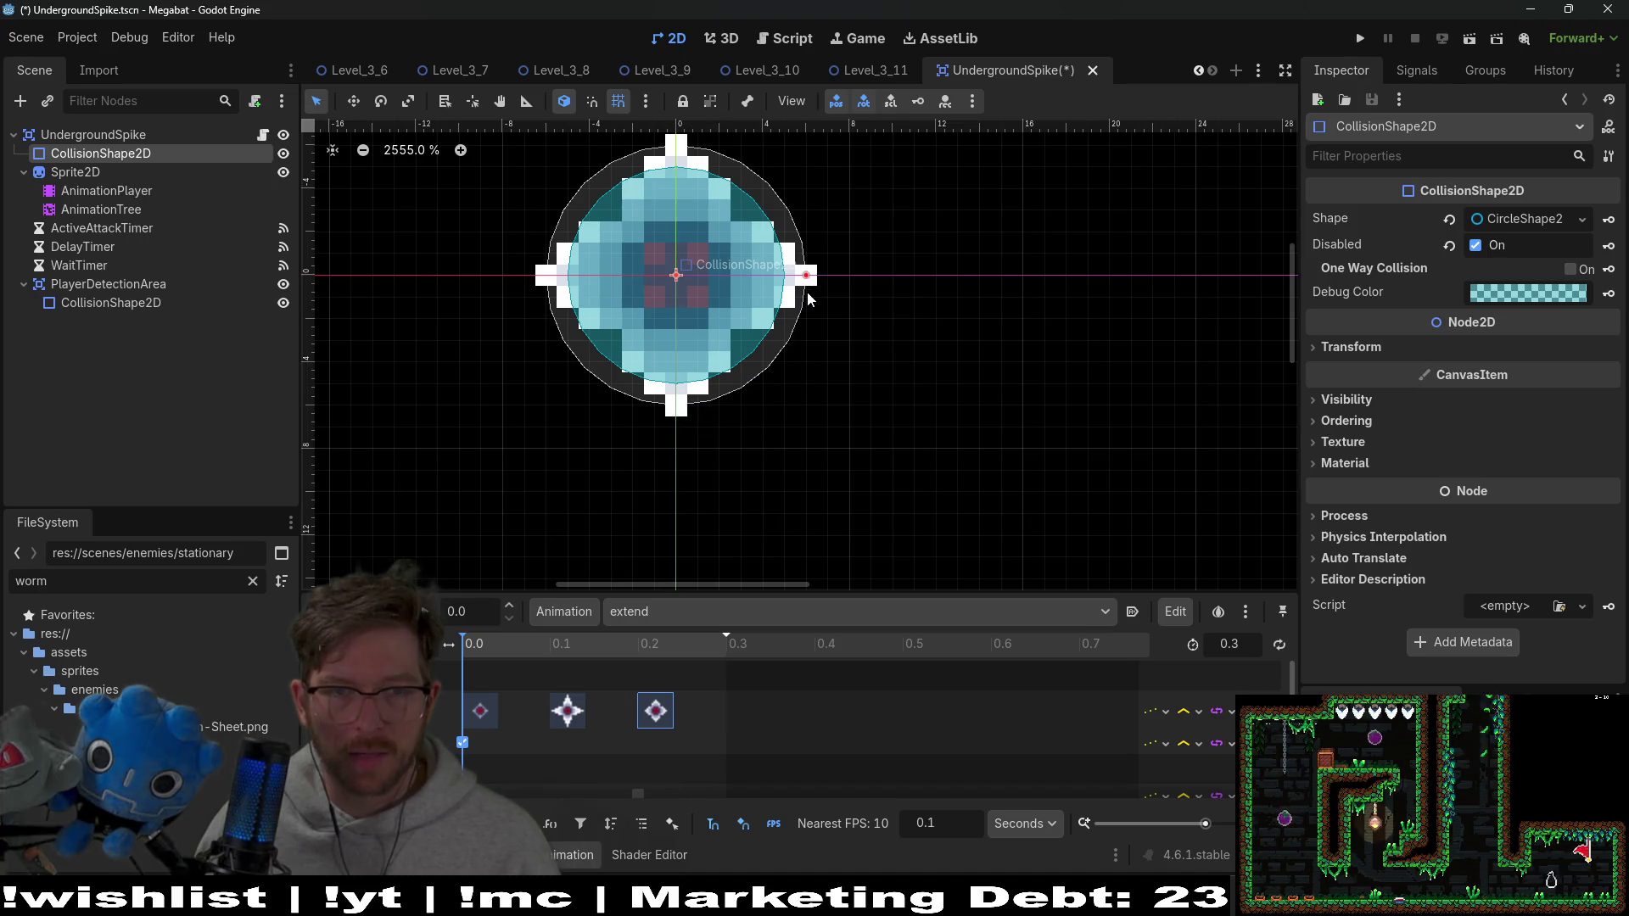
key(ctrl+z)
key(ctrl+y)
key(ctrl+z)
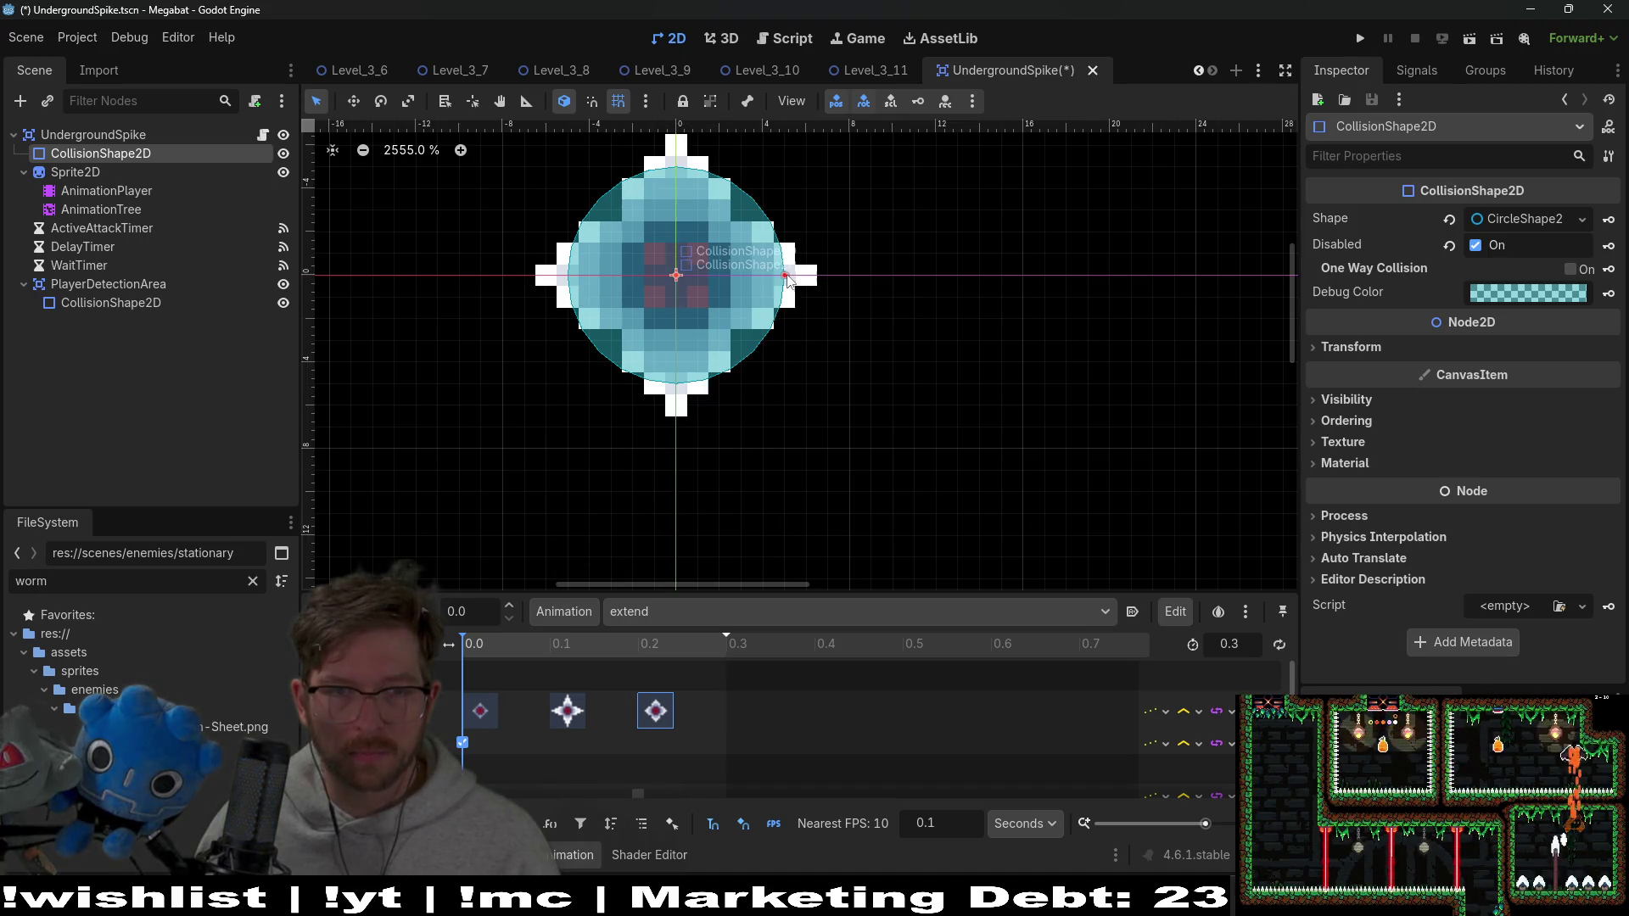
Check the collision shapes and Sprite2D, then open UndergroundSpike.gd from the root node
click(110, 302)
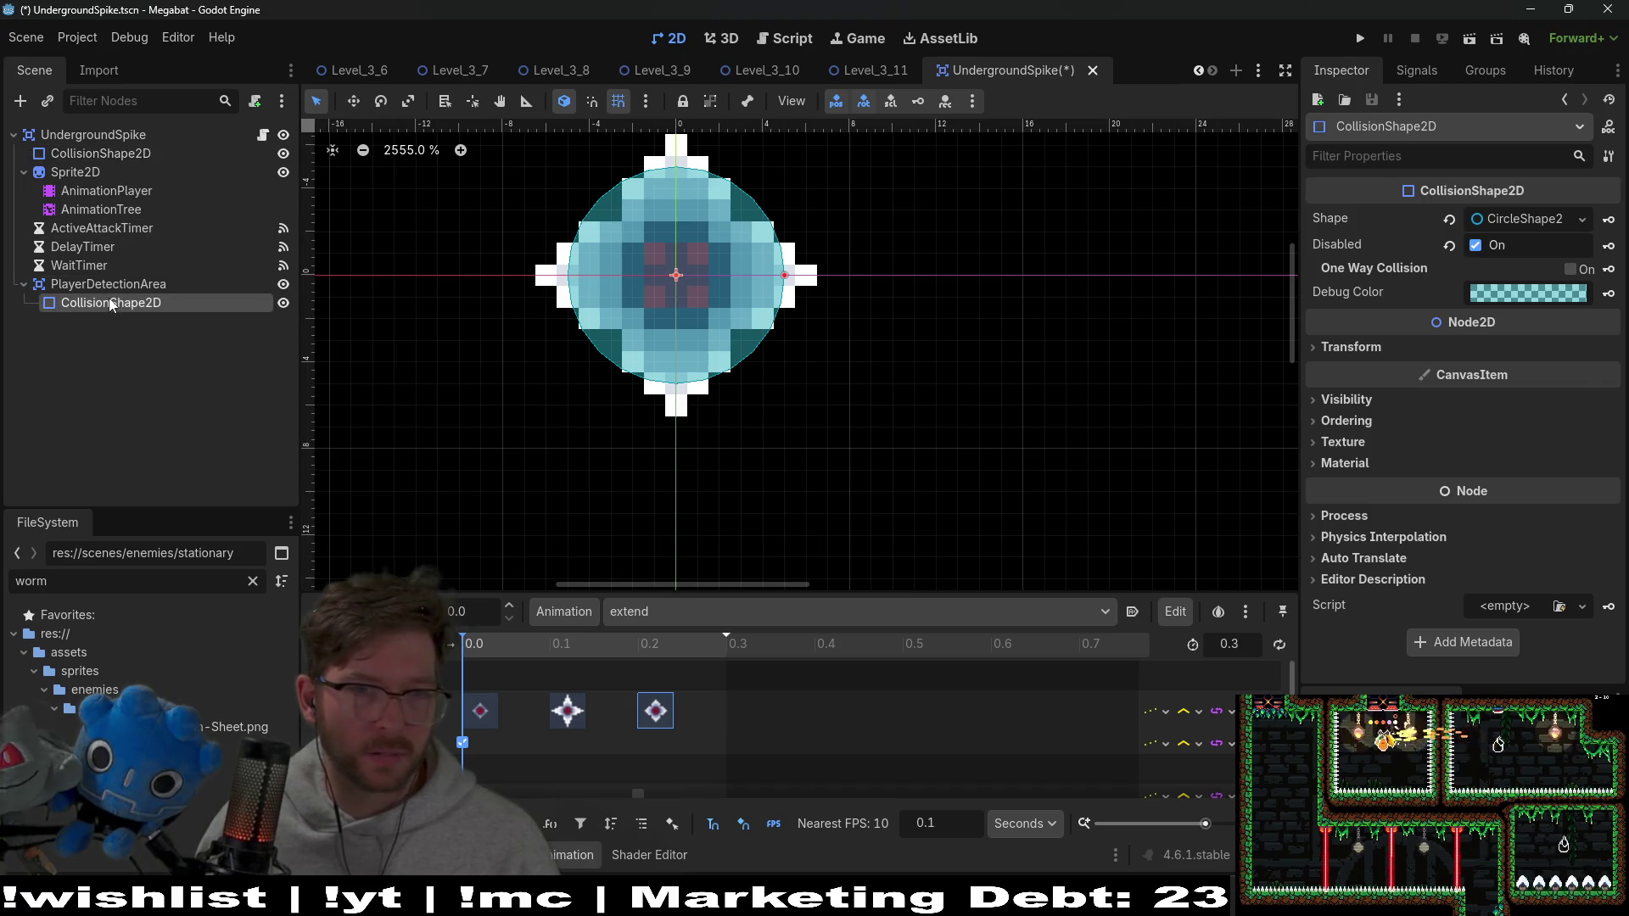
scroll(771, 299, up, 2)
click(93, 153)
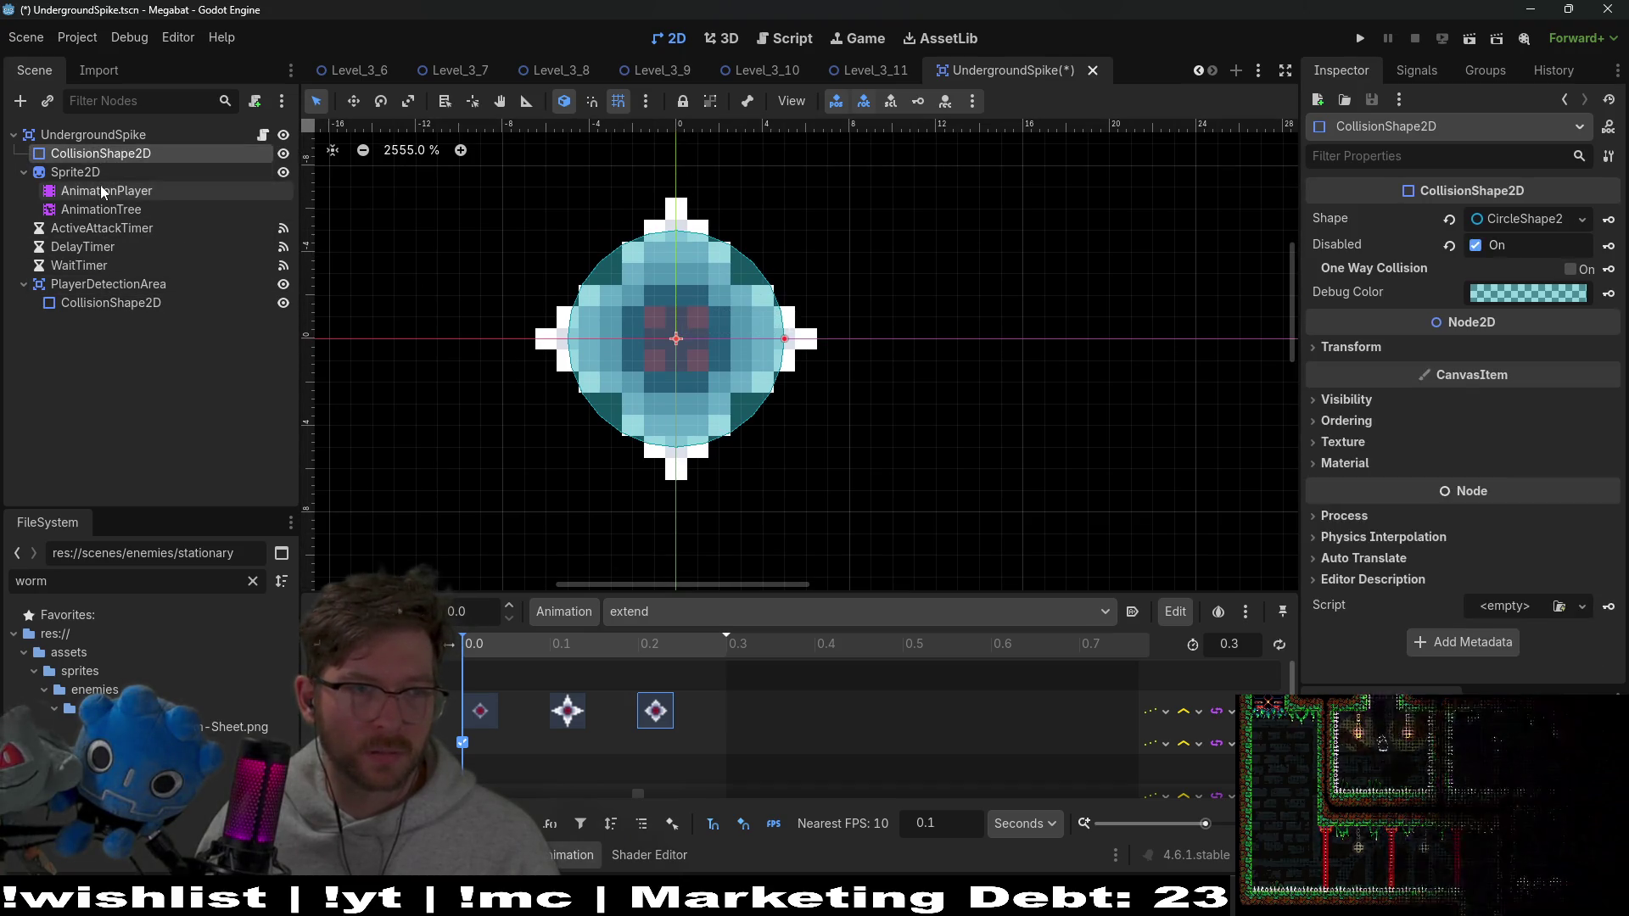
click(89, 173)
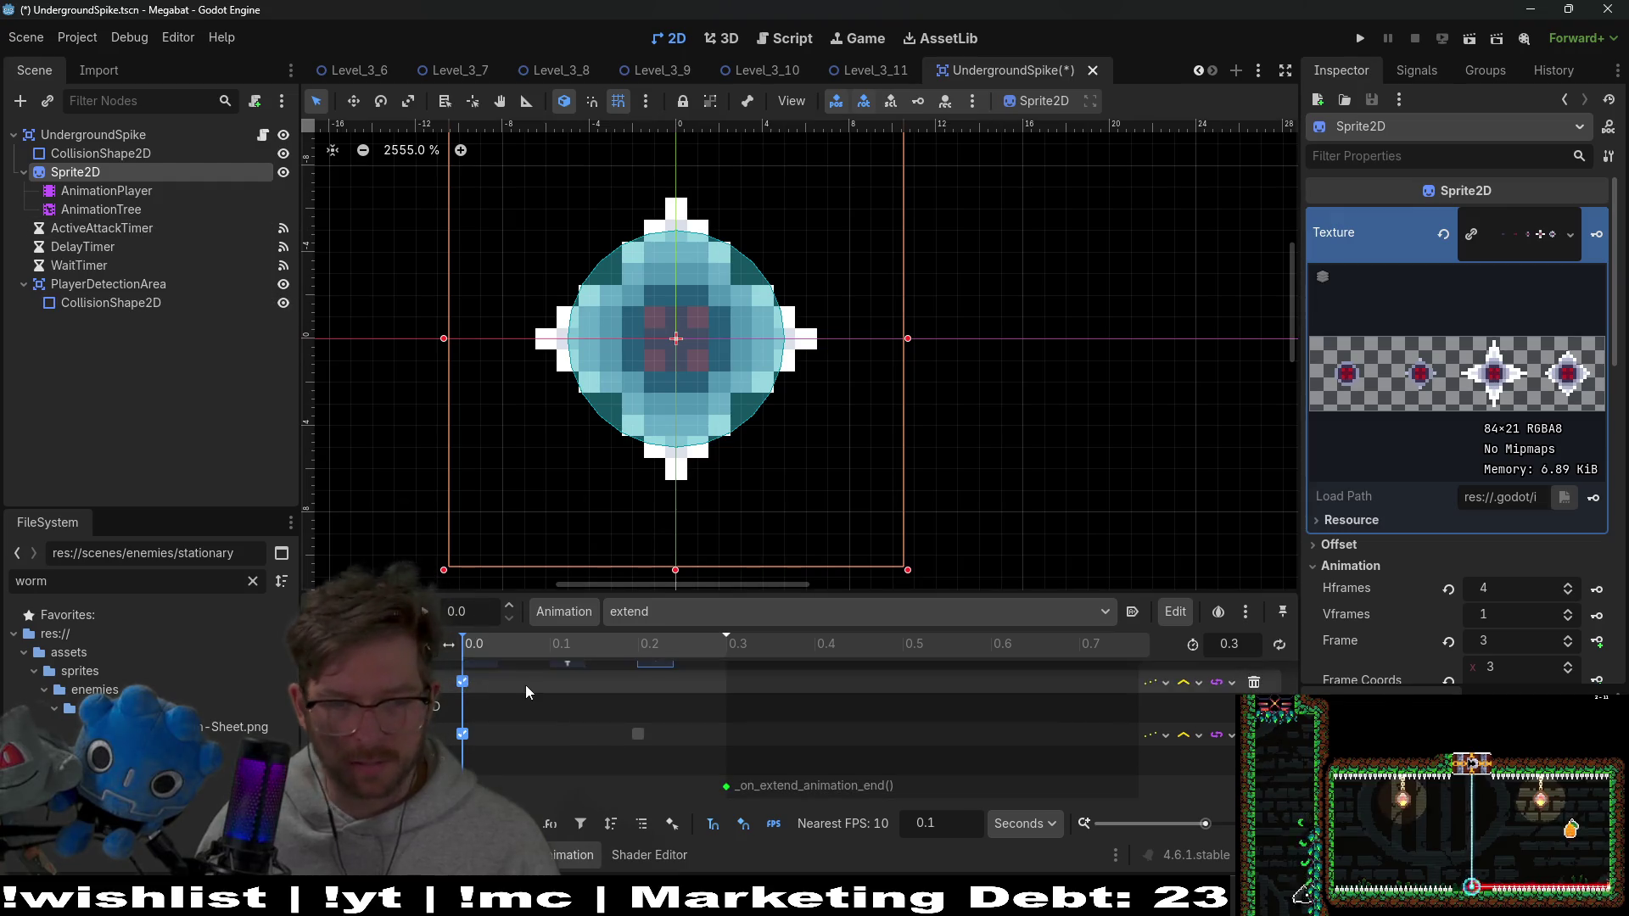
scroll(492, 748, down, 2)
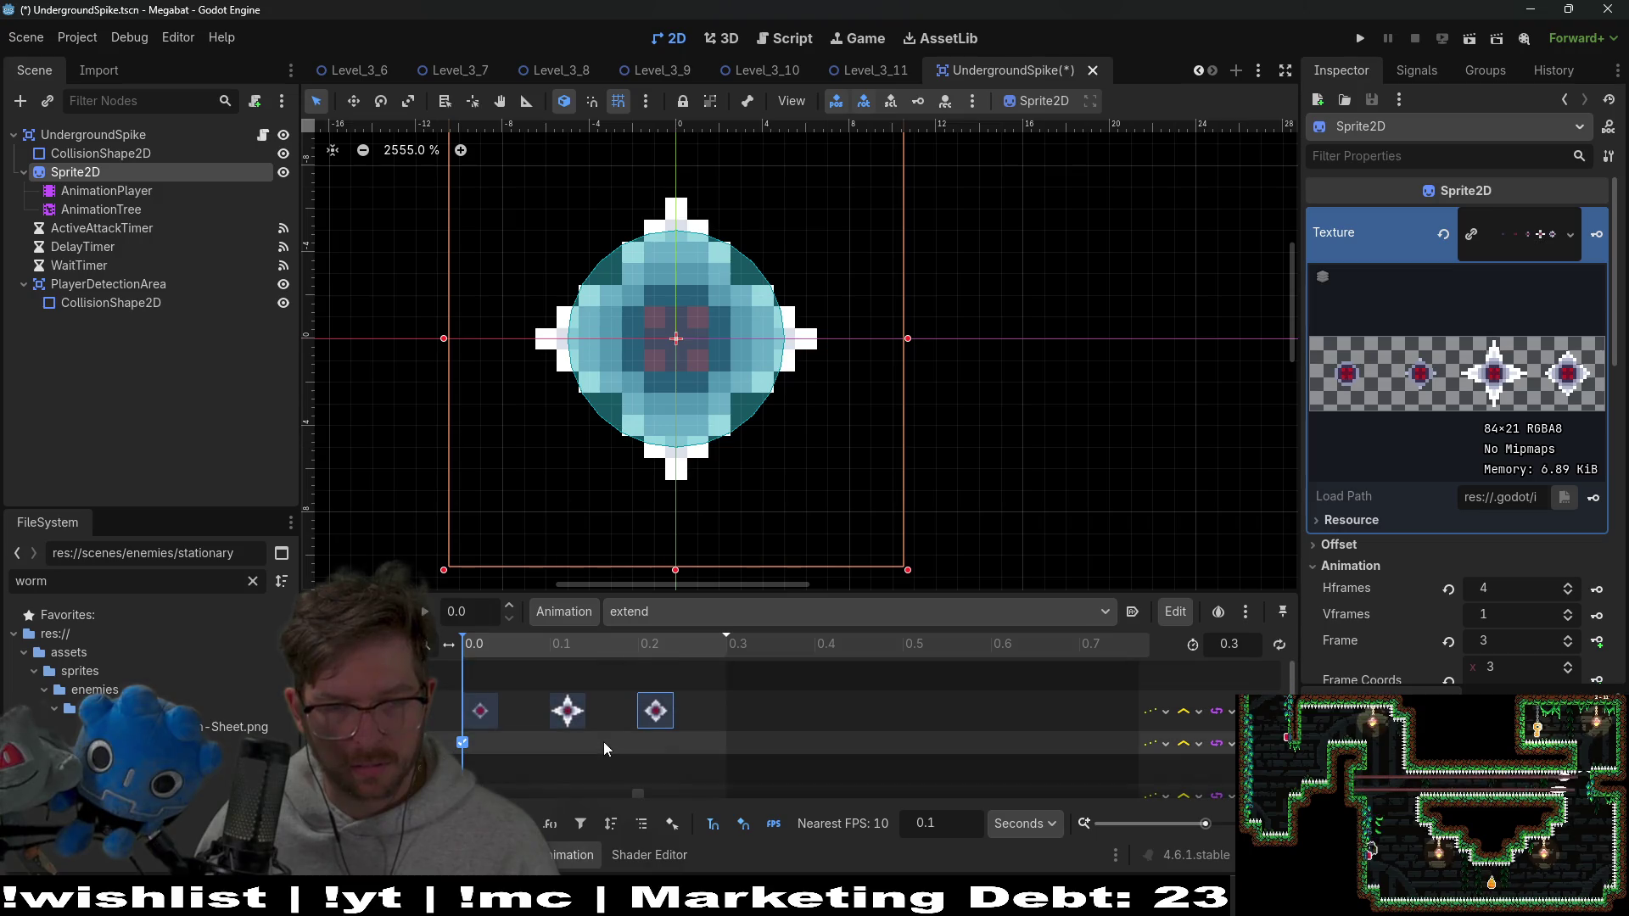
scroll(603, 742, up, 1)
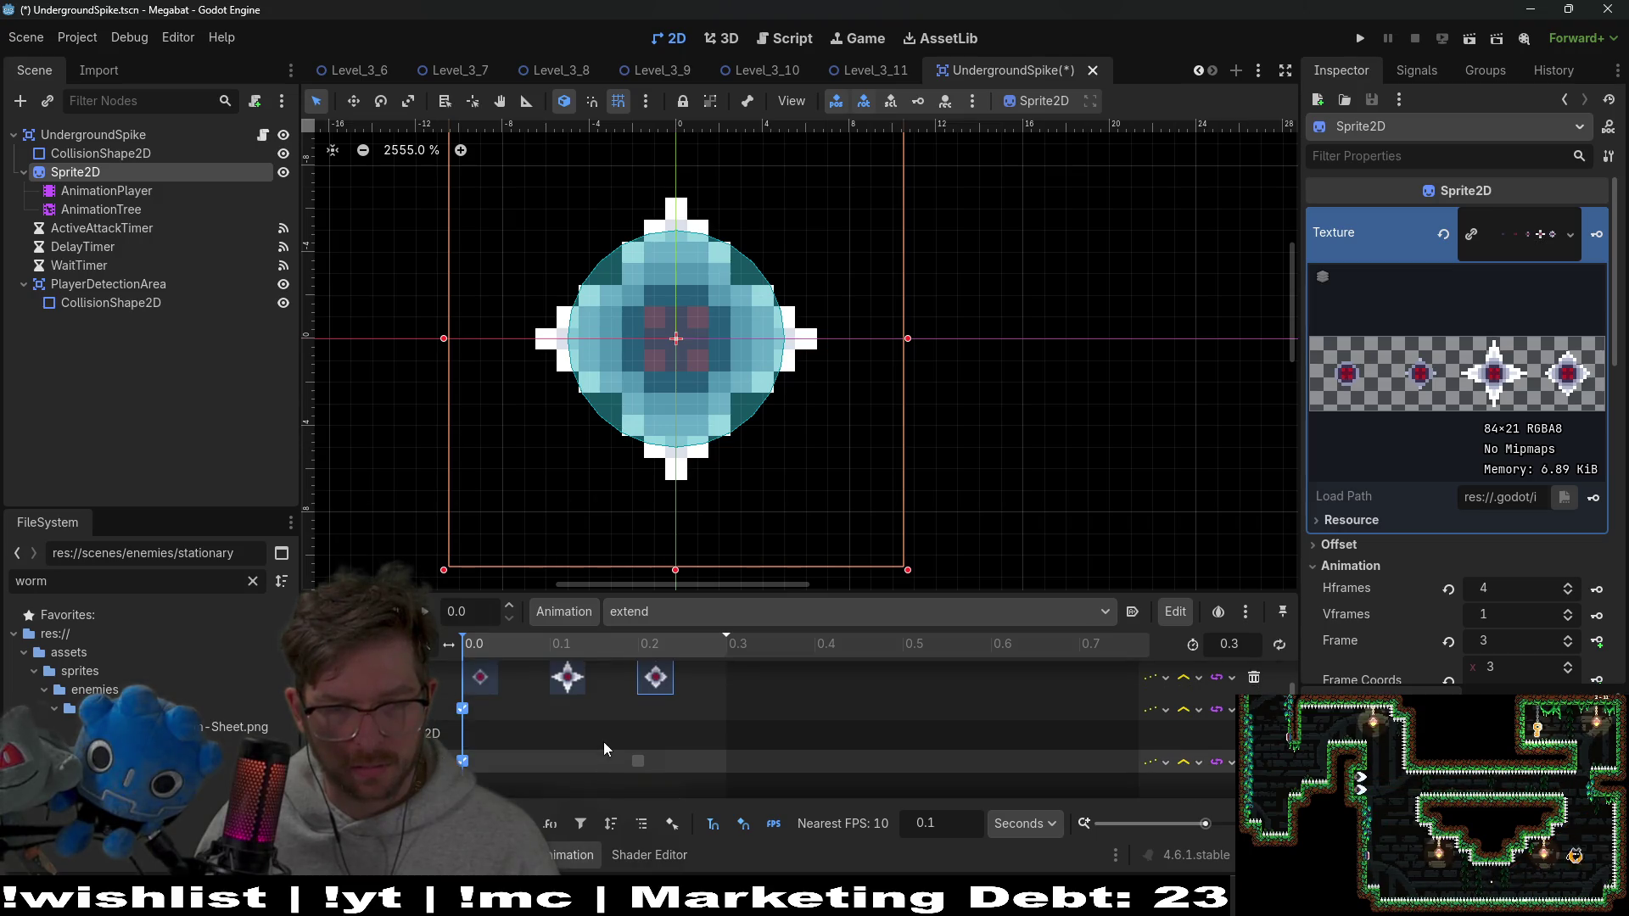
scroll(629, 752, down, 1)
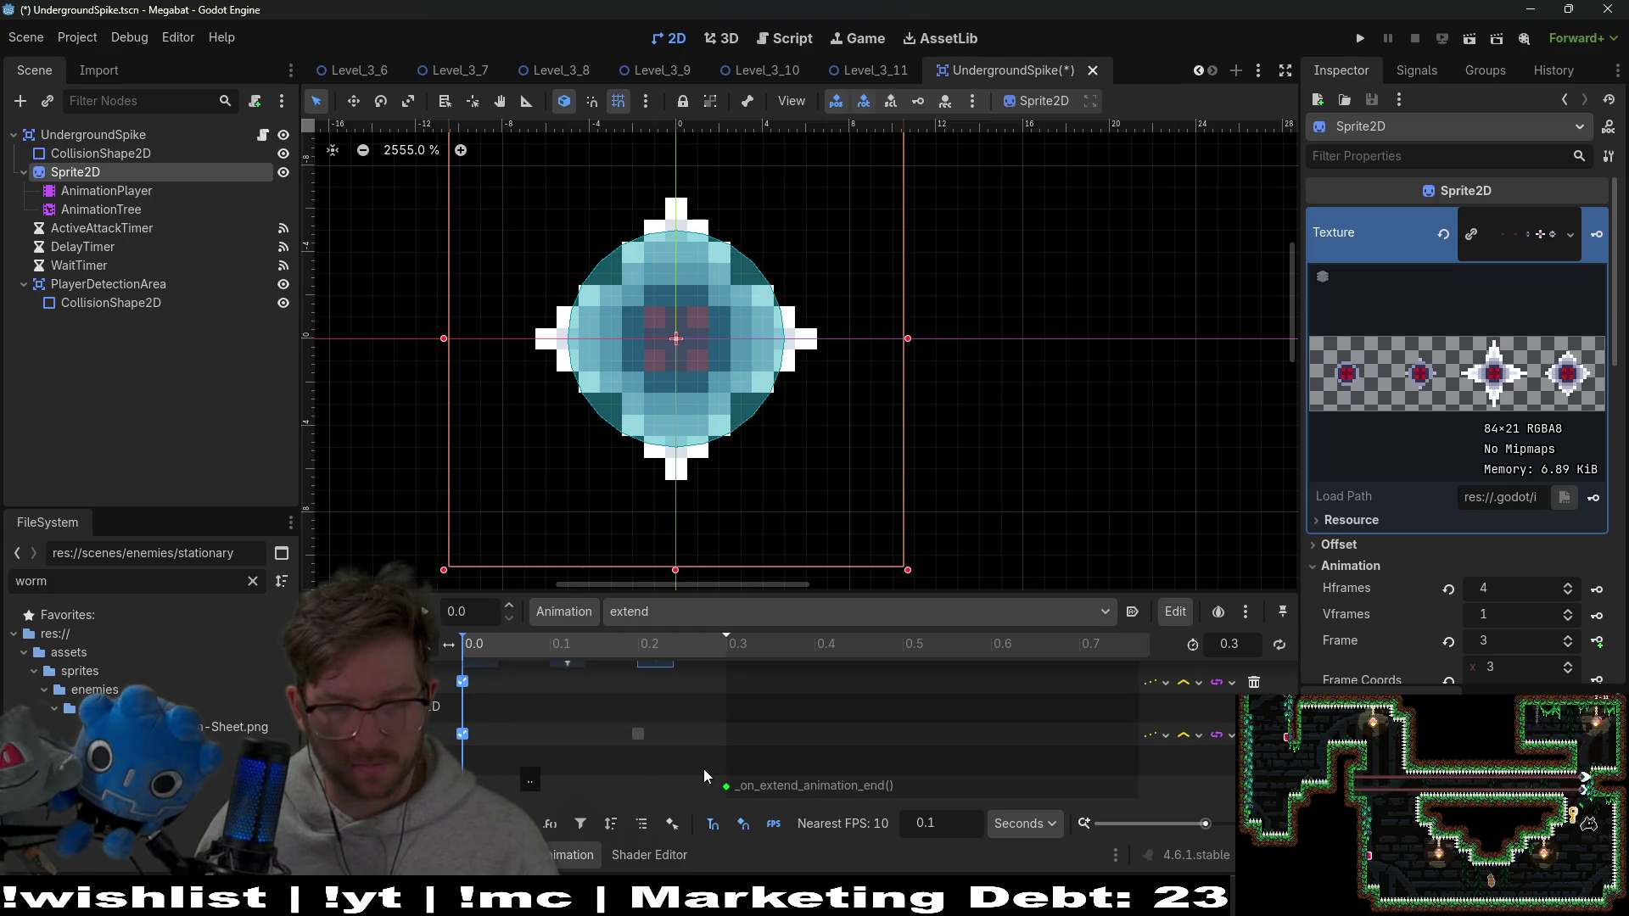
scroll(648, 743, up, 2)
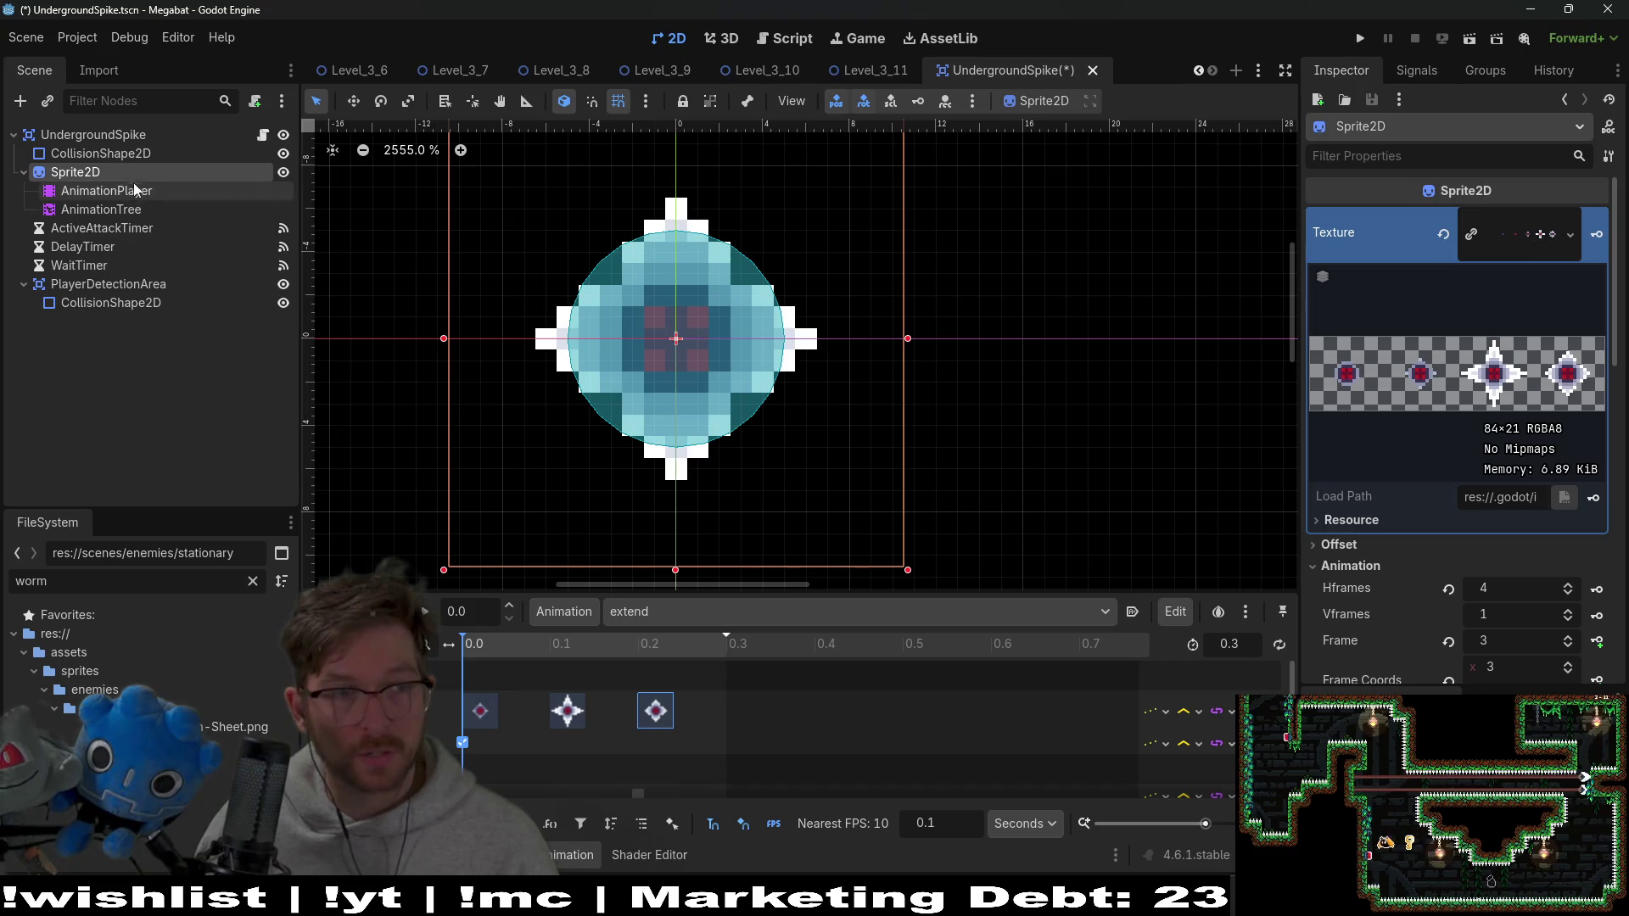
click(170, 134)
click(263, 134)
scroll(687, 307, up, 2)
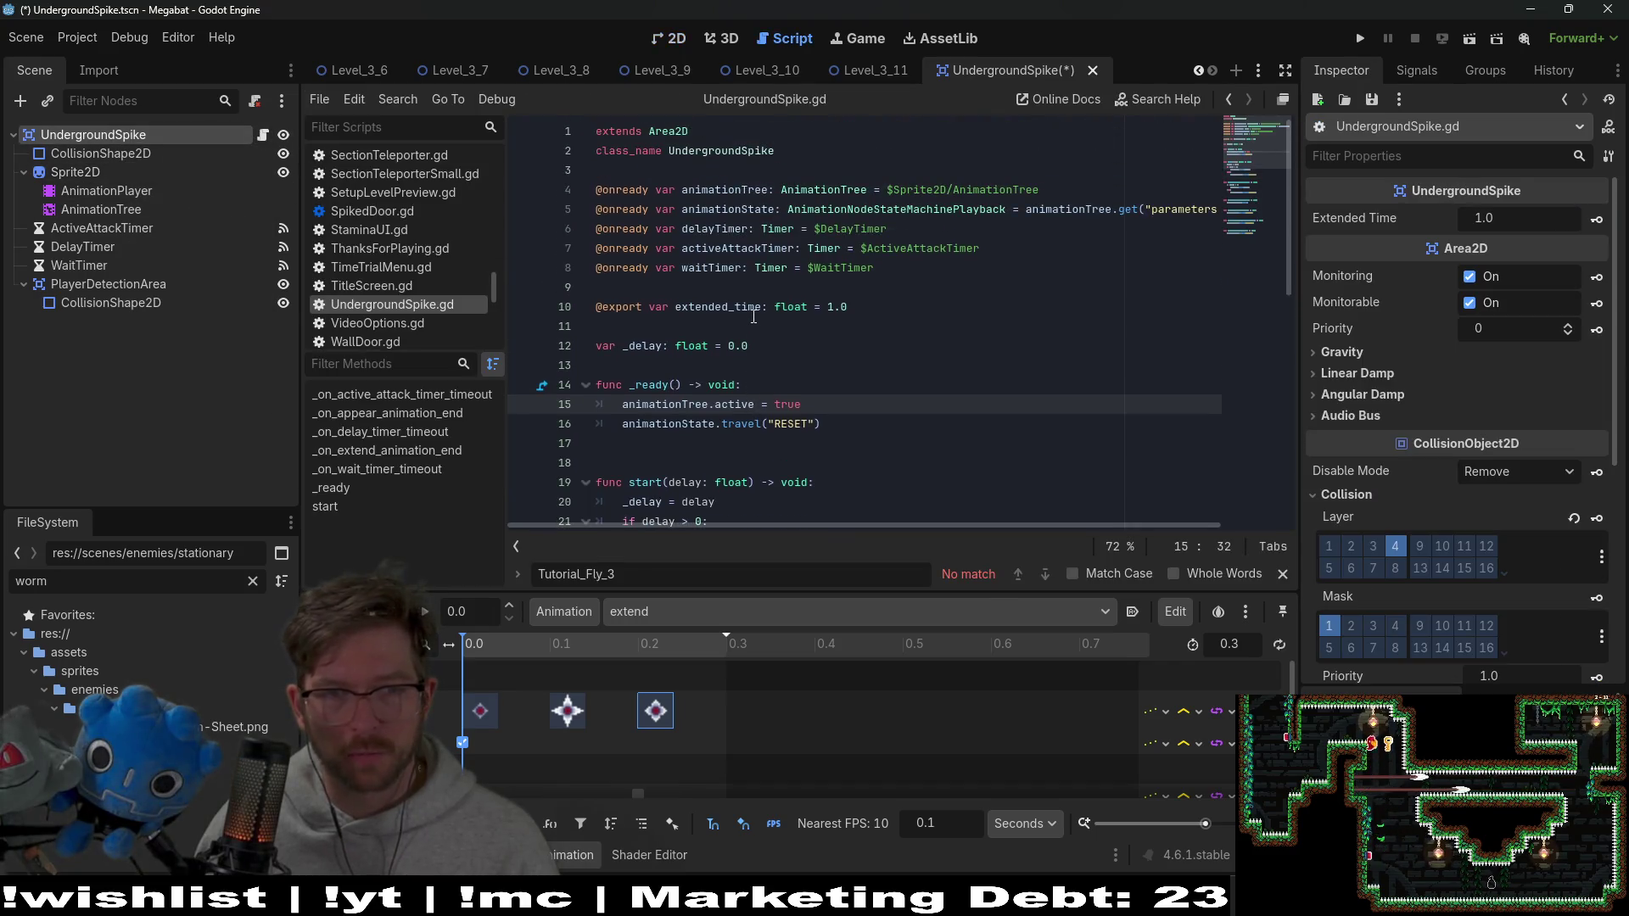
Review the waitTimer, start function and delayTimer code, then select the WaitTimer node
double_click(711, 267)
scroll(907, 458, down, 4)
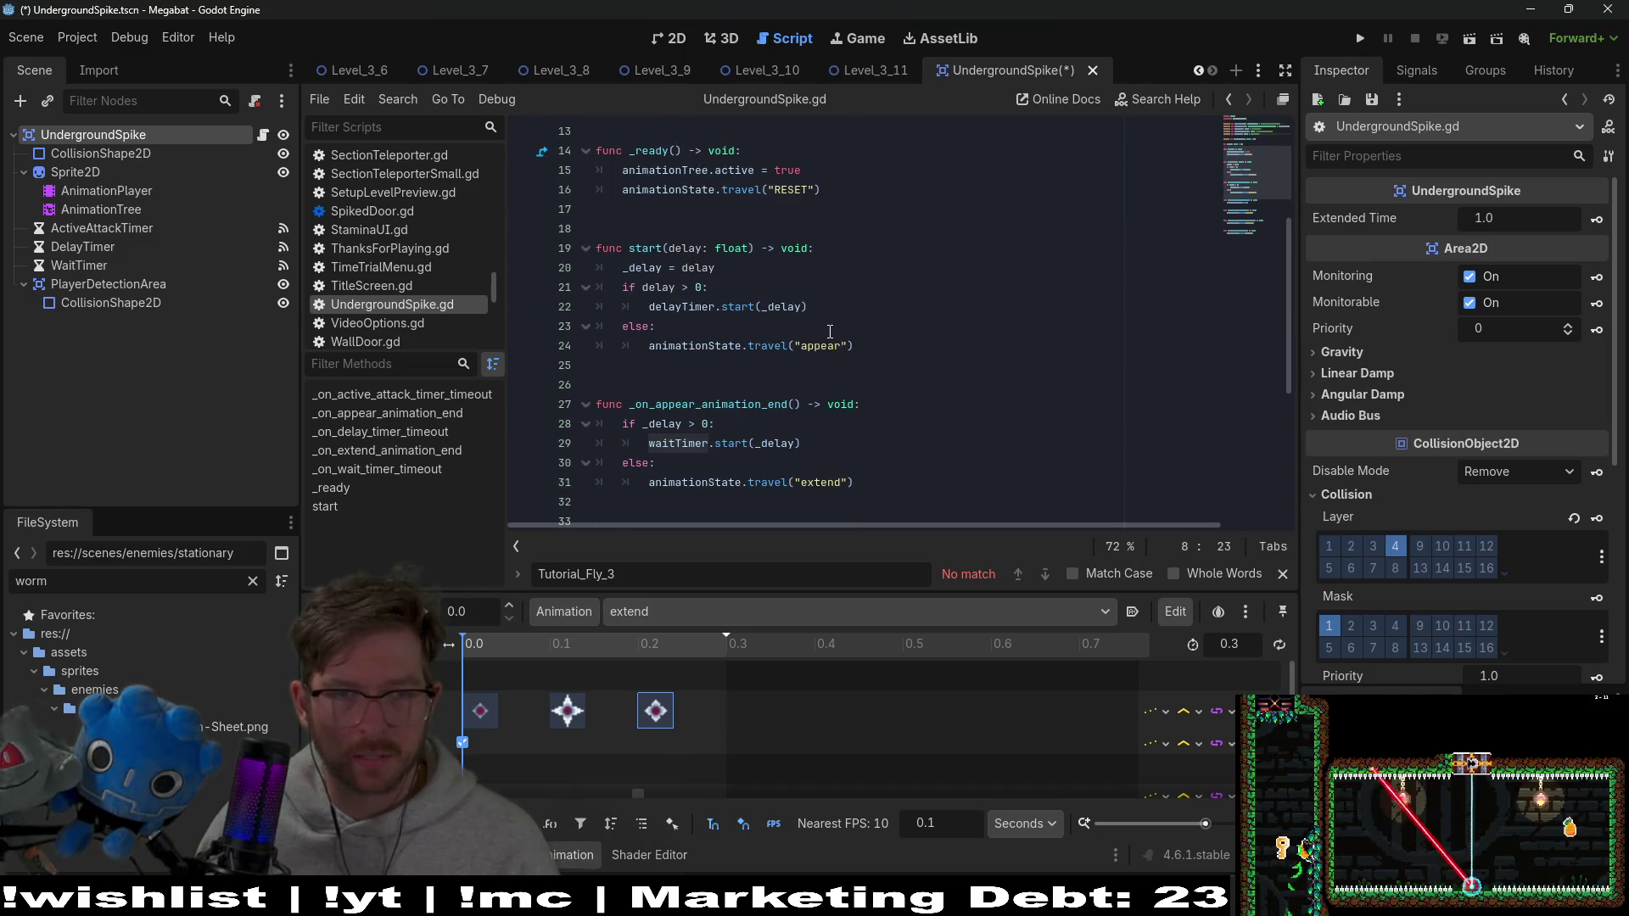
drag(885, 342, 895, 236)
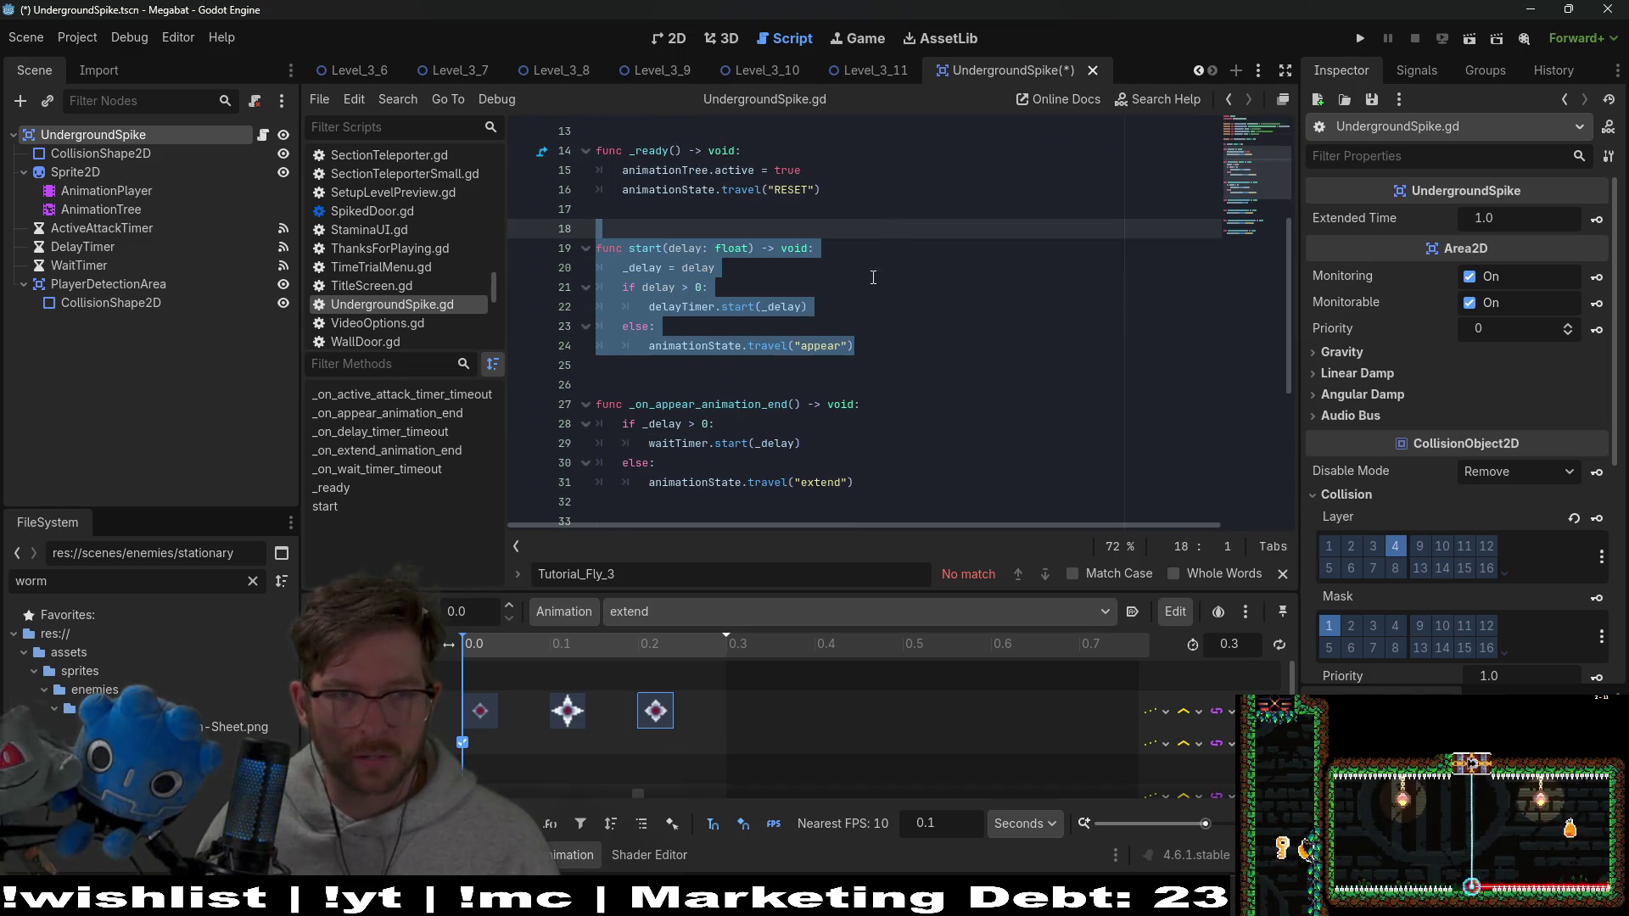
scroll(880, 264, up, 2)
click(712, 404)
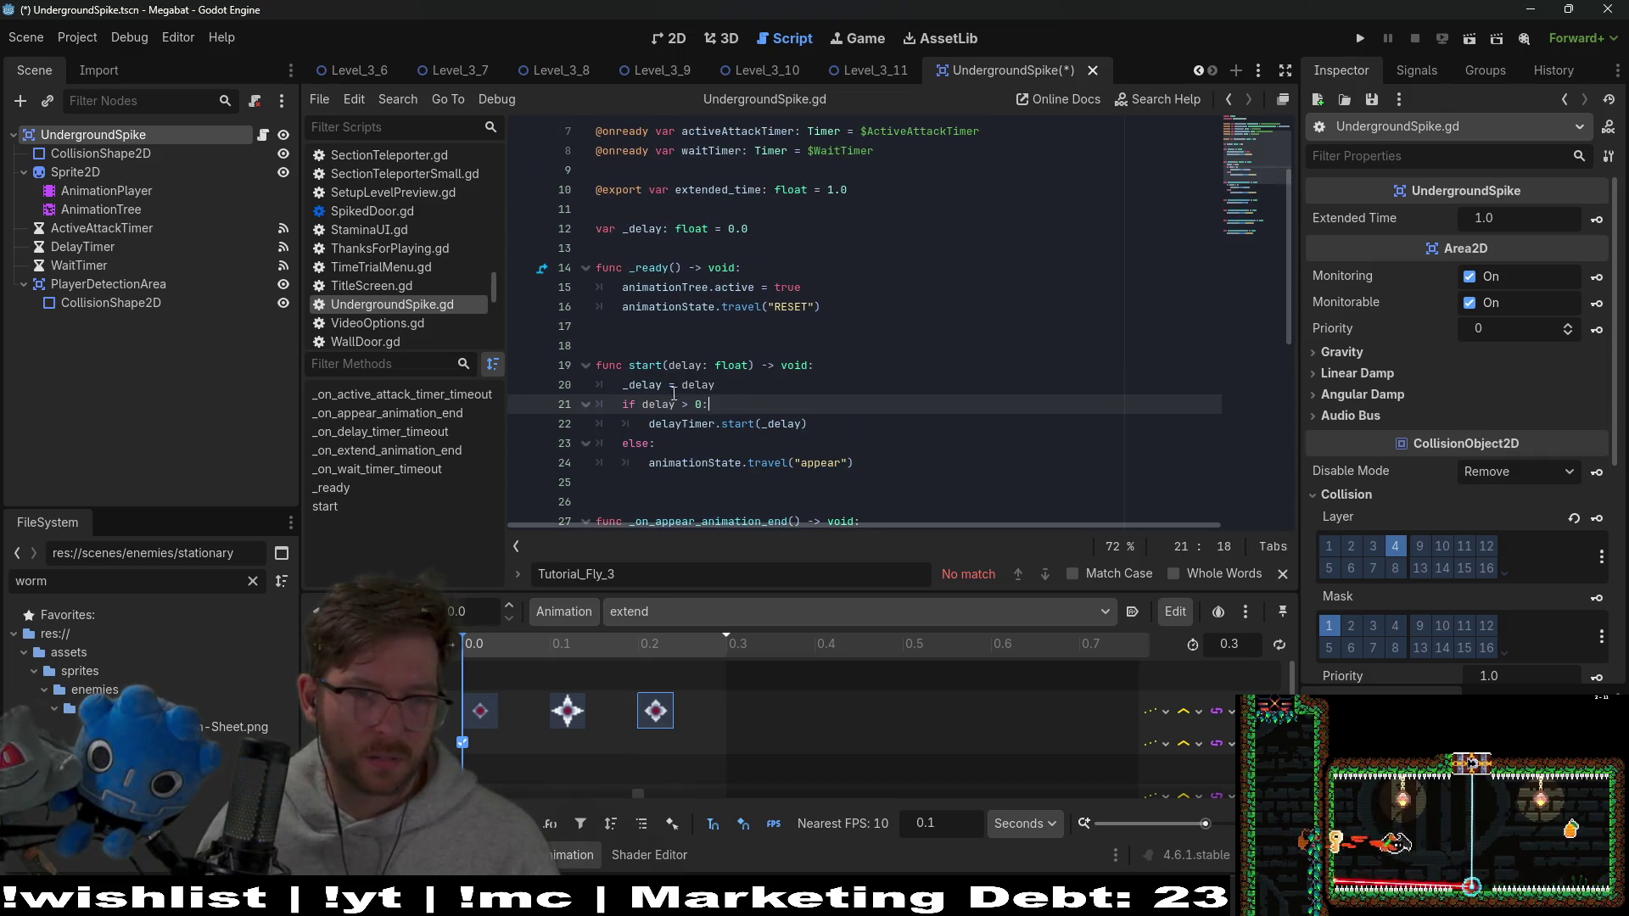
double_click(682, 423)
click(873, 469)
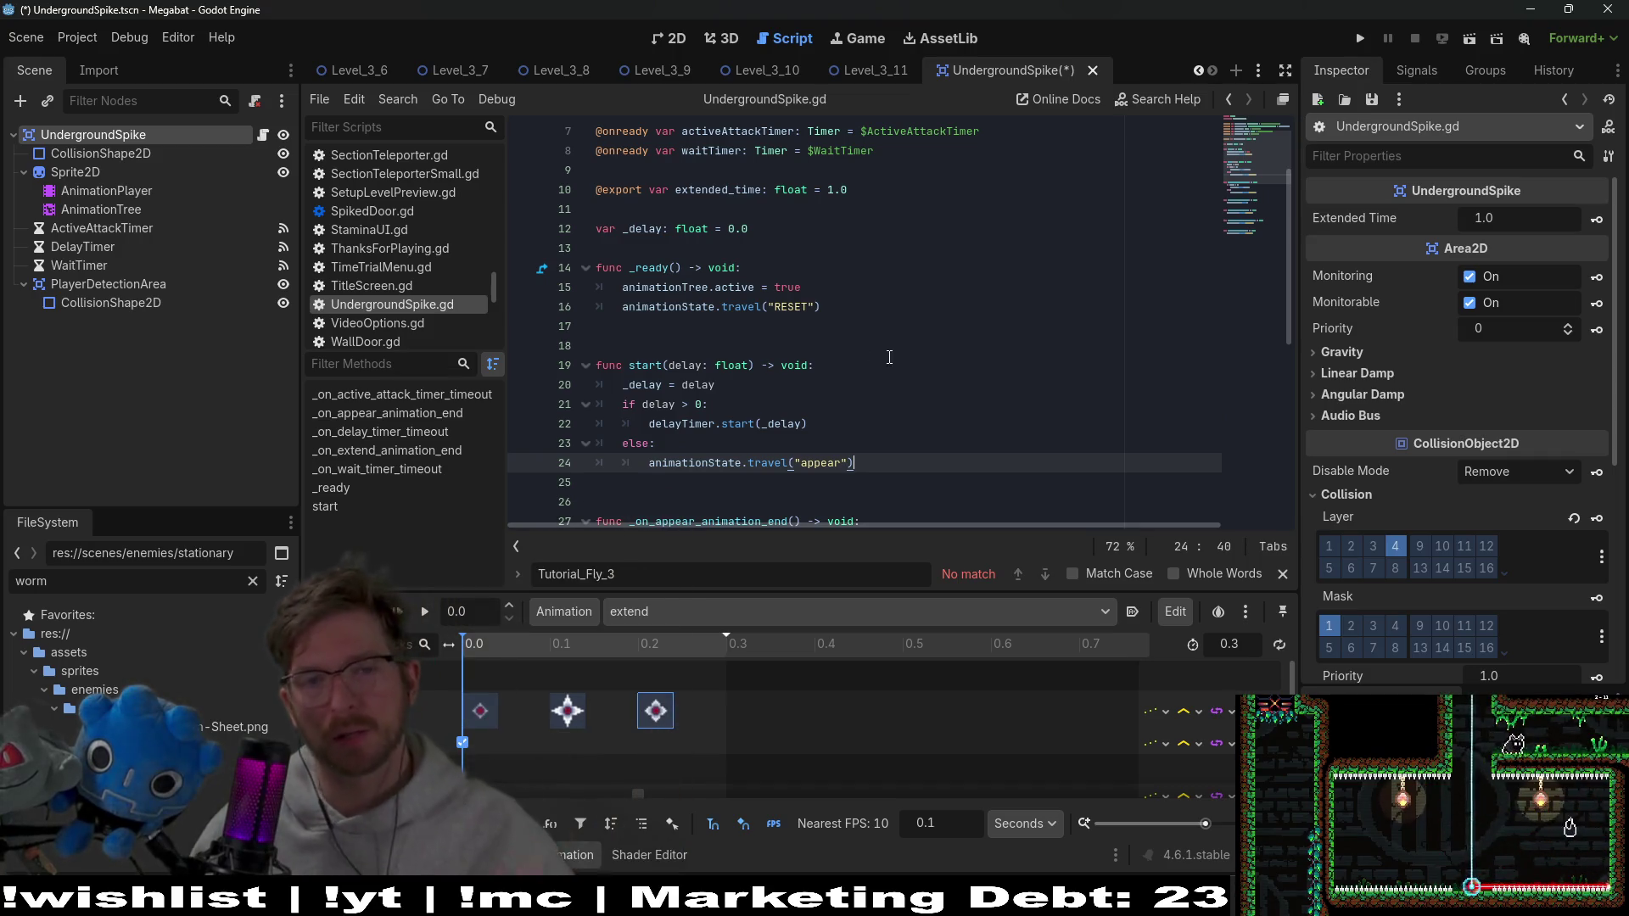
scroll(860, 374, down, 3)
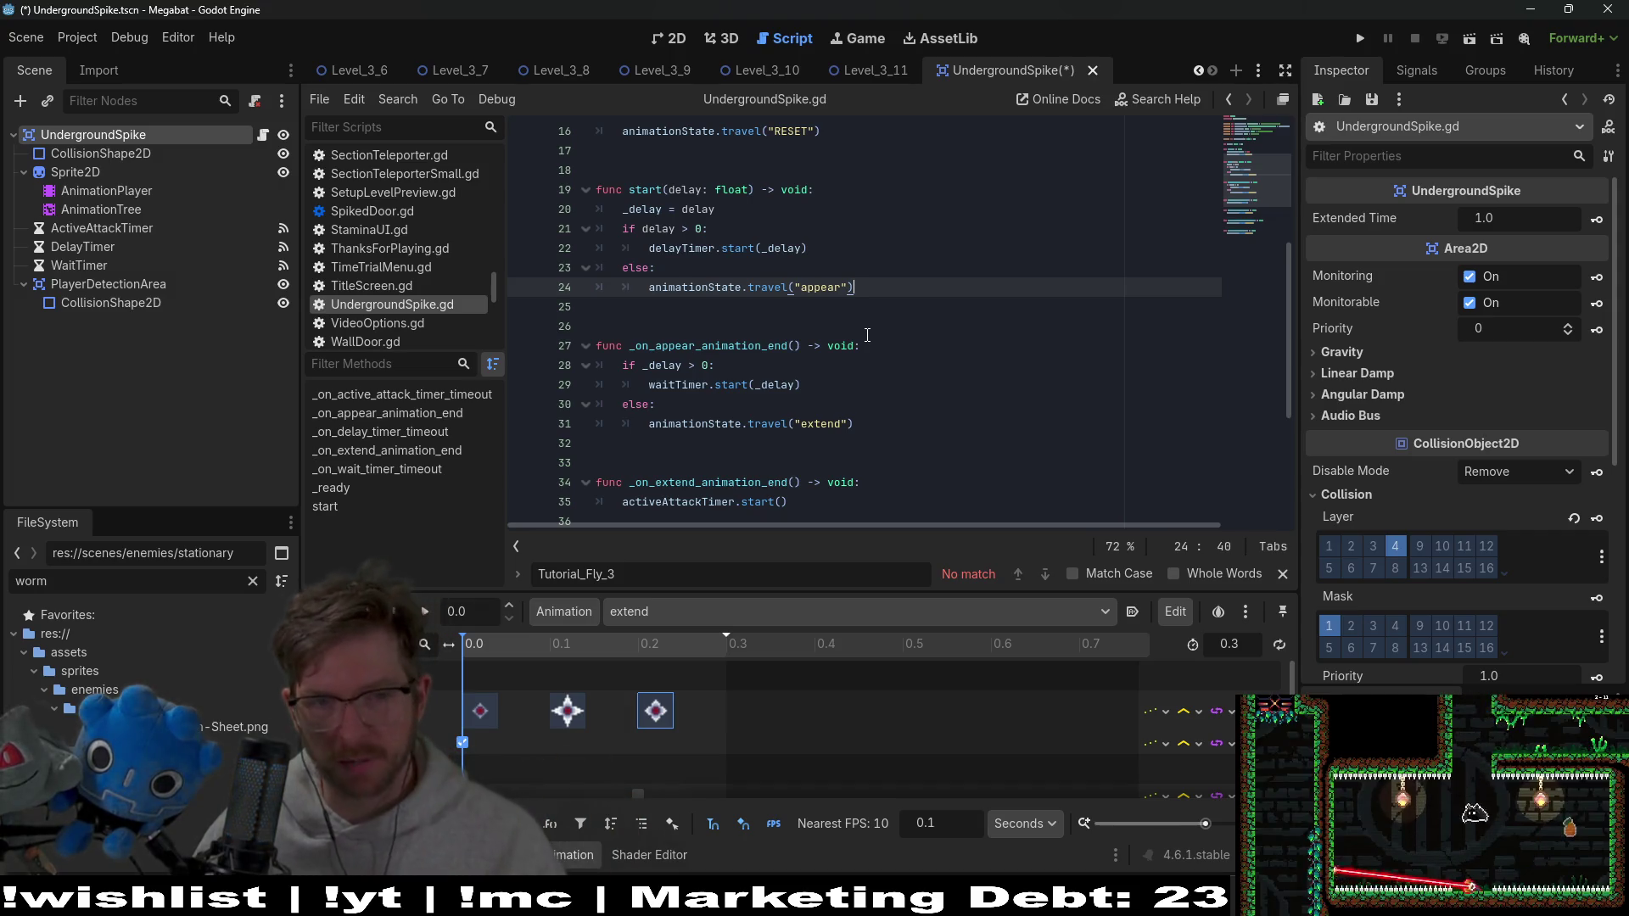
scroll(867, 334, down, 2)
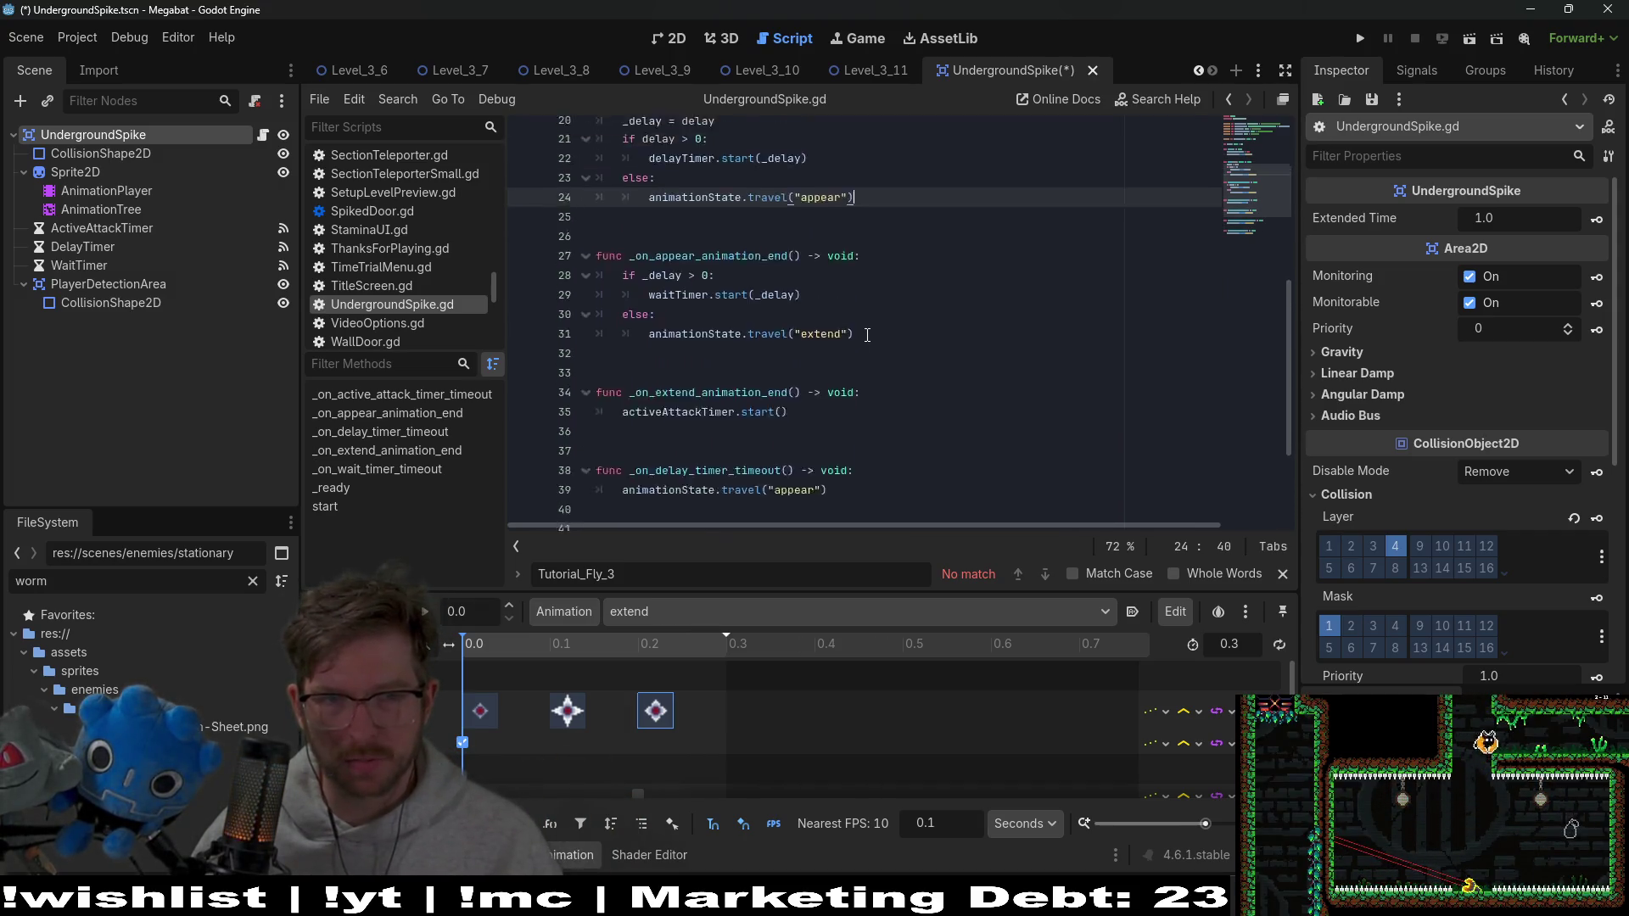
scroll(867, 334, up, 5)
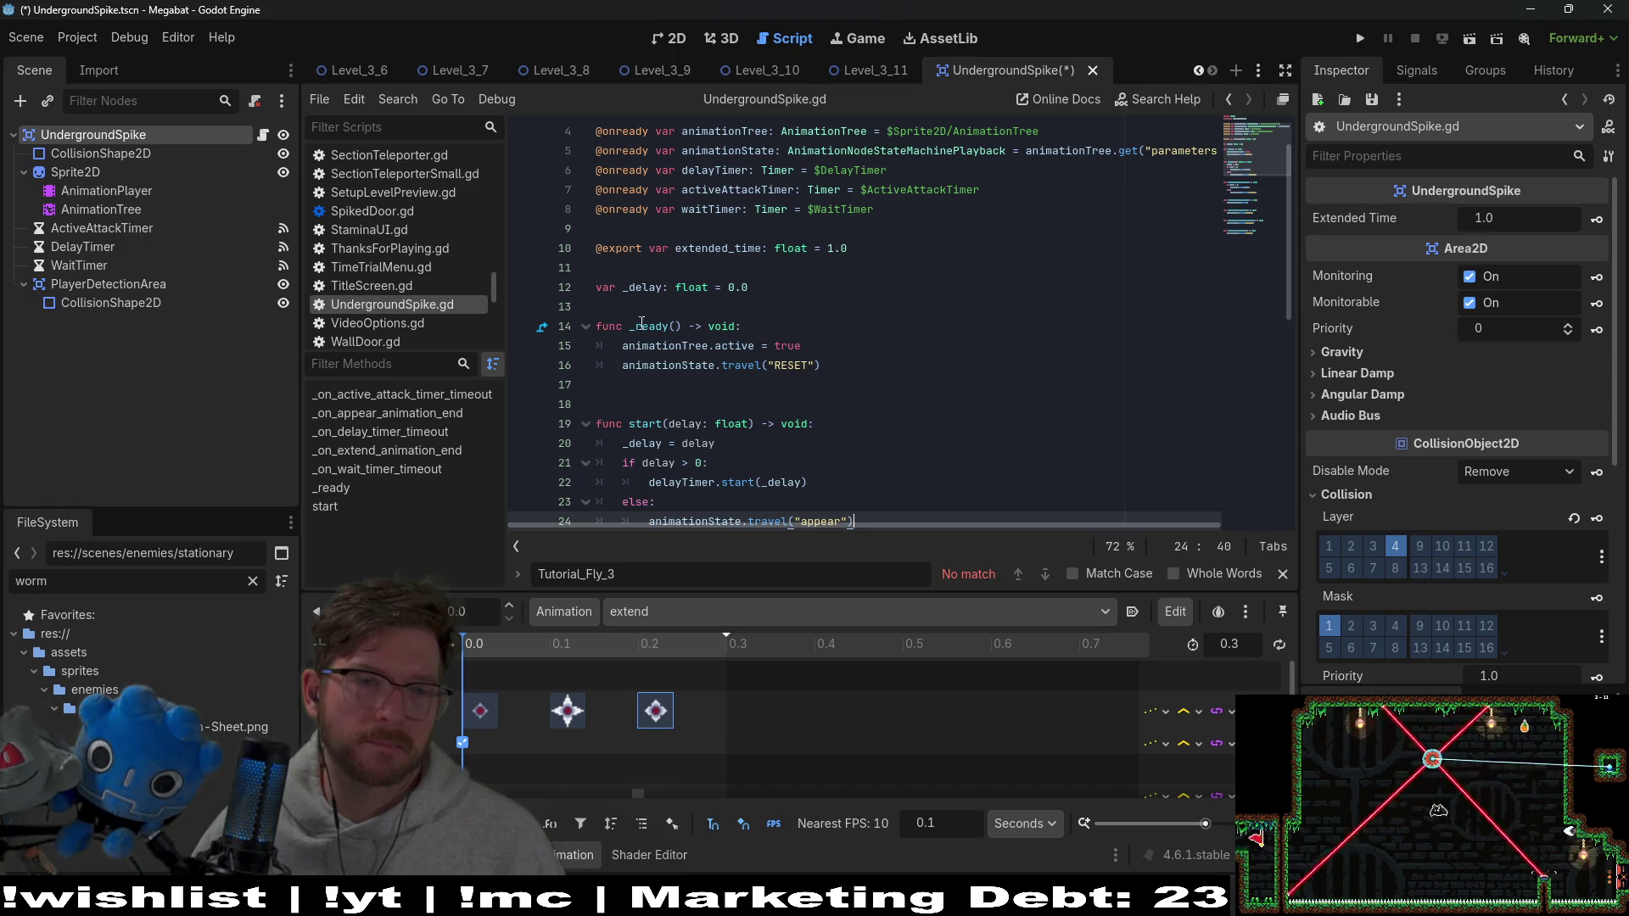
click(85, 264)
Disconnect the ActiveAttackTimer's timeout signal connection
click(106, 228)
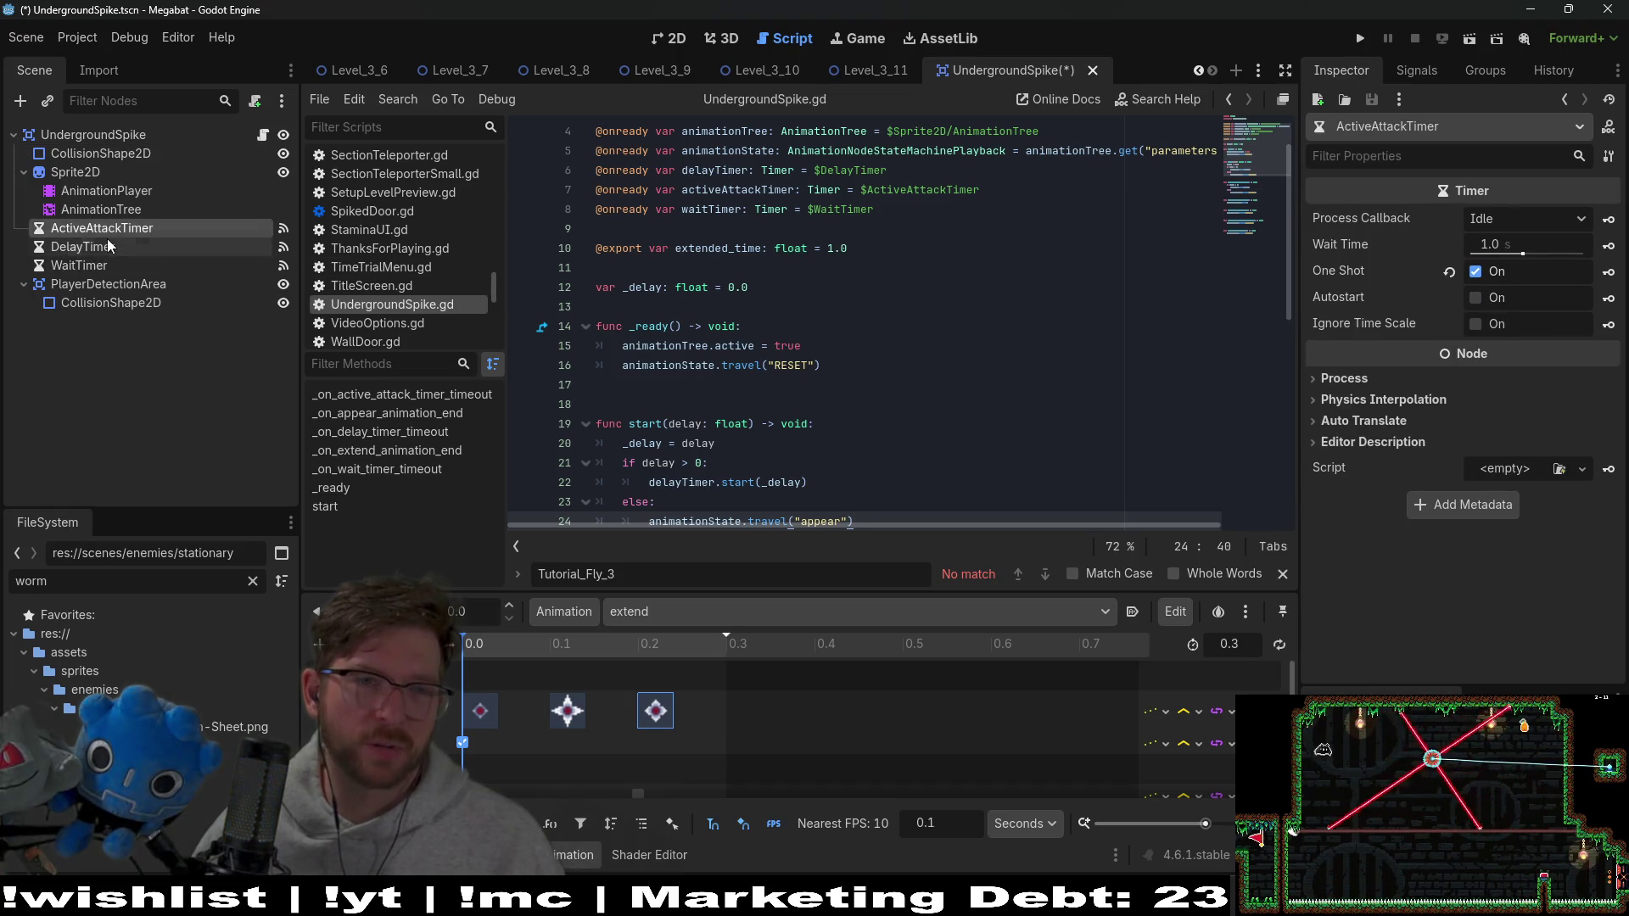
click(80, 264)
shift+click(106, 229)
scroll(1046, 256, down, 1)
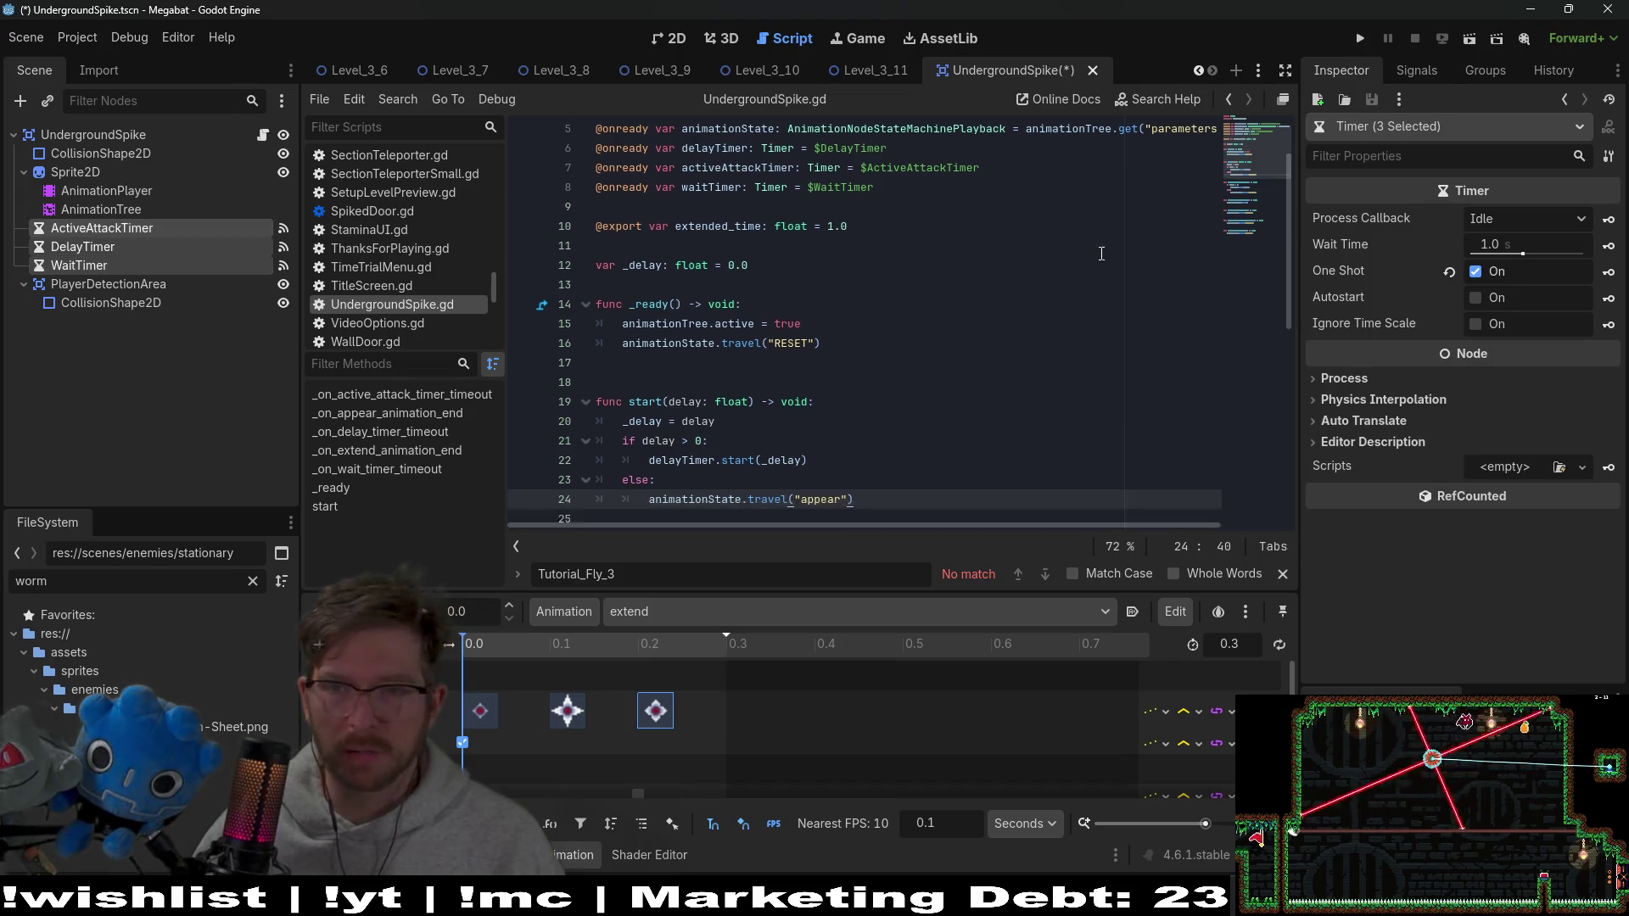
scroll(1046, 256, down, 3)
click(1416, 69)
click(116, 227)
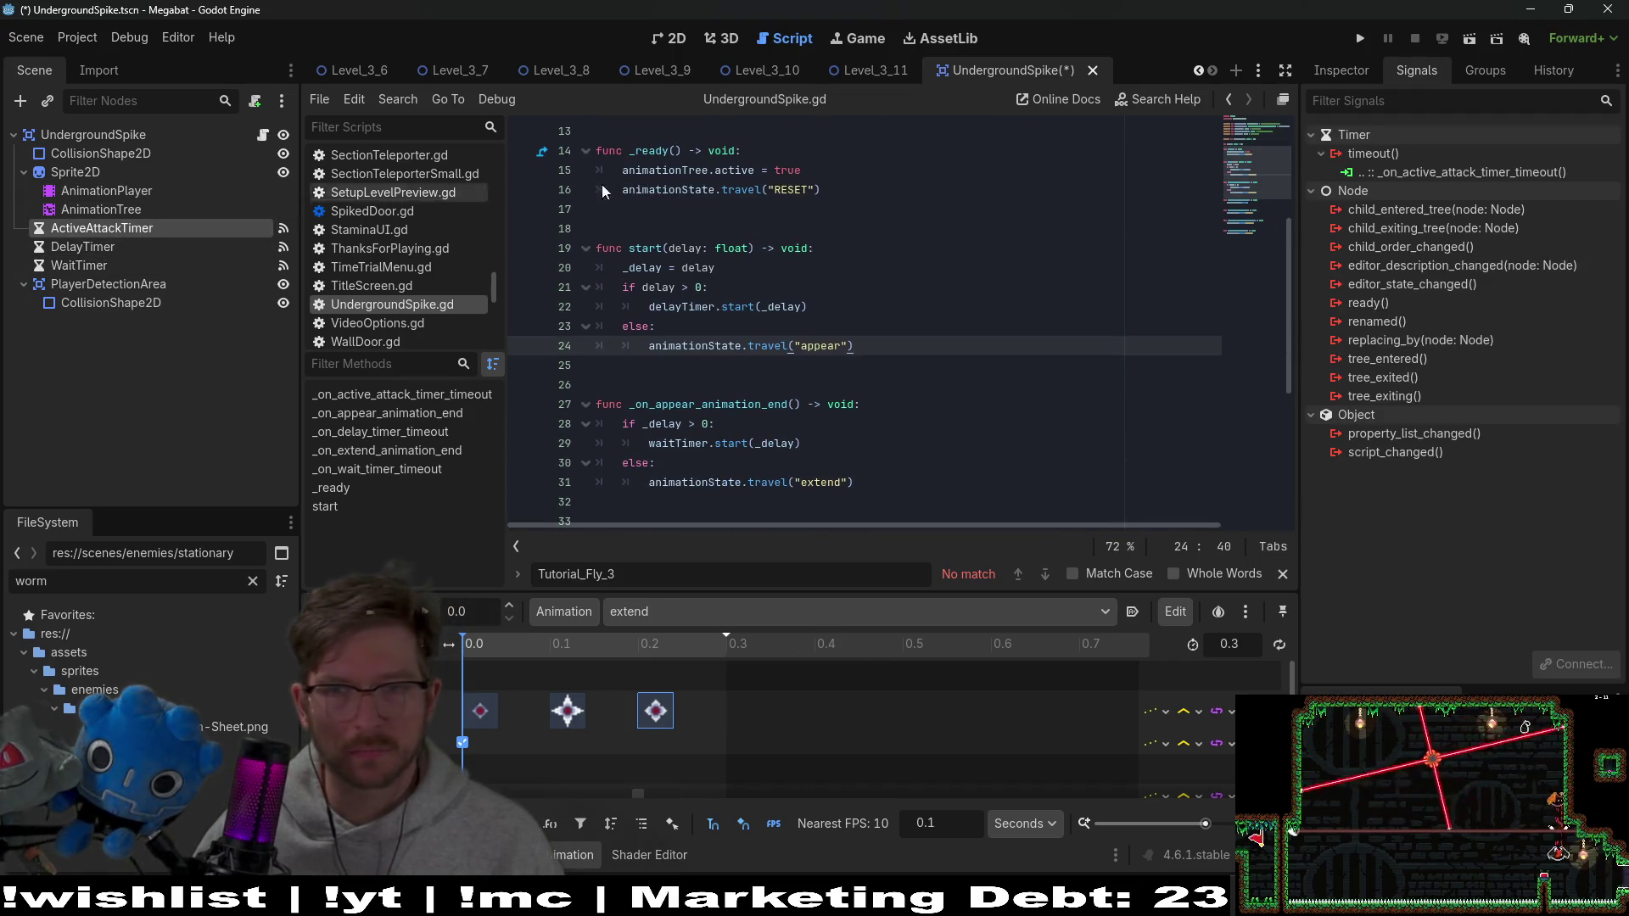
right_click(1442, 168)
click(1500, 221)
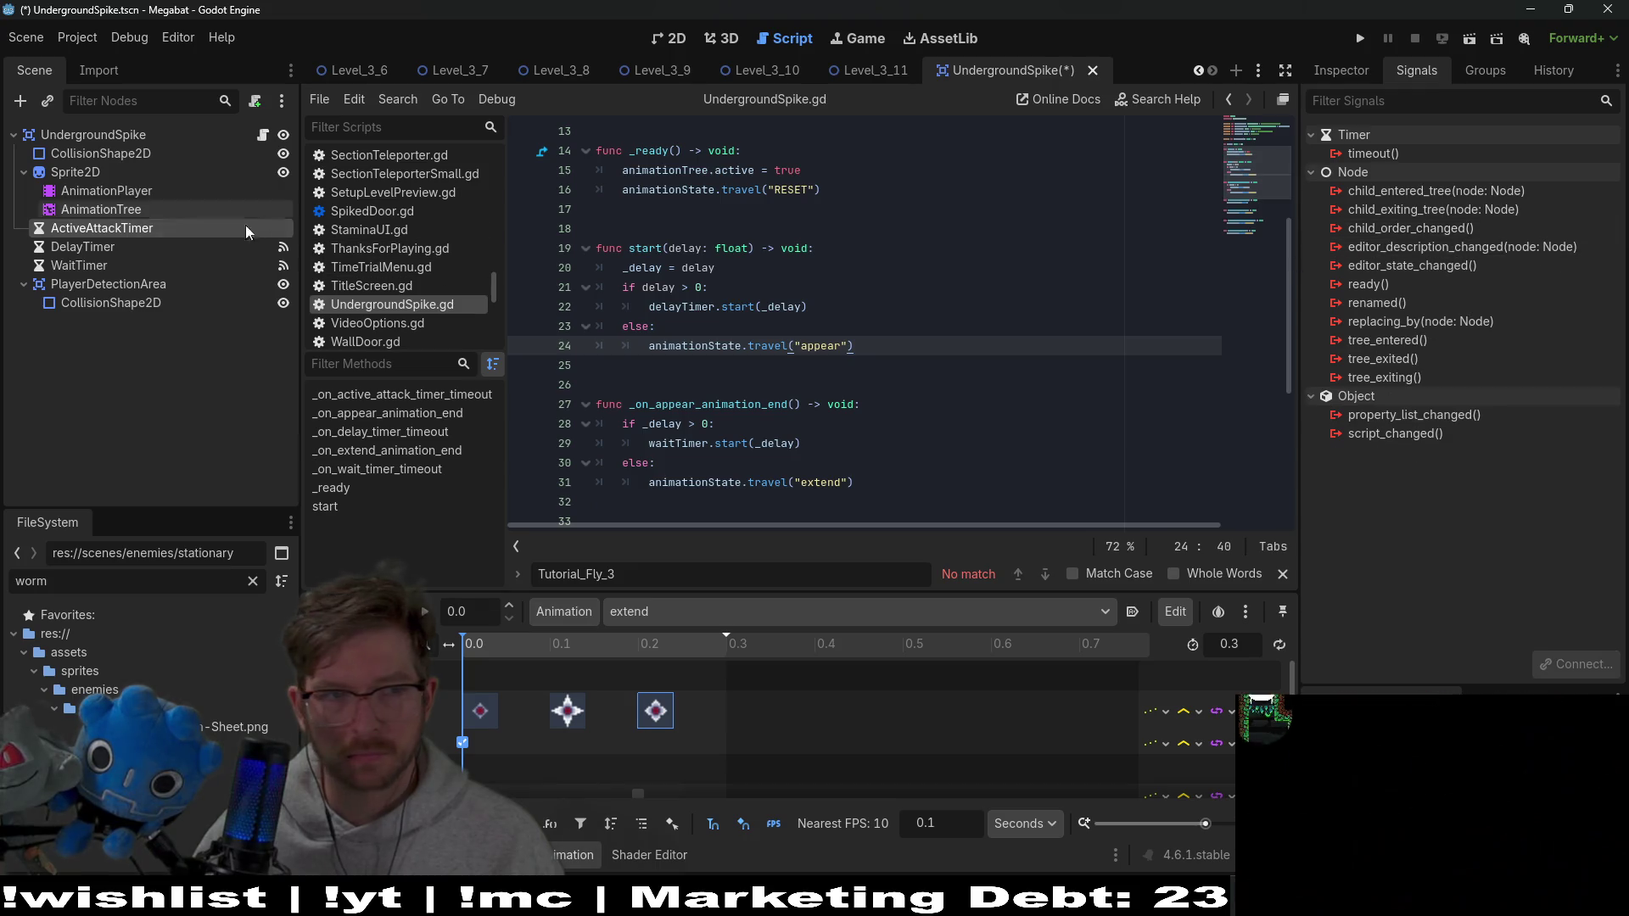
Disconnect the timeout signals of DelayTimer and WaitTimer
click(195, 246)
right_click(1446, 172)
click(1546, 212)
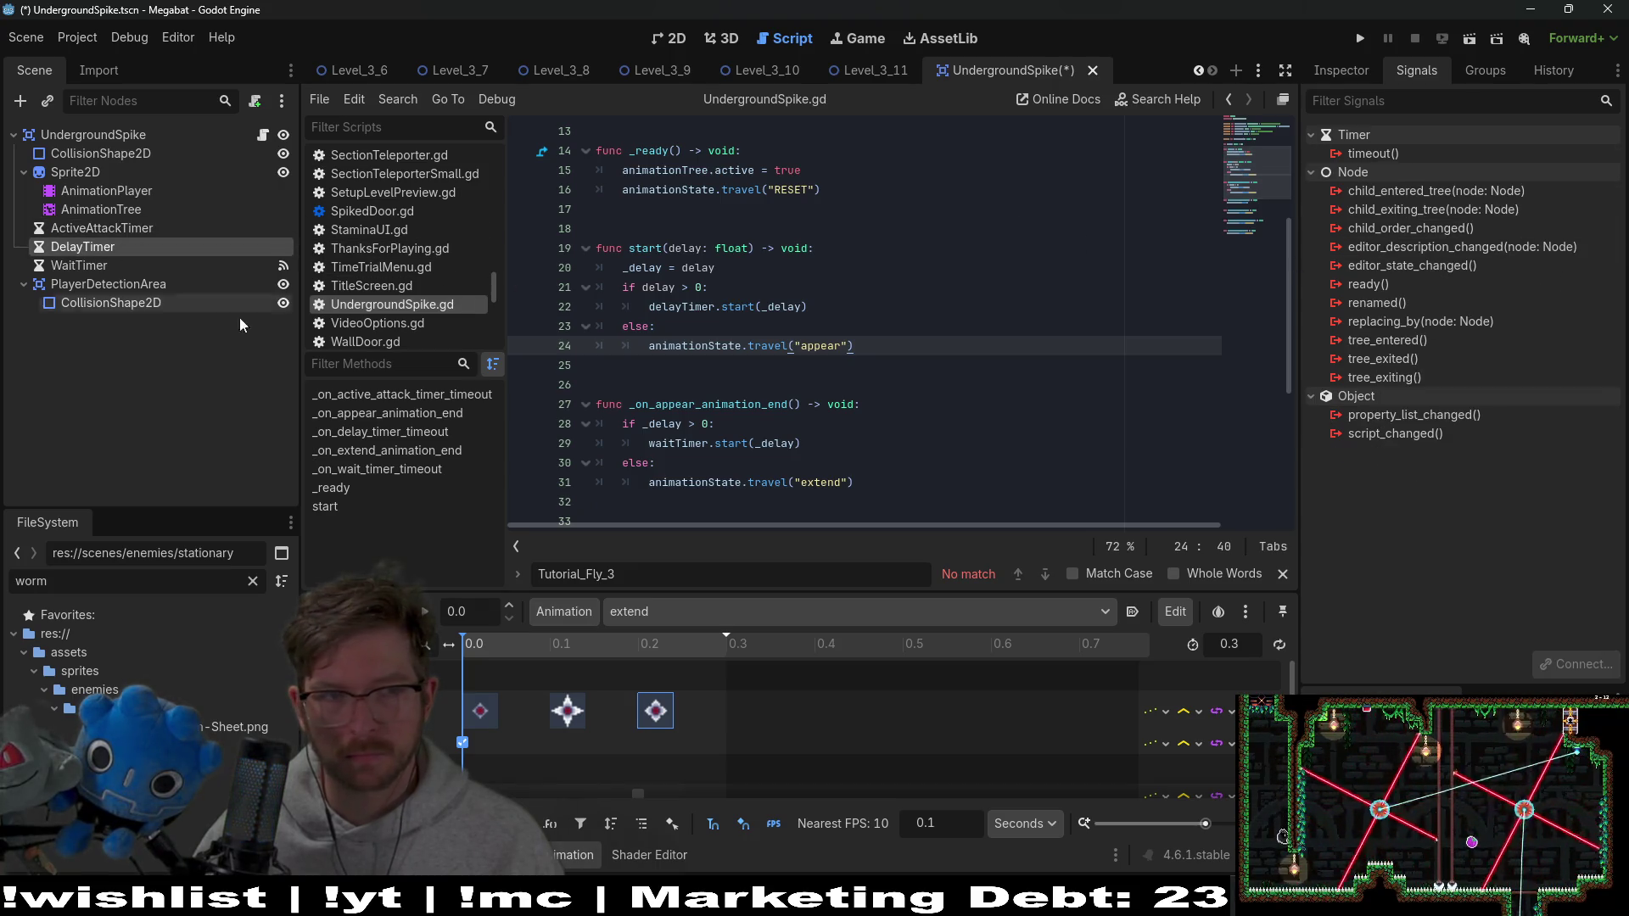
click(78, 265)
right_click(1419, 173)
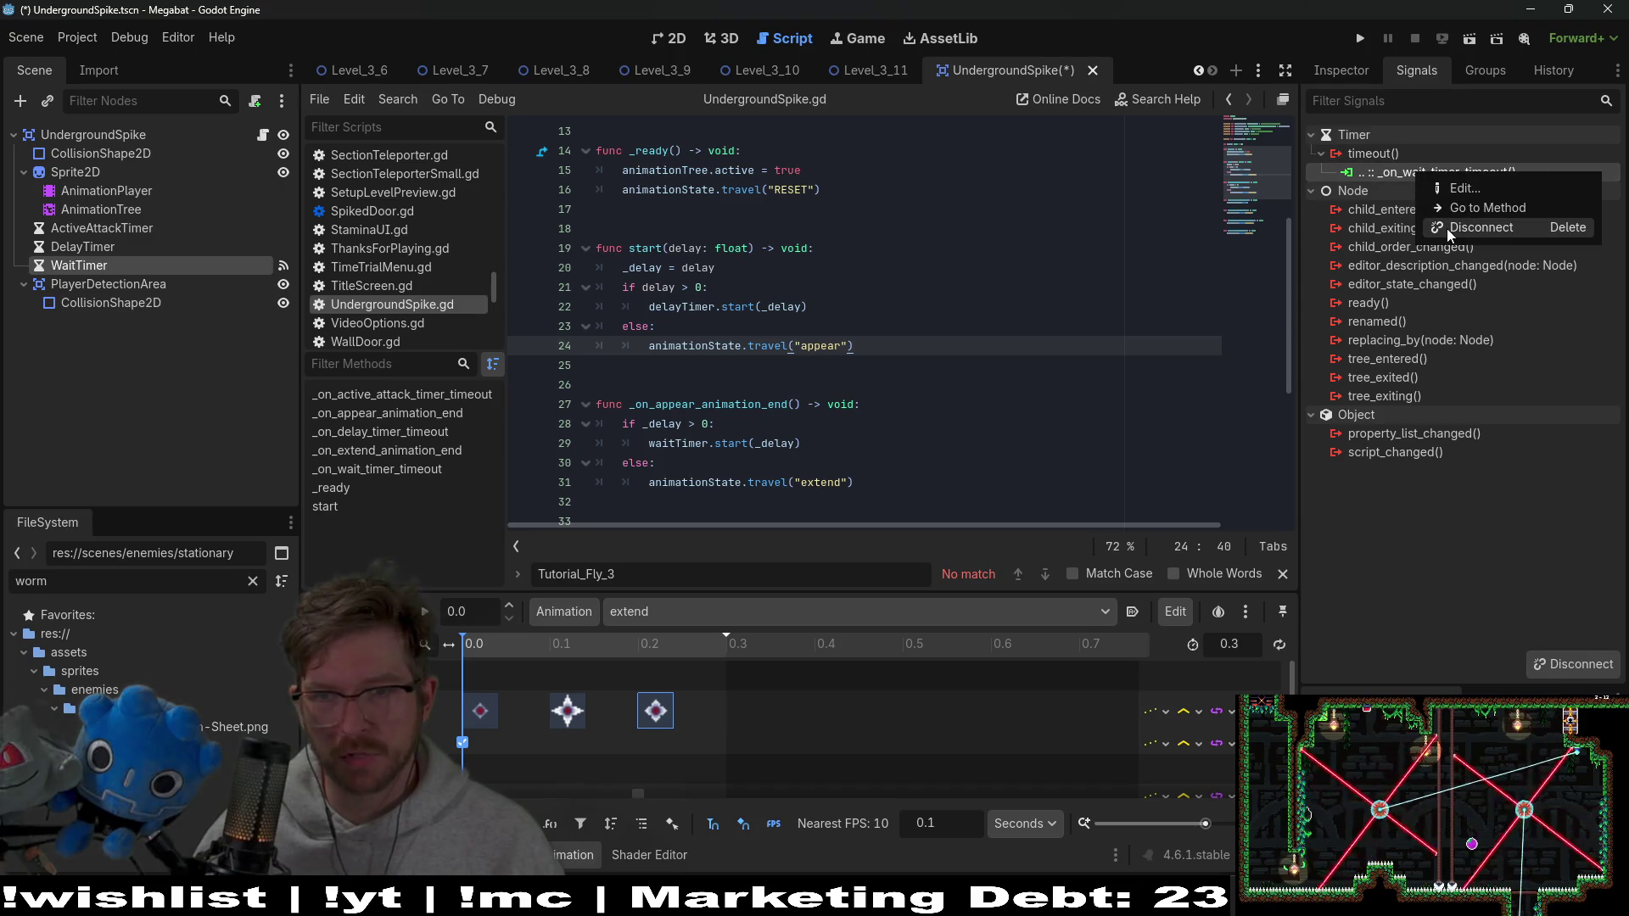
click(1451, 225)
Delete the three timer nodes from the UndergroundSpike scene
shift+click(81, 228)
key(Delete)
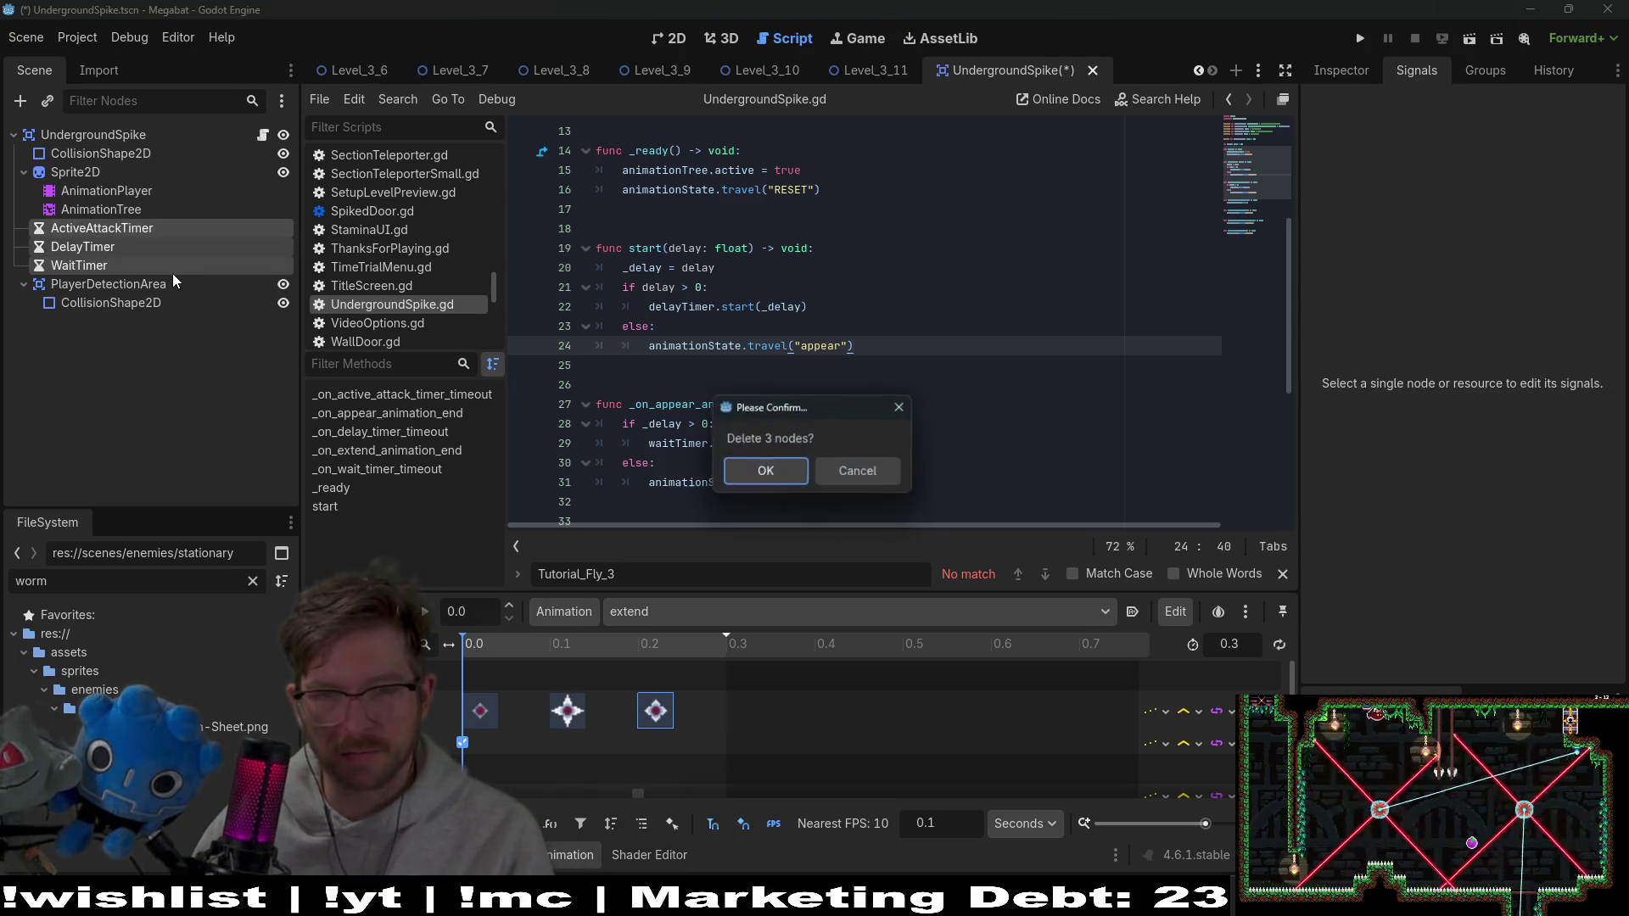
key(Return)
scroll(708, 379, down, 5)
Search the script for 'timeout' and delete the three timeout handler functions
click(930, 457)
click(928, 478)
key(ctrl+f)
text(timeout)
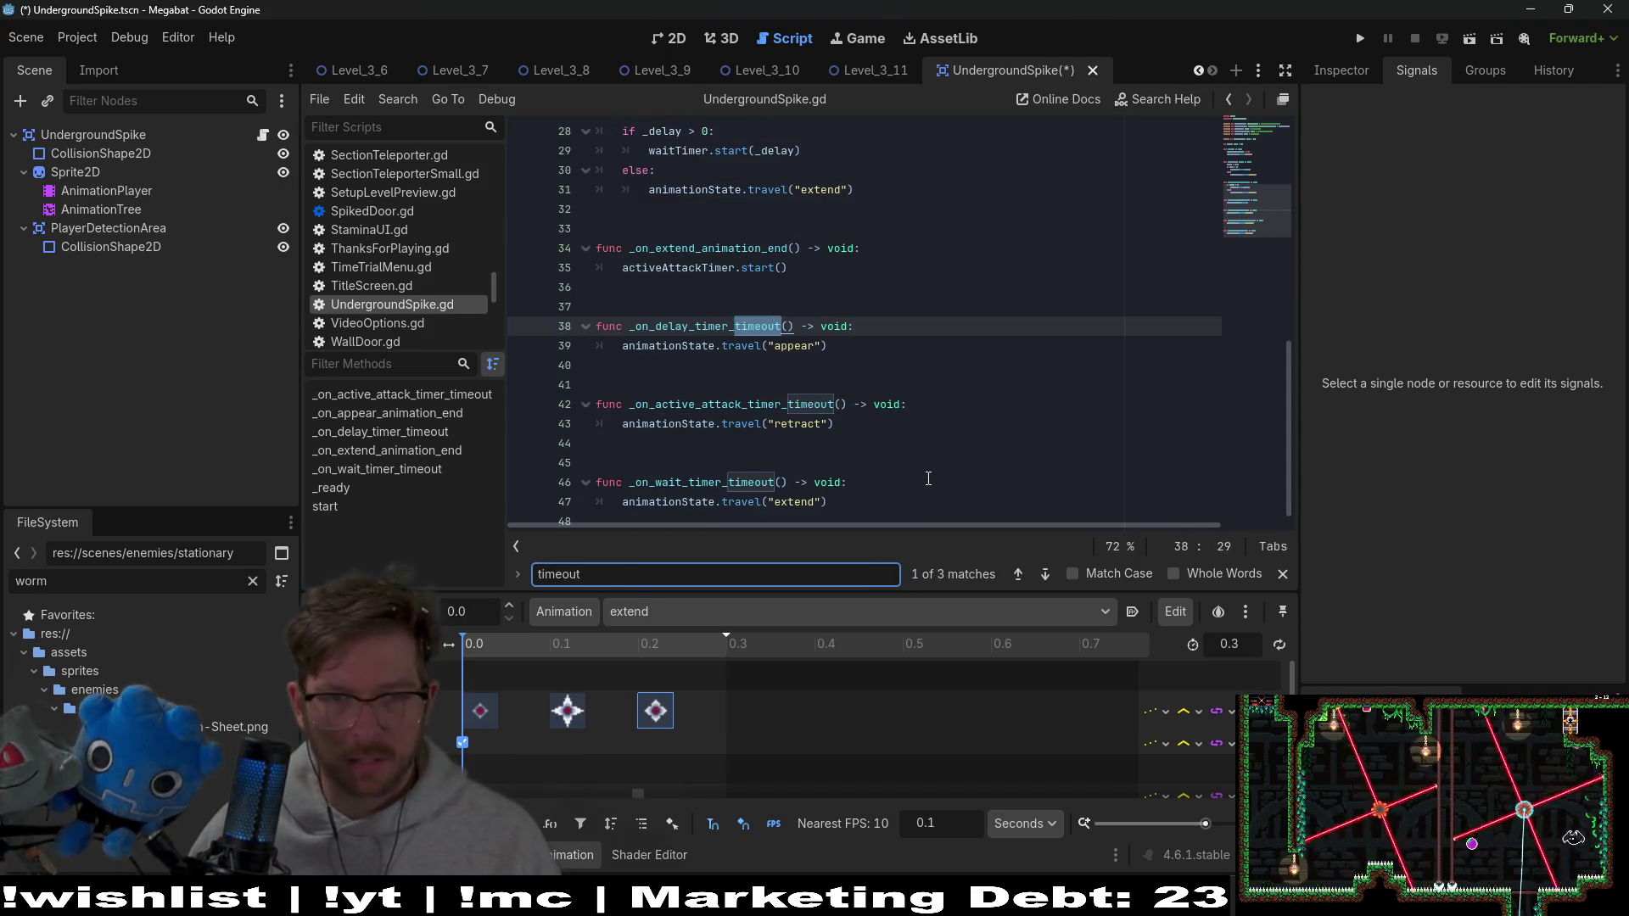
drag(928, 505, 922, 287)
key(BackSpace)
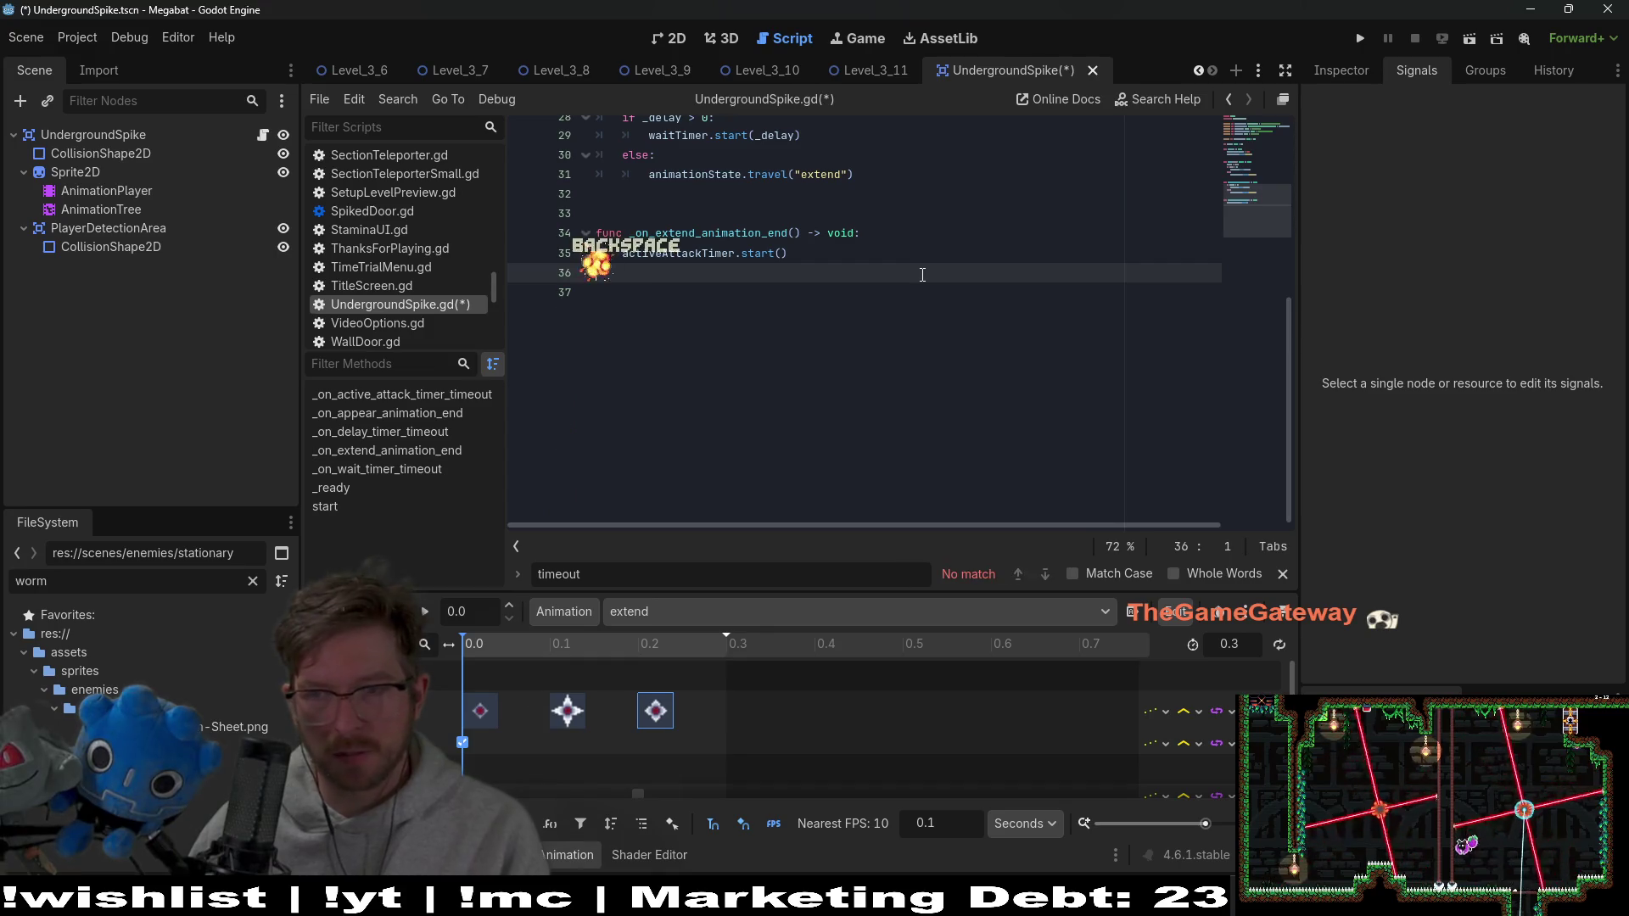
Review the _on_appear_animation_end and _on_extend_animation_end functions in the script
scroll(829, 364, up, 4)
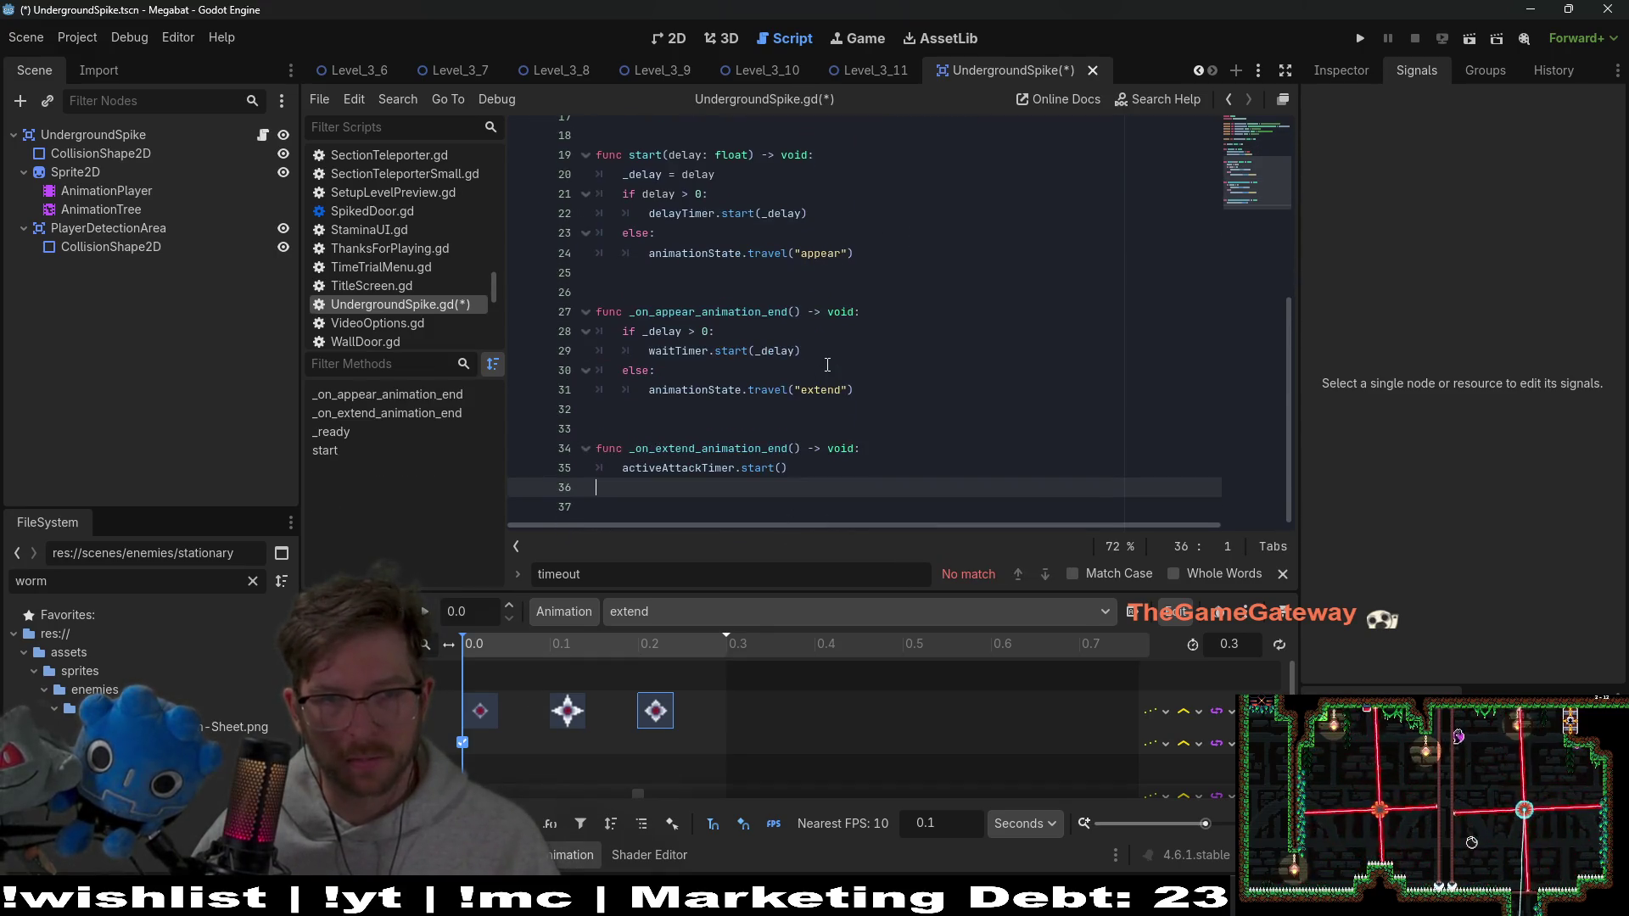
double_click(678, 307)
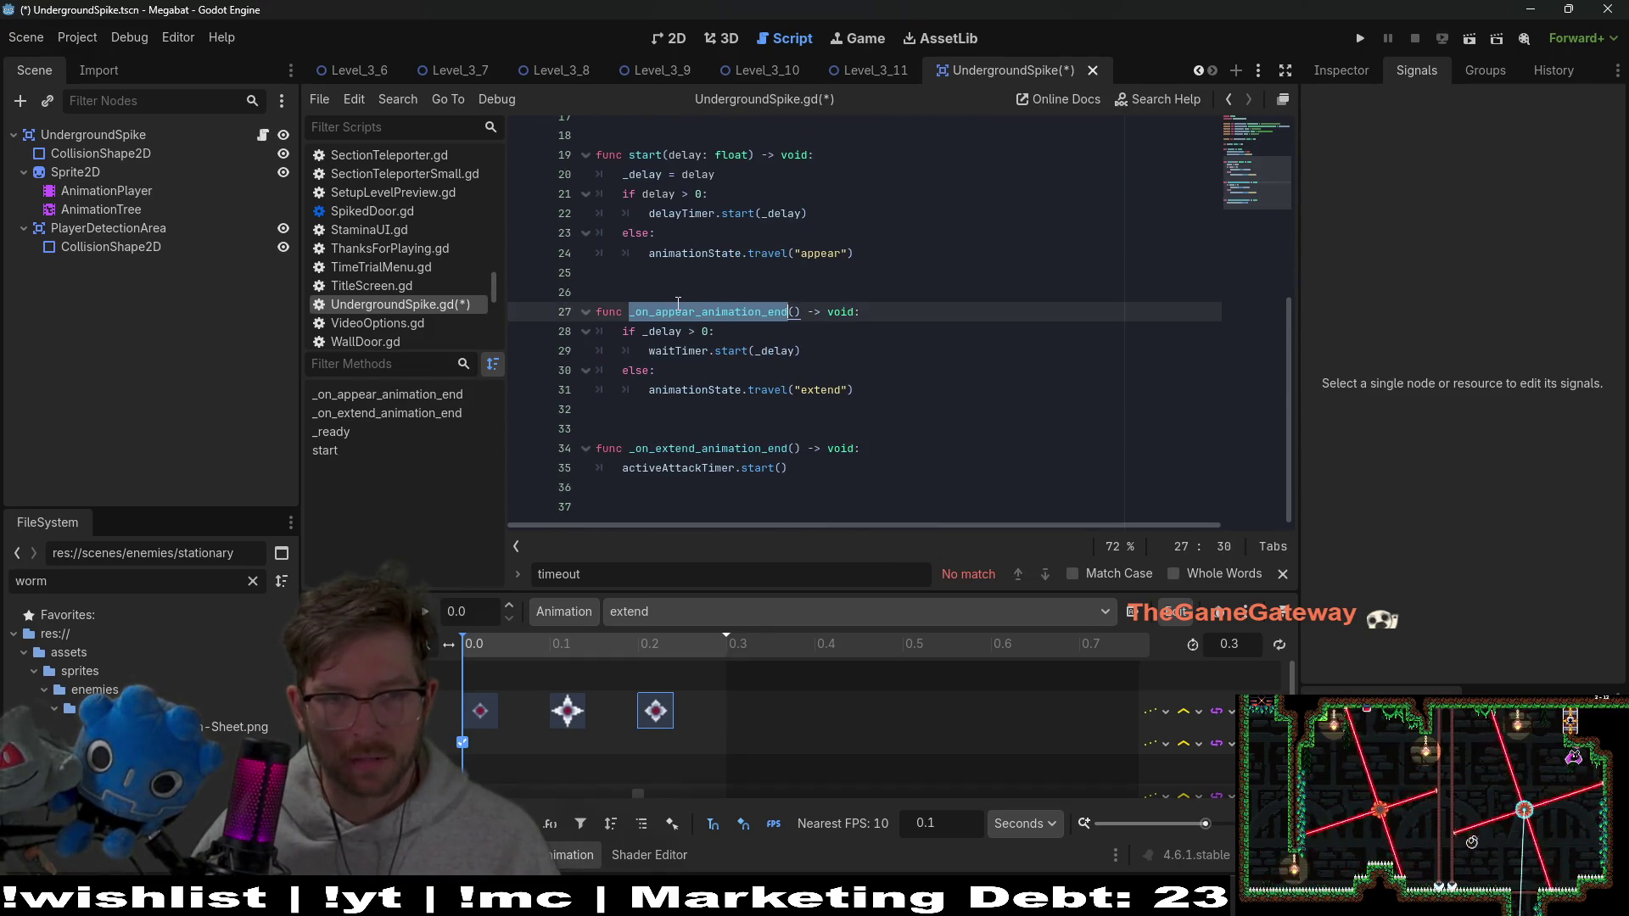
double_click(664, 450)
scroll(763, 382, up, 6)
click(780, 327)
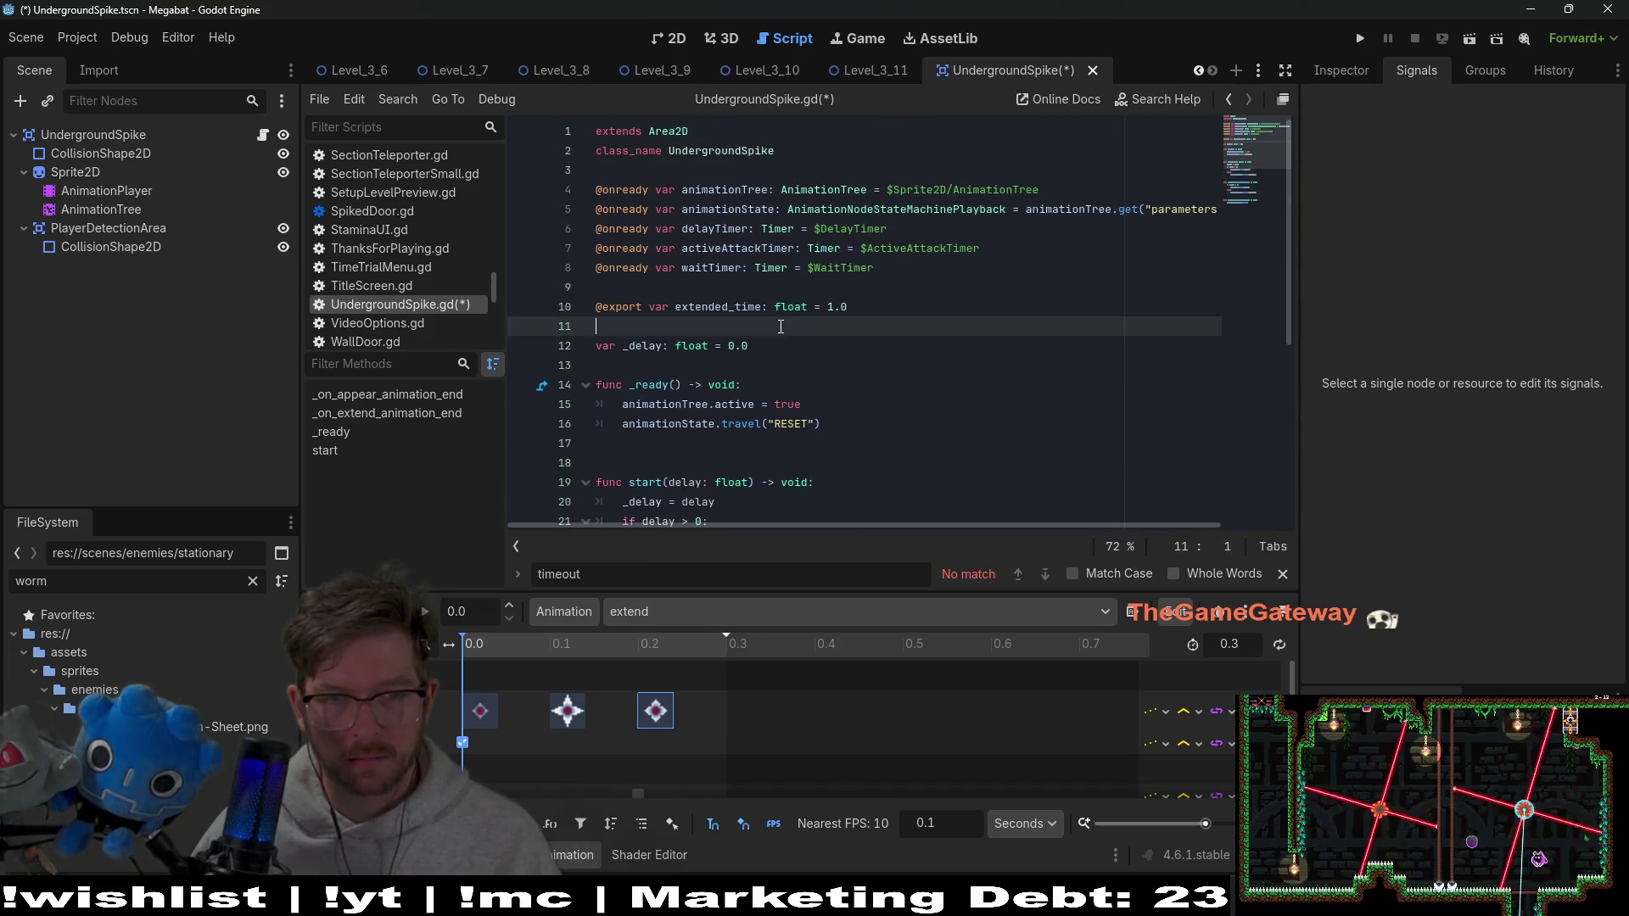
Look over where the _delay variable is used in the script
scroll(841, 369, down, 3)
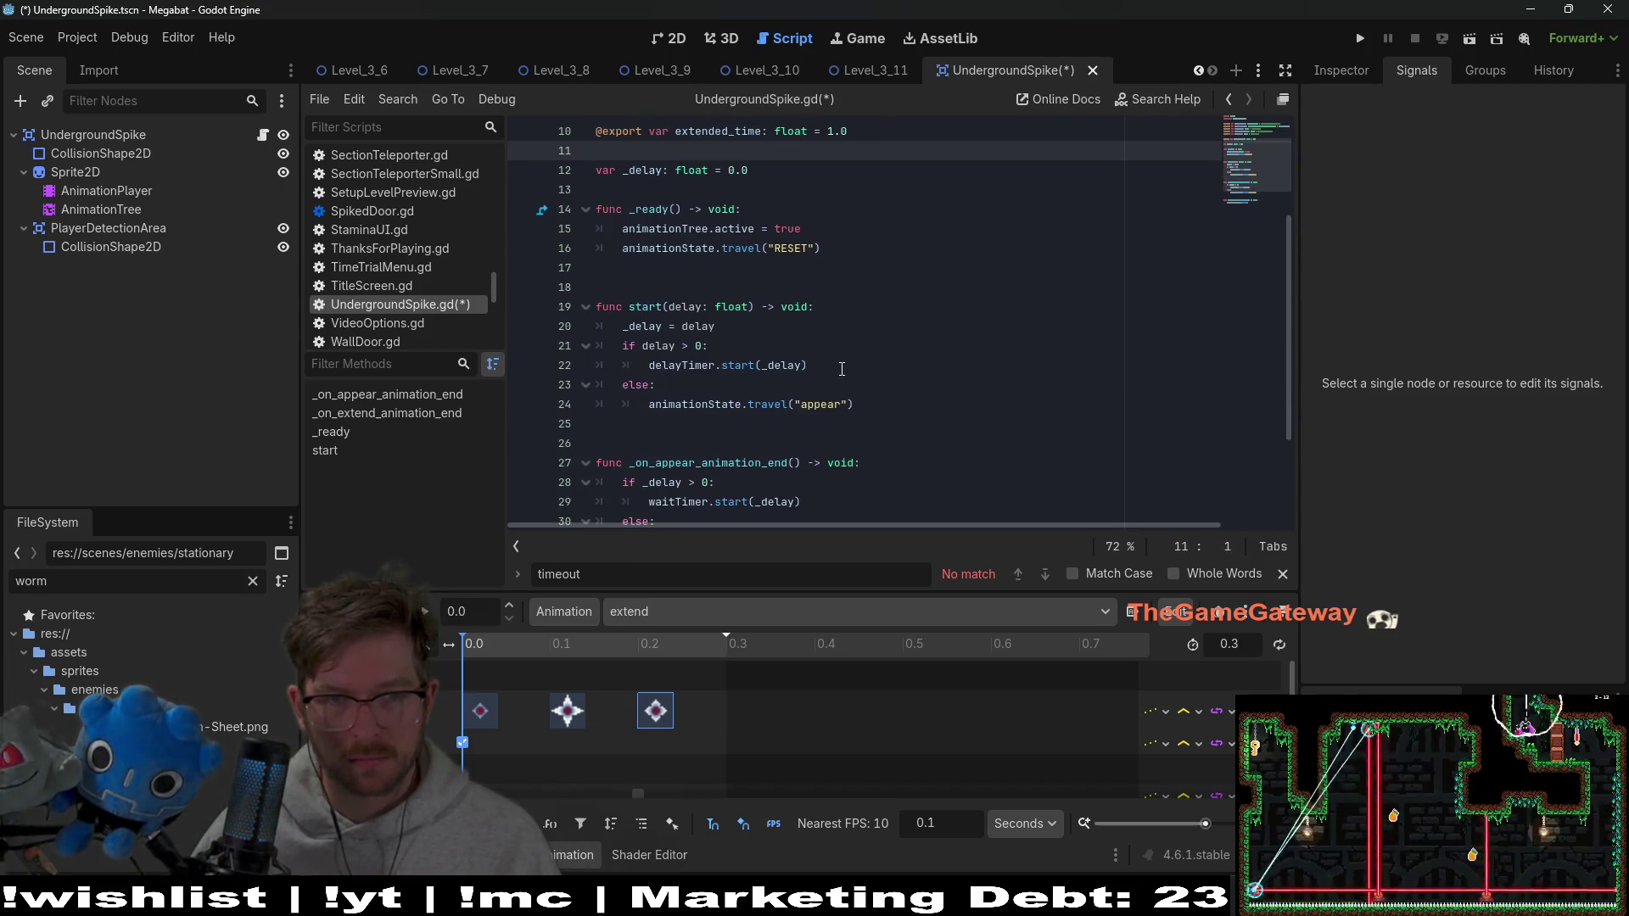
double_click(639, 170)
scroll(808, 256, down, 3)
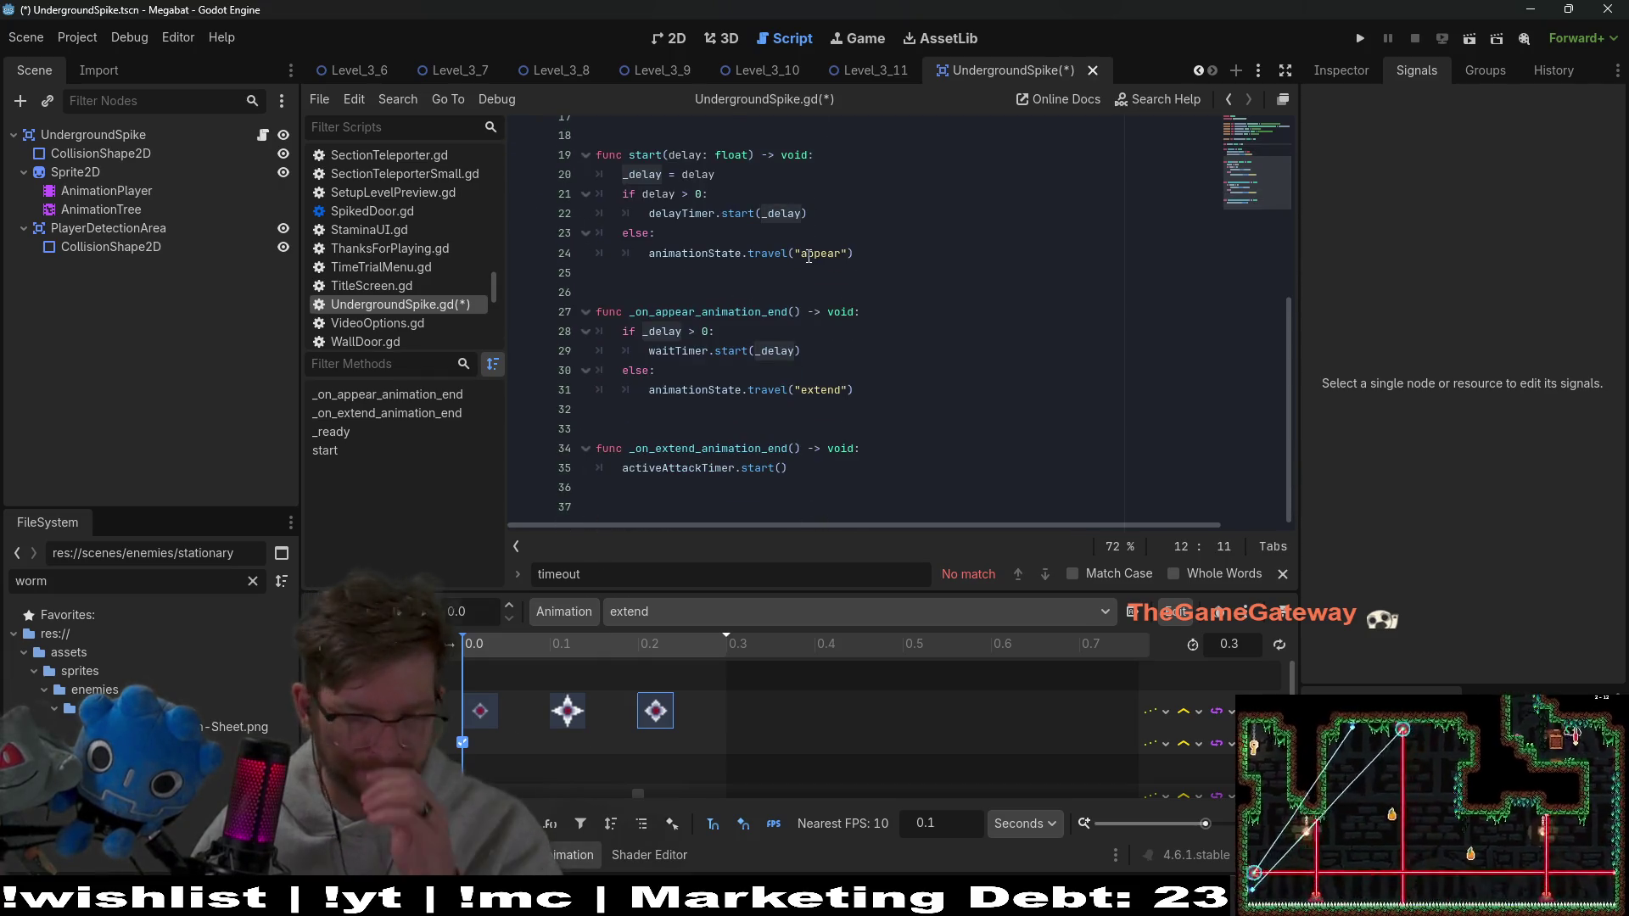
scroll(808, 256, up, 2)
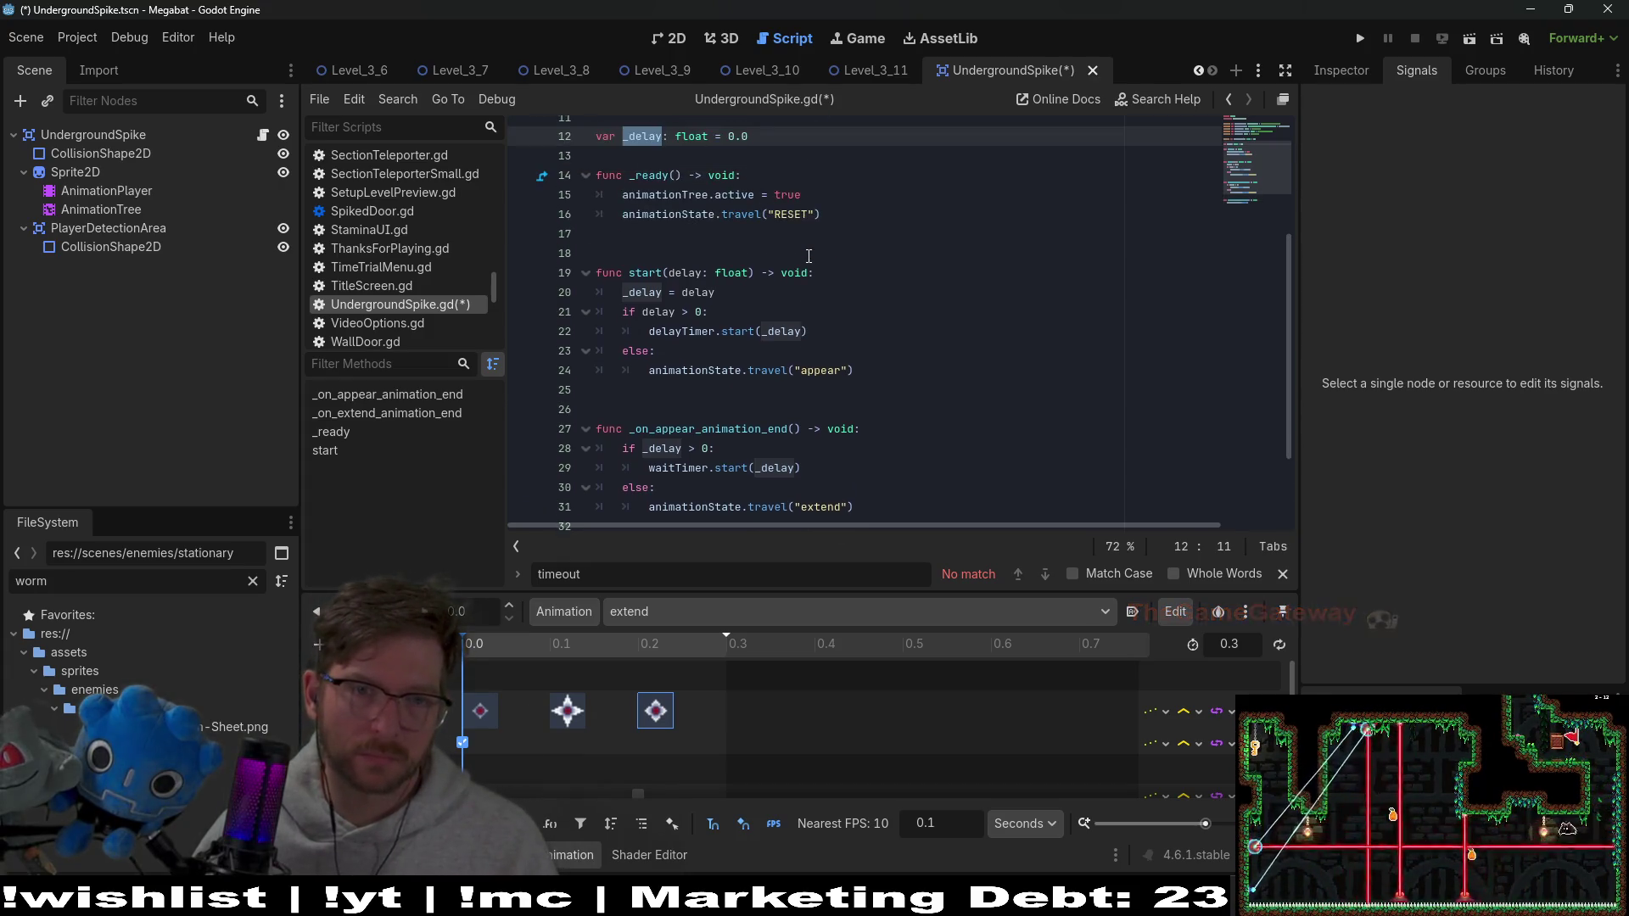
scroll(938, 271, up, 1)
Add the comment '# Not necessary but whatever' after the RESET call and save
click(938, 273)
shift+click(598, 258)
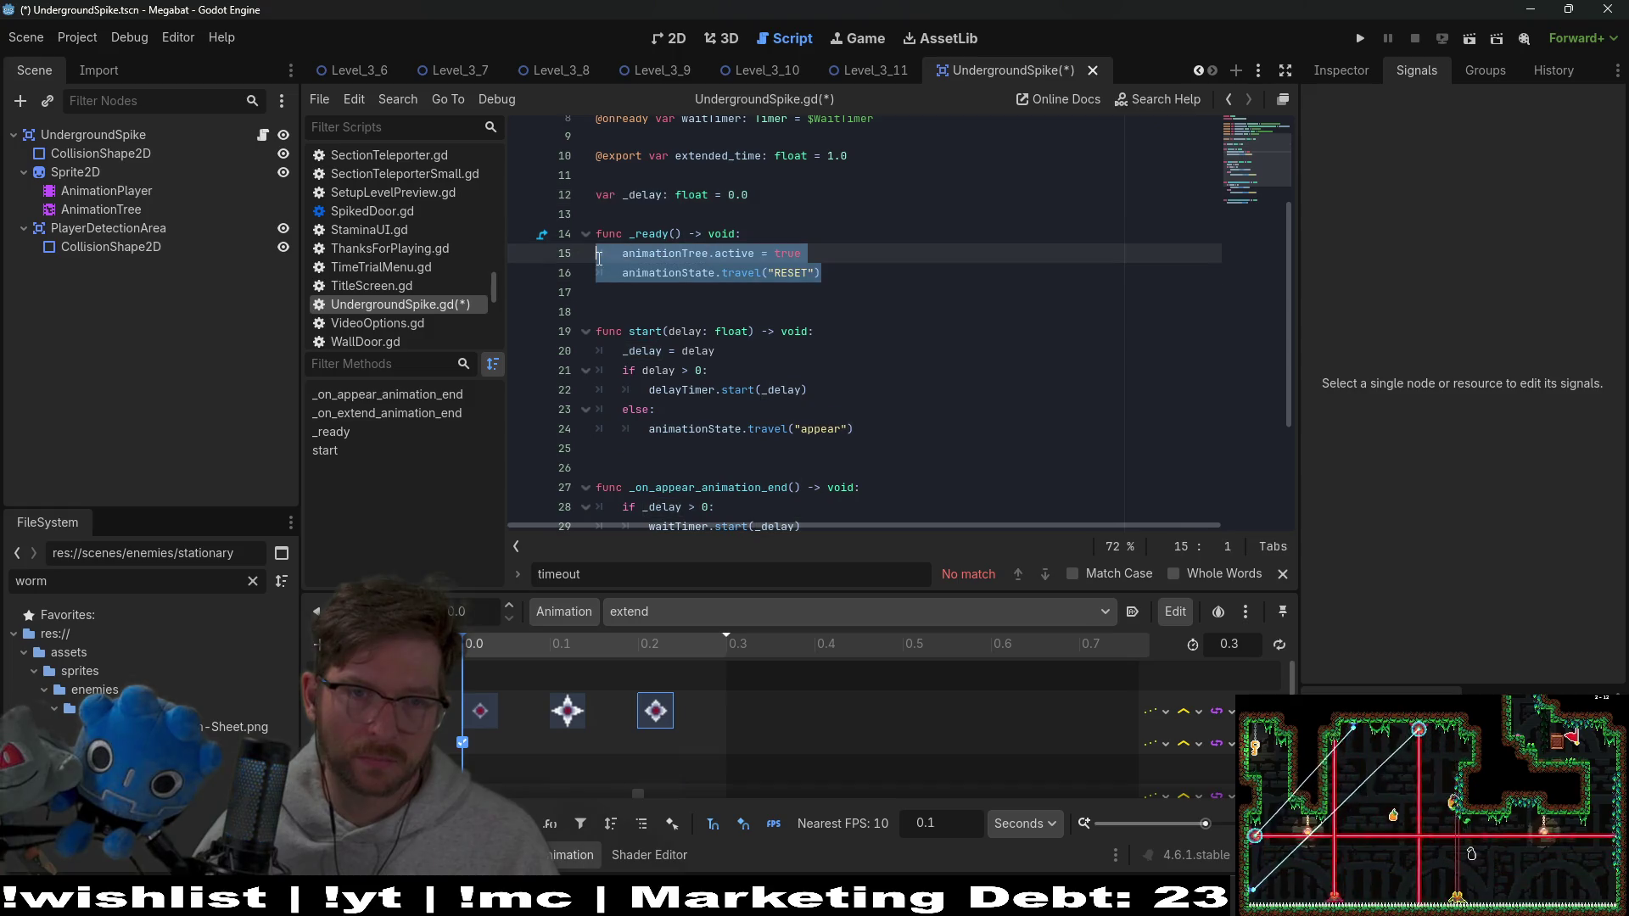
click(862, 279)
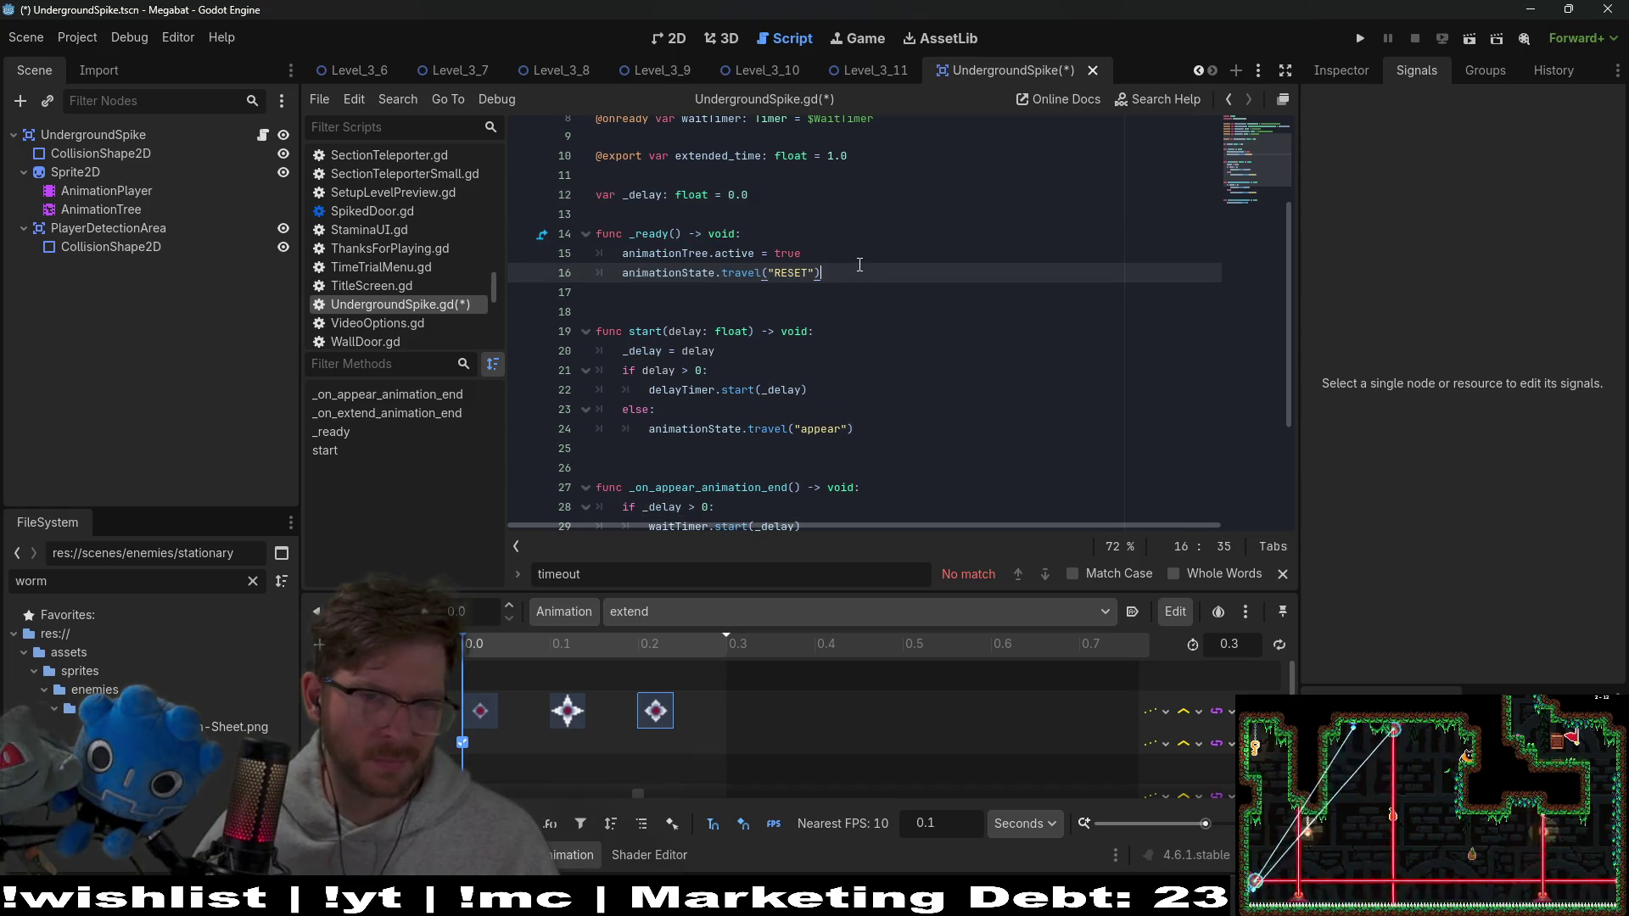
shift+click(855, 257)
click(828, 273)
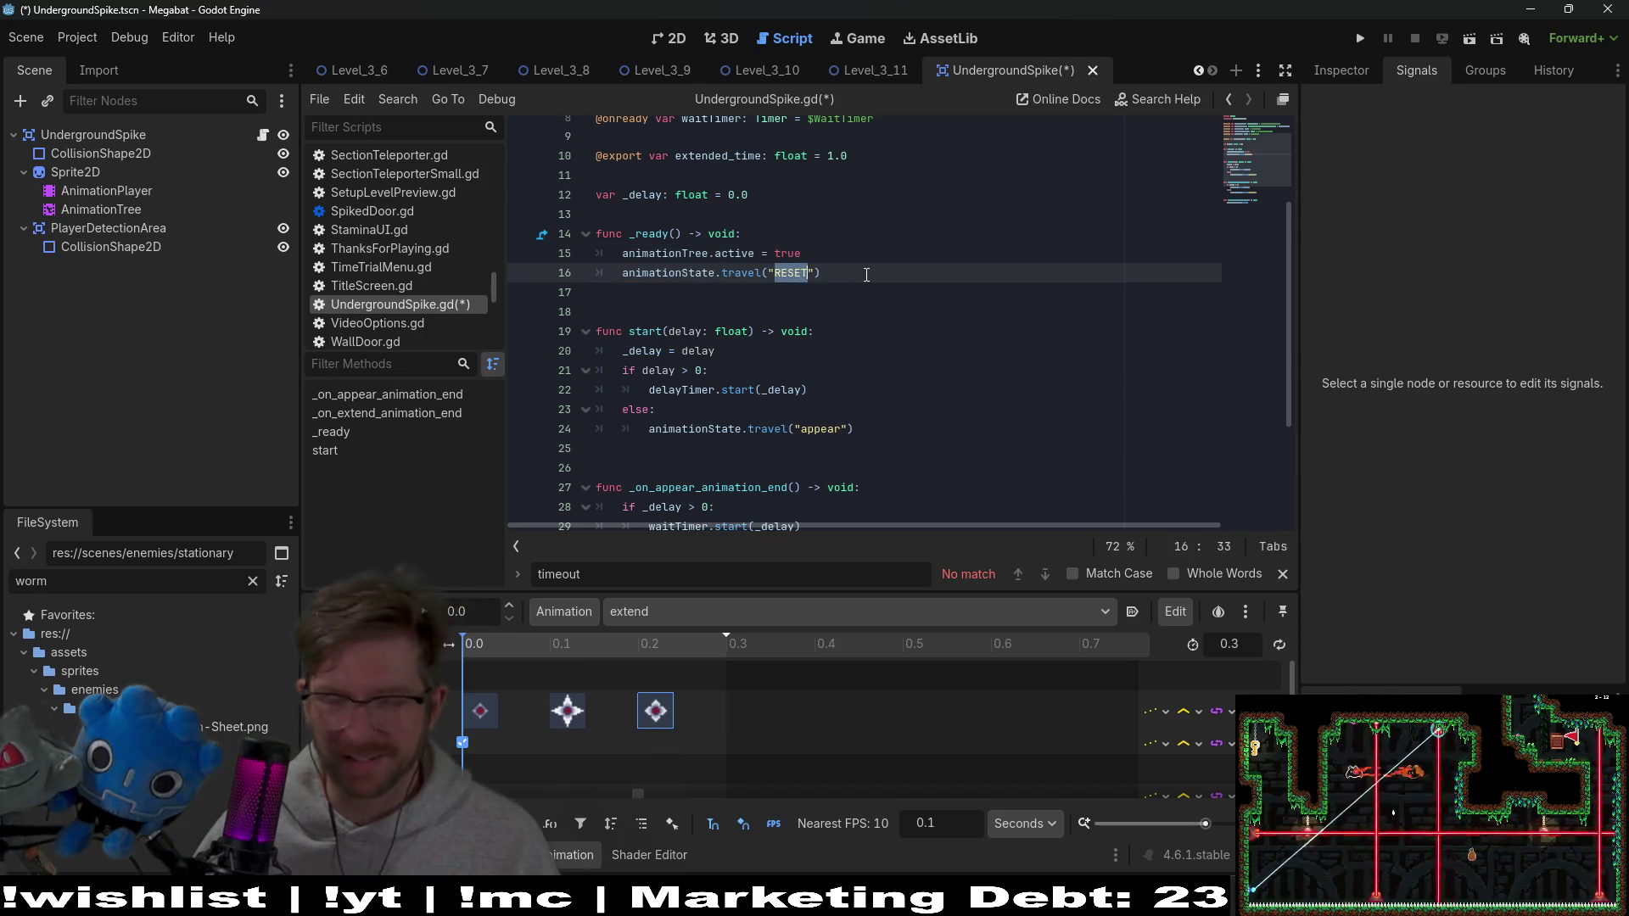
text( #)
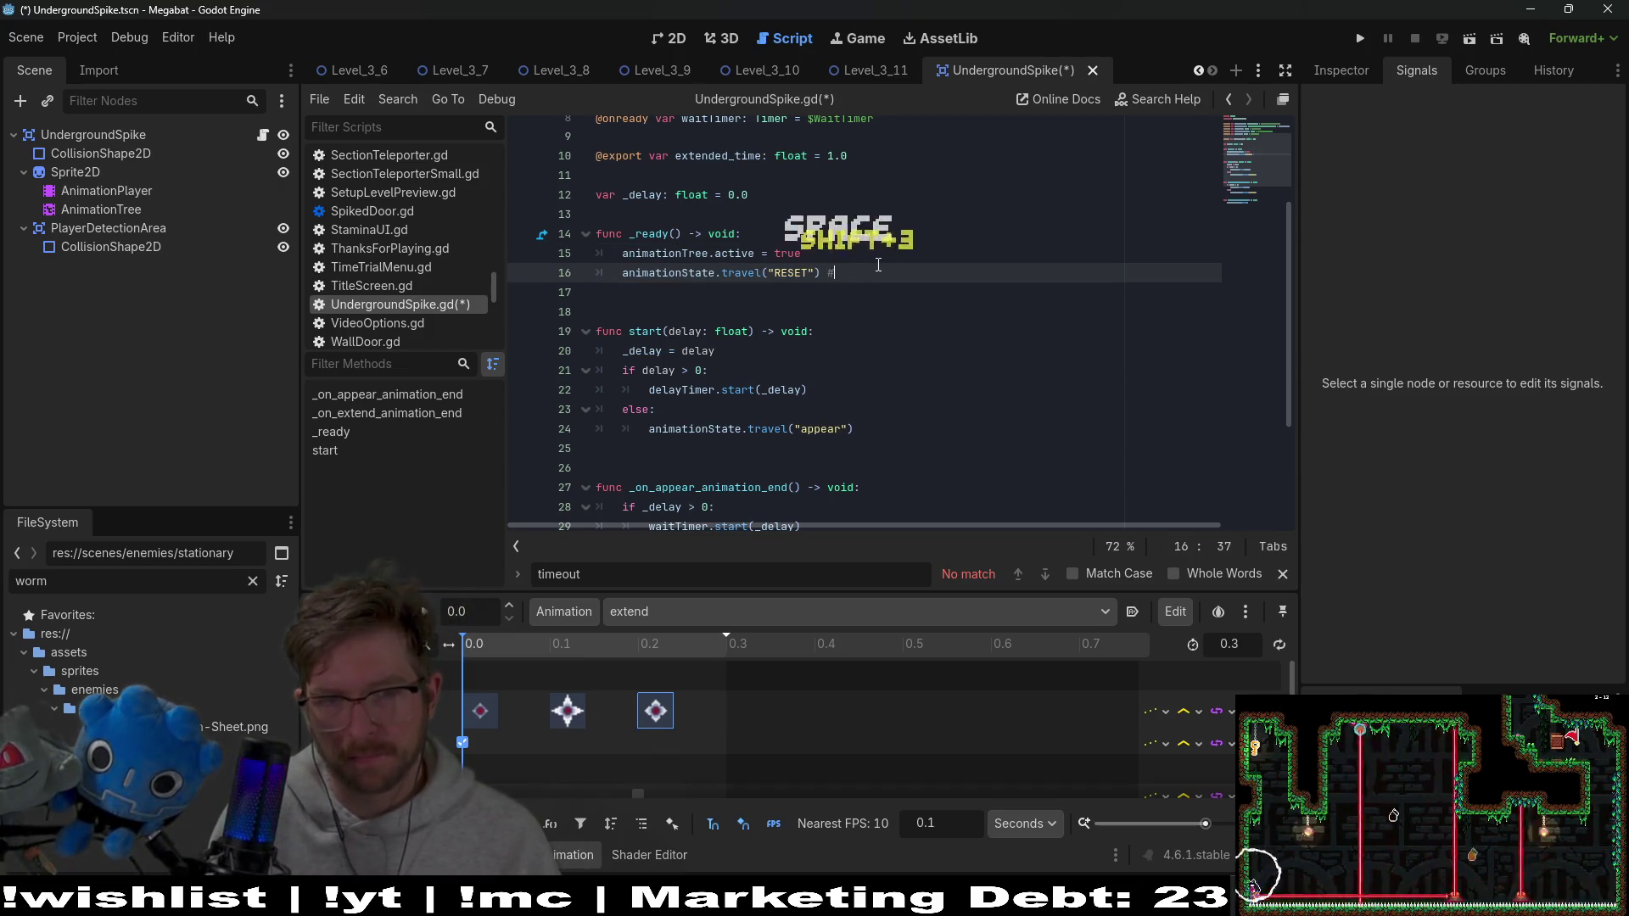
text( Not ne)
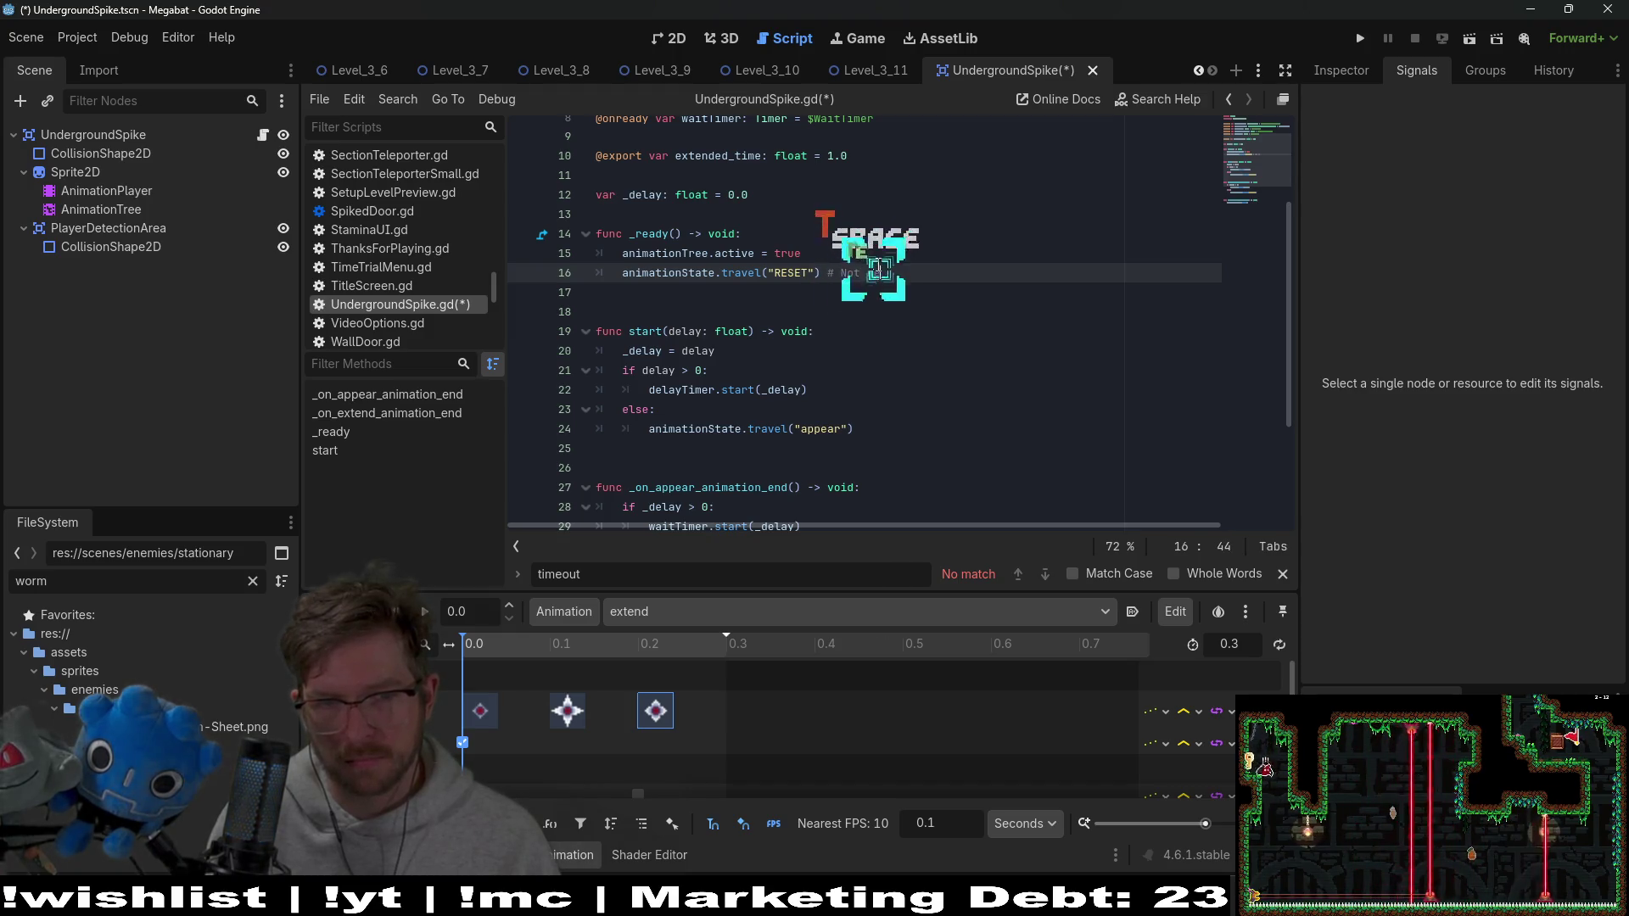
text(cessary but whatever)
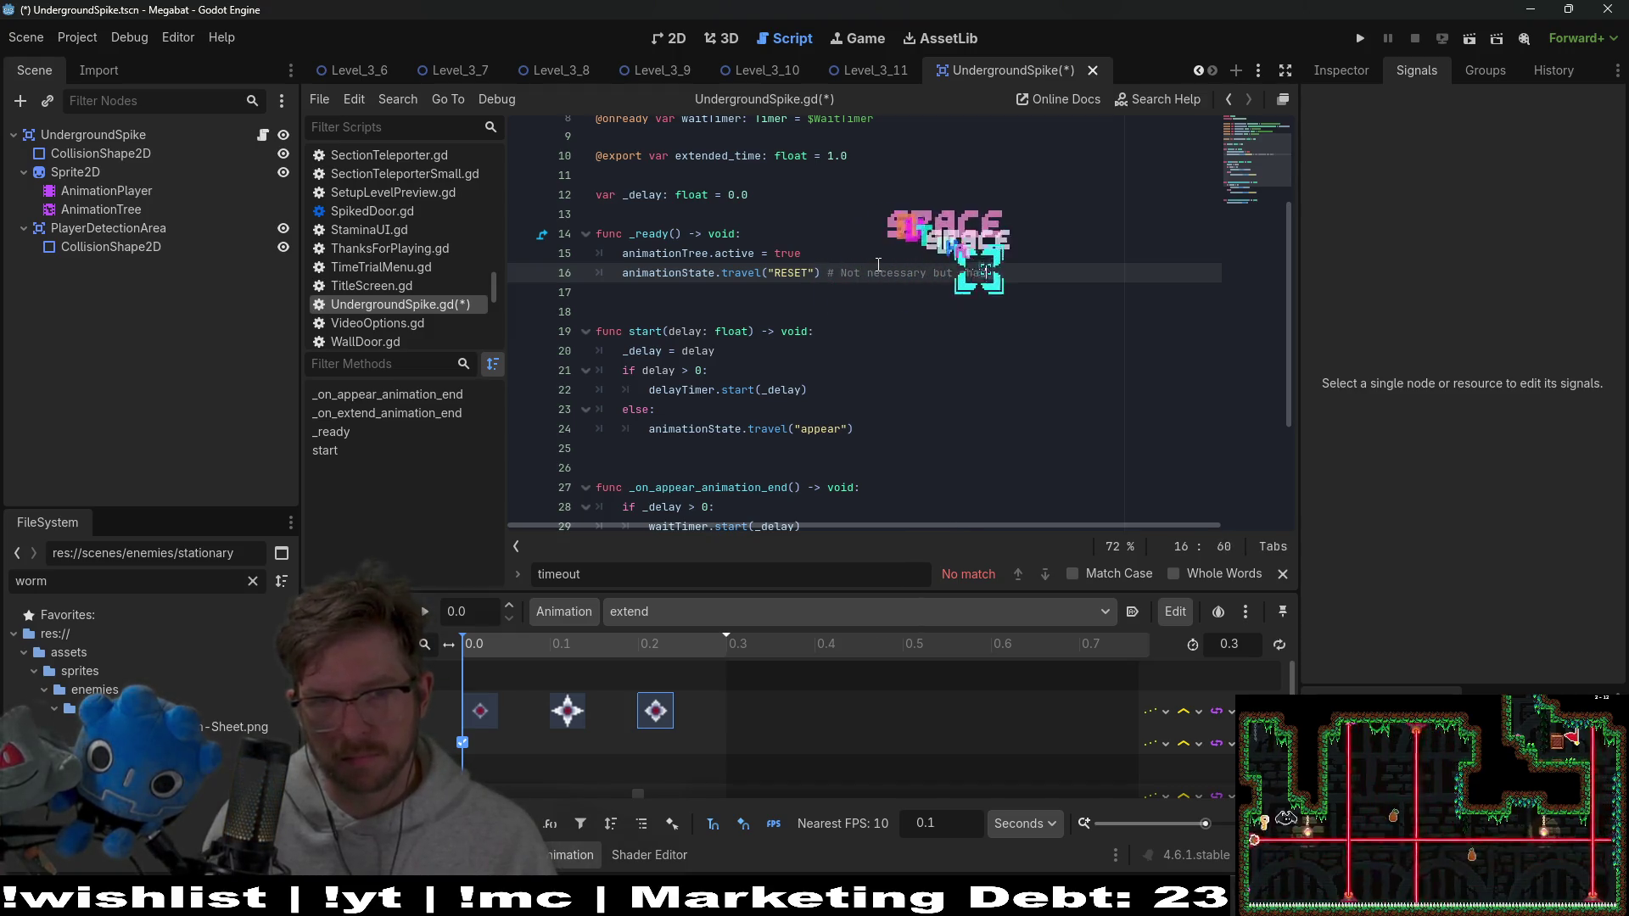
key(ctrl+s)
Review the start function's delayTimer use, then select PlayerDetectionArea to see its signals
click(848, 329)
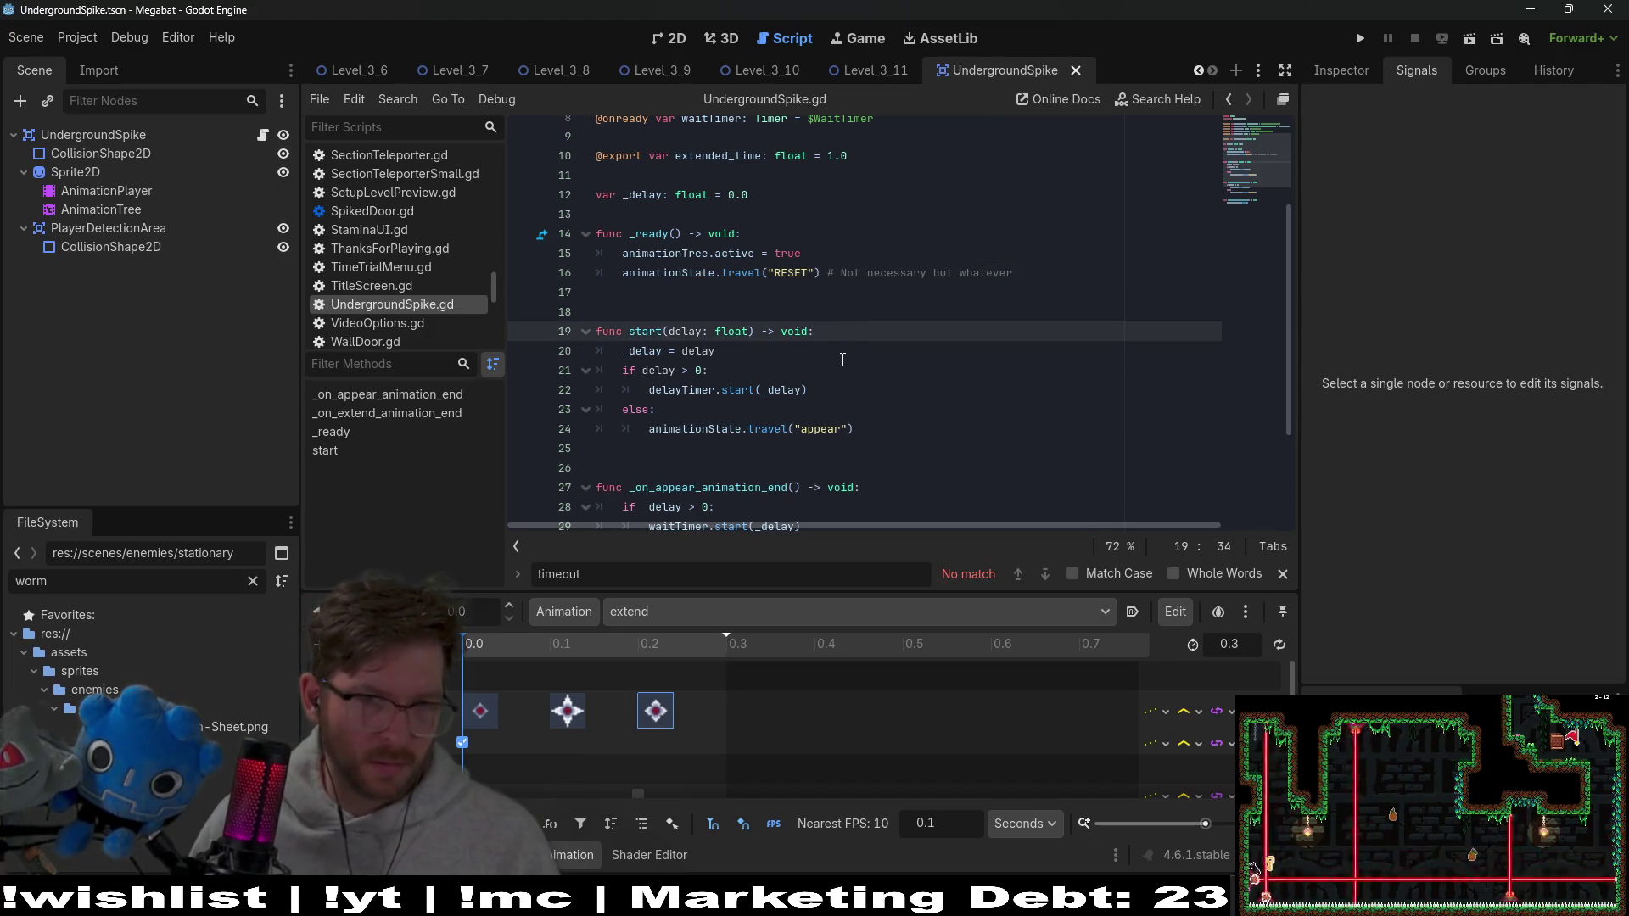
scroll(847, 327, down, 2)
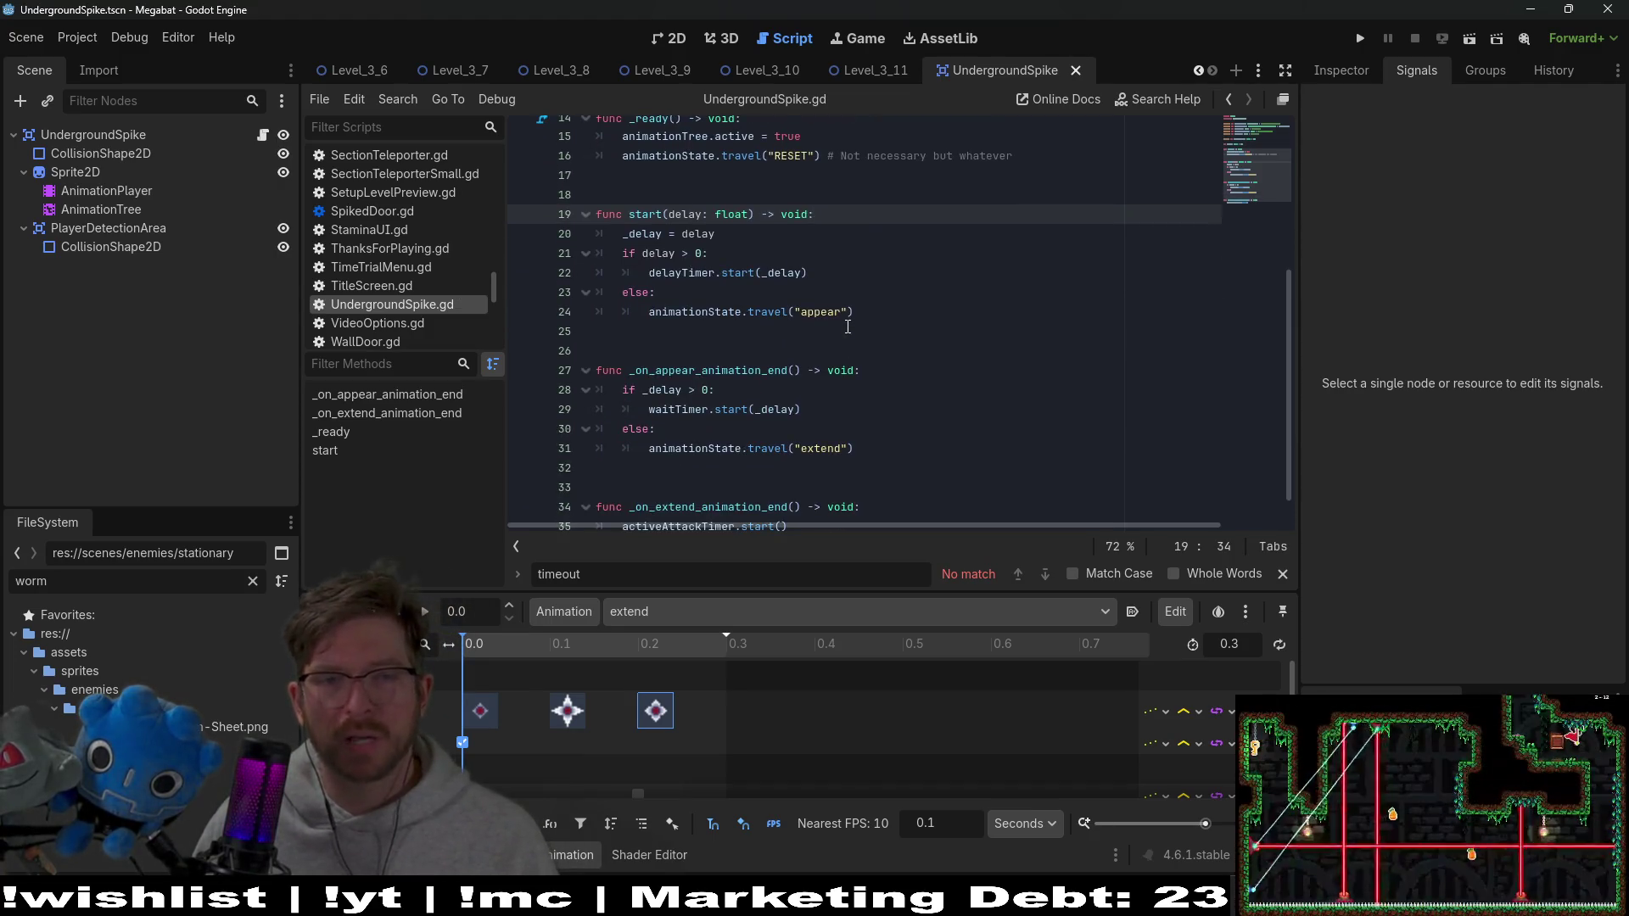
scroll(847, 328, up, 2)
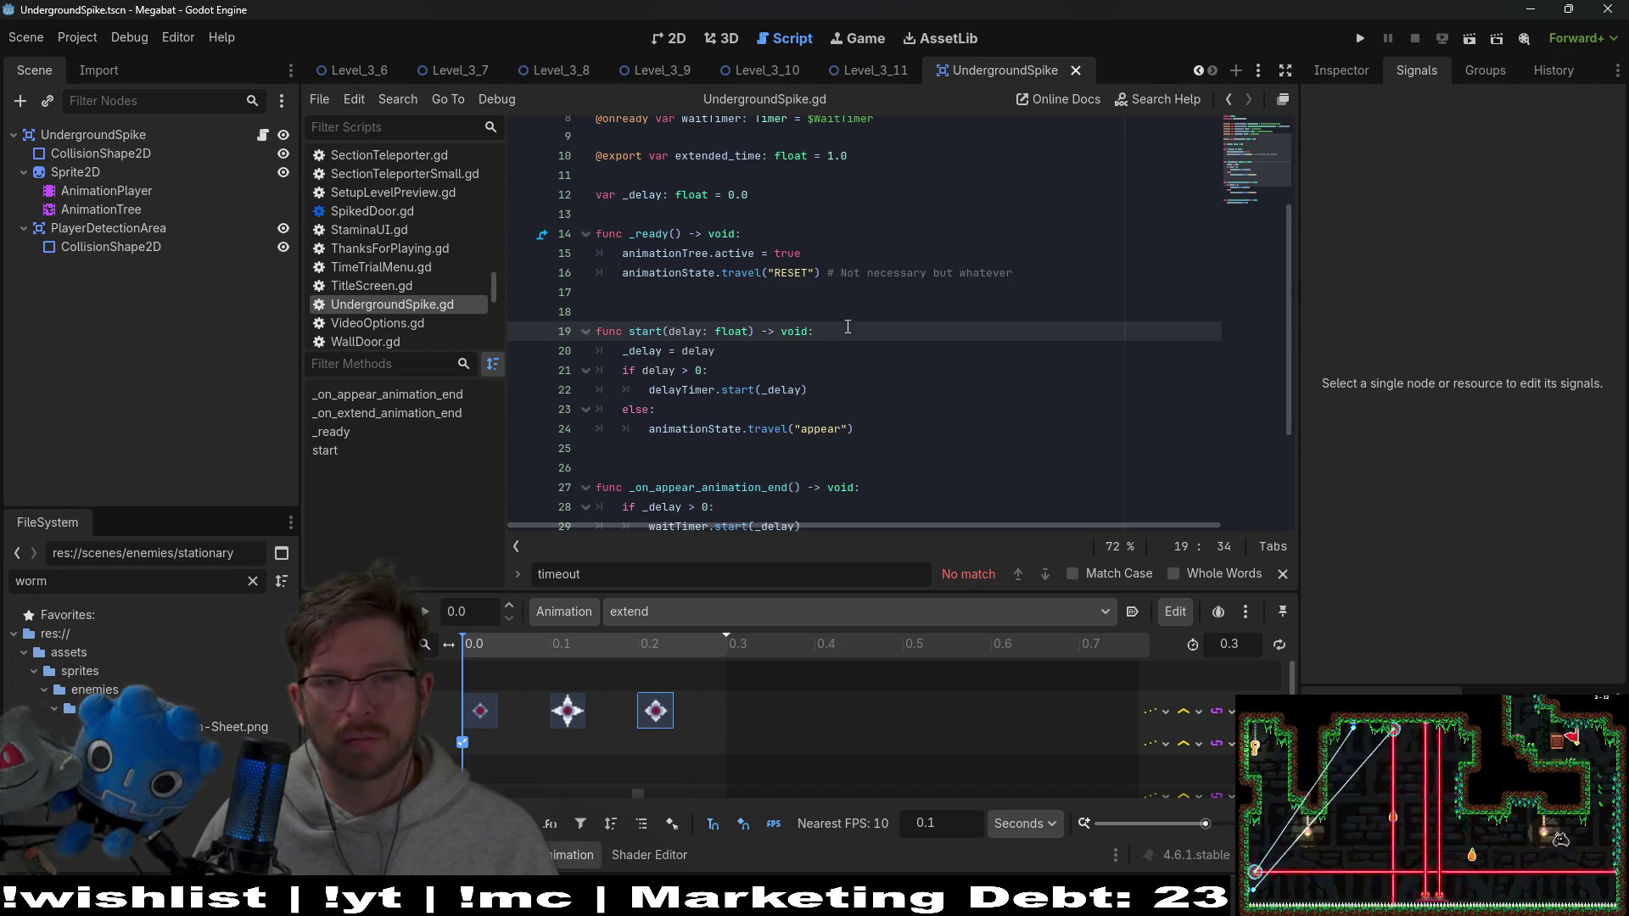
scroll(847, 327, down, 2)
drag(878, 346, 909, 236)
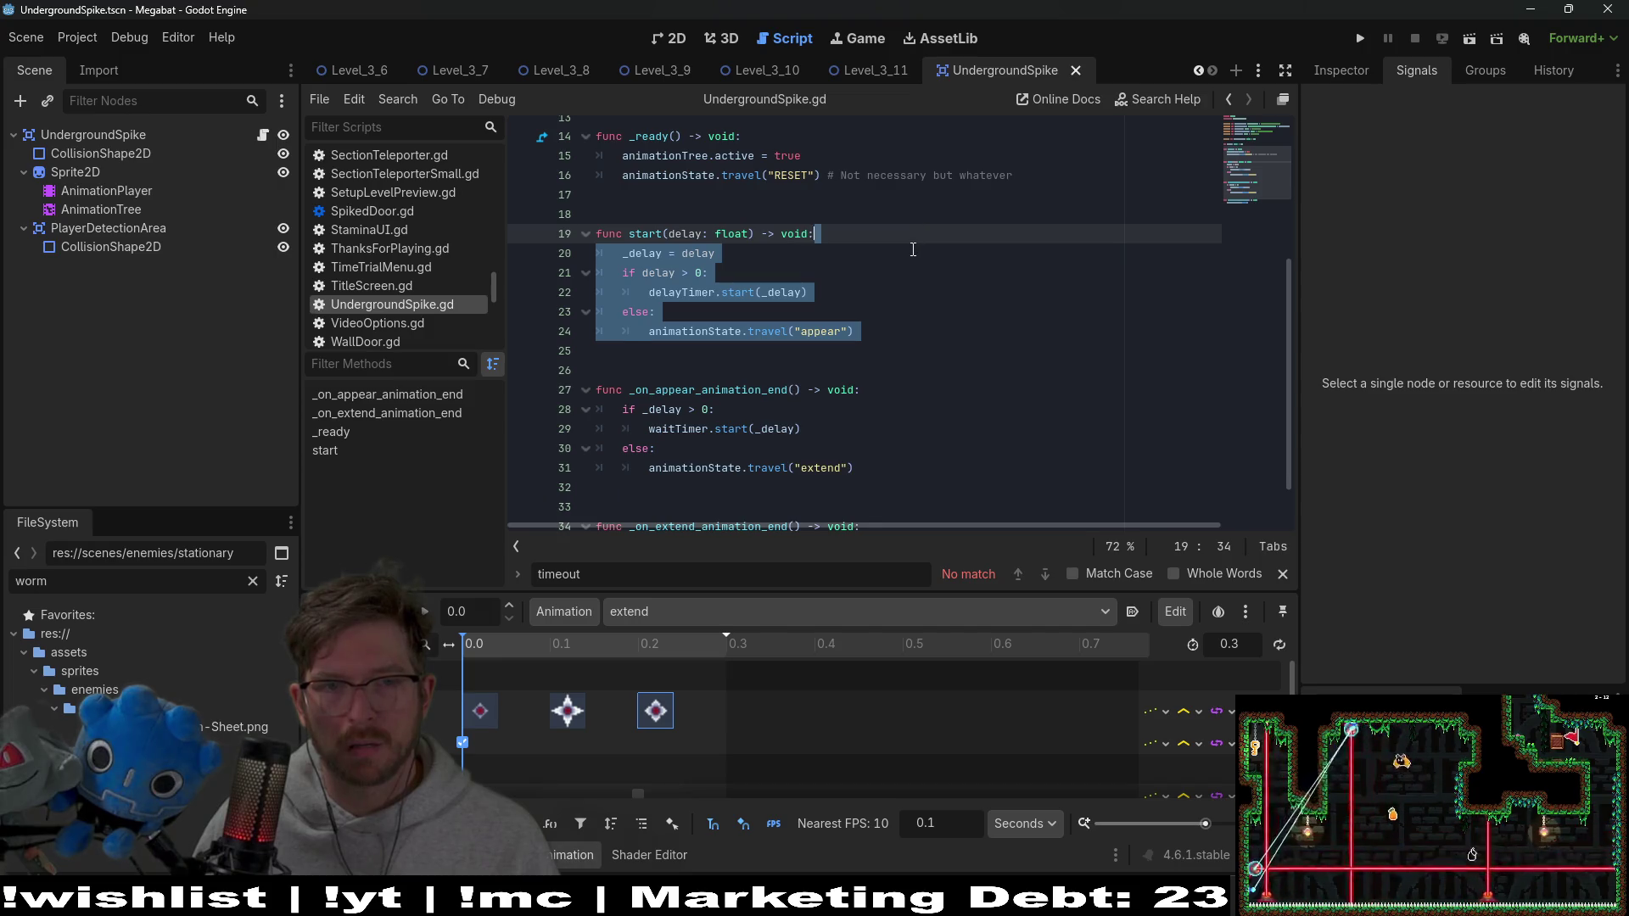
click(912, 250)
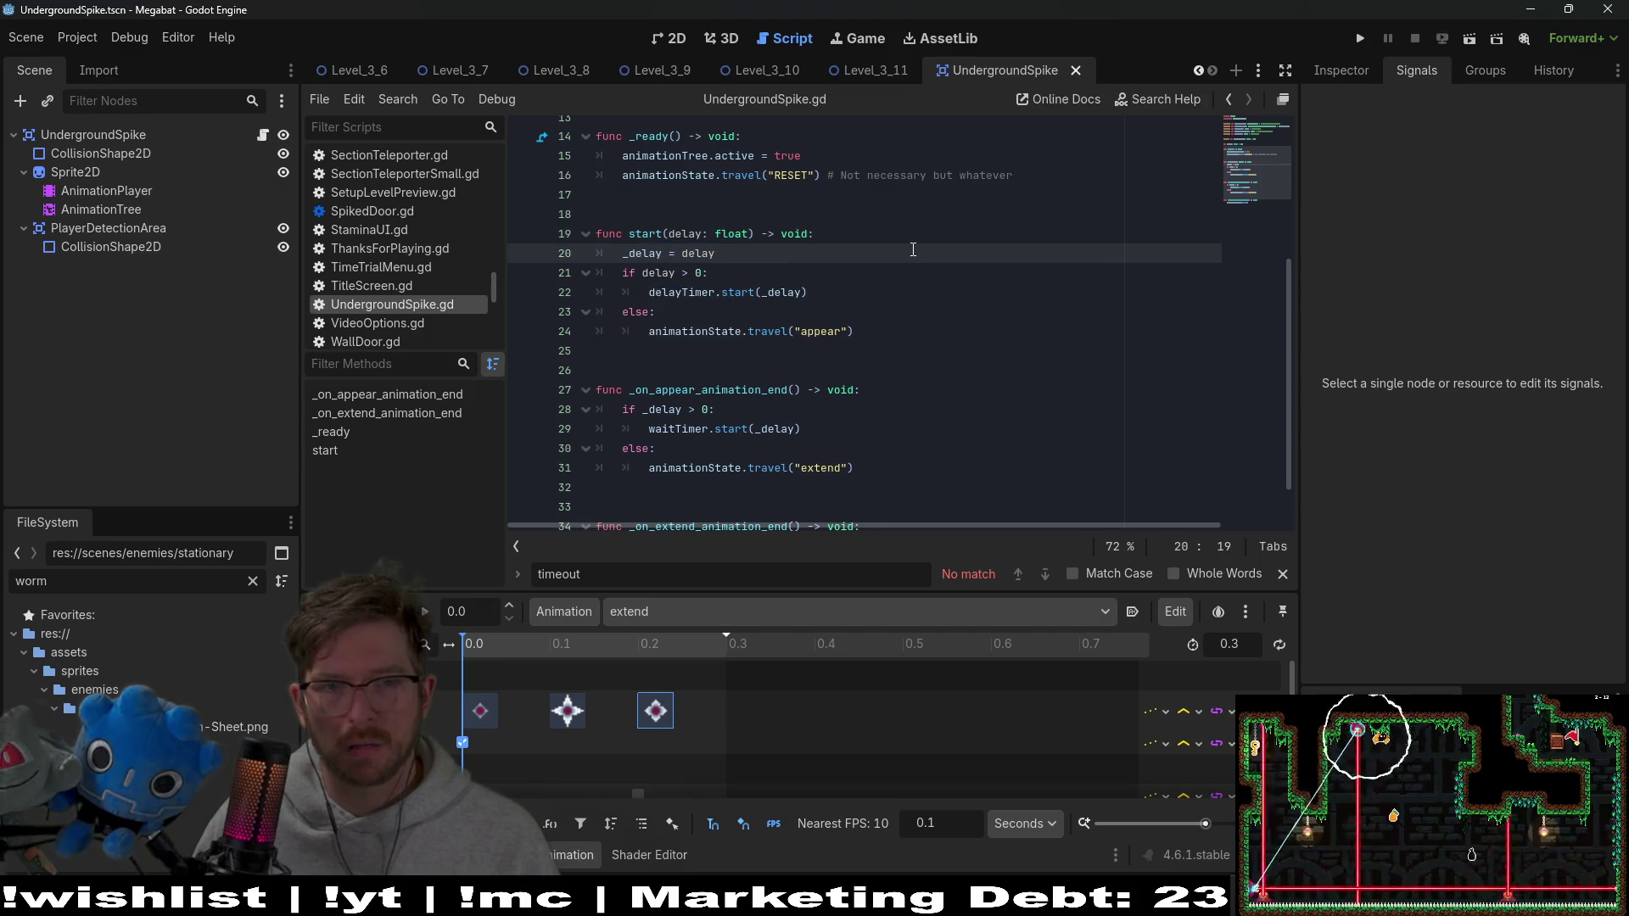
double_click(700, 293)
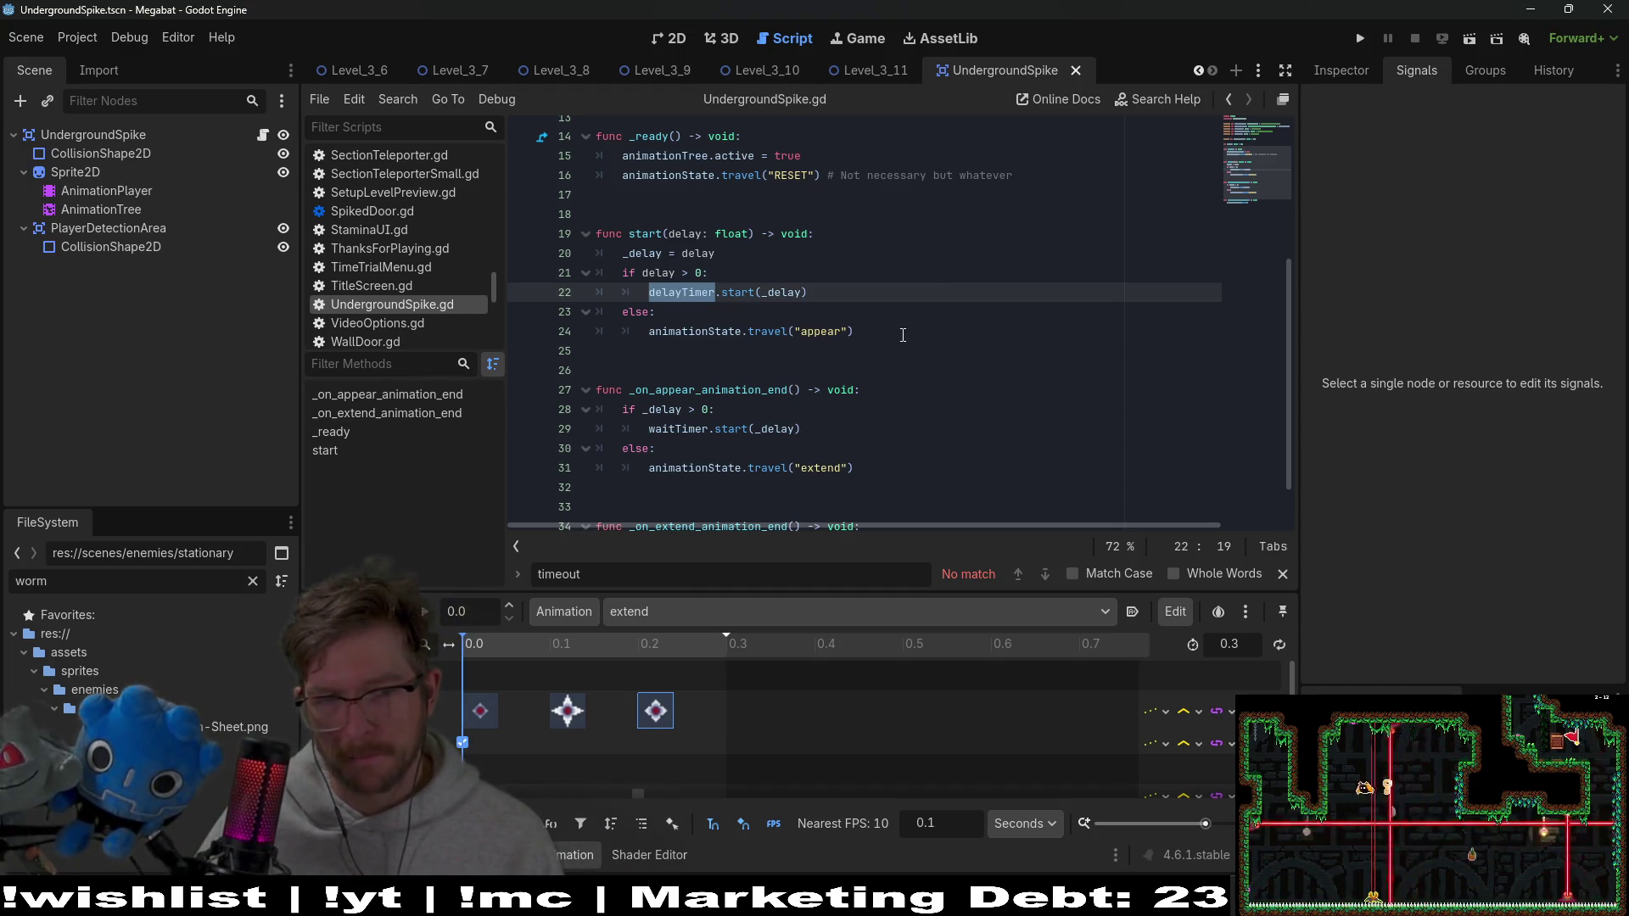
scroll(902, 335, down, 1)
scroll(902, 335, up, 1)
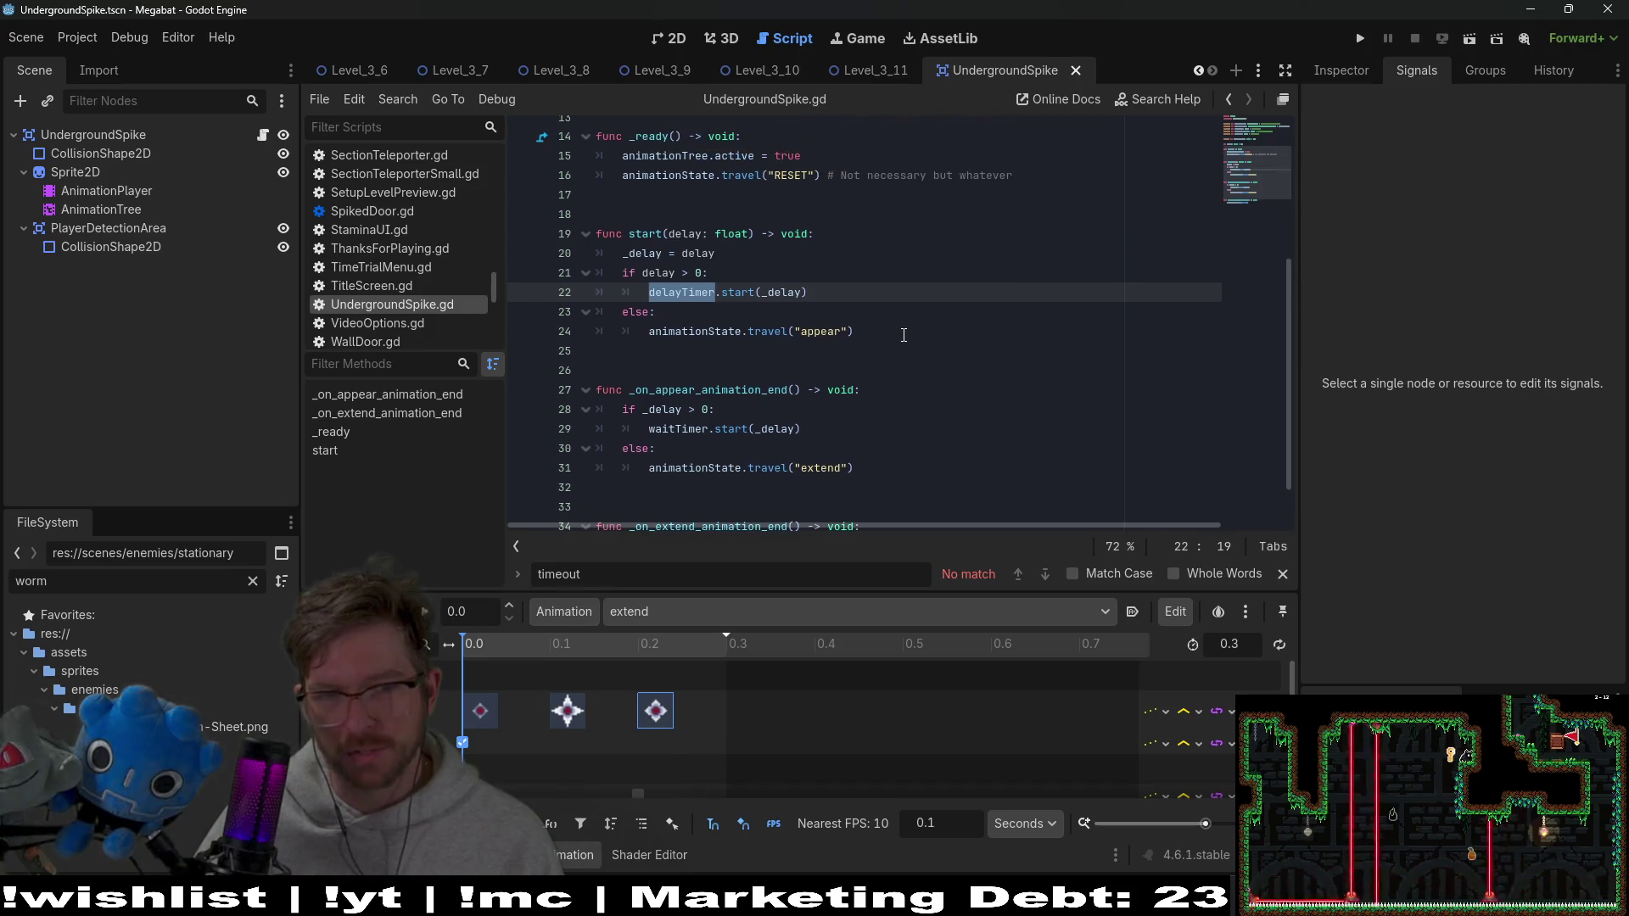
scroll(904, 335, up, 2)
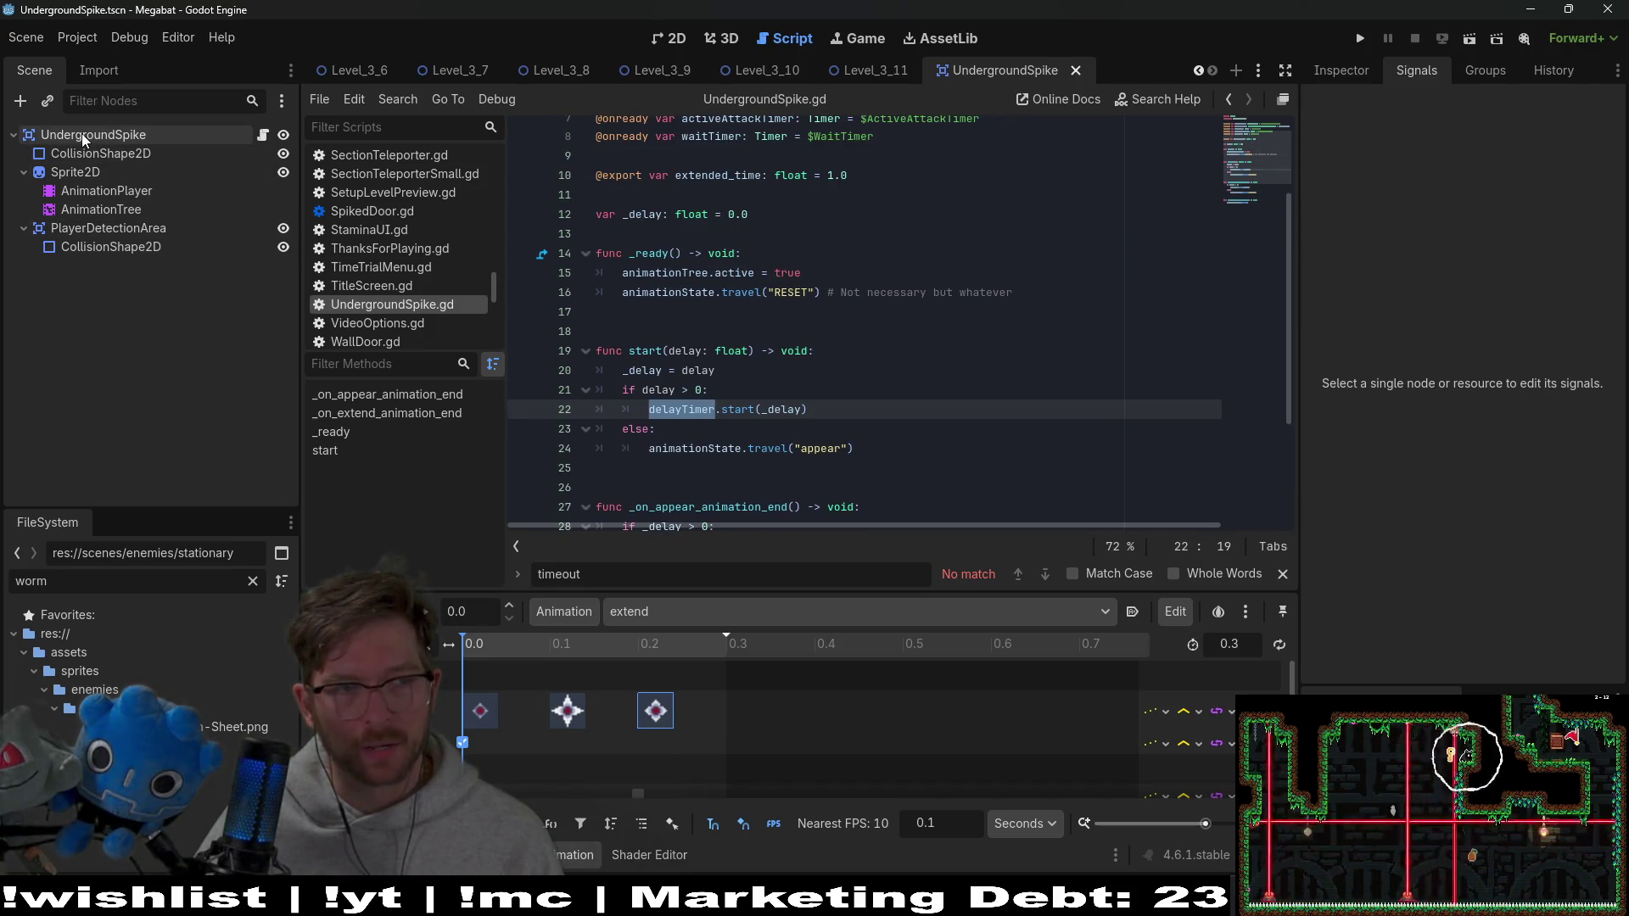
click(108, 228)
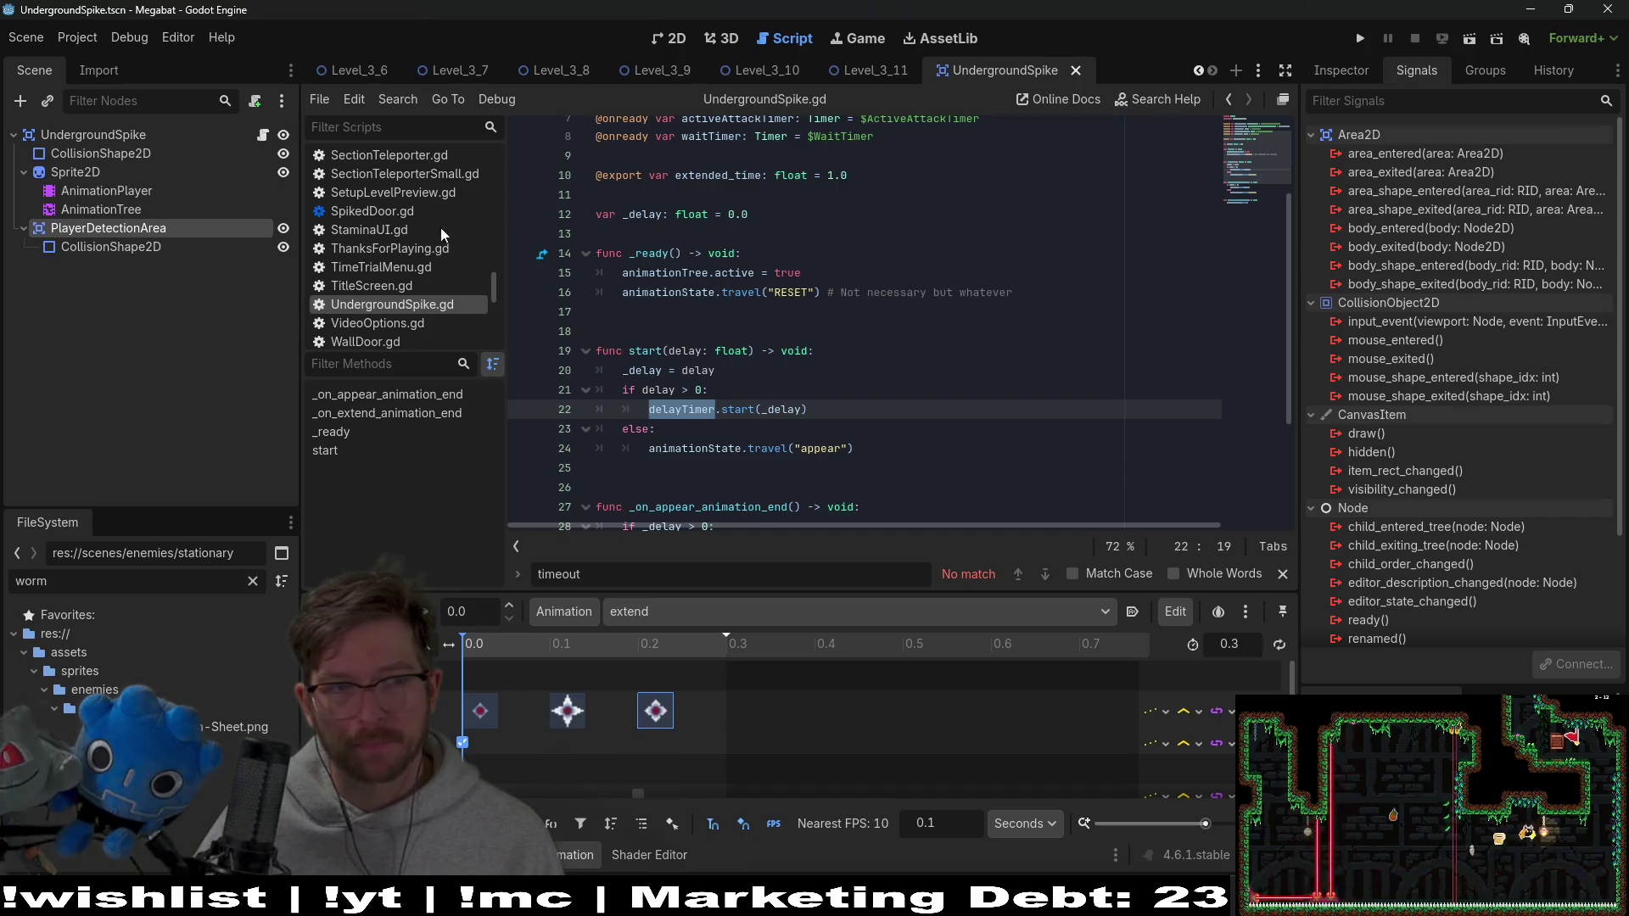
Connect PlayerDetectionArea's body_entered signal to a new UndergroundSpike handler and save
right_click(1435, 231)
click(1457, 250)
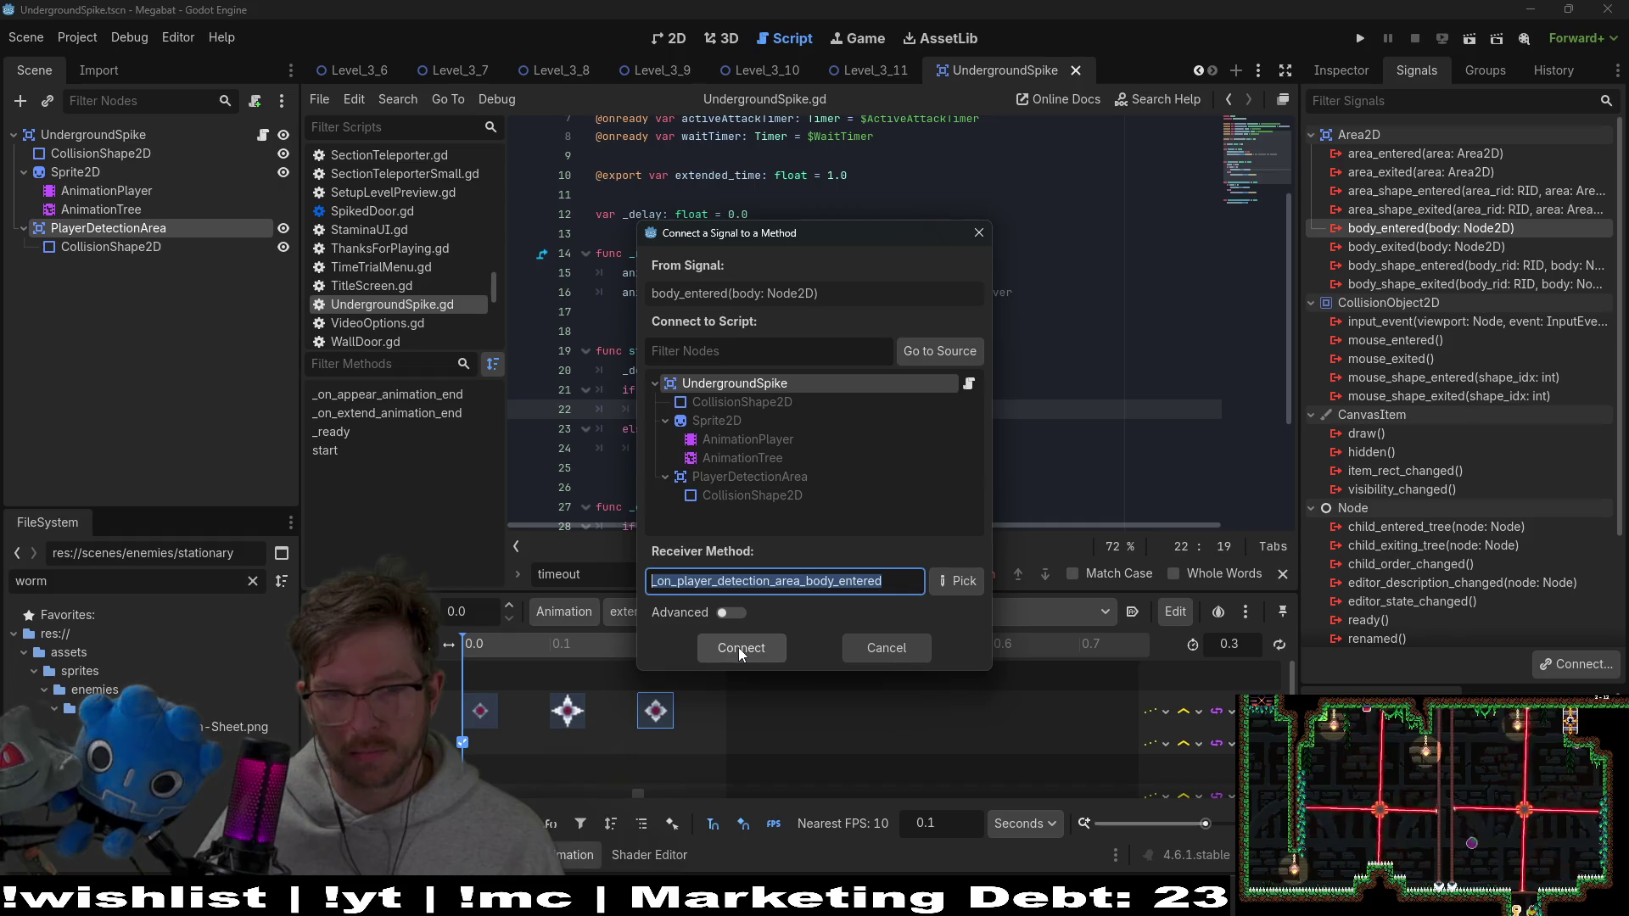
click(738, 649)
key(ctrl+s)
Replace the handler's placeholder with 'if body is Player:' followed by 'pass'
scroll(738, 411, down, 1)
mouse_move(847, 501)
mouse_down()
mouse_move(610, 515)
mouse_move(598, 498)
mouse_up()
key(BackSpace)
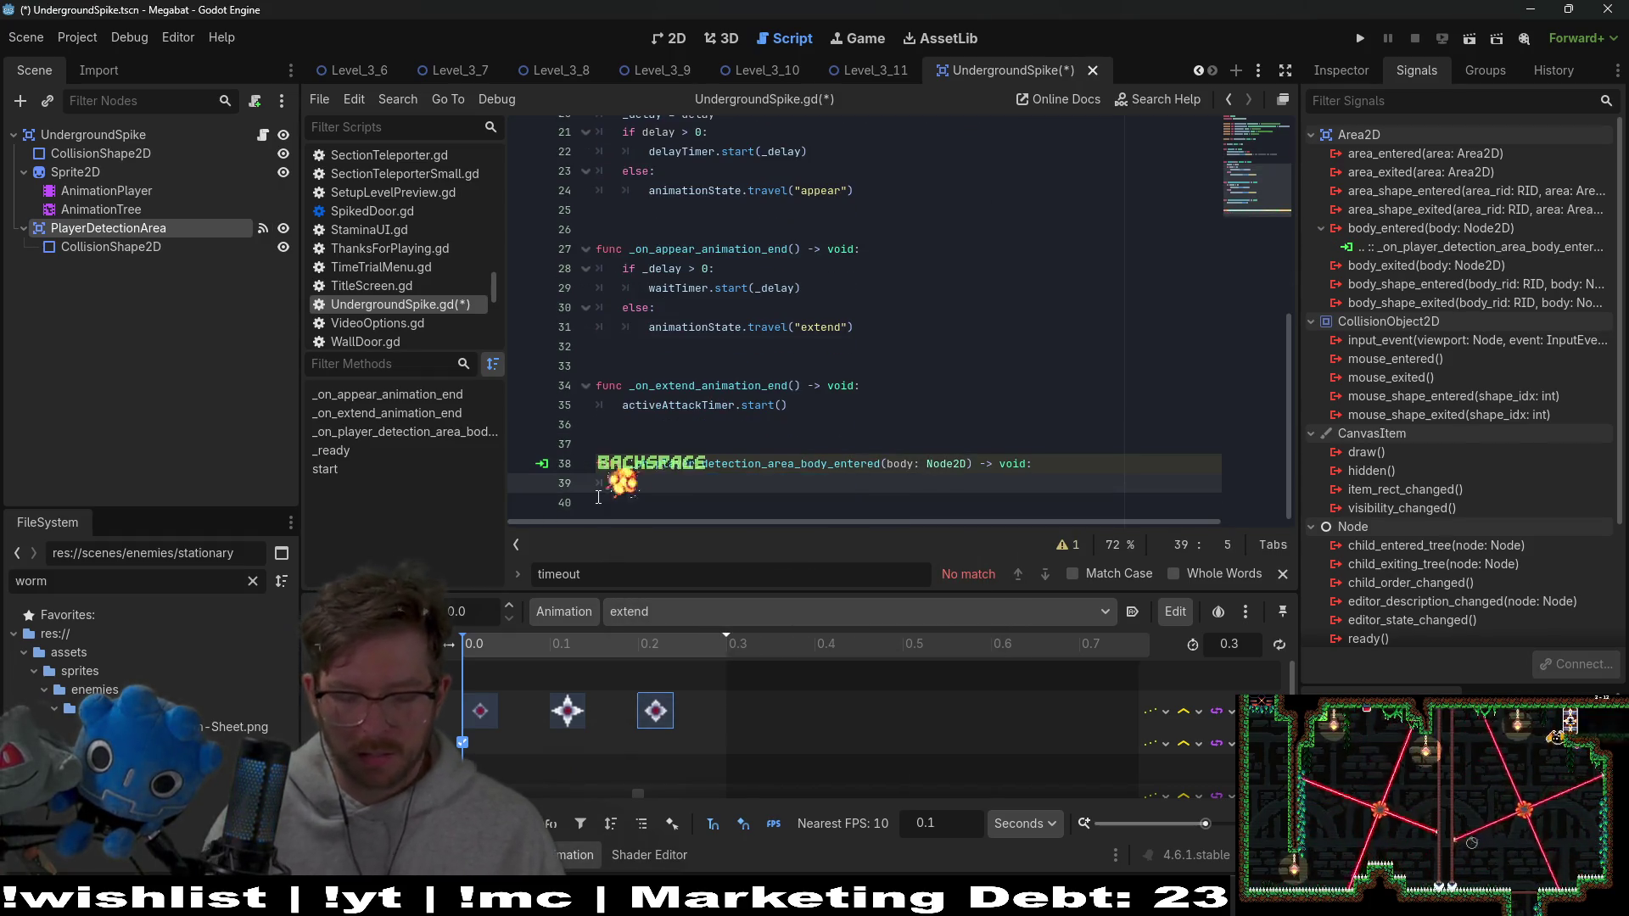
text(if body is P)
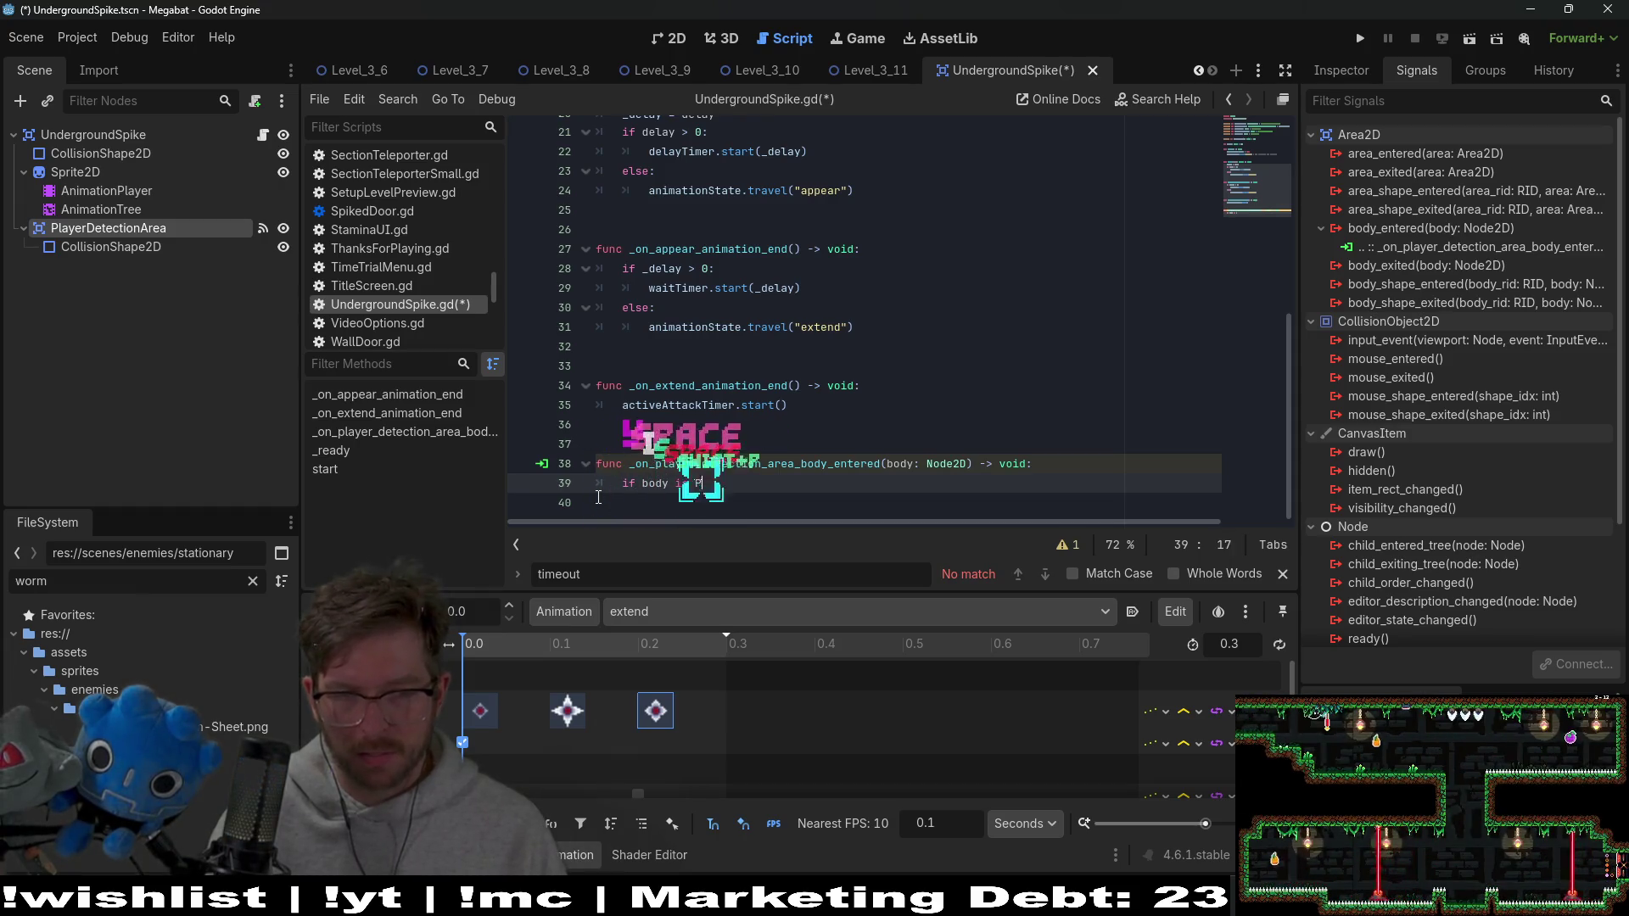
text(layer:)
key(Return)
text(body)
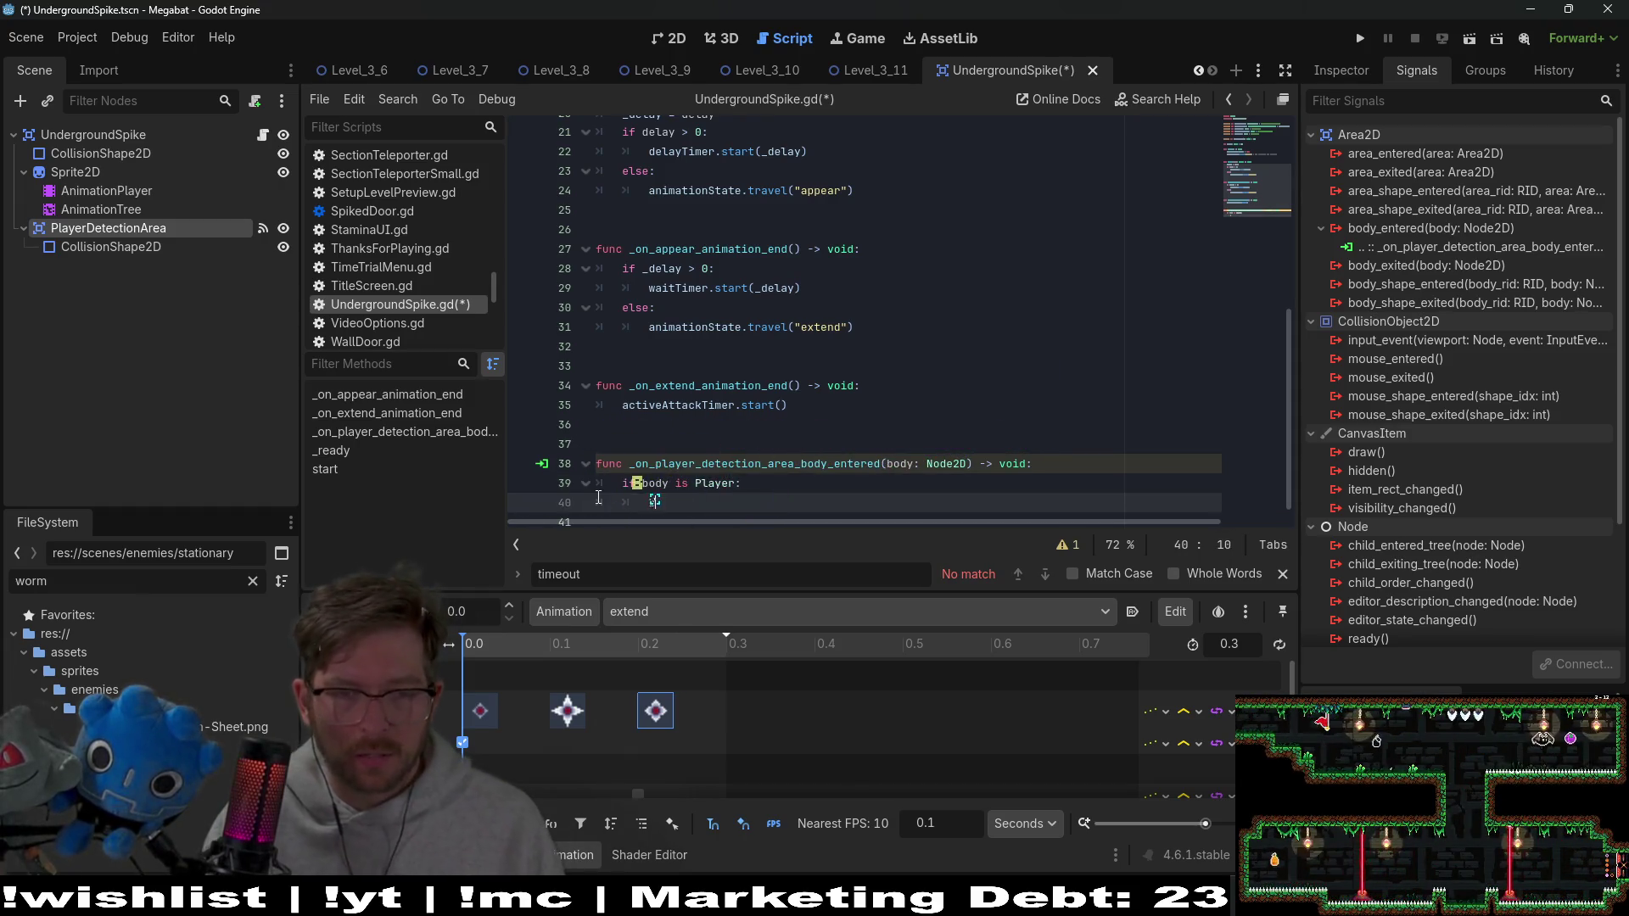
key(BackSpace)
key(BackSpace)
key(BackSpace)
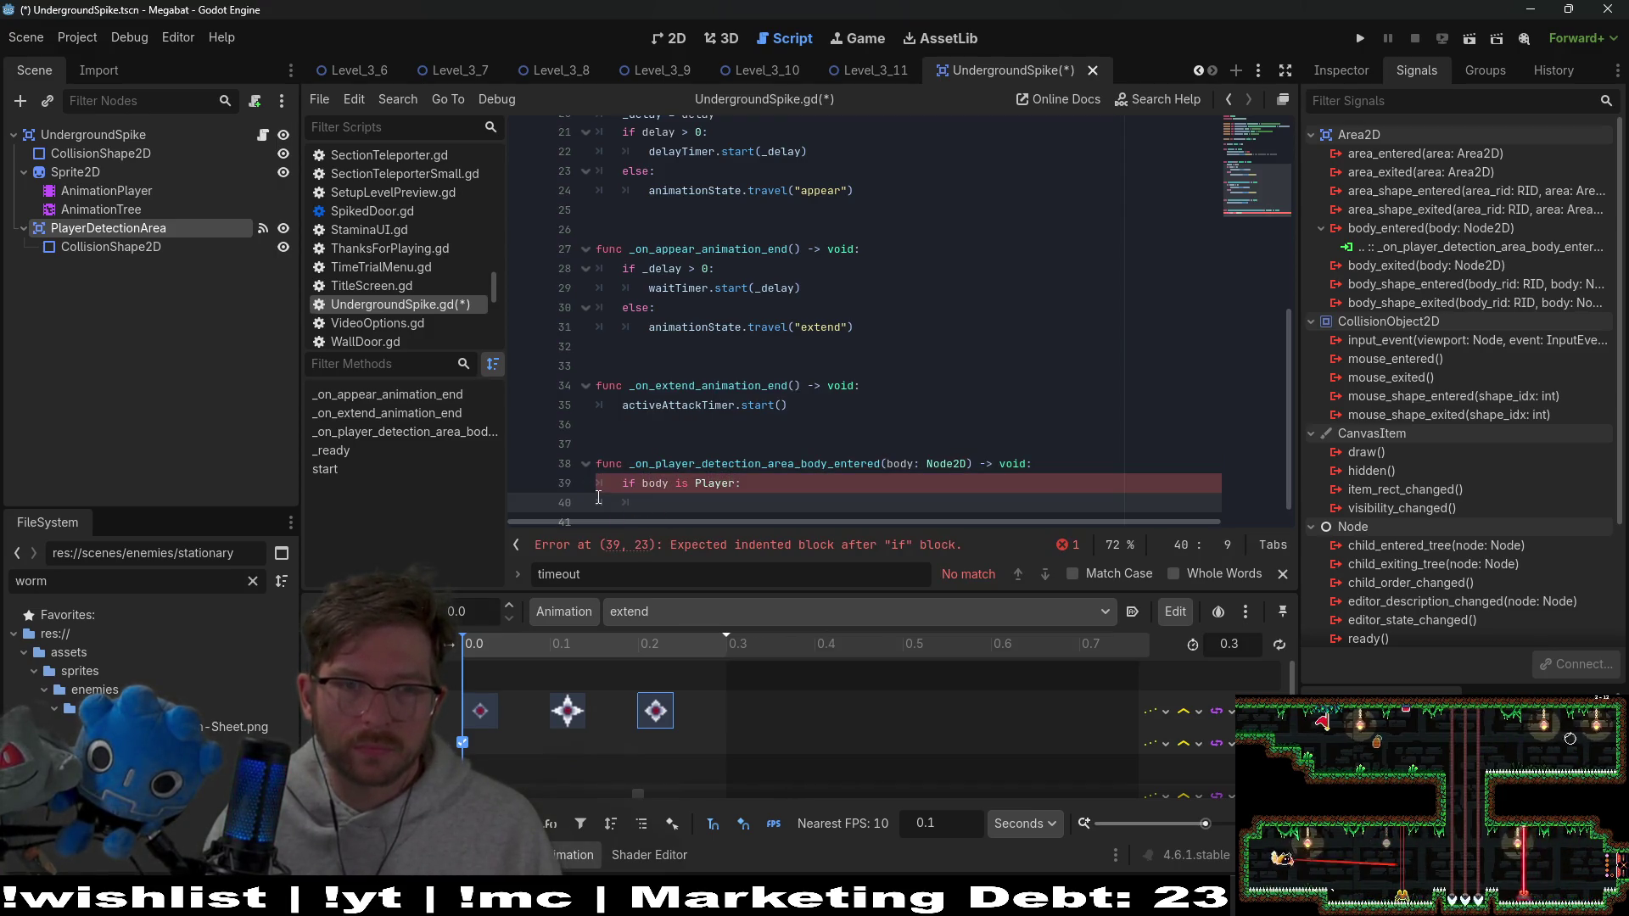
text(pass)
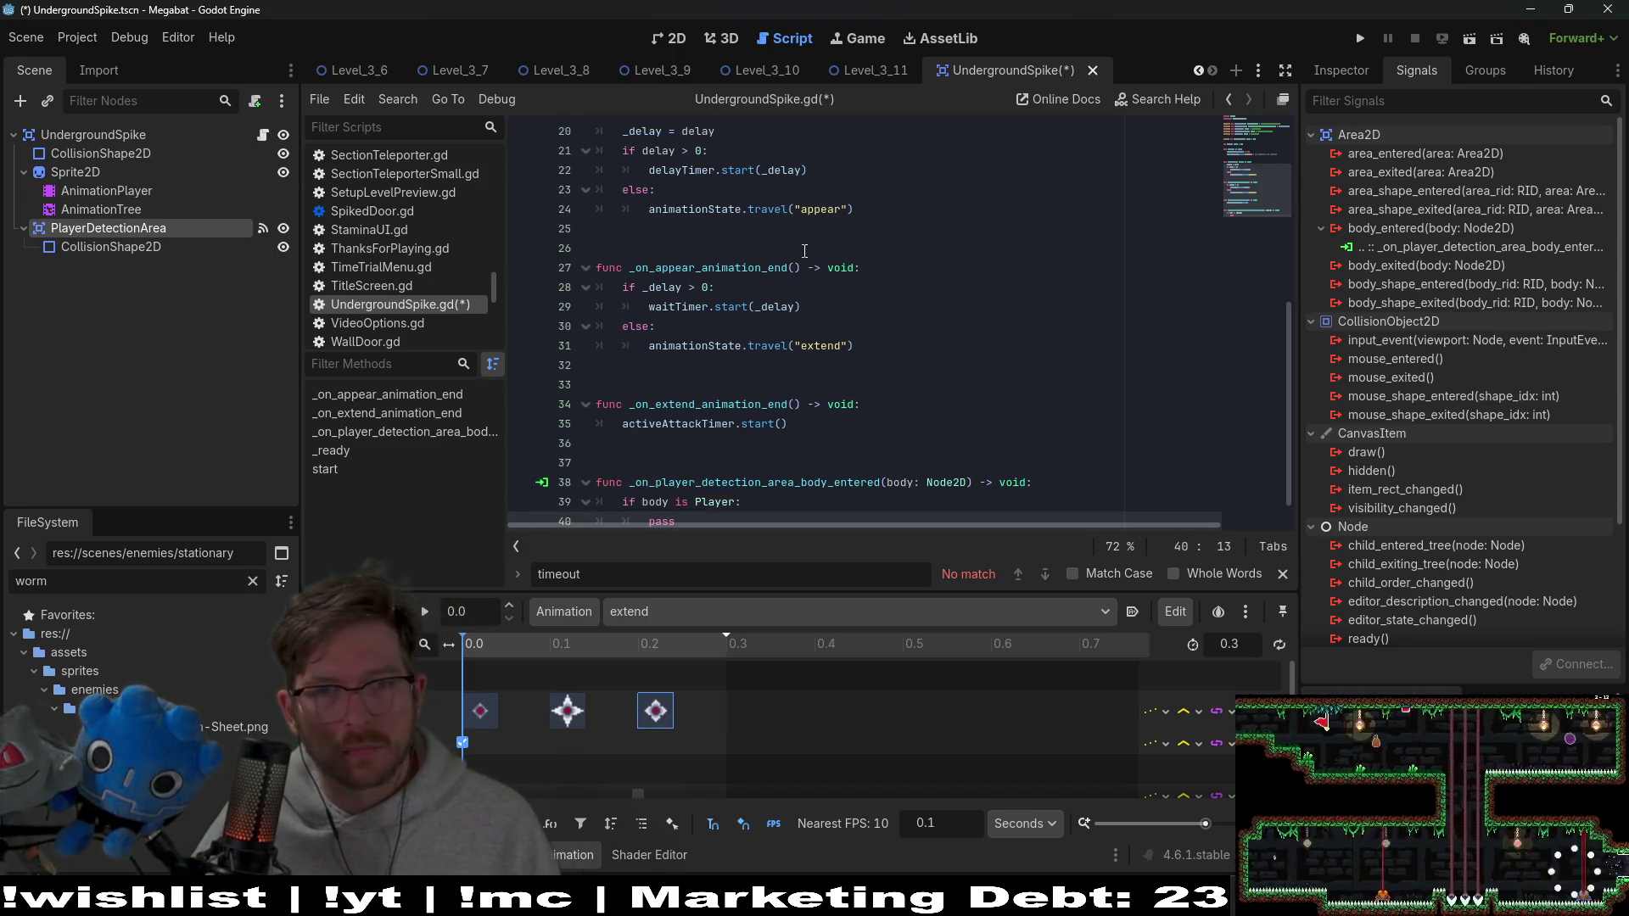
scroll(825, 265, up, 6)
drag(878, 267, 527, 235)
key(BackSpace)
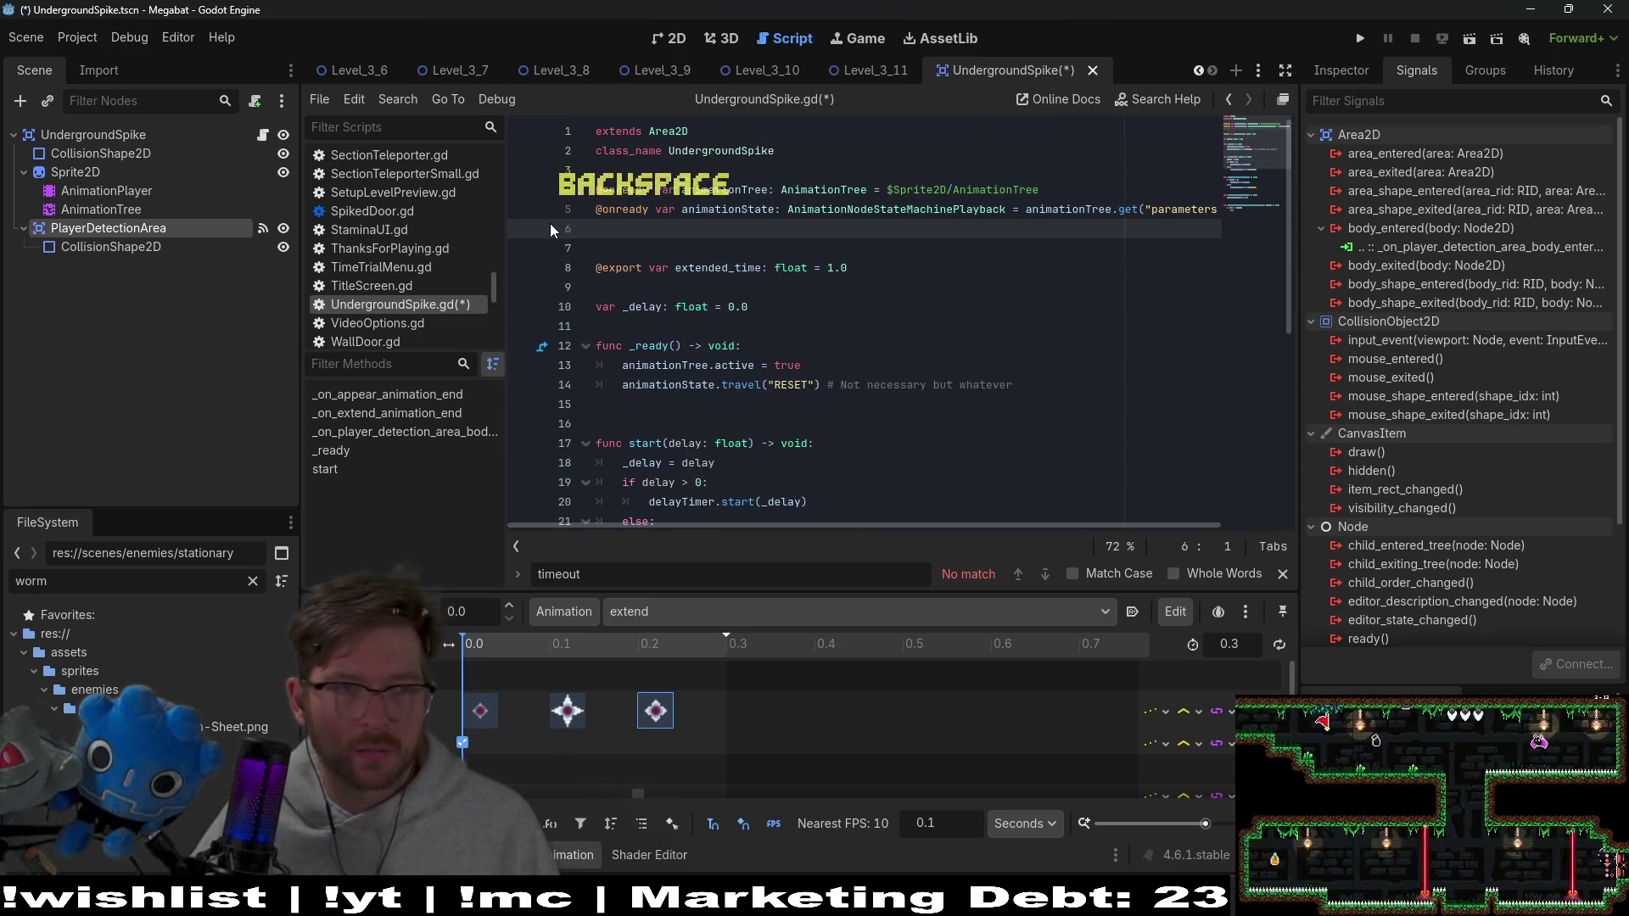
Add a Timer child node under UndergroundSpike with Wait Time 0.5
click(92, 139)
click(19, 102)
text(timer)
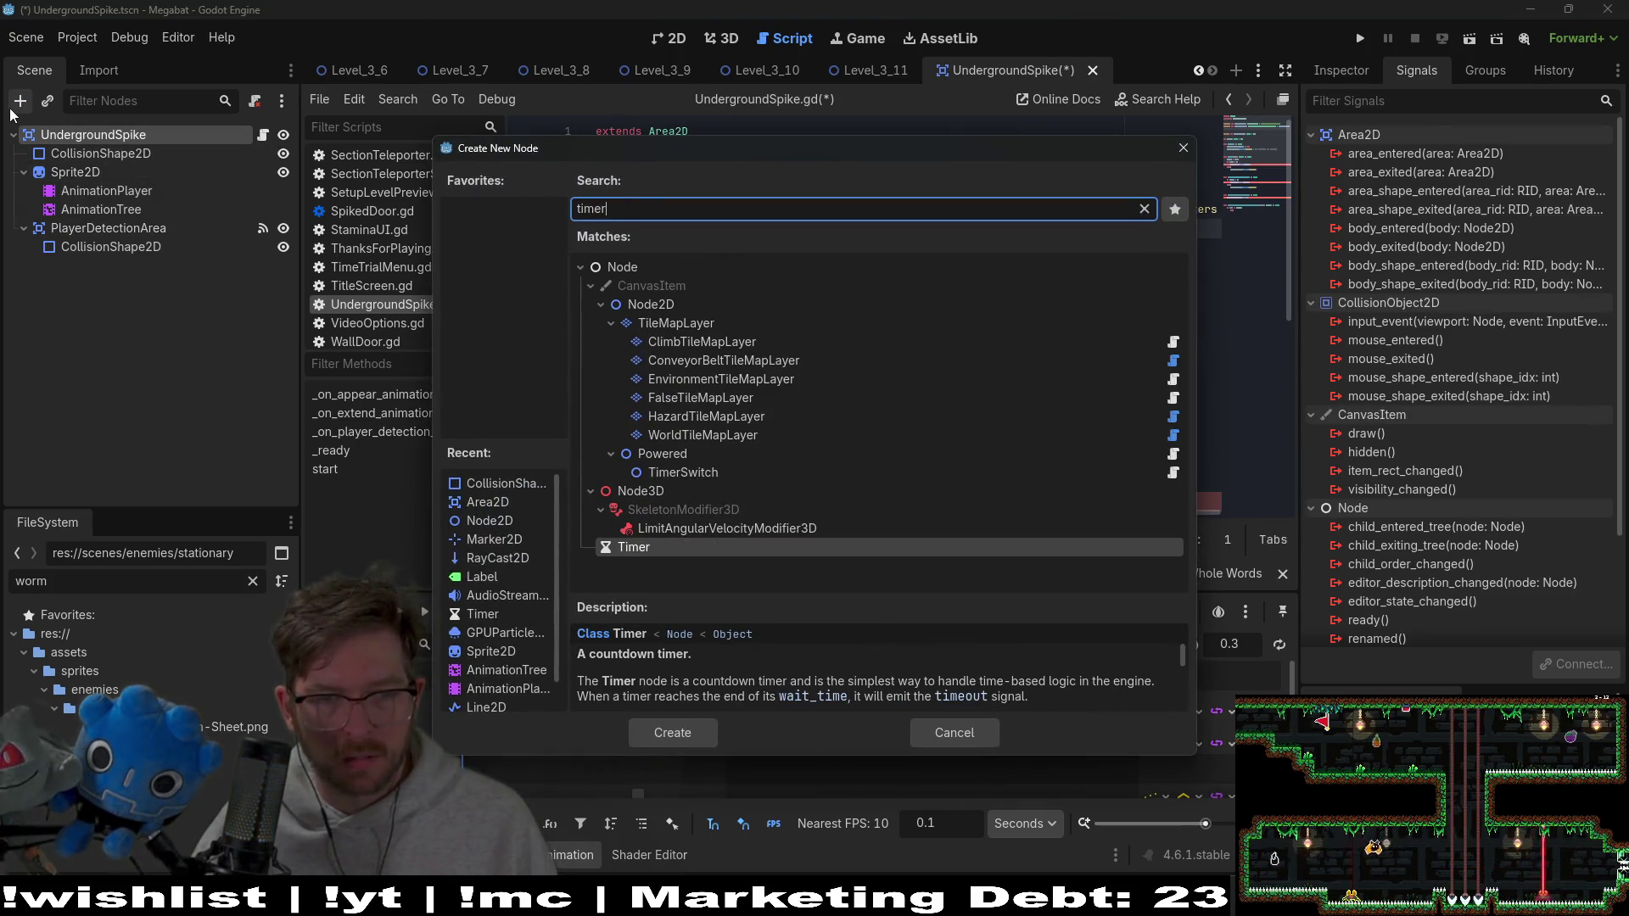
key(Return)
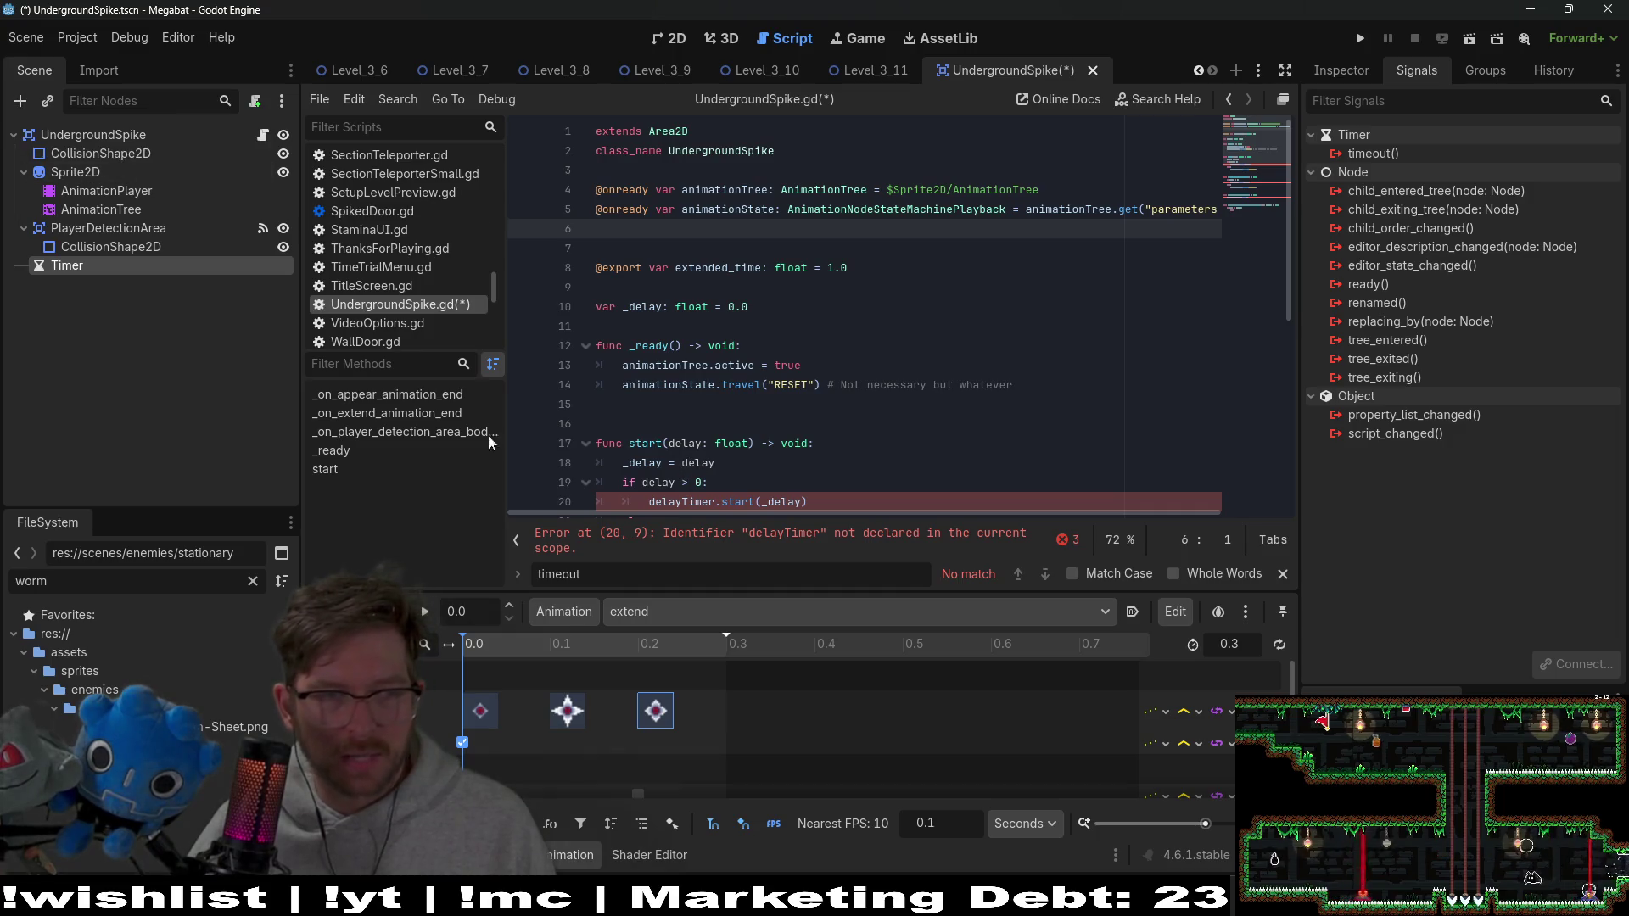
click(1333, 72)
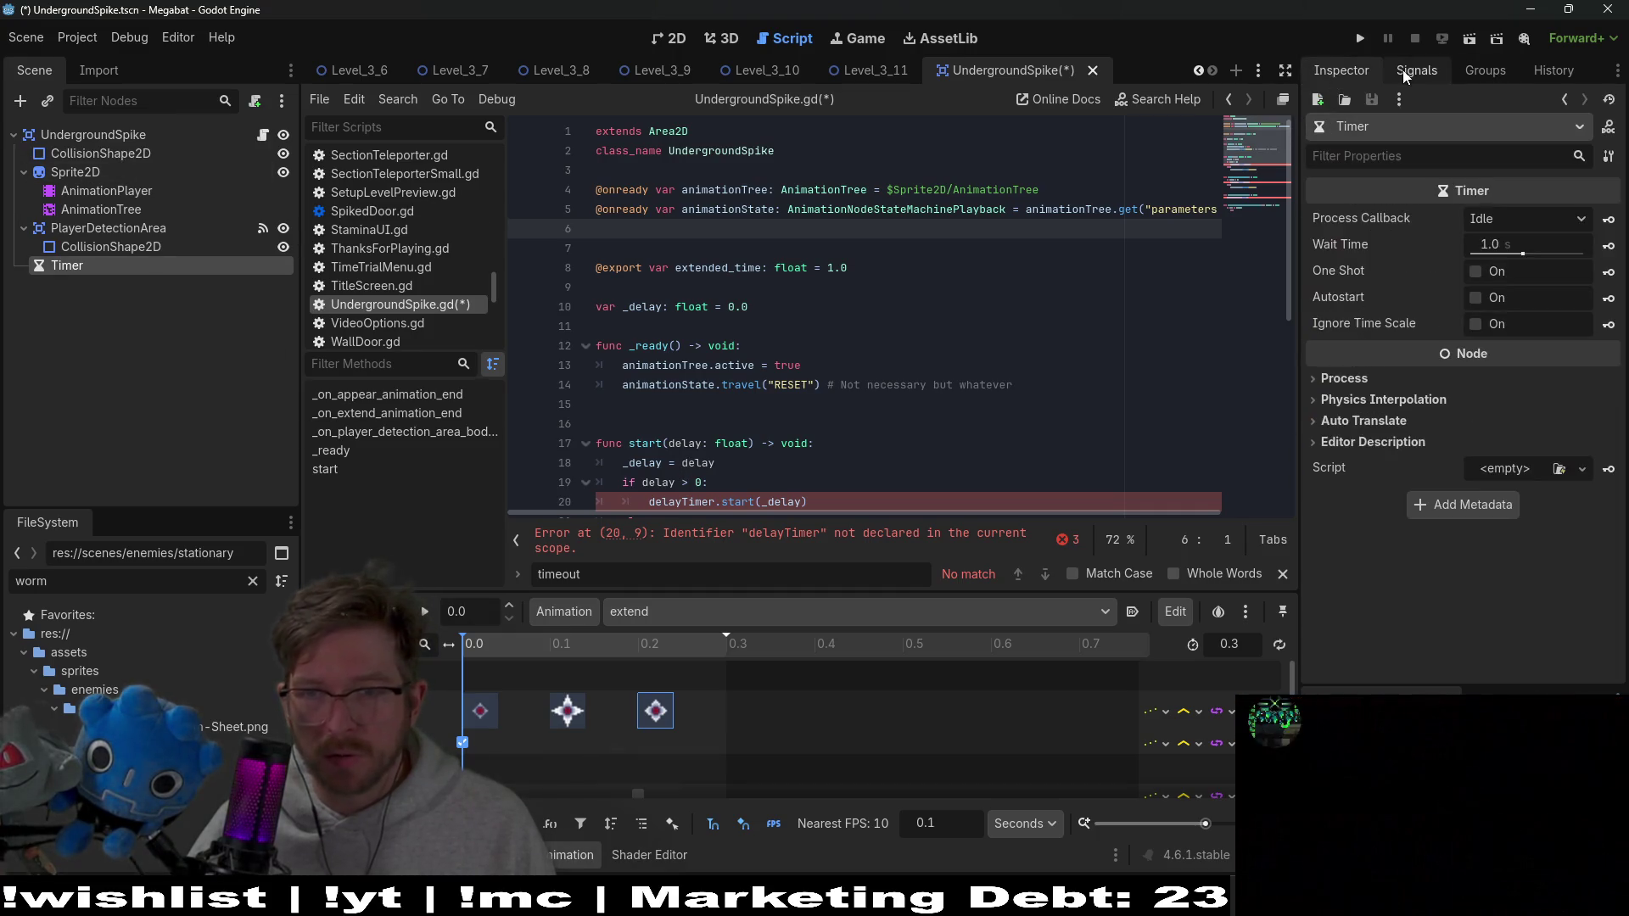
click(1507, 241)
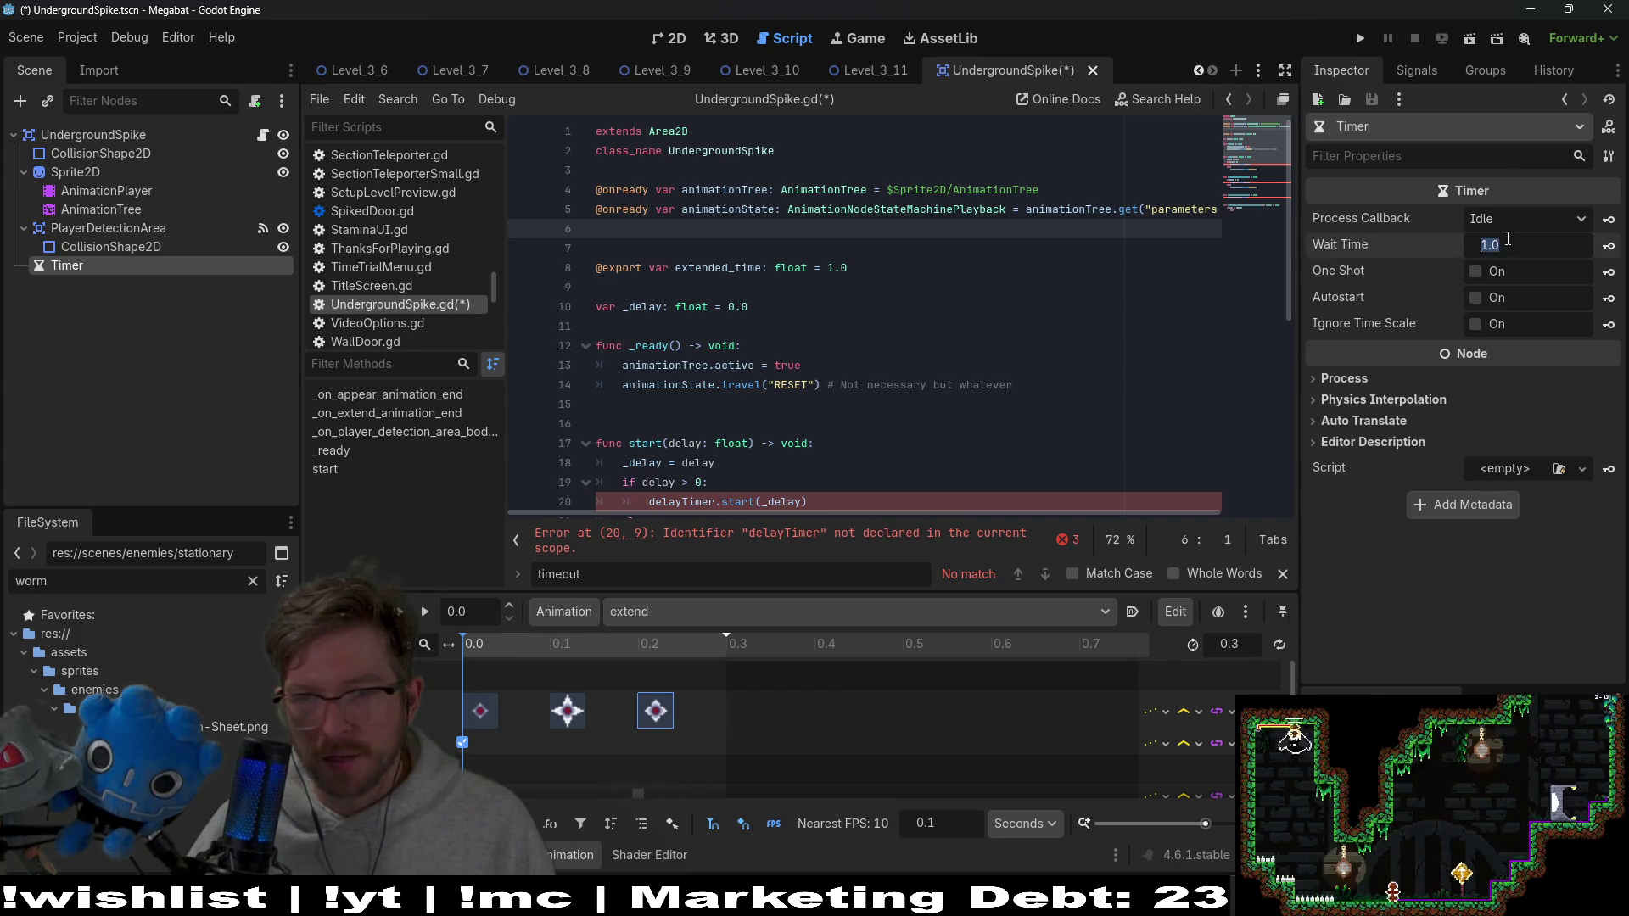
text(0.5)
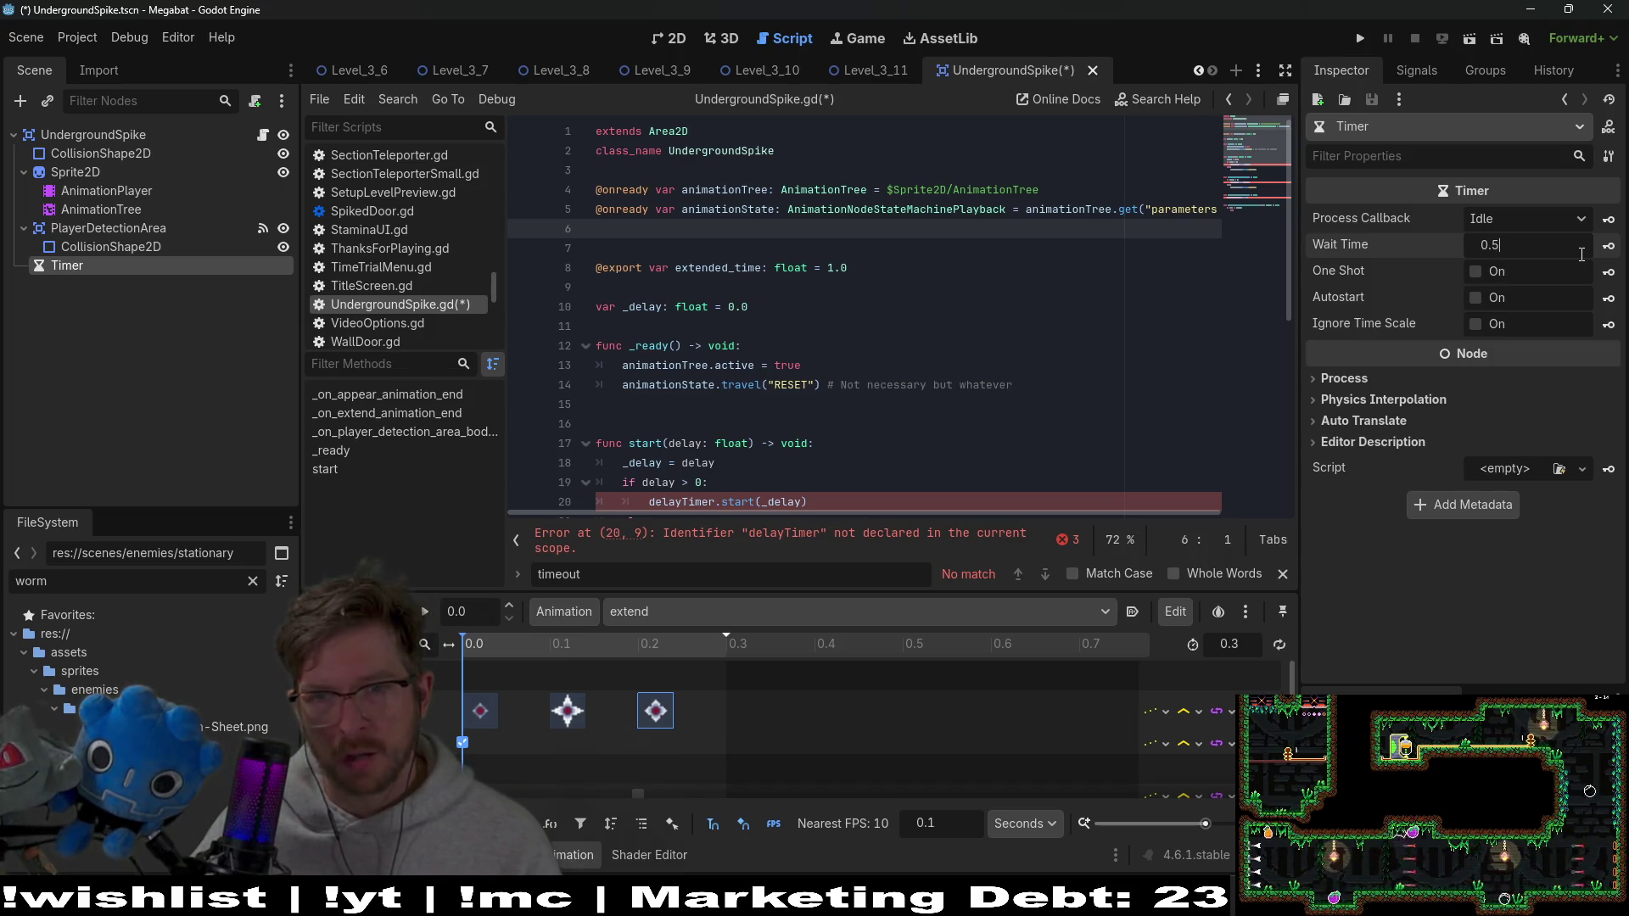
key(Return)
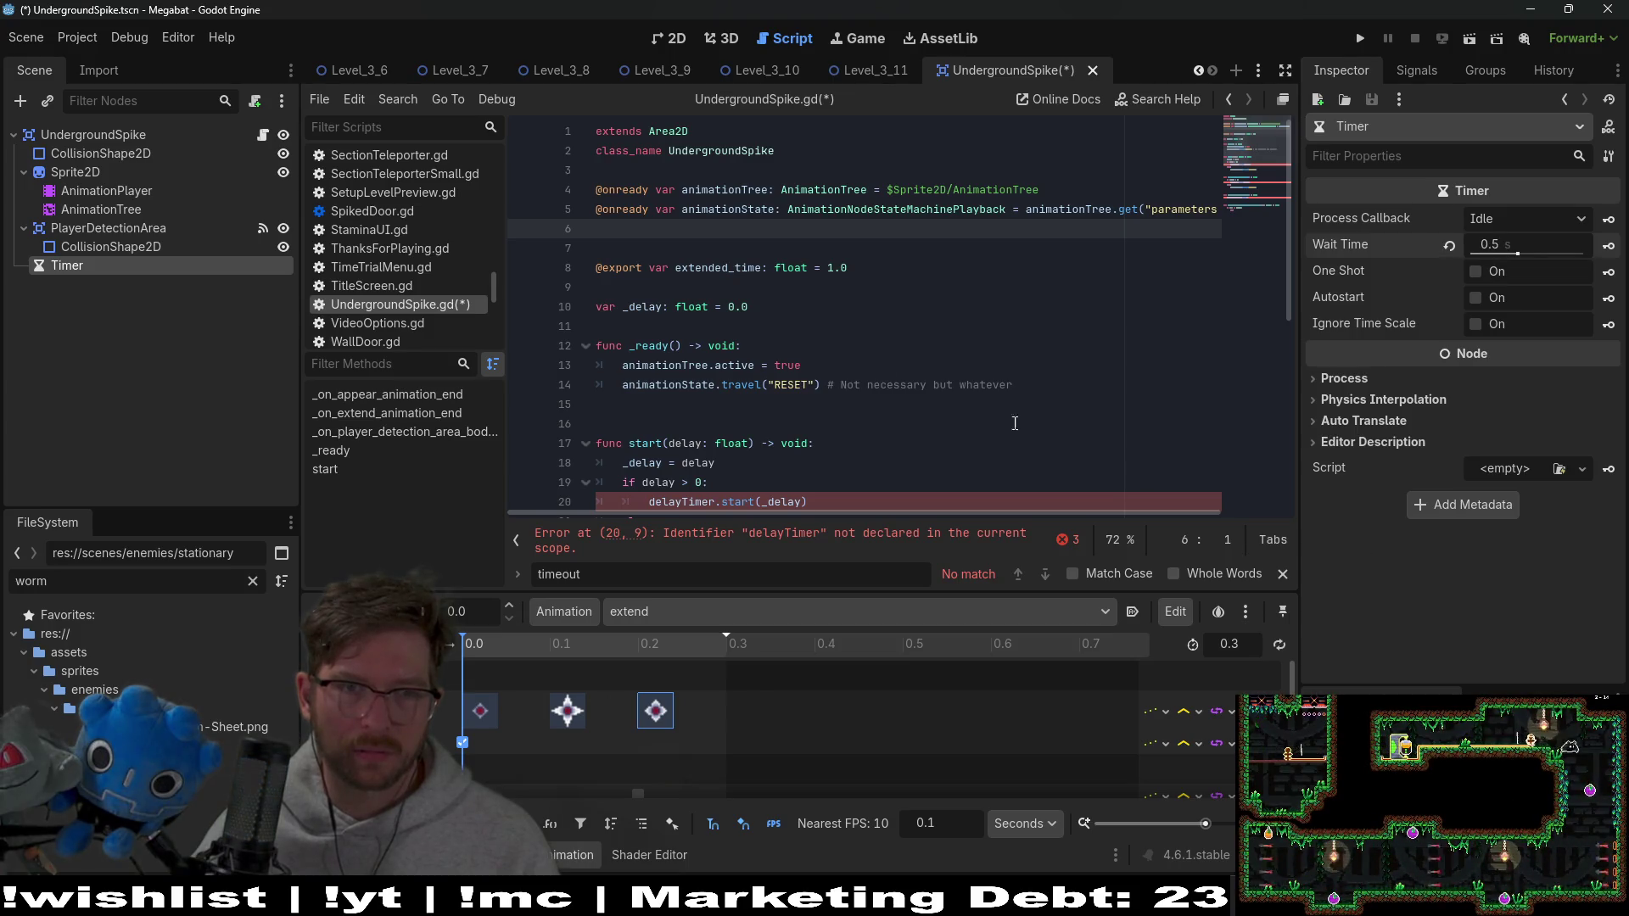
Delete the extended_time and _delay variable lines and add a reference to the Timer
double_click(718, 267)
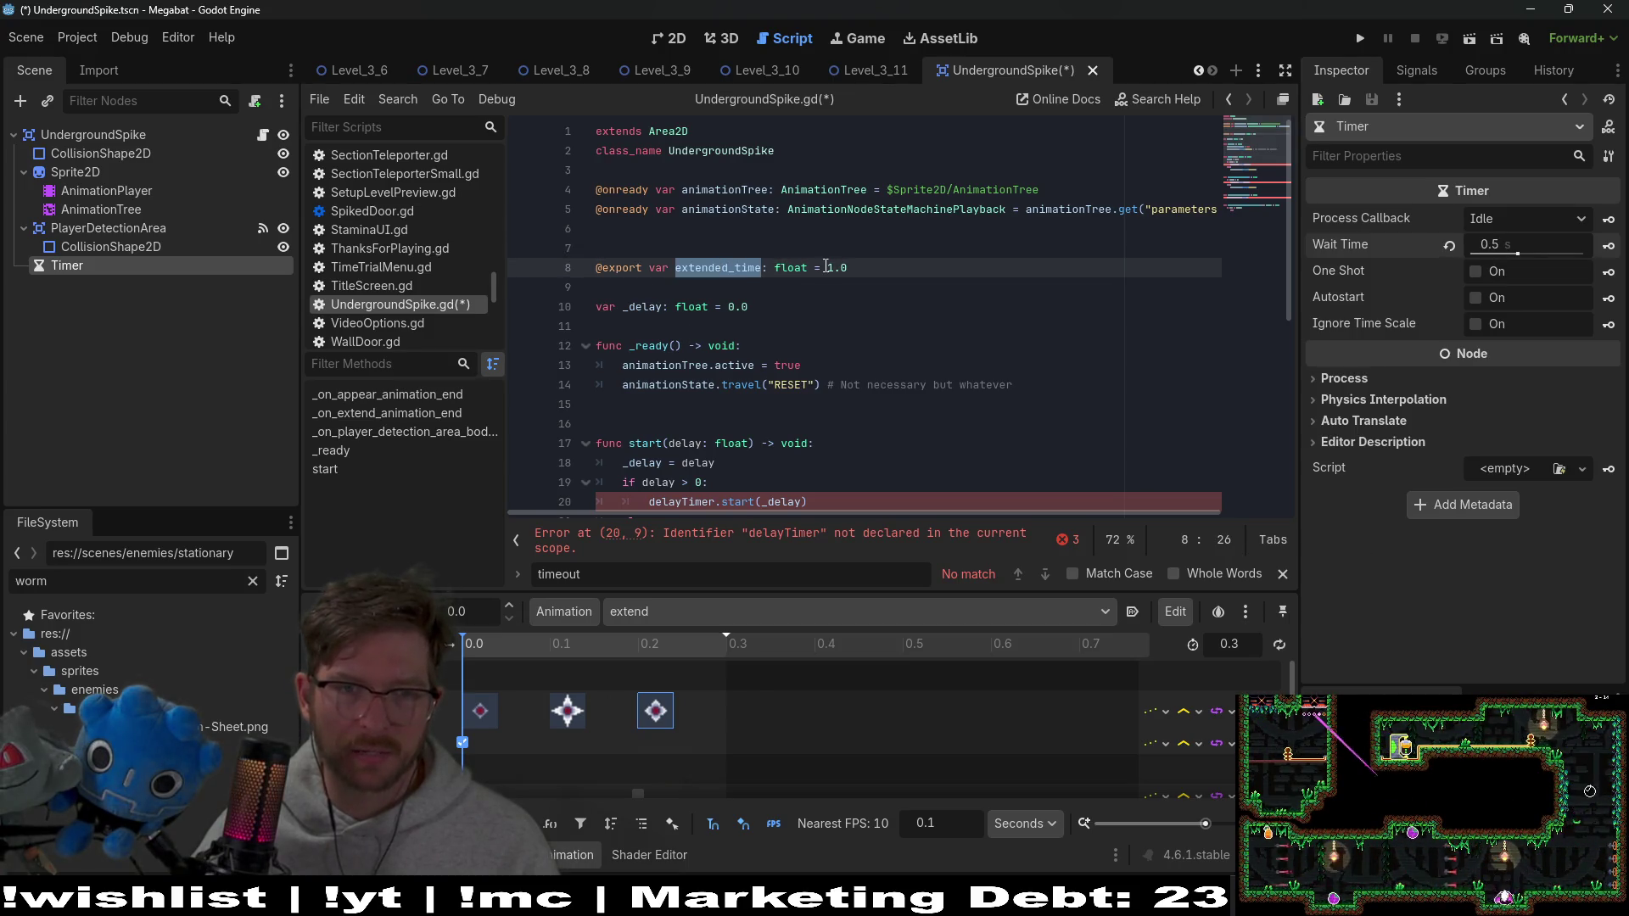
triple_click(873, 267)
key(BackSpace)
key(BackSpace)
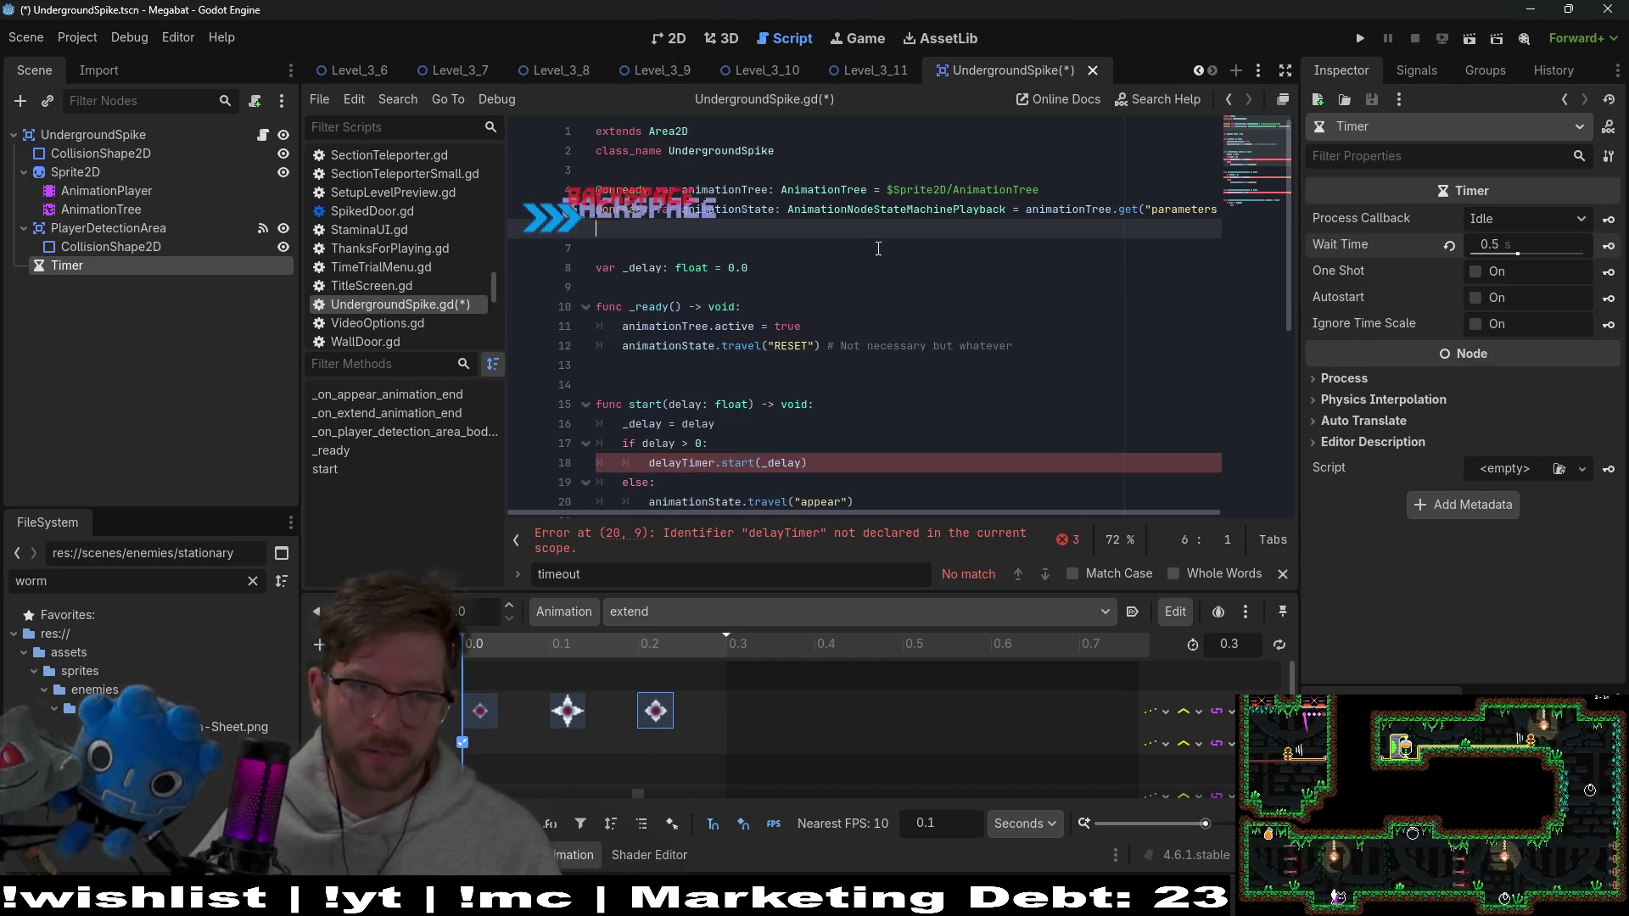
triple_click(763, 267)
key(BackSpace)
drag(67, 266, 603, 228)
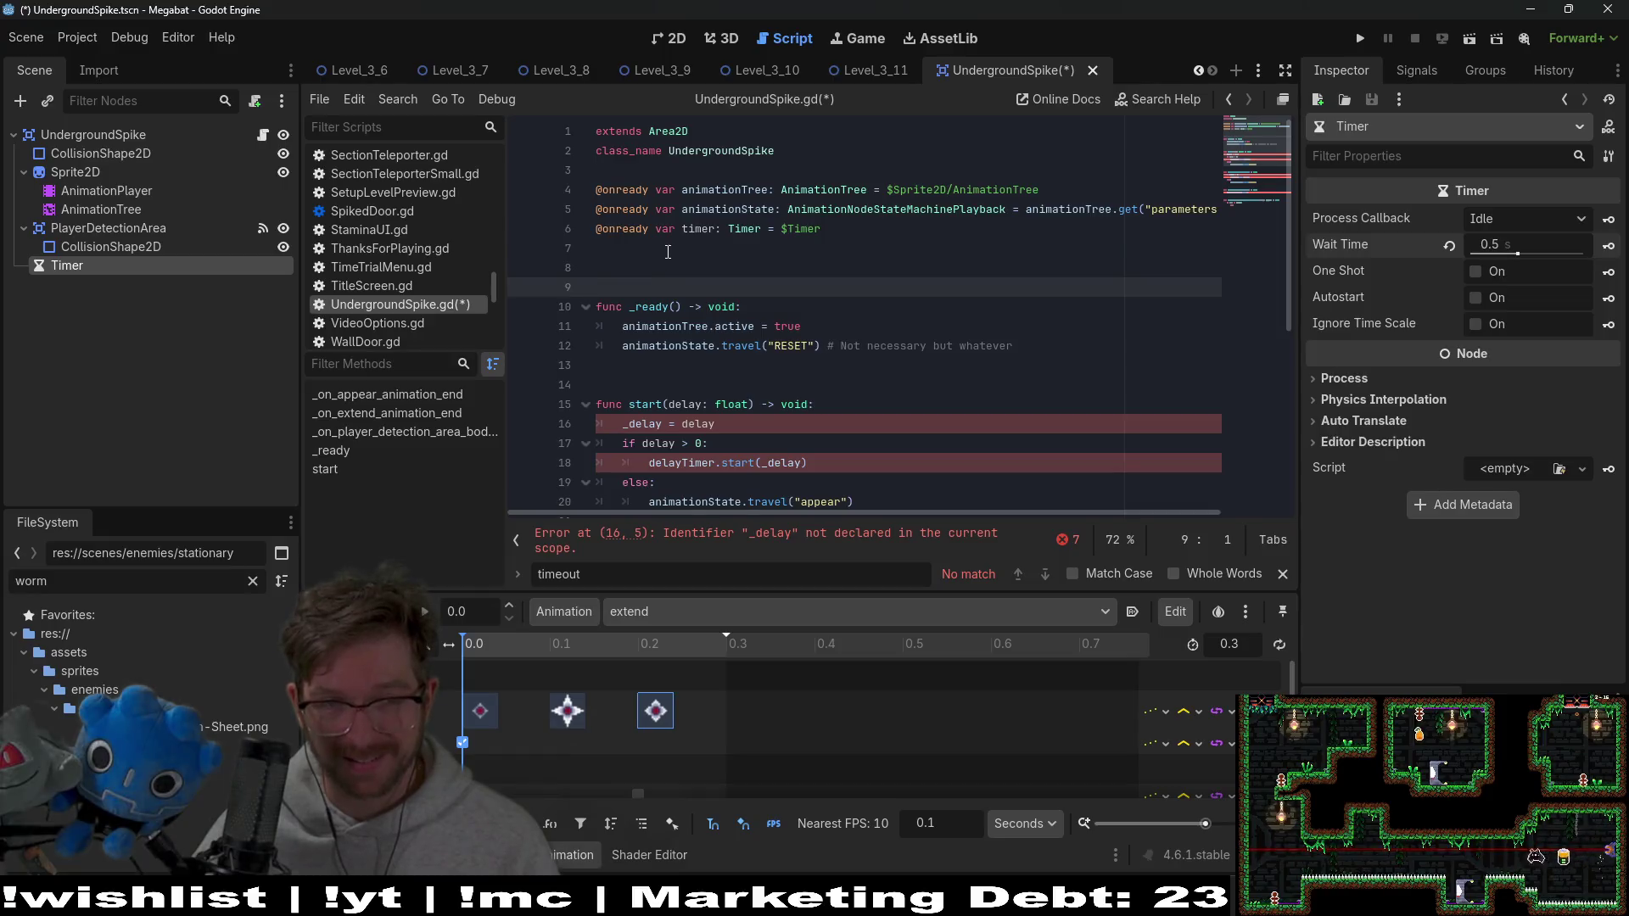
Connect the Timer's timeout signal to a new _on_timer_timeout handler and save
click(1412, 70)
right_click(1394, 157)
click(1449, 173)
click(705, 640)
key(ctrl+s)
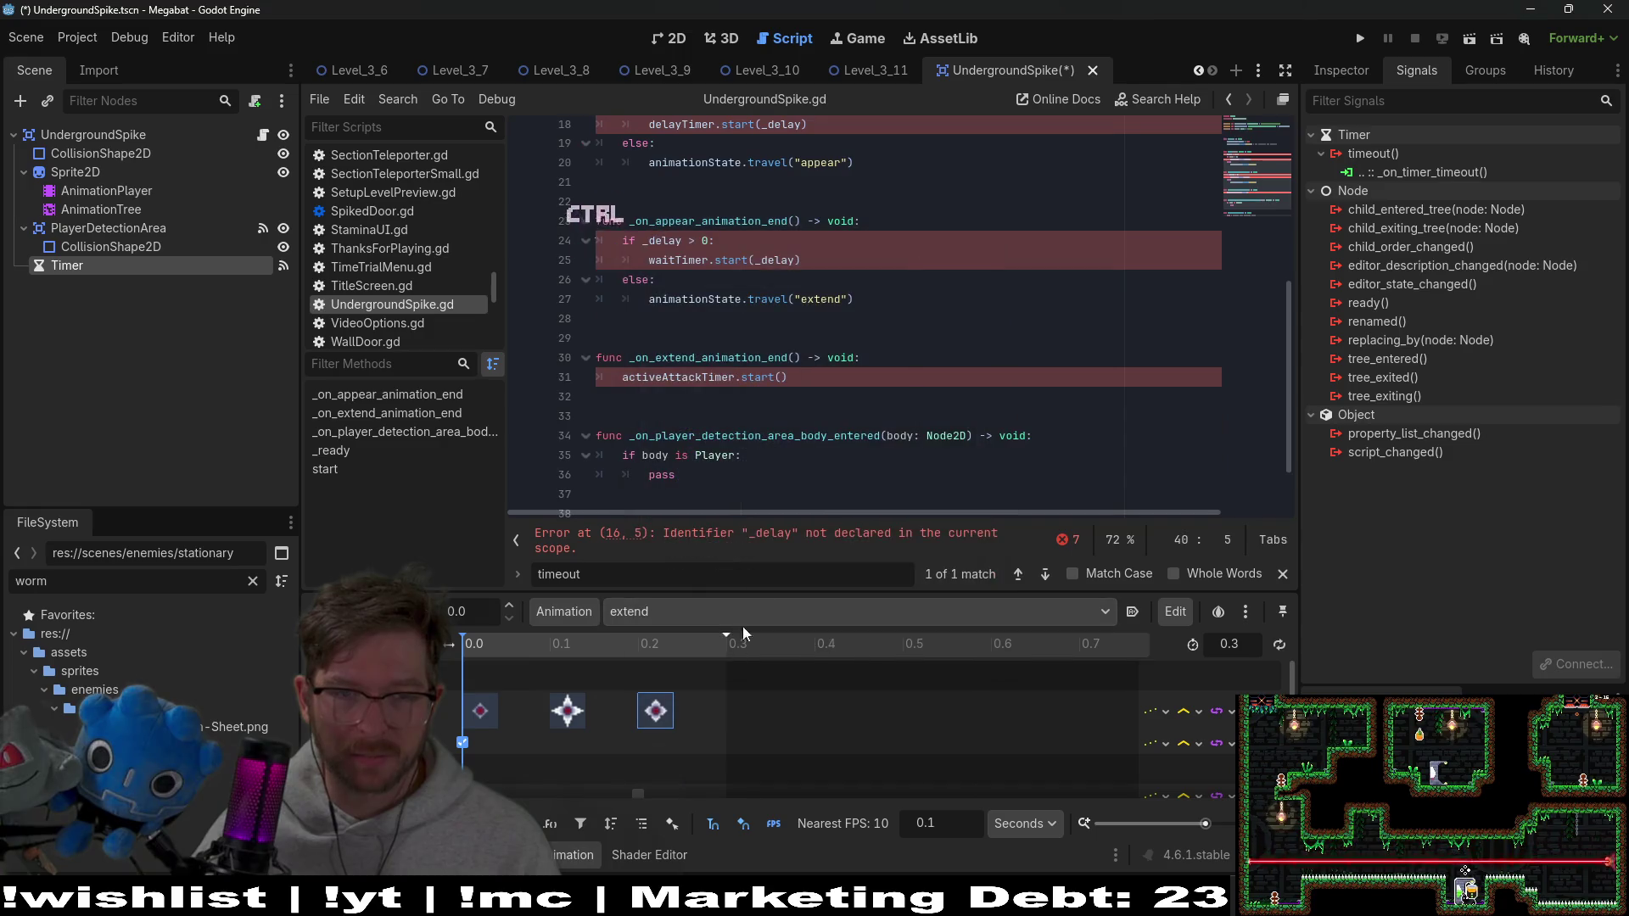
Replace the detection handler's pass with timer.start()
drag(717, 481, 624, 485)
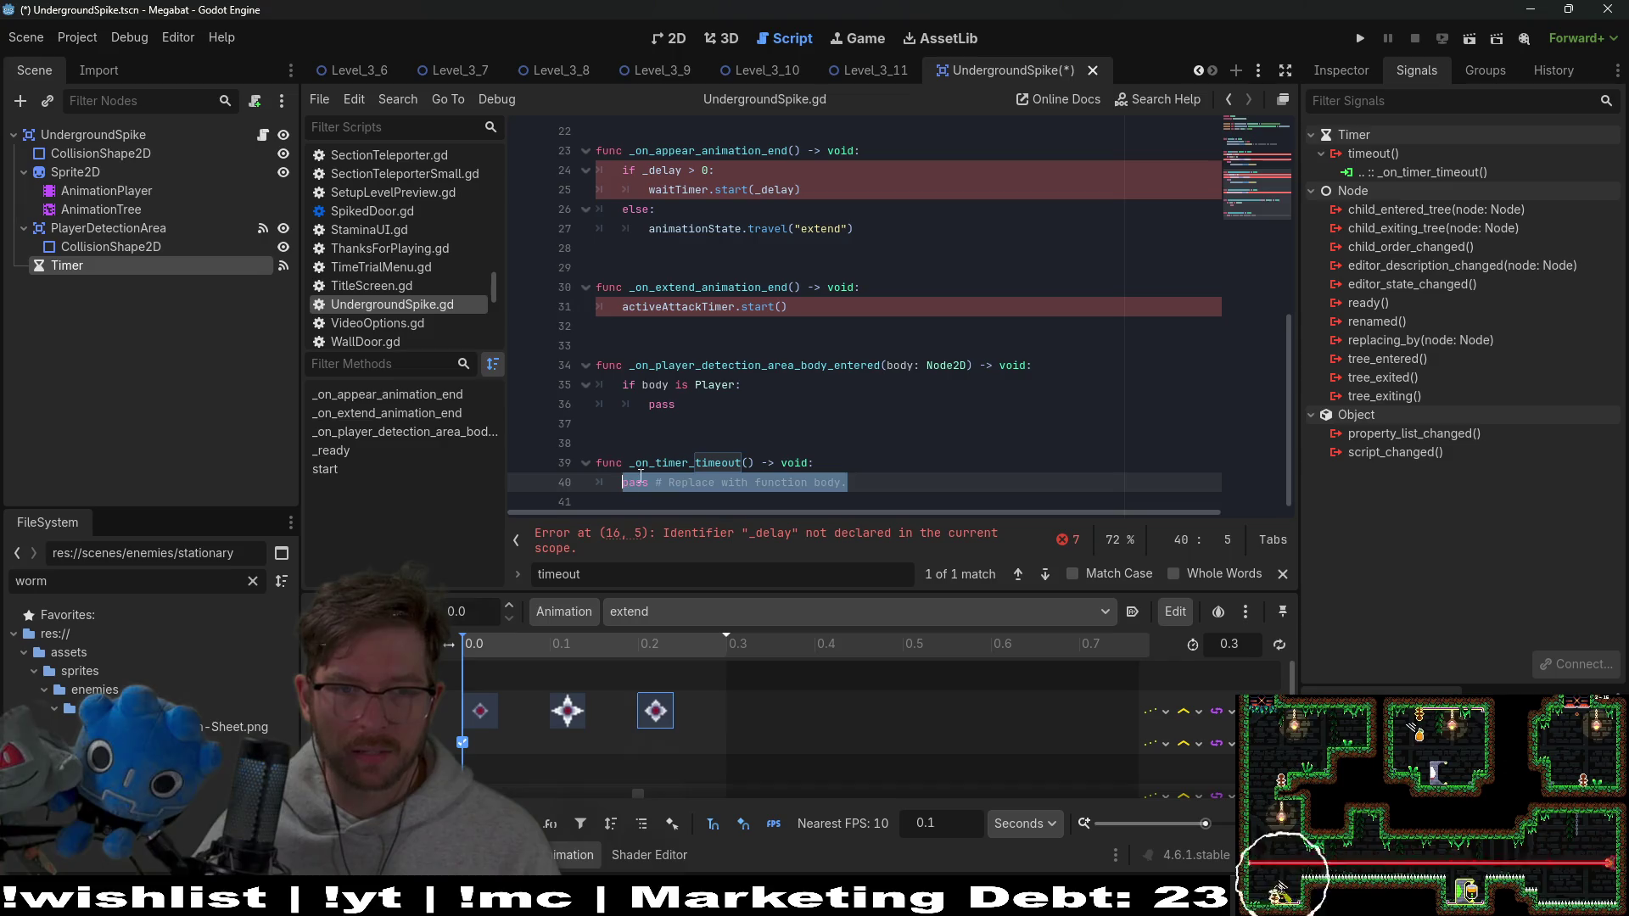
click(650, 405)
text(tim)
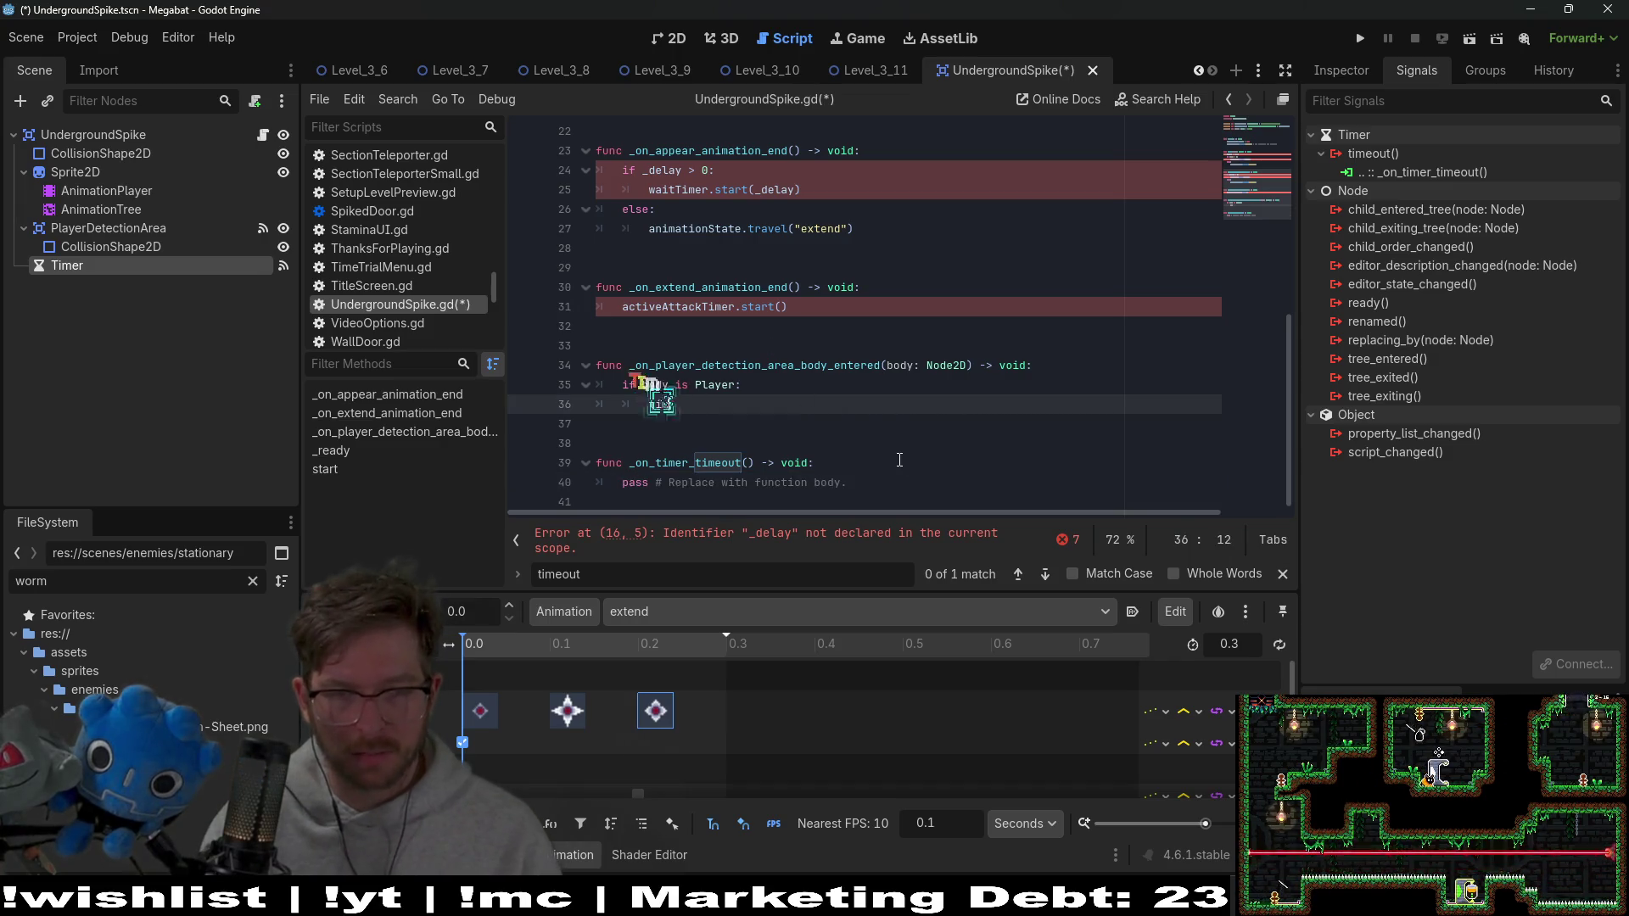
text(er.start()
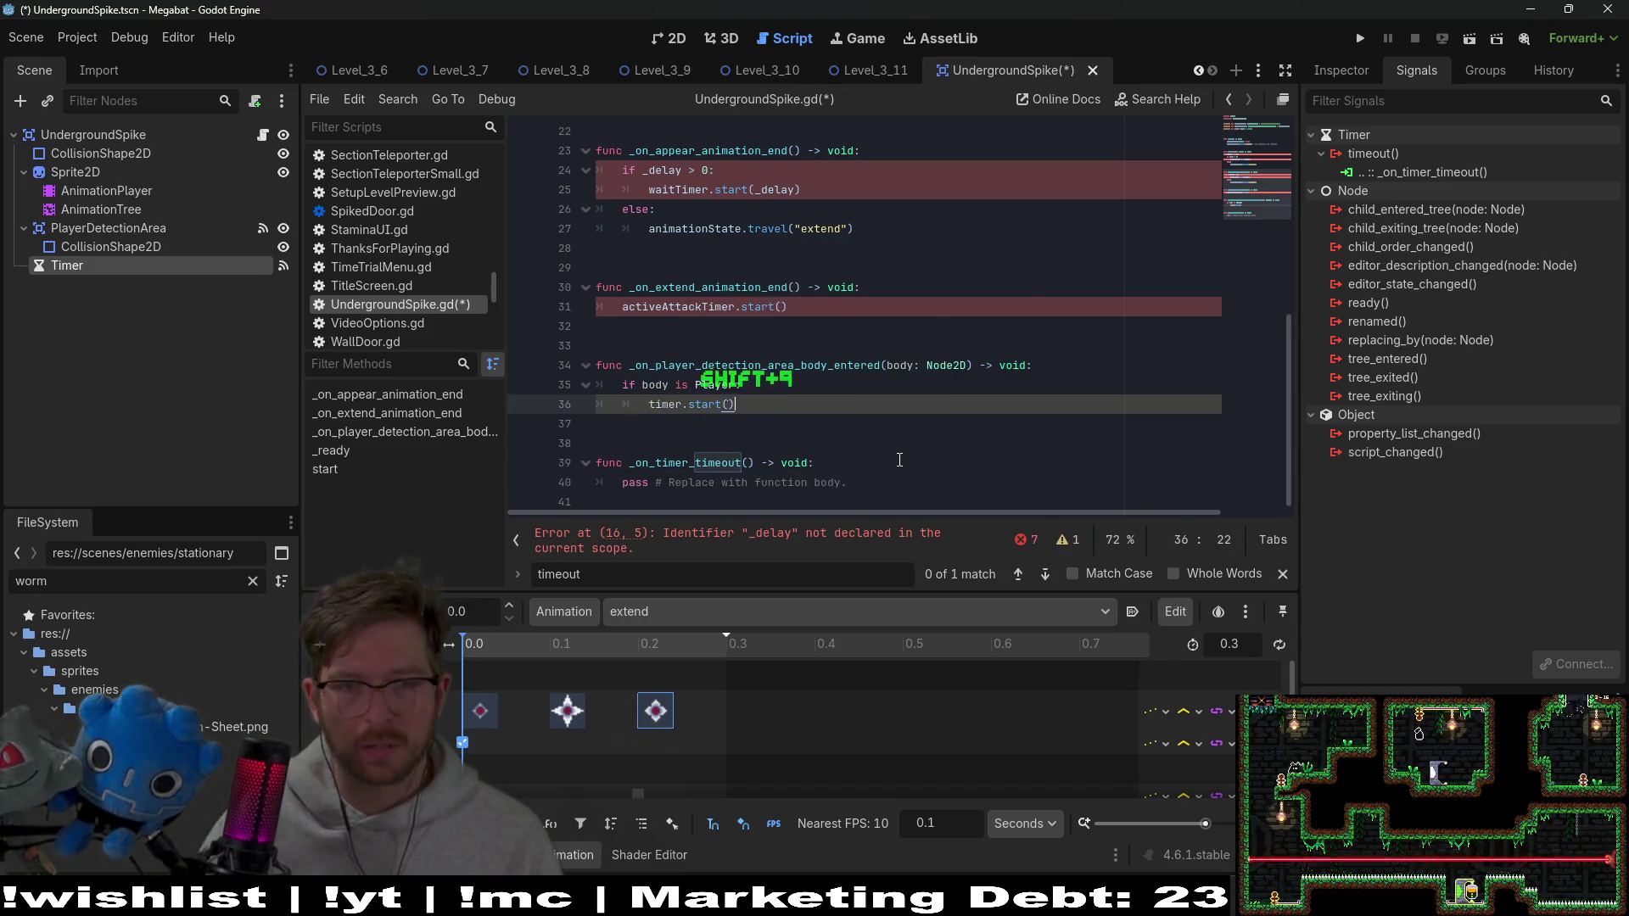
click(848, 481)
key(shift+Home)
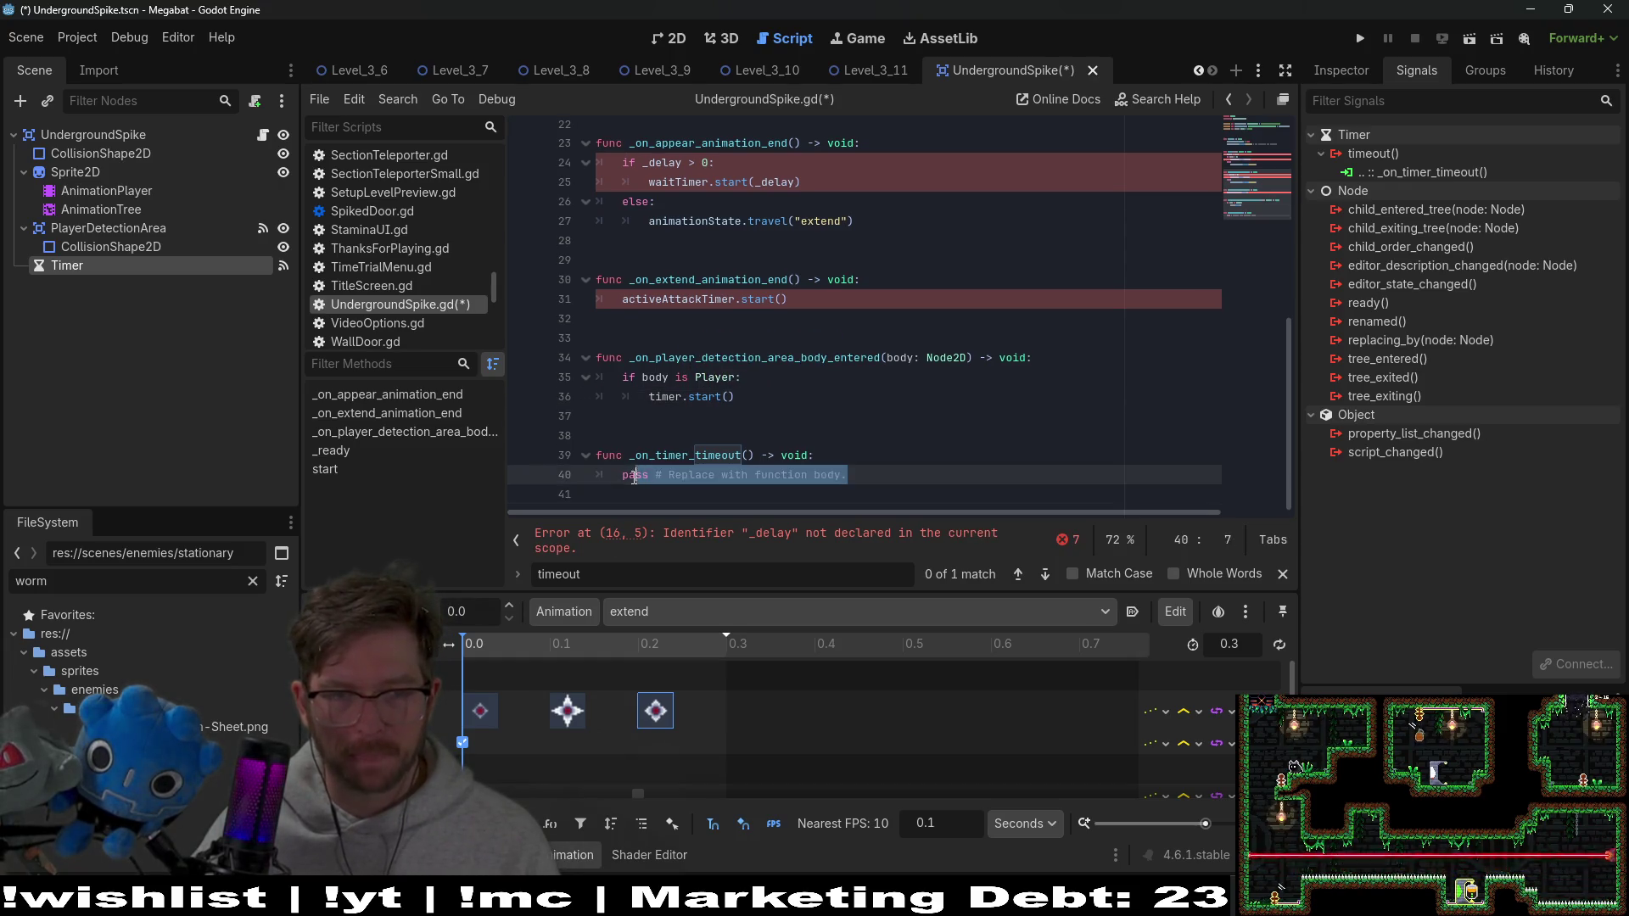
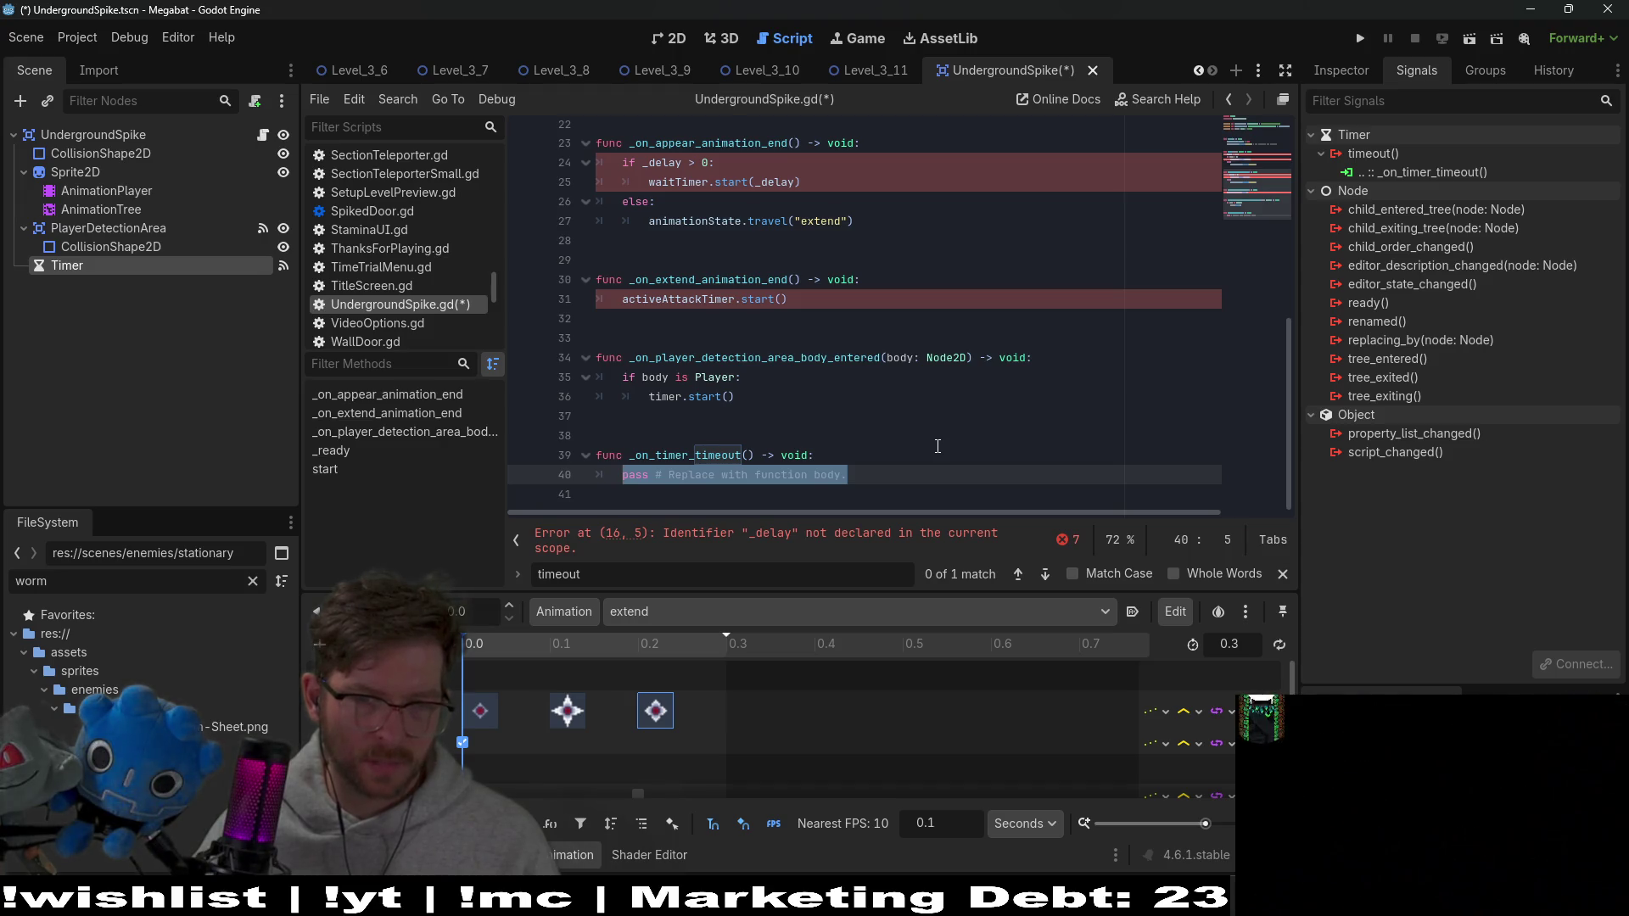
In _on_timer_timeout on line 40, replace pass with animationState.travel("extend") using autocomplete
scroll(938, 446, up, 7)
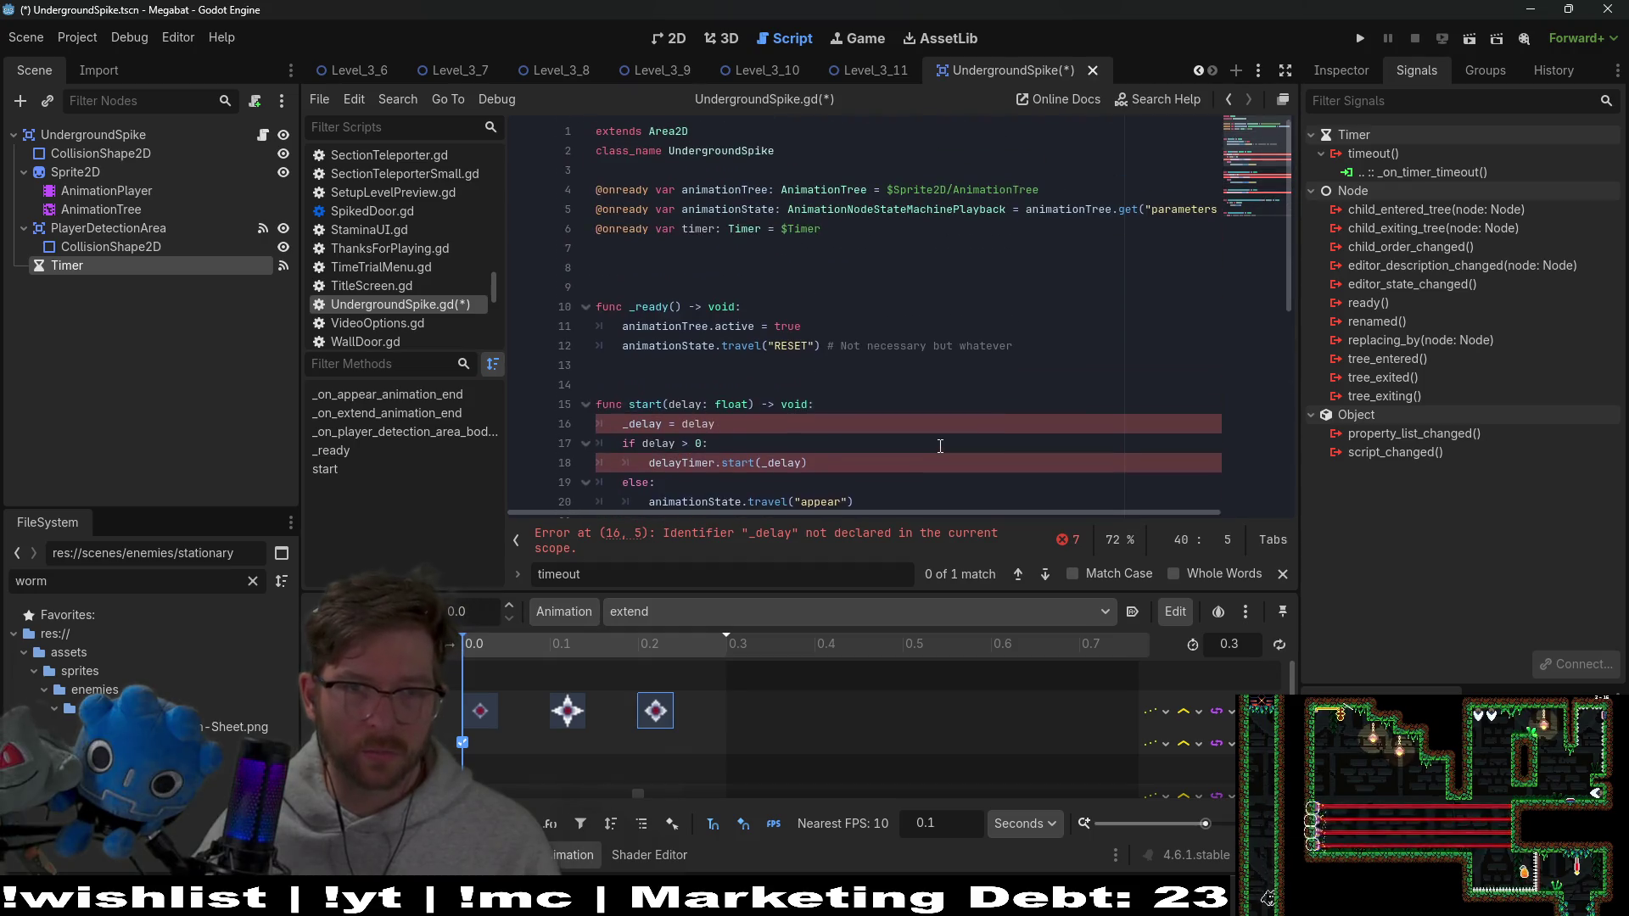
scroll(939, 446, down, 7)
text(animation)
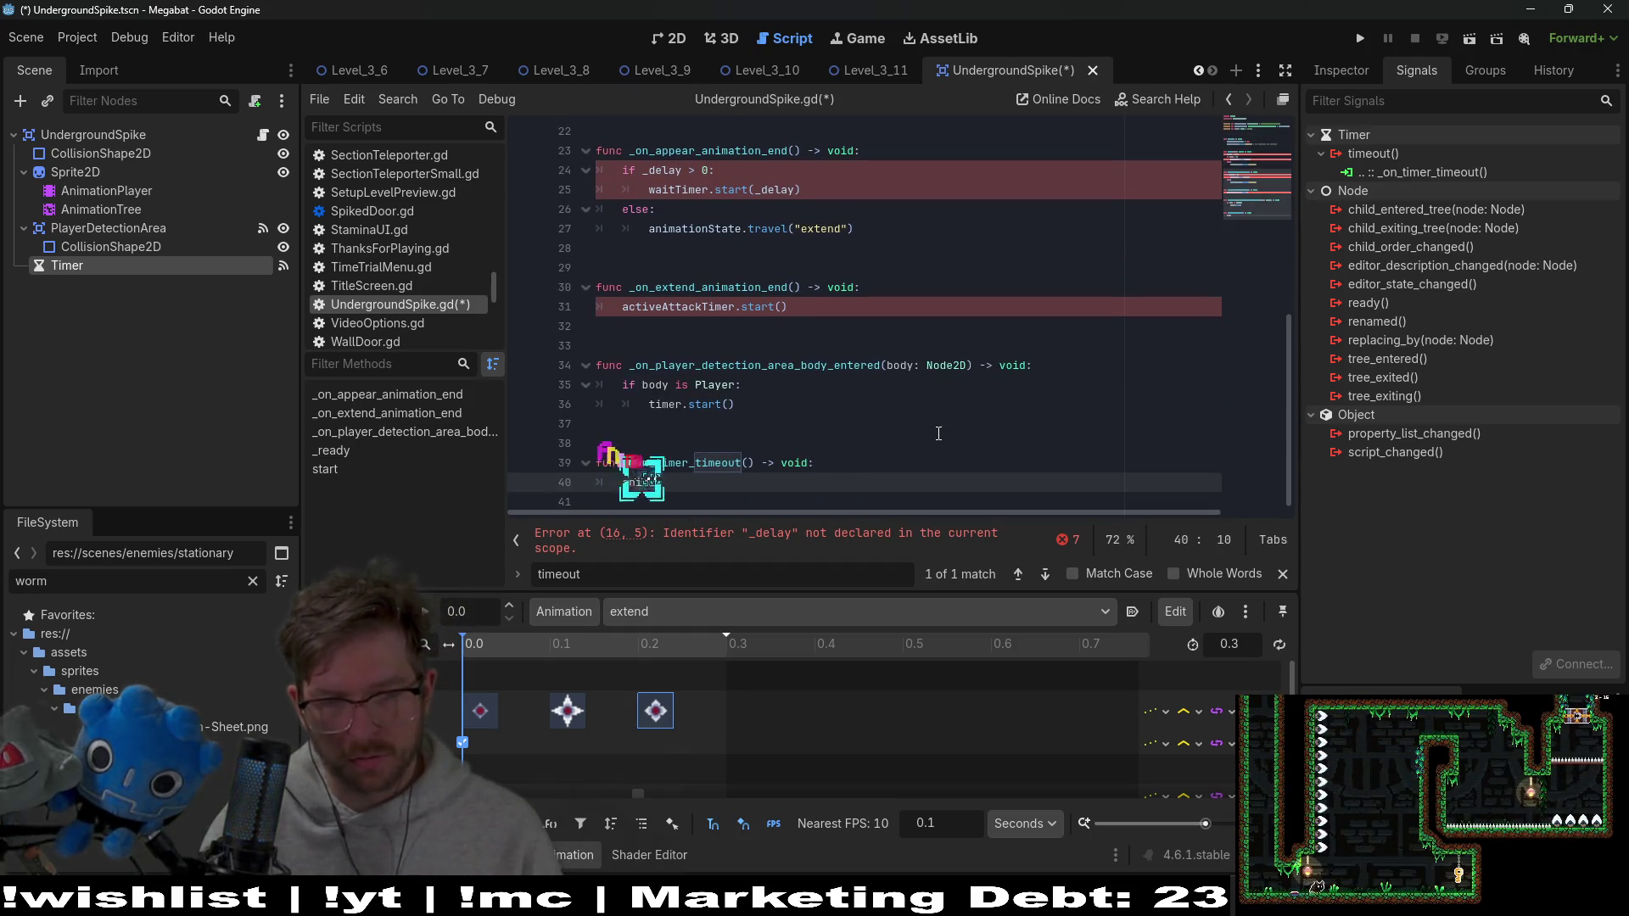
key(Return)
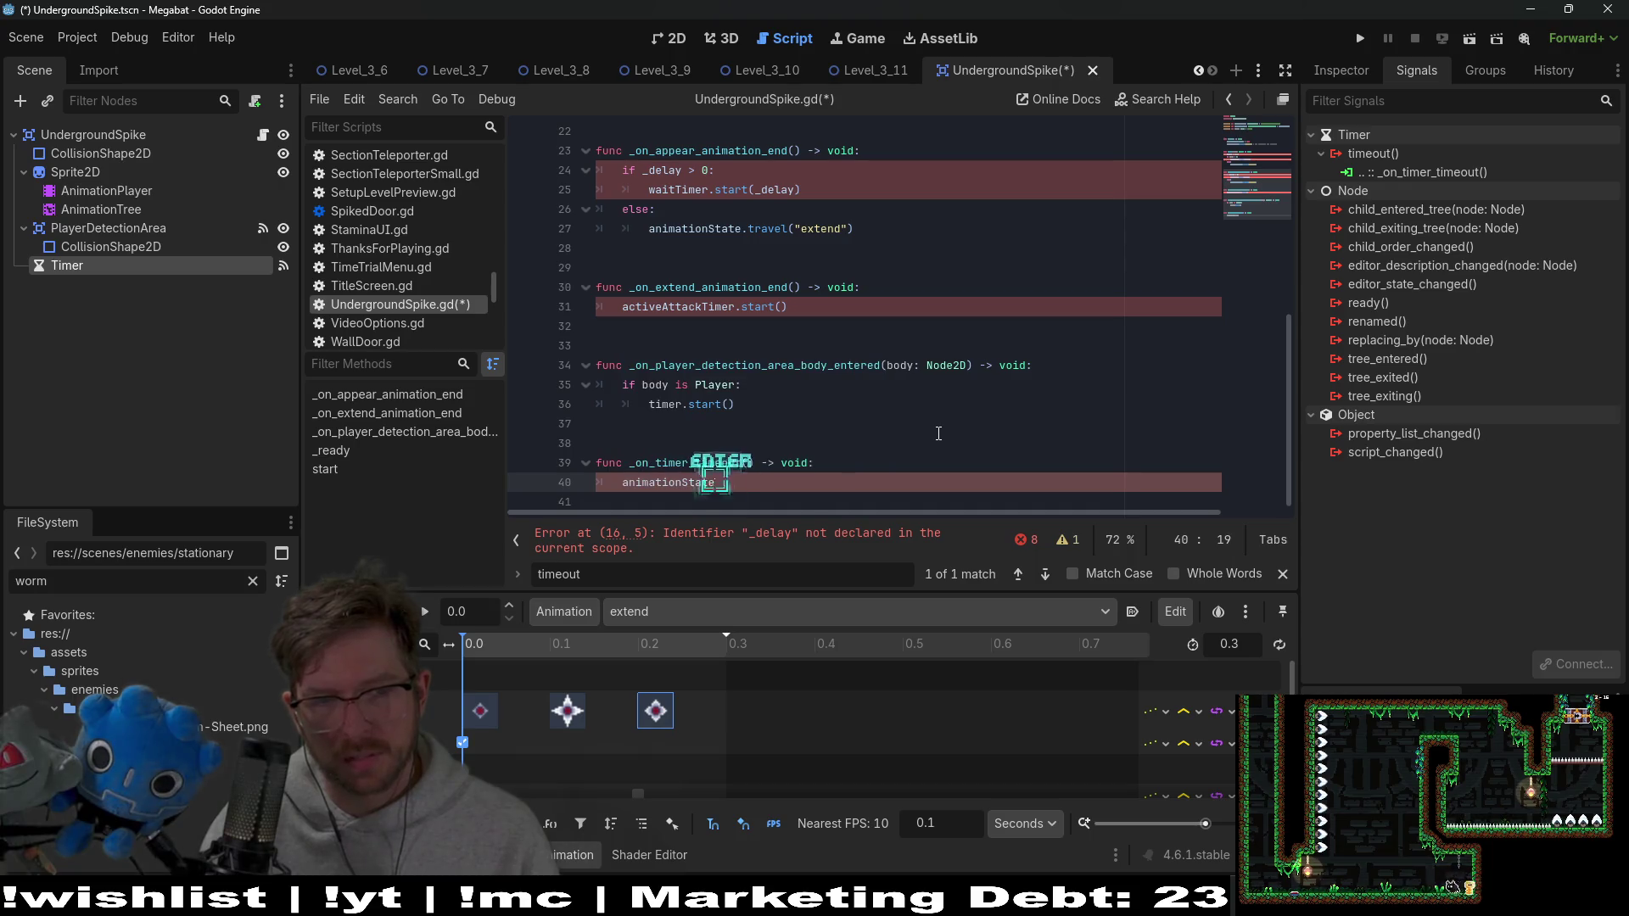
text(.trav)
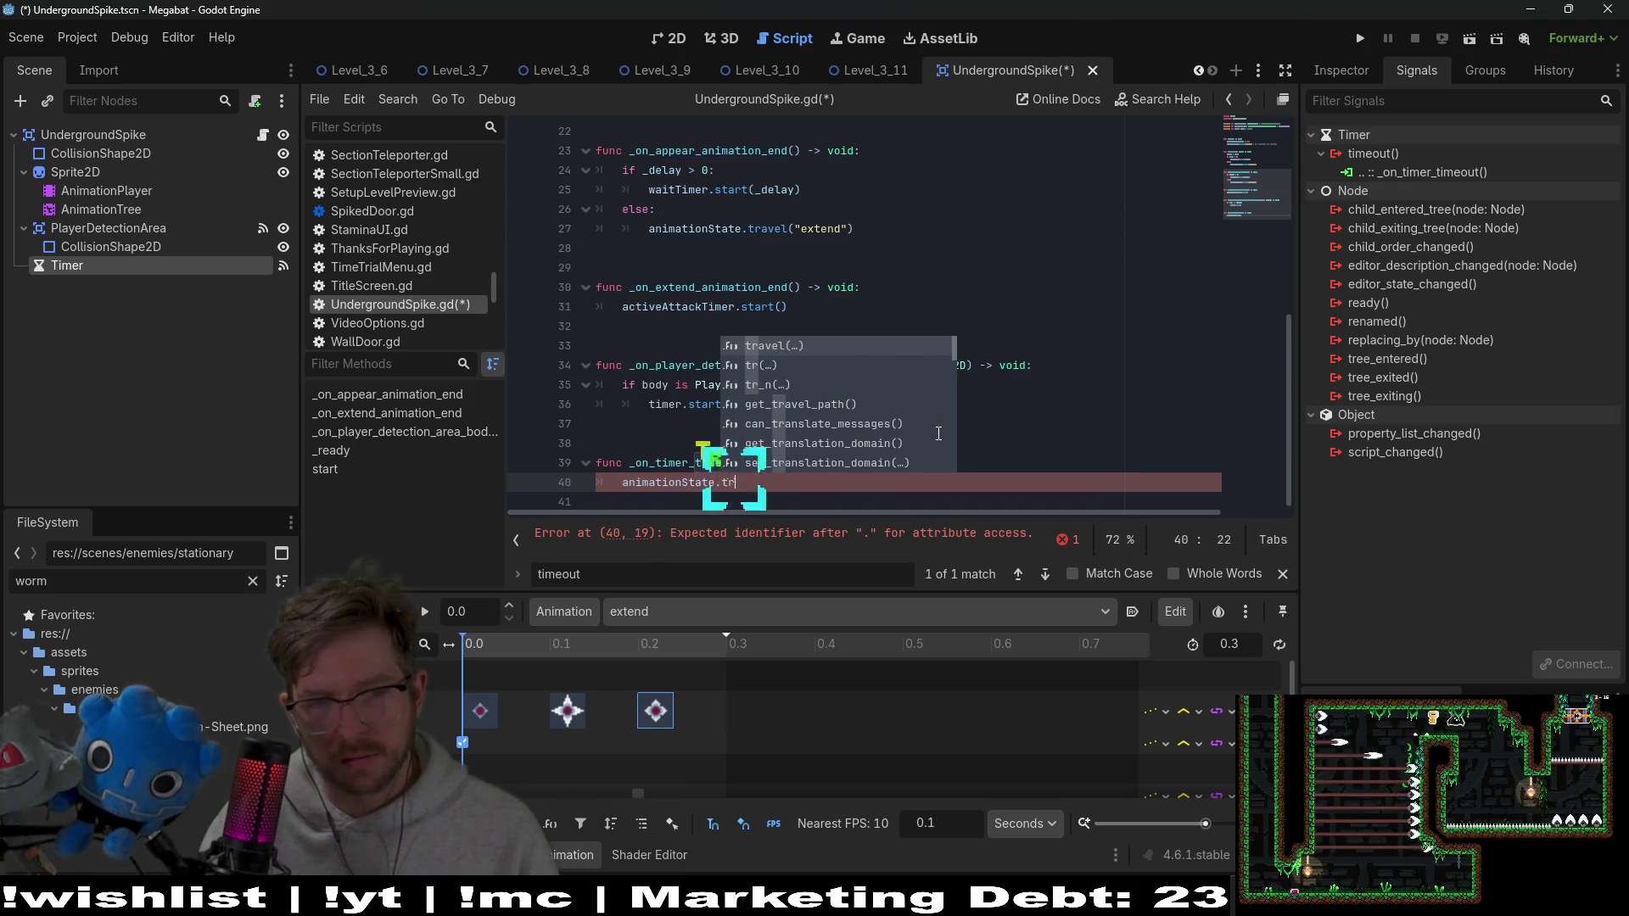
key(Return)
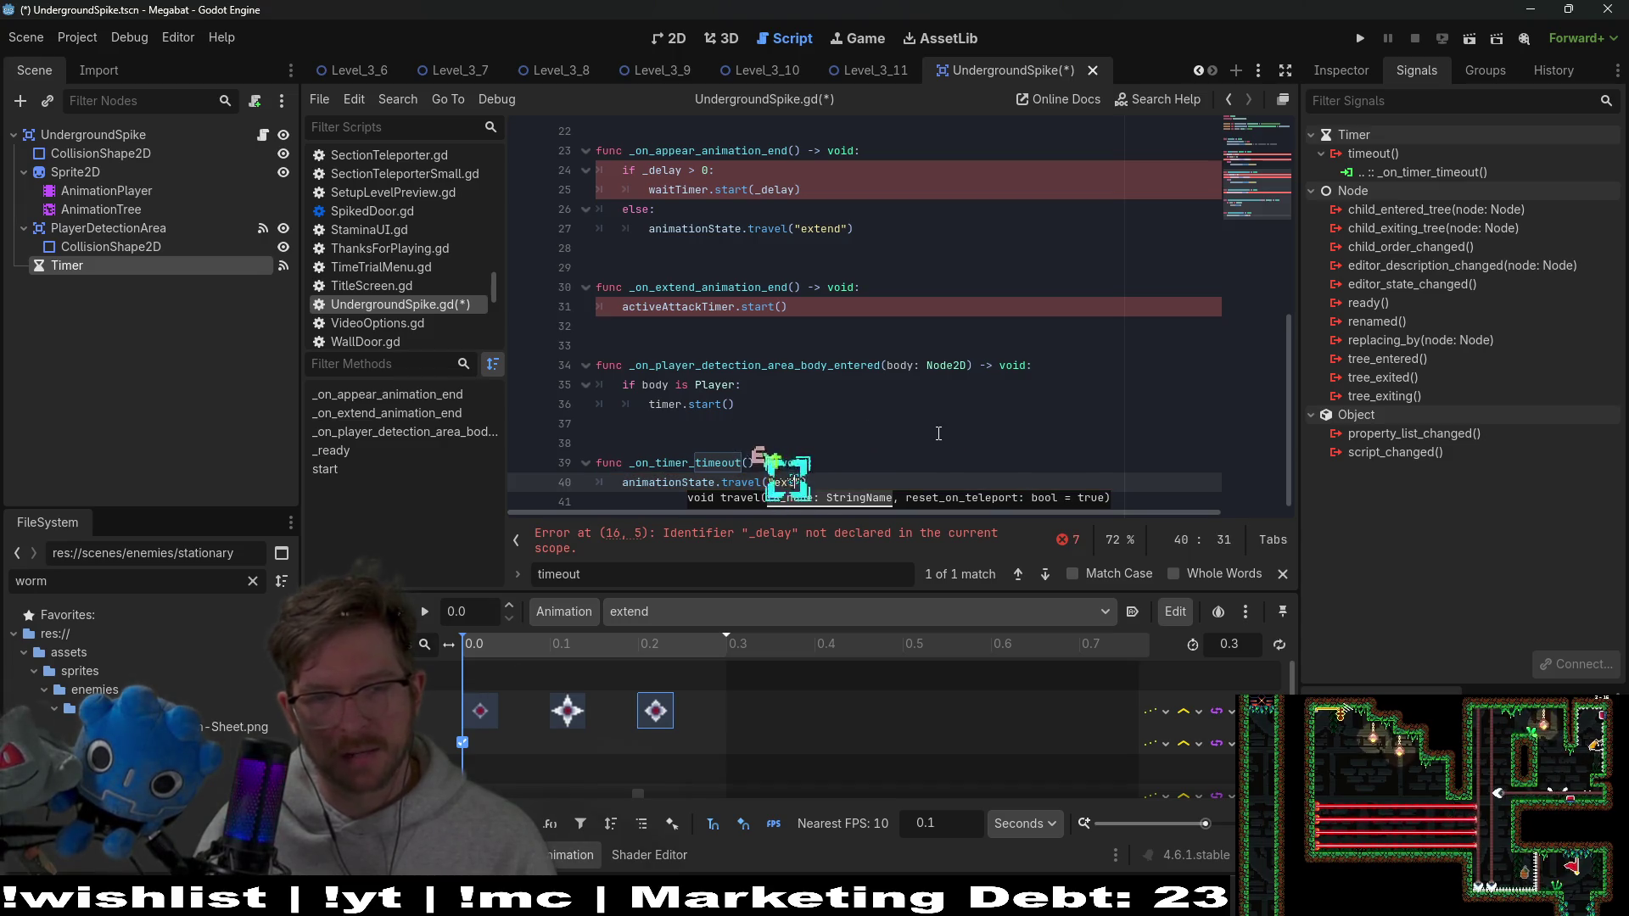
click(852, 405)
scroll(856, 414, up, 3)
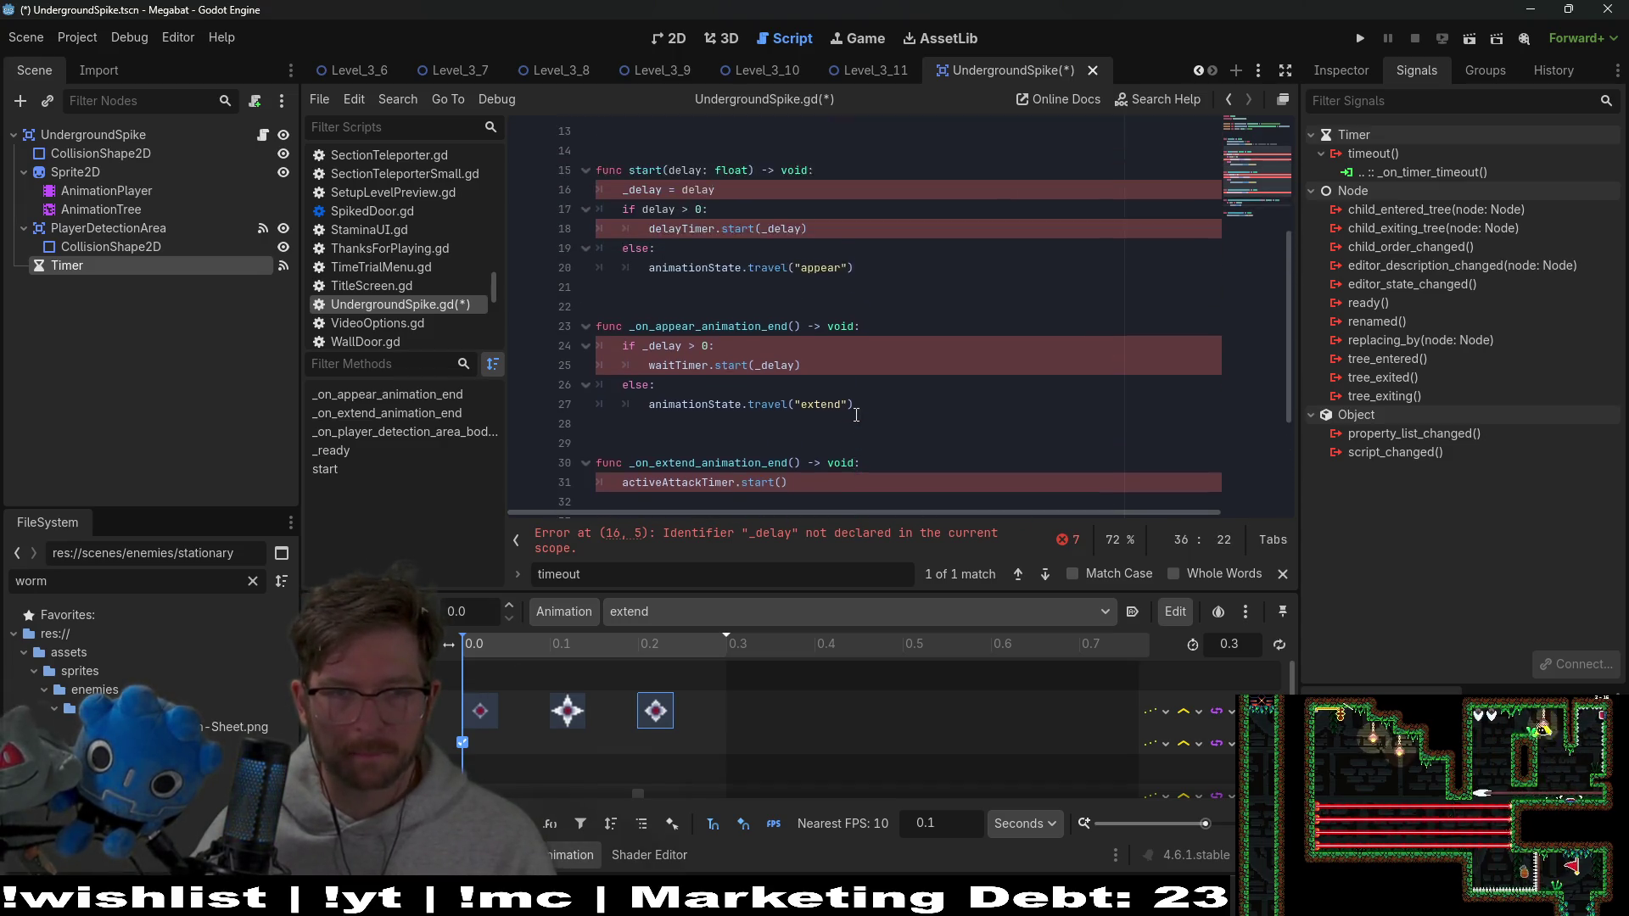
Delete start(), _on_appear_animation_end and _on_extend_animation_end from UndergroundSpike.gd, plus leftover blank lines
scroll(856, 415, up, 4)
scroll(858, 415, down, 3)
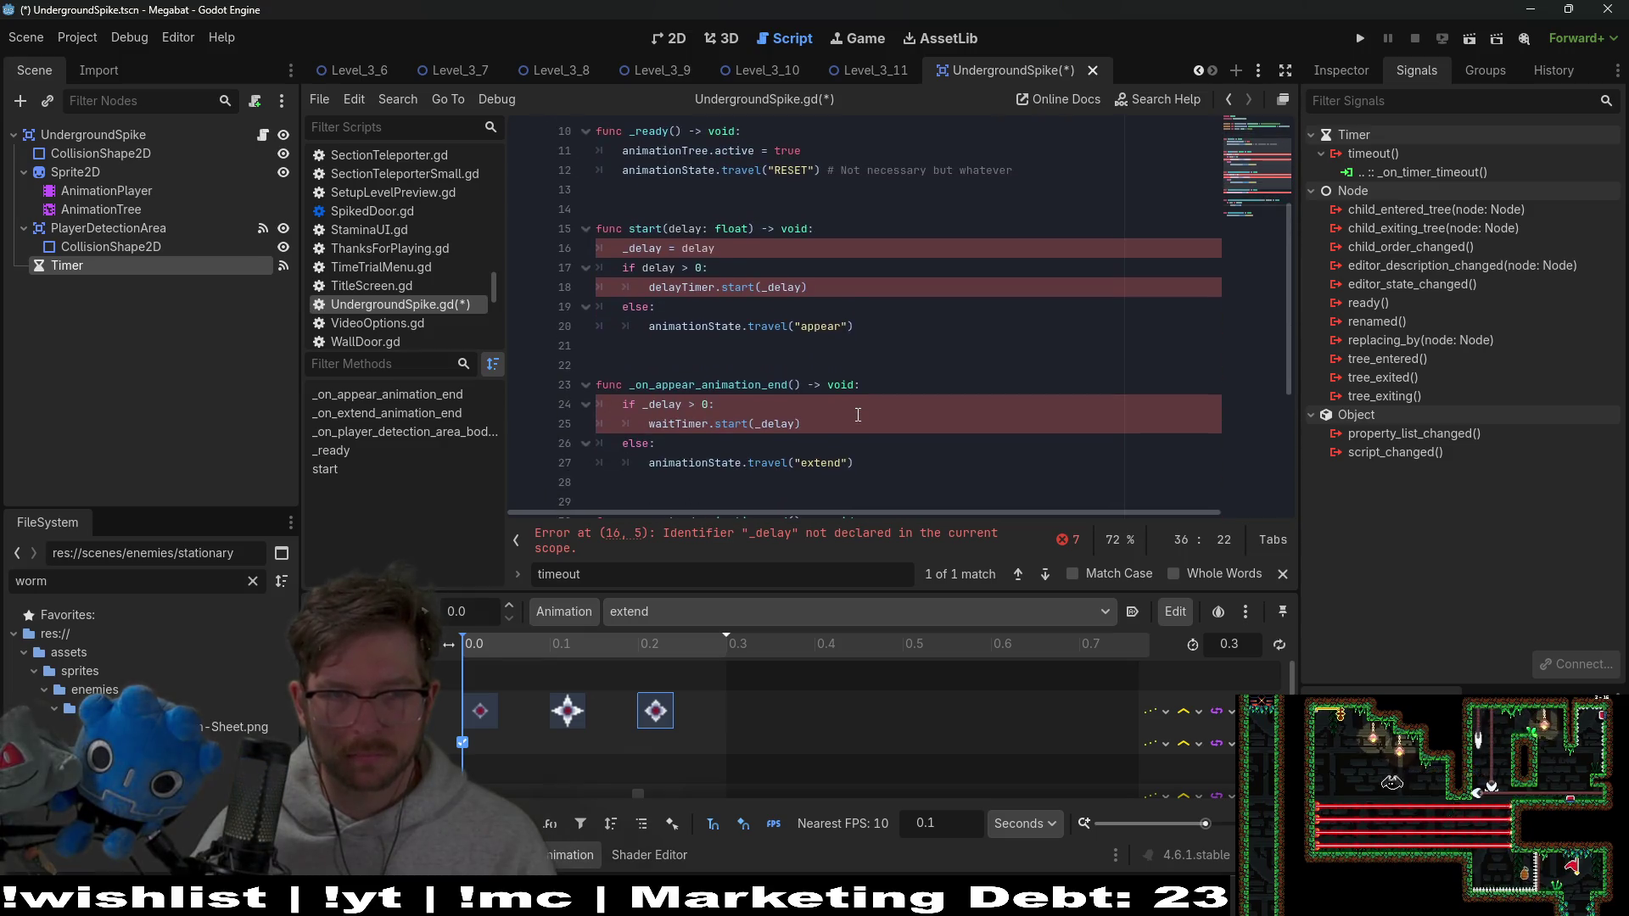
drag(861, 366, 942, 206)
key(BackSpace)
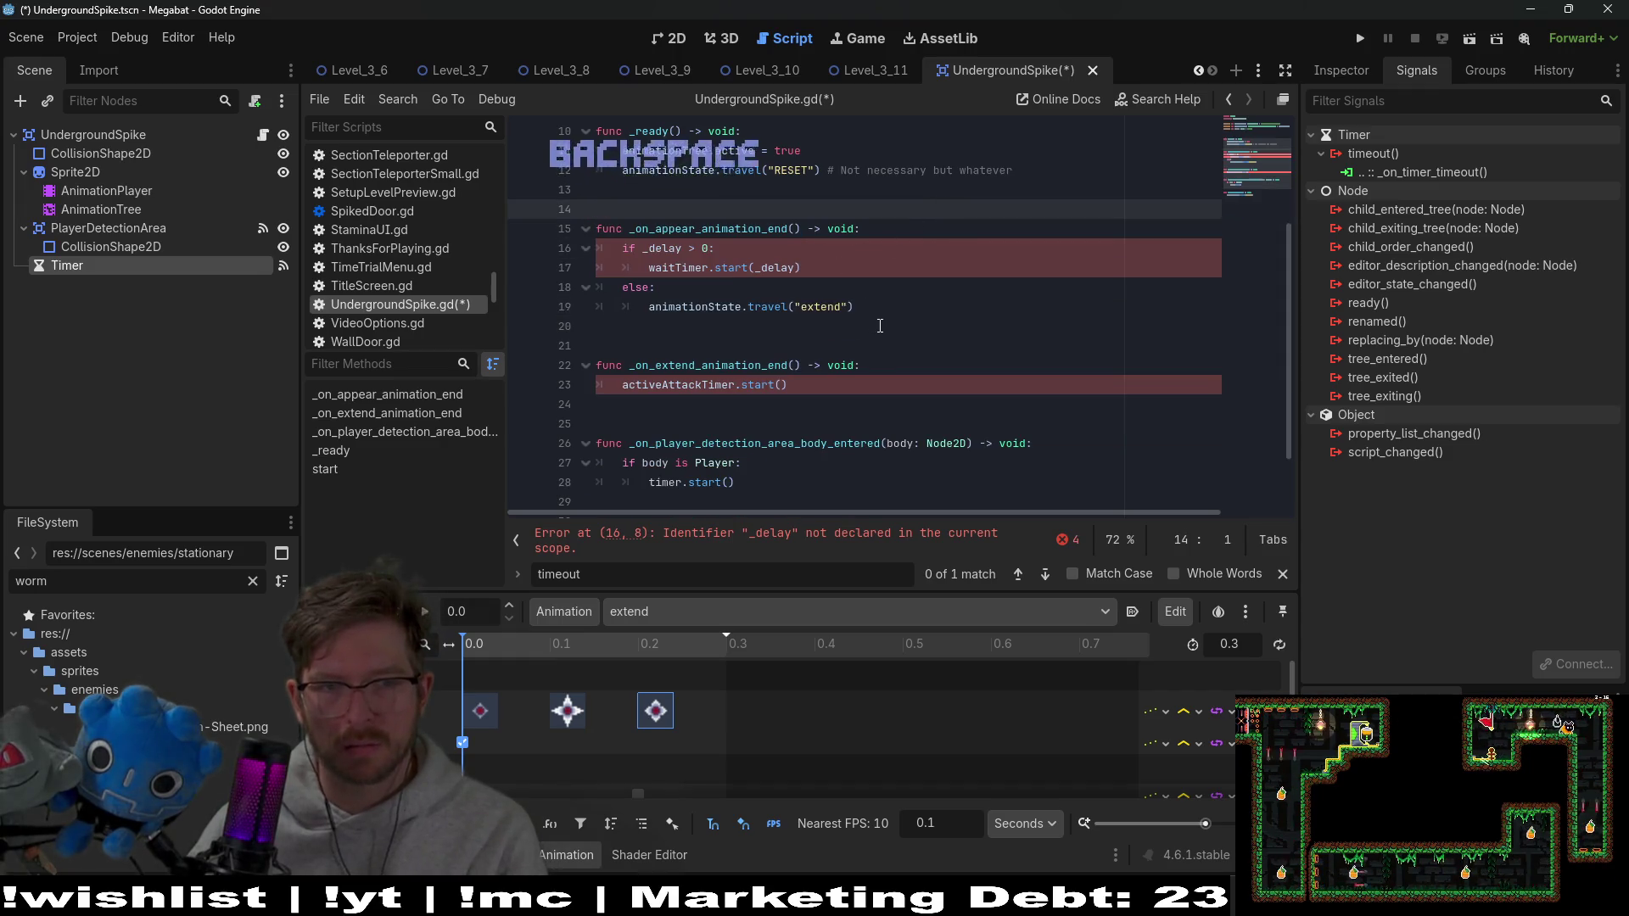
drag(882, 326, 932, 213)
key(BackSpace)
key(BackSpace)
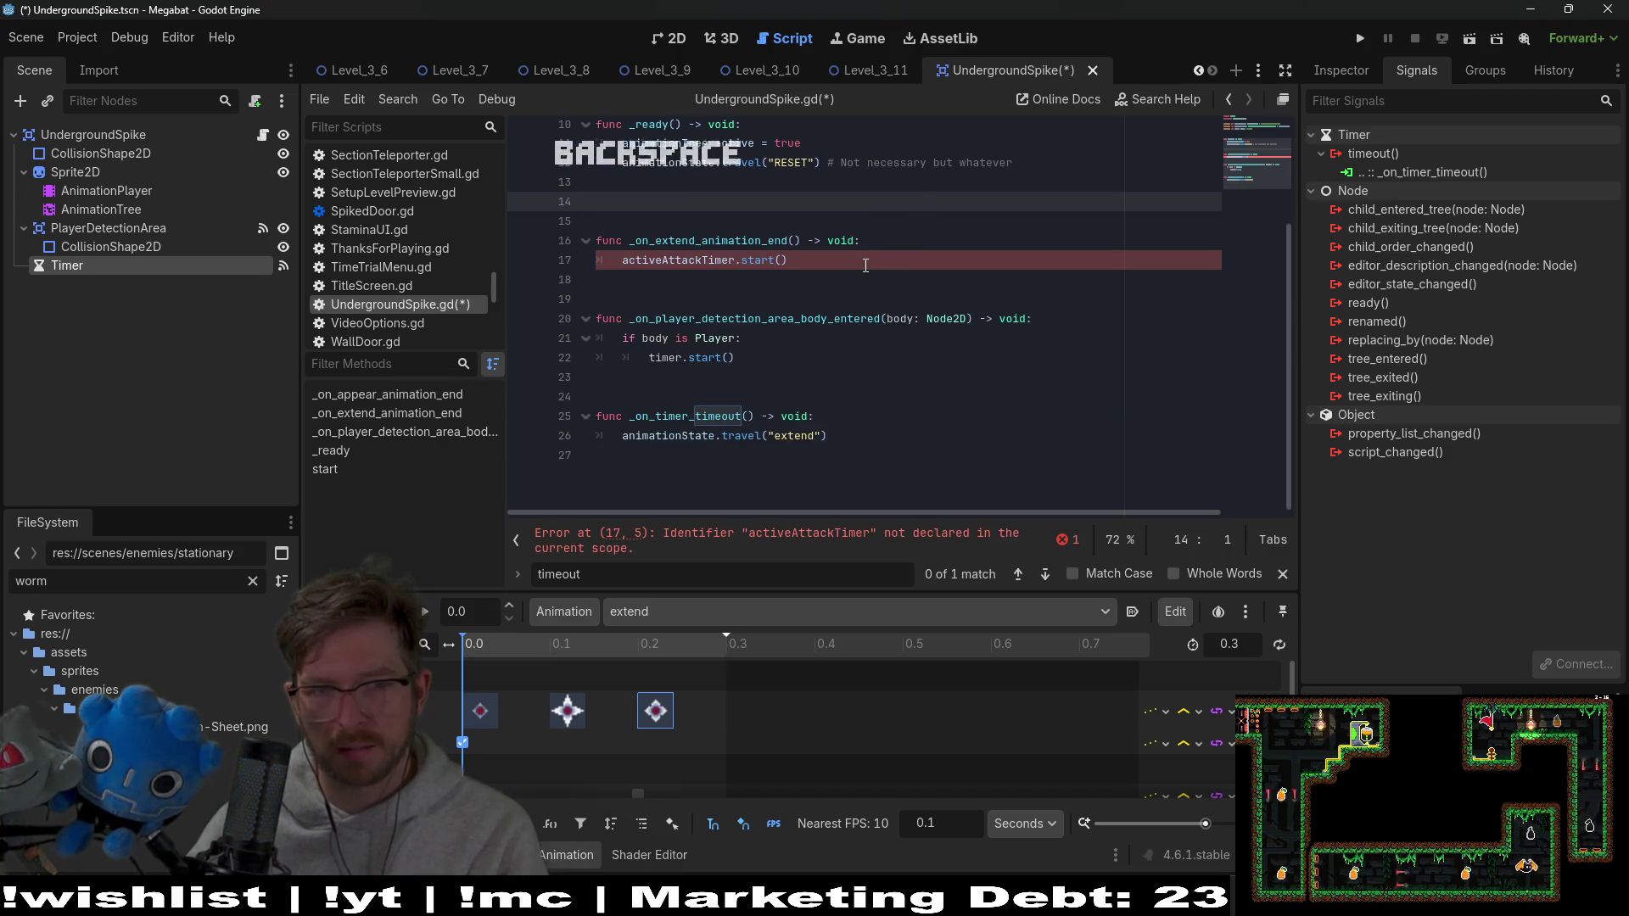
click(837, 269)
drag(836, 270, 900, 224)
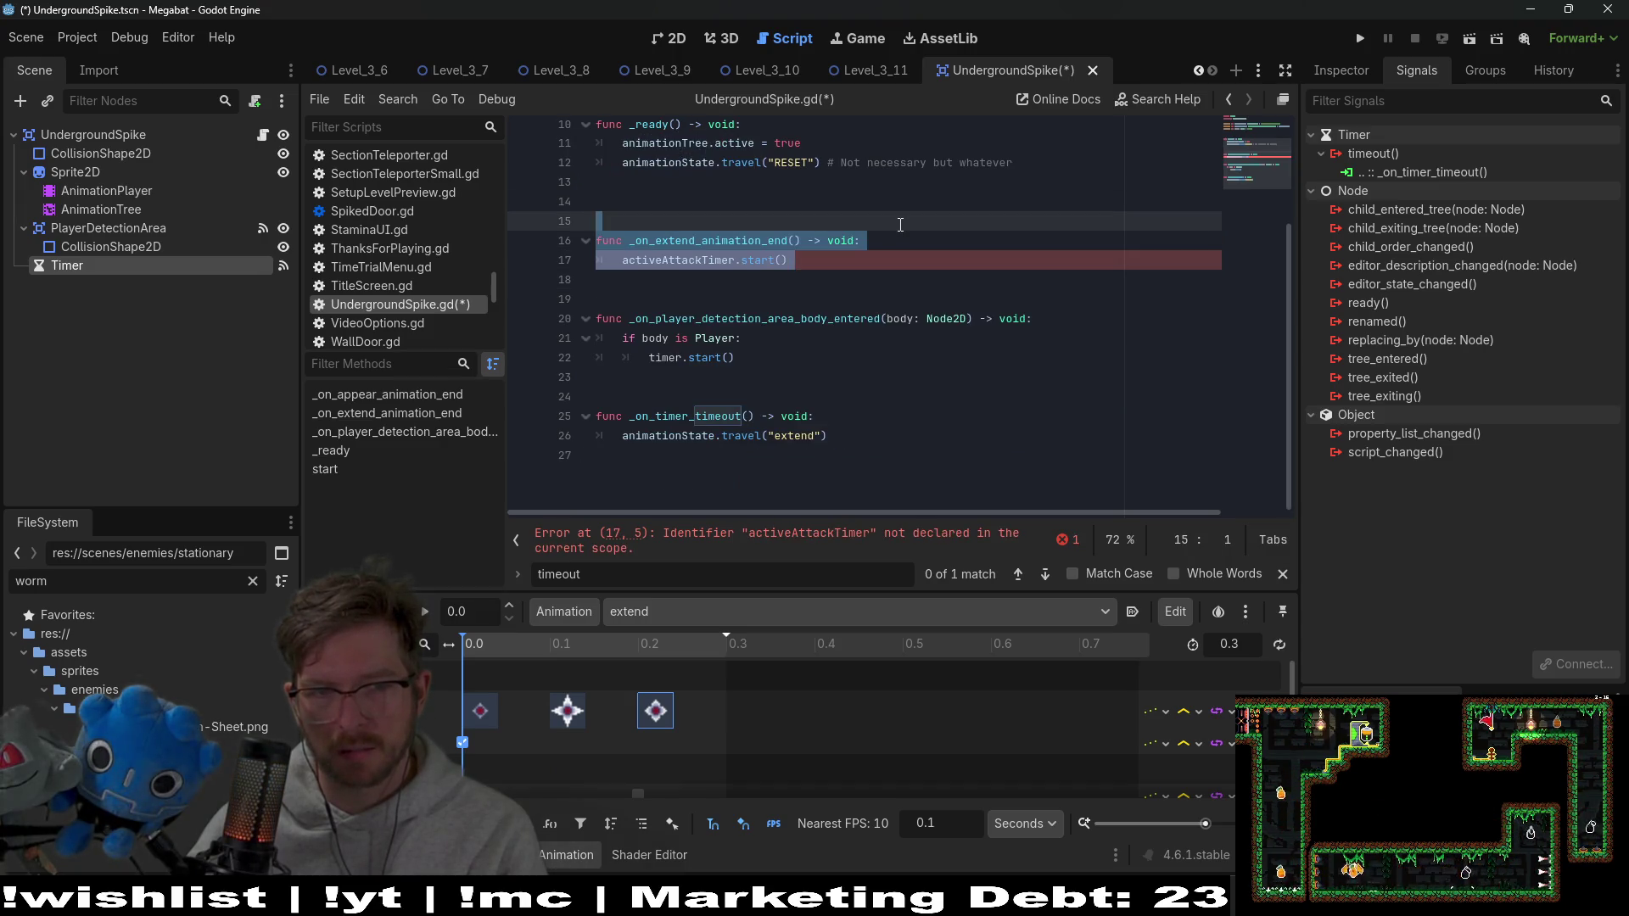
key(BackSpace)
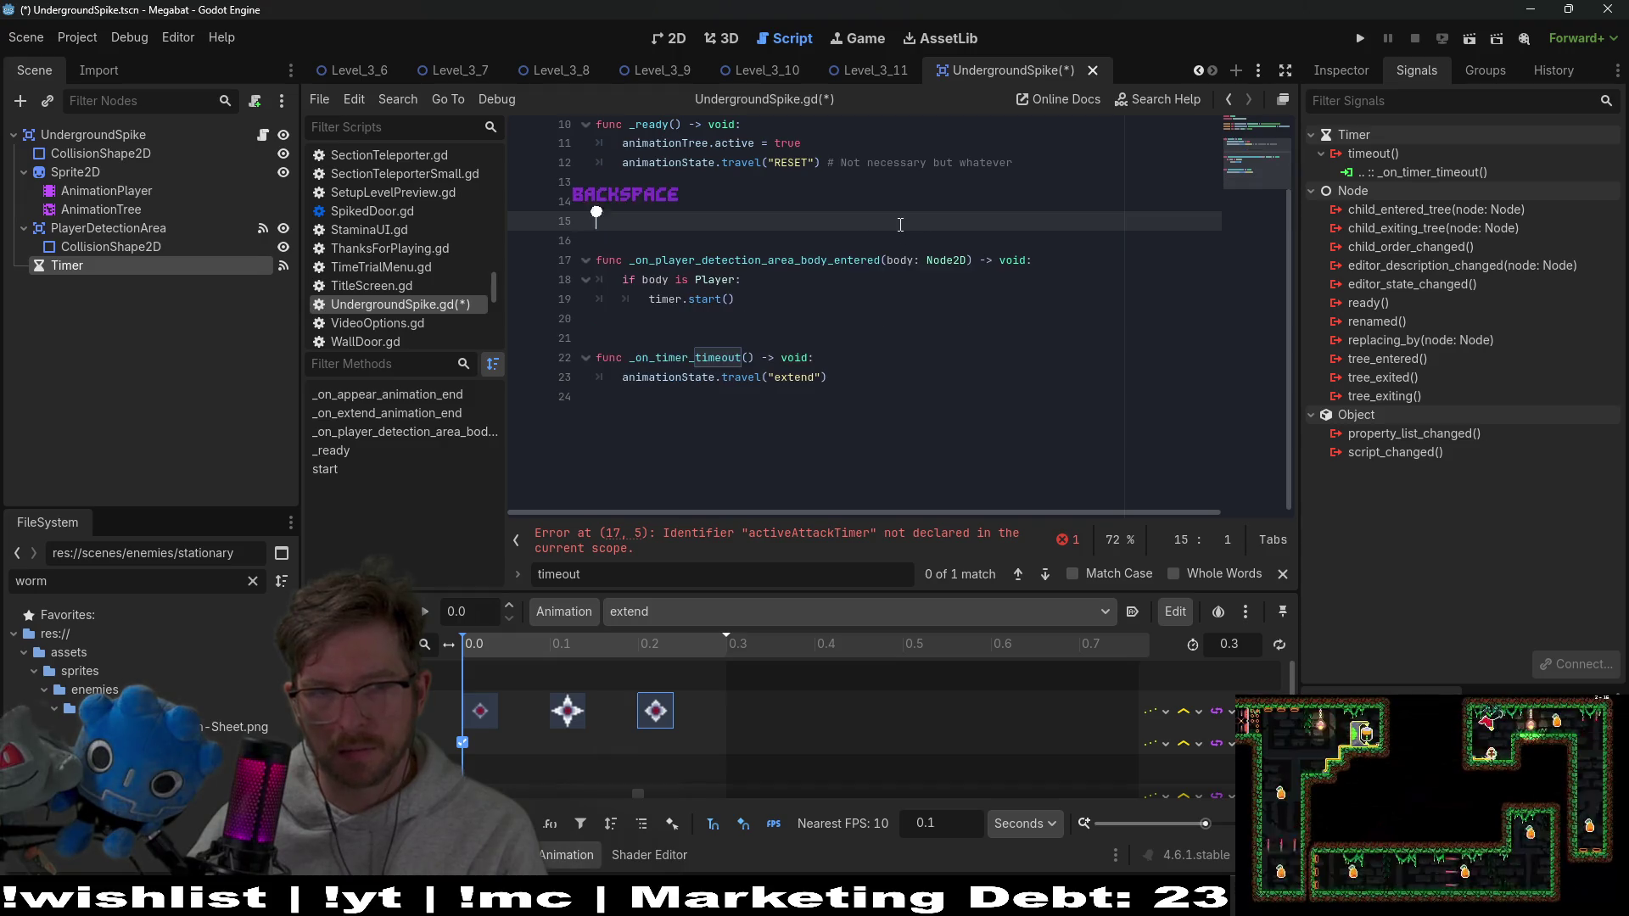
key(BackSpace)
key(BackSpace)
Save the script and remove the extra blank line above _ready
scroll(812, 412, up, 3)
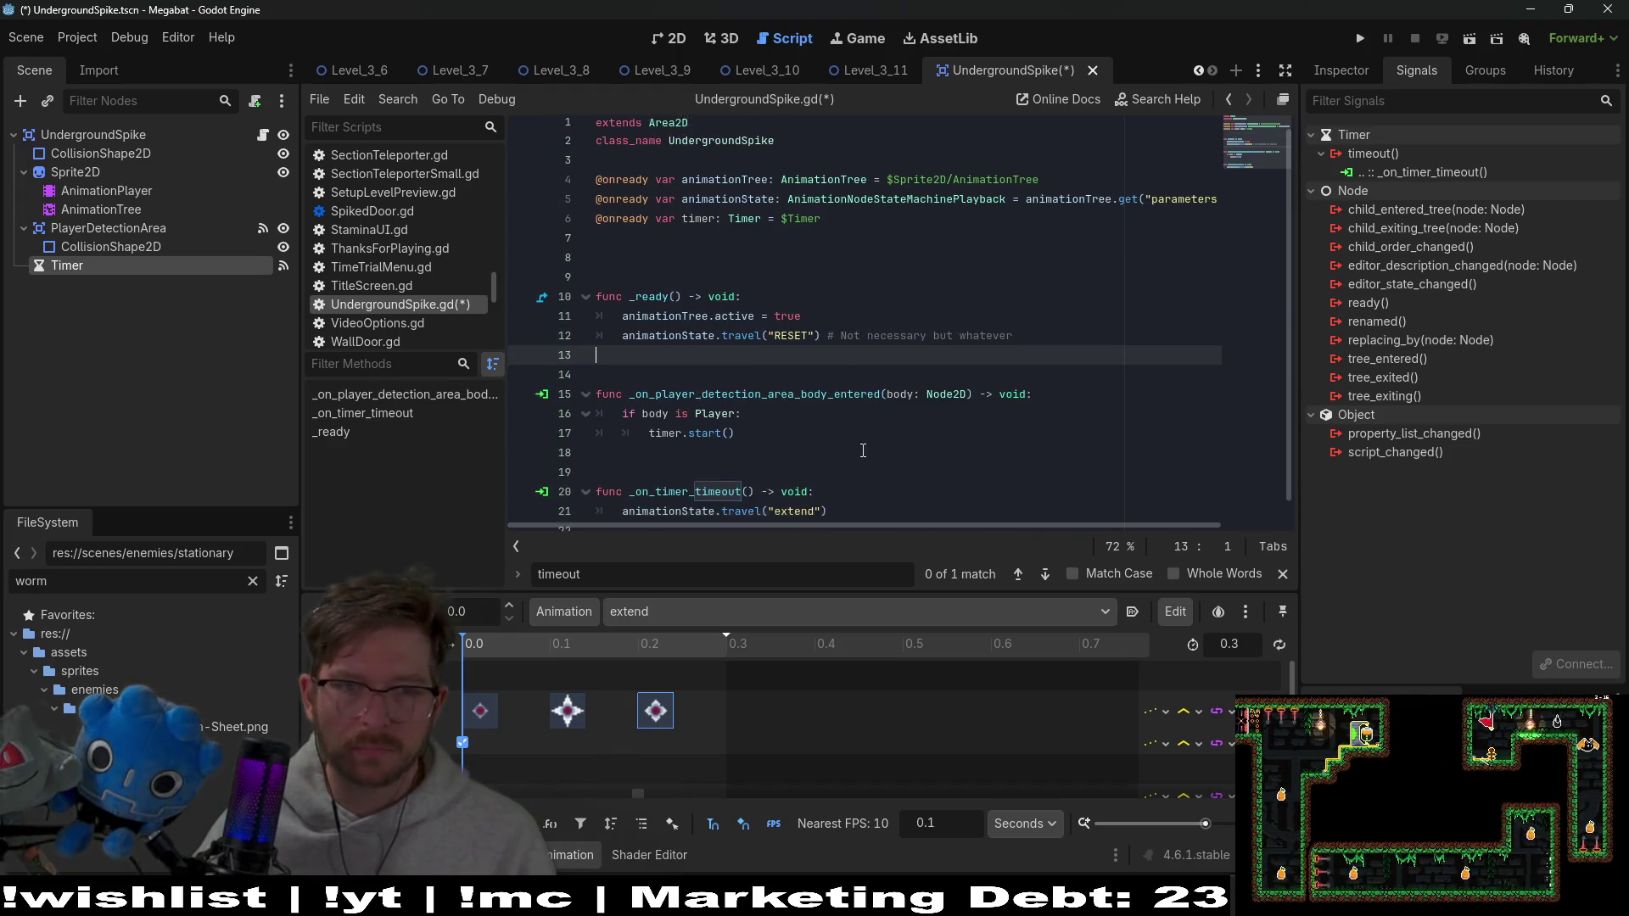
click(813, 412)
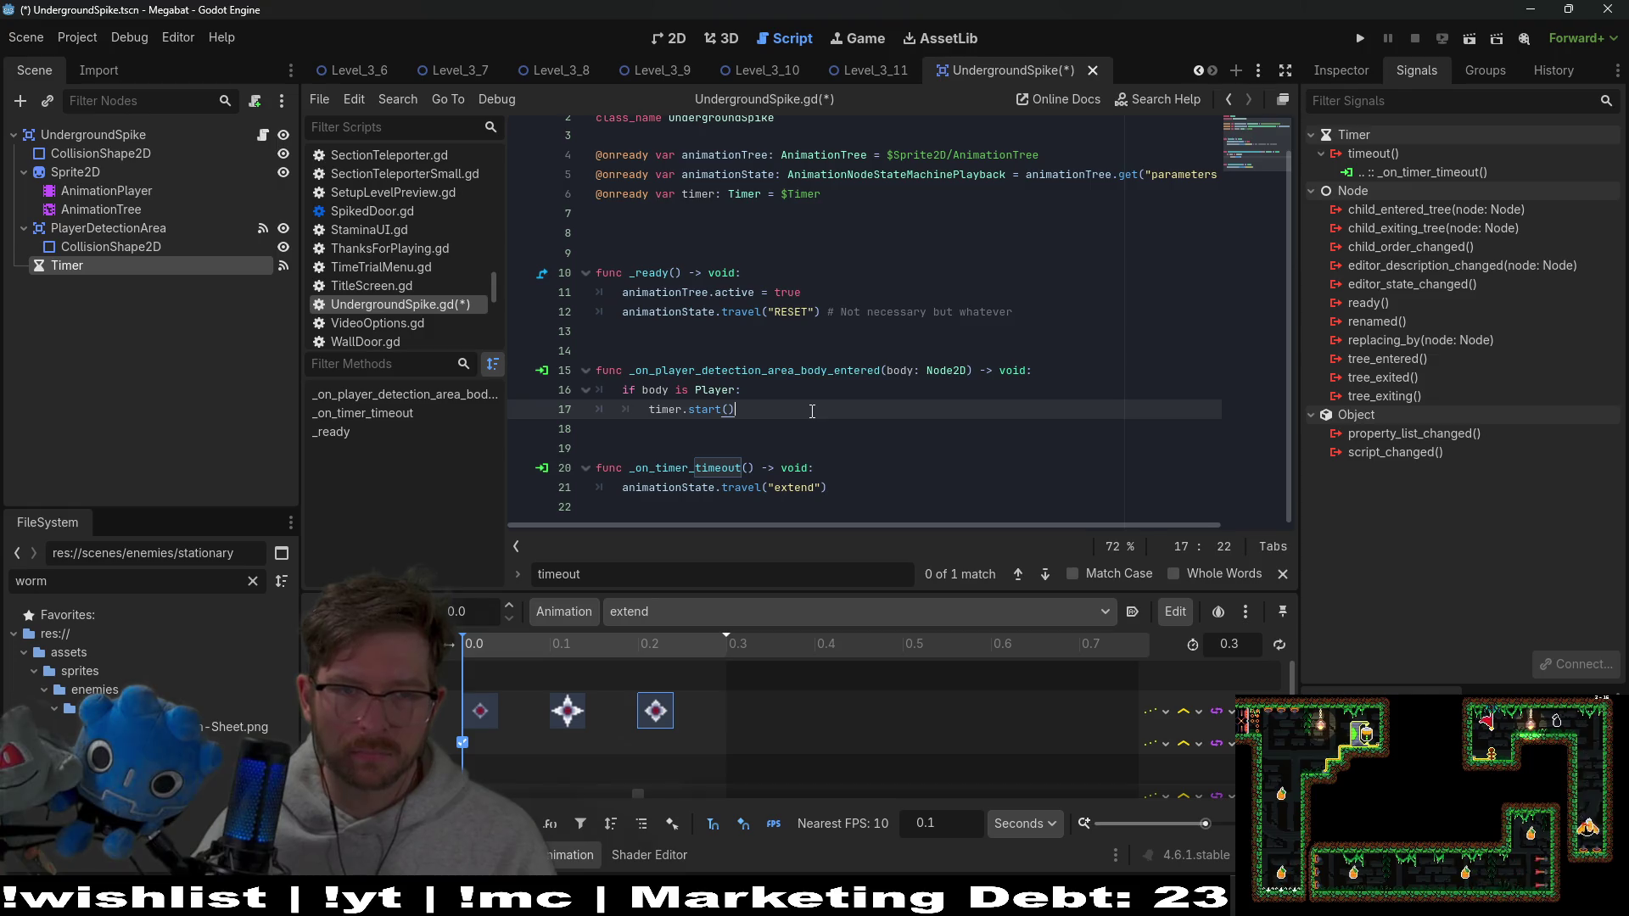
click(840, 484)
click(792, 341)
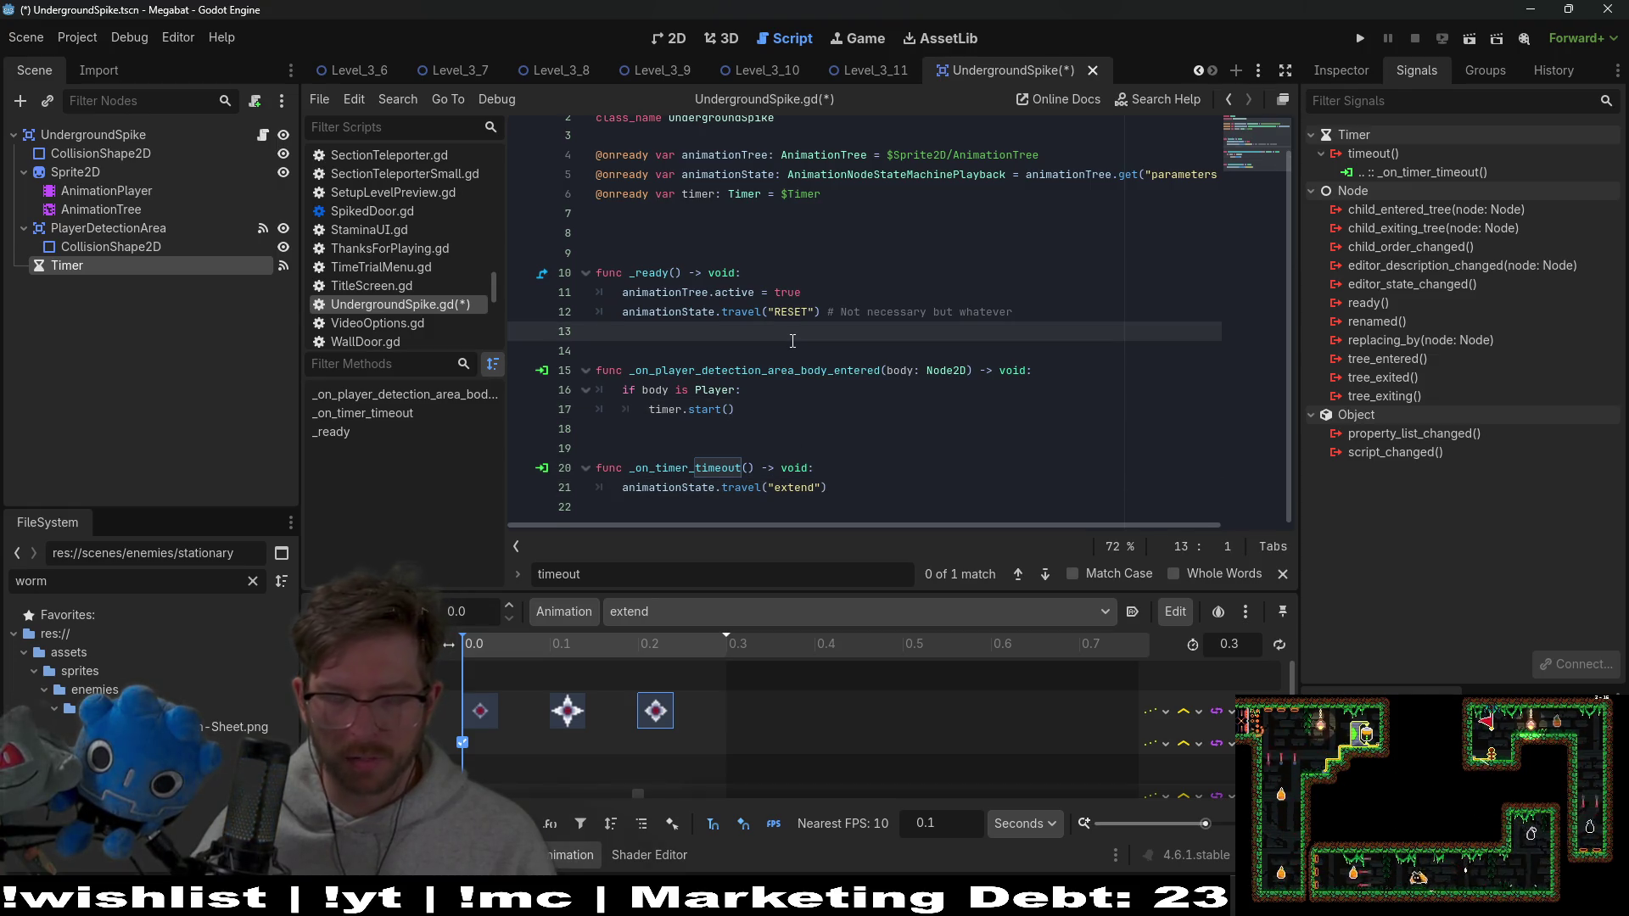
key(ctrl+s)
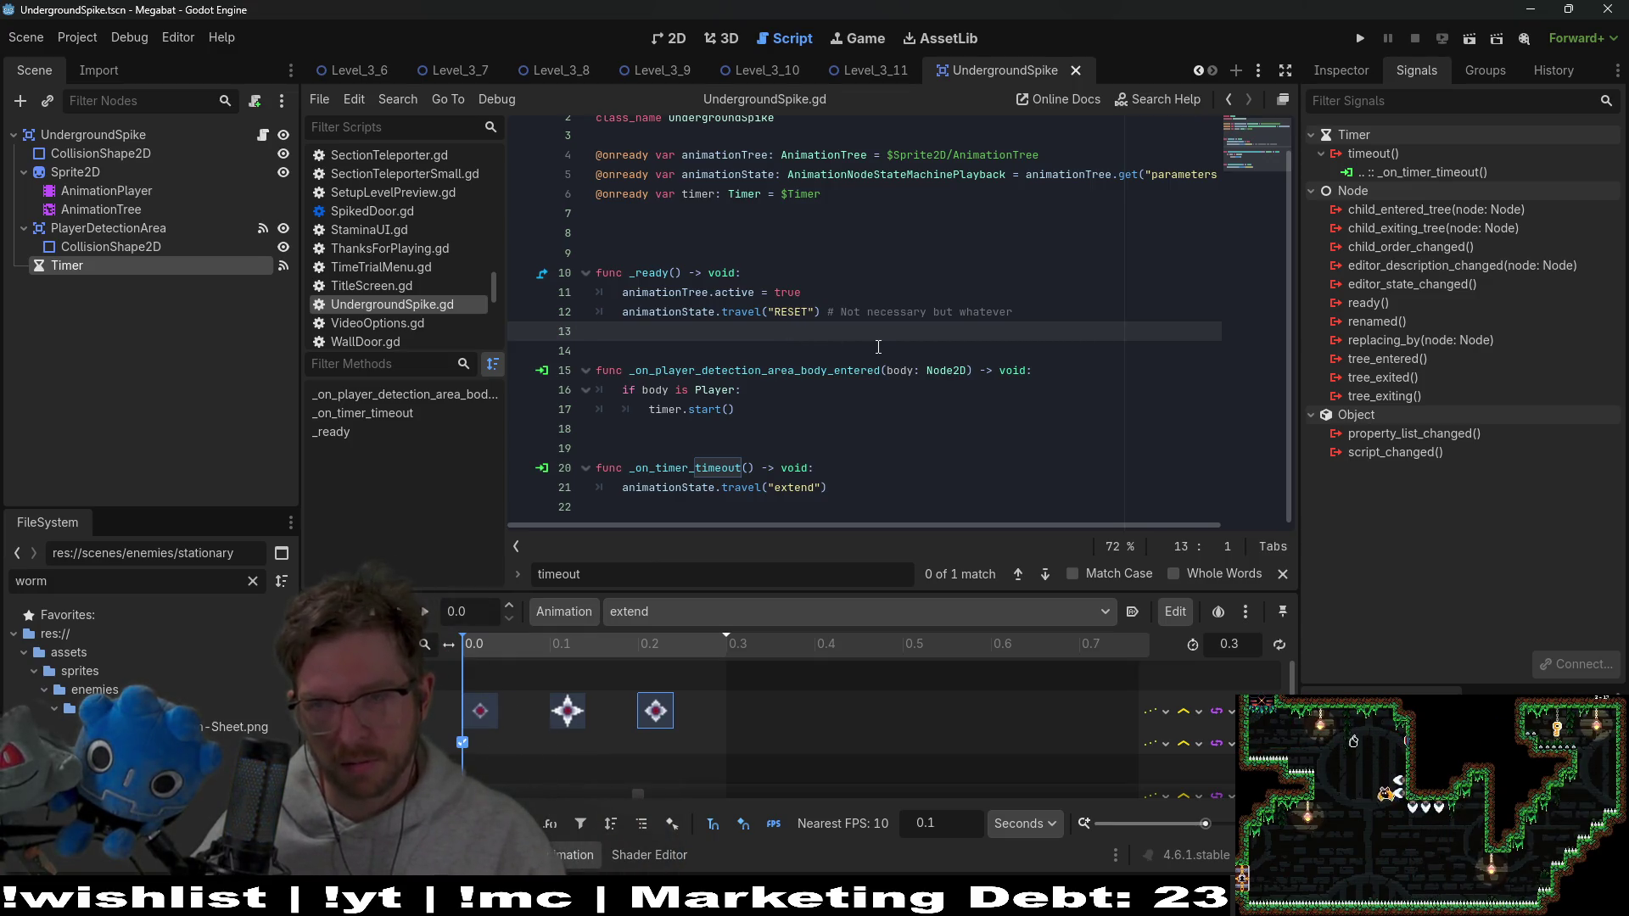
click(685, 238)
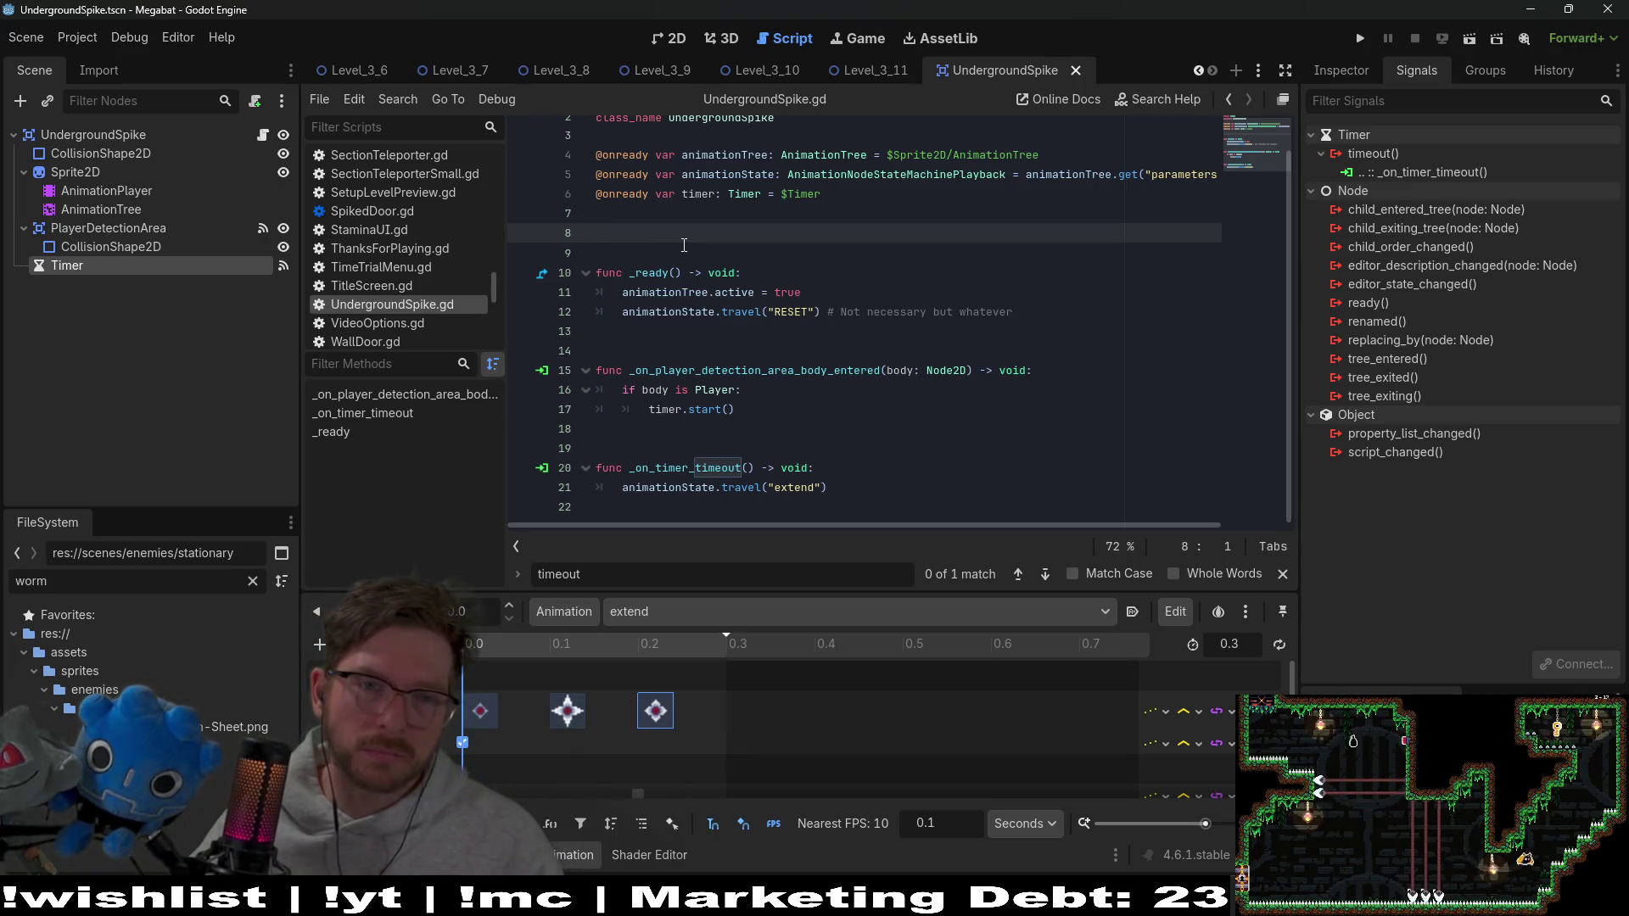
key(BackSpace)
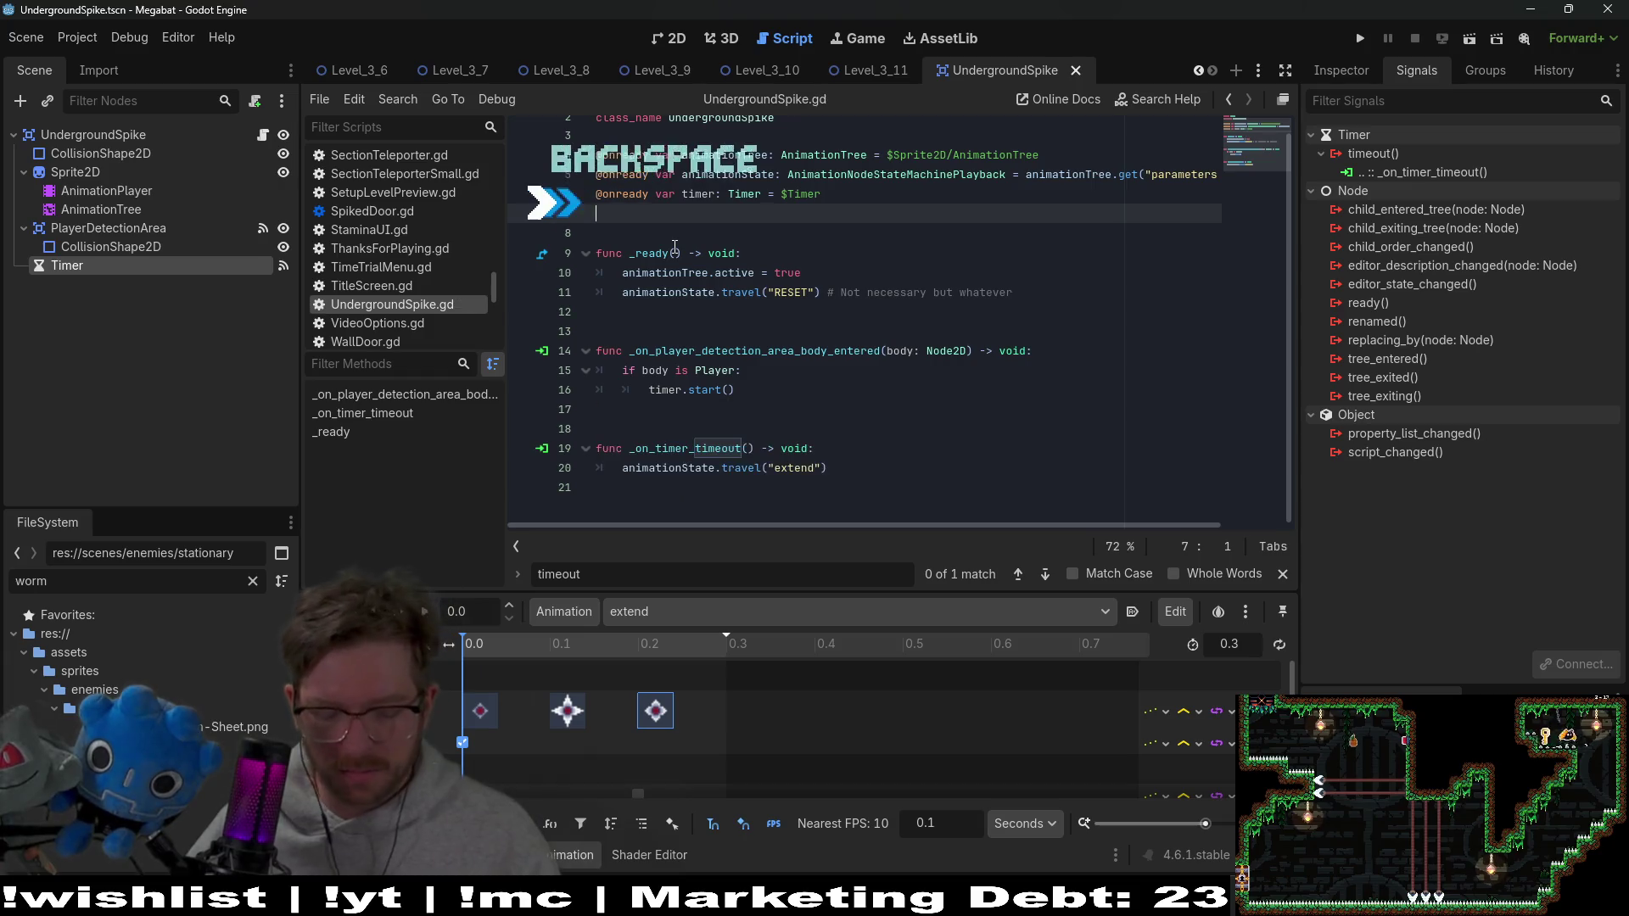
Open LaserEnemy.gd and select its two GlobalLevelData on_save_data/on_load_data connect lines
key(shift+alt+o)
text(l)
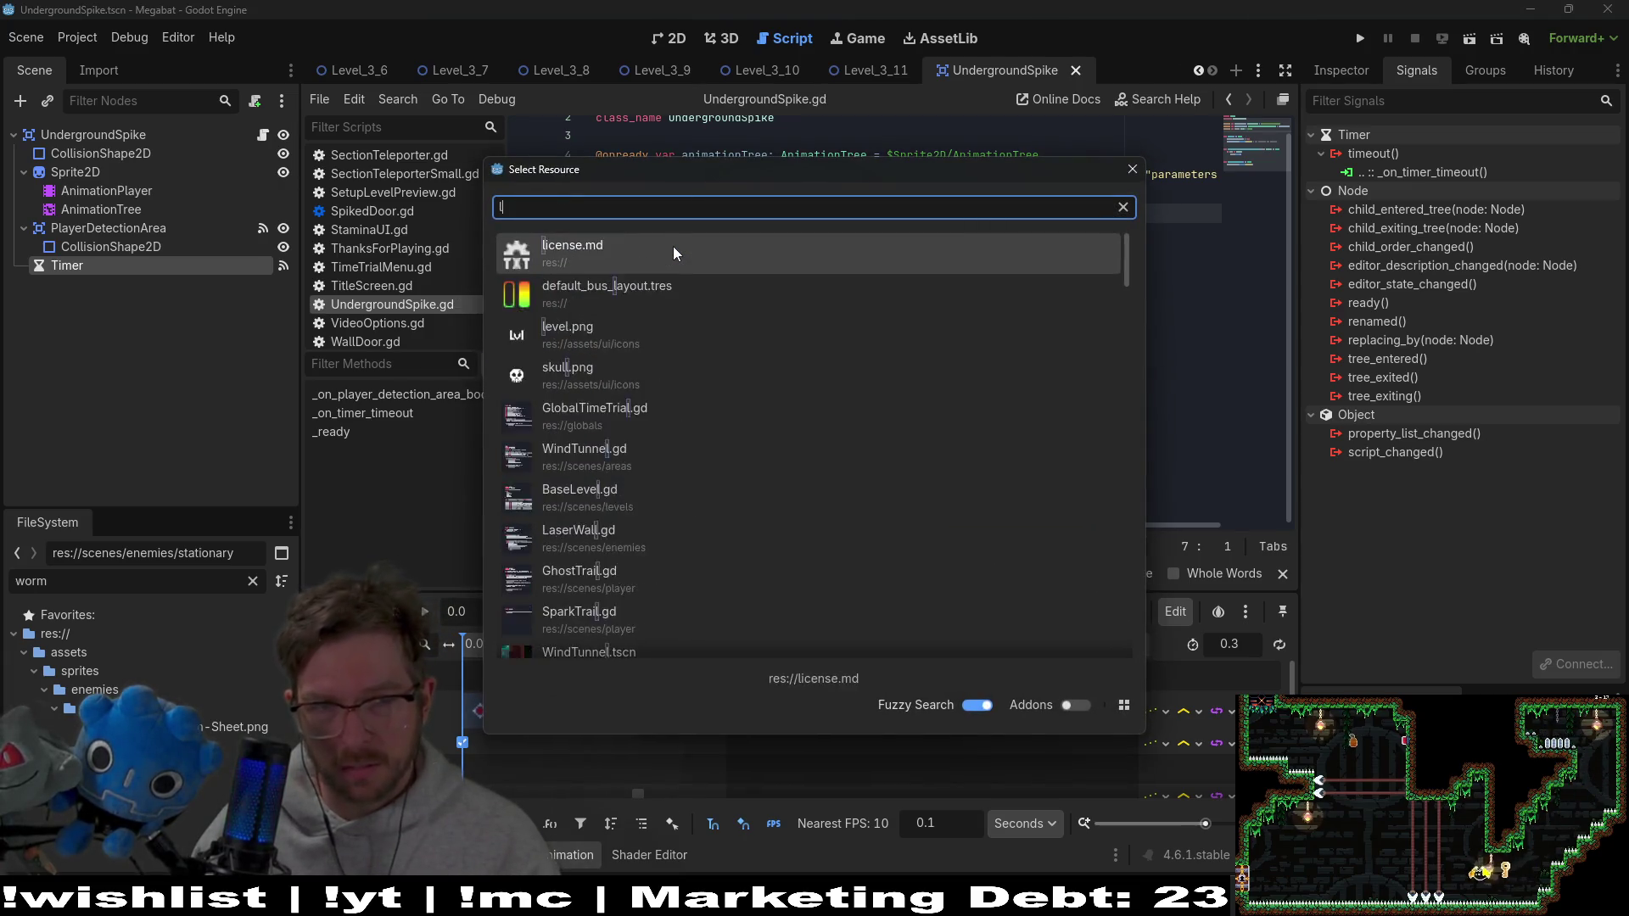
text(aserenem)
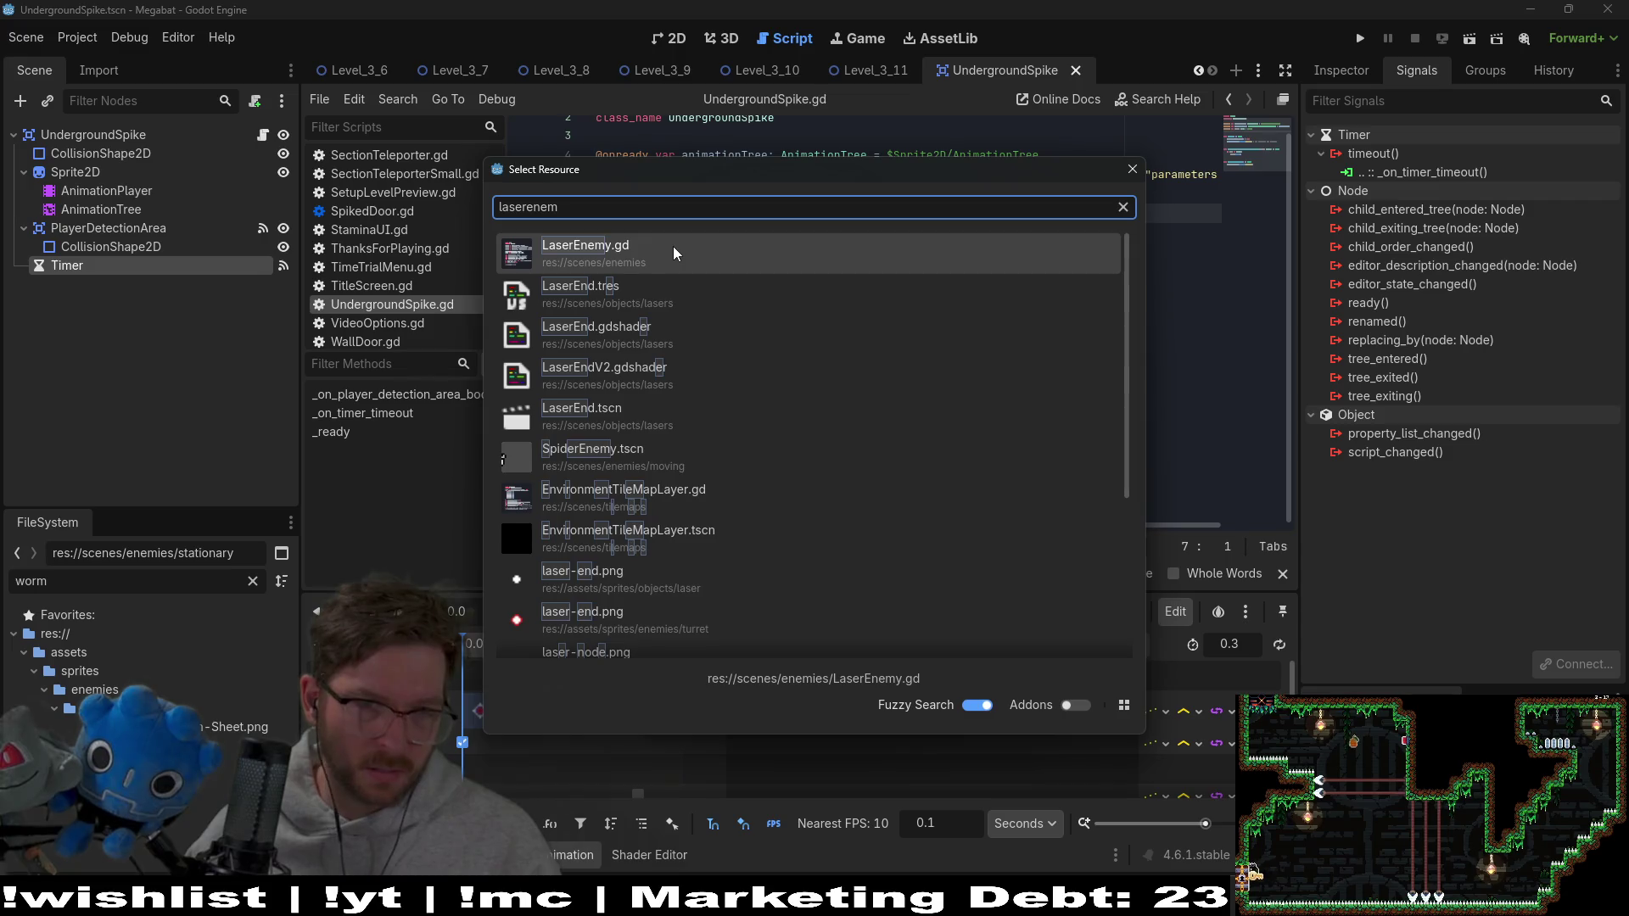
key(Return)
scroll(867, 331, down, 5)
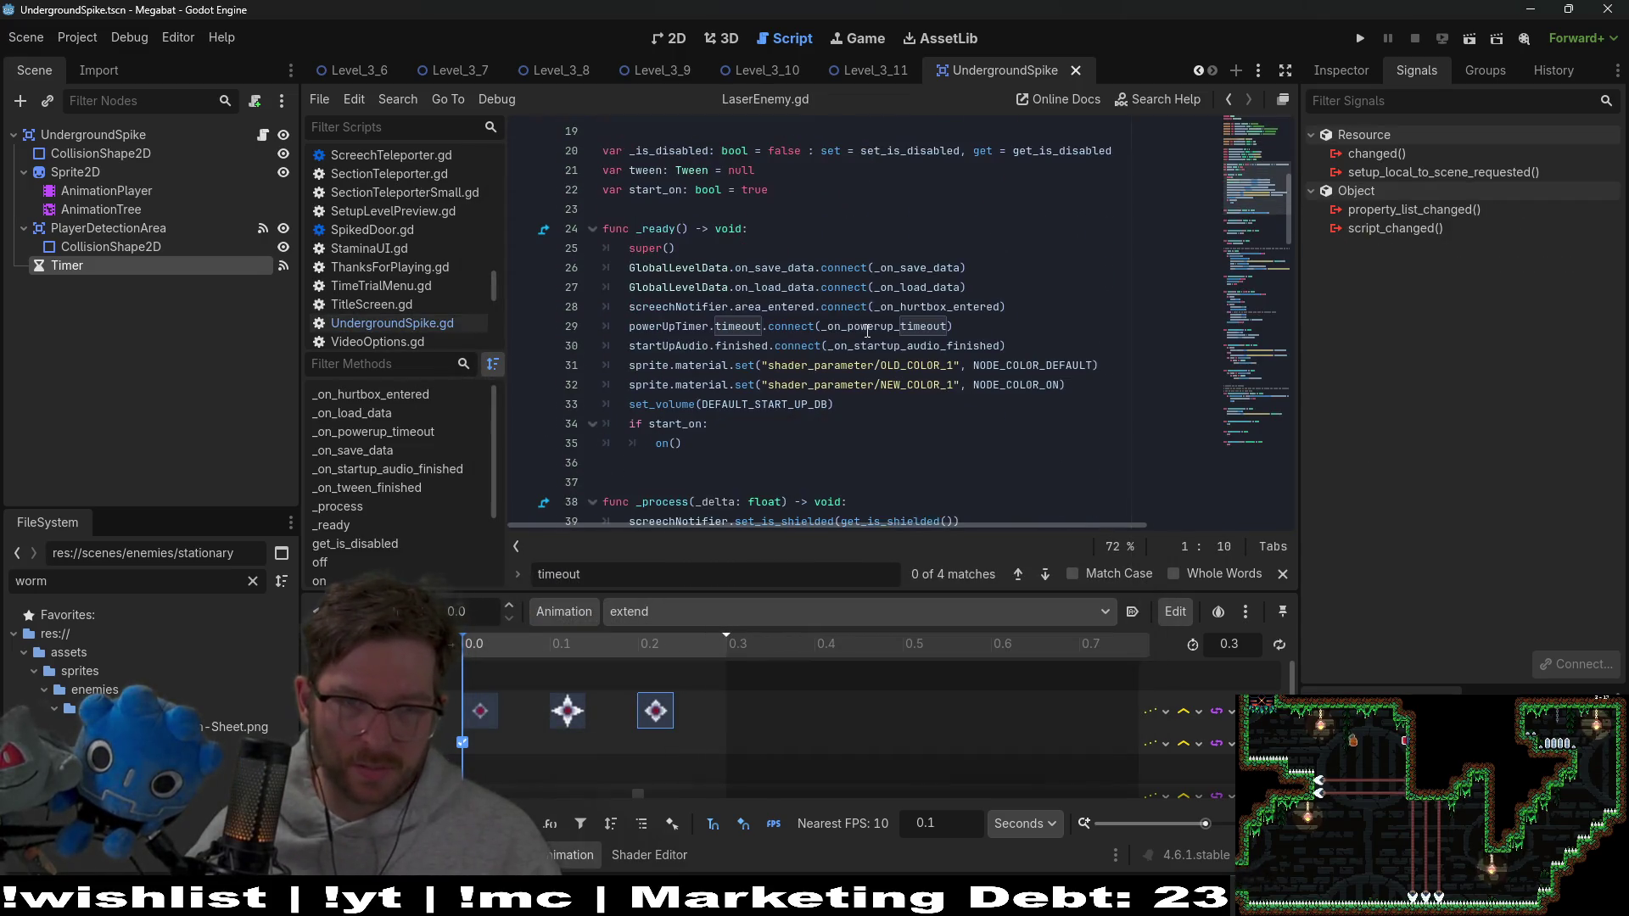
drag(971, 288, 521, 270)
key(ctrl+c)
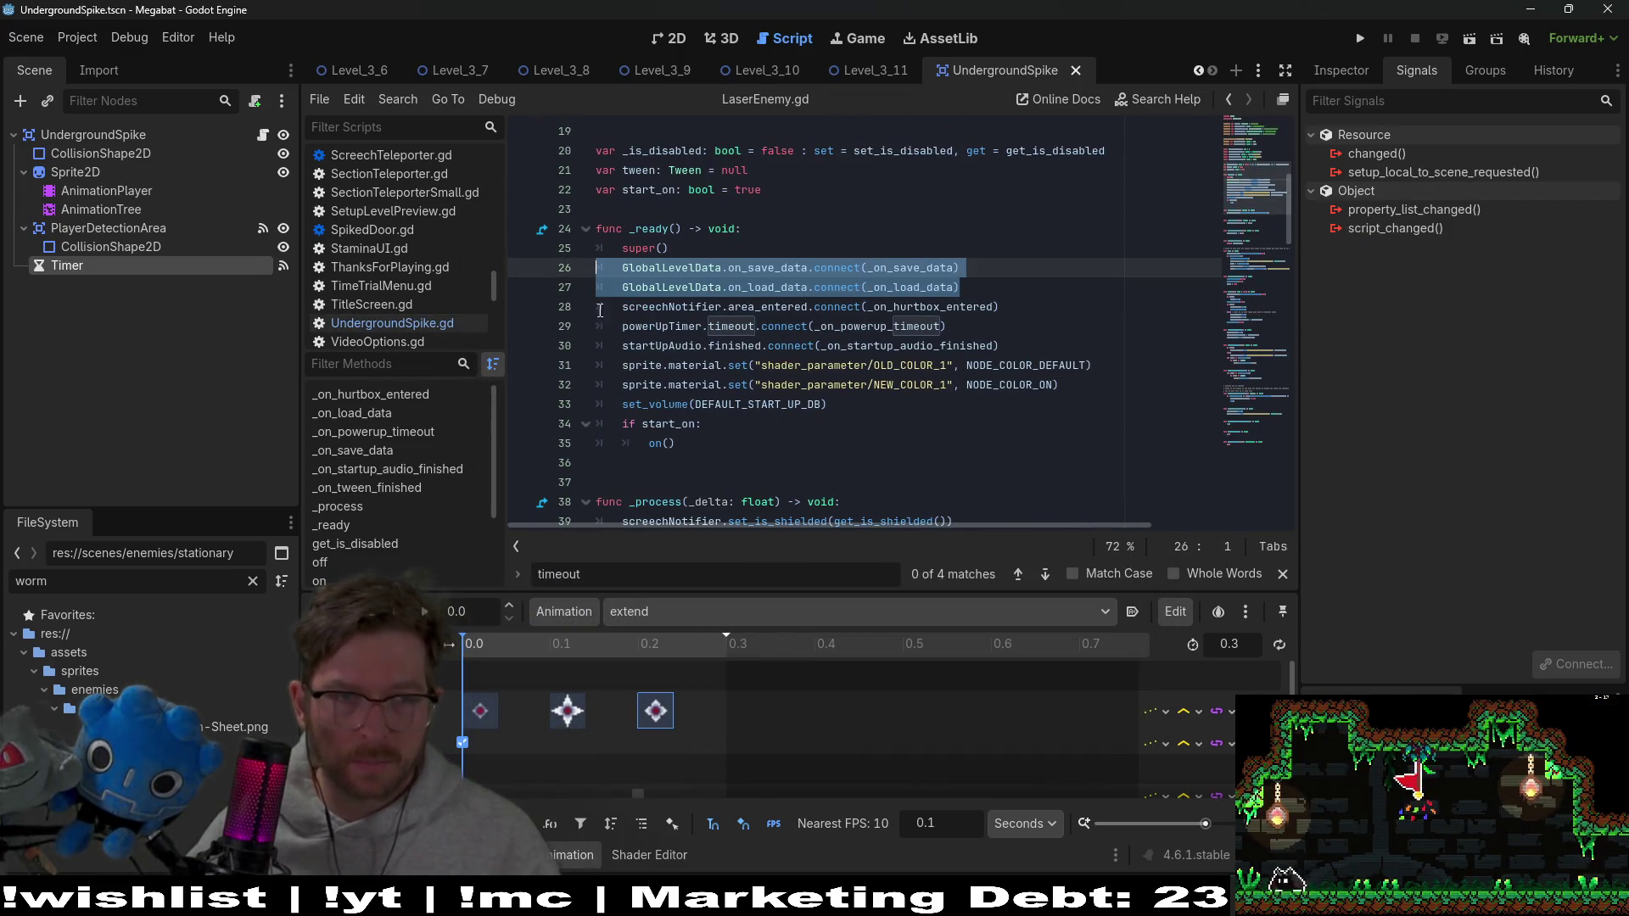
Paste the connect lines at the end of UndergroundSpike's _ready and fix their indentation
click(263, 134)
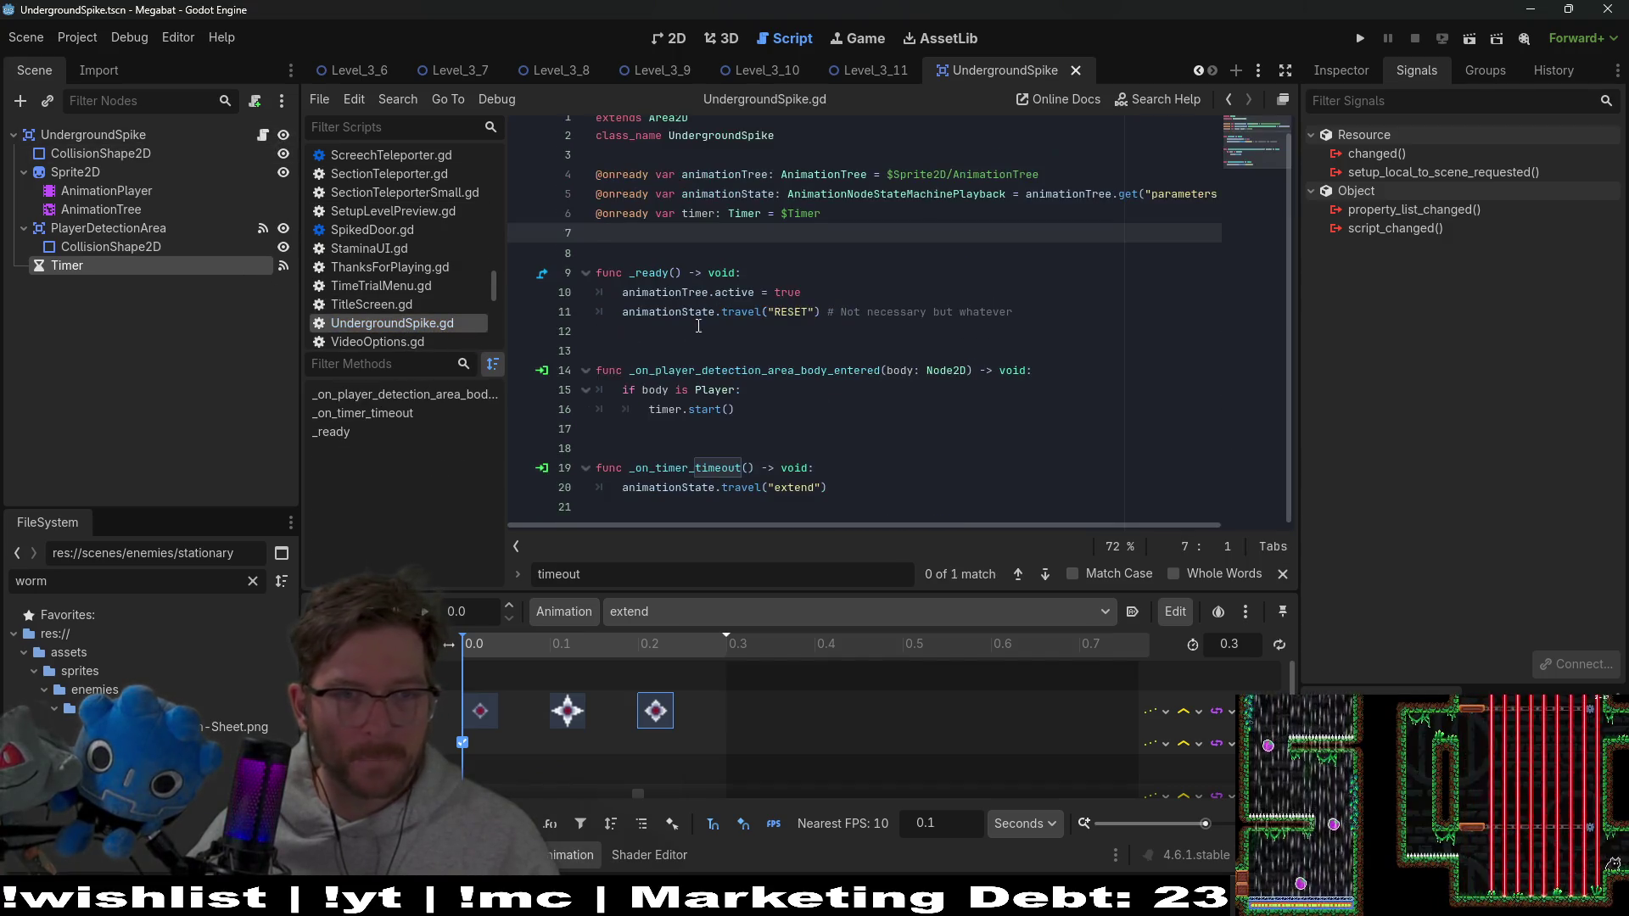
click(812, 277)
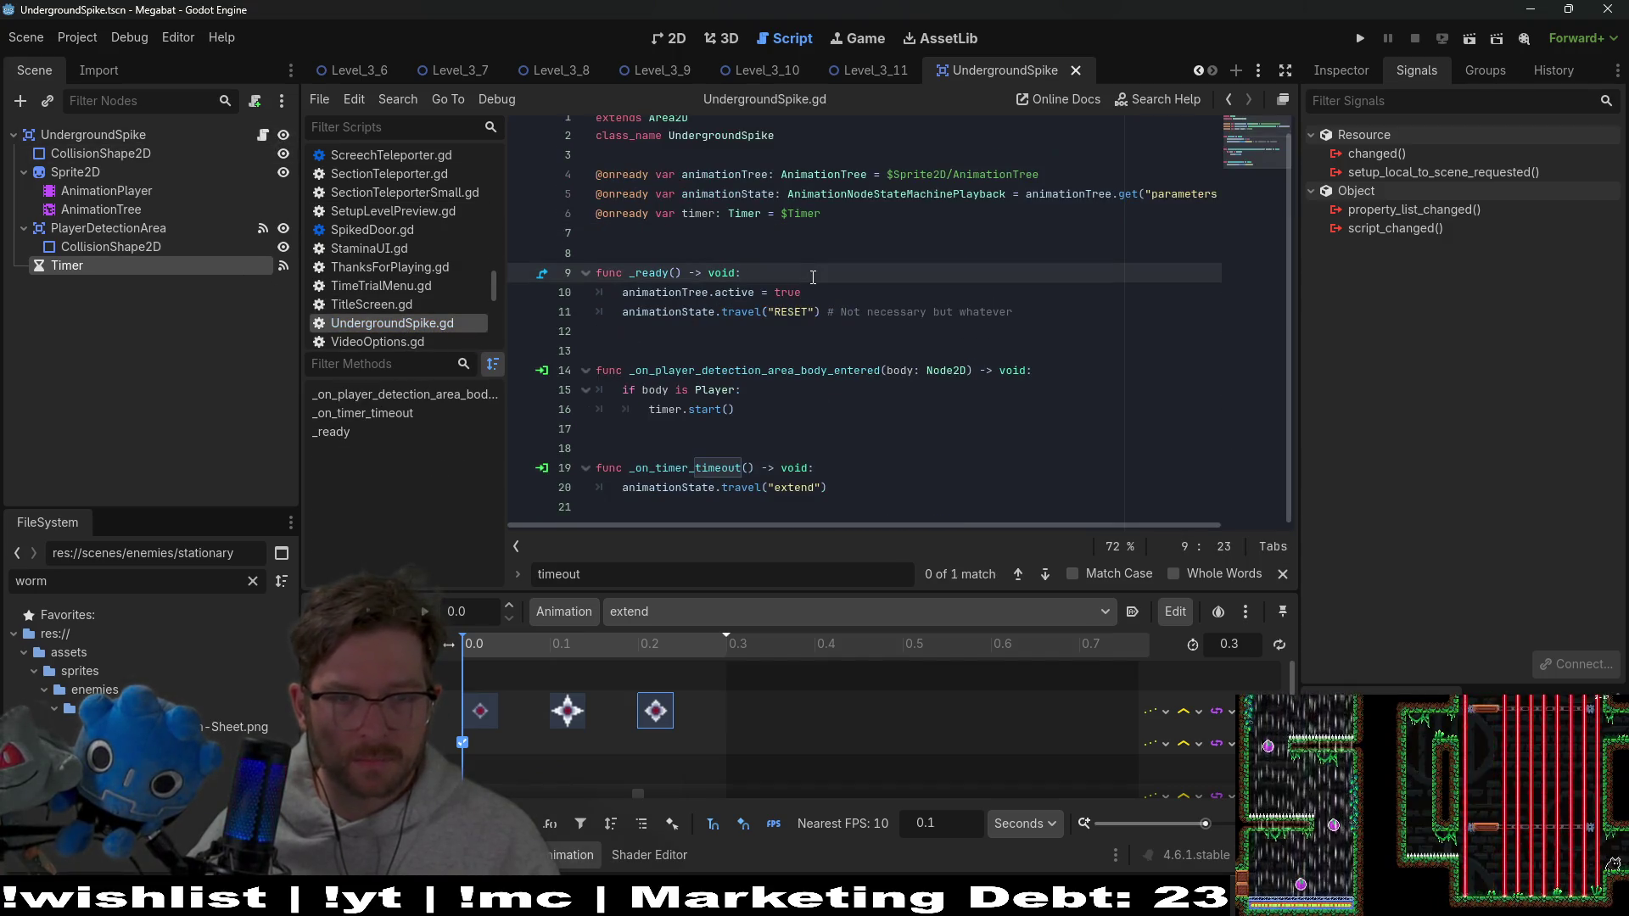
click(1045, 312)
key(Return)
key(ctrl+v)
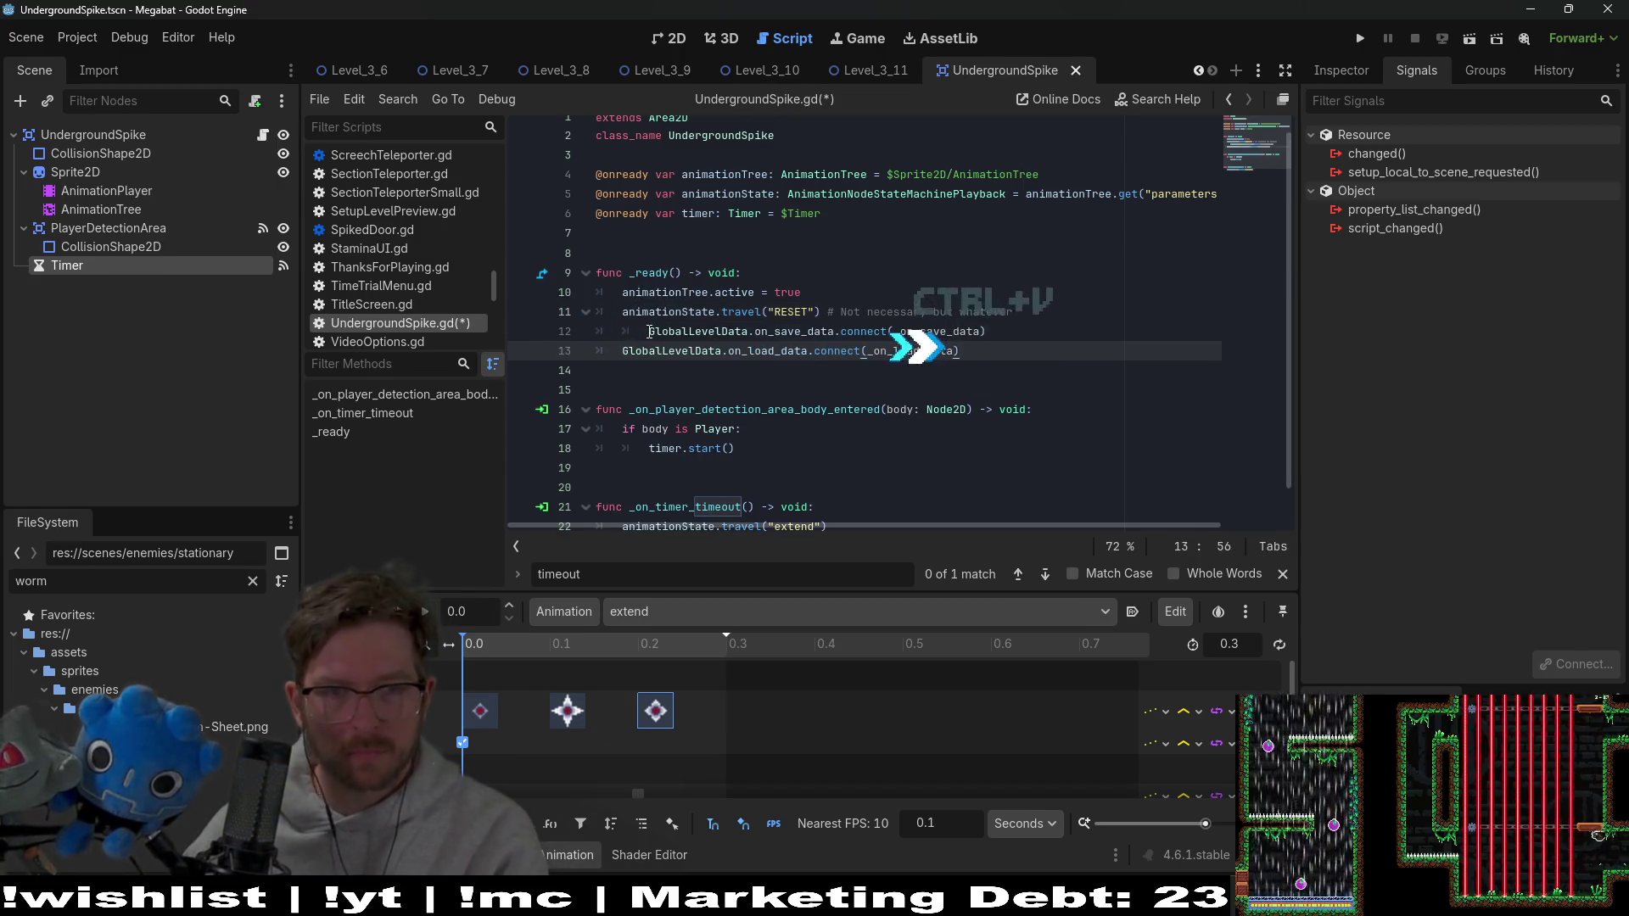
click(649, 330)
key(BackSpace)
click(963, 326)
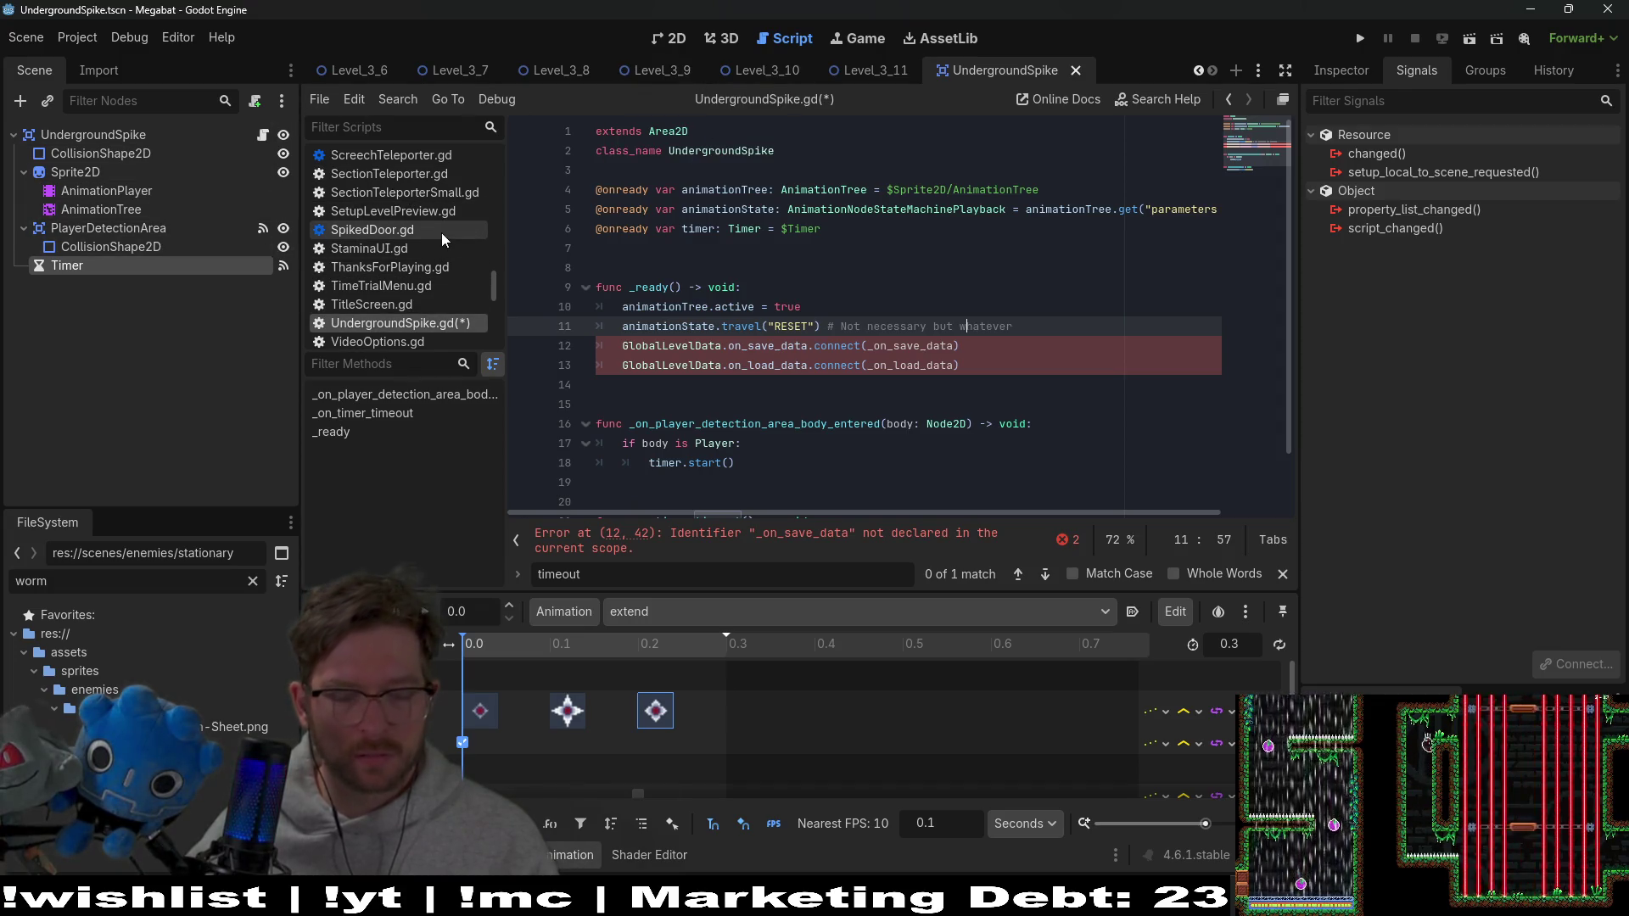
In LaserEnemy.gd, select the _on_save_data and _on_load_data functions
key(shift+alt+o)
text(laser)
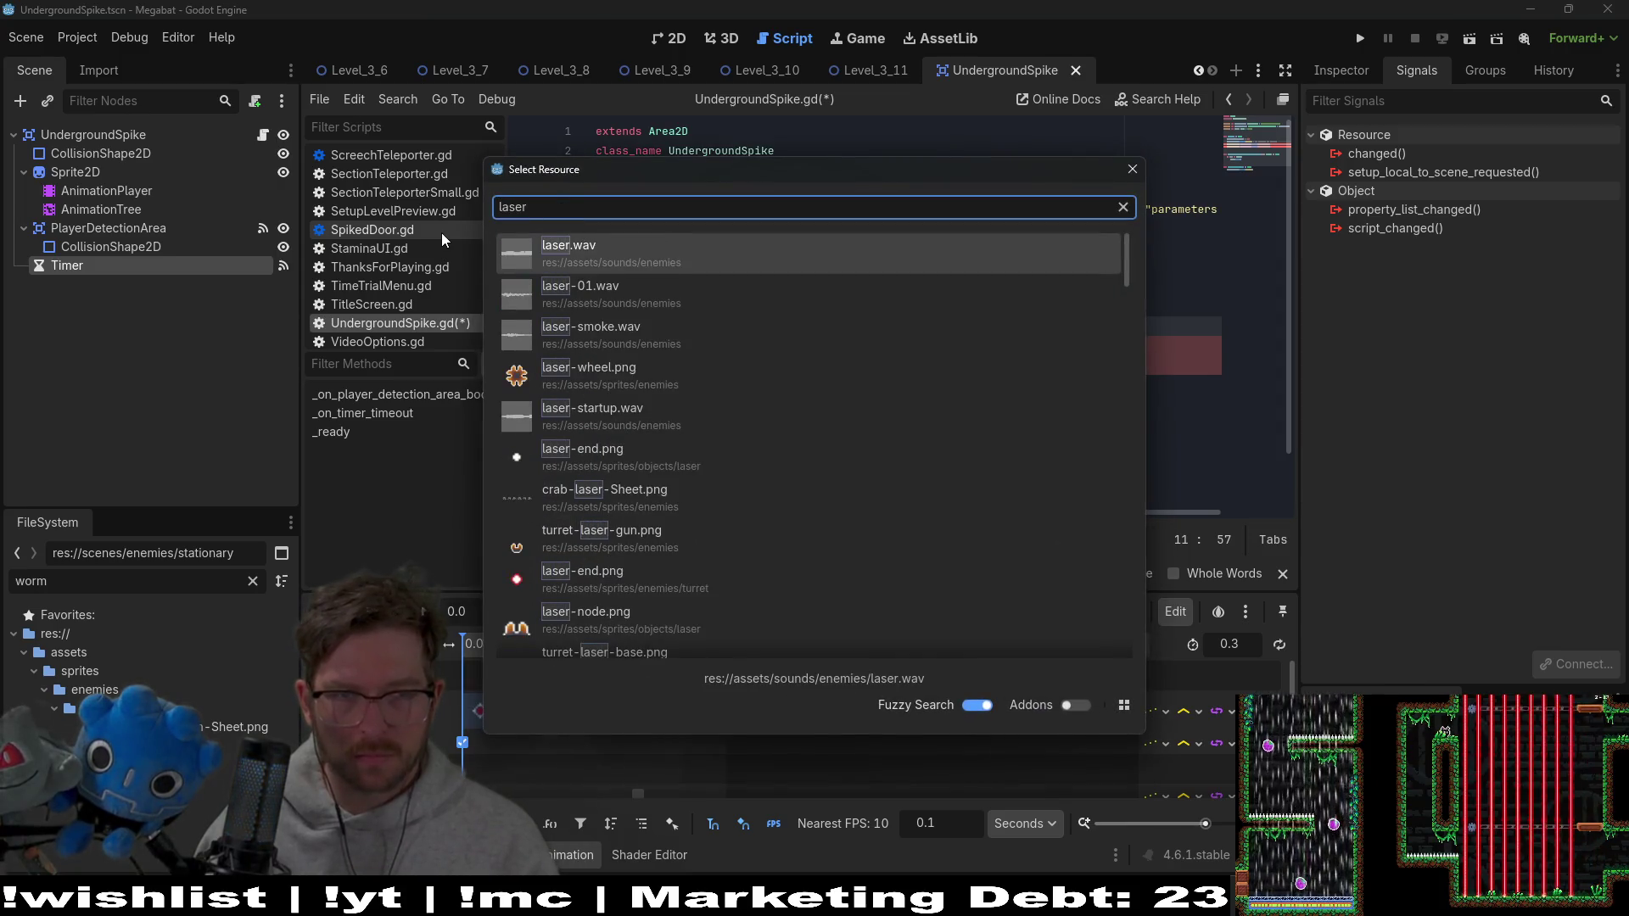
text(enemy)
key(Return)
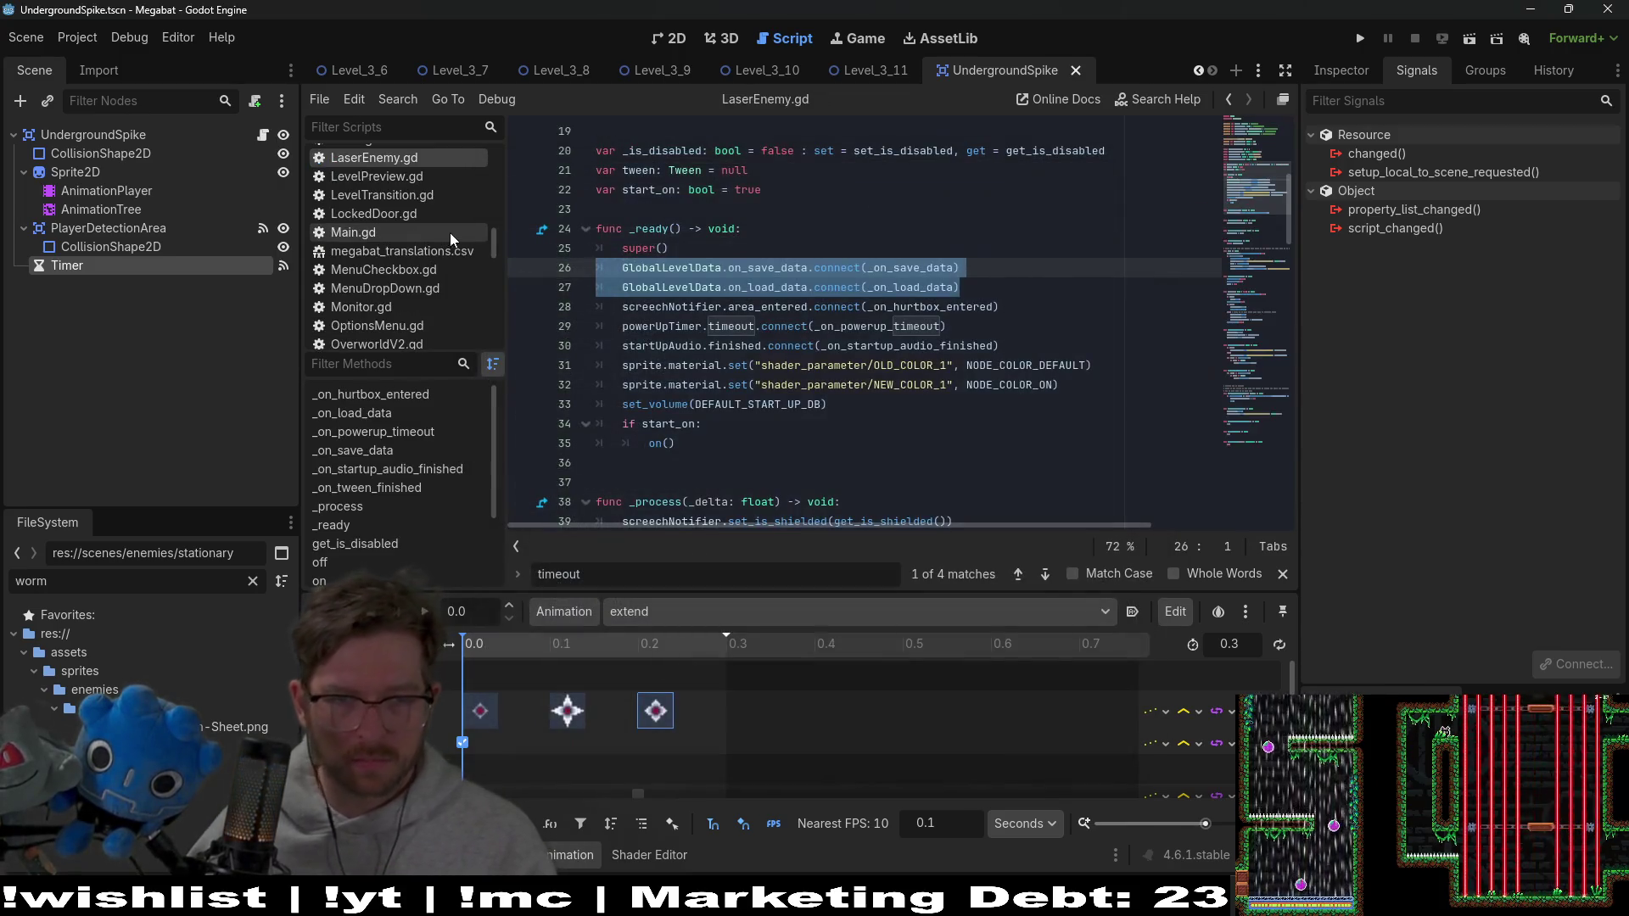
ctrl+click(916, 268)
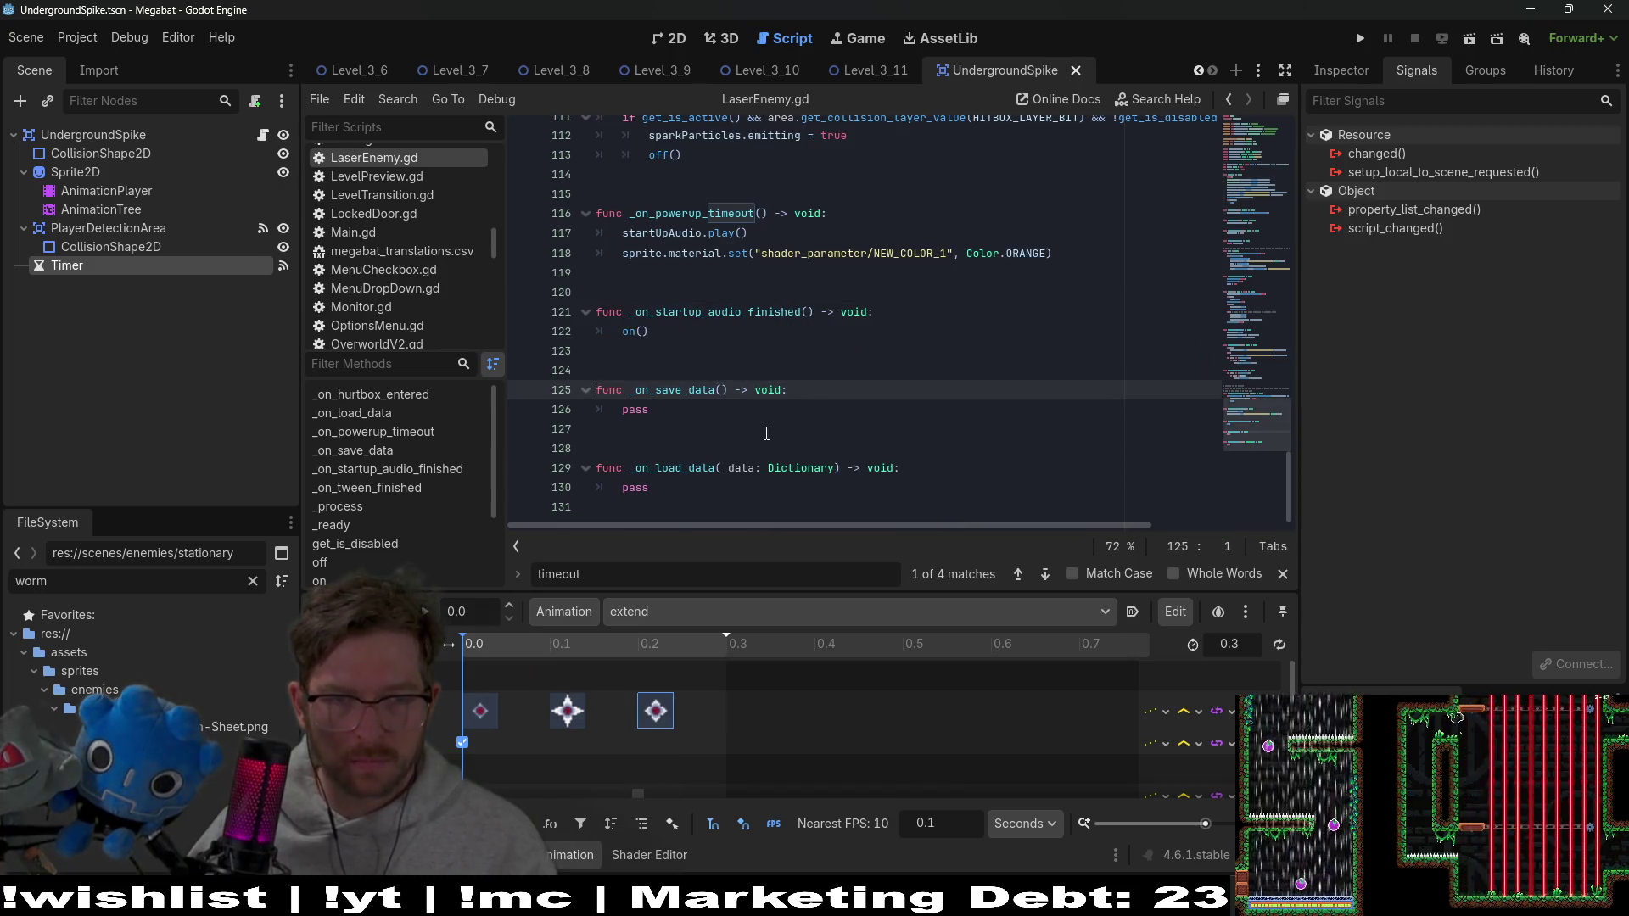
mouse_move(726, 490)
mouse_down()
mouse_move(653, 468)
mouse_move(597, 389)
mouse_up()
key(ctrl+c)
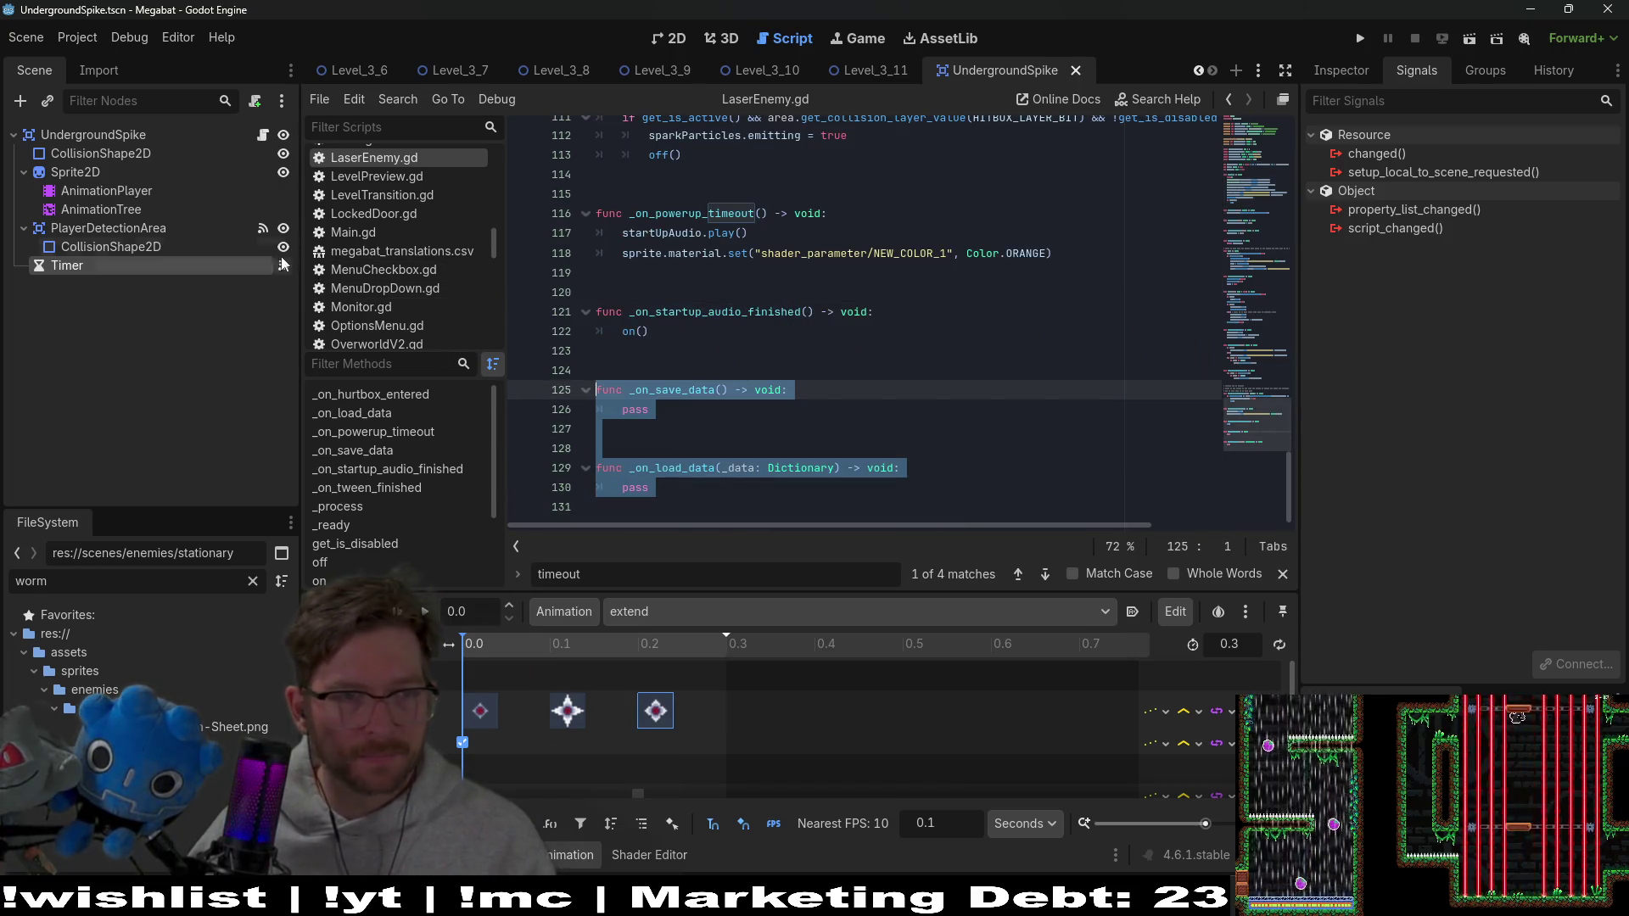
Paste both stubs below _ready in UndergroundSpike.gd, save, and search the project for _on_save_data
click(263, 135)
scroll(675, 330, down, 1)
click(676, 330)
key(Return)
key(ctrl+v)
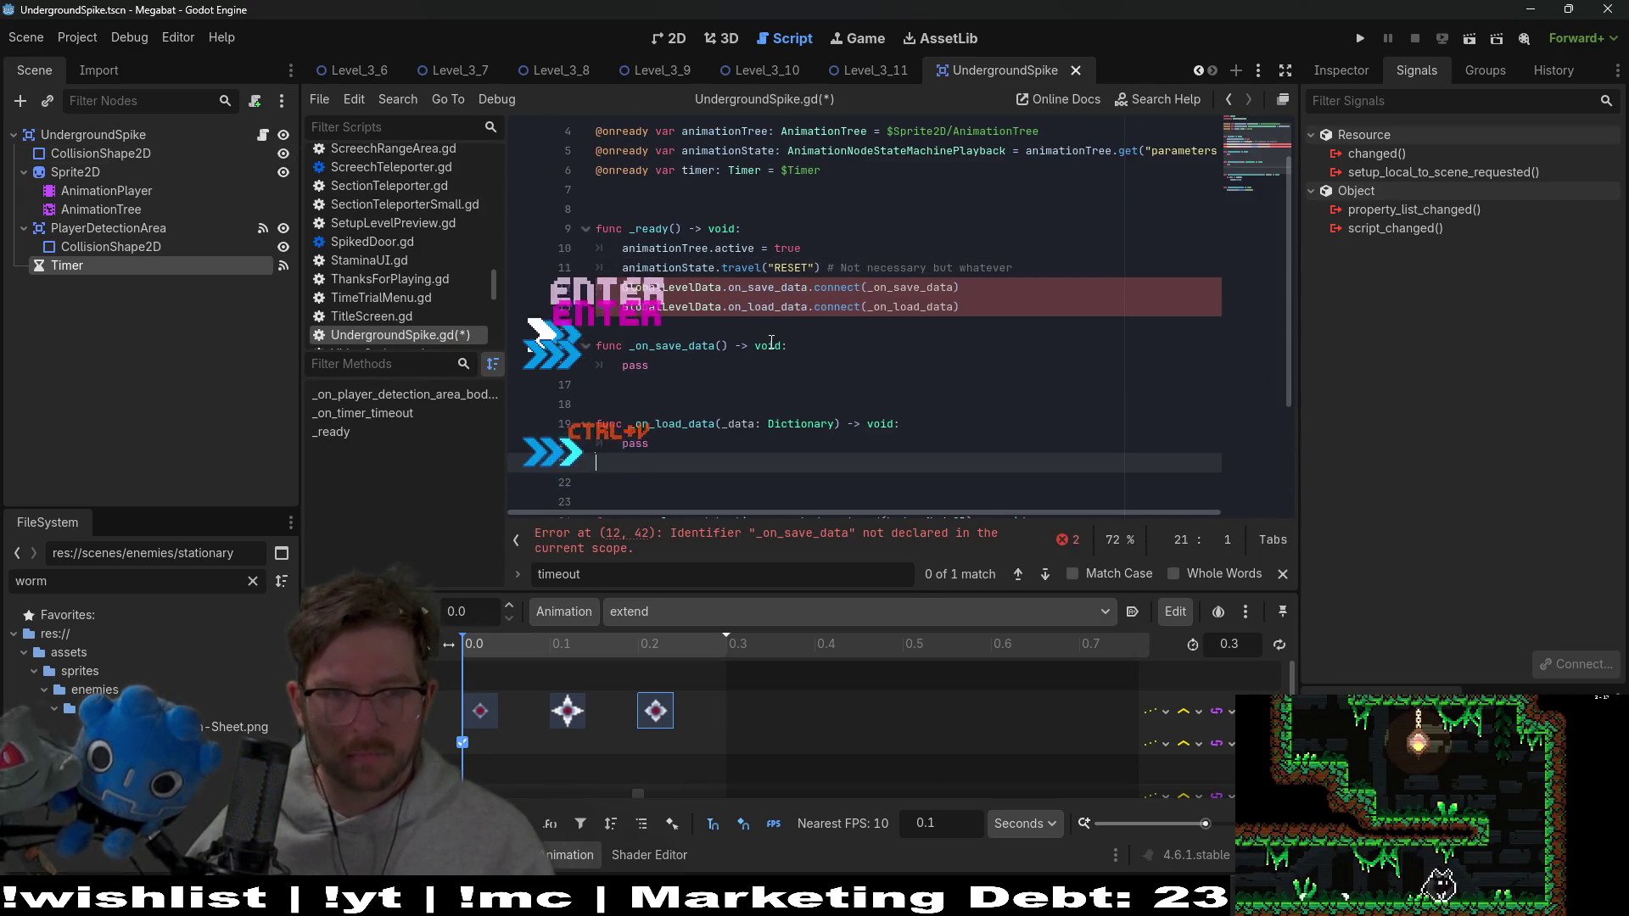
click(663, 331)
key(Return)
key(ctrl+s)
double_click(669, 366)
key(ctrl+shift+f)
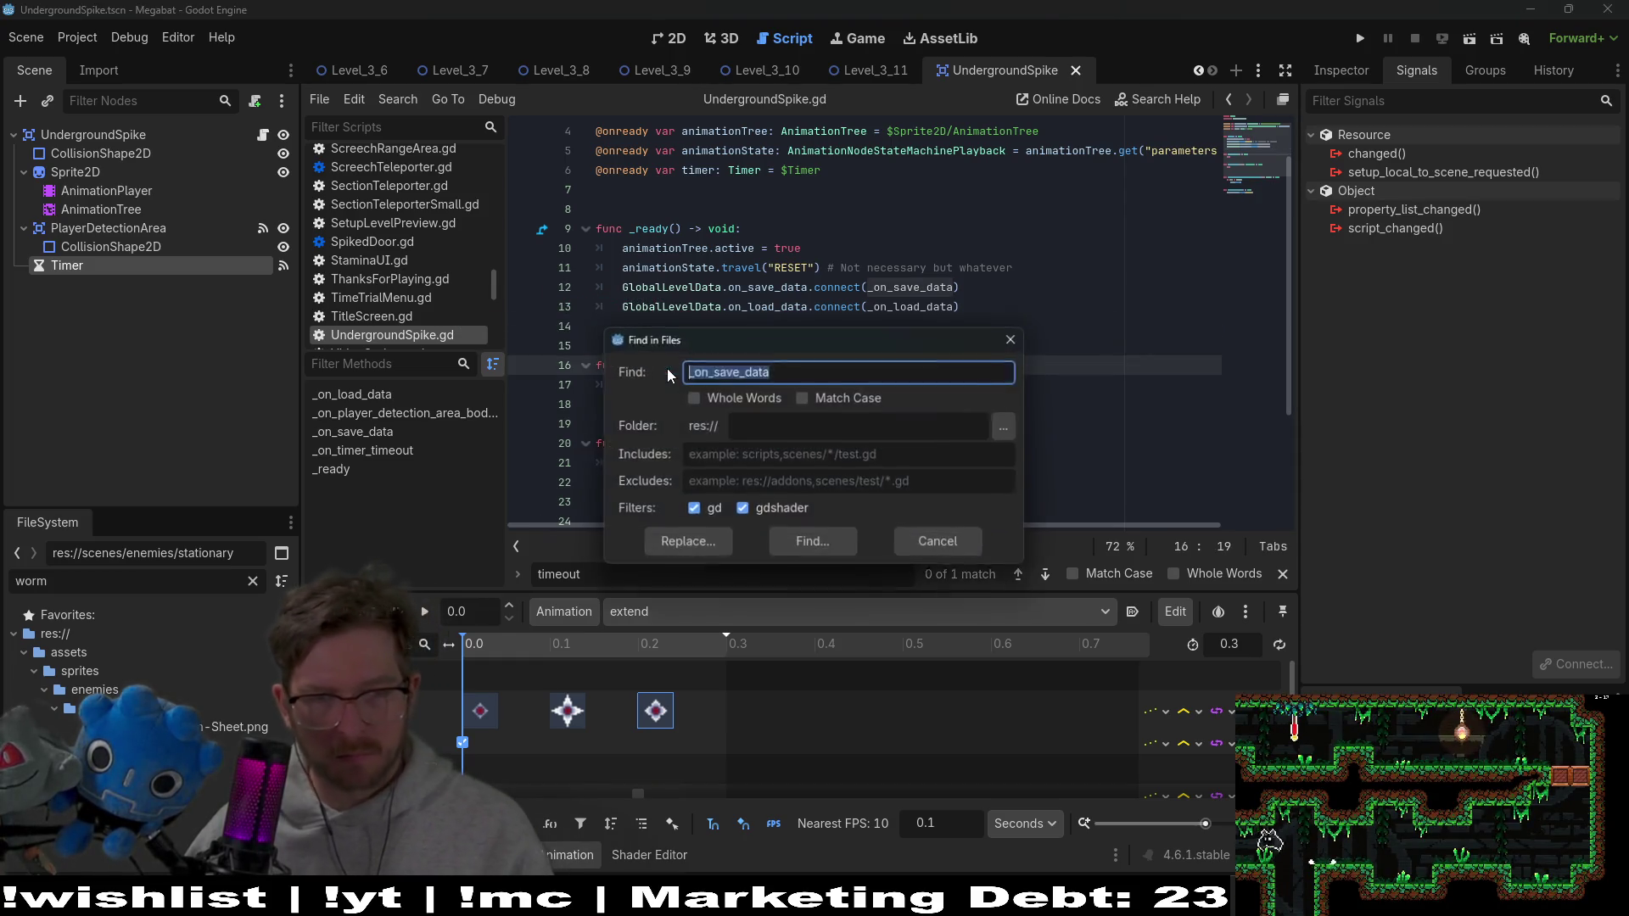
Find SpikedDoor.gd's _on_save_data in the search results and copy the whole function
key(Return)
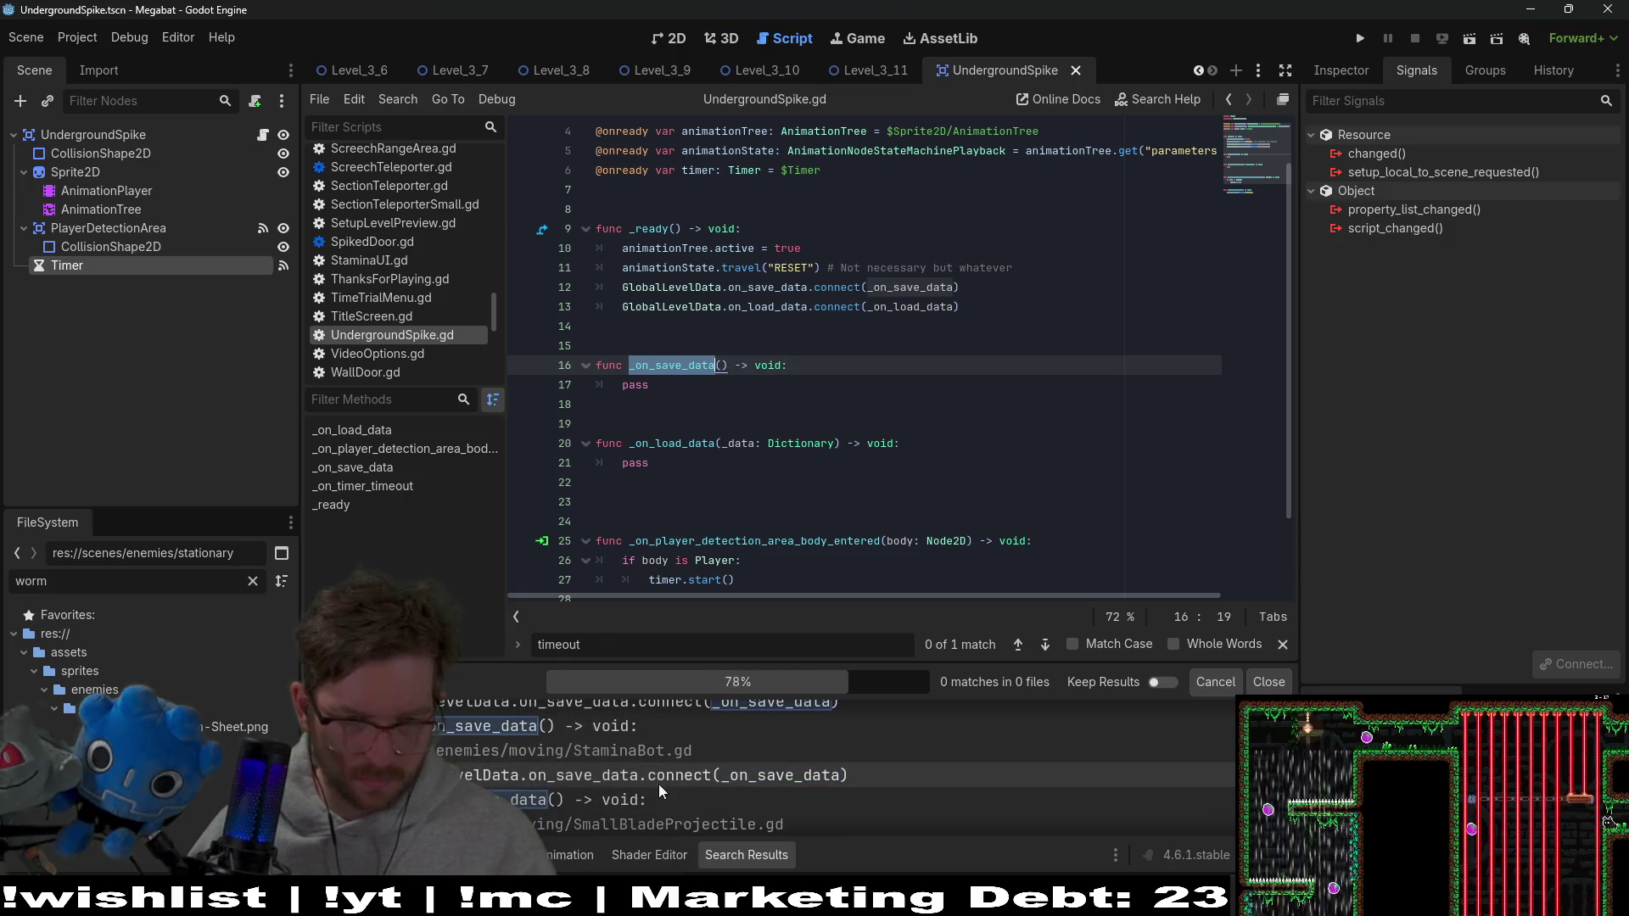
click(612, 797)
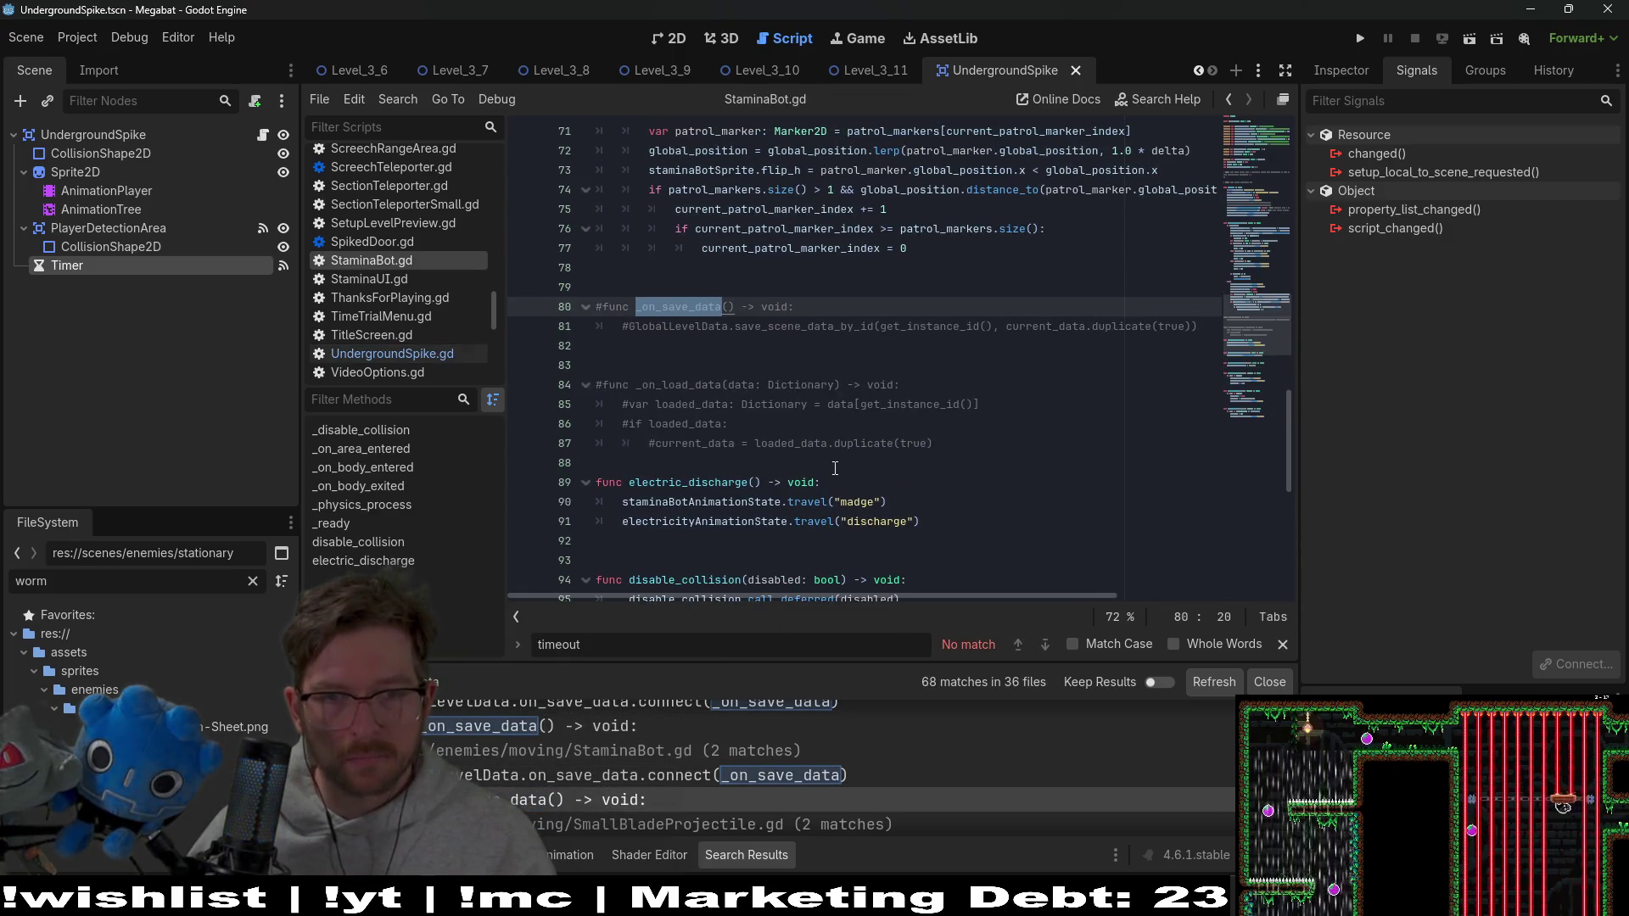
scroll(551, 764, down, 2)
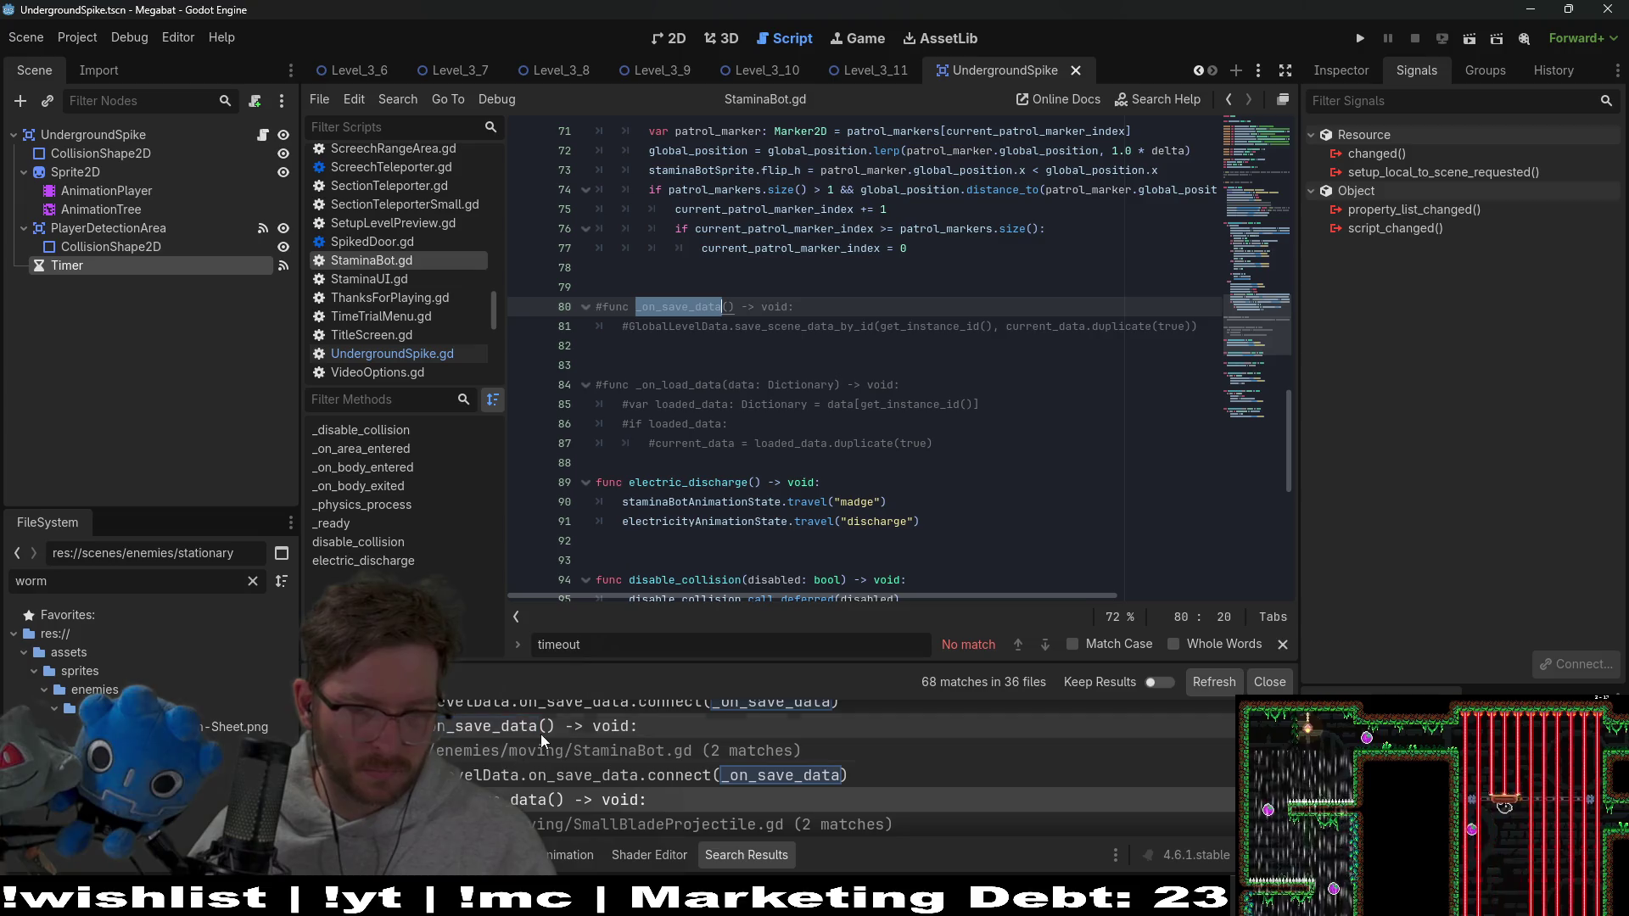
click(571, 780)
scroll(665, 705, down, 1)
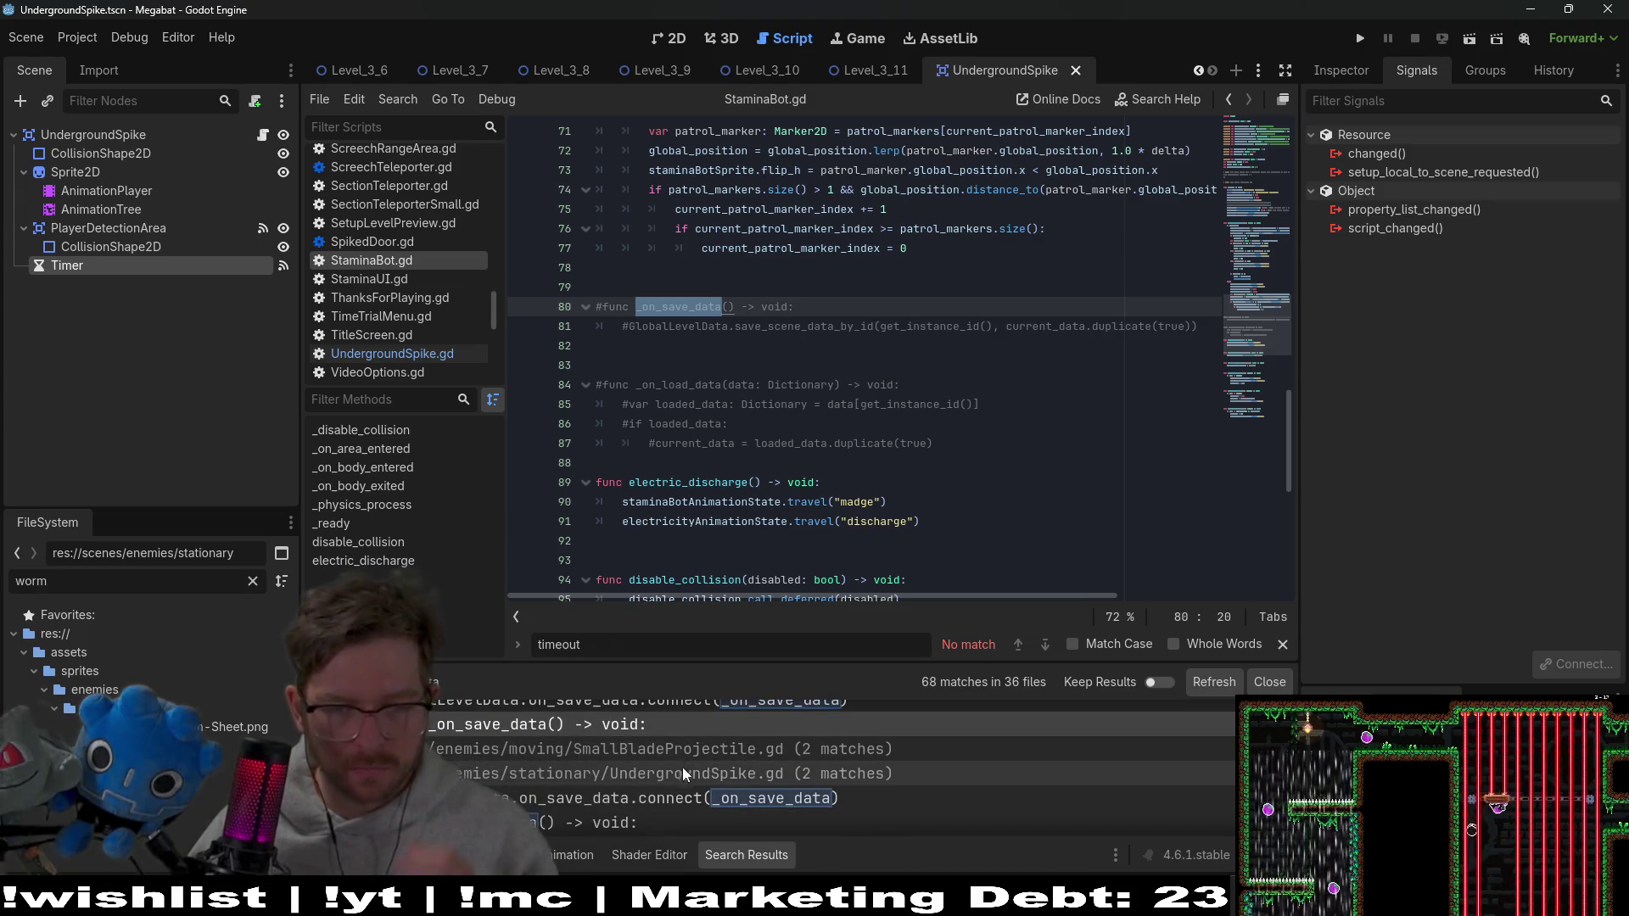
scroll(588, 806, down, 2)
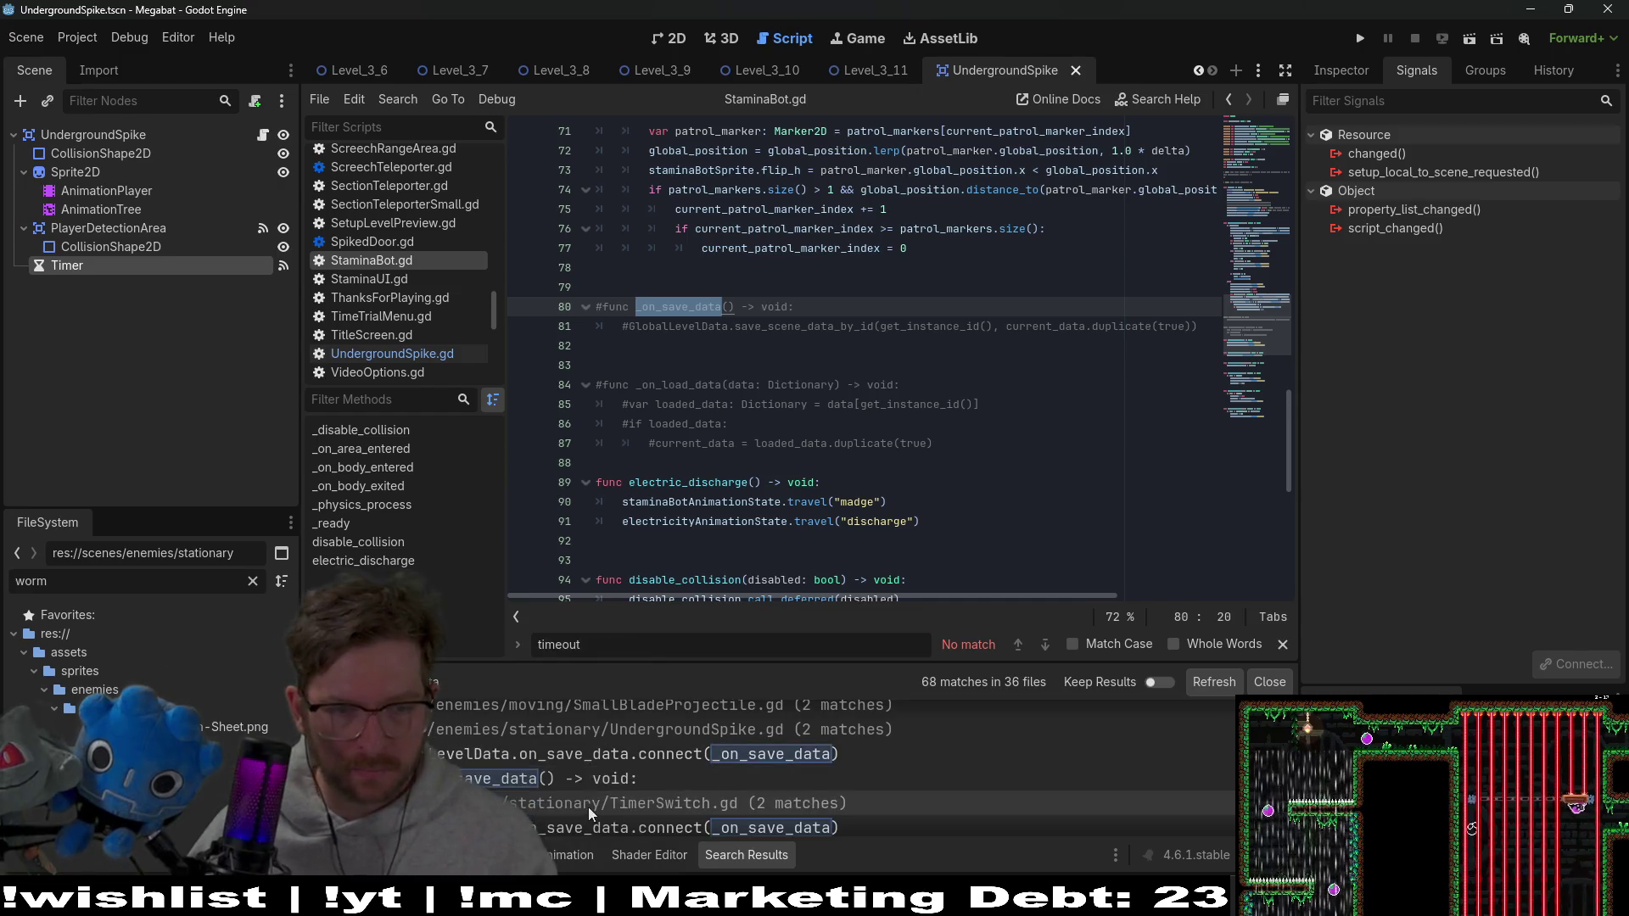
click(588, 776)
scroll(629, 789, down, 3)
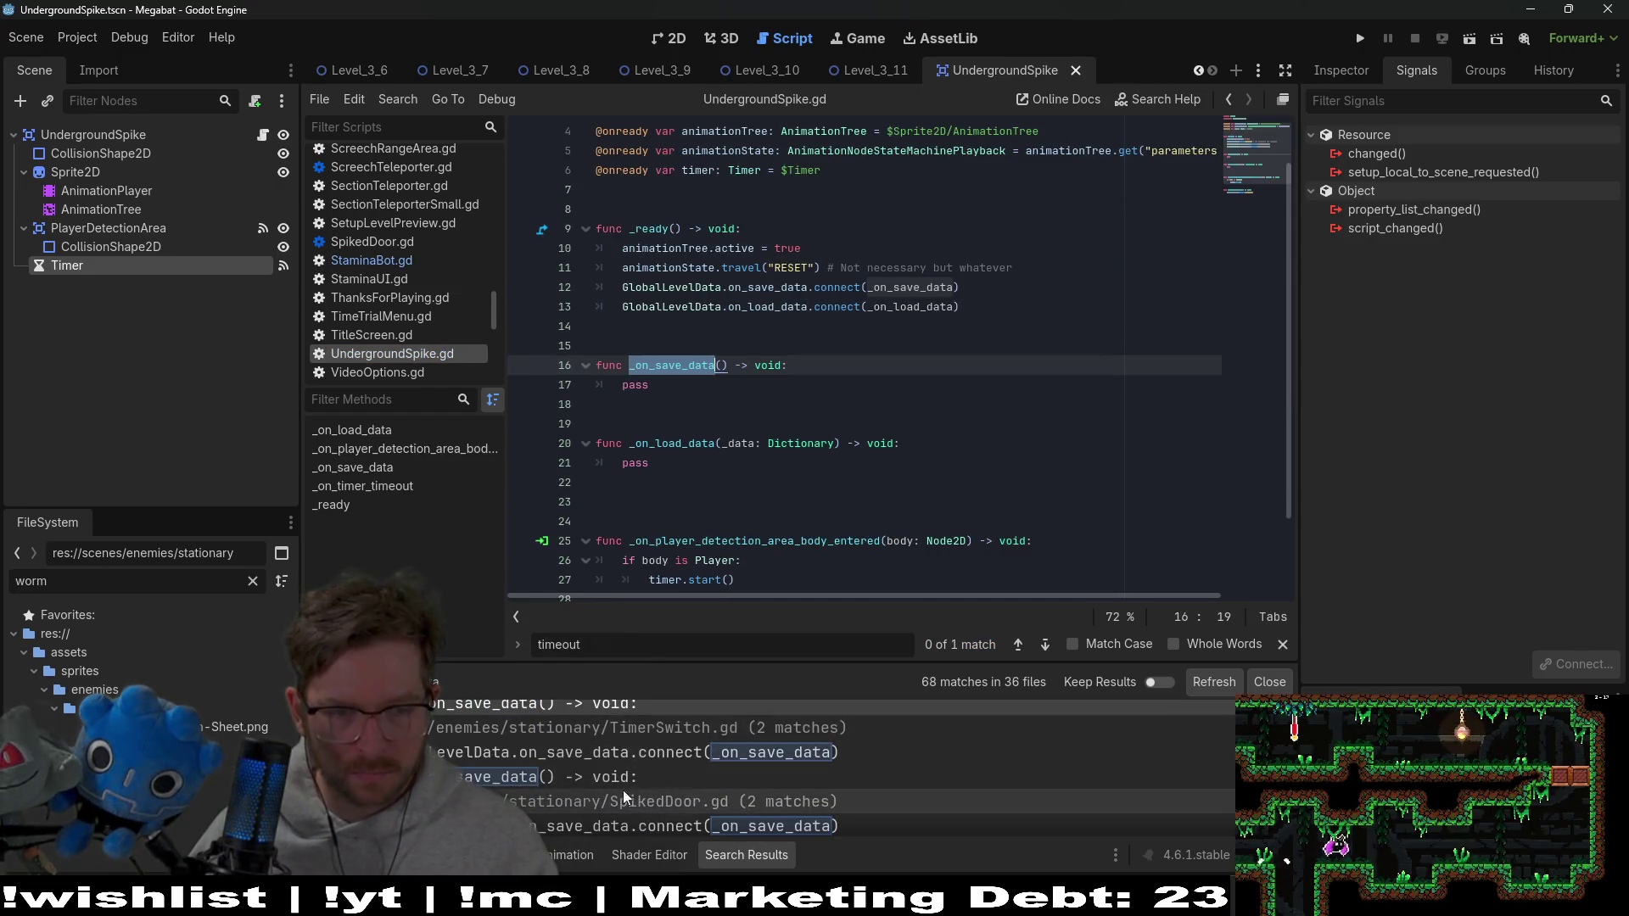
click(640, 818)
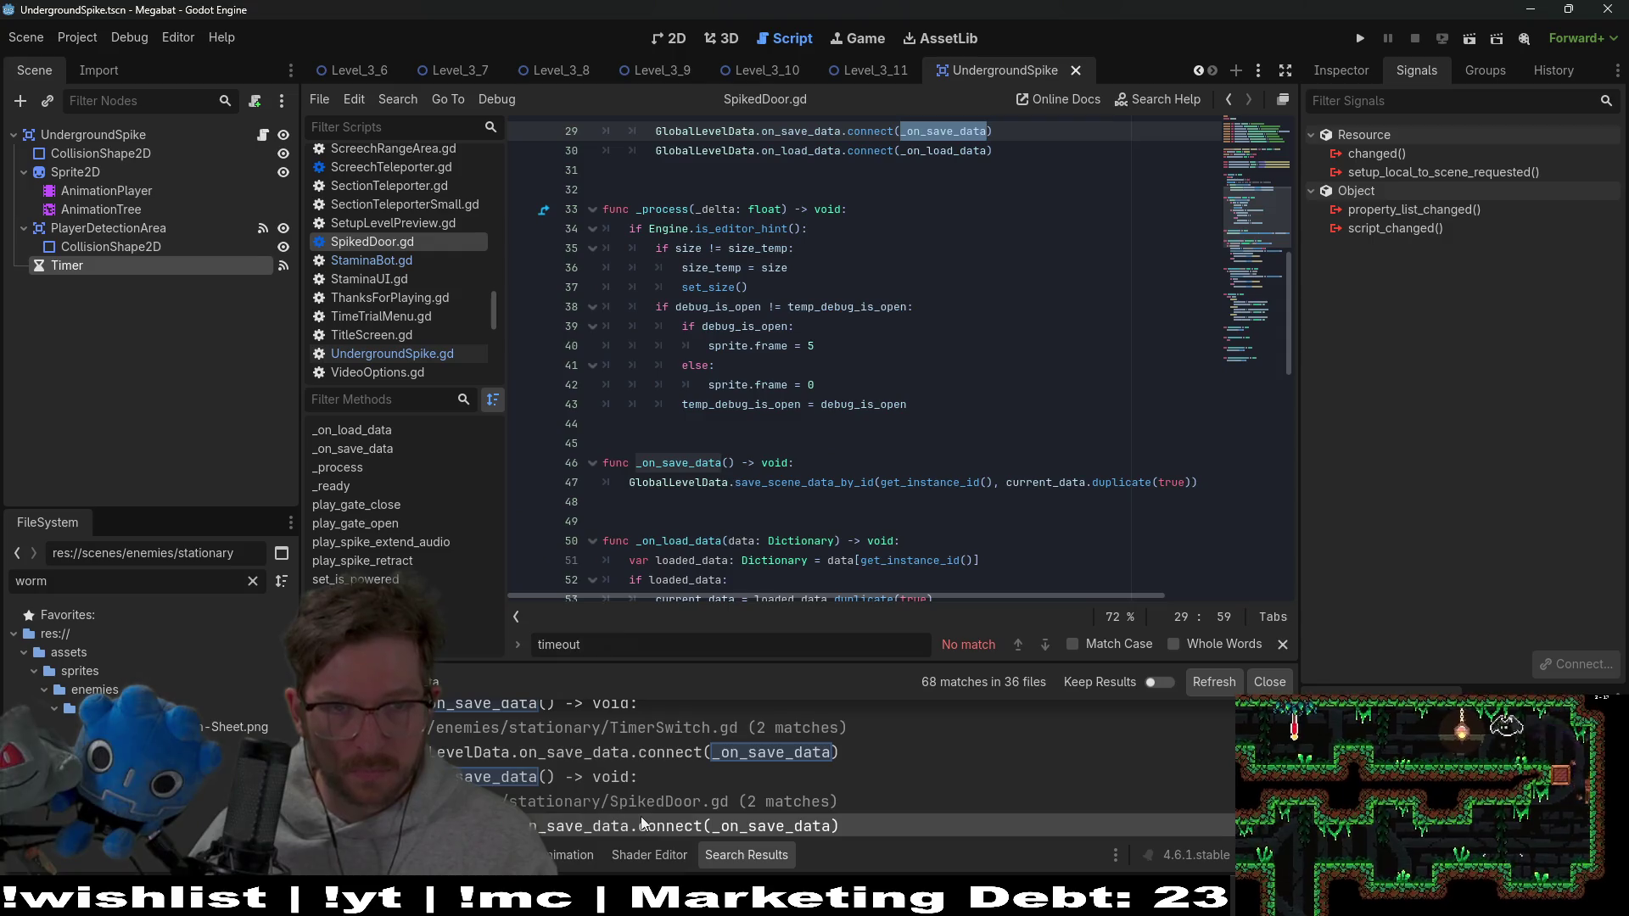
drag(1200, 482, 493, 462)
key(ctrl+c)
Paste it over UndergroundSpike's empty _on_save_data stub, with a blank line above it
click(263, 134)
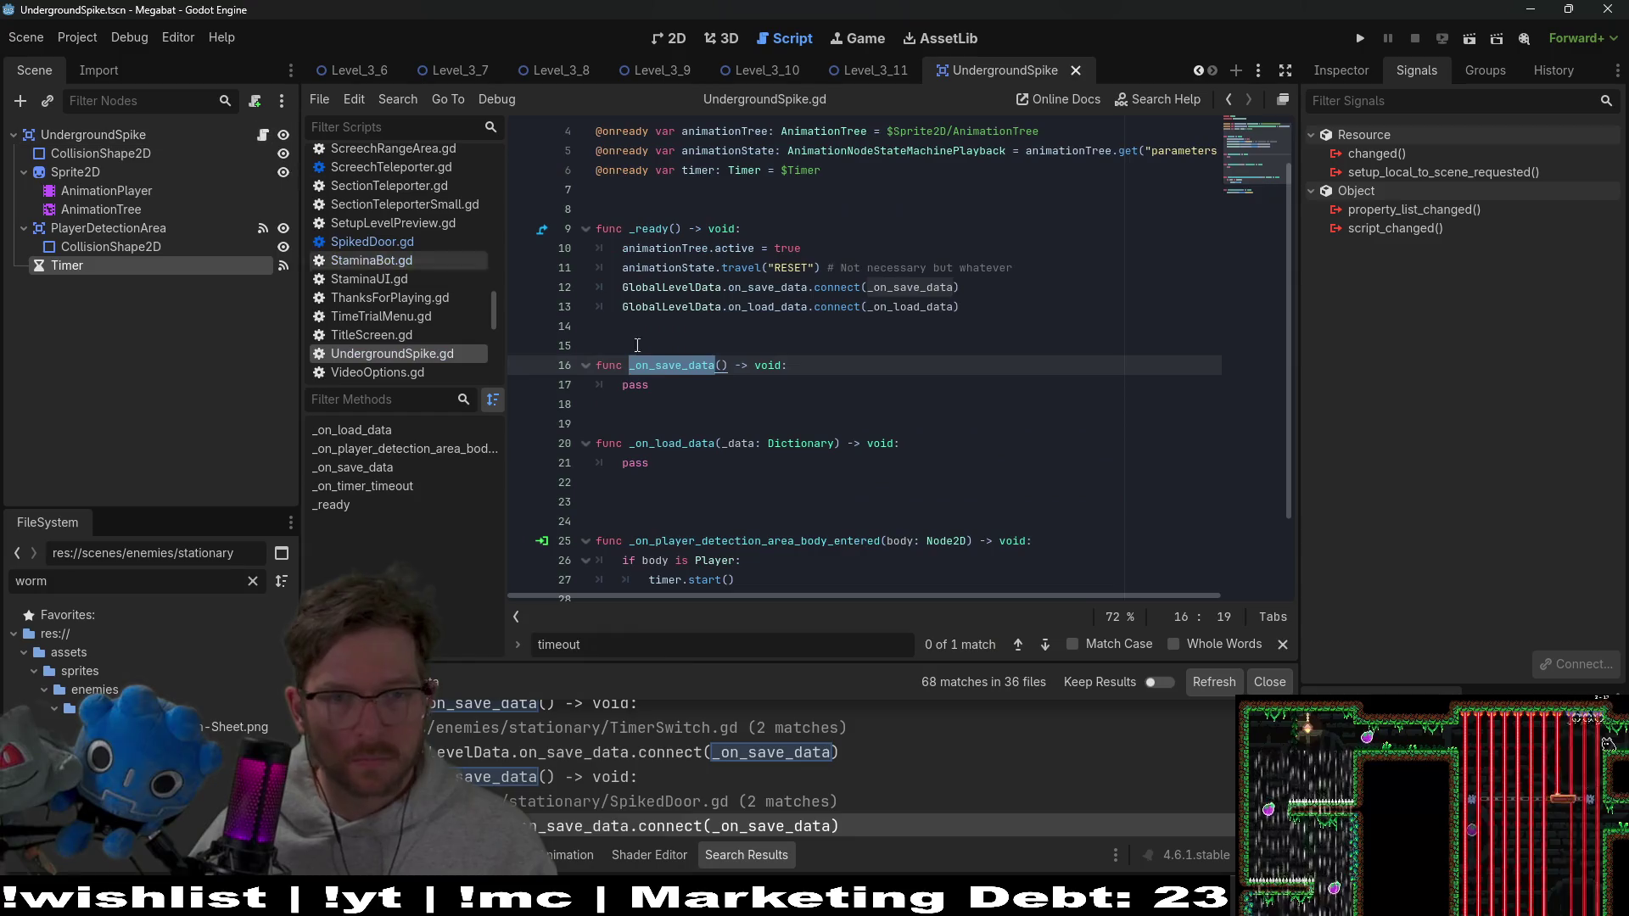
drag(596, 344, 592, 379)
key(ctrl+v)
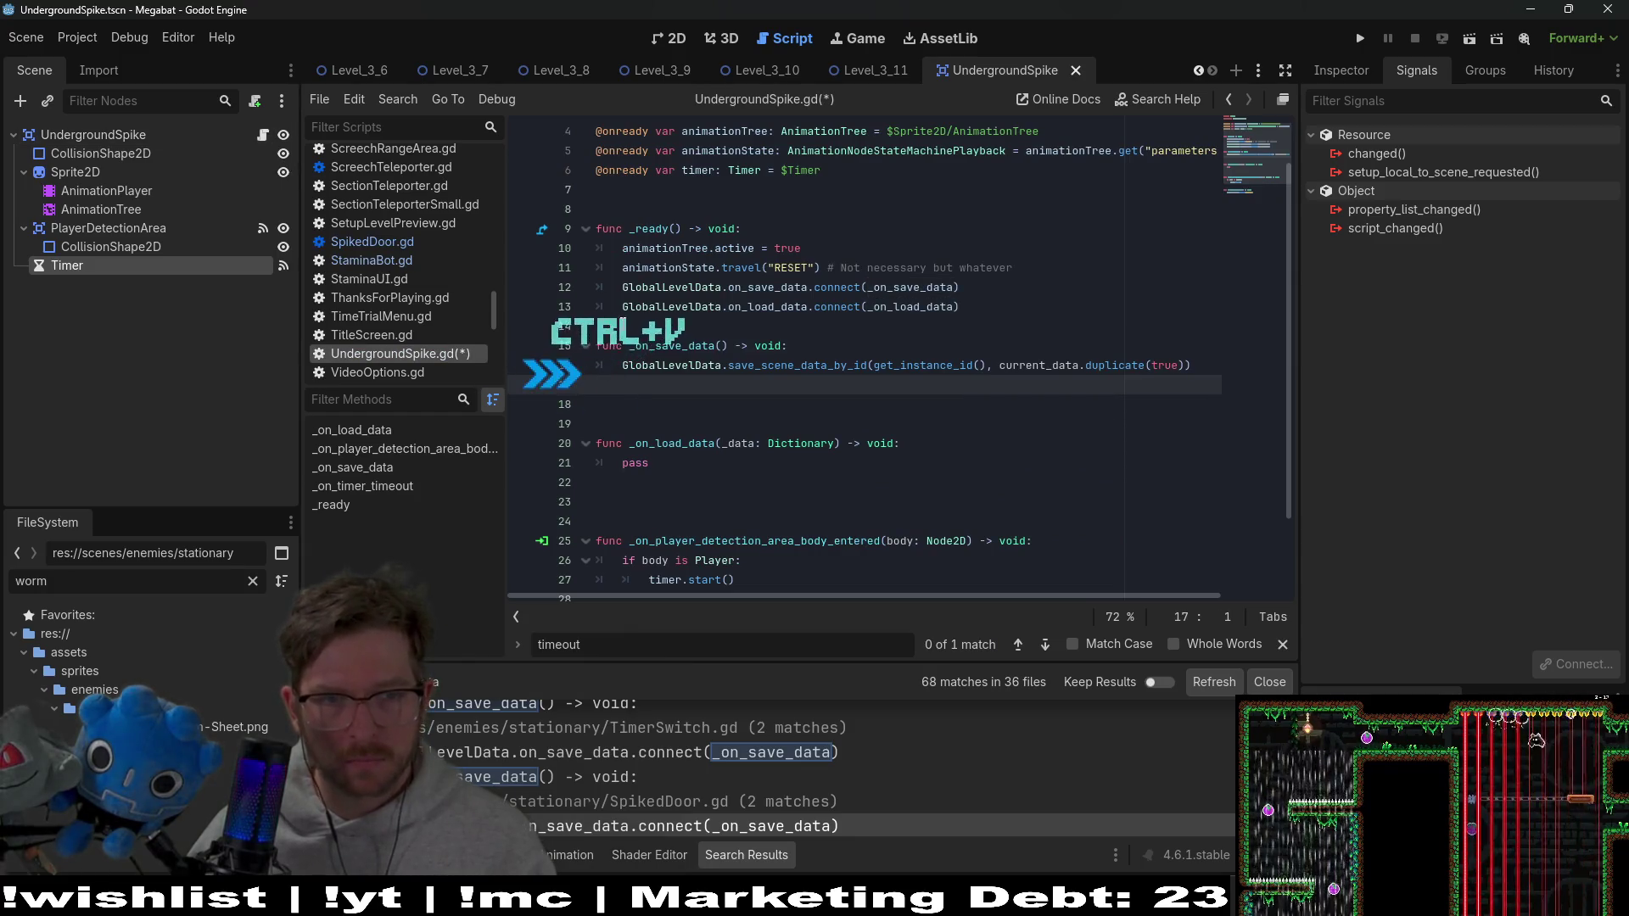
click(620, 326)
key(Return)
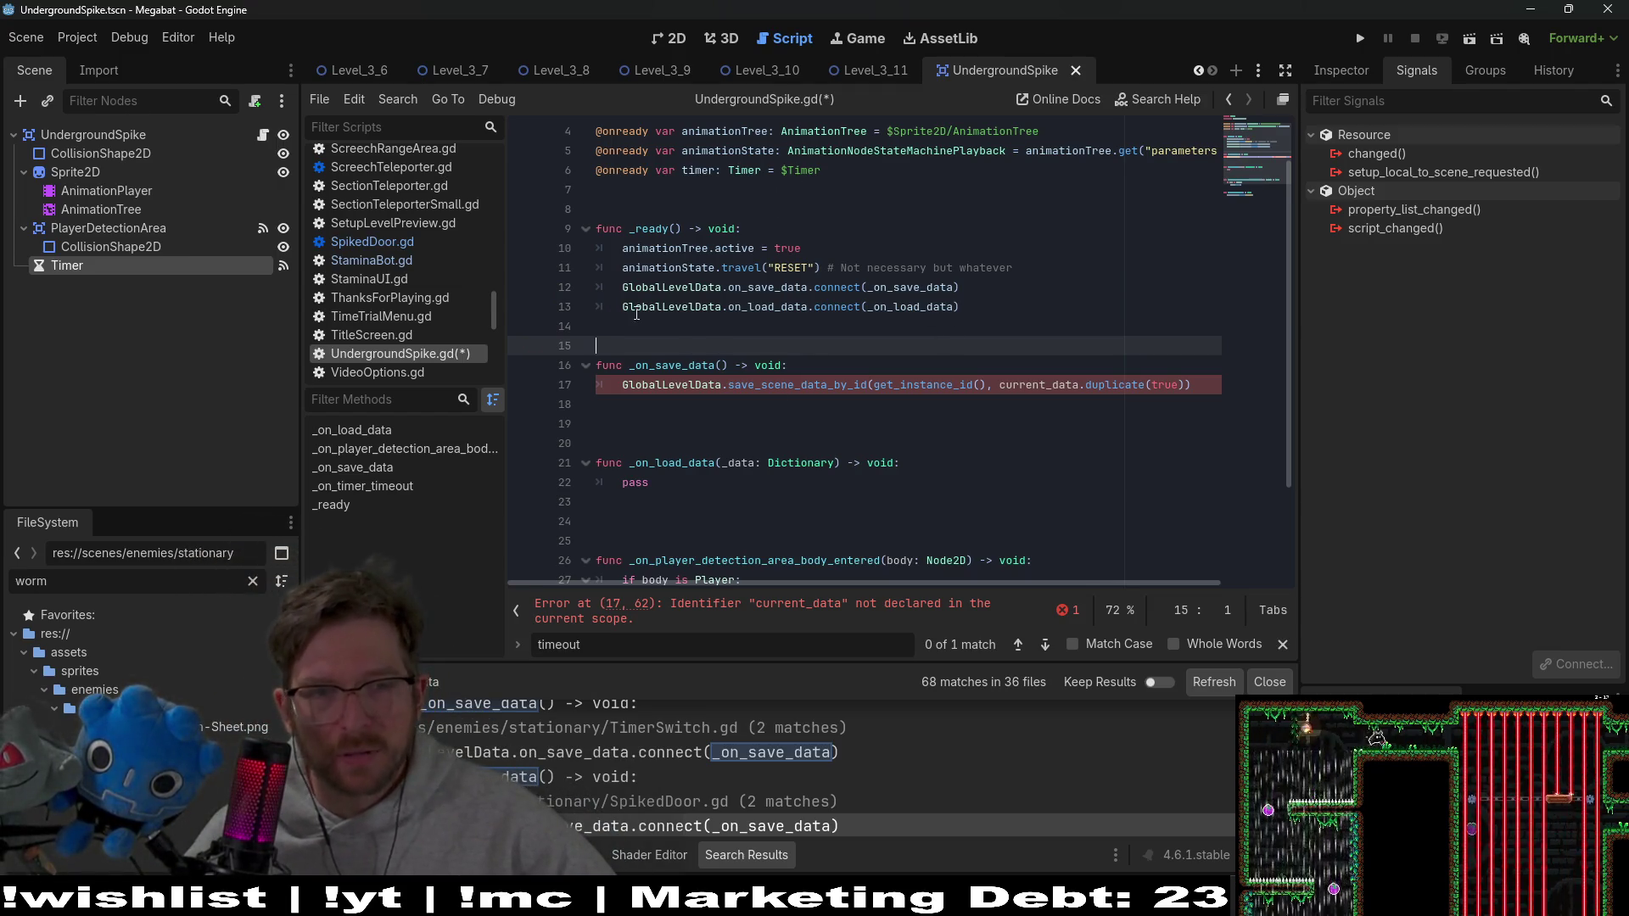
click(635, 191)
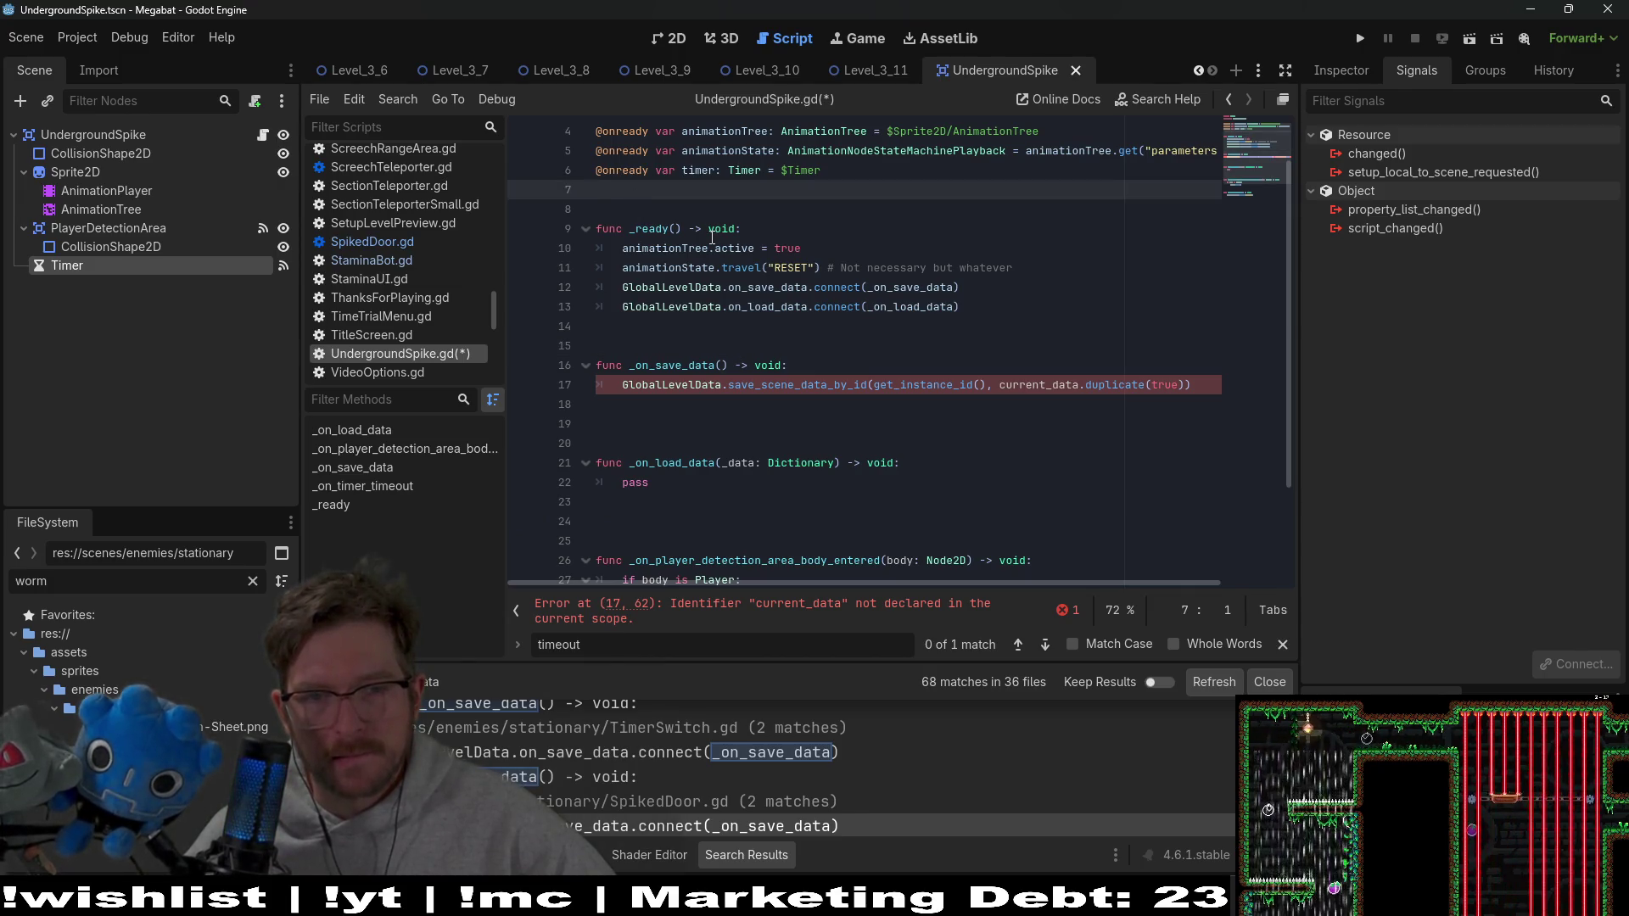
key(Return)
text(curren)
key(BackSpace)
key(BackSpace)
key(BackSpace)
key(BackSpace)
text(var current_data: Dic)
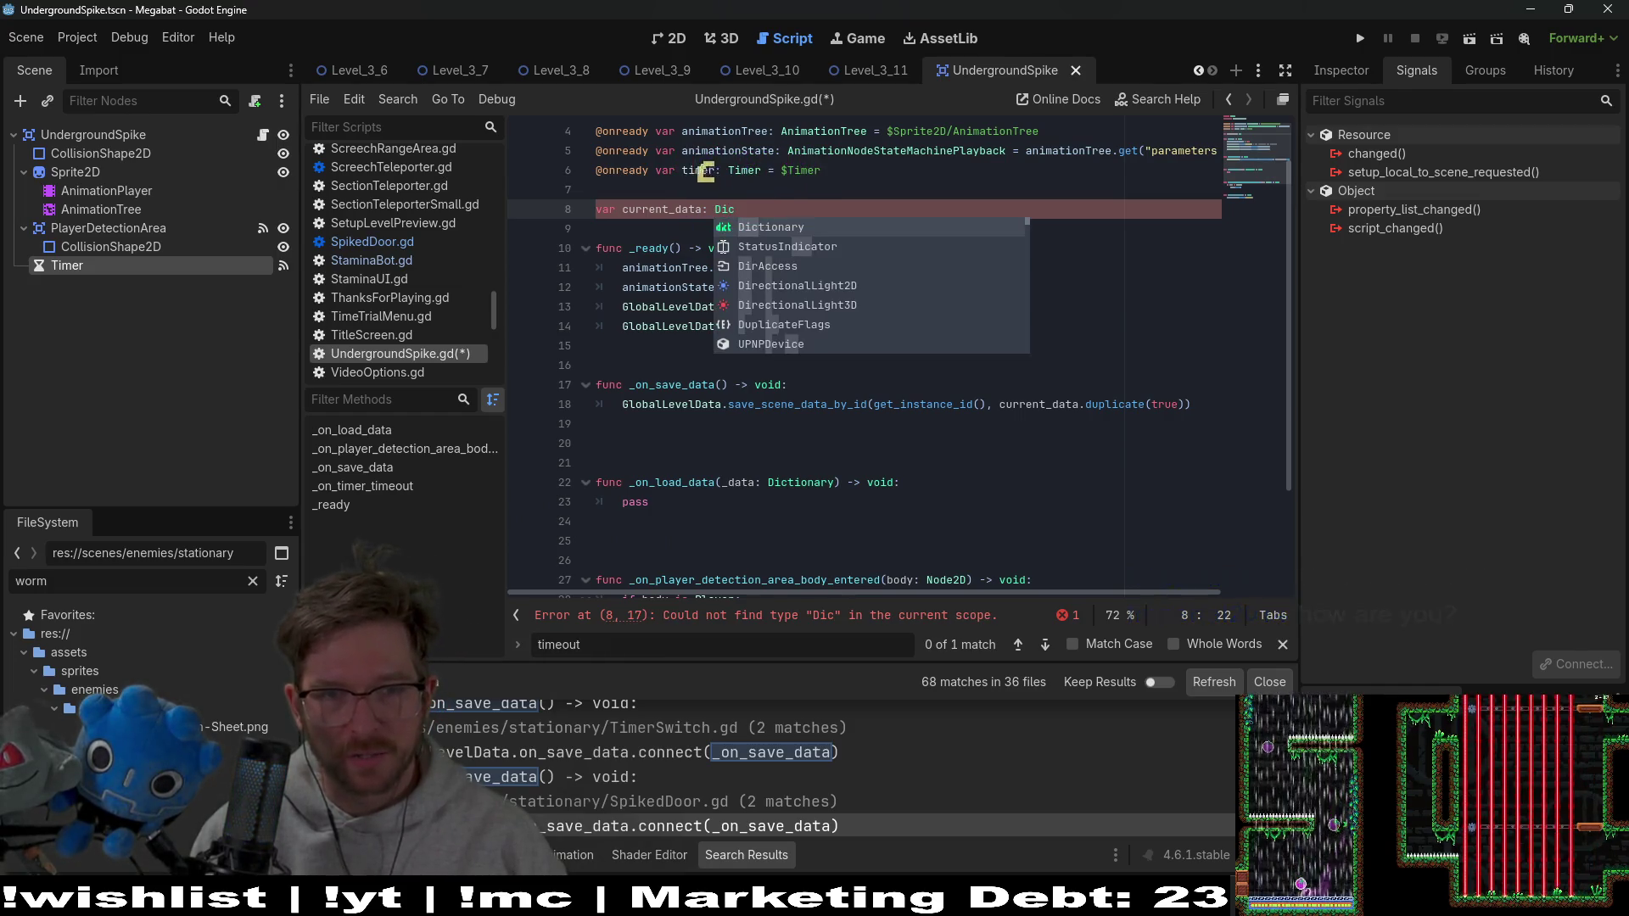
key(Return)
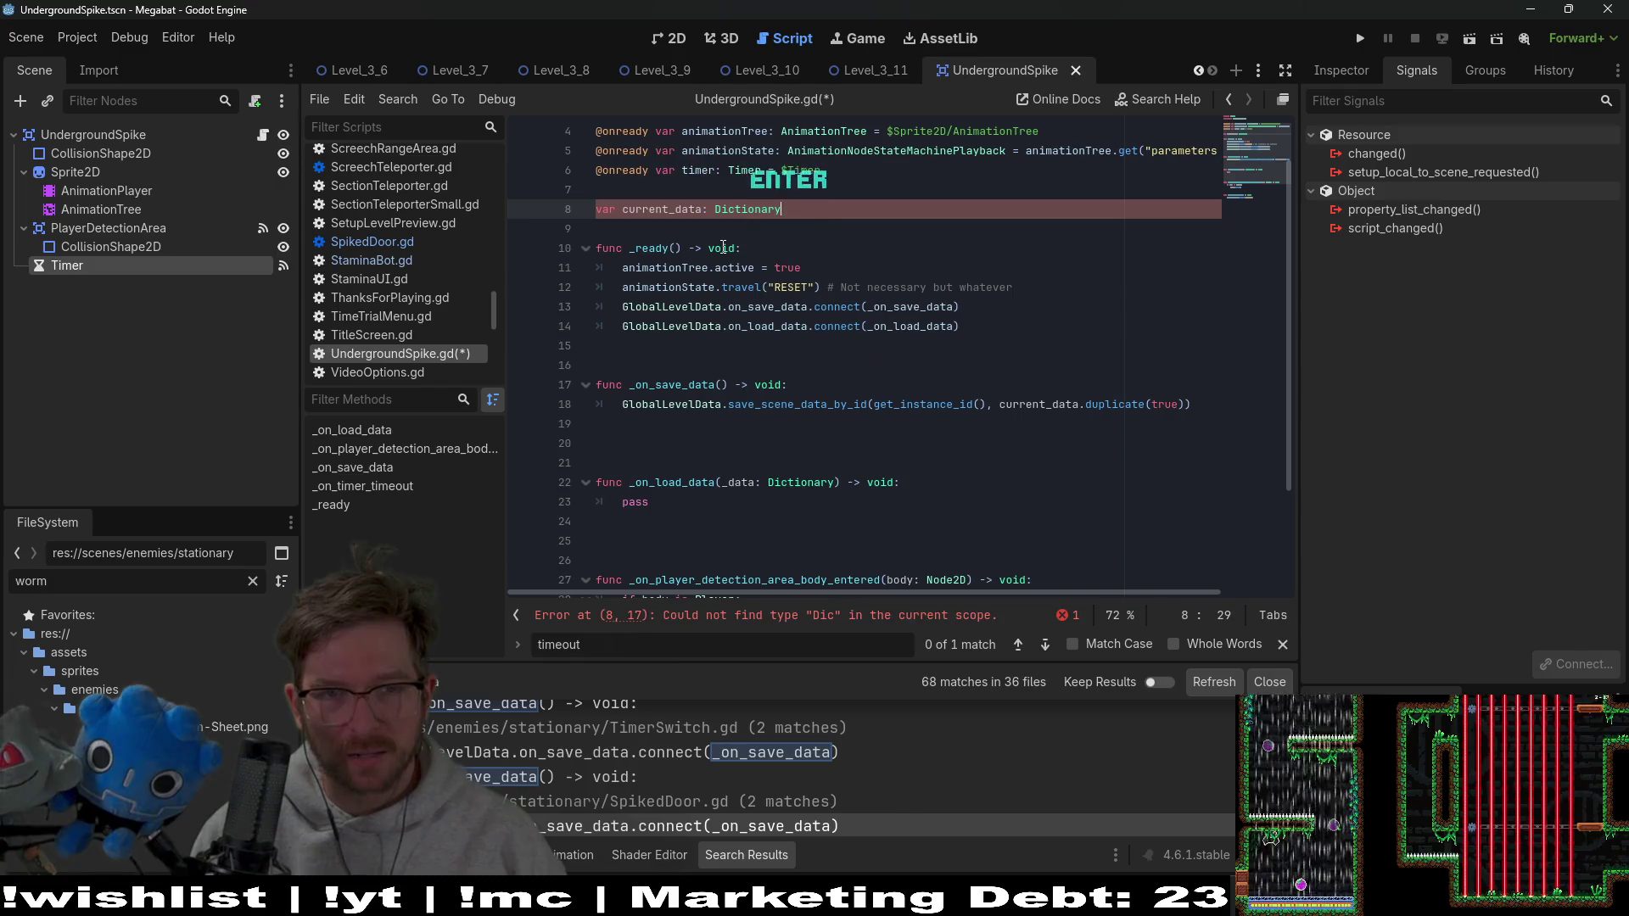
text(:)
key(BackSpace)
text(= {)
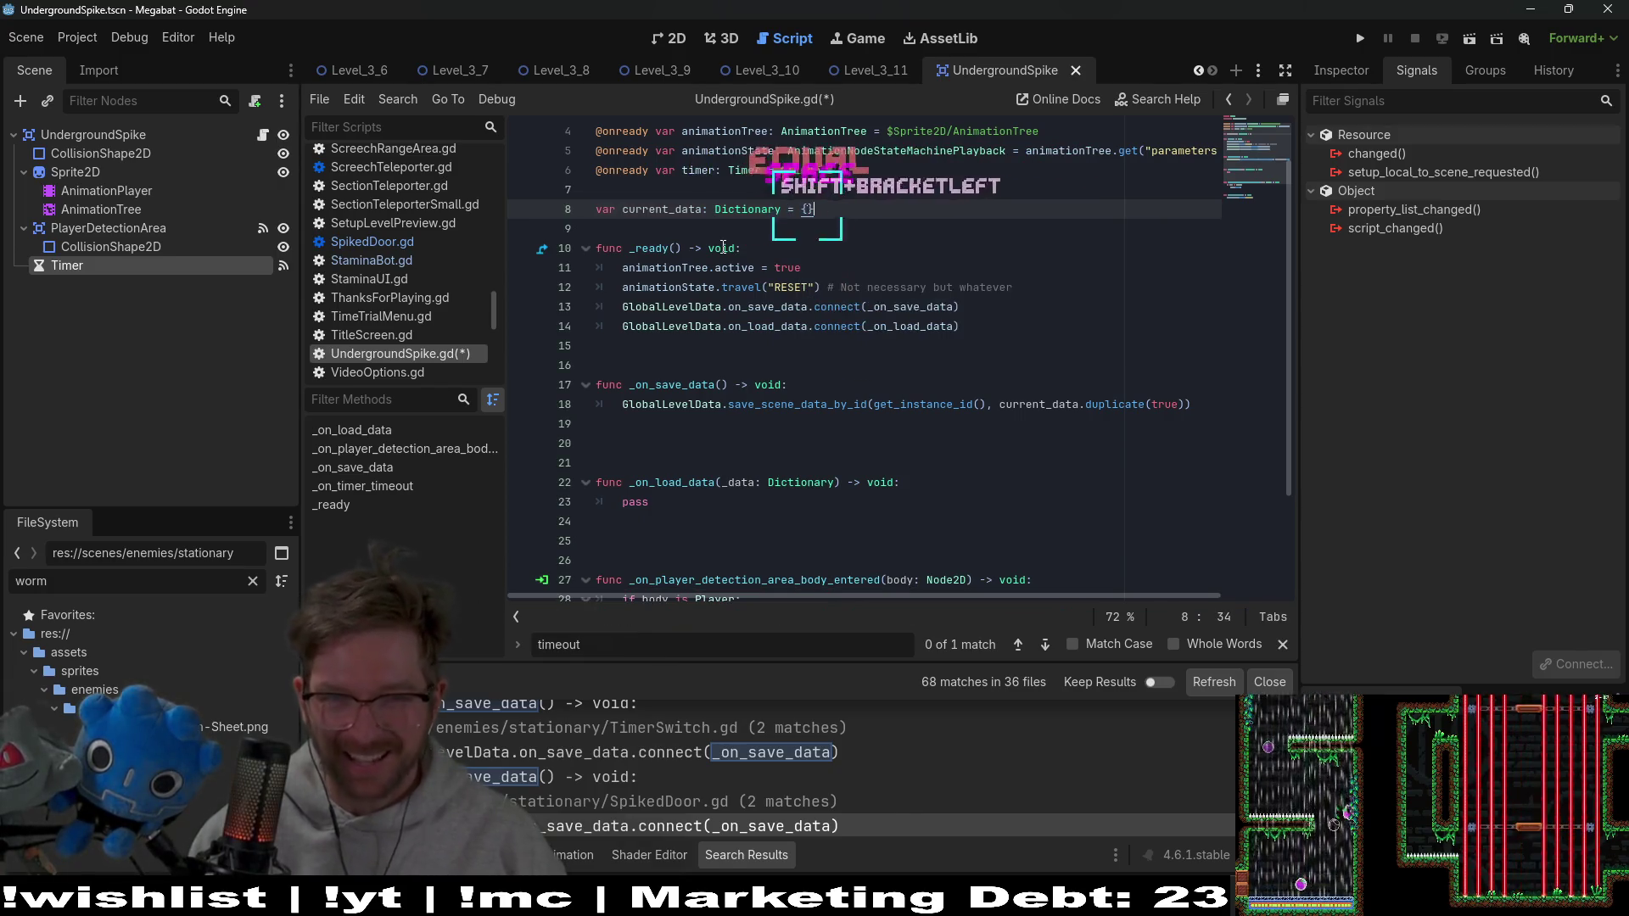
key(Return)
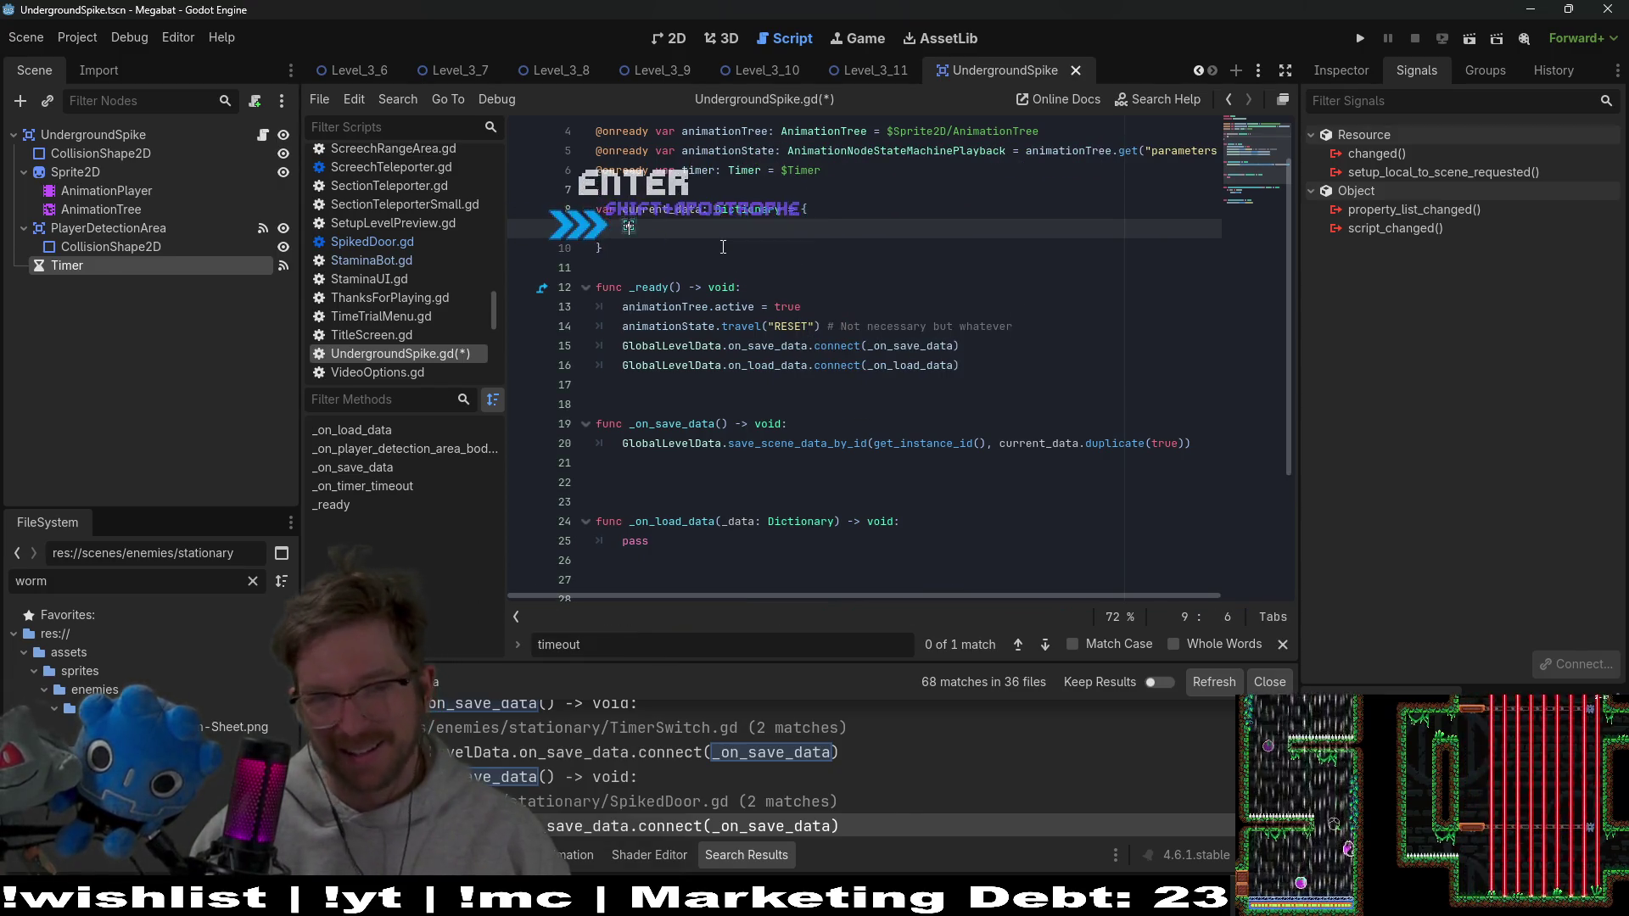
text(")
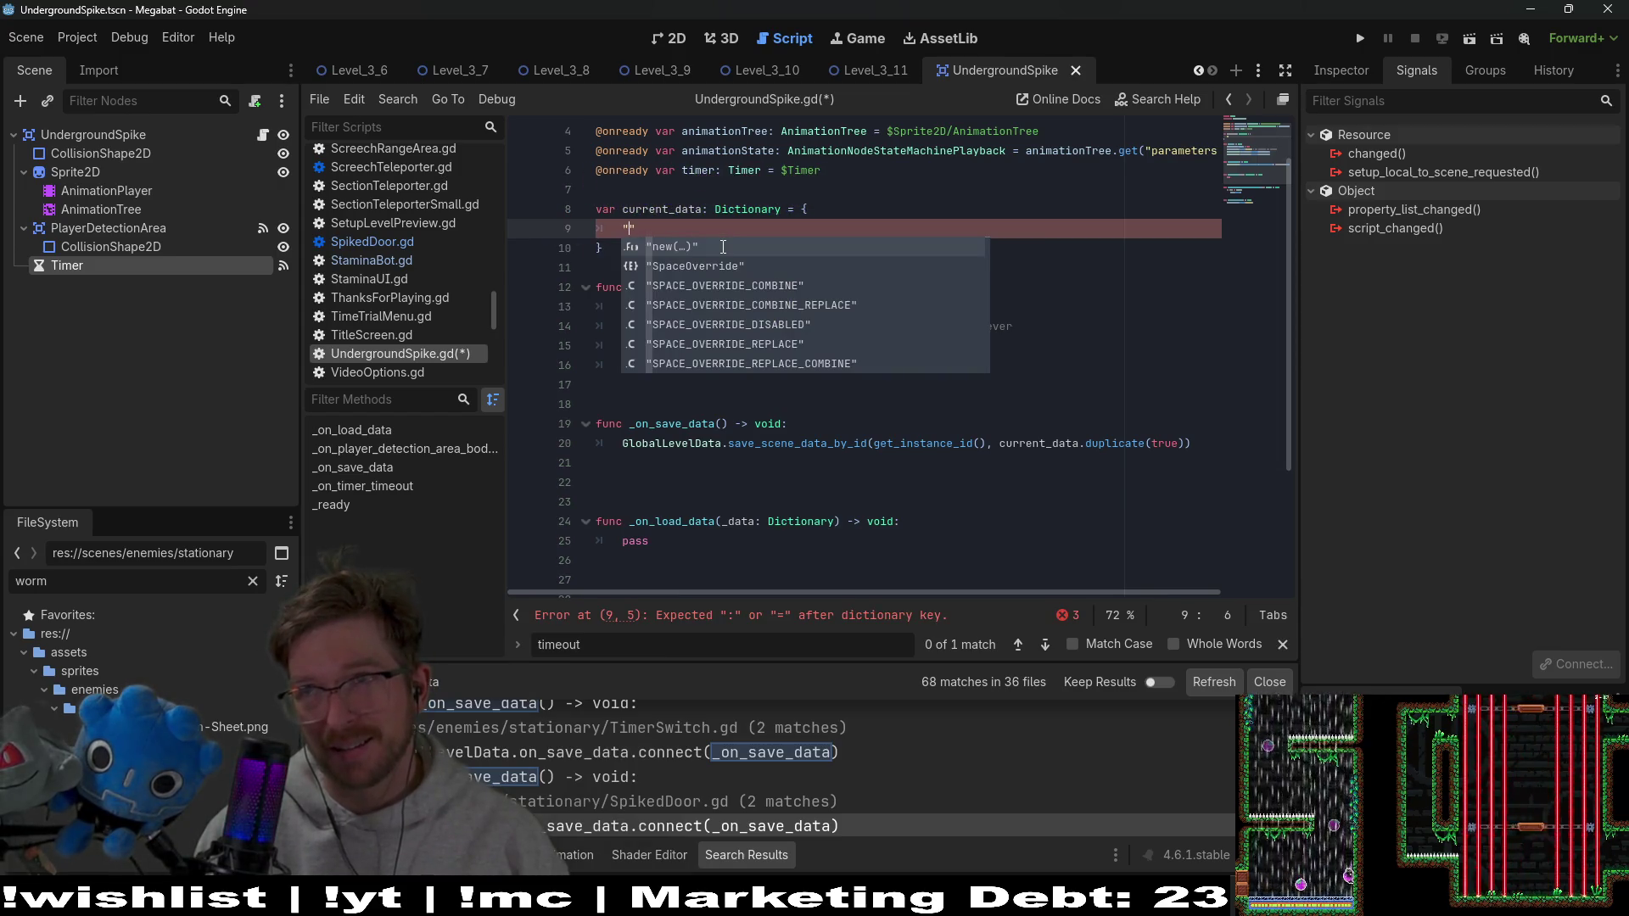
text(is_act)
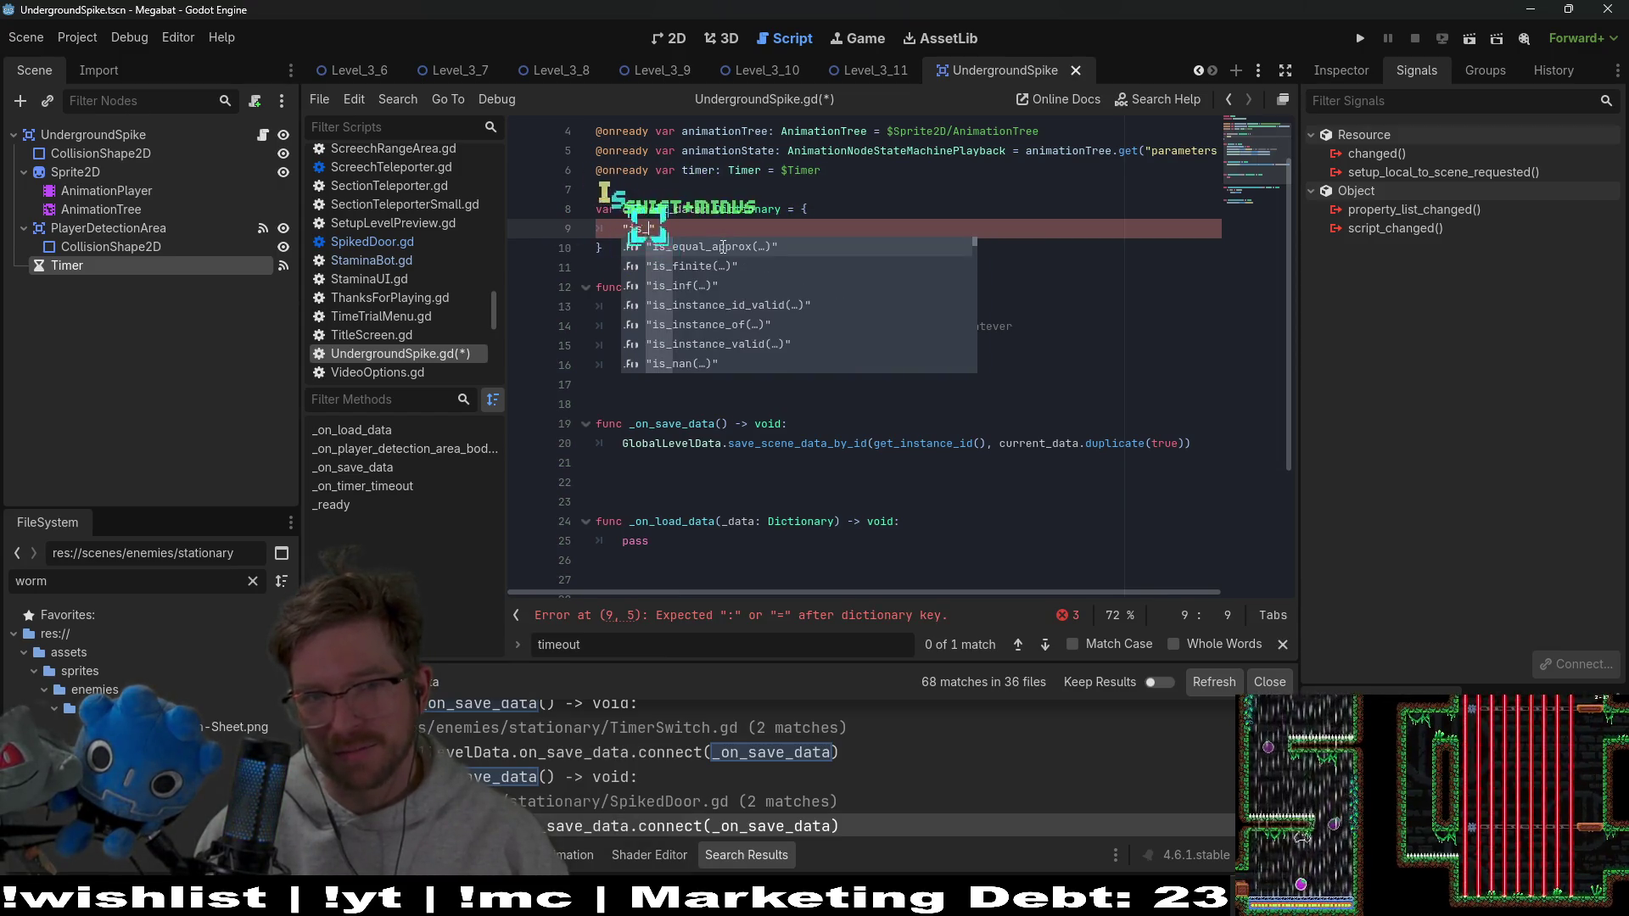
text(ive": false)
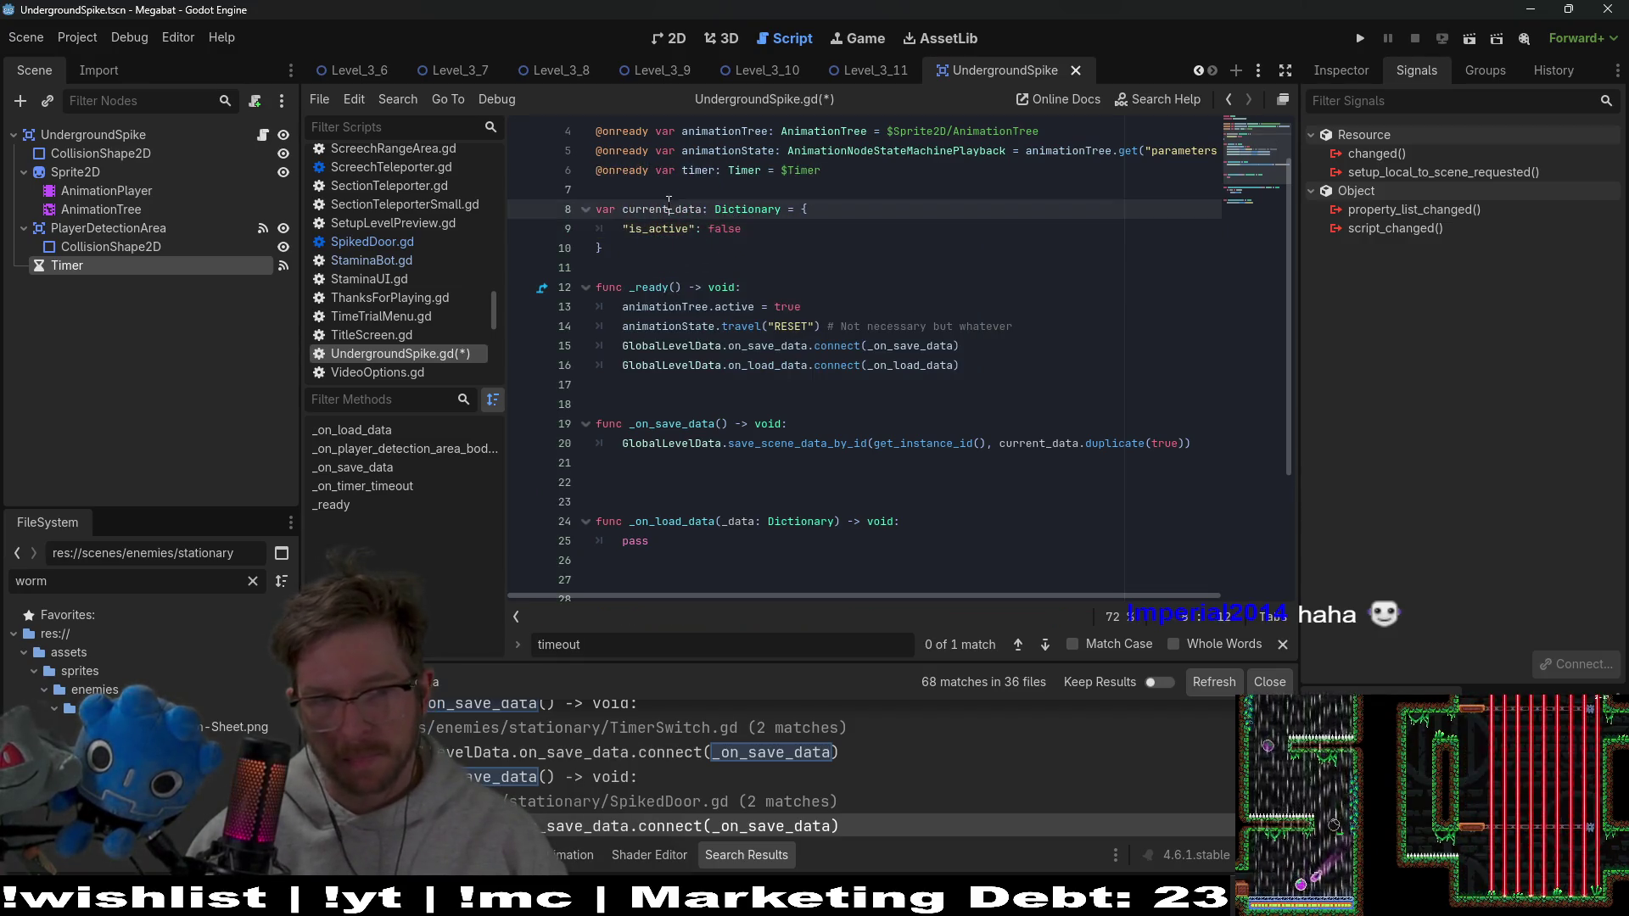
Search the project for _on_load_data and select SmallBladeProjectile.gd's loaded_data lookup and check lines
double_click(662, 209)
scroll(800, 315, down, 2)
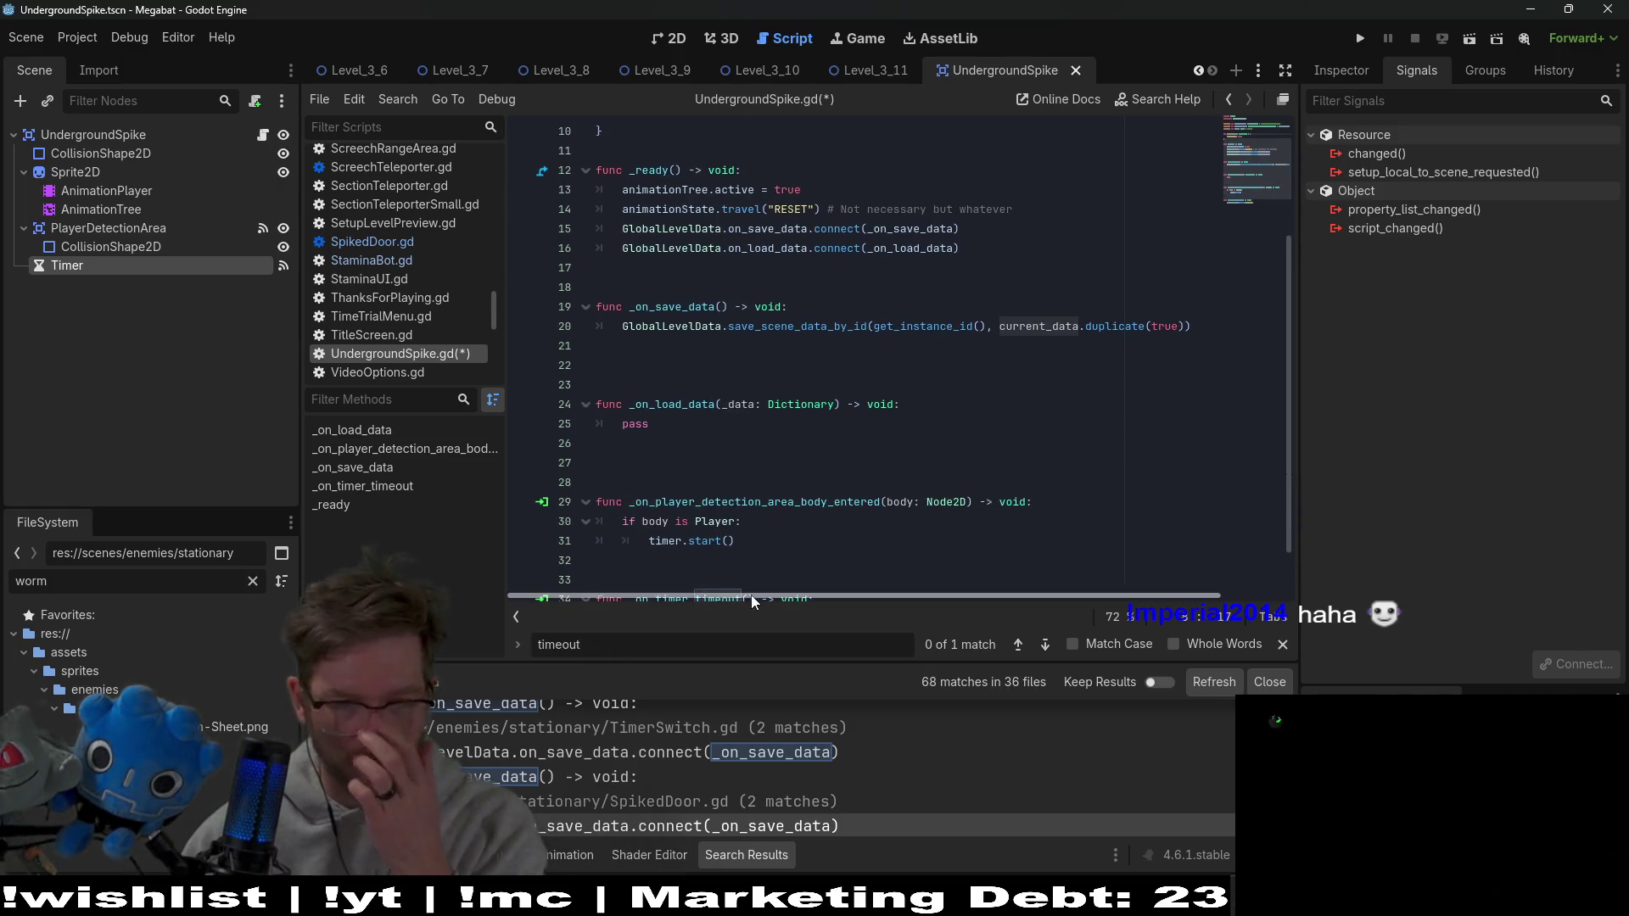
click(694, 394)
click(691, 408)
key(ctrl+shift+f)
key(Return)
scroll(764, 778, down, 2)
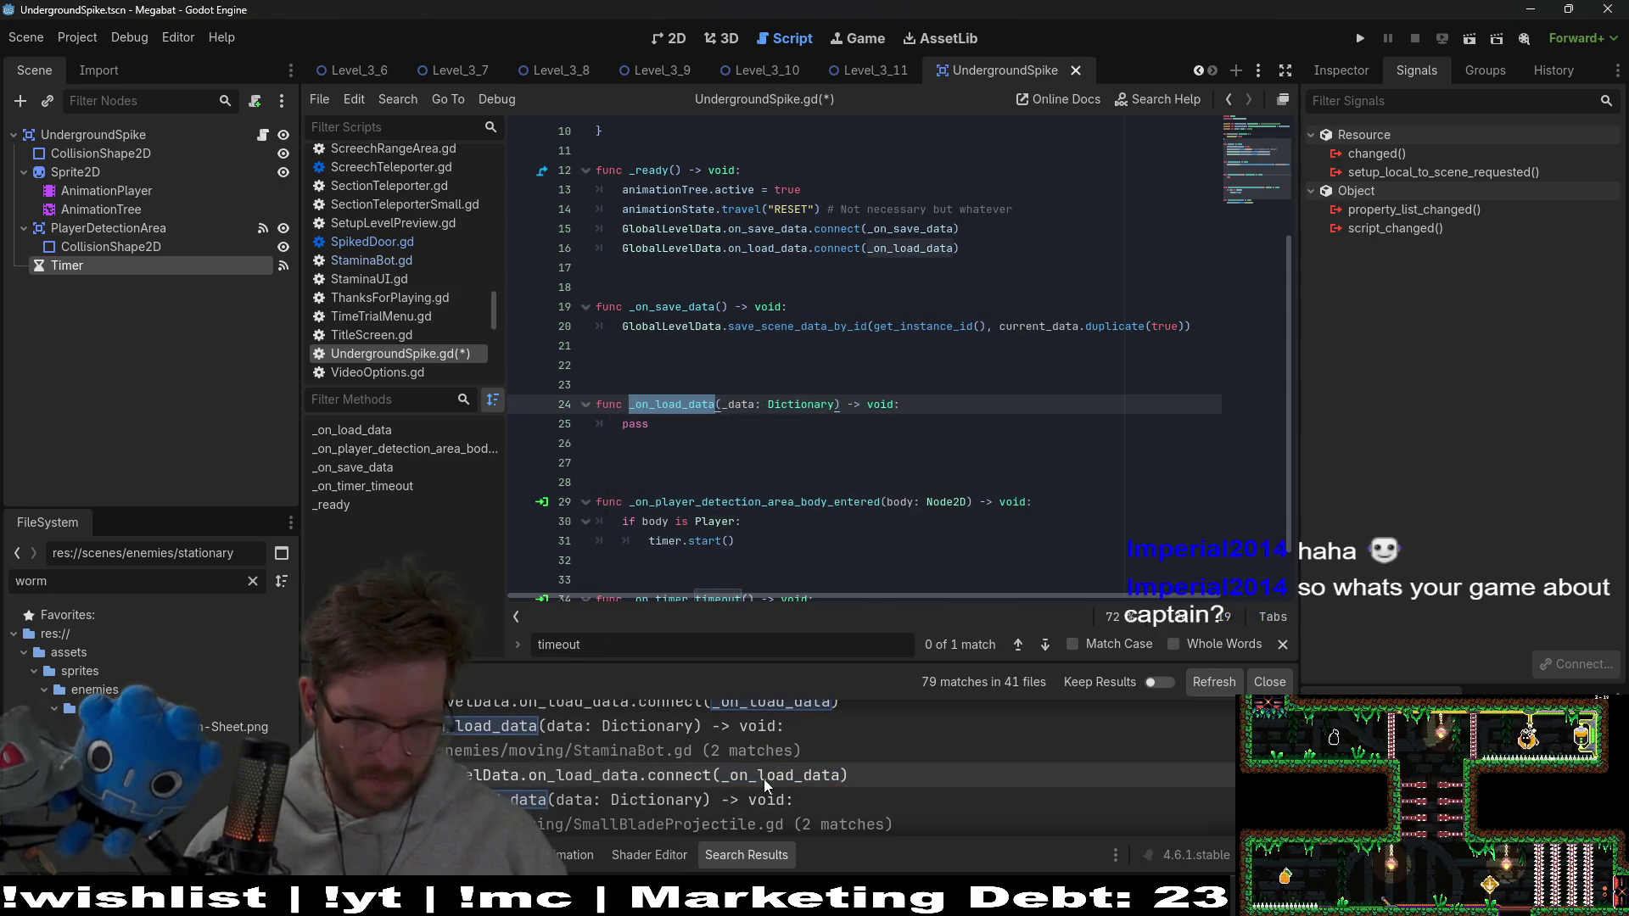
scroll(645, 797, down, 3)
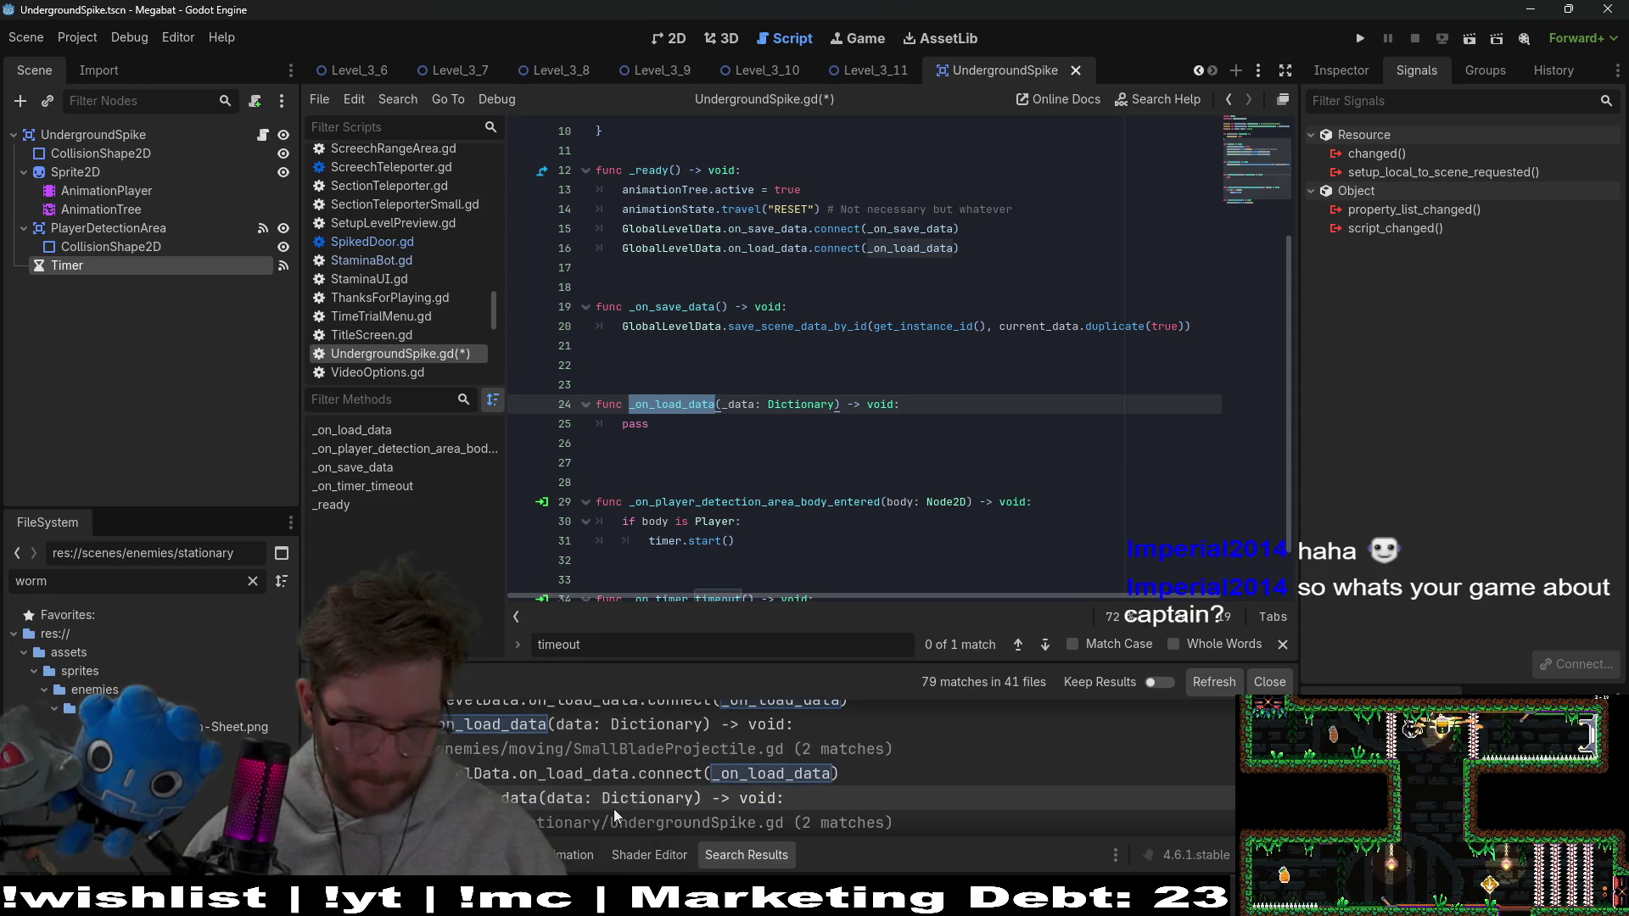
click(624, 799)
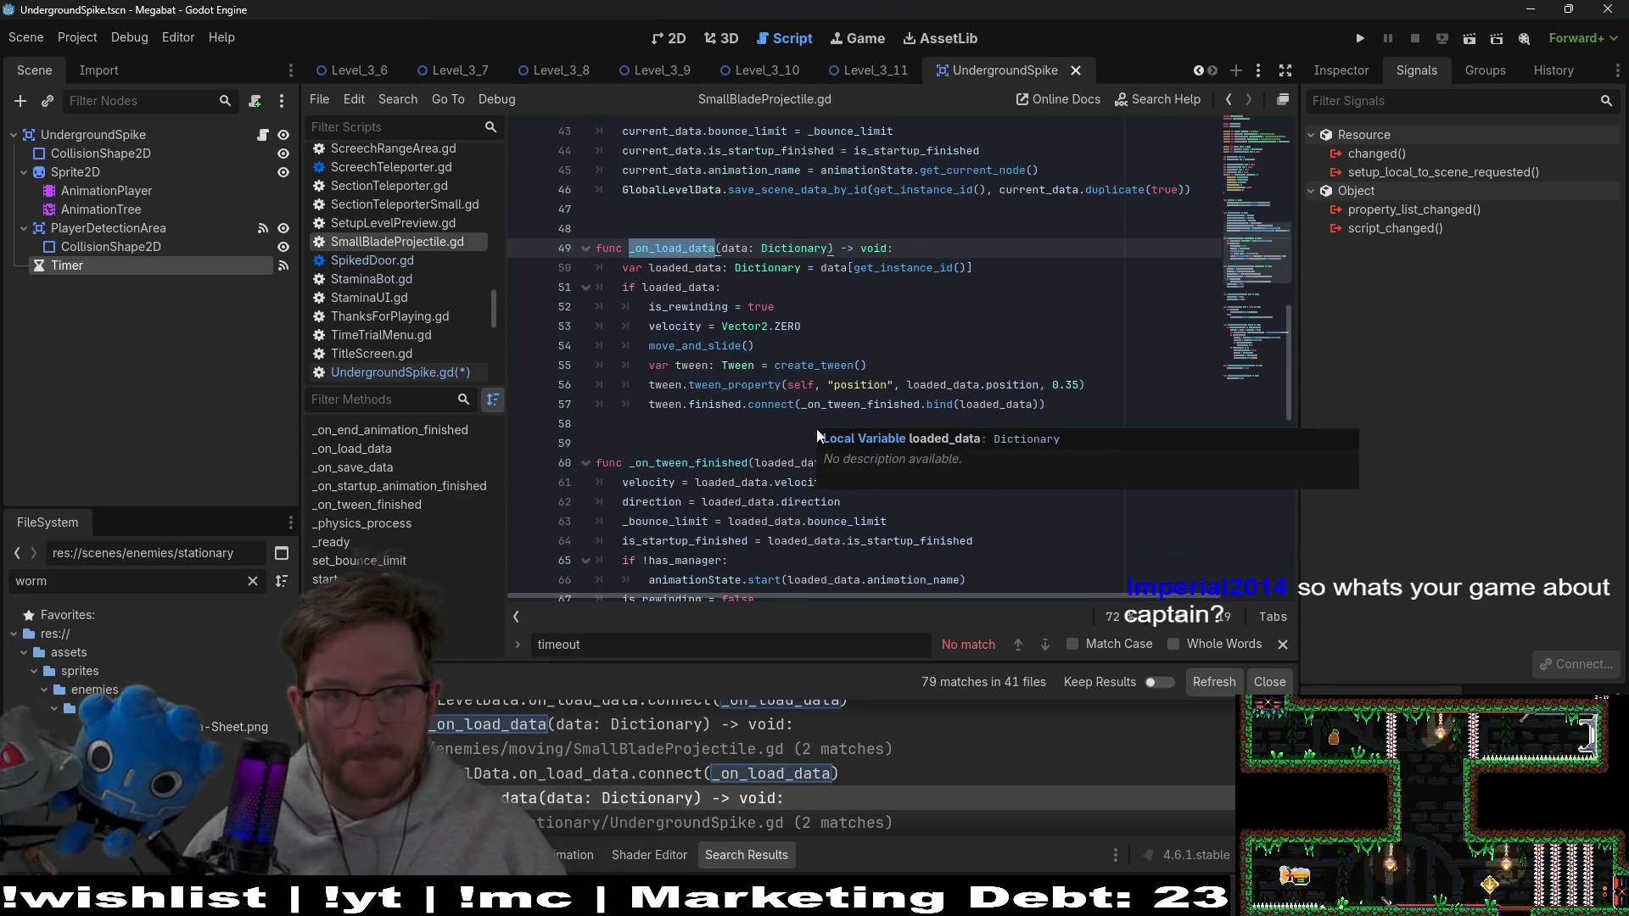
drag(721, 287, 494, 274)
key(ctrl+c)
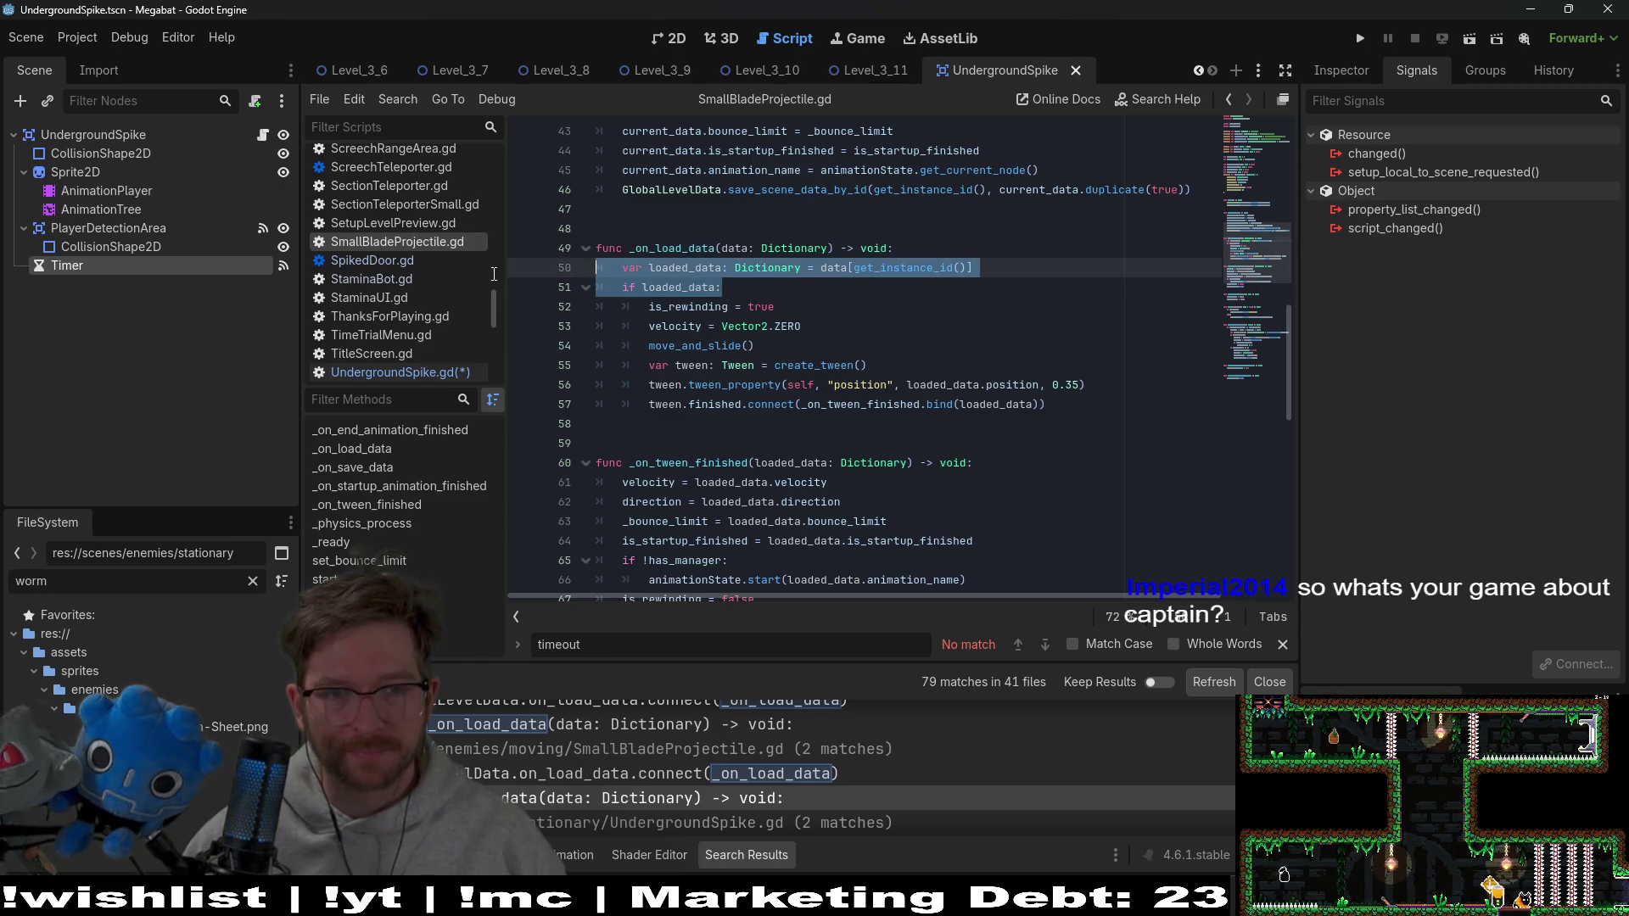
Paste the lookup lines into UndergroundSpike's _on_load_data, with pass under the if loaded_data check
click(262, 135)
drag(649, 423, 496, 413)
key(ctrl+v)
key(ctrl+v)
key(ctrl+z)
key(ctrl+z)
key(ctrl+v)
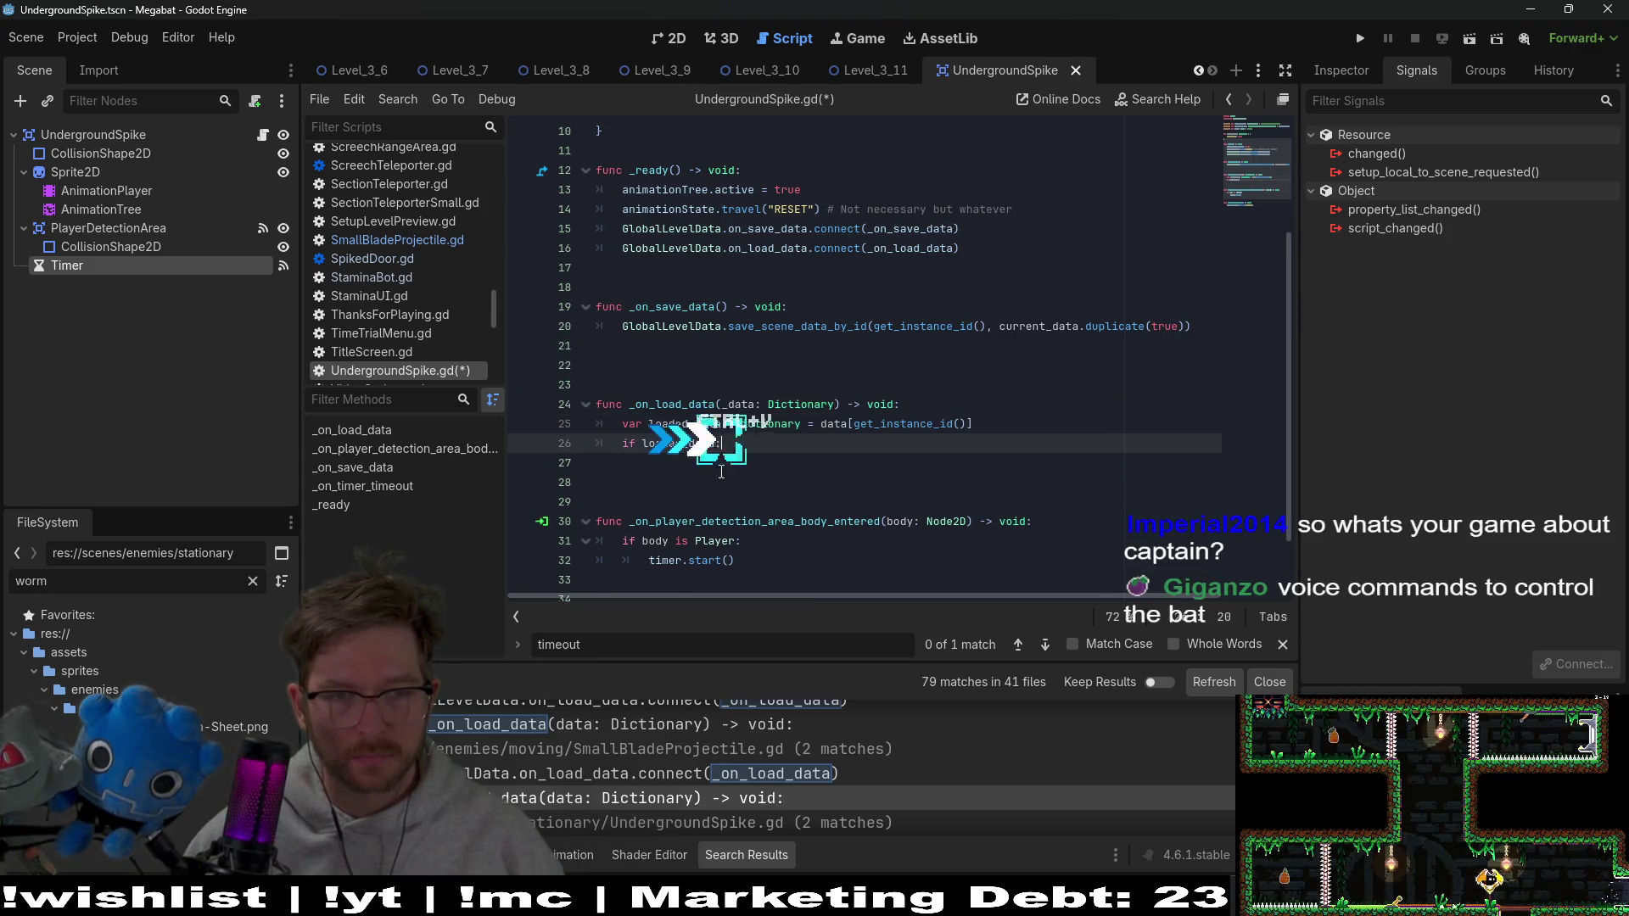
key(Return)
text(pass)
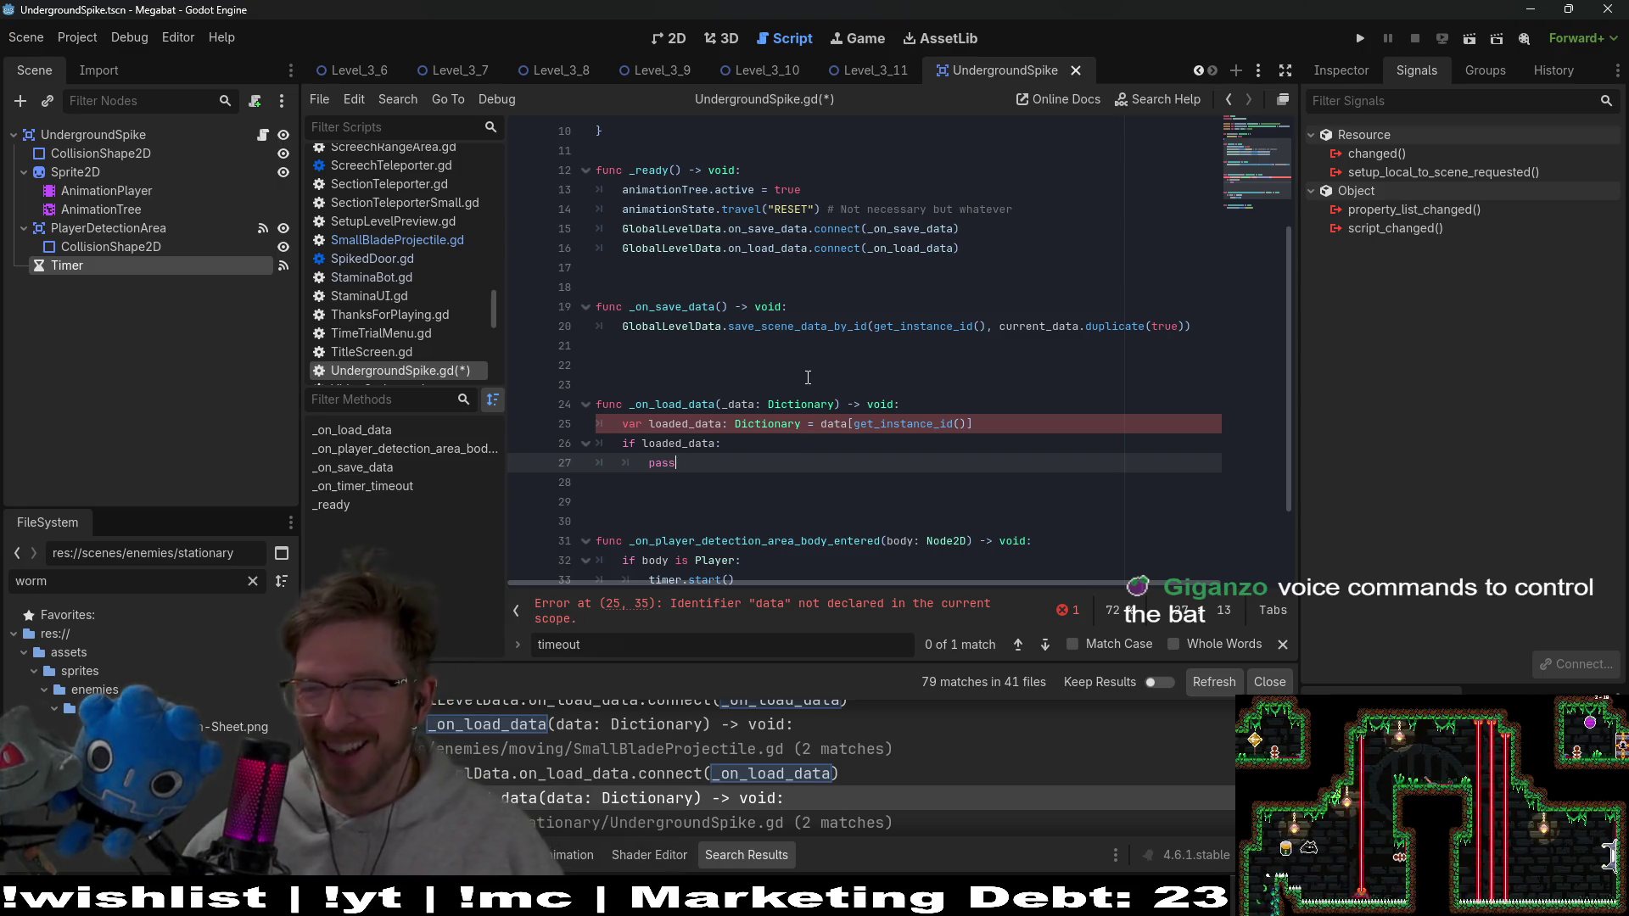
Rename the _on_load_data parameter from _data to data and save the script
click(843, 404)
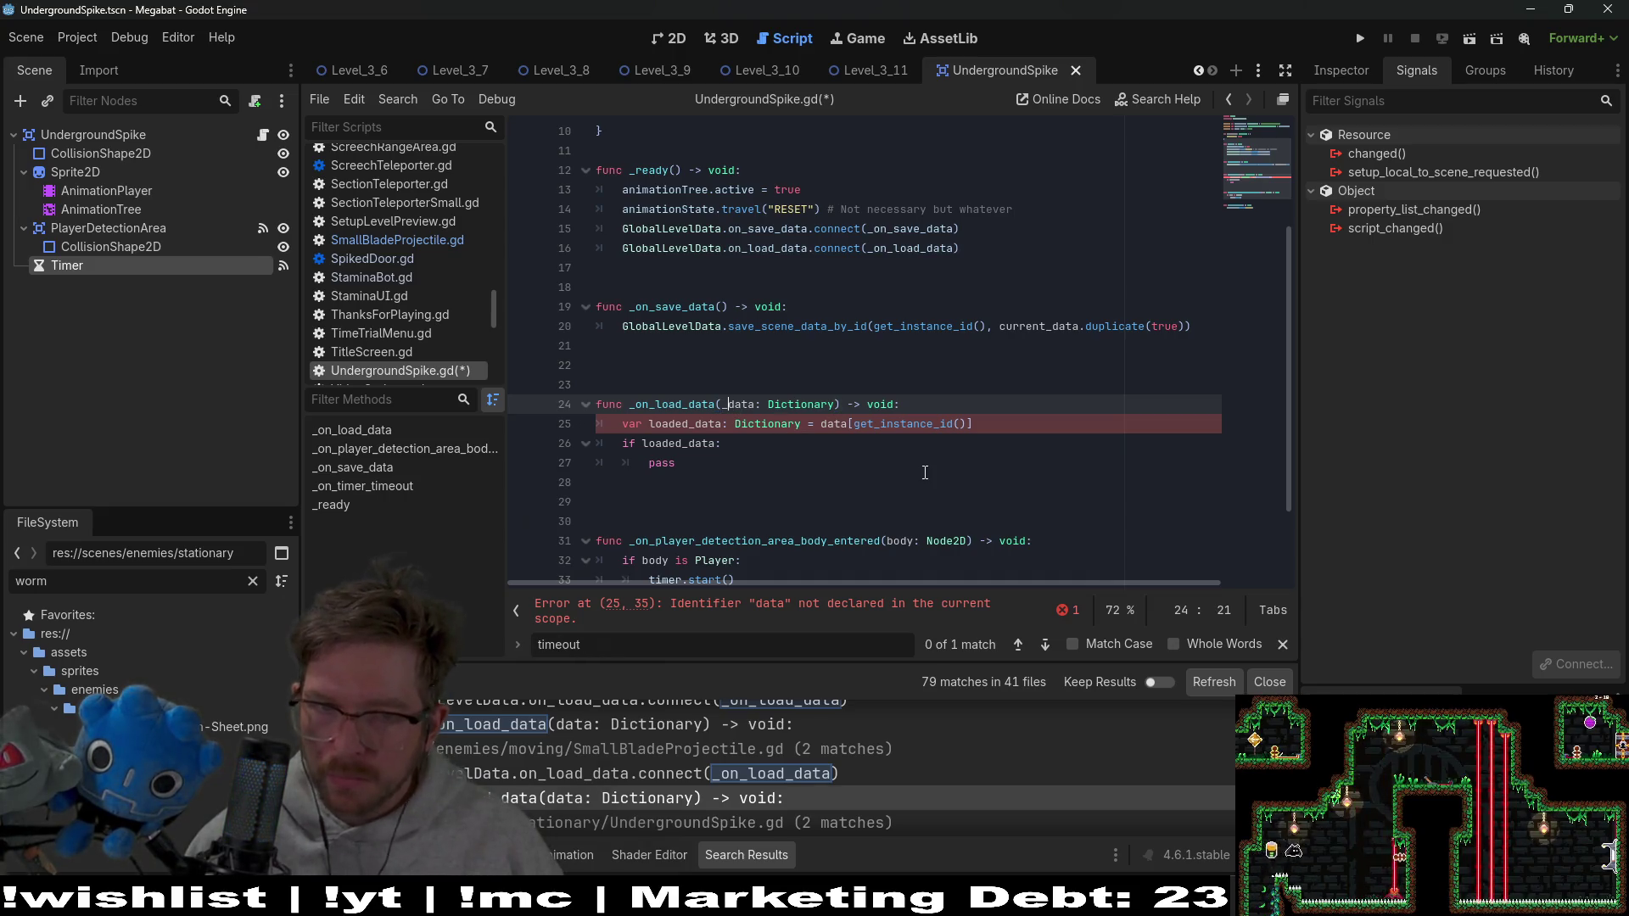
key(BackSpace)
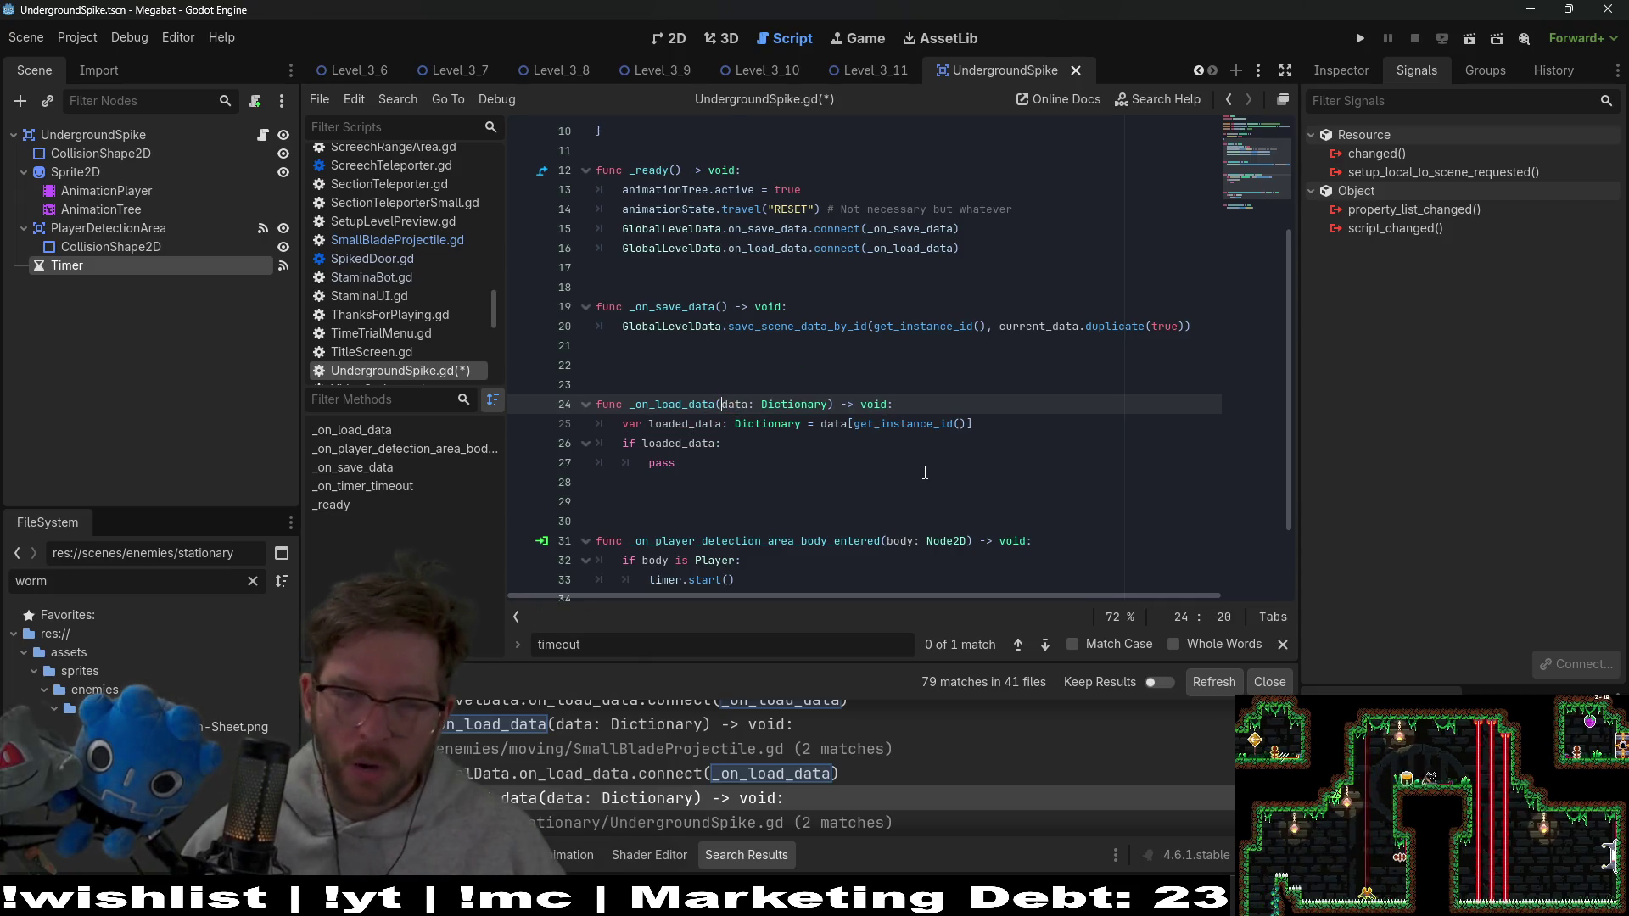
click(886, 466)
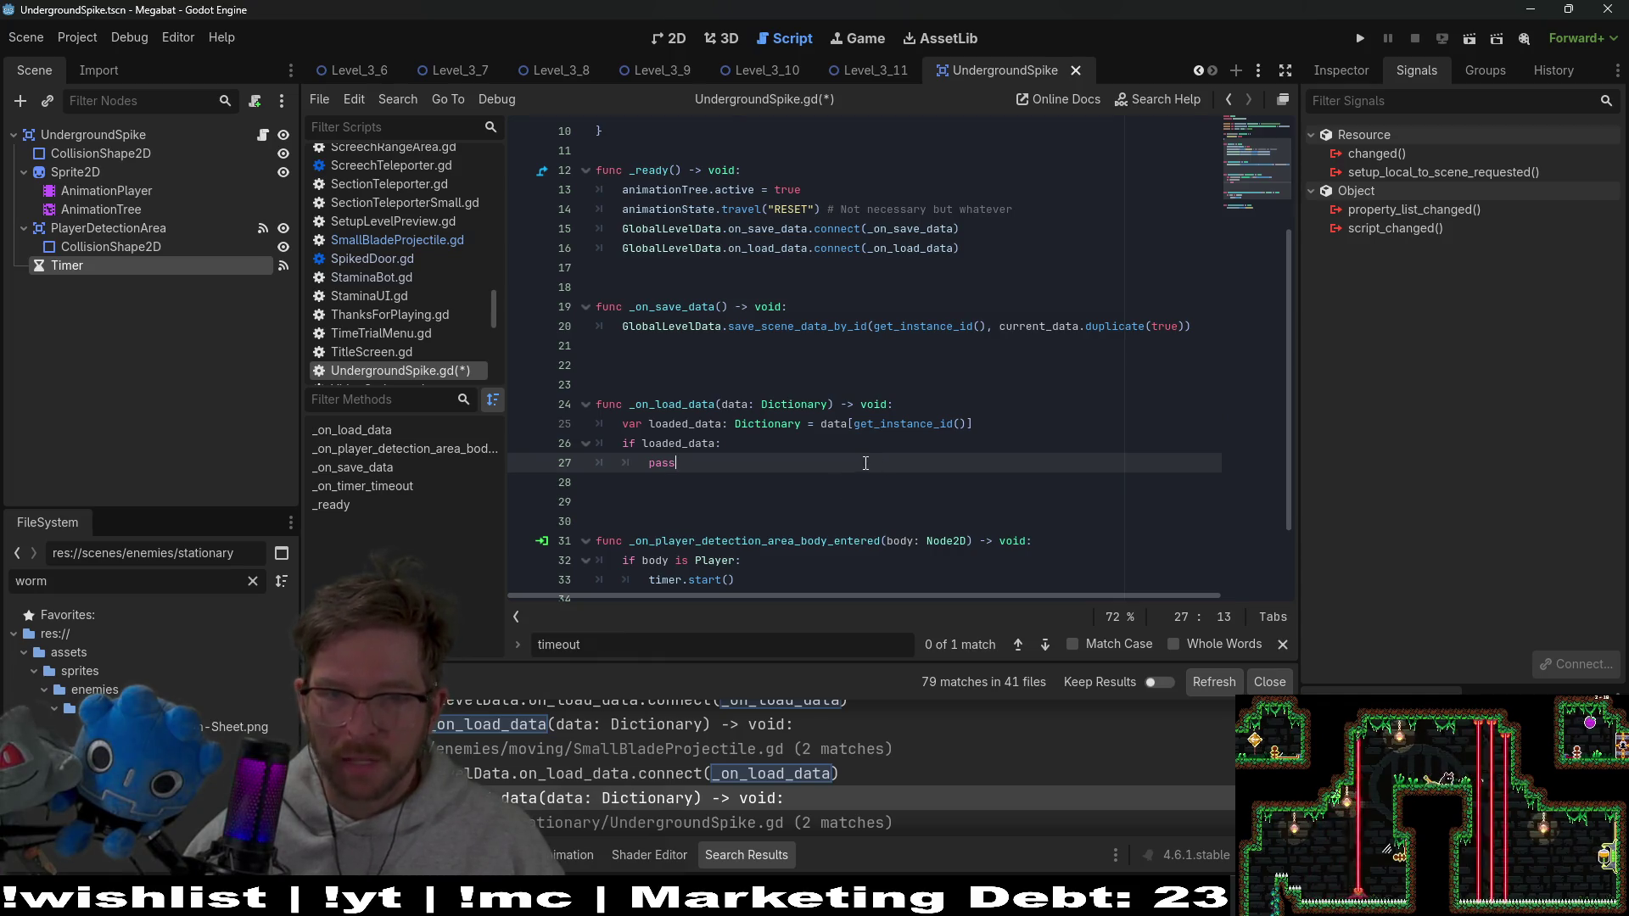
click(886, 405)
key(ctrl+s)
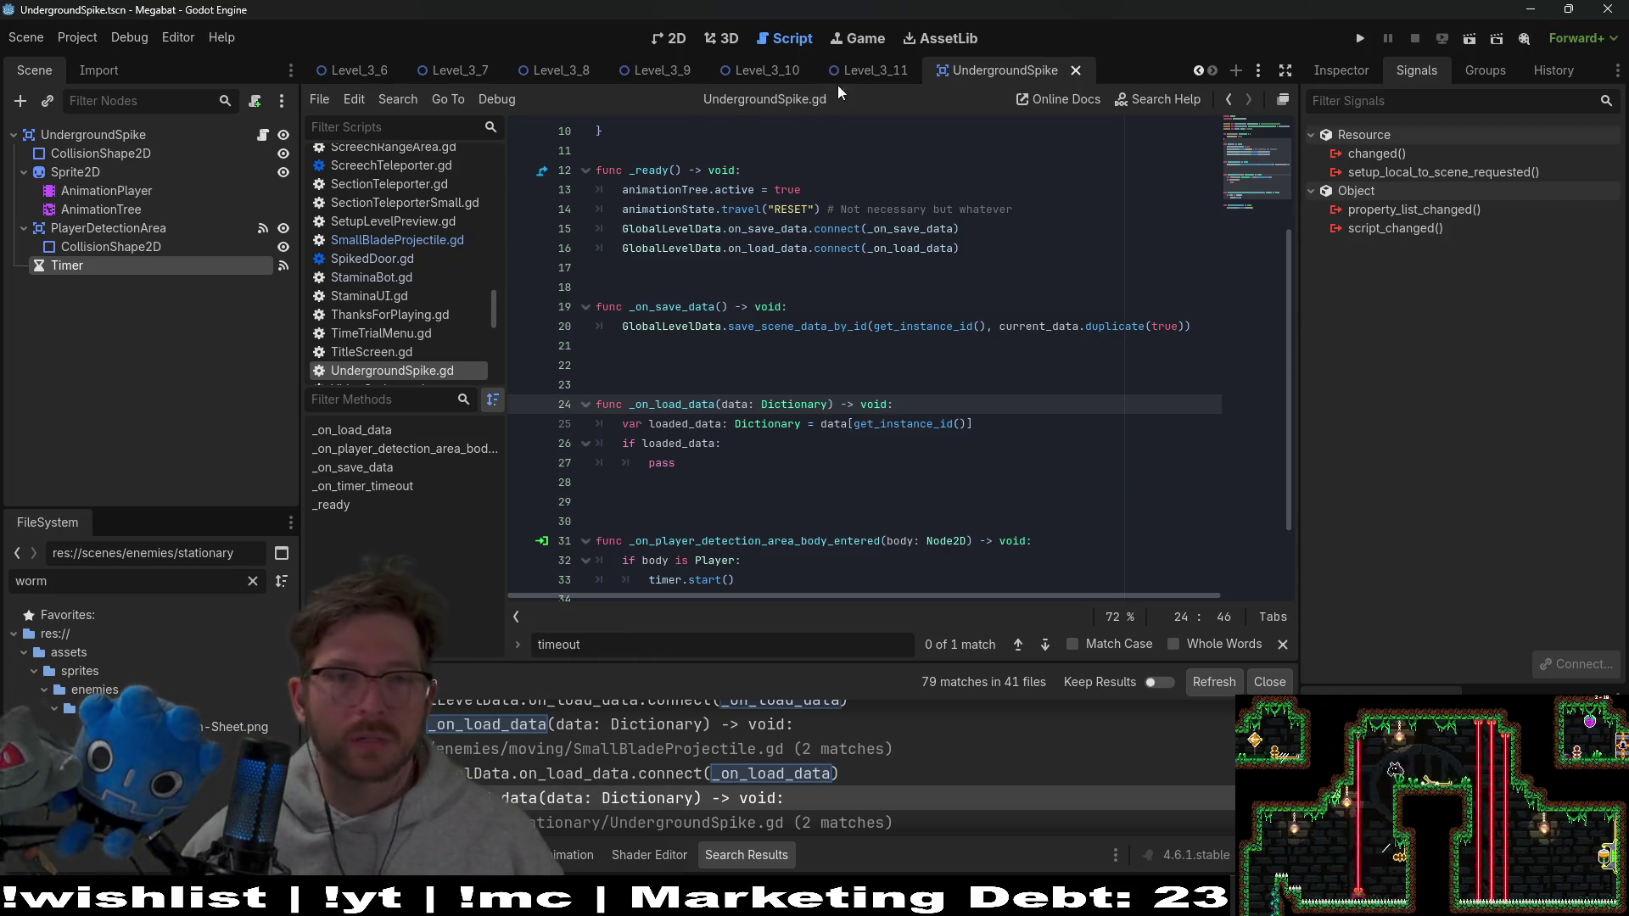
Move from the Level_3_10 scene in the 2D view to the Level_3_11 scene tab
click(782, 76)
click(664, 38)
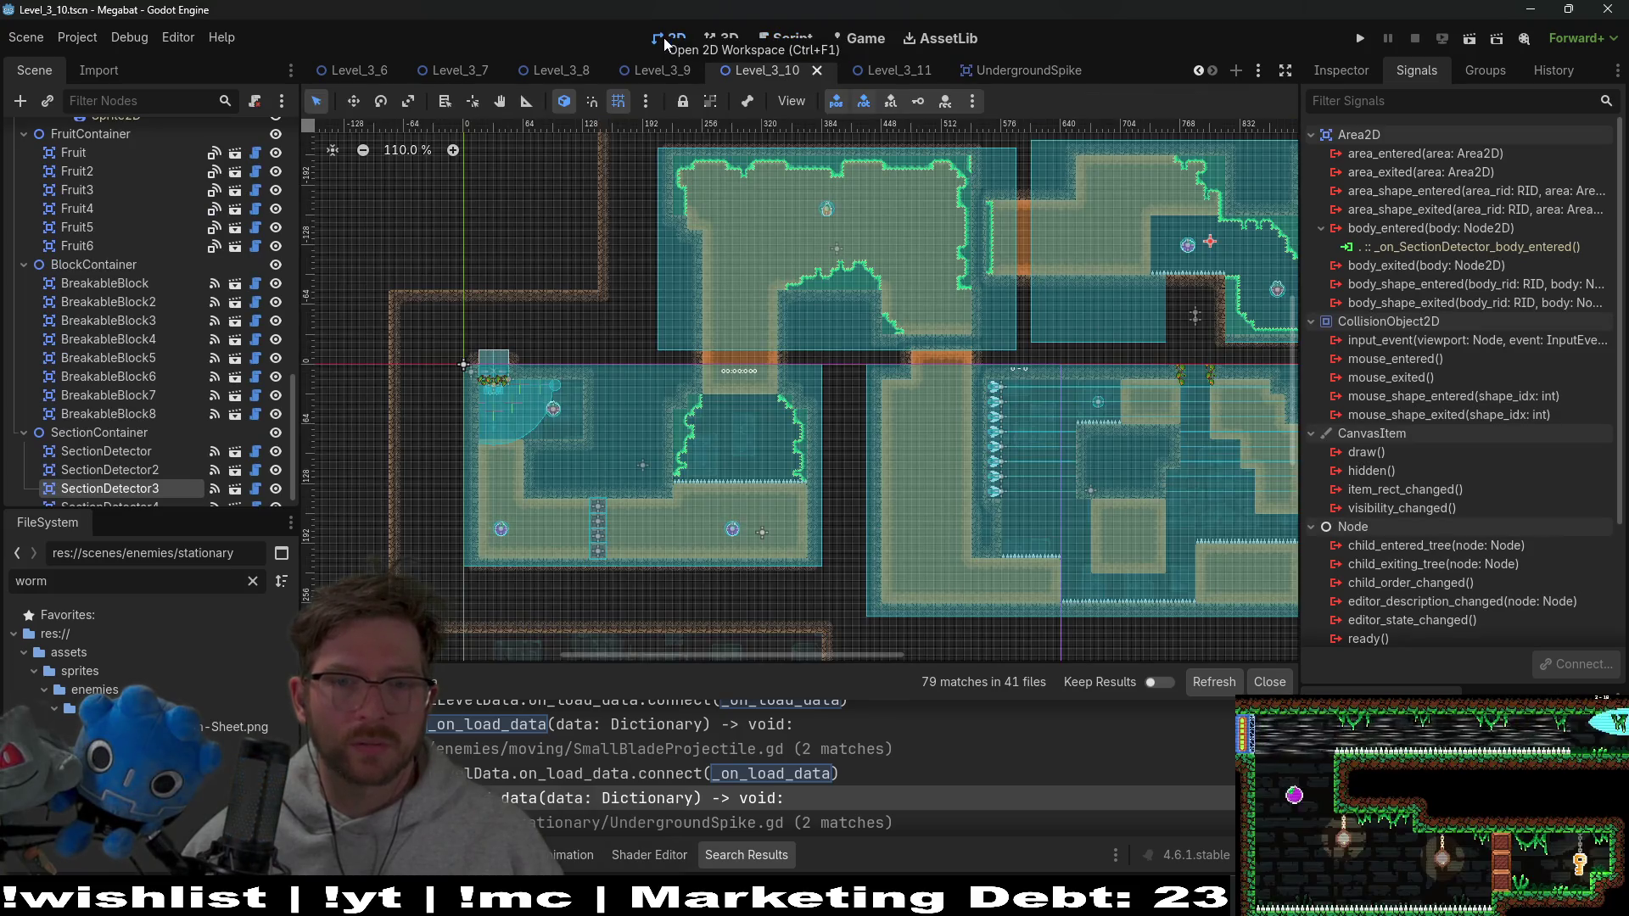
click(1467, 43)
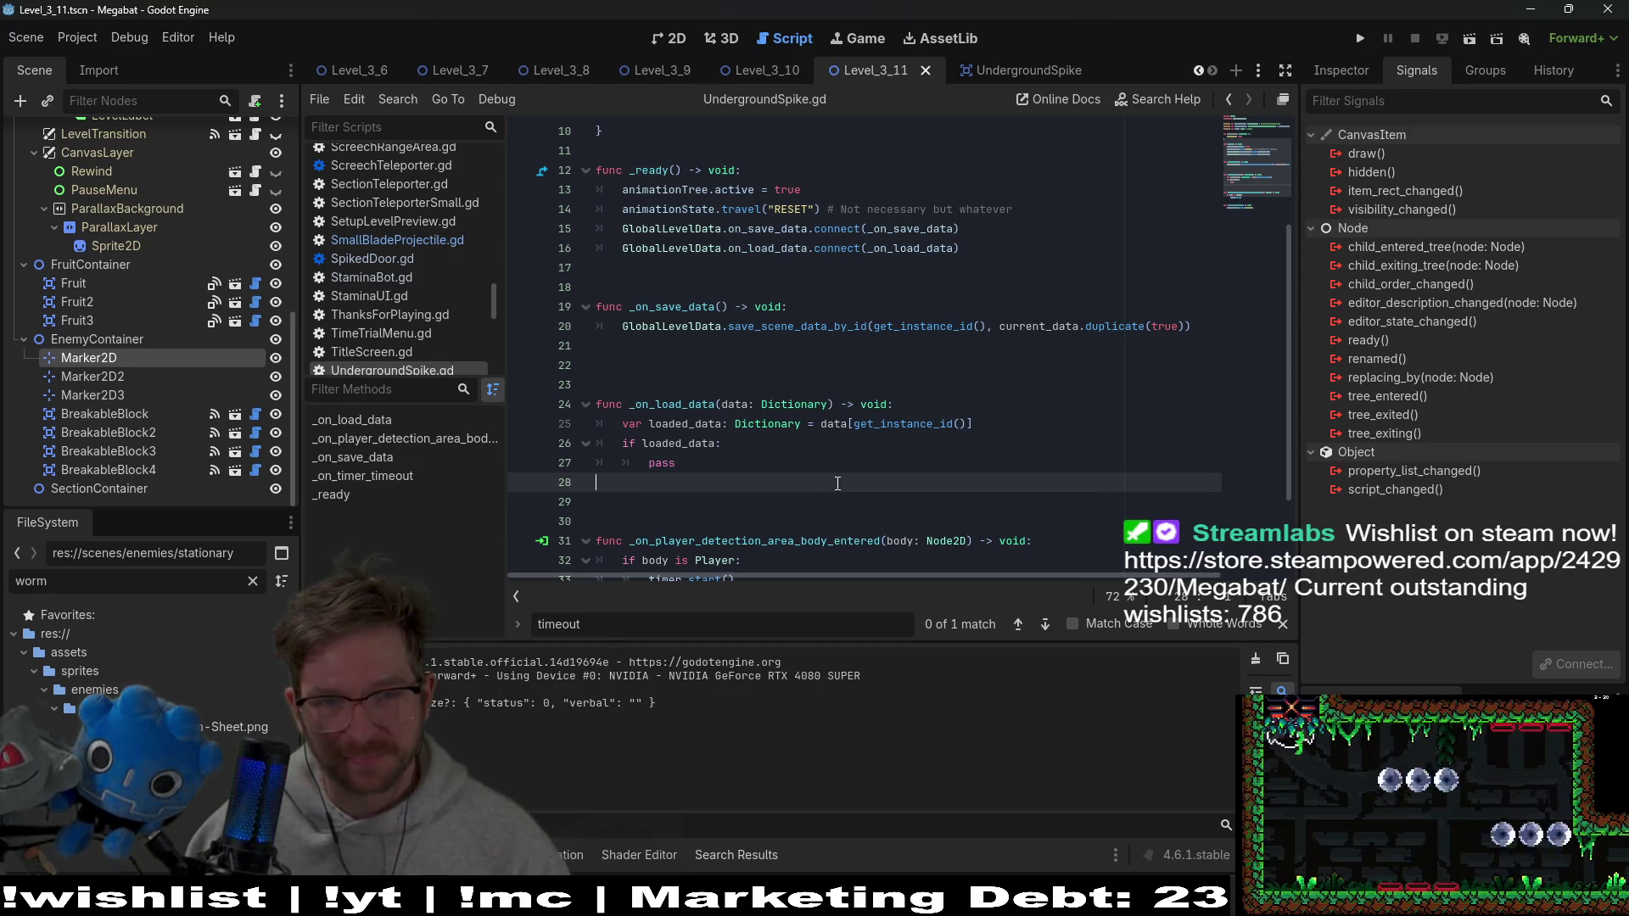
Delete the stray blank line between _on_save_data and _on_load_data, then undo it
click(872, 443)
scroll(885, 413, up, 3)
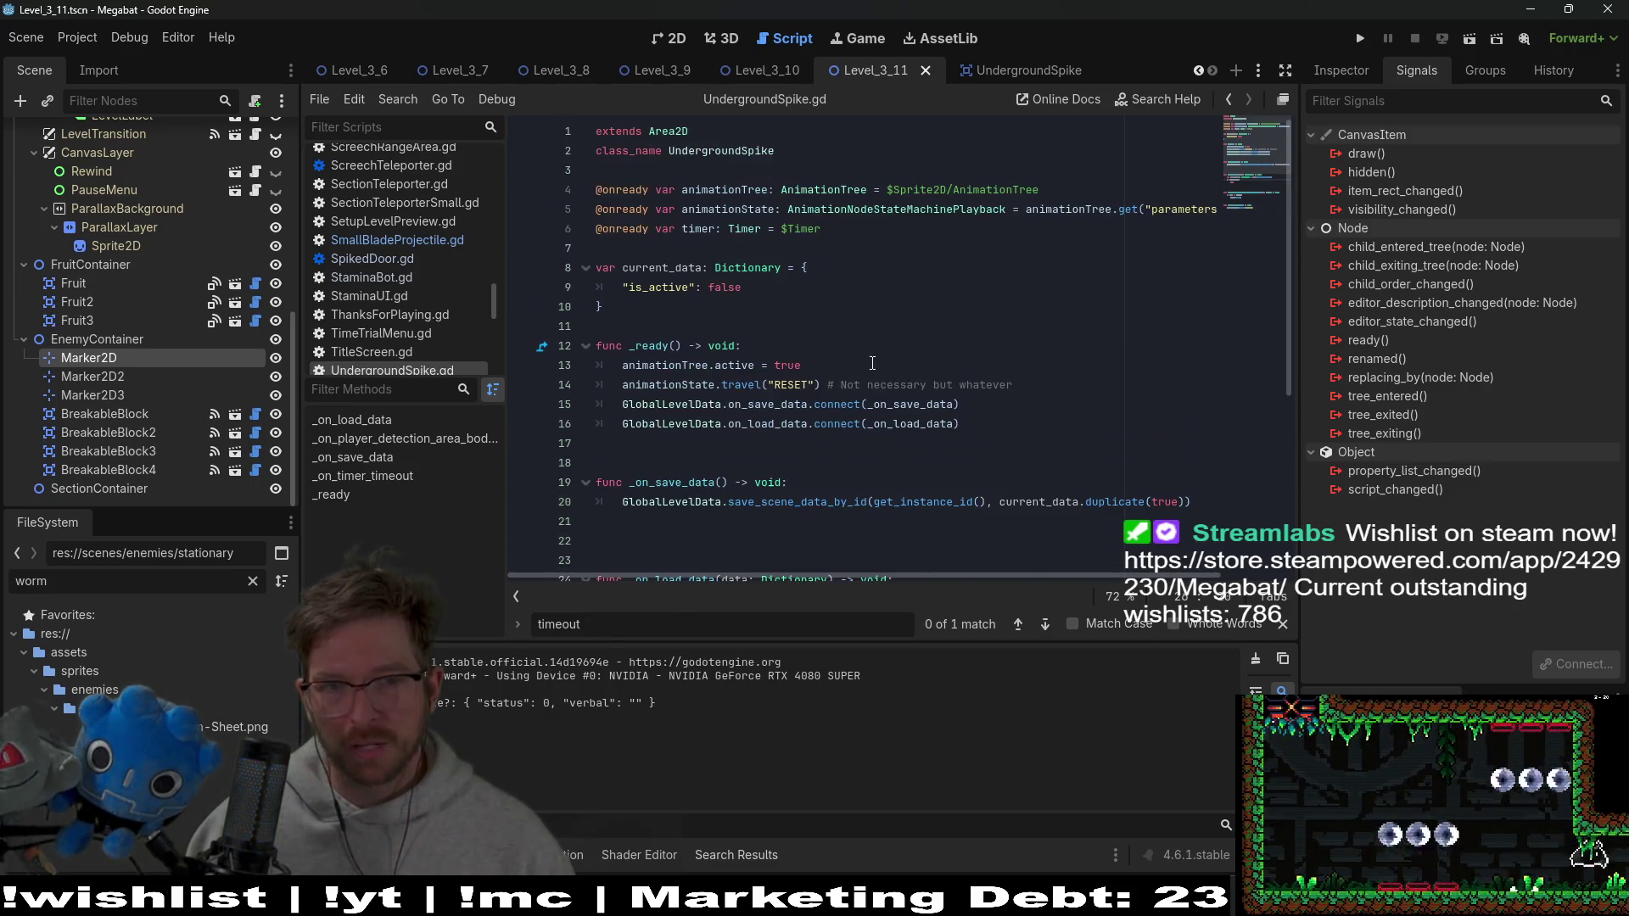
double_click(661, 267)
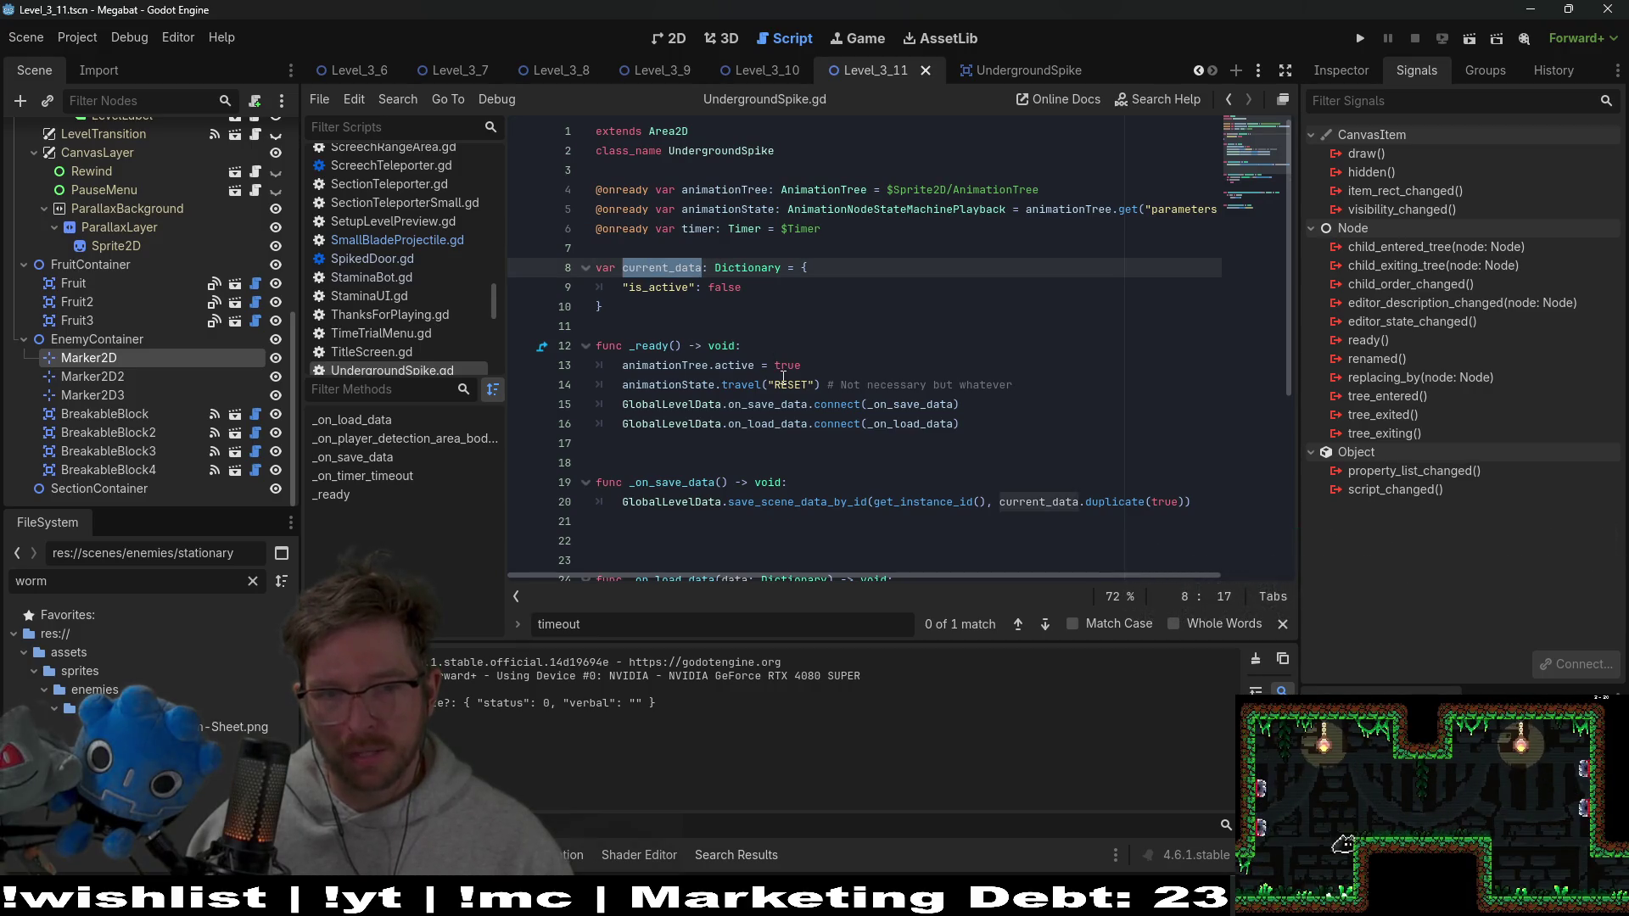
scroll(783, 376, down, 2)
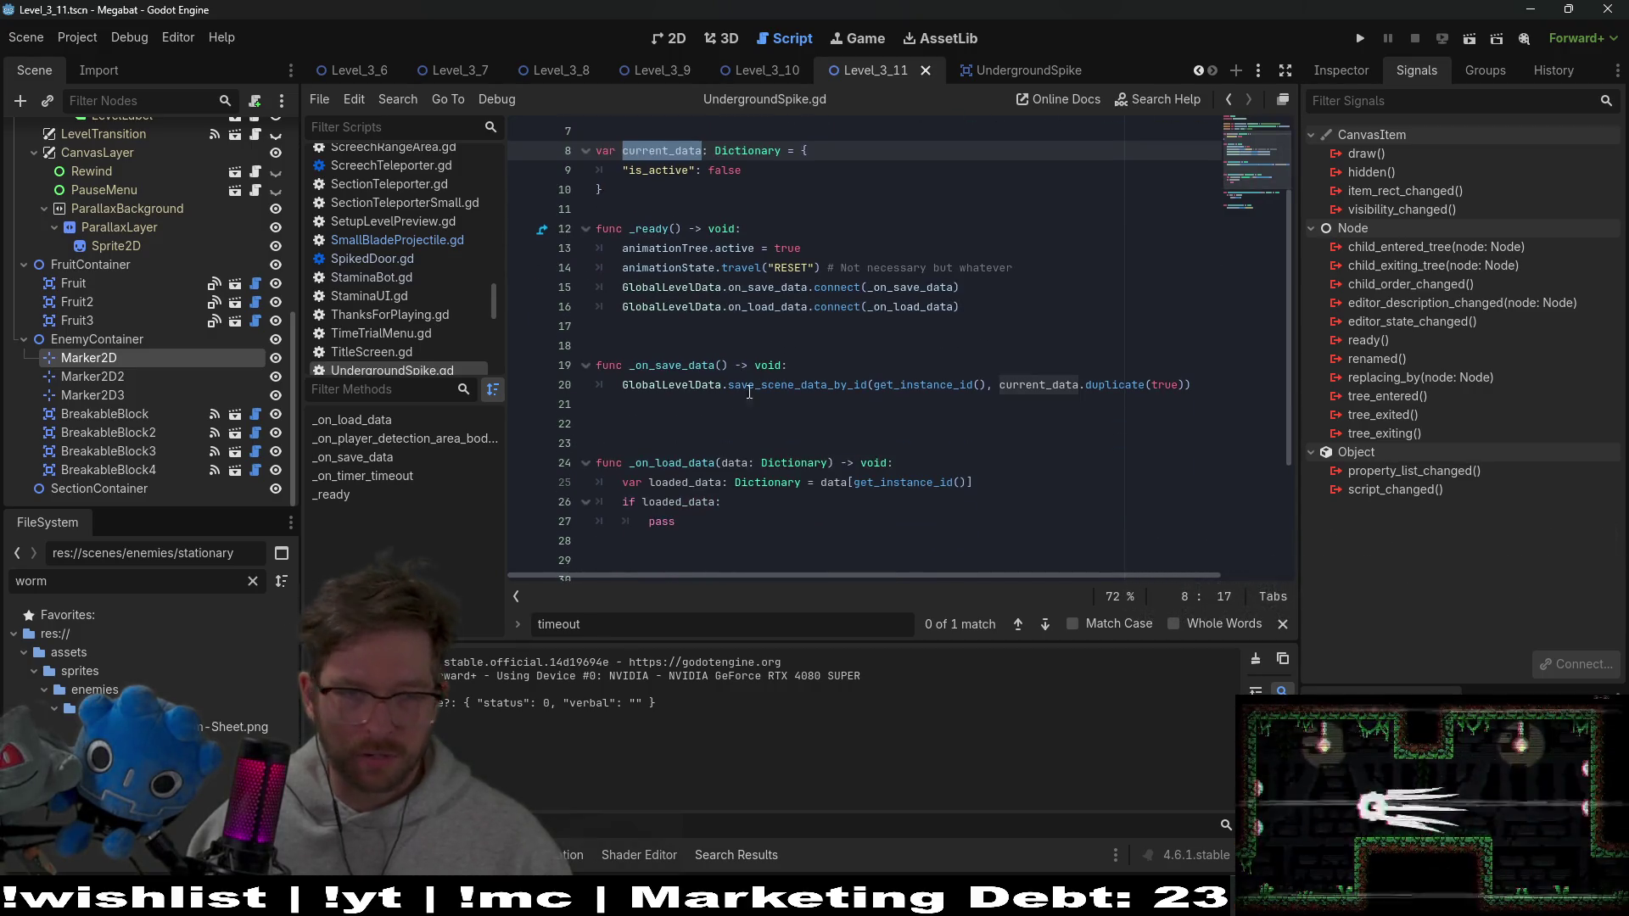
click(698, 422)
key(BackSpace)
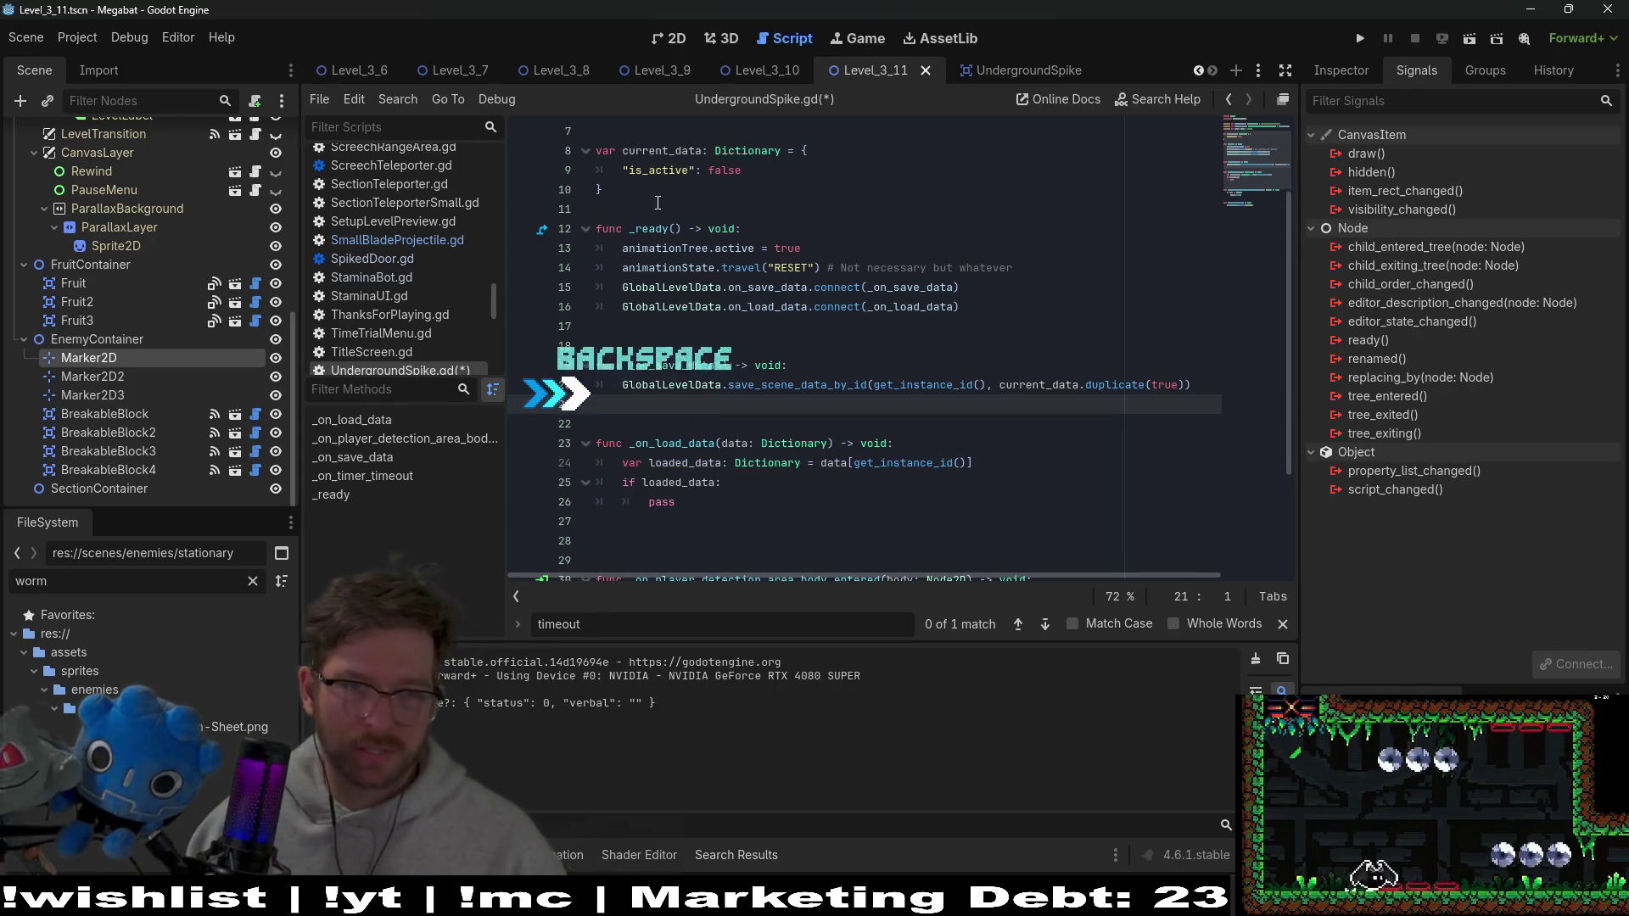
key(ctrl+z)
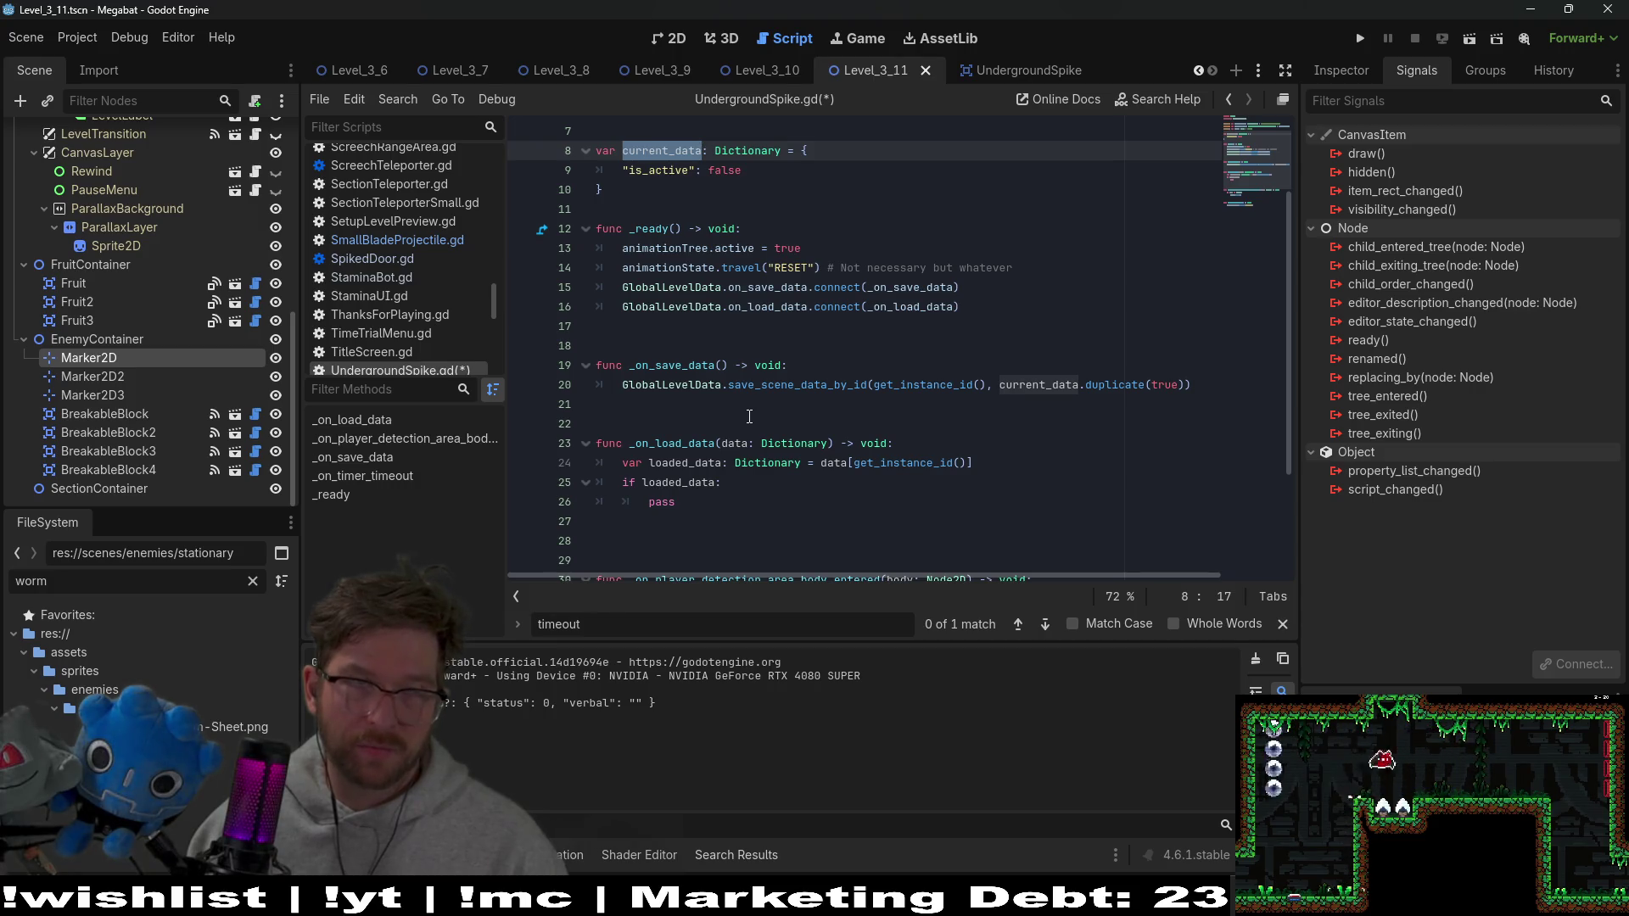
Review the is_active key in current_data and the placeholder in _on_load_data
double_click(672, 170)
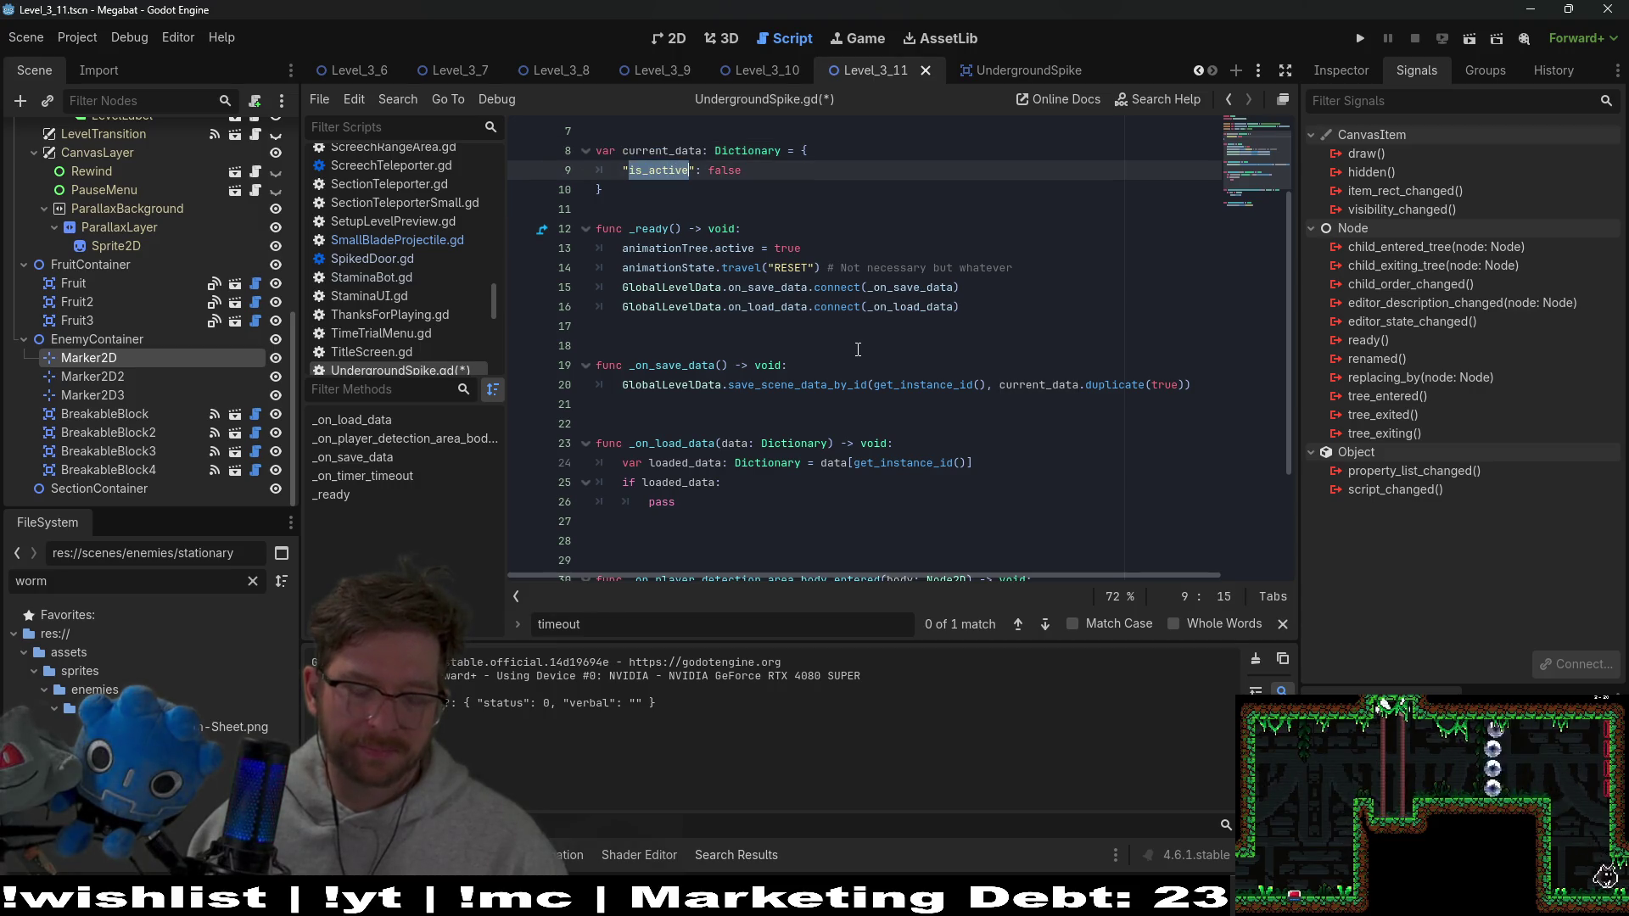
scroll(858, 349, down, 3)
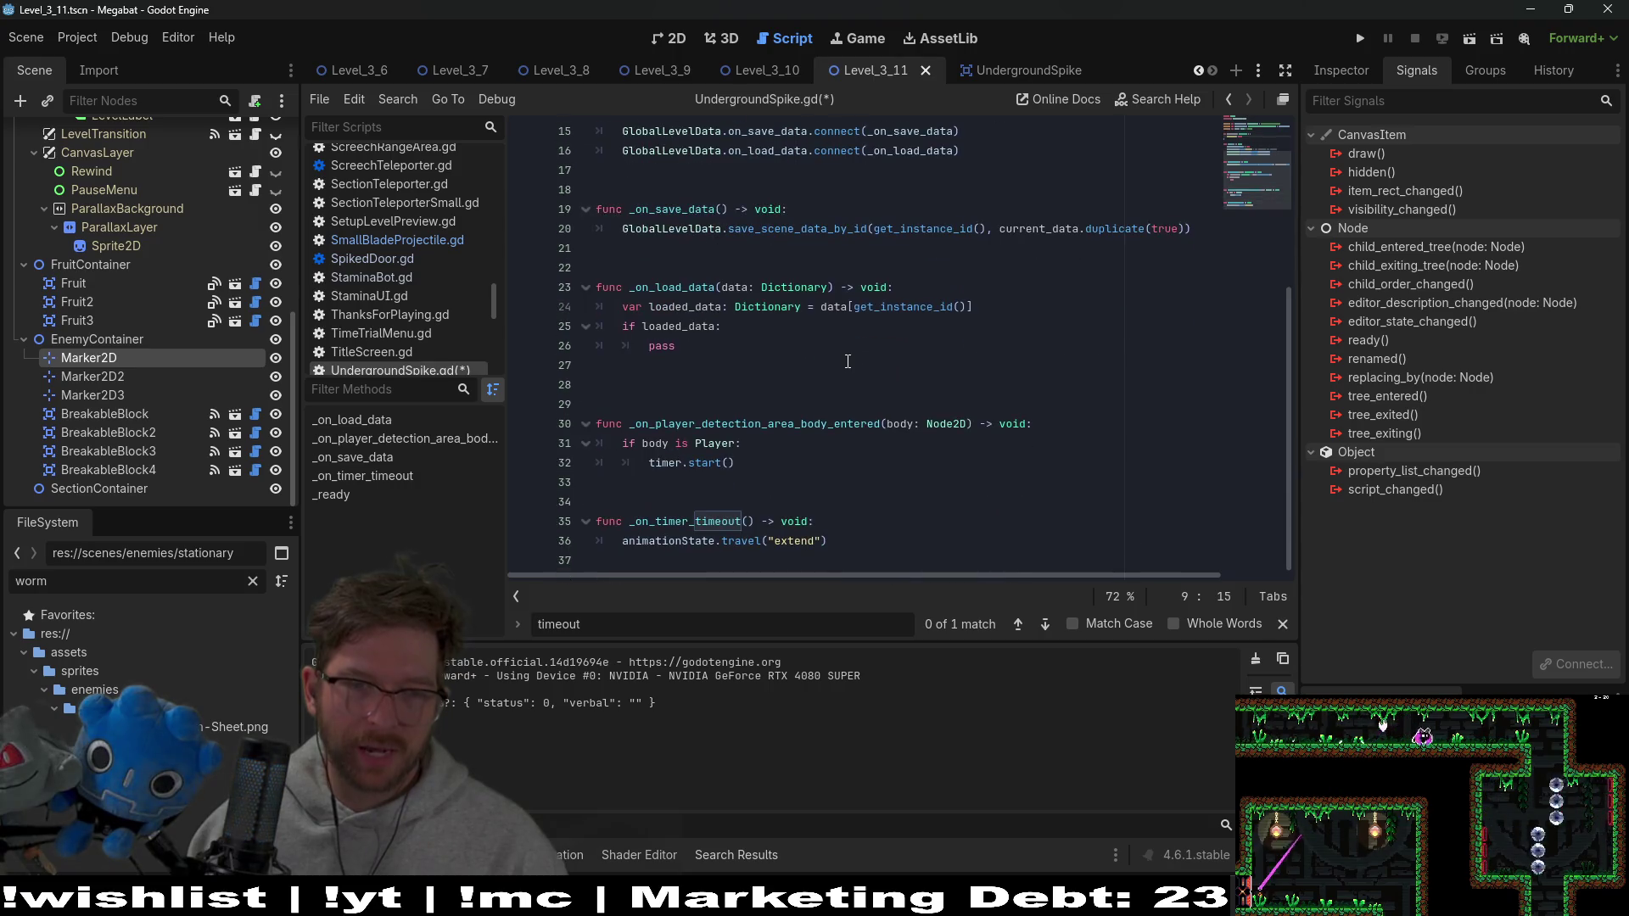
scroll(847, 361, up, 3)
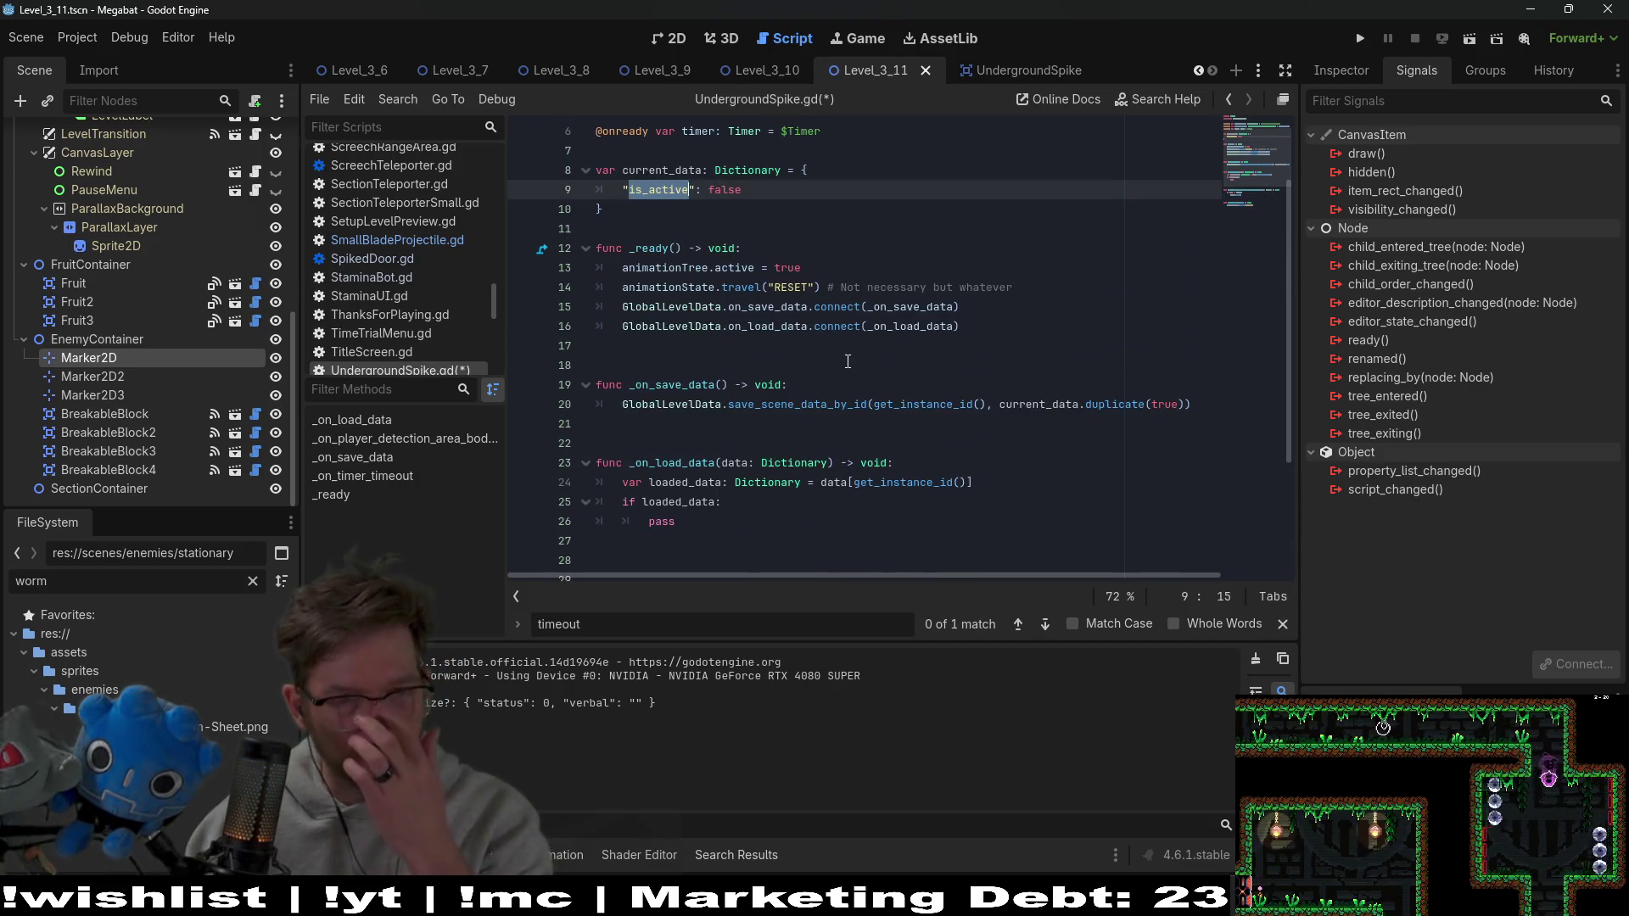
scroll(844, 363, down, 2)
click(789, 405)
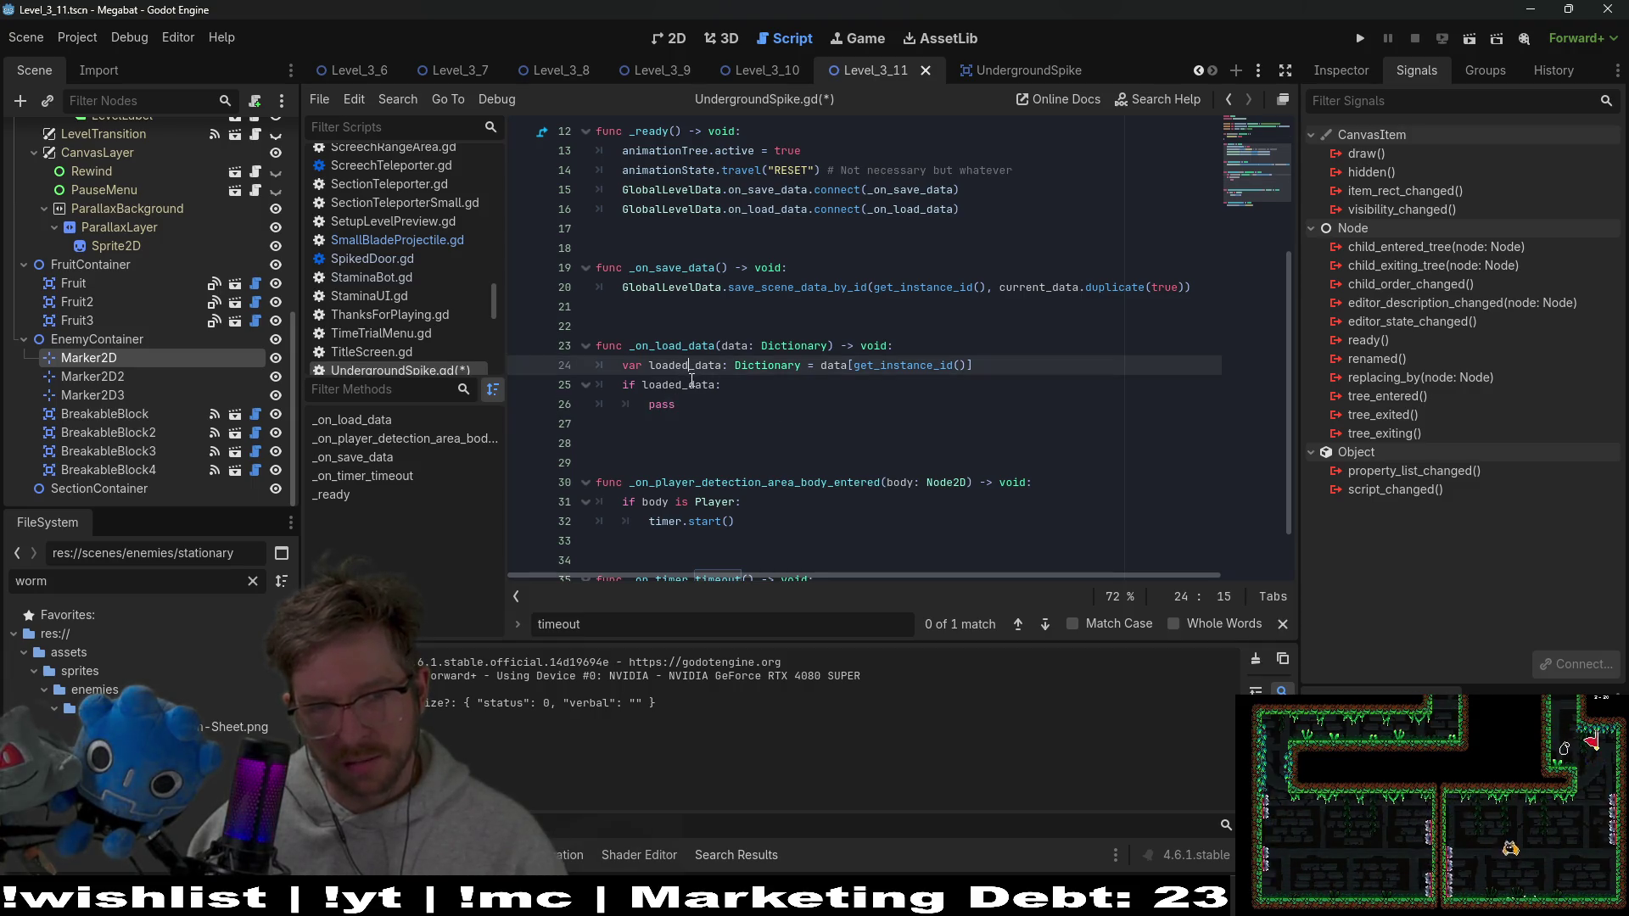
scroll(703, 251, up, 3)
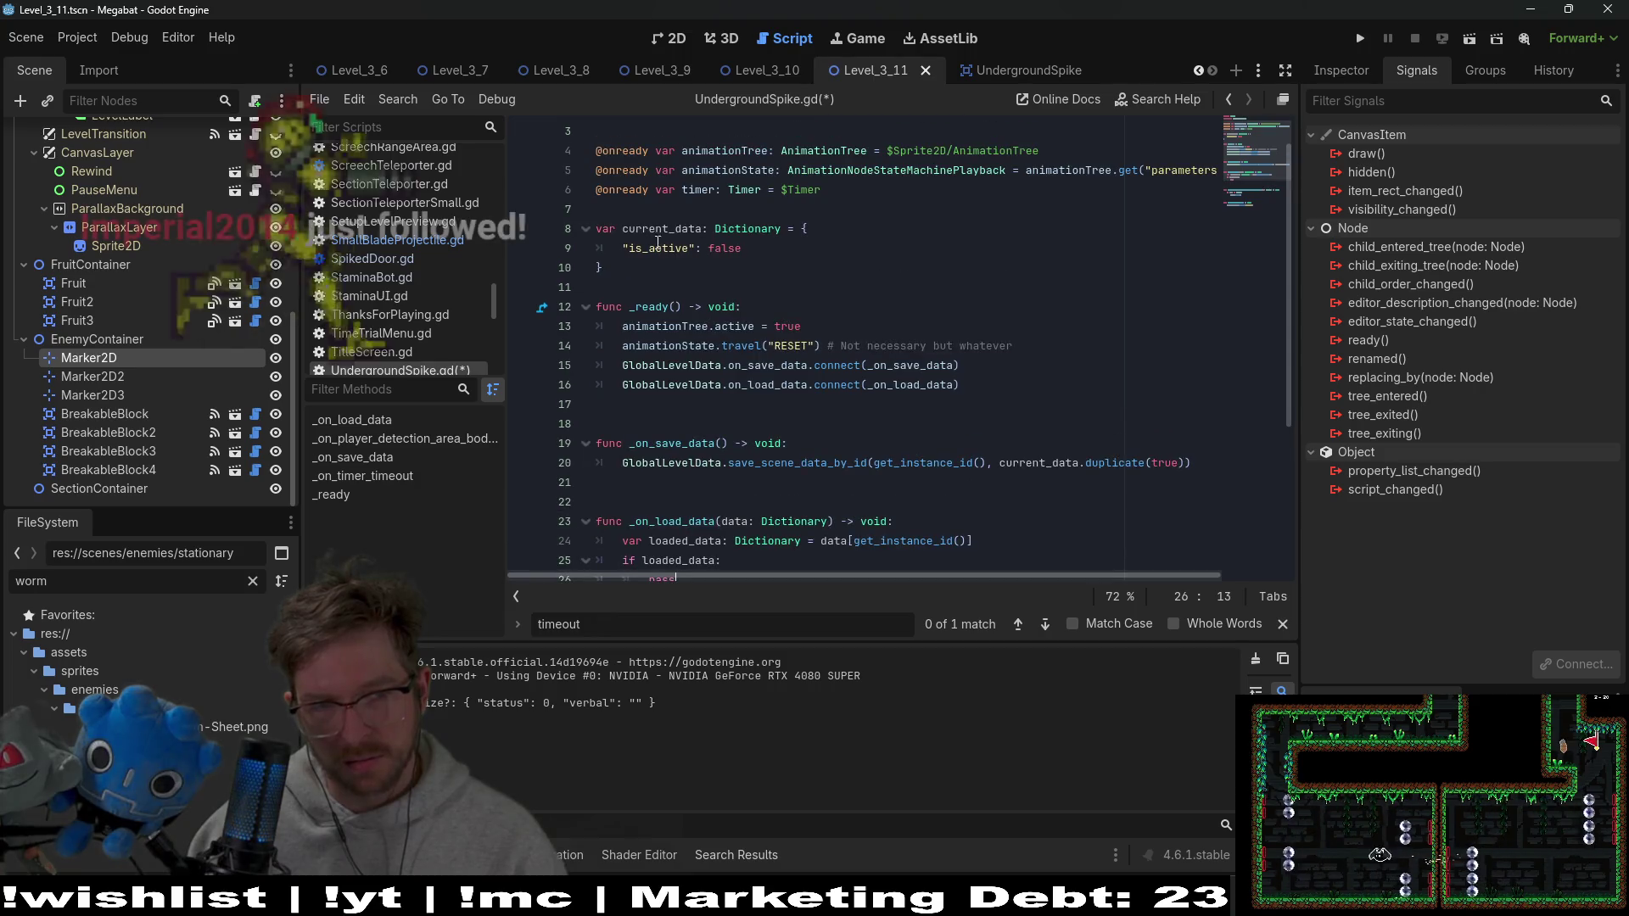
scroll(768, 449, down, 2)
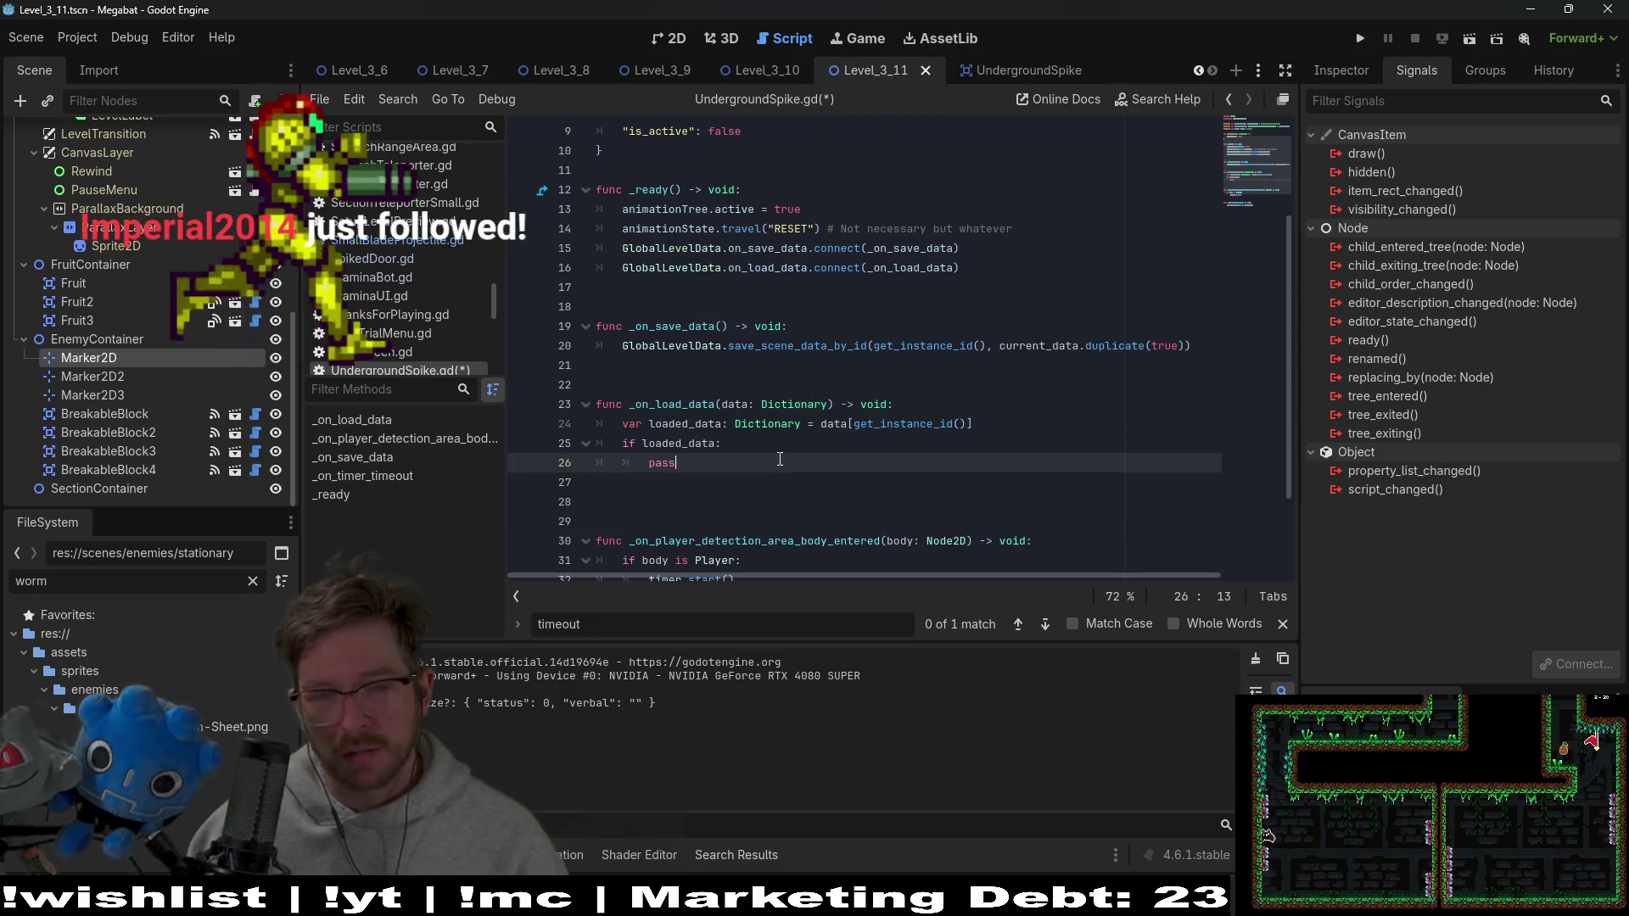
scroll(704, 356, down, 2)
Retype the pass placeholder under the if loaded_data check in _on_load_data
click(689, 328)
click(764, 348)
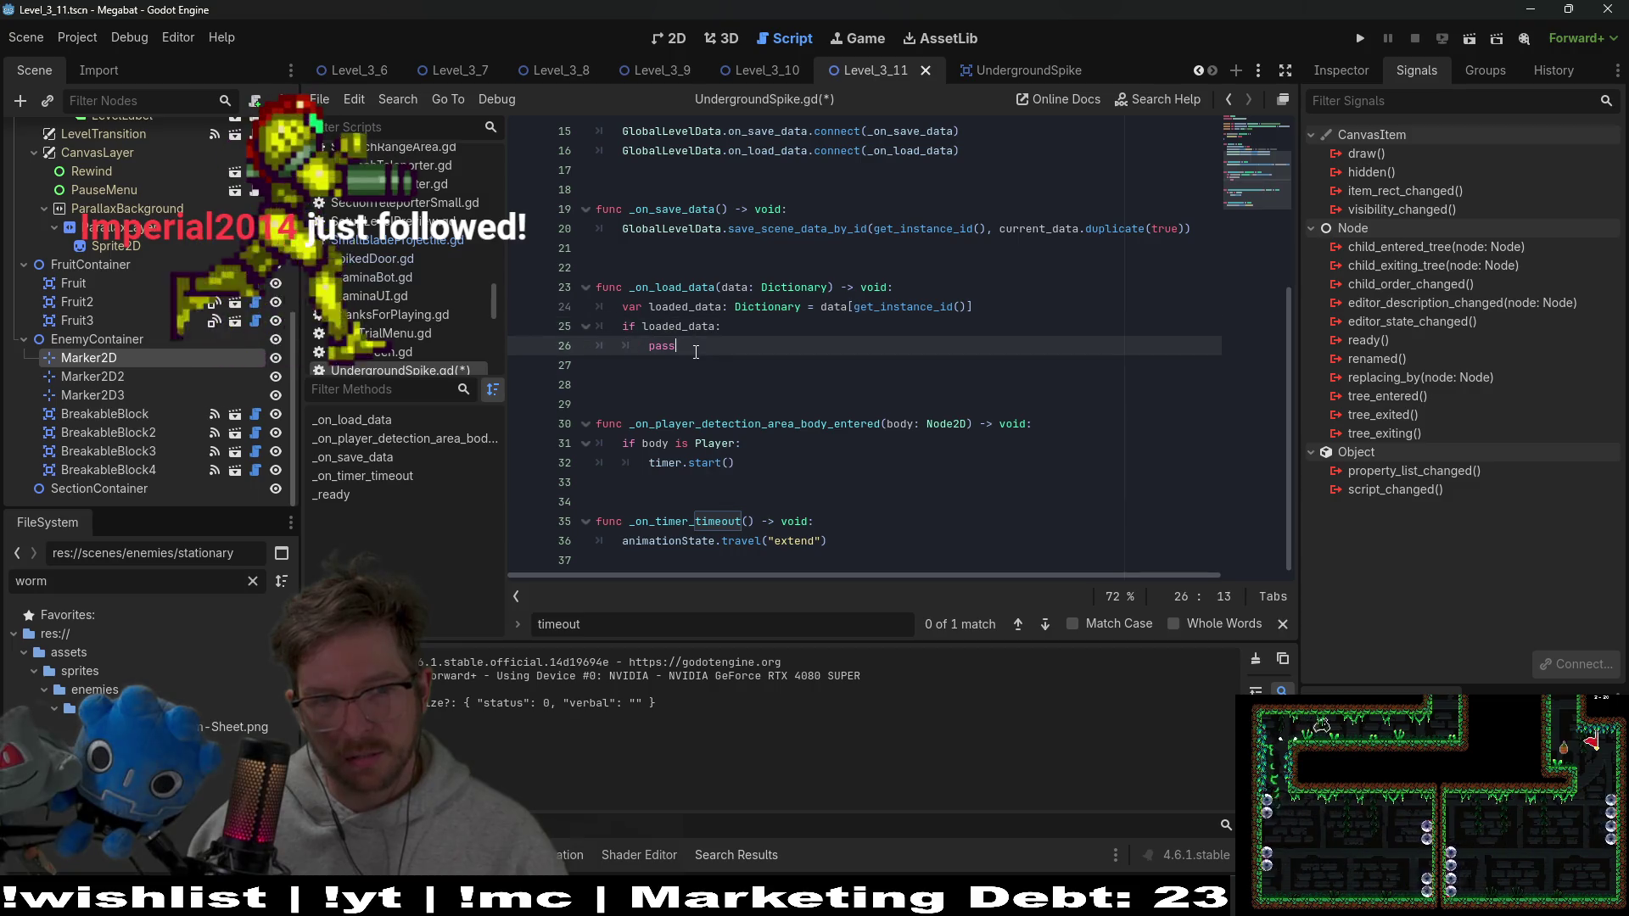
key(BackSpace)
key(BackSpace)
key(BackSpace)
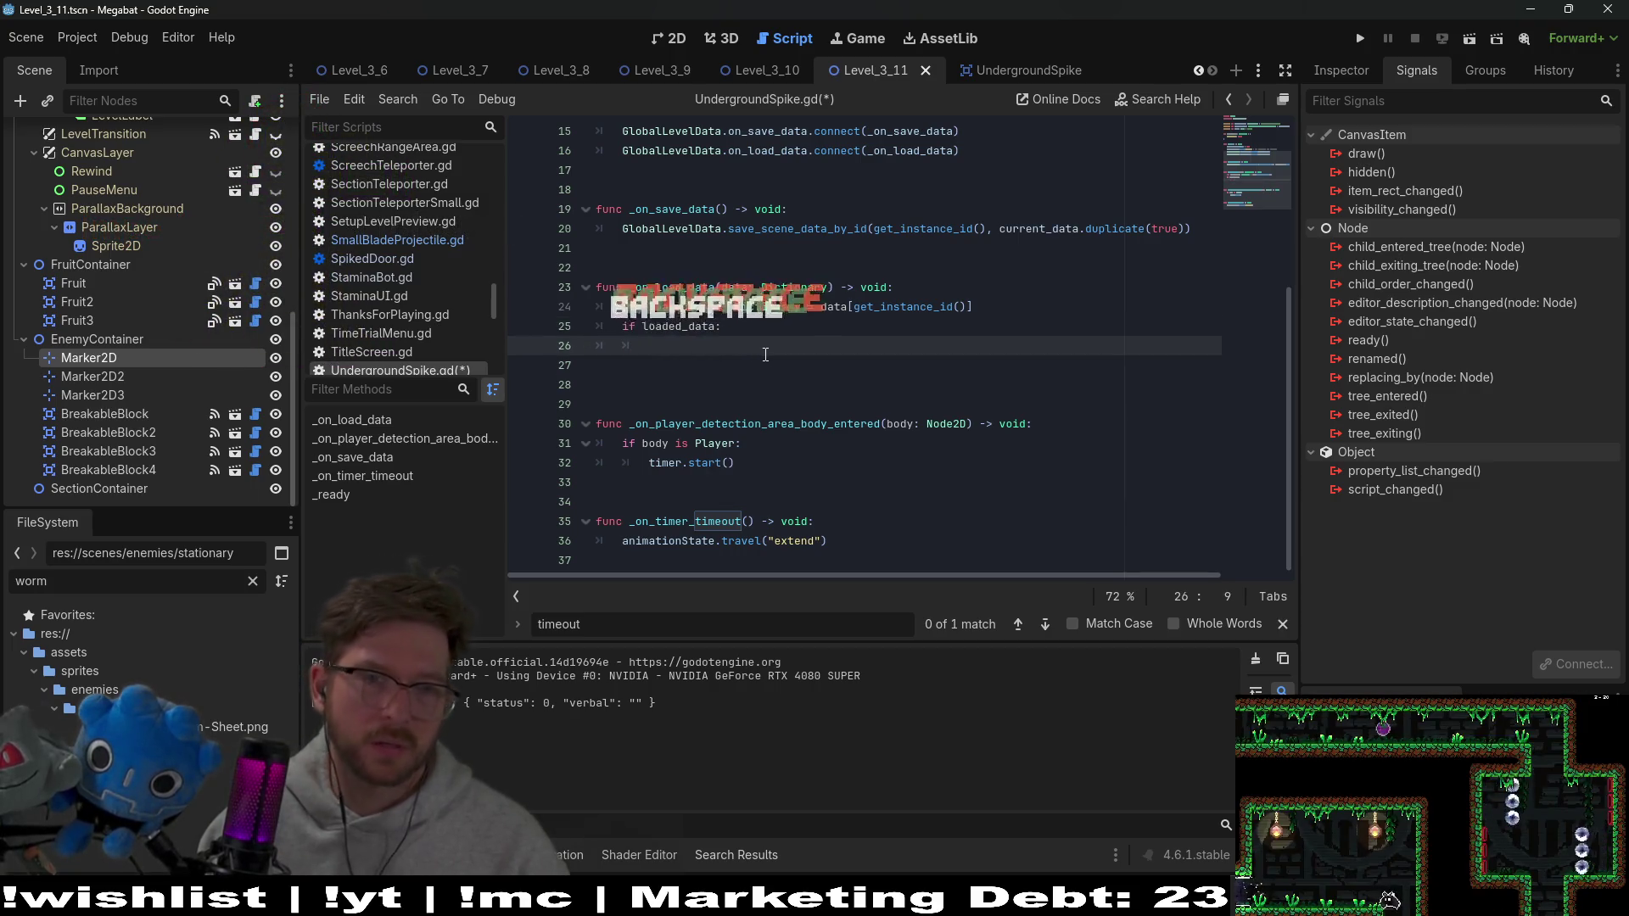
text(impc)
key(BackSpace)
text(pass)
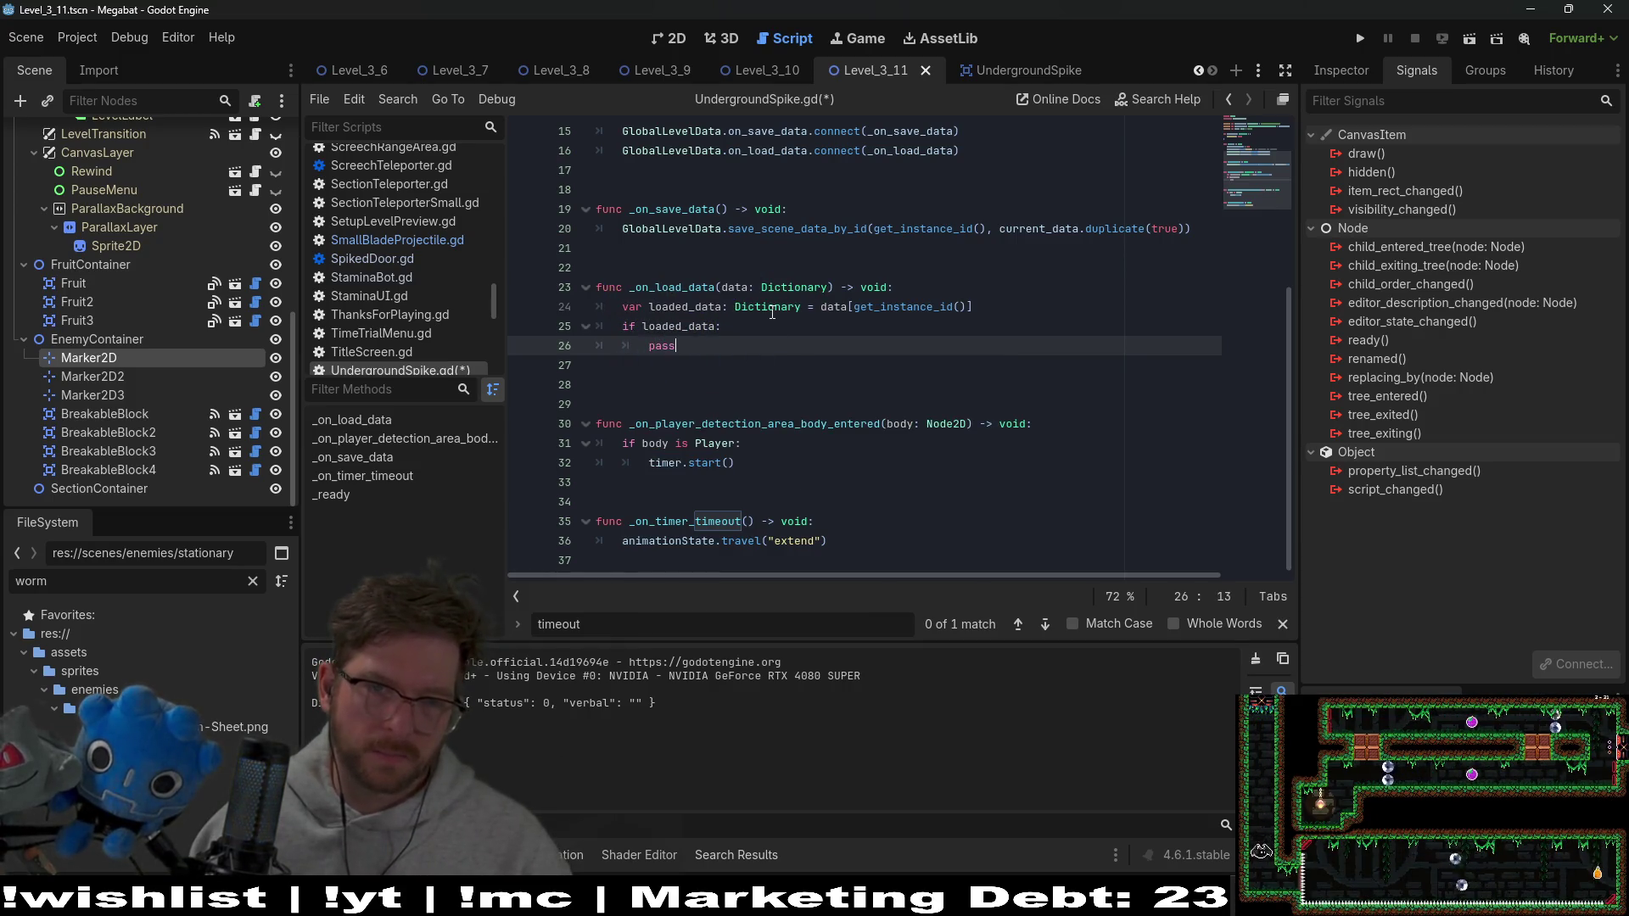
double_click(683, 307)
scroll(769, 335, up, 2)
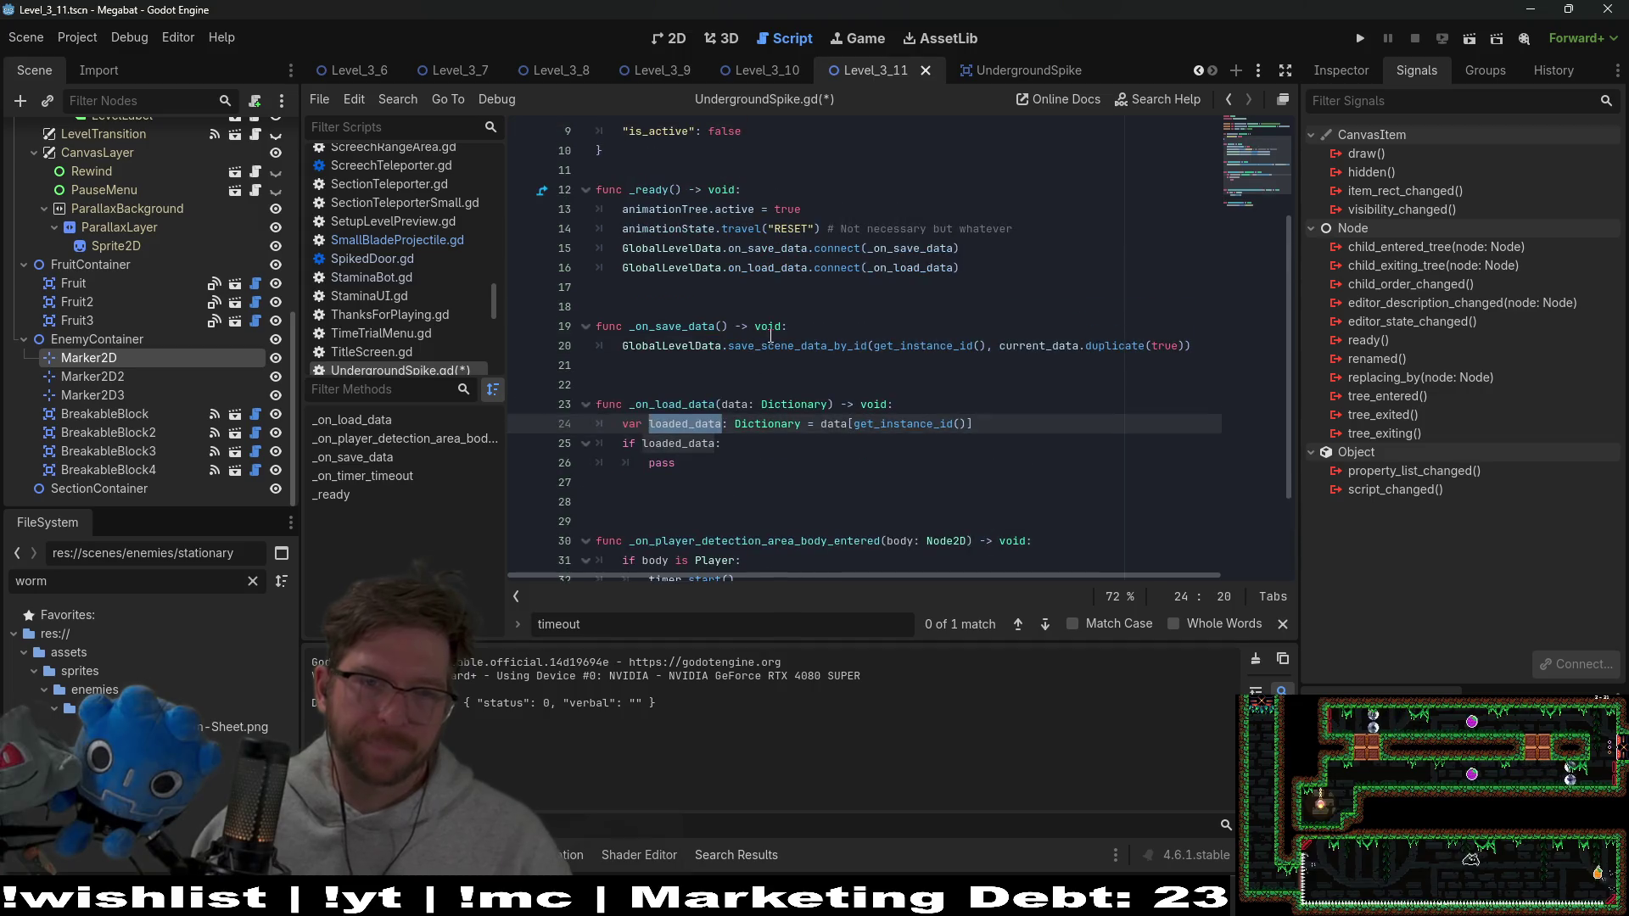
scroll(770, 335, up, 3)
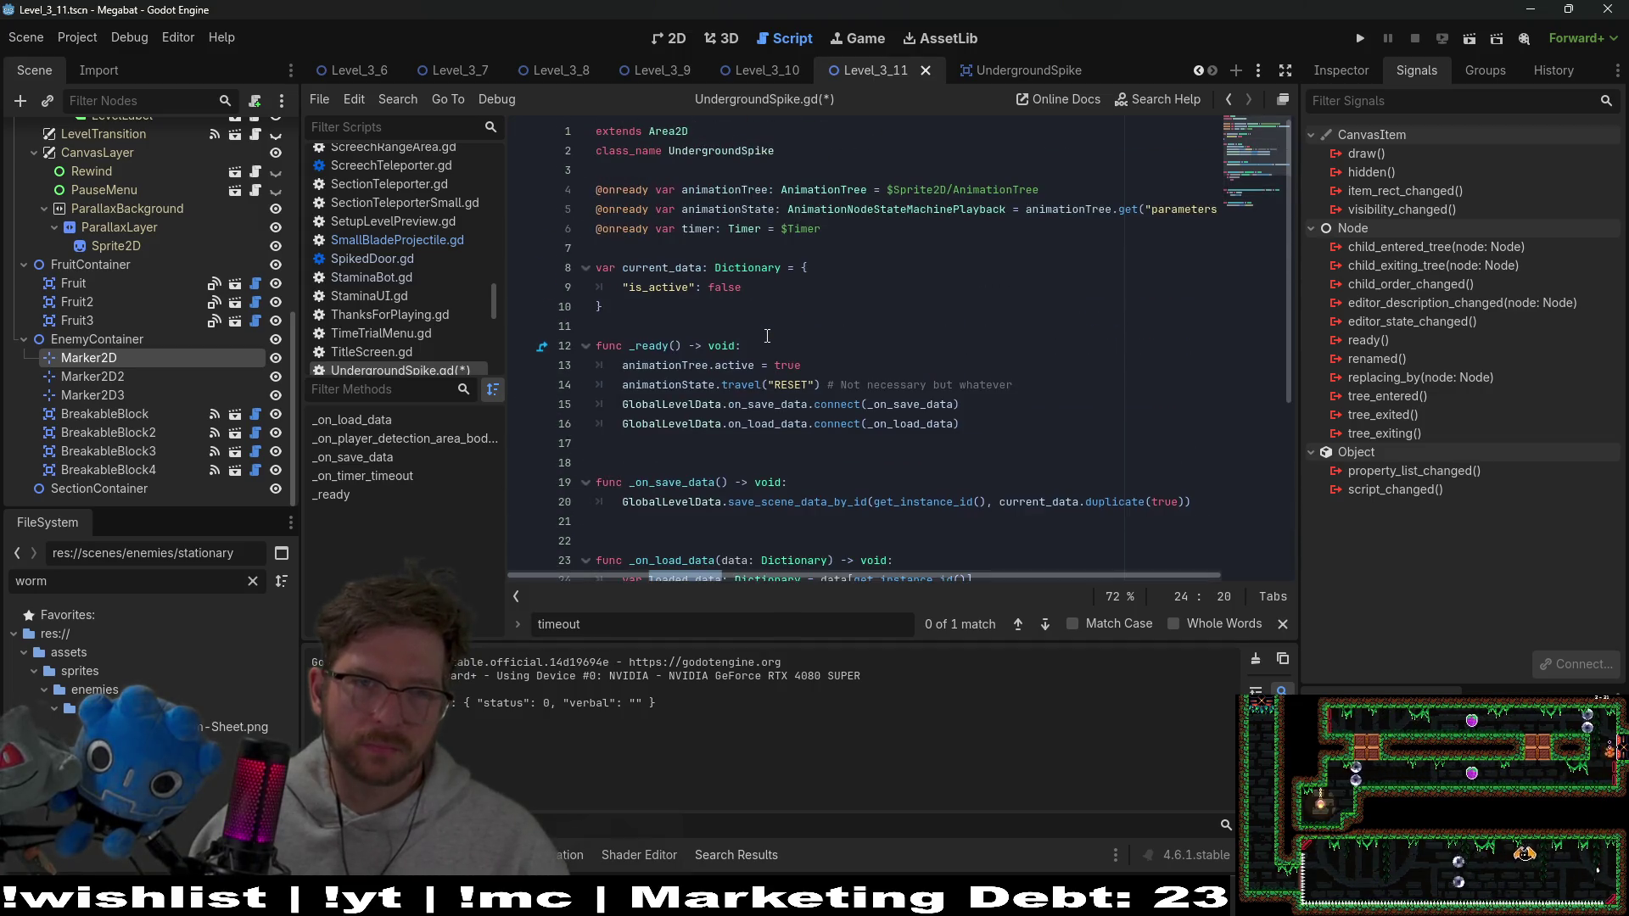
scroll(767, 336, down, 3)
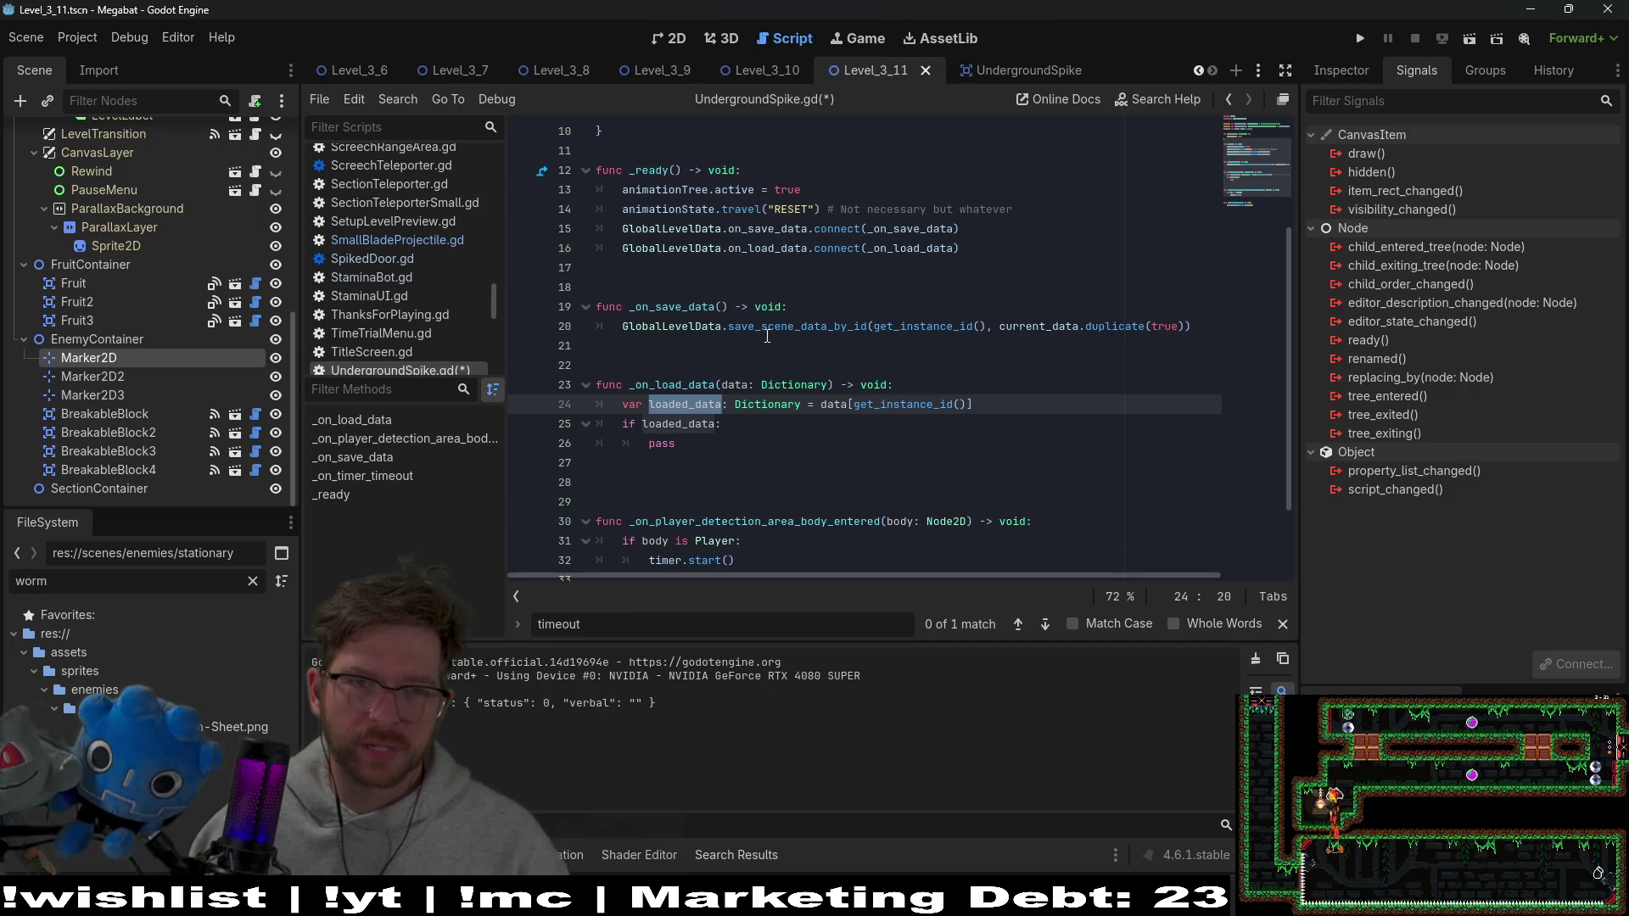
click(737, 434)
Replace pass in _on_load_data with 'if !loaded_data.is_active && current_data.is_active:'
key(BackSpace)
key(BackSpace)
key(BackSpace)
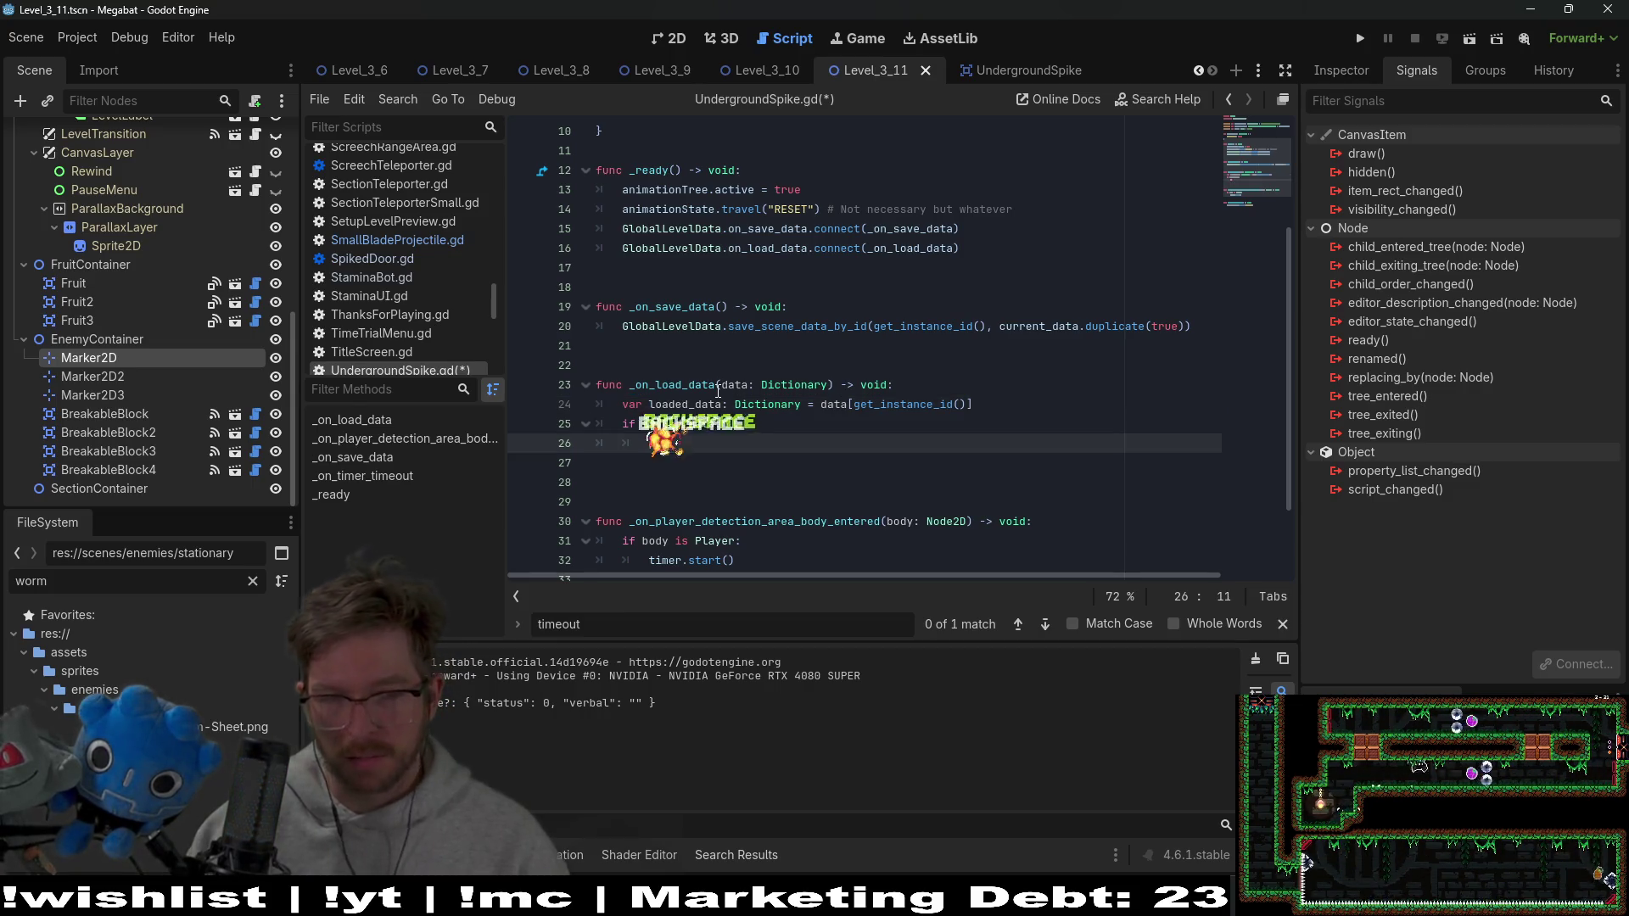
text(if loaded_data)
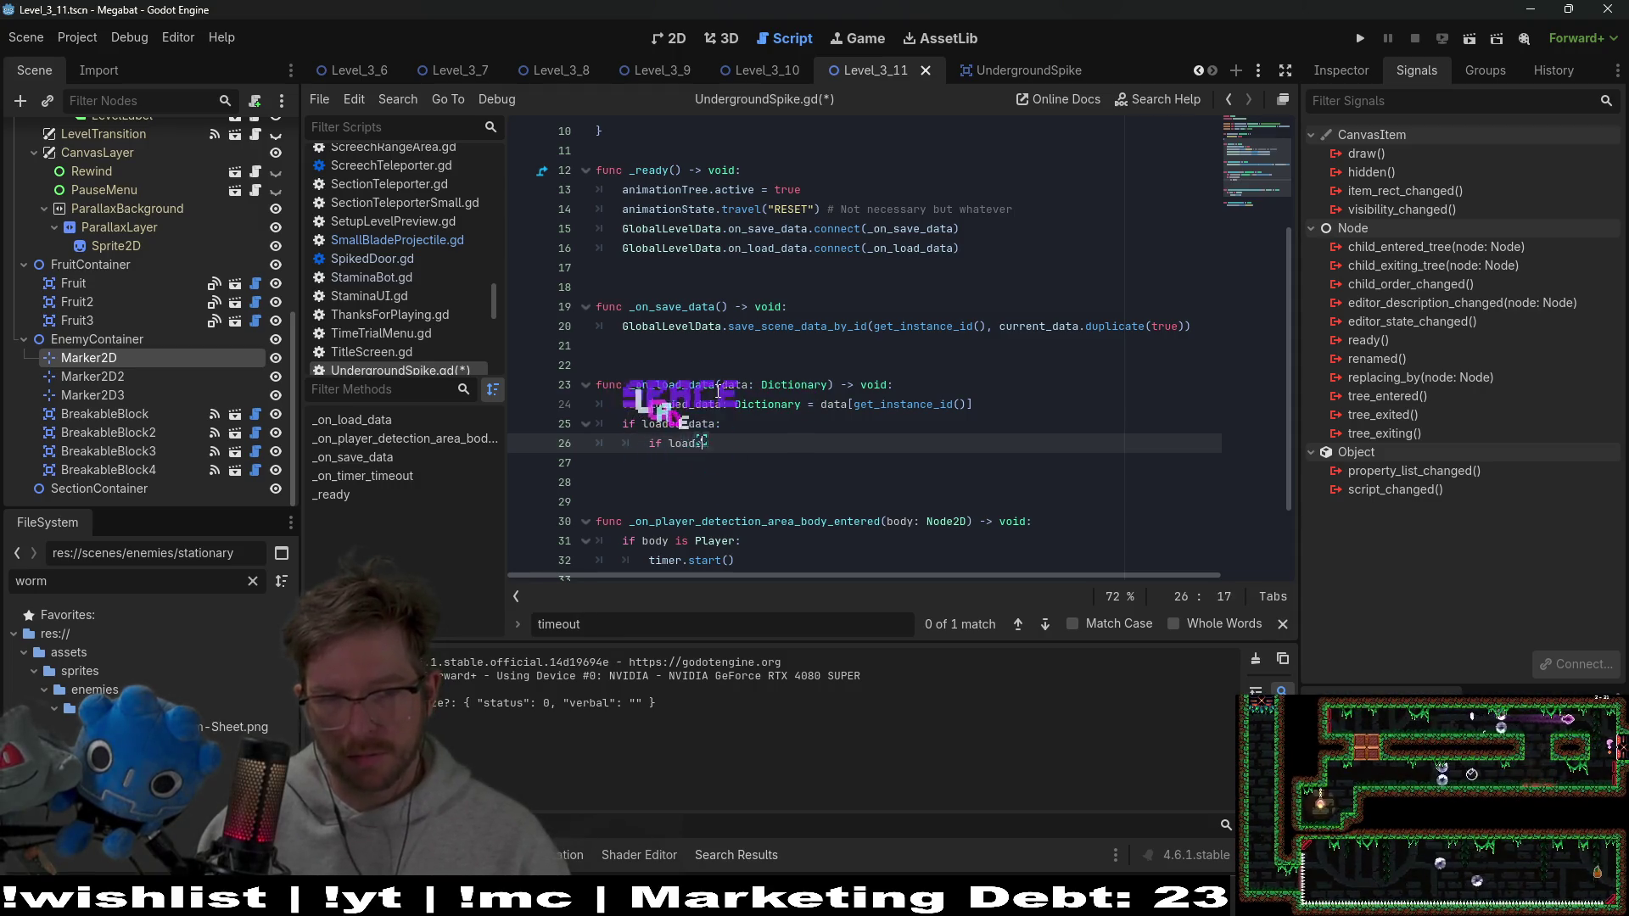
text(.is_active)
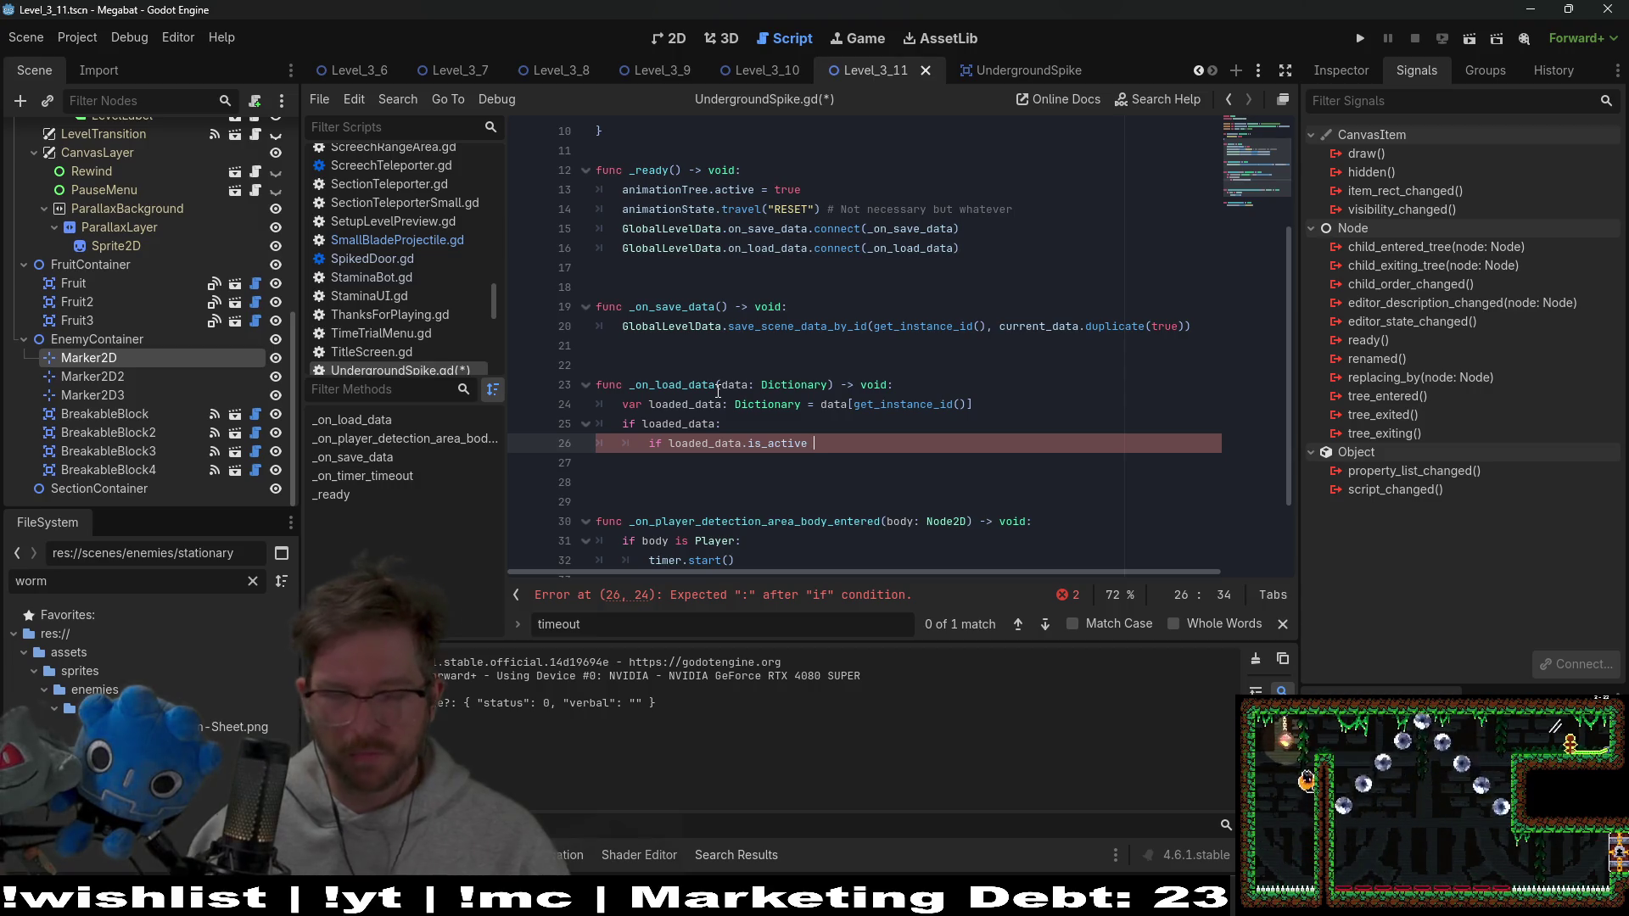
click(666, 443)
text(!)
scroll(664, 448, up, 3)
click(863, 504)
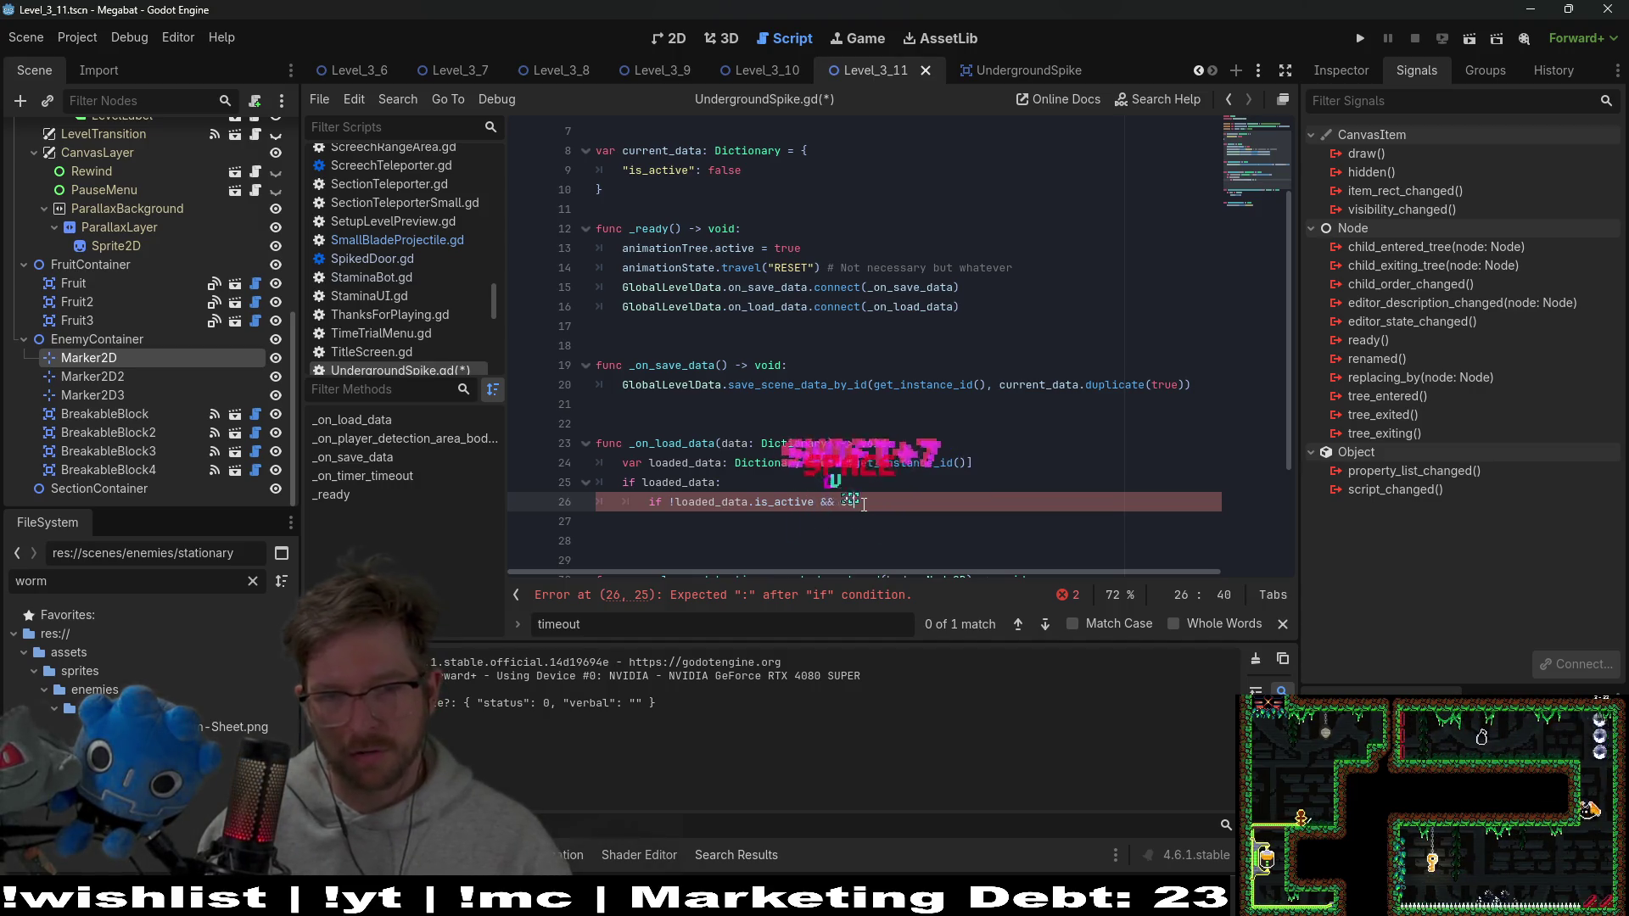
text(&& curr)
key(Return)
text(.is)
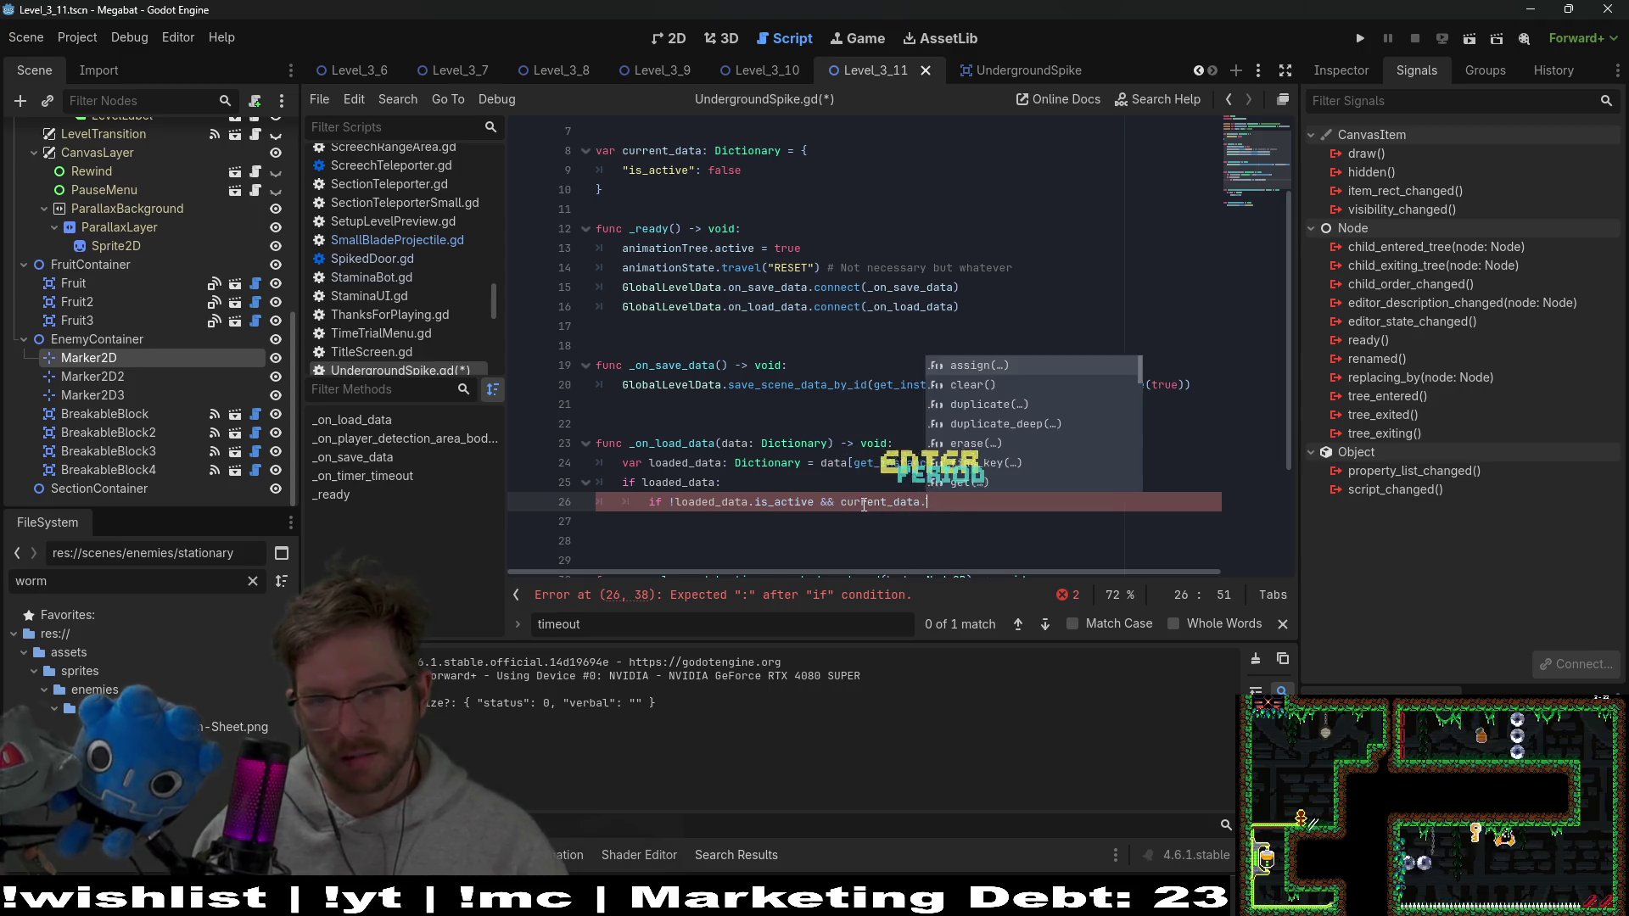
text(_active:)
key(Return)
text(pass)
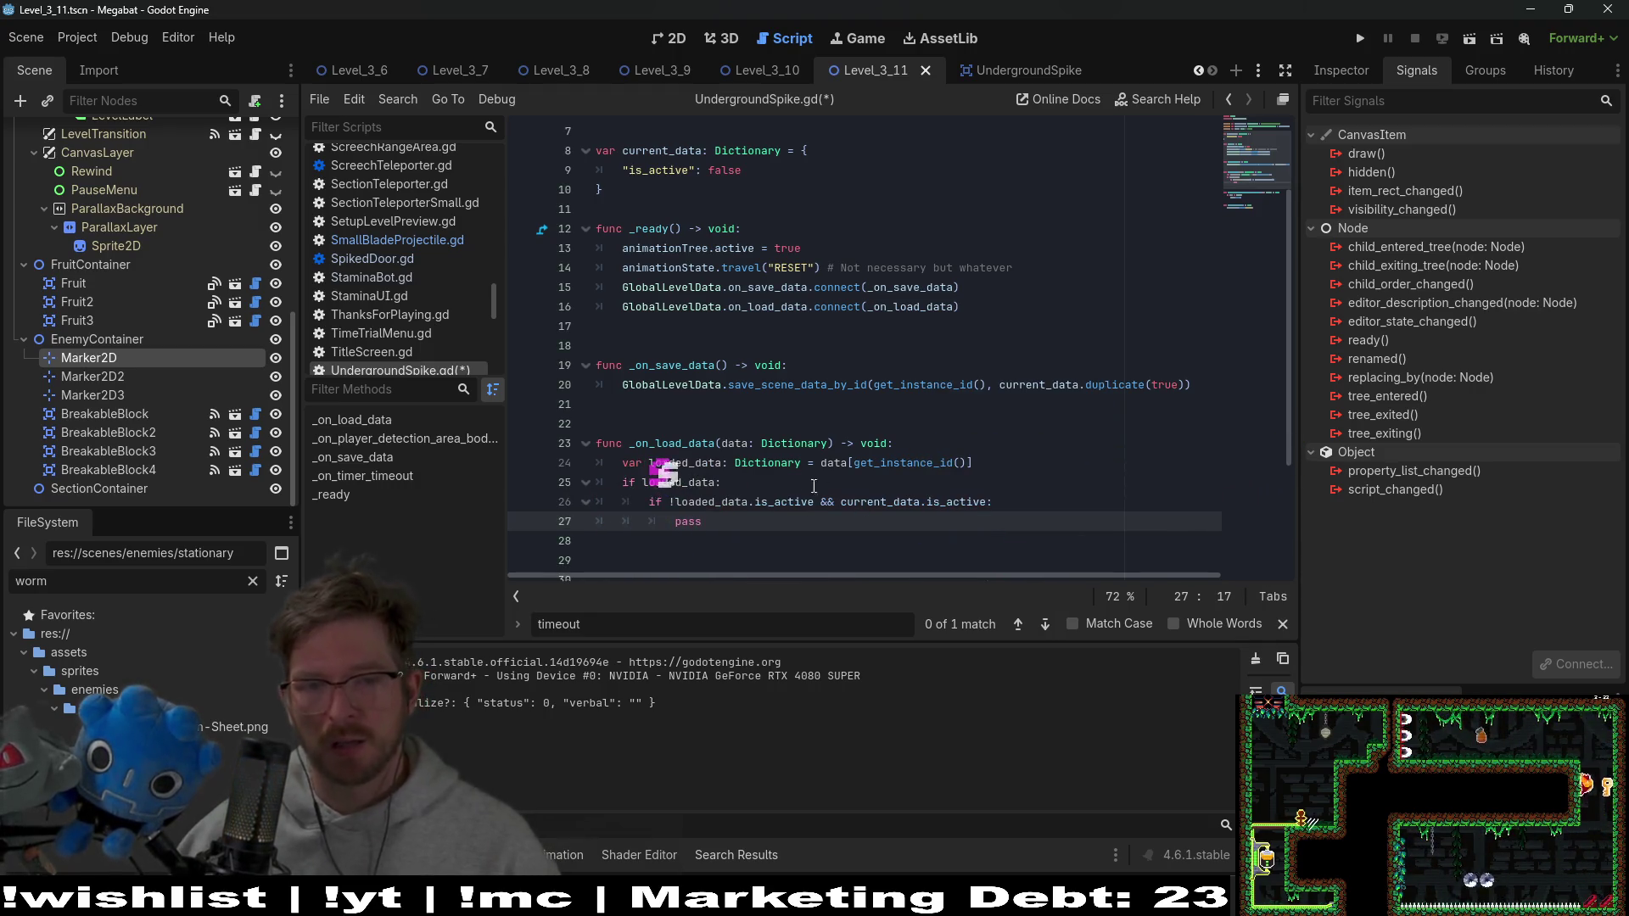
Make the condition's body call animationState.travel("retract") instead of pass
double_click(775, 507)
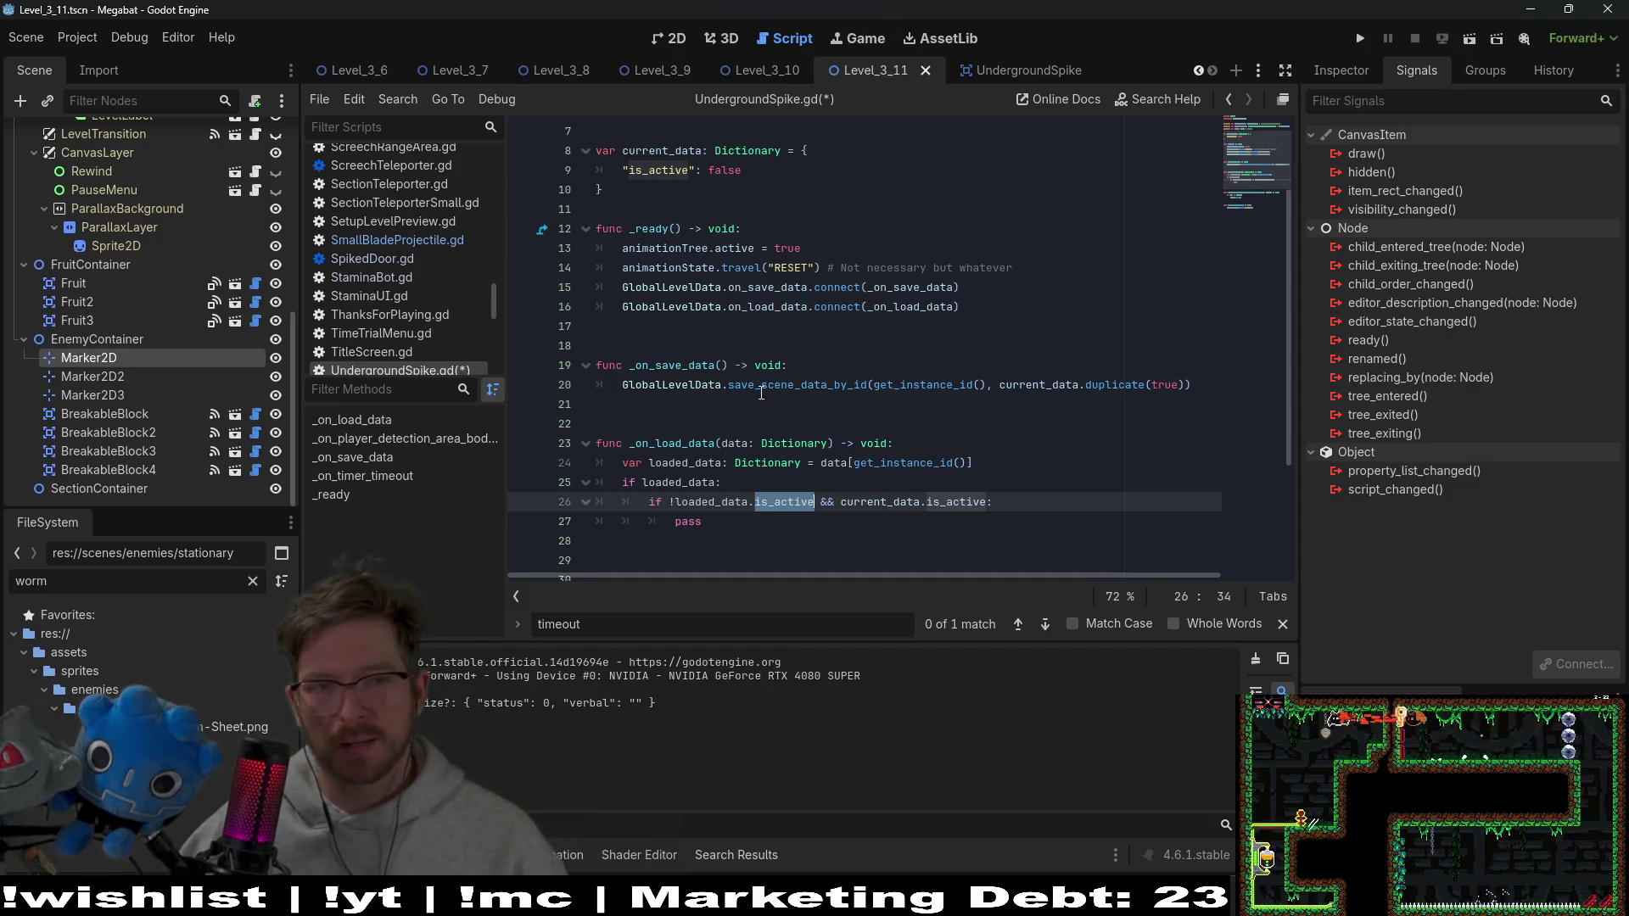
double_click(653, 157)
click(739, 525)
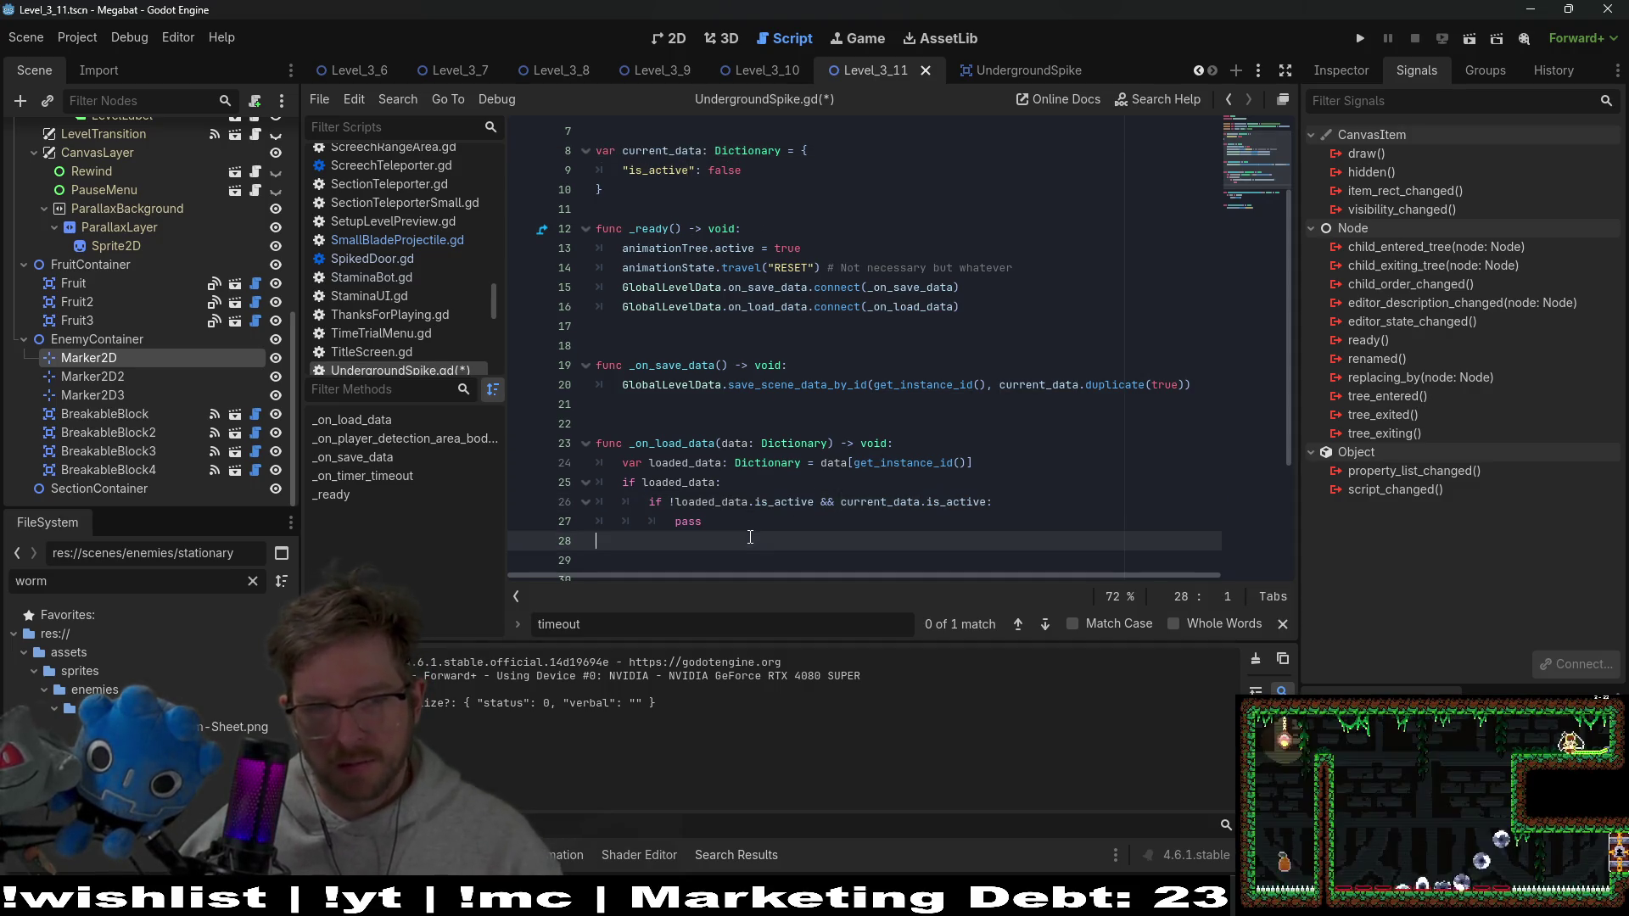
key(BackSpace)
key(BackSpace)
key(BackSpace)
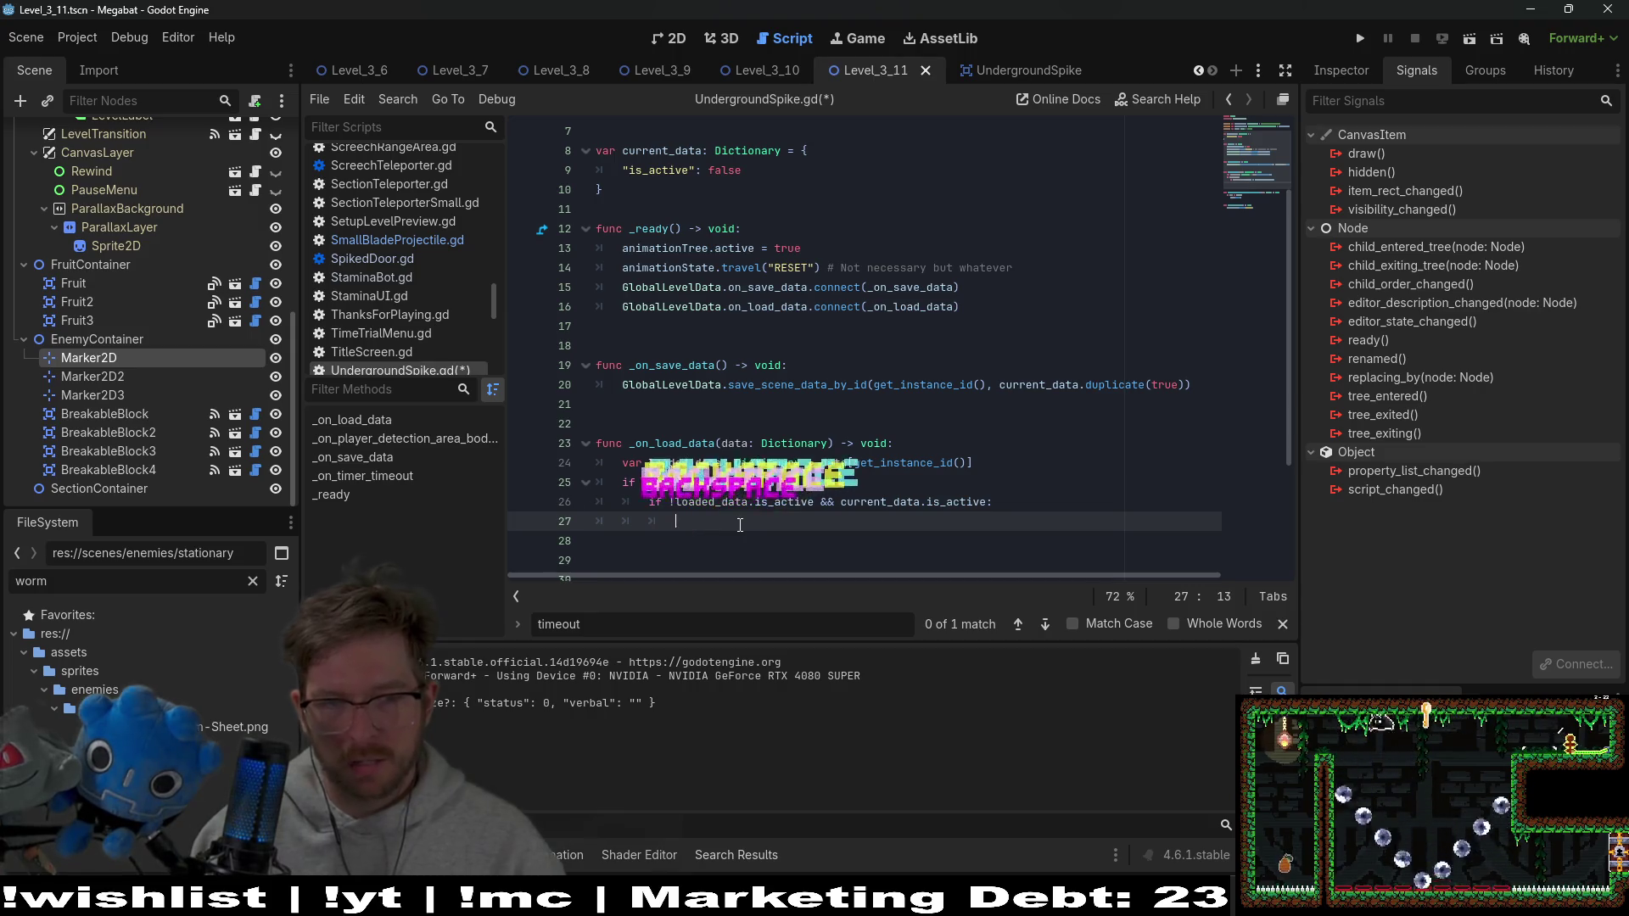
text(a)
key(BackSpace)
text(animation)
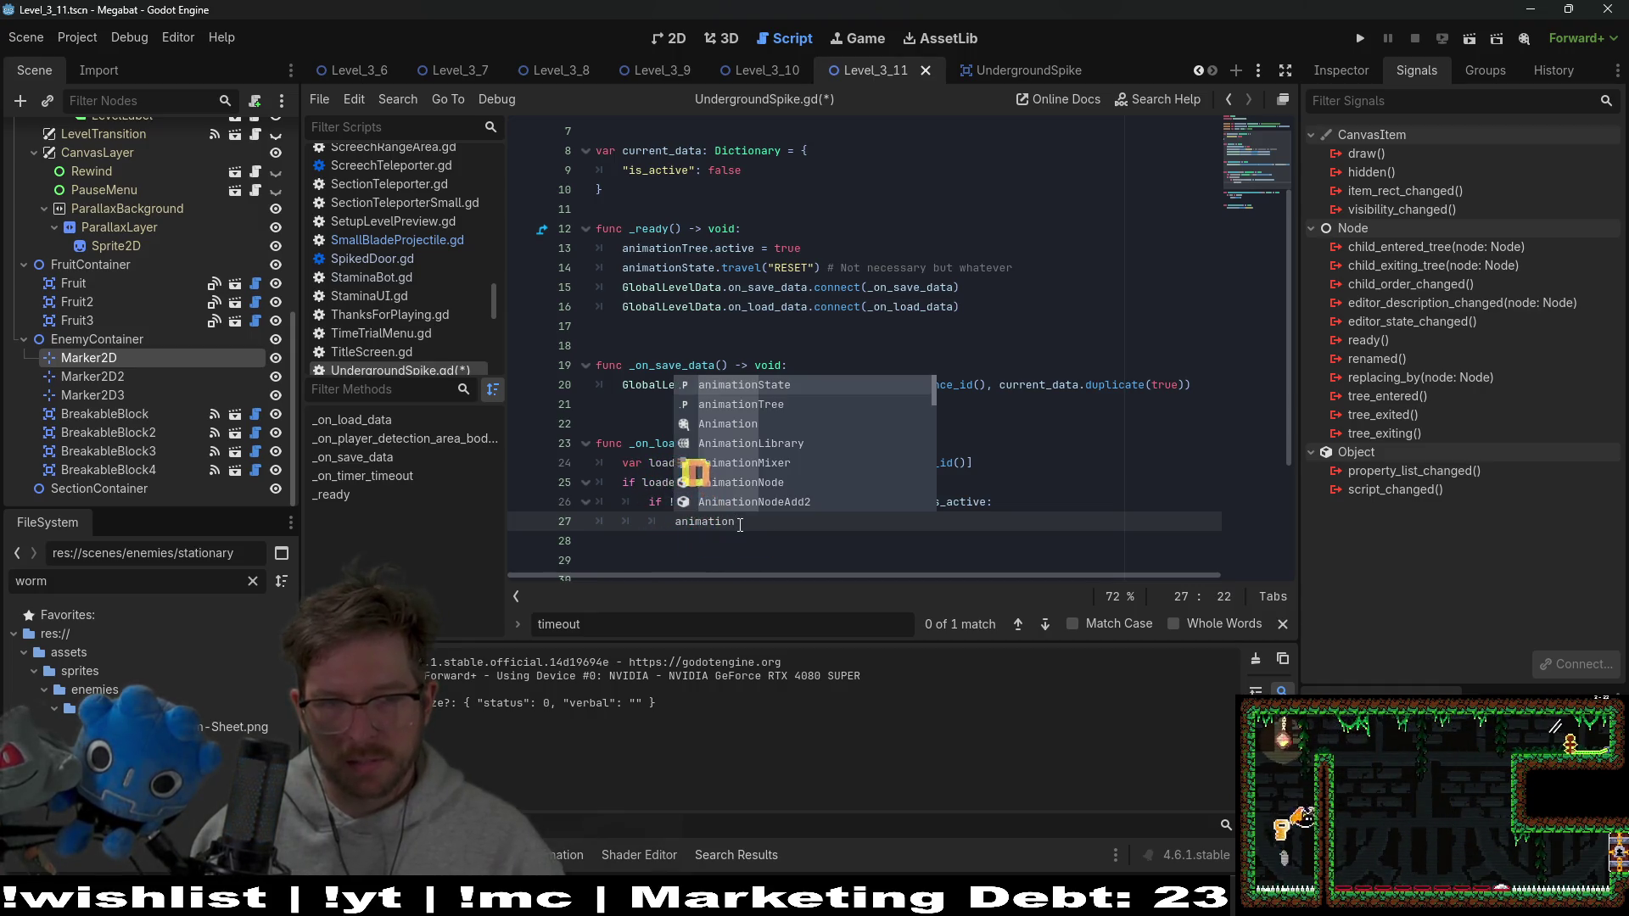
key(Return)
text(.tr)
key(Return)
text("retract)
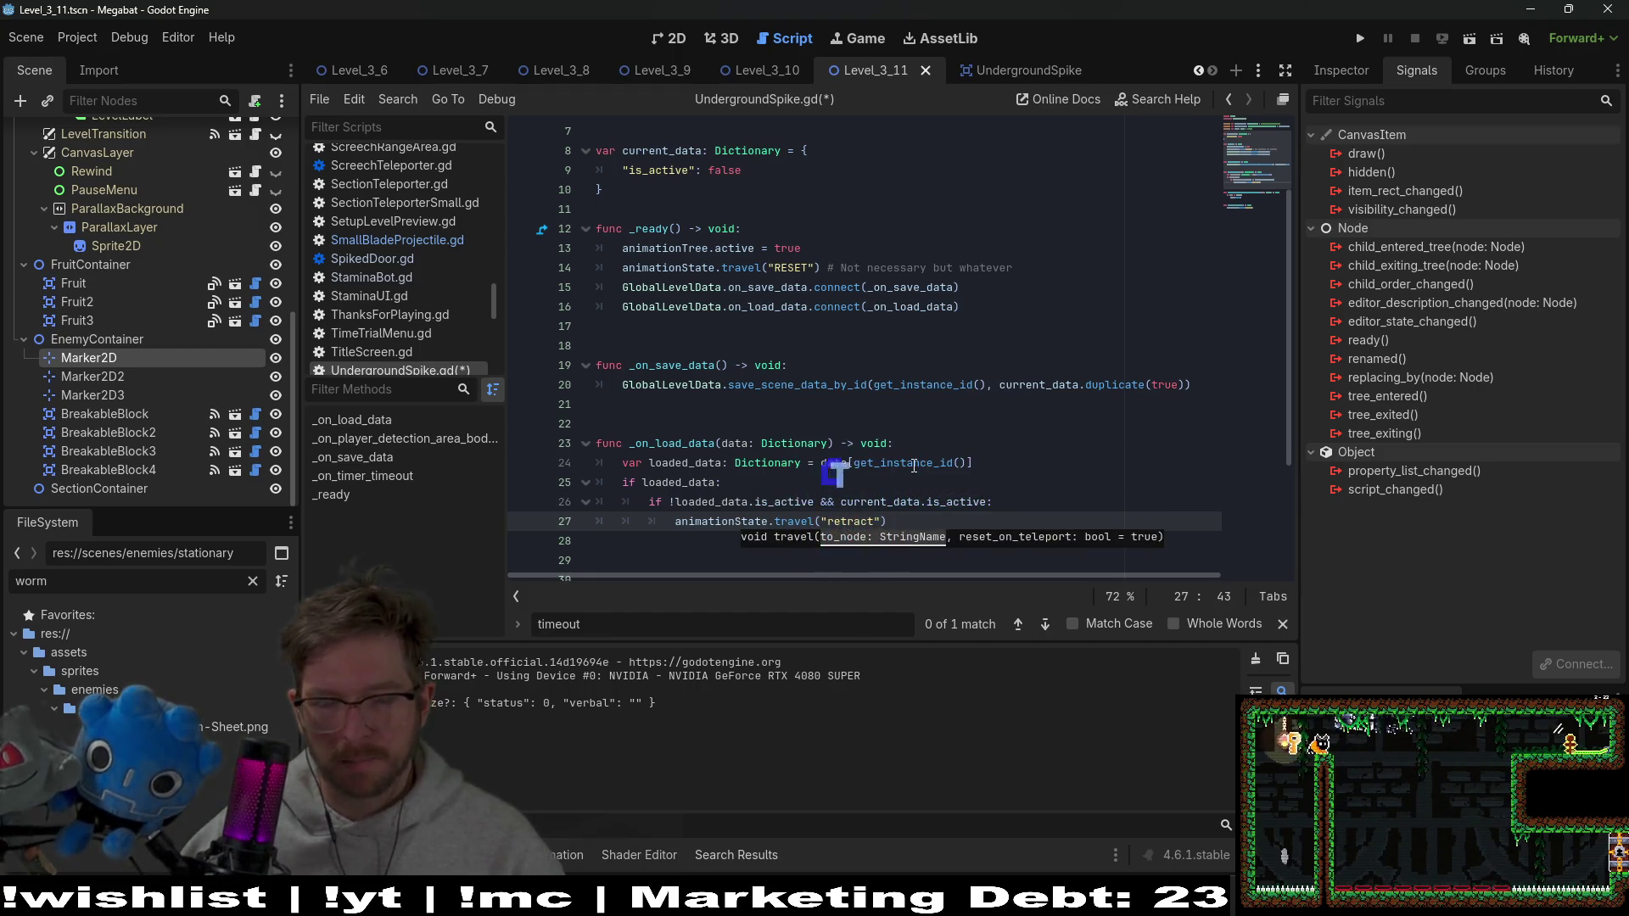
Check the finished retract line and highlight every use of current_data
click(913, 463)
click(953, 499)
click(959, 520)
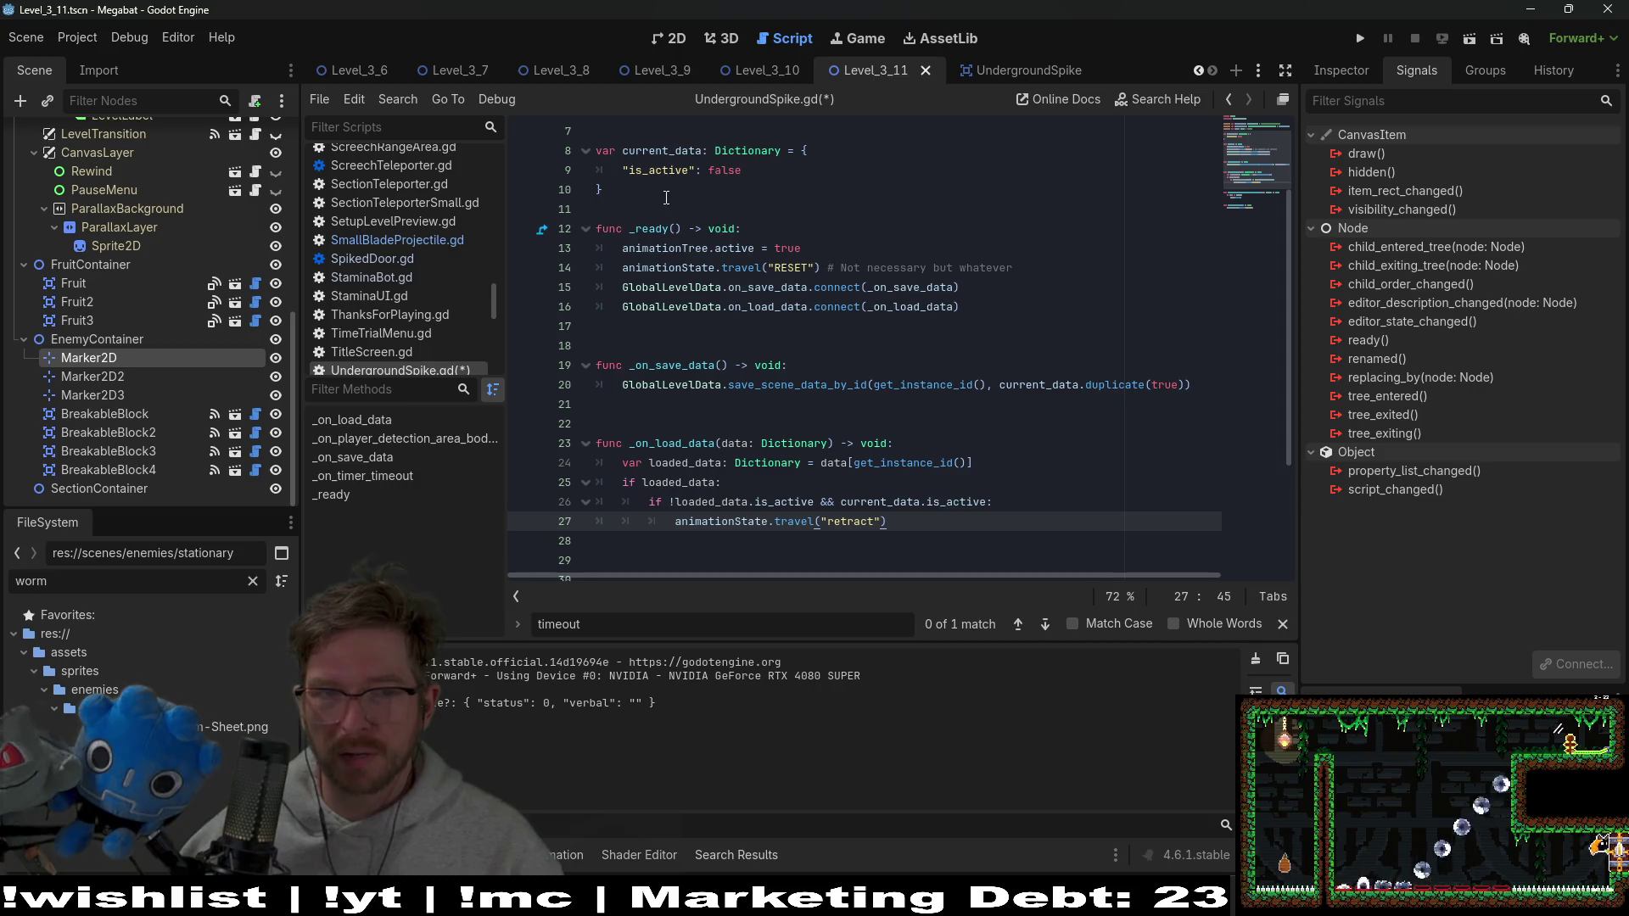
double_click(662, 150)
key(ctrl+c)
scroll(864, 393, down, 3)
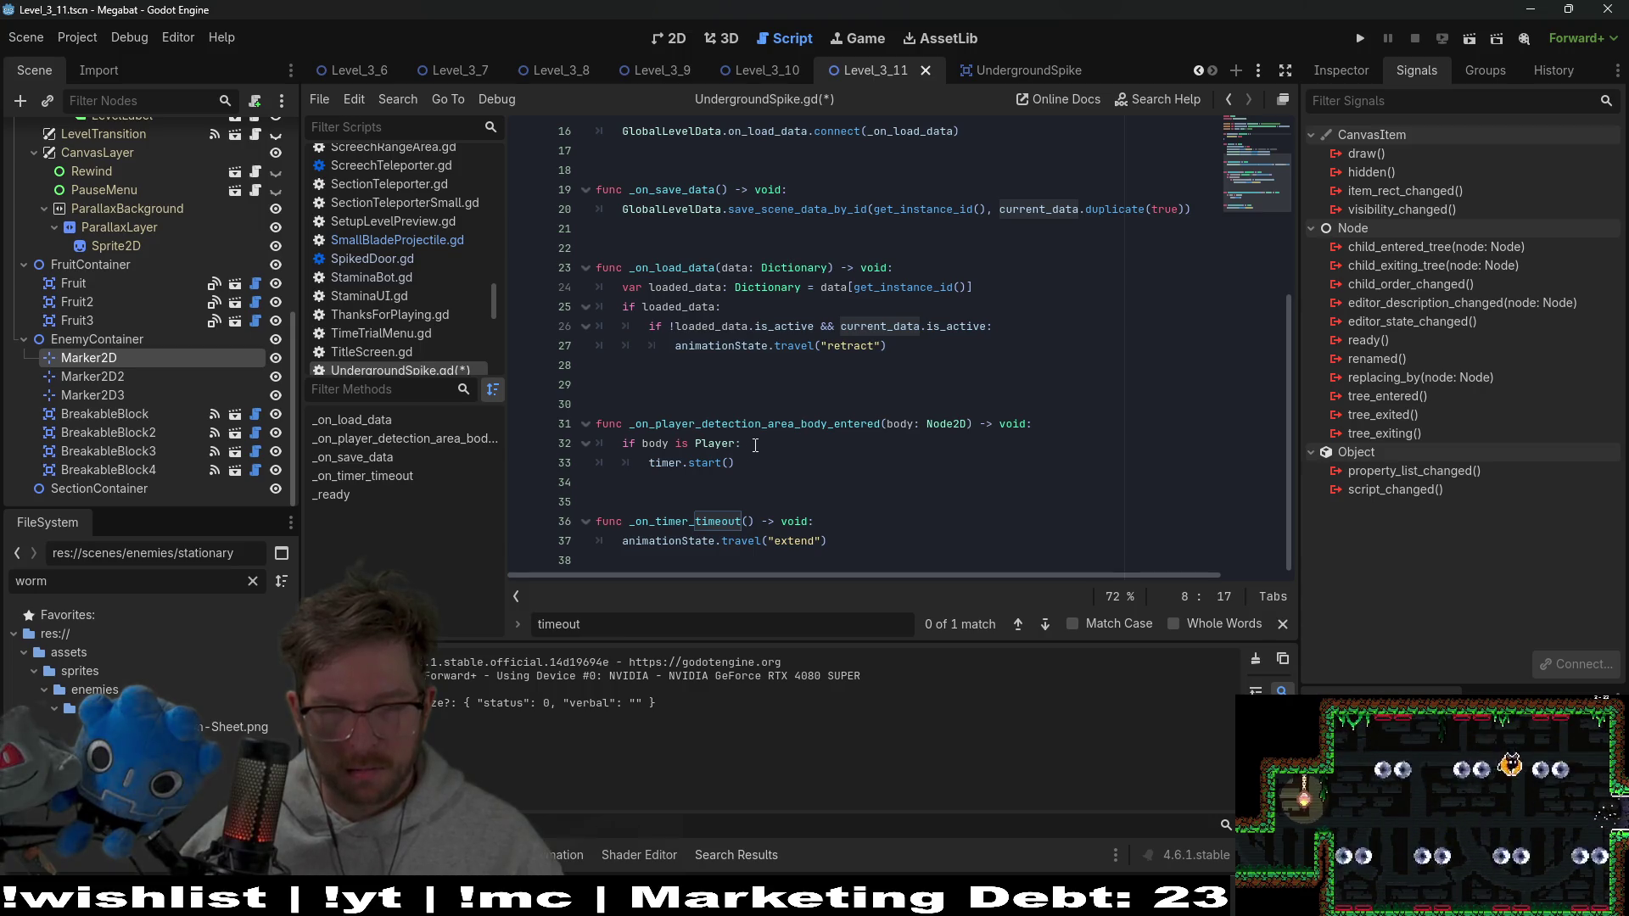
Remove the extra blank lines around the player-detection handler
click(658, 394)
key(BackSpace)
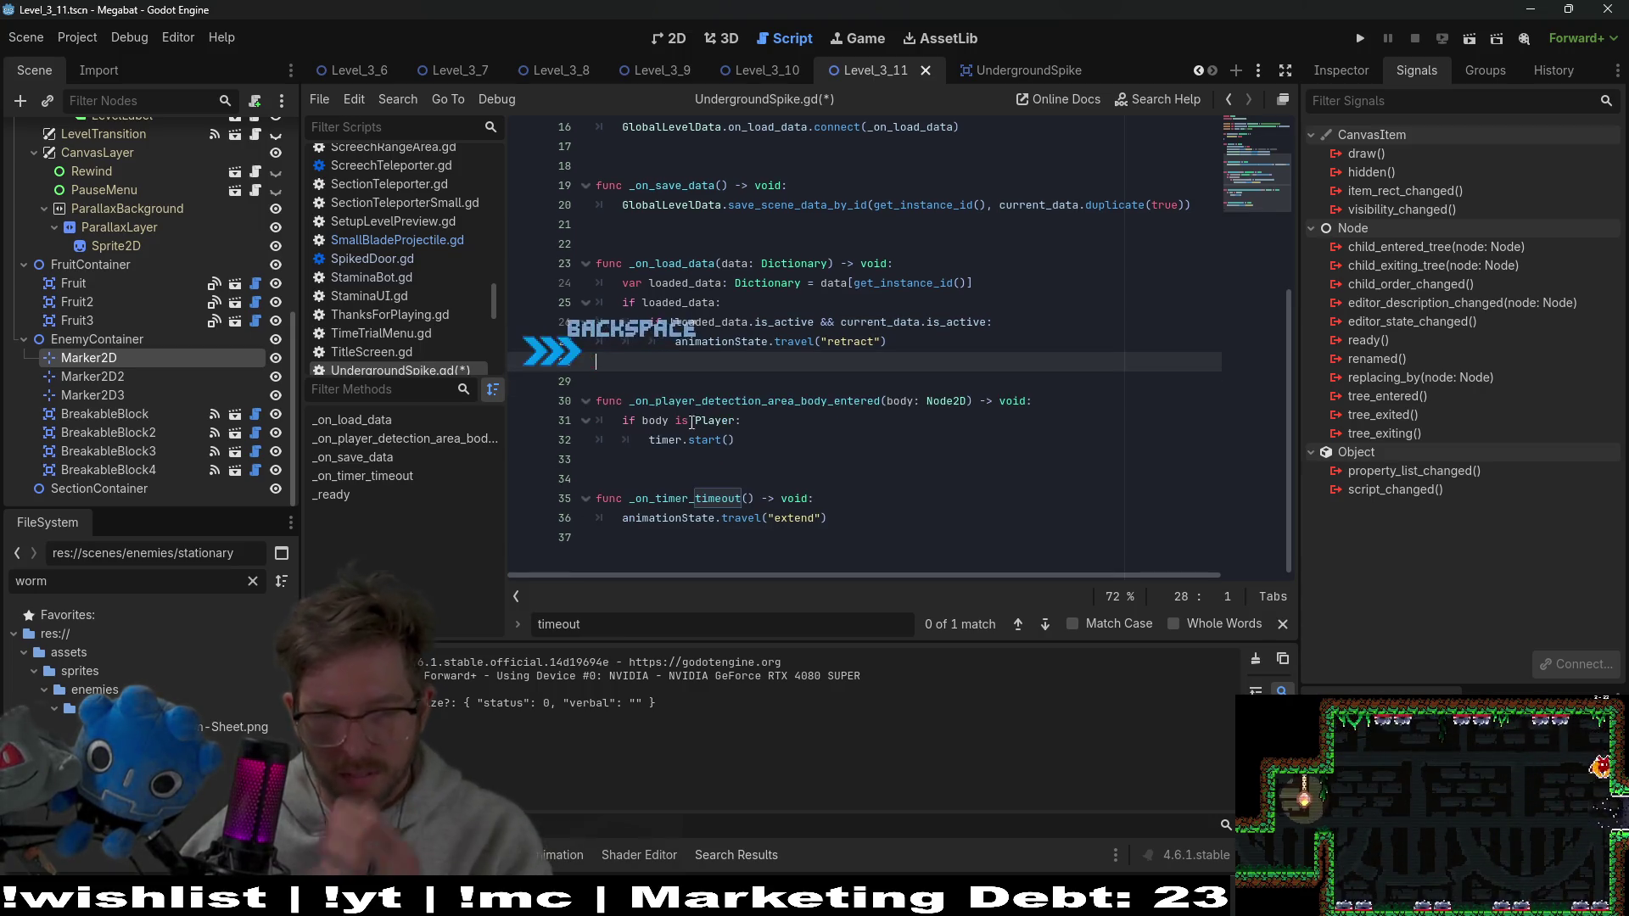
click(676, 443)
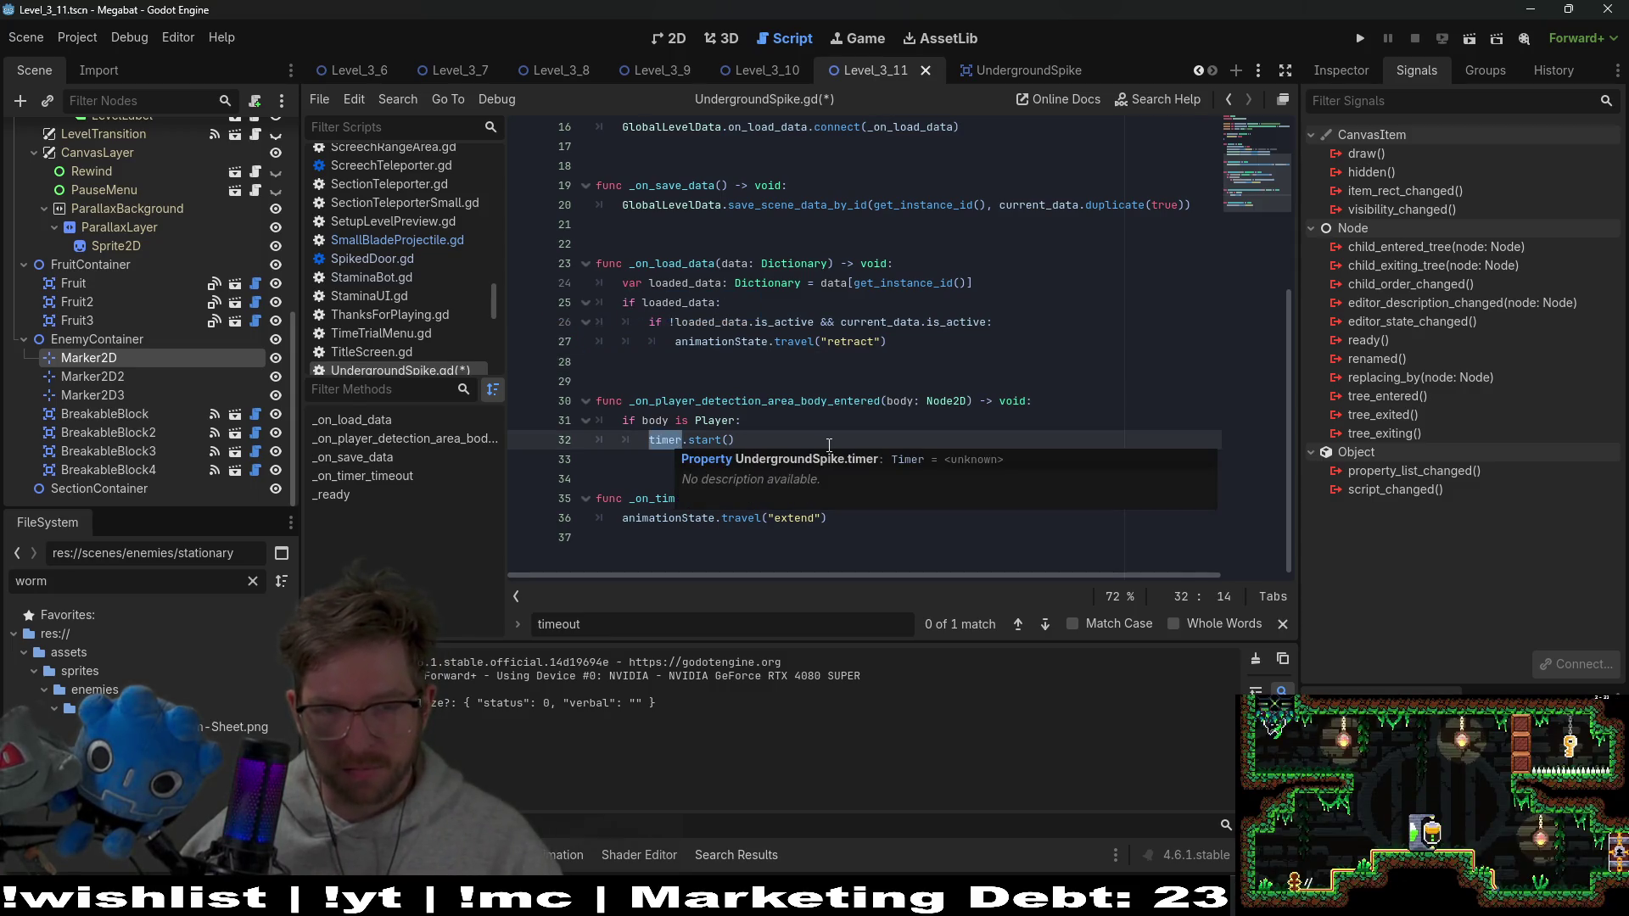
click(889, 522)
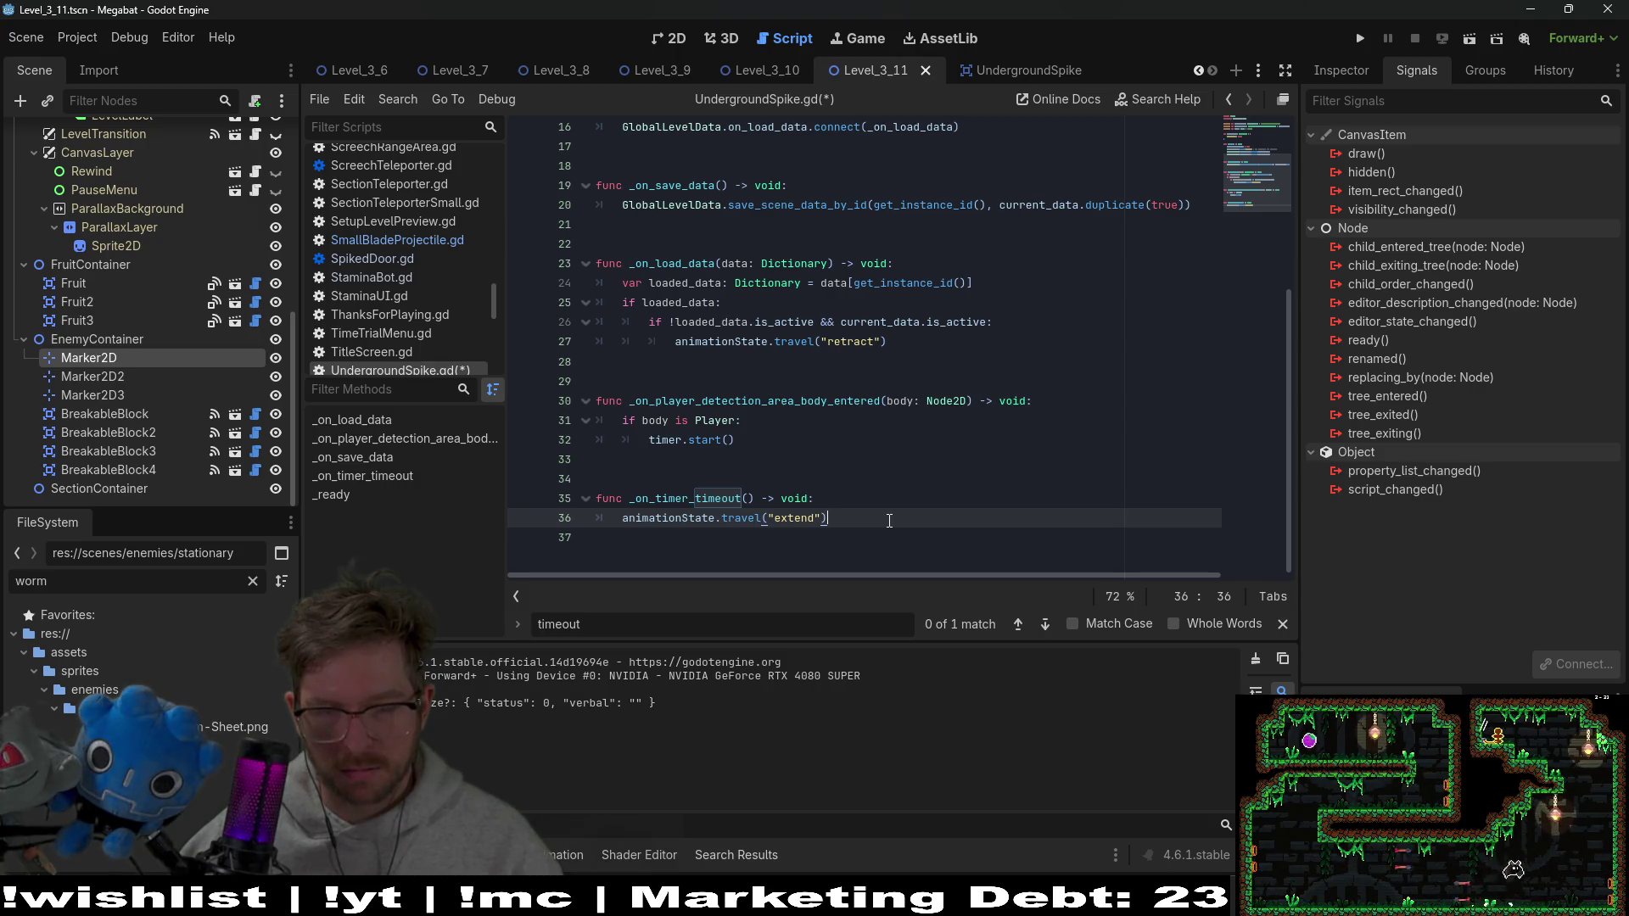
click(767, 436)
click(777, 420)
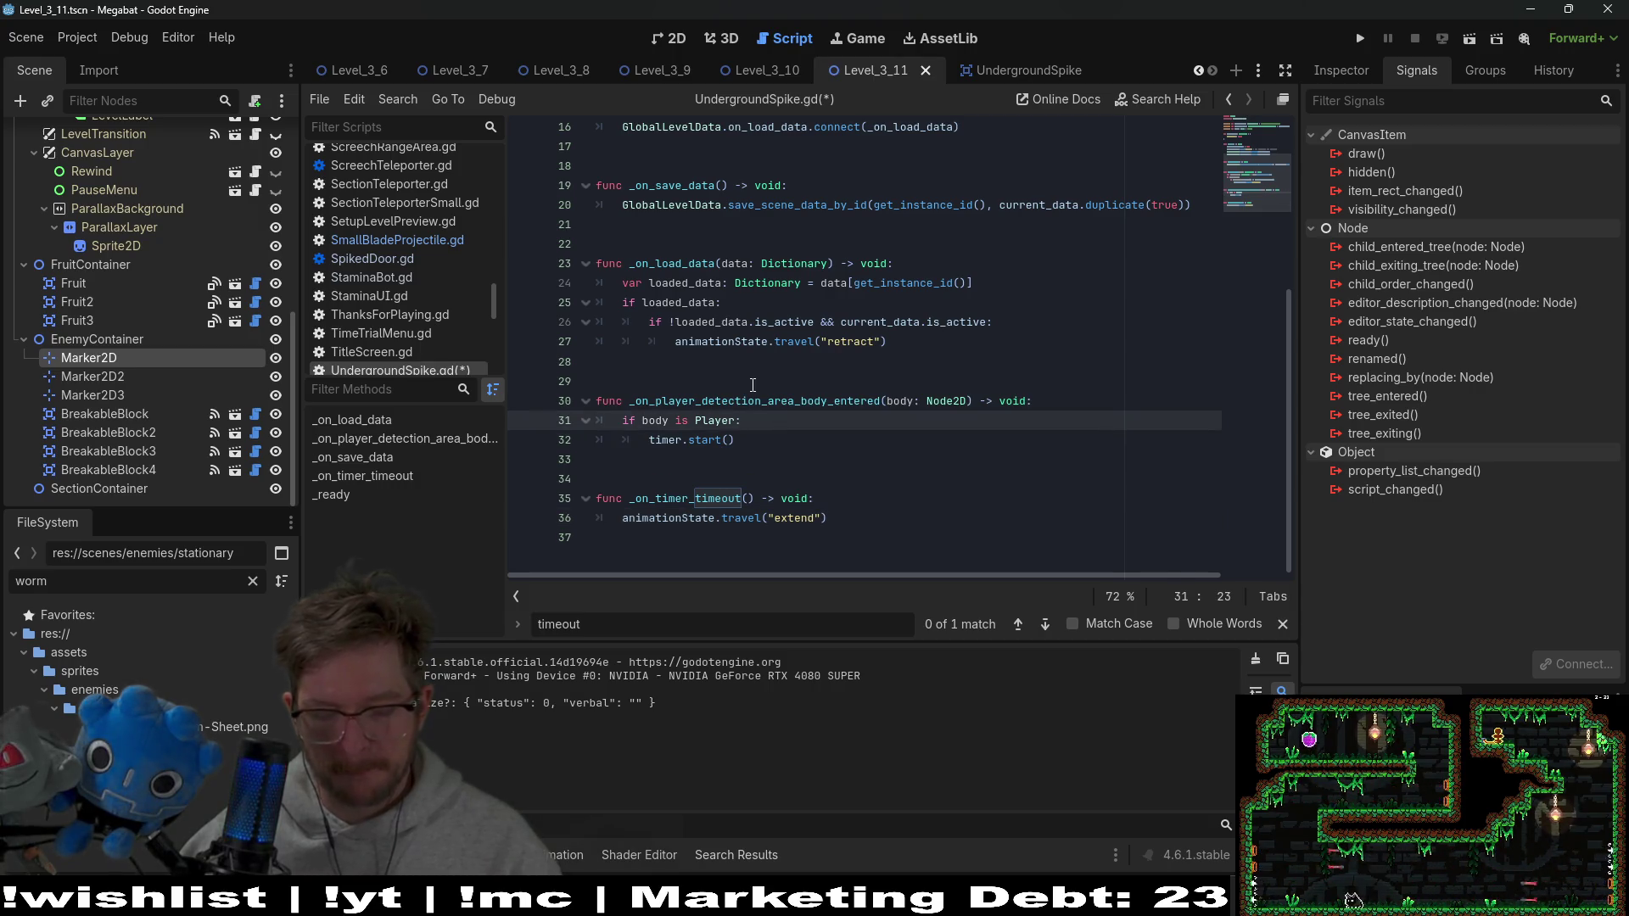
key(Return)
key(ctrl+v)
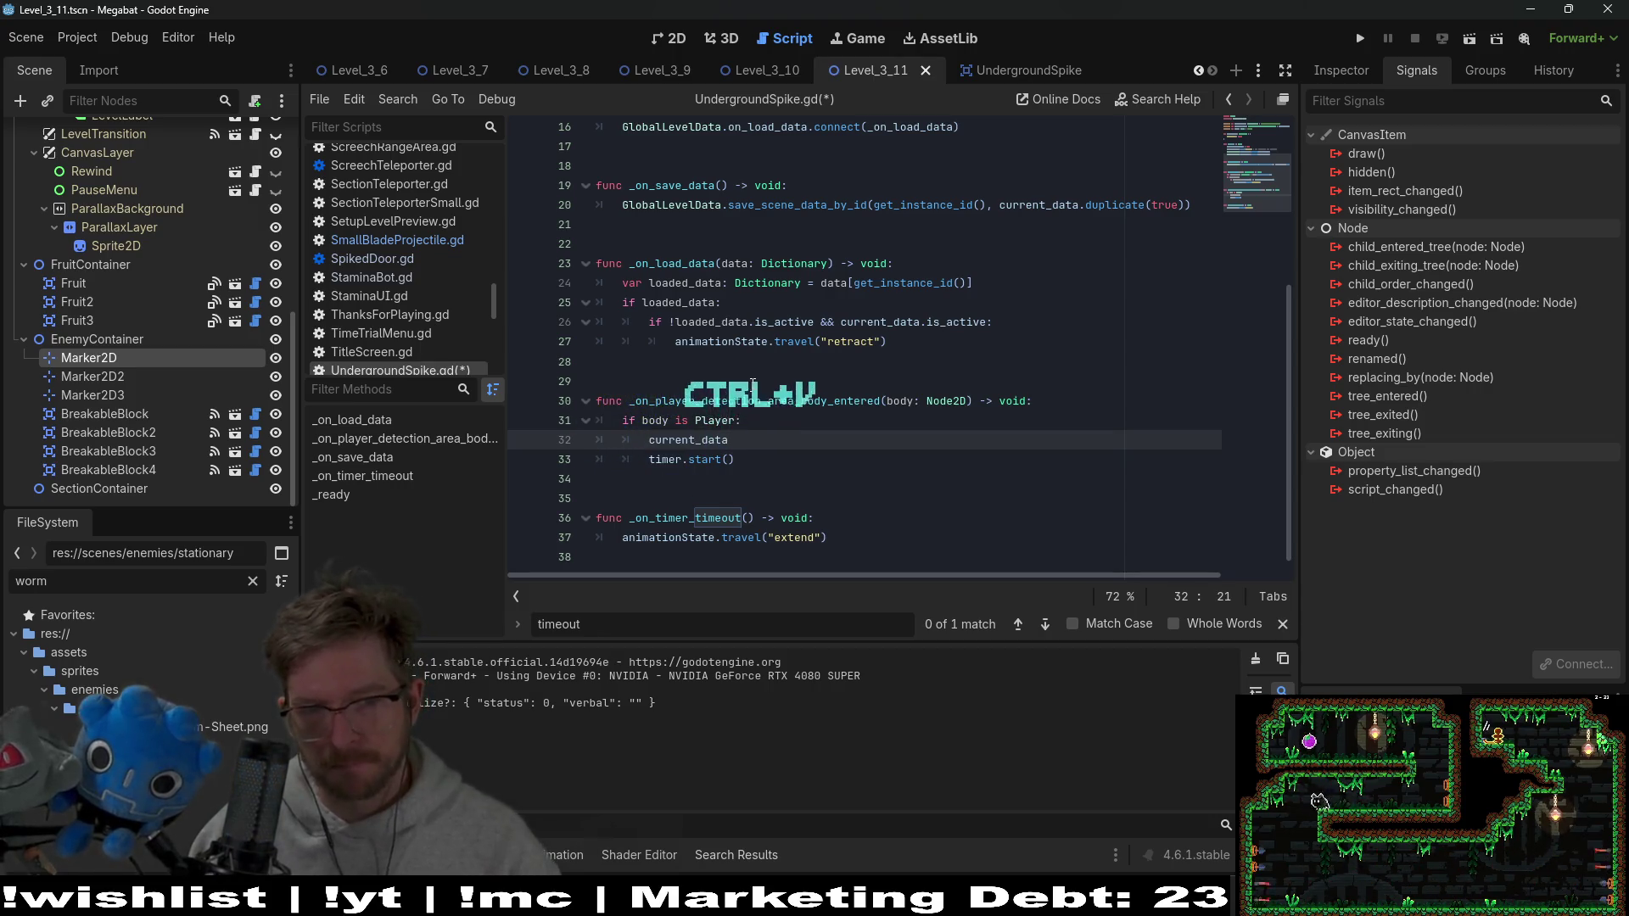
text(.)
key(ctrl+z)
key(BackSpace)
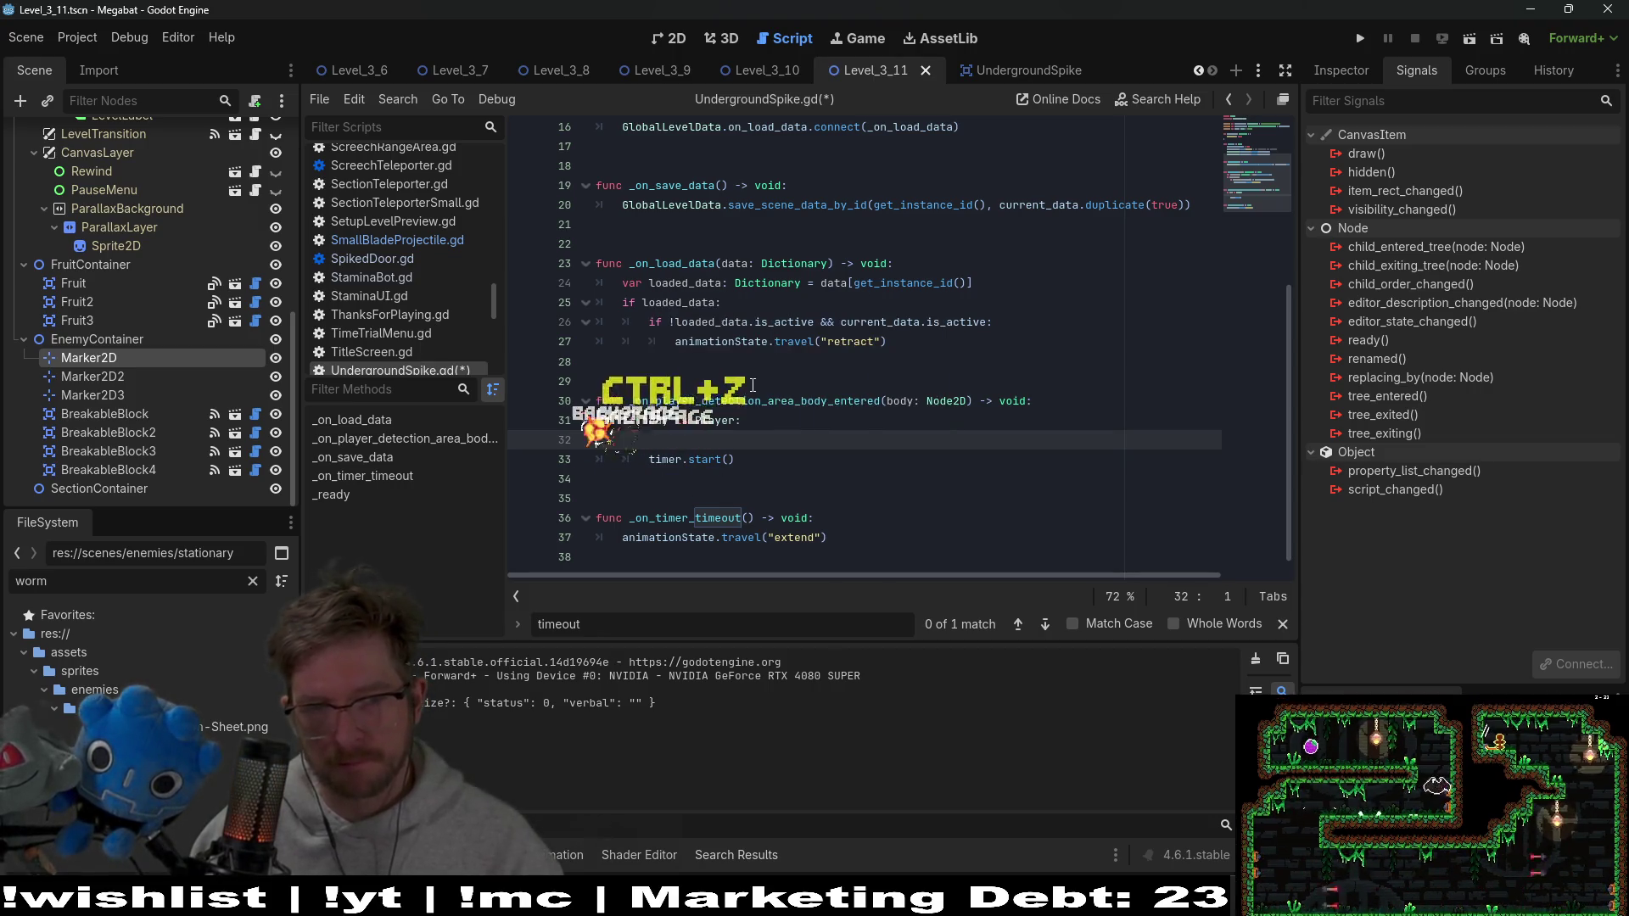
key(BackSpace)
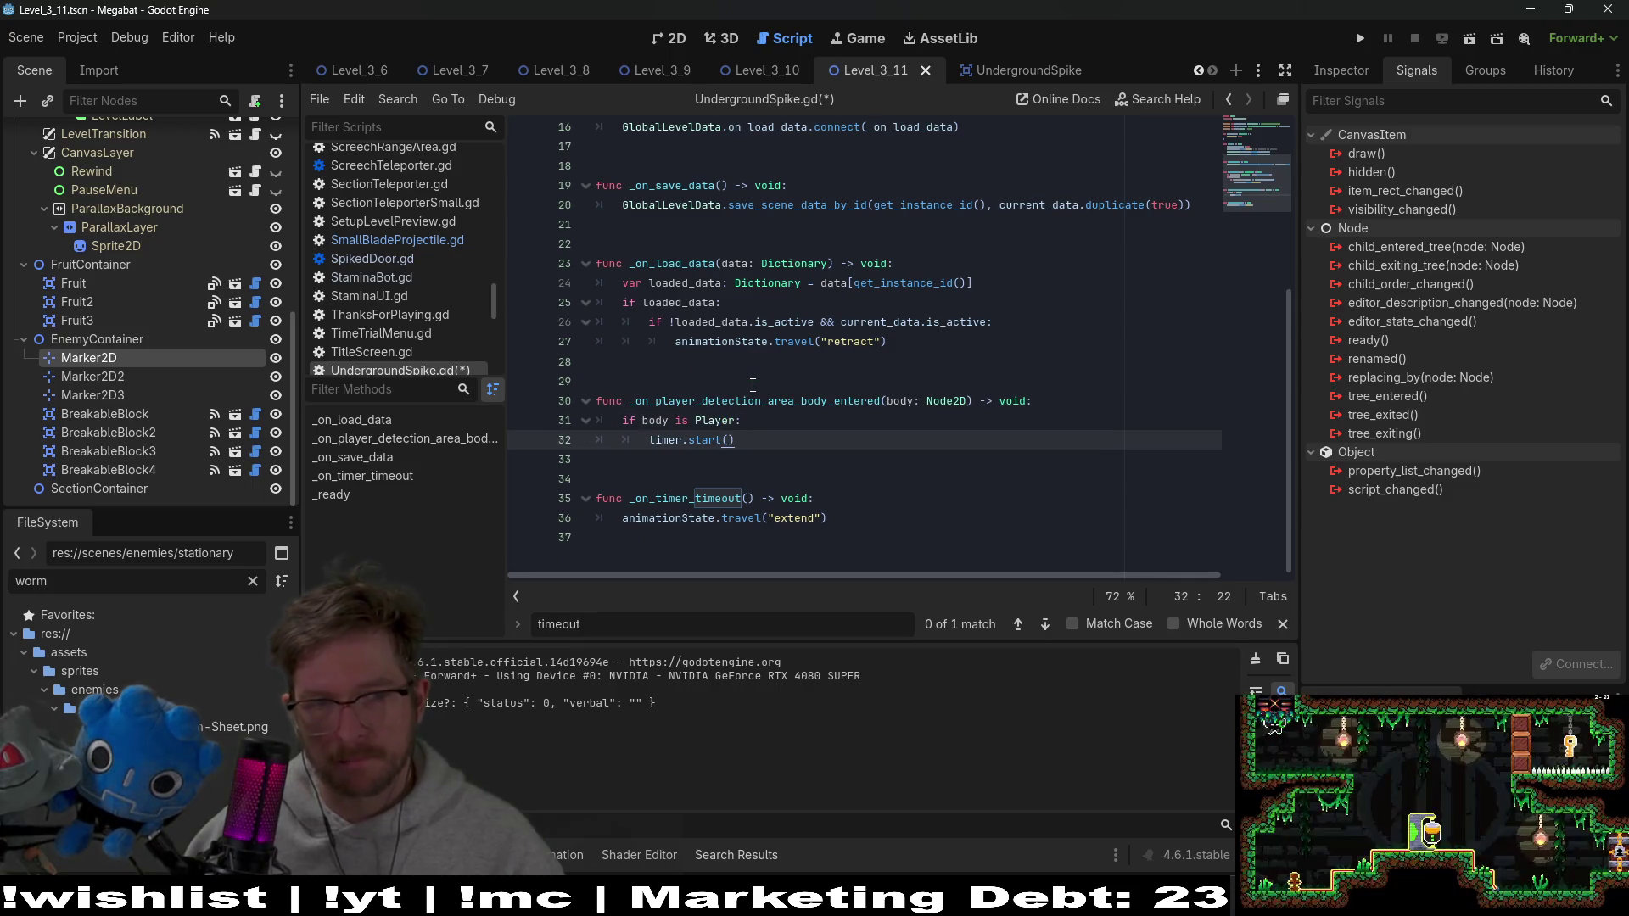
Add 'current_data.is_active = true' after timer.start() in the player-detection handler
key(Return)
text(current_data)
text(.)
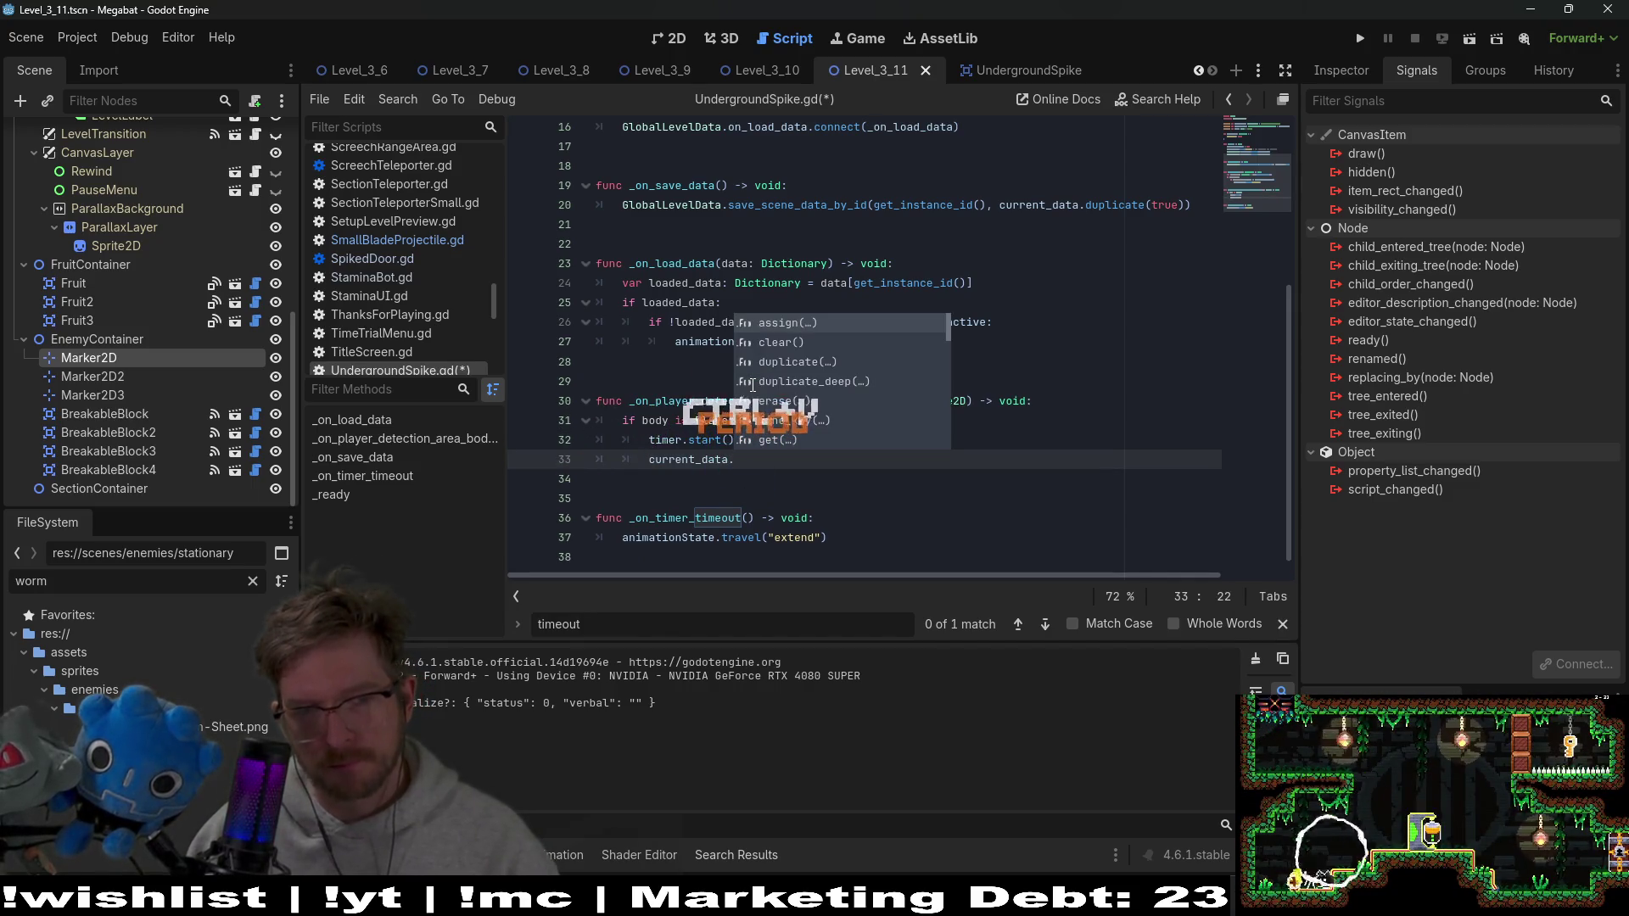
key(BackSpace)
text(is_same)
key(Return)
key(BackSpace)
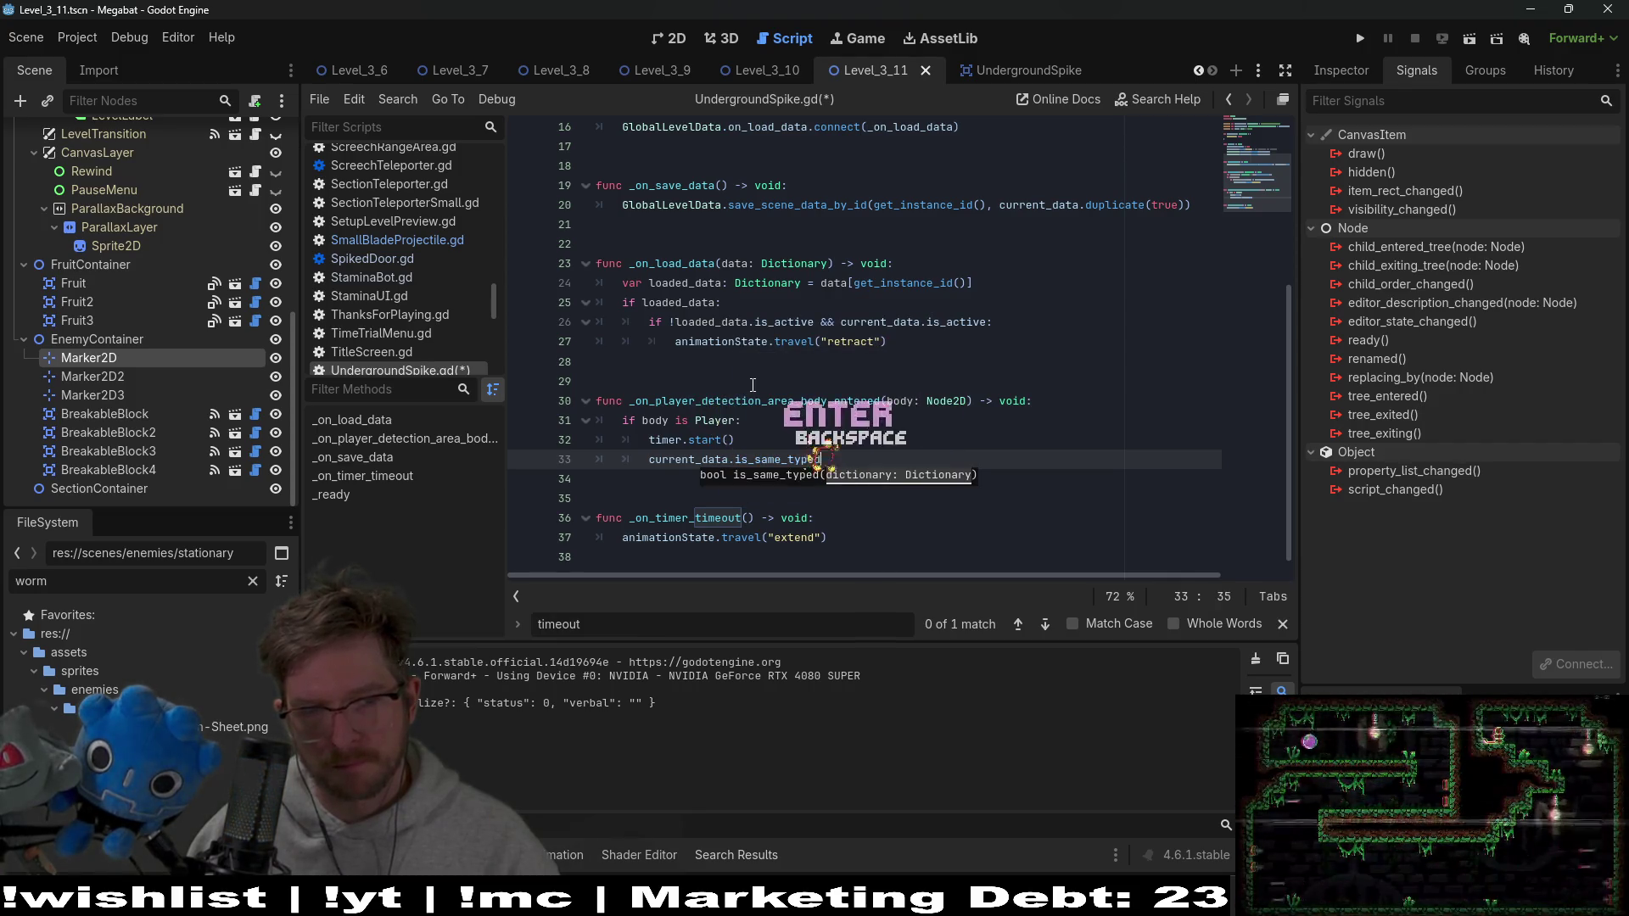
key(BackSpace)
key(BackSpace)
key(BackSpace)
text(_)
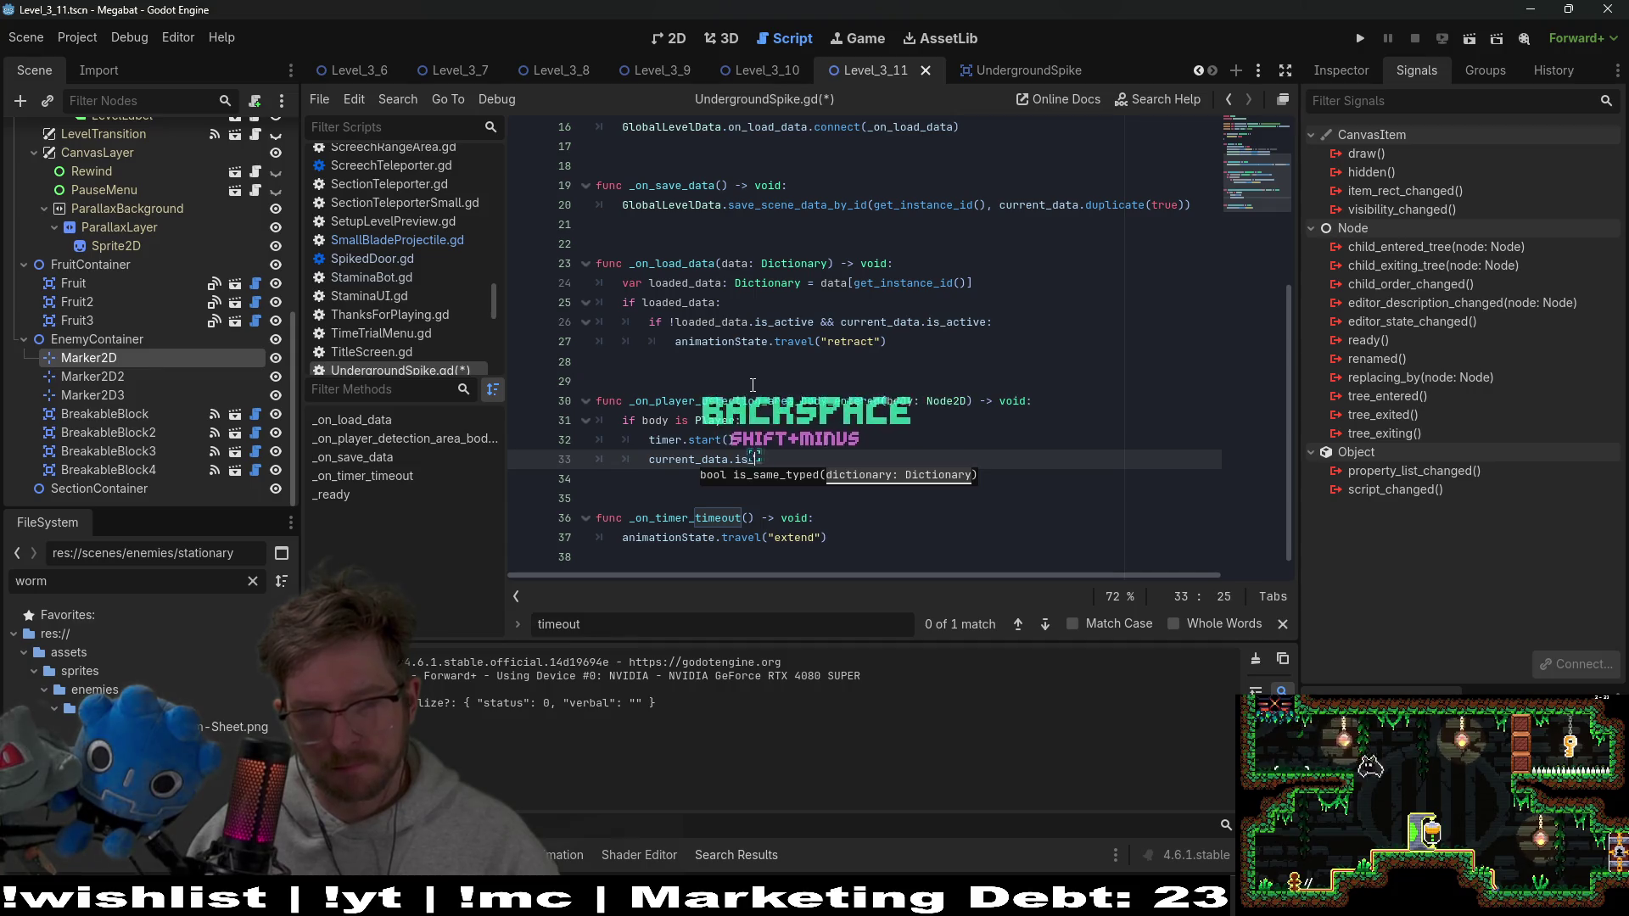
text(active = true)
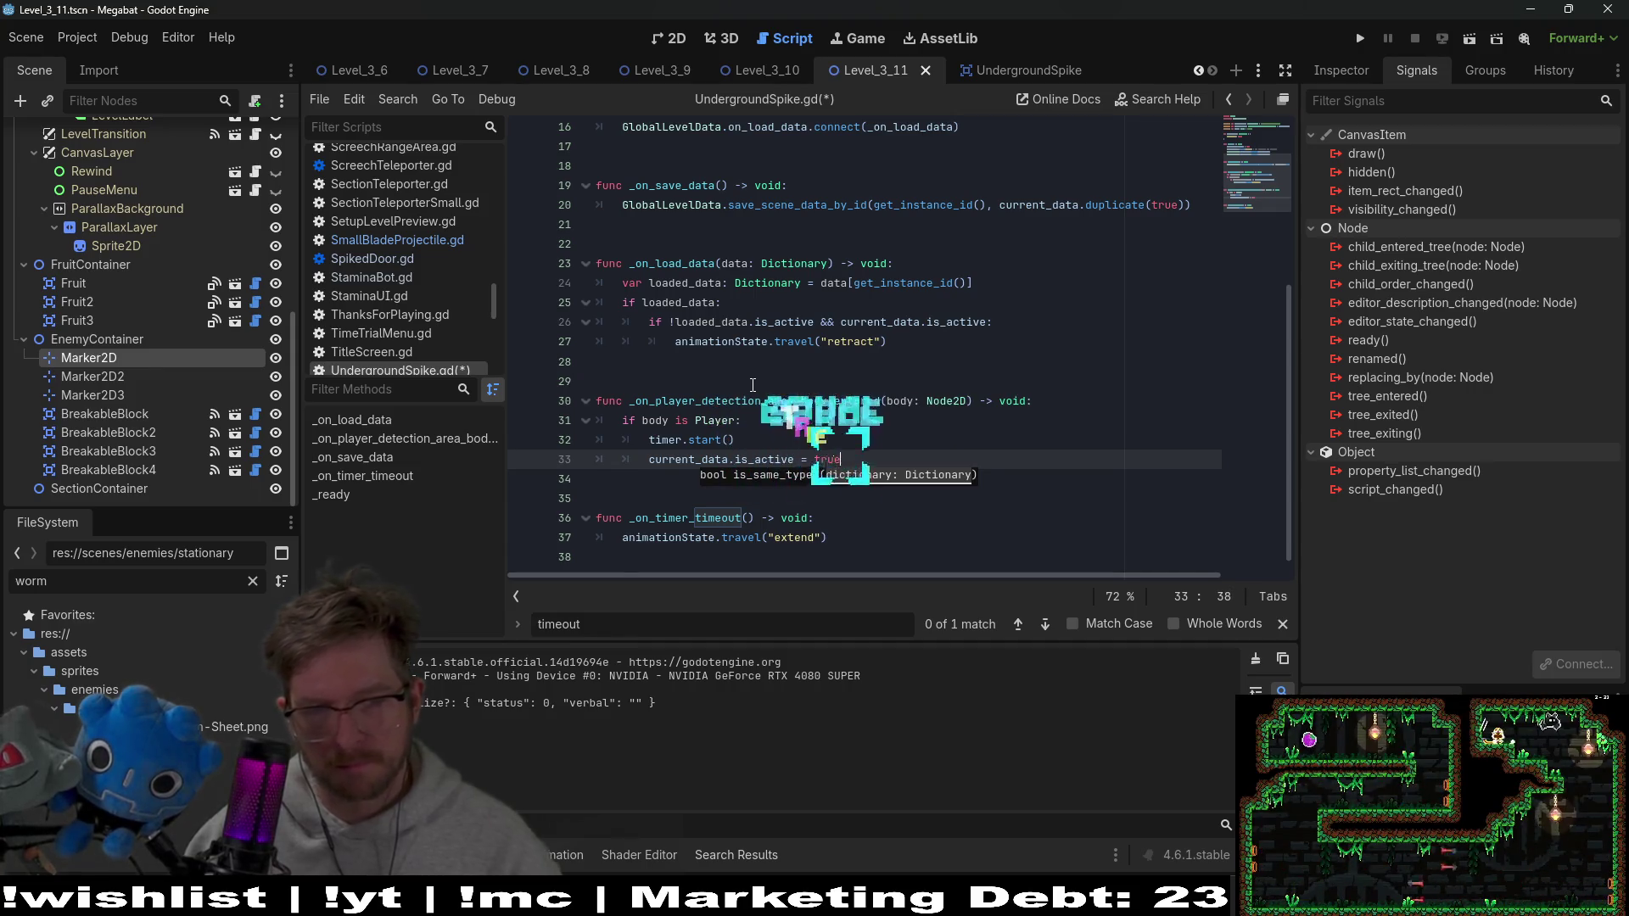
Save UndergroundSpike.gd with the new is_active line
click(896, 440)
key(ctrl+s)
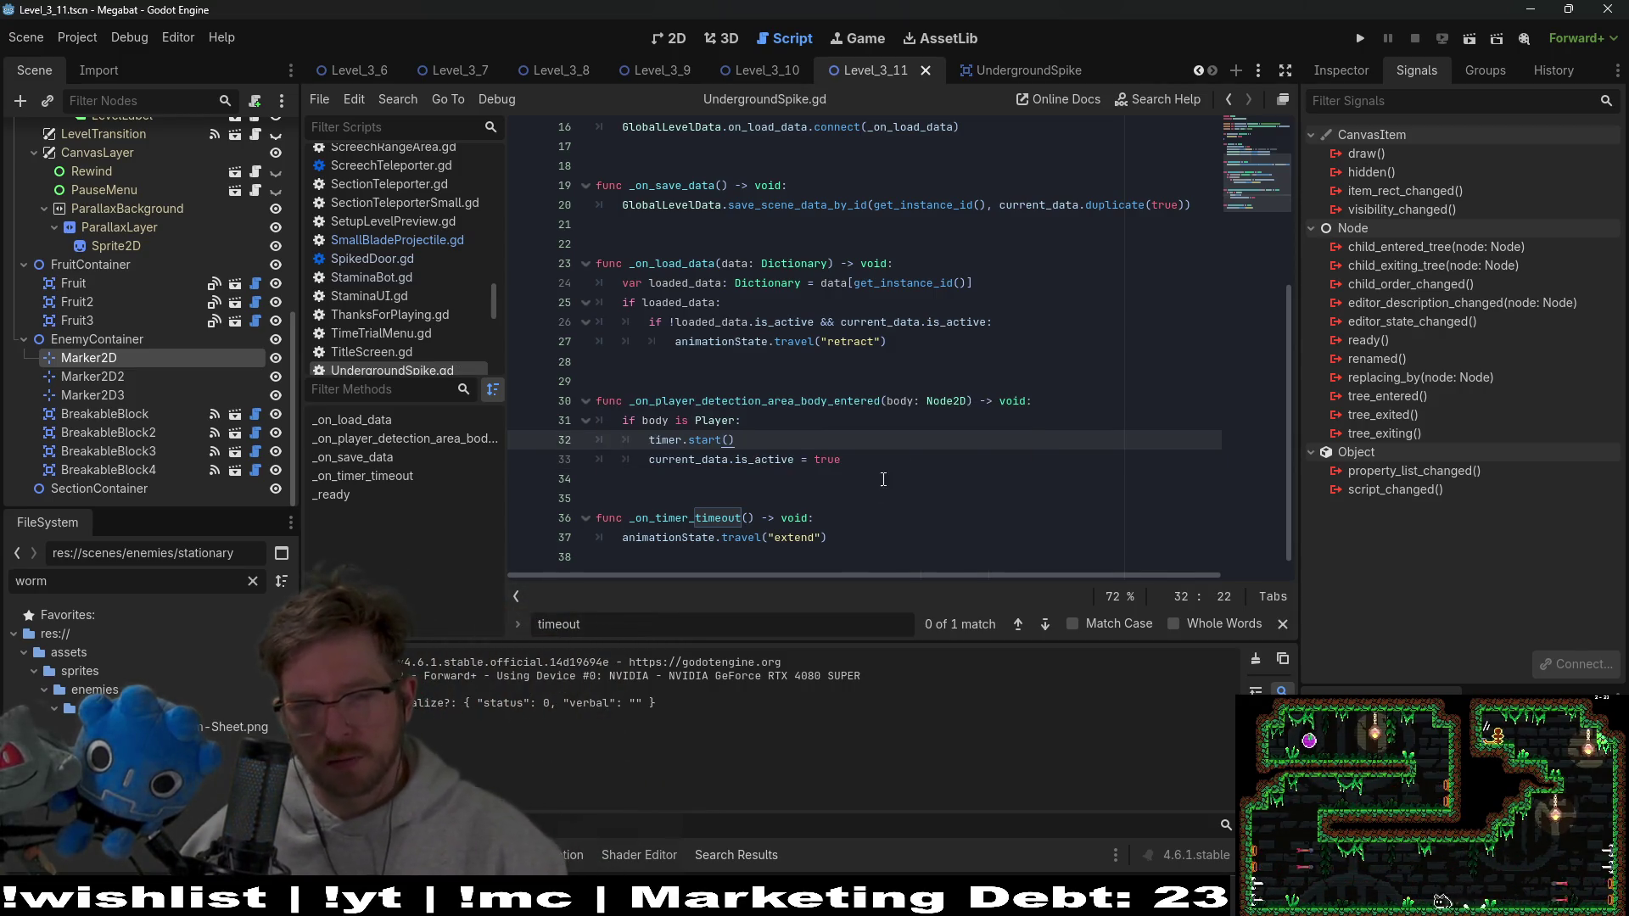
click(883, 478)
click(895, 468)
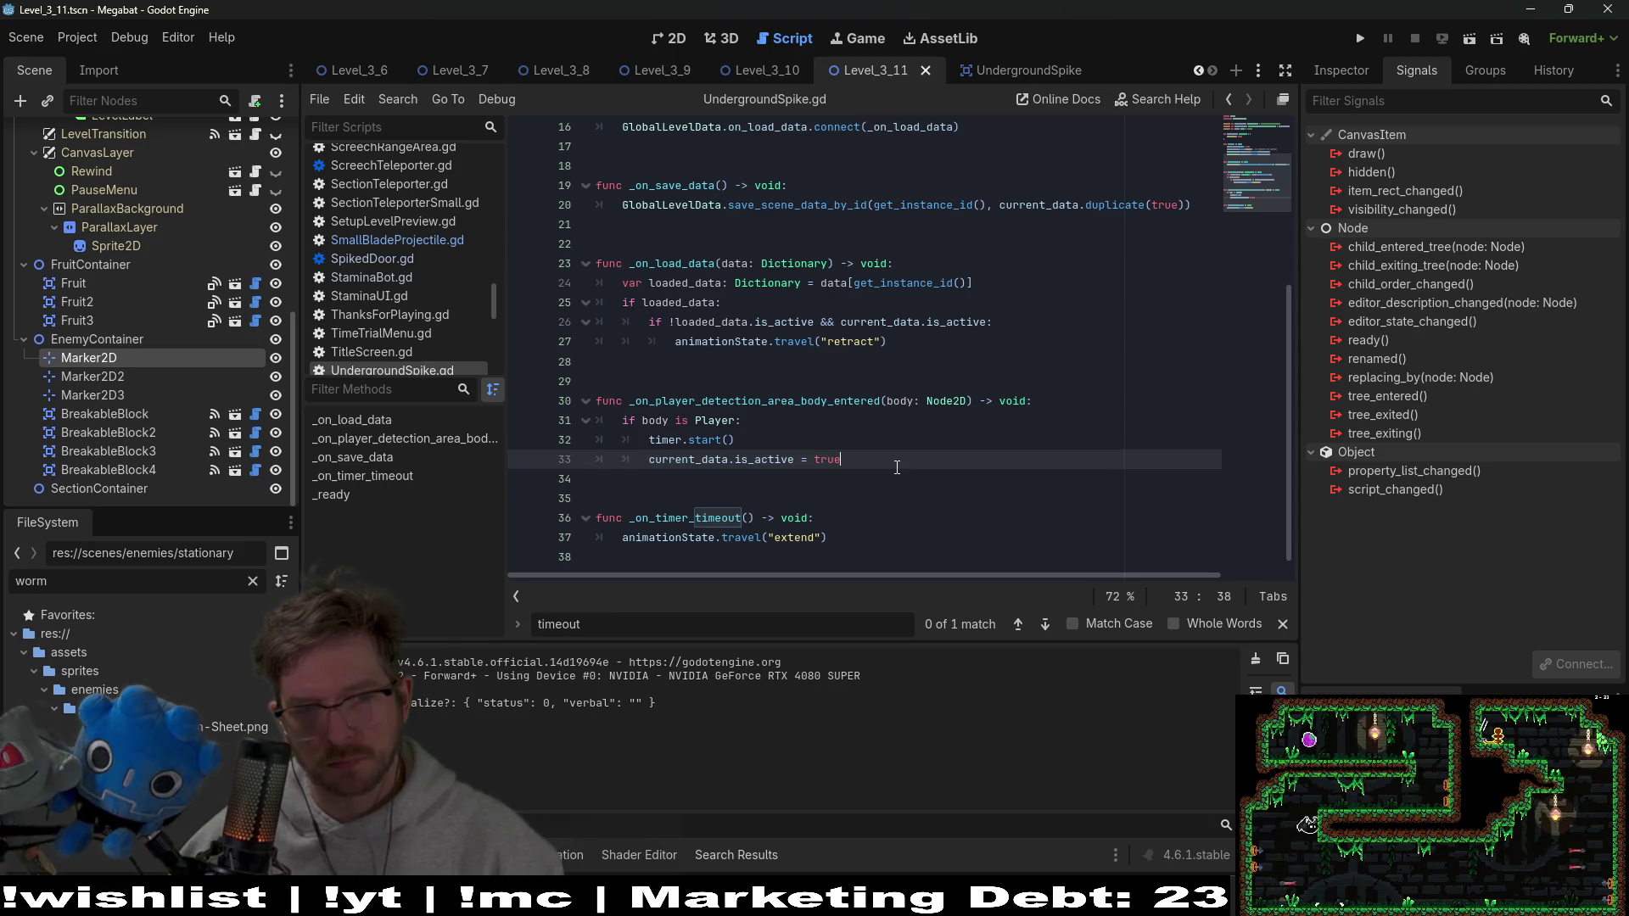
scroll(899, 465, up, 4)
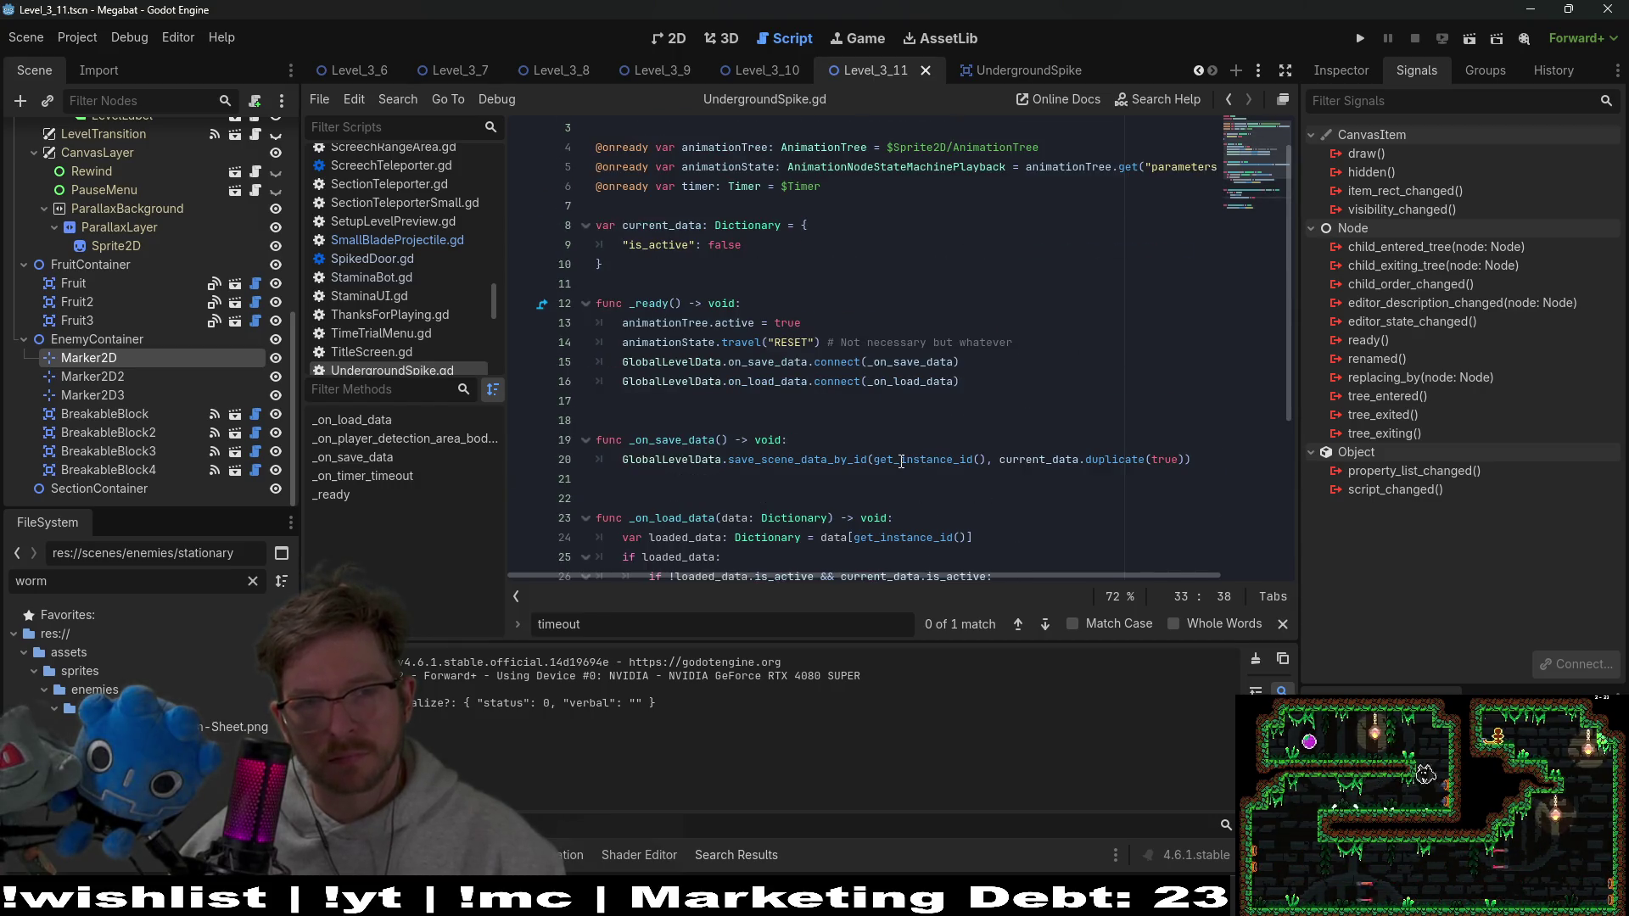
Move the 'current_data.is_active = true' line into _on_timer_timeout and save
scroll(901, 462, down, 3)
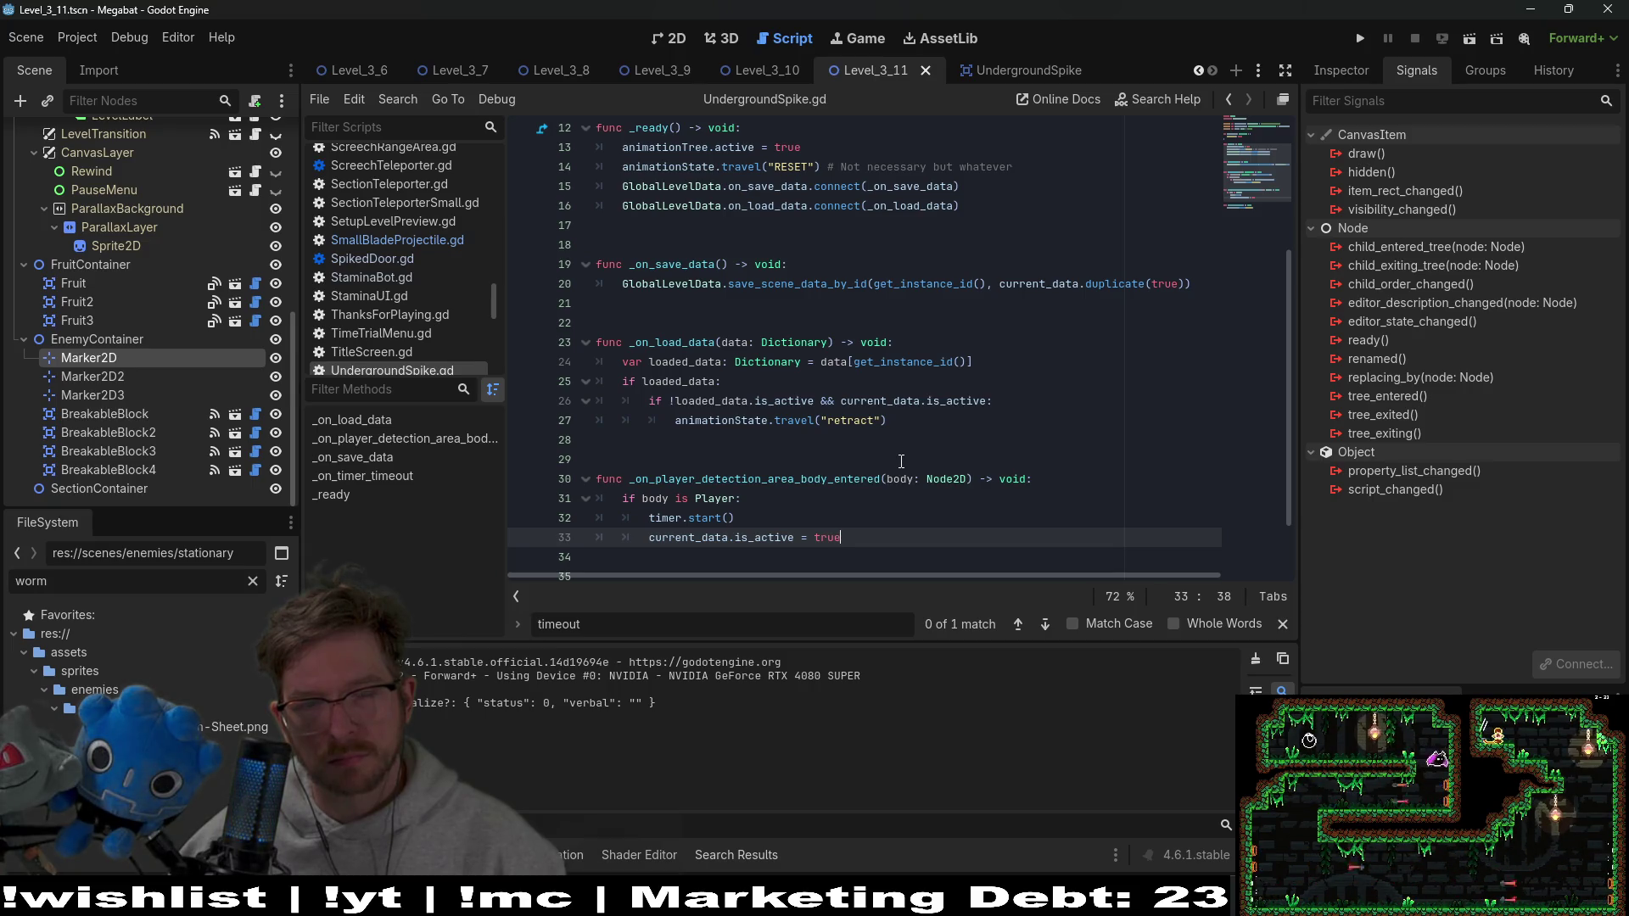
triple_click(878, 529)
key(ctrl+x)
scroll(848, 526, down, 1)
click(833, 523)
key(Return)
key(ctrl+v)
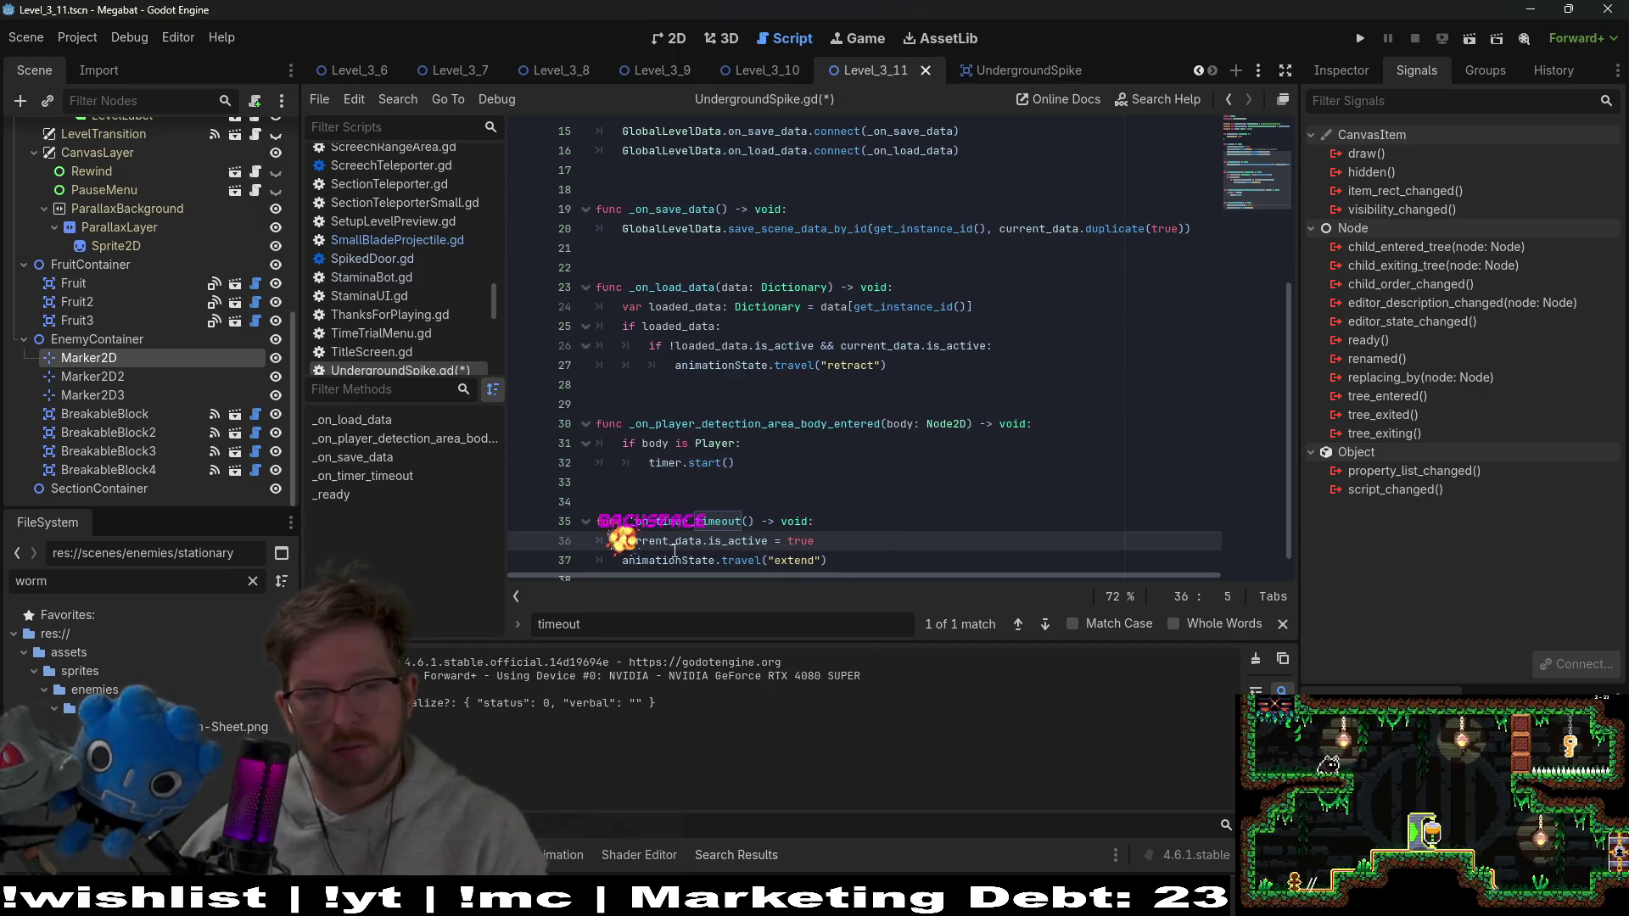
key(BackSpace)
key(End)
key(ctrl+s)
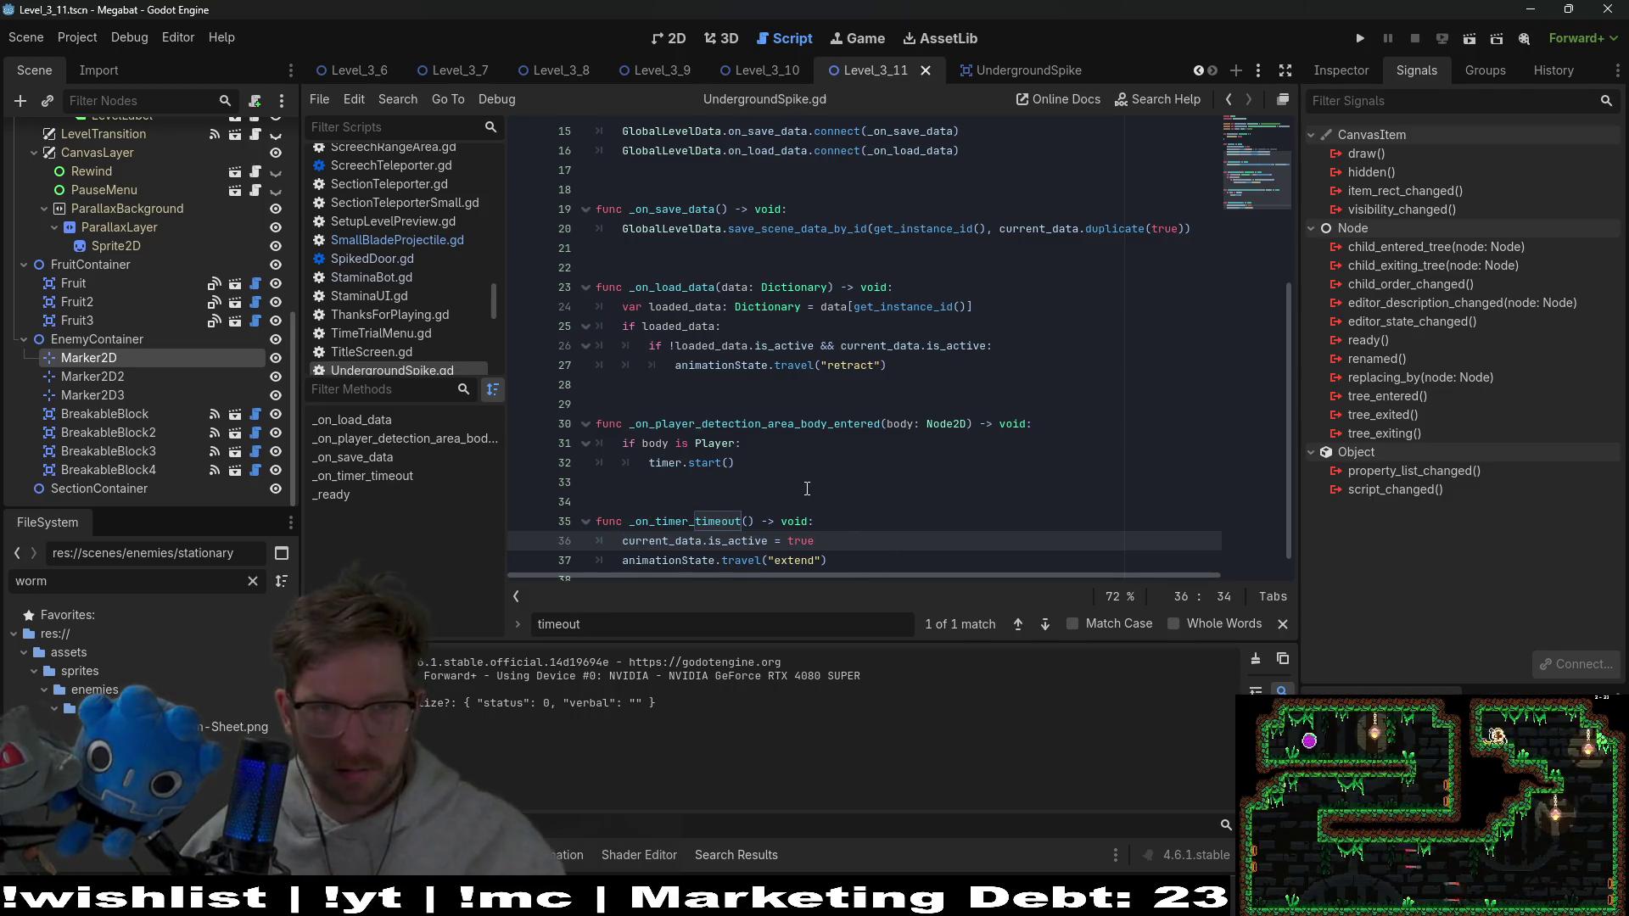
Add timer.stop() as the first line of _on_load_data and save
scroll(773, 470, up, 3)
click(961, 464)
key(Return)
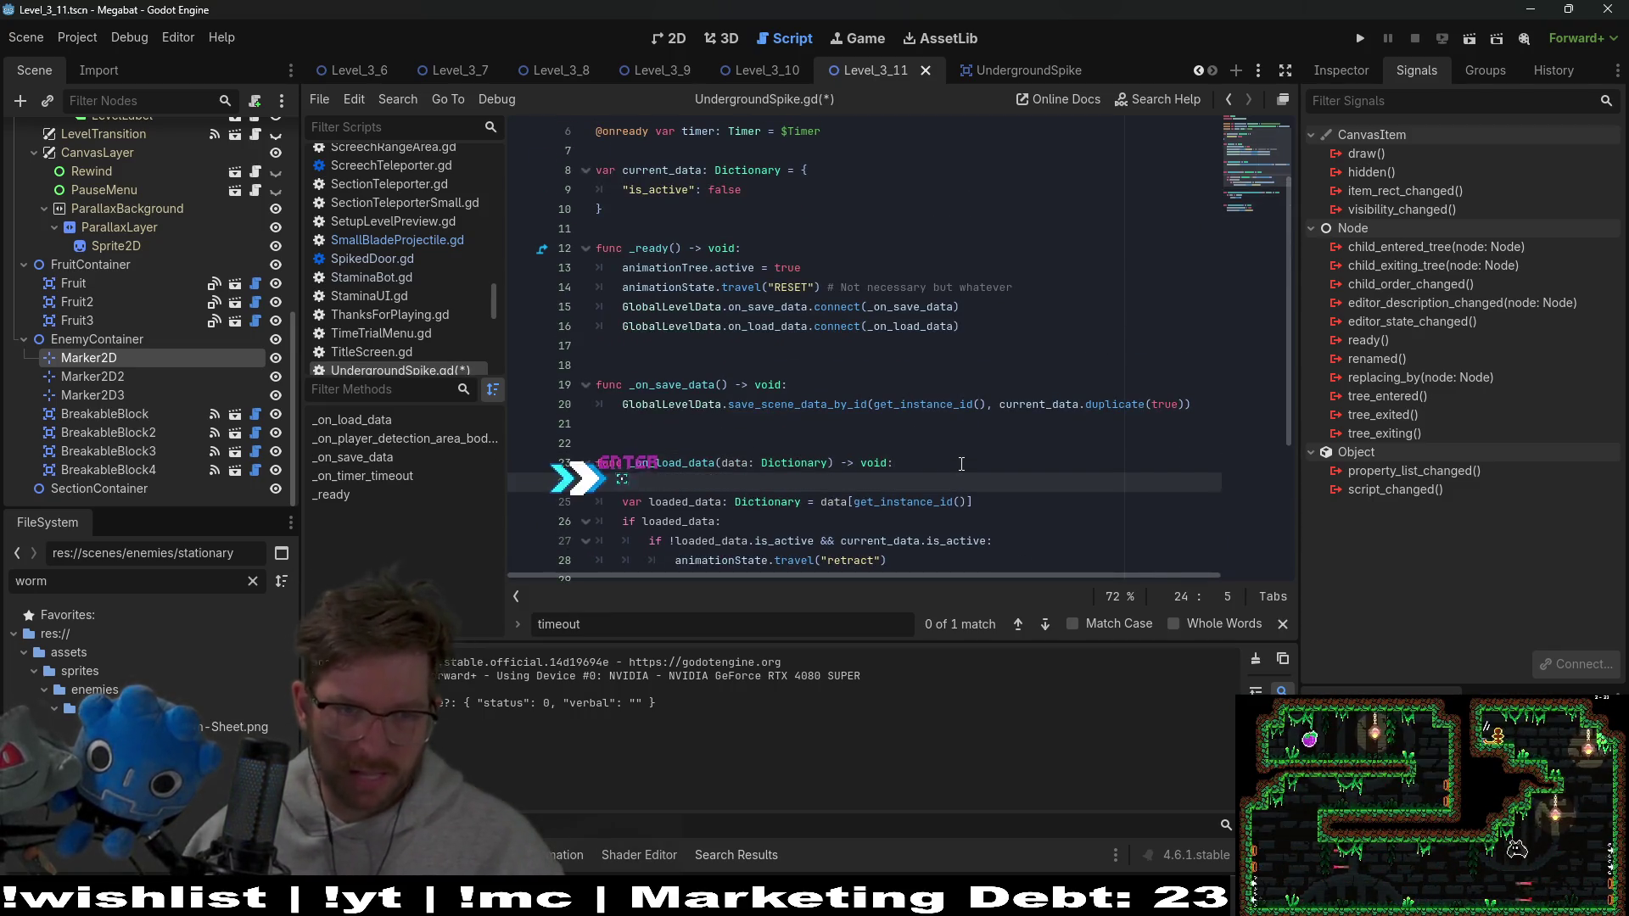
text(timer.star)
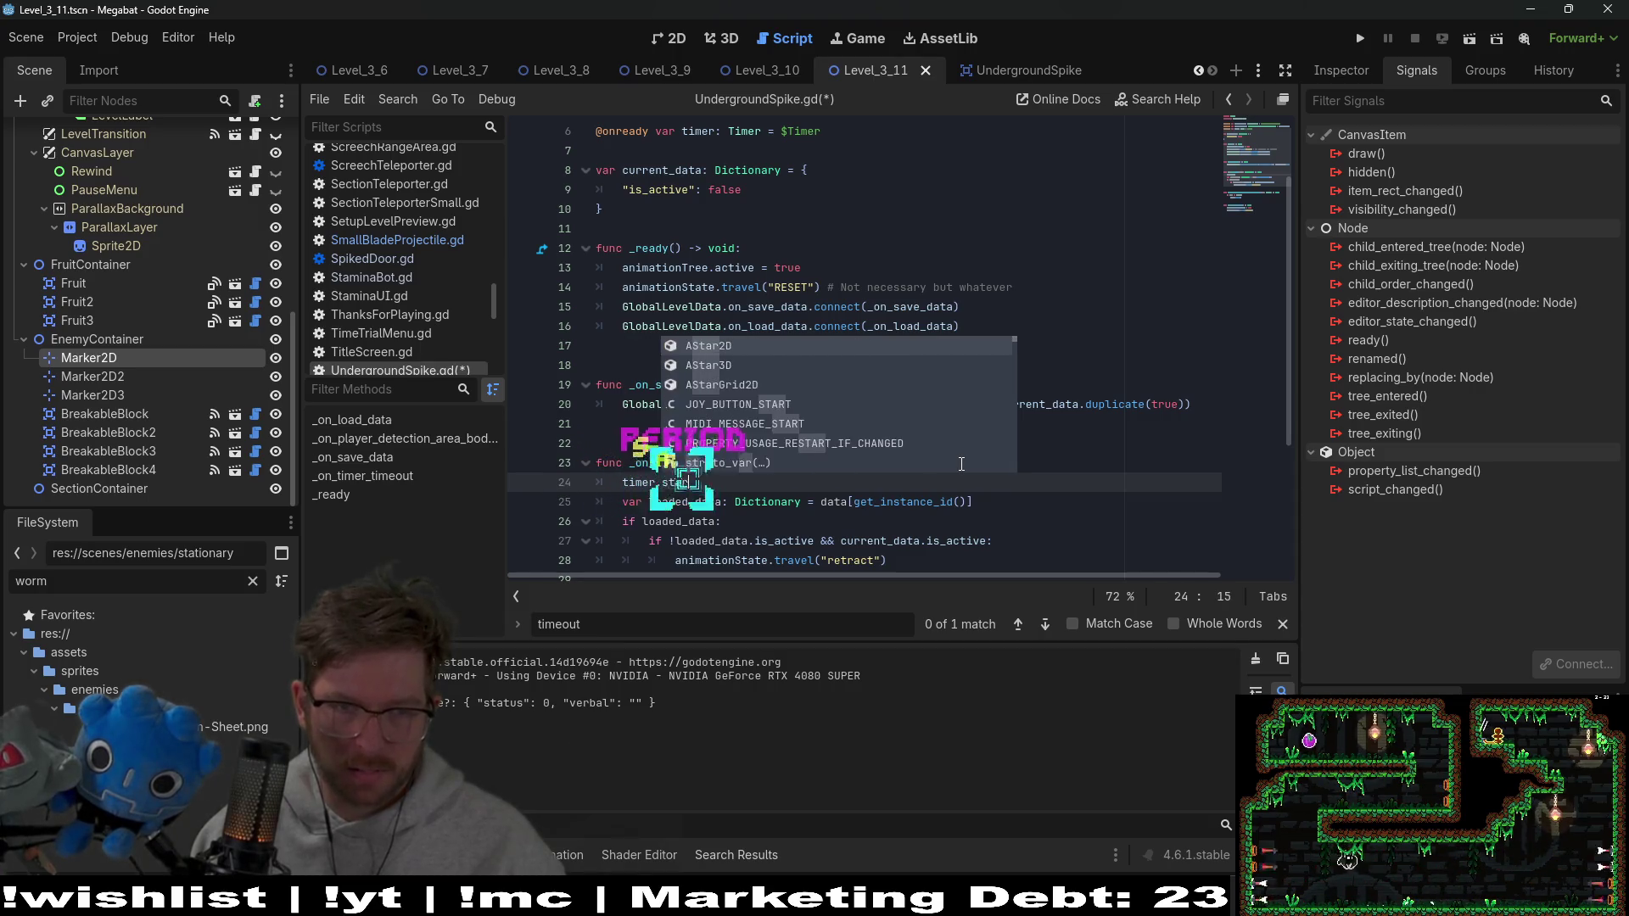
key(BackSpace)
key(BackSpace)
text(op)
key(Return)
key(ctrl+s)
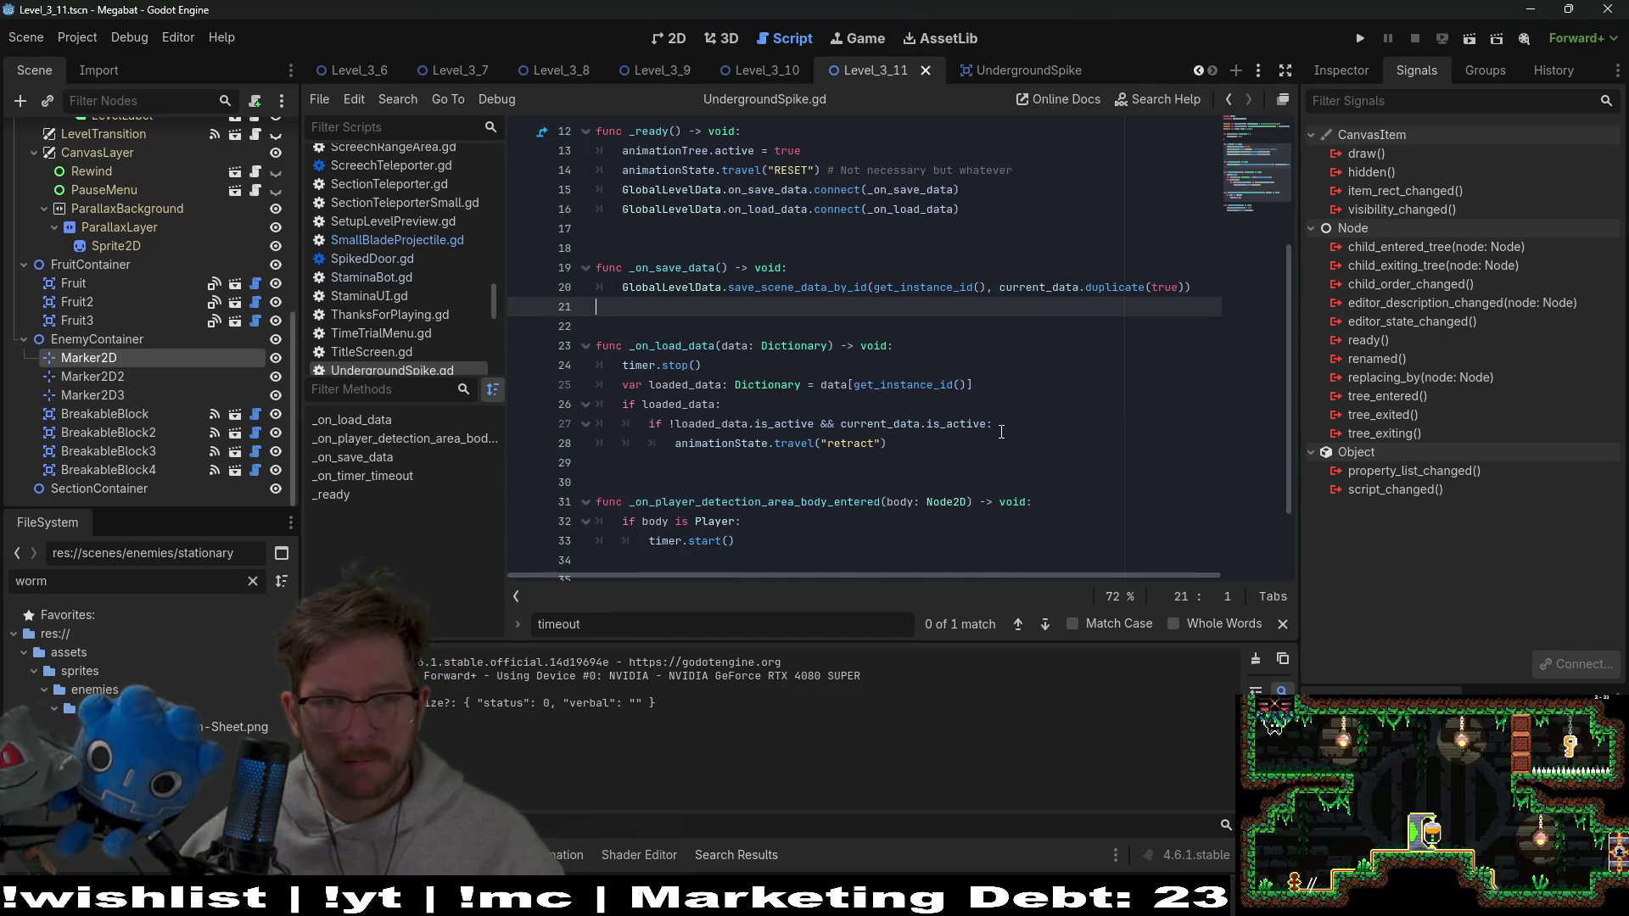
click(749, 537)
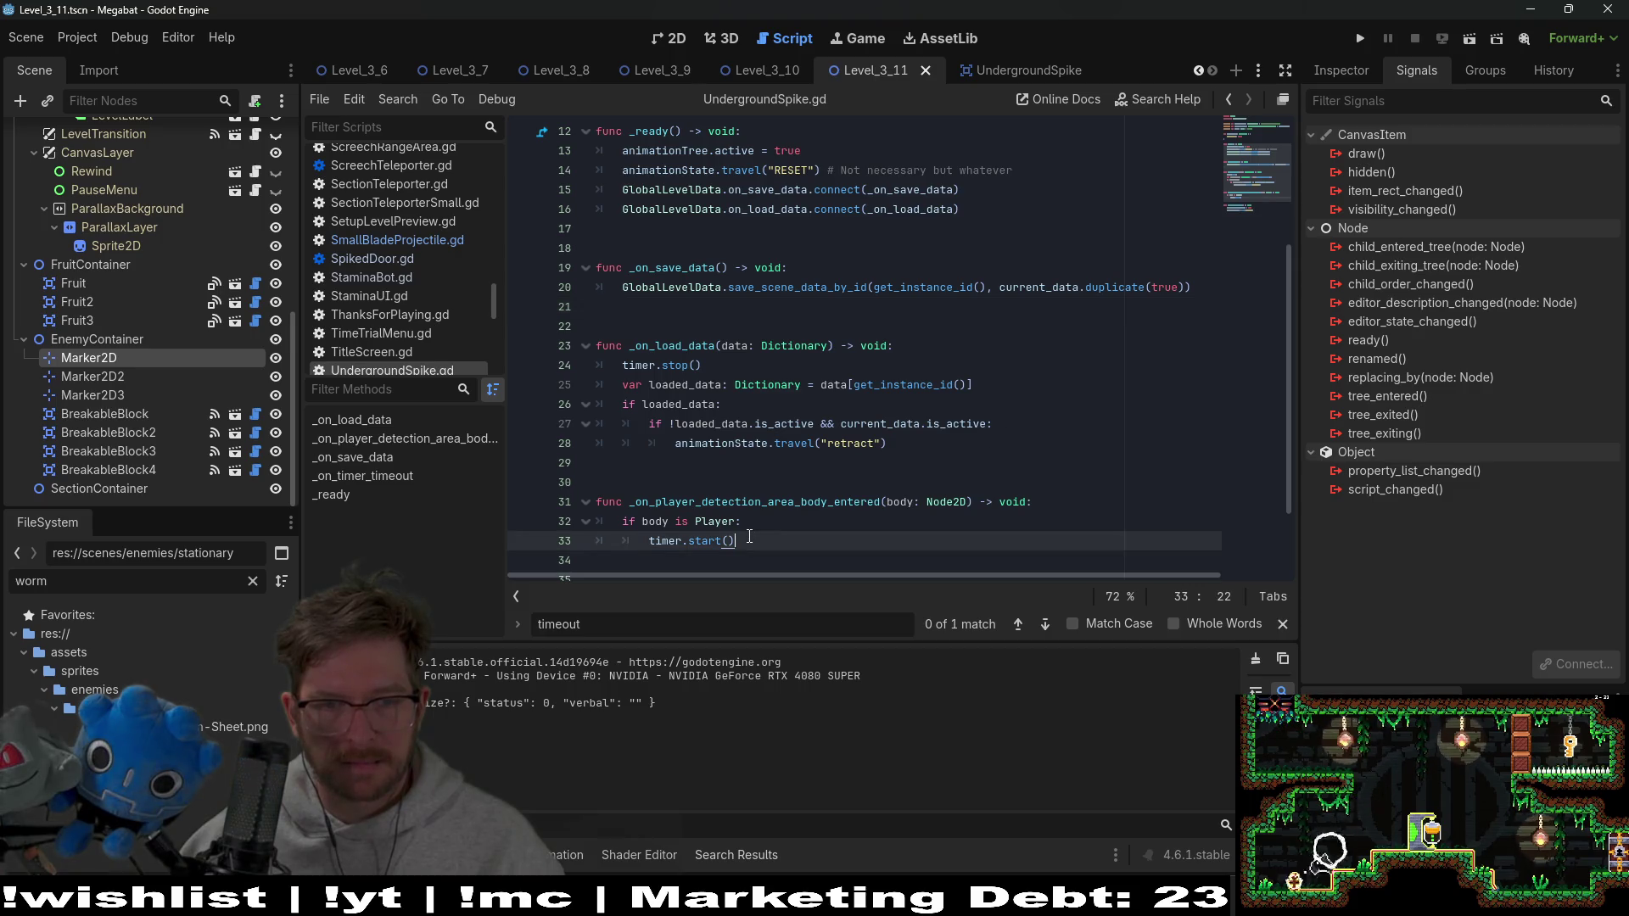
scroll(755, 528, up, 3)
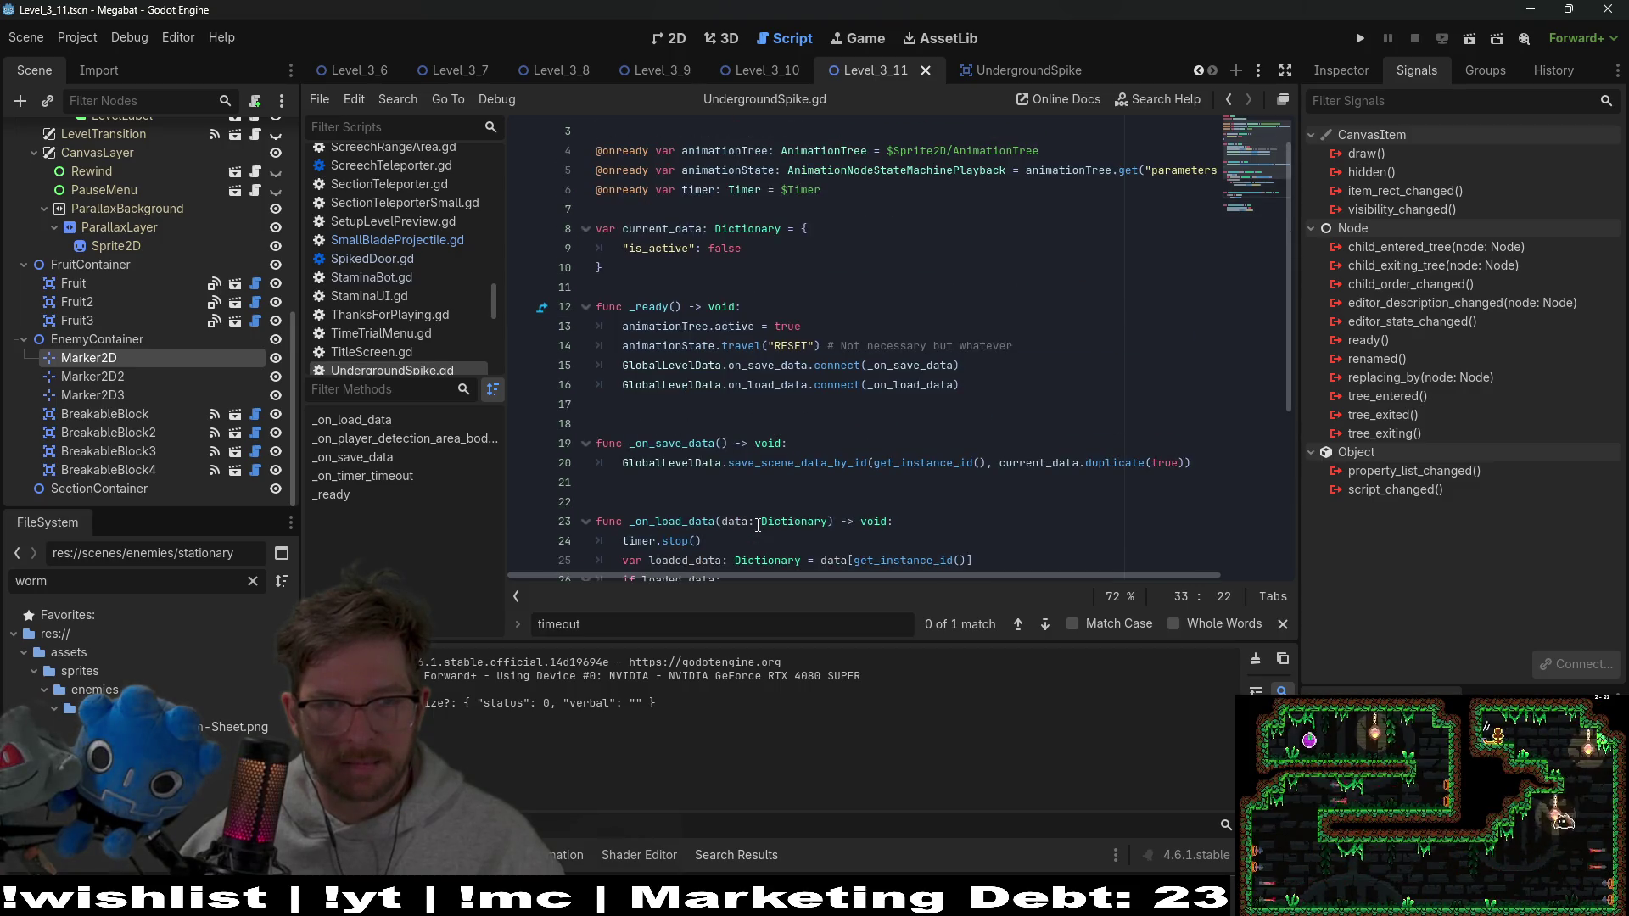
scroll(757, 525, down, 3)
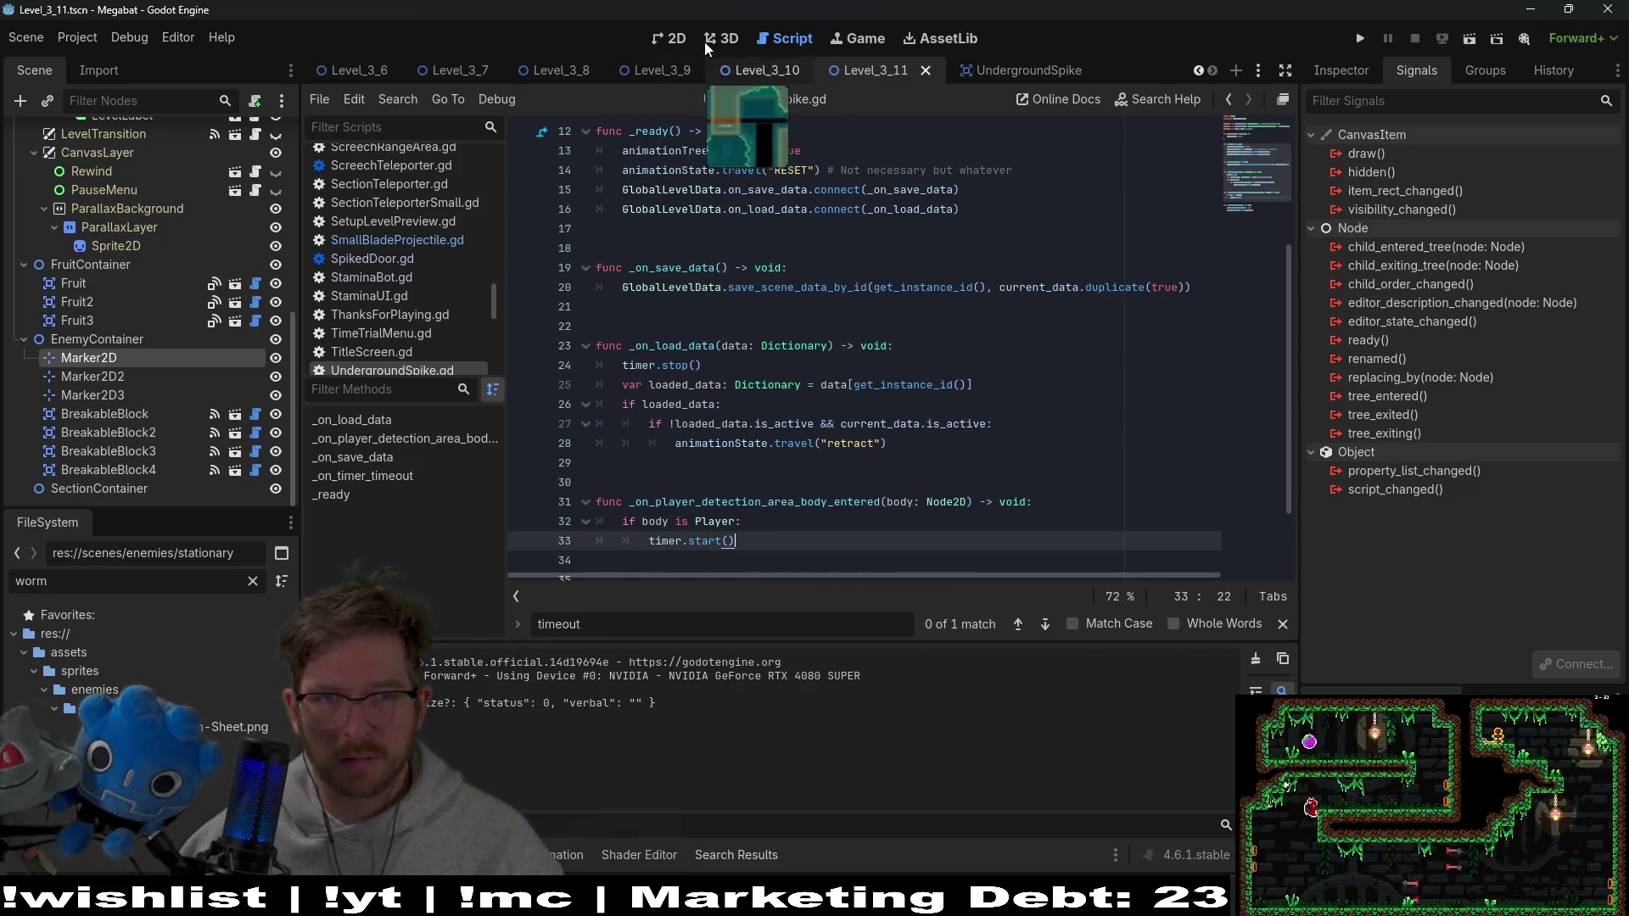
Delete the three Marker2D nodes from Level_3_11
click(665, 32)
scroll(735, 532, up, 4)
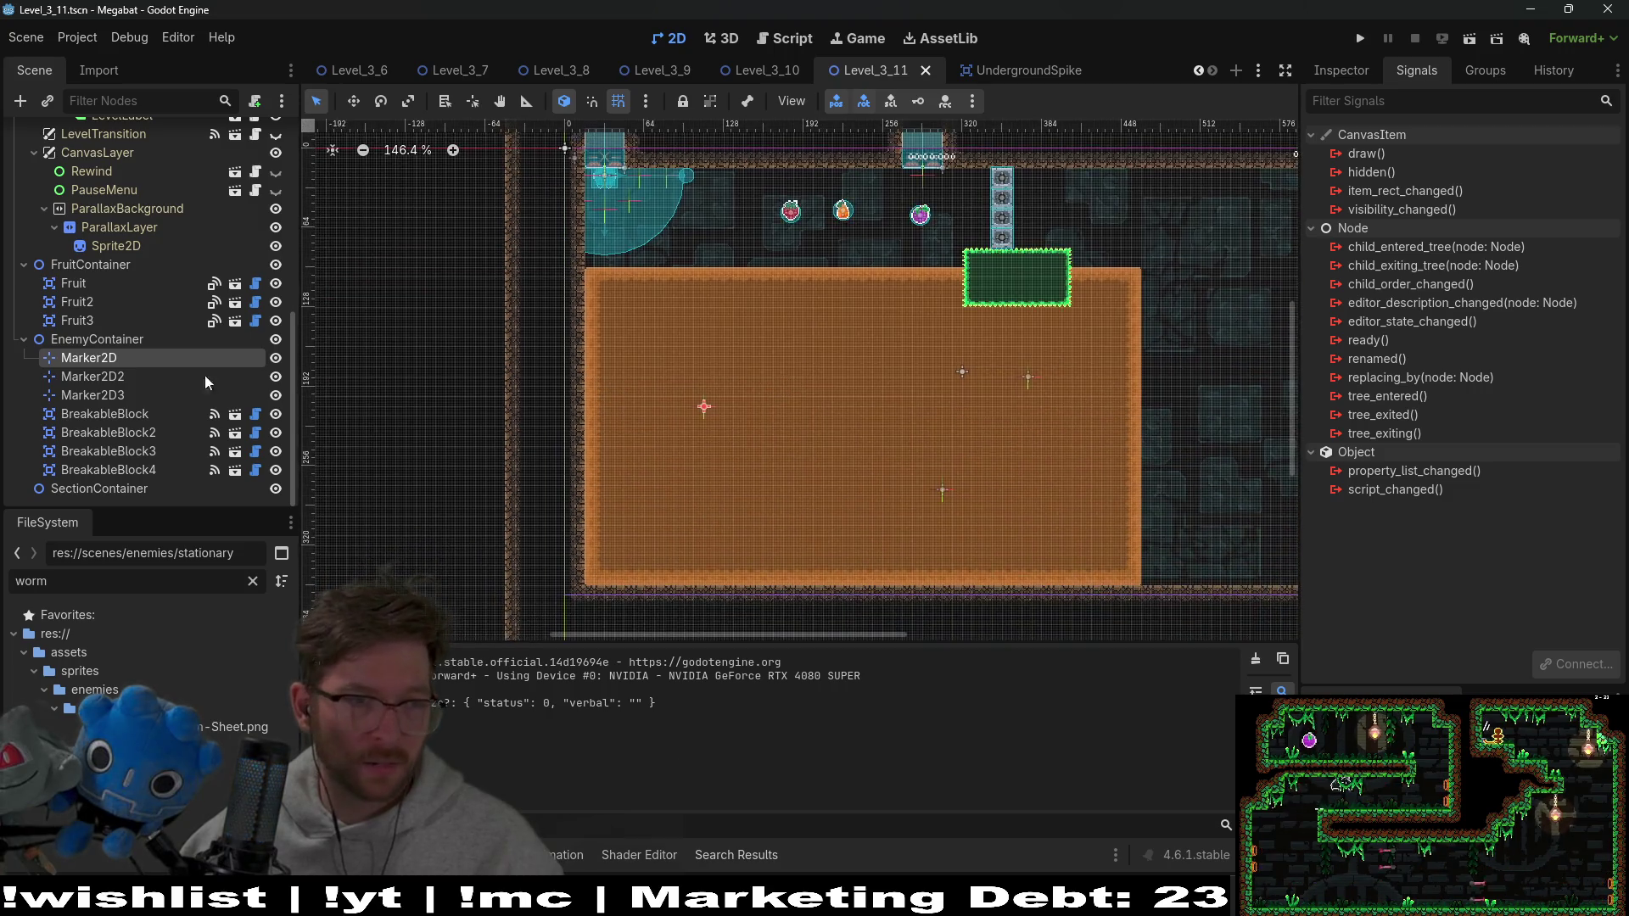
shift+click(112, 395)
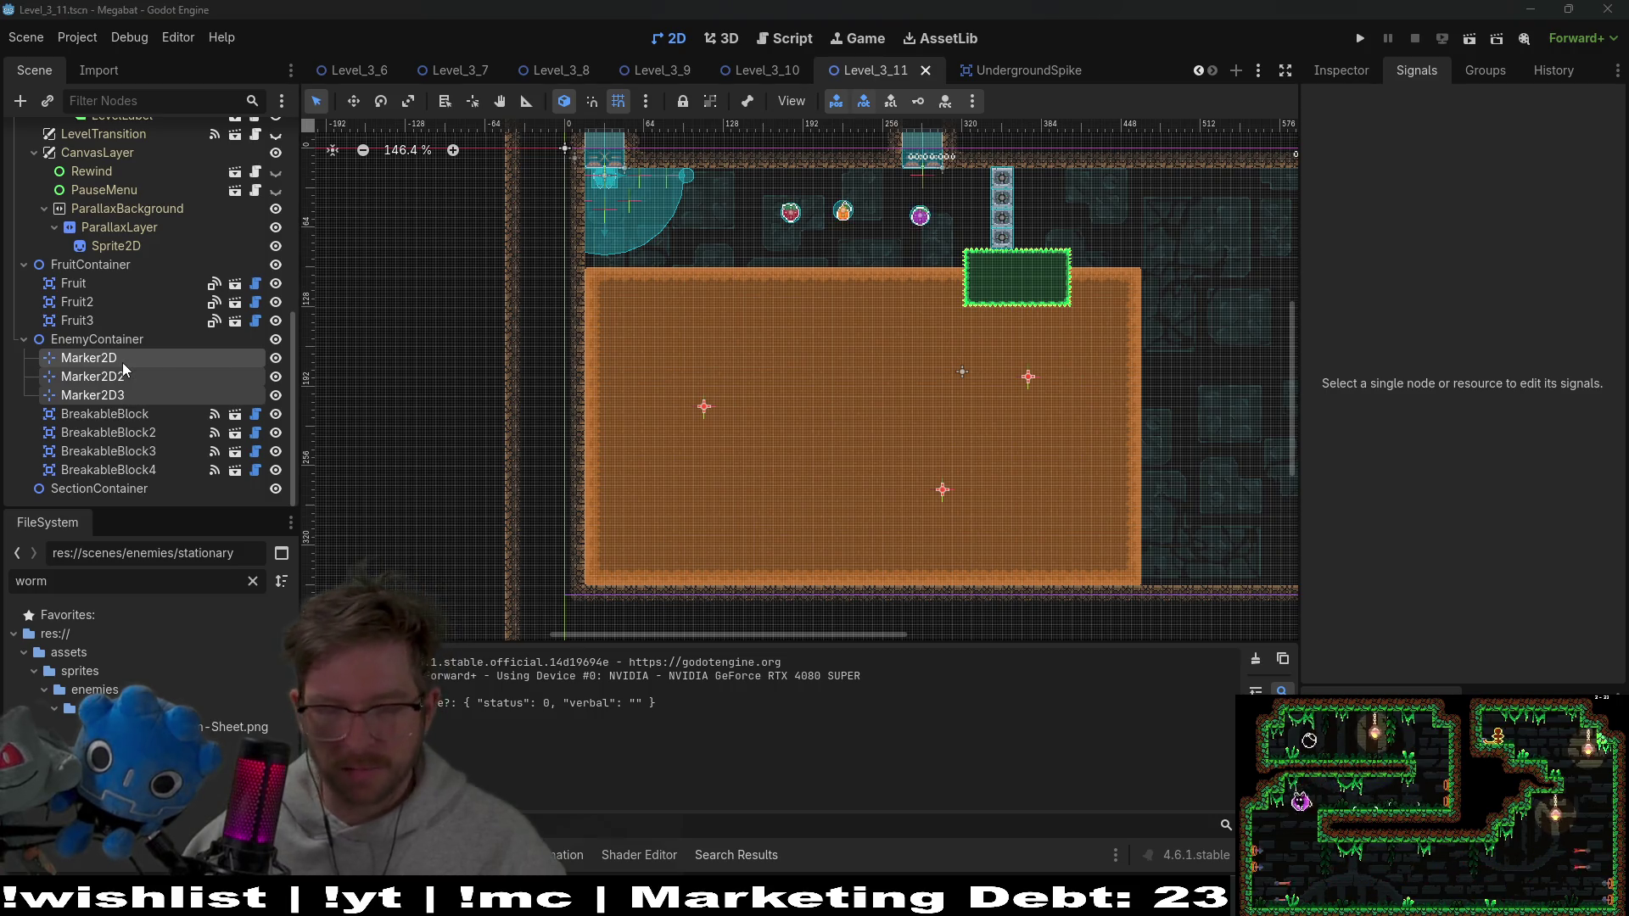
key(Delete)
key(Return)
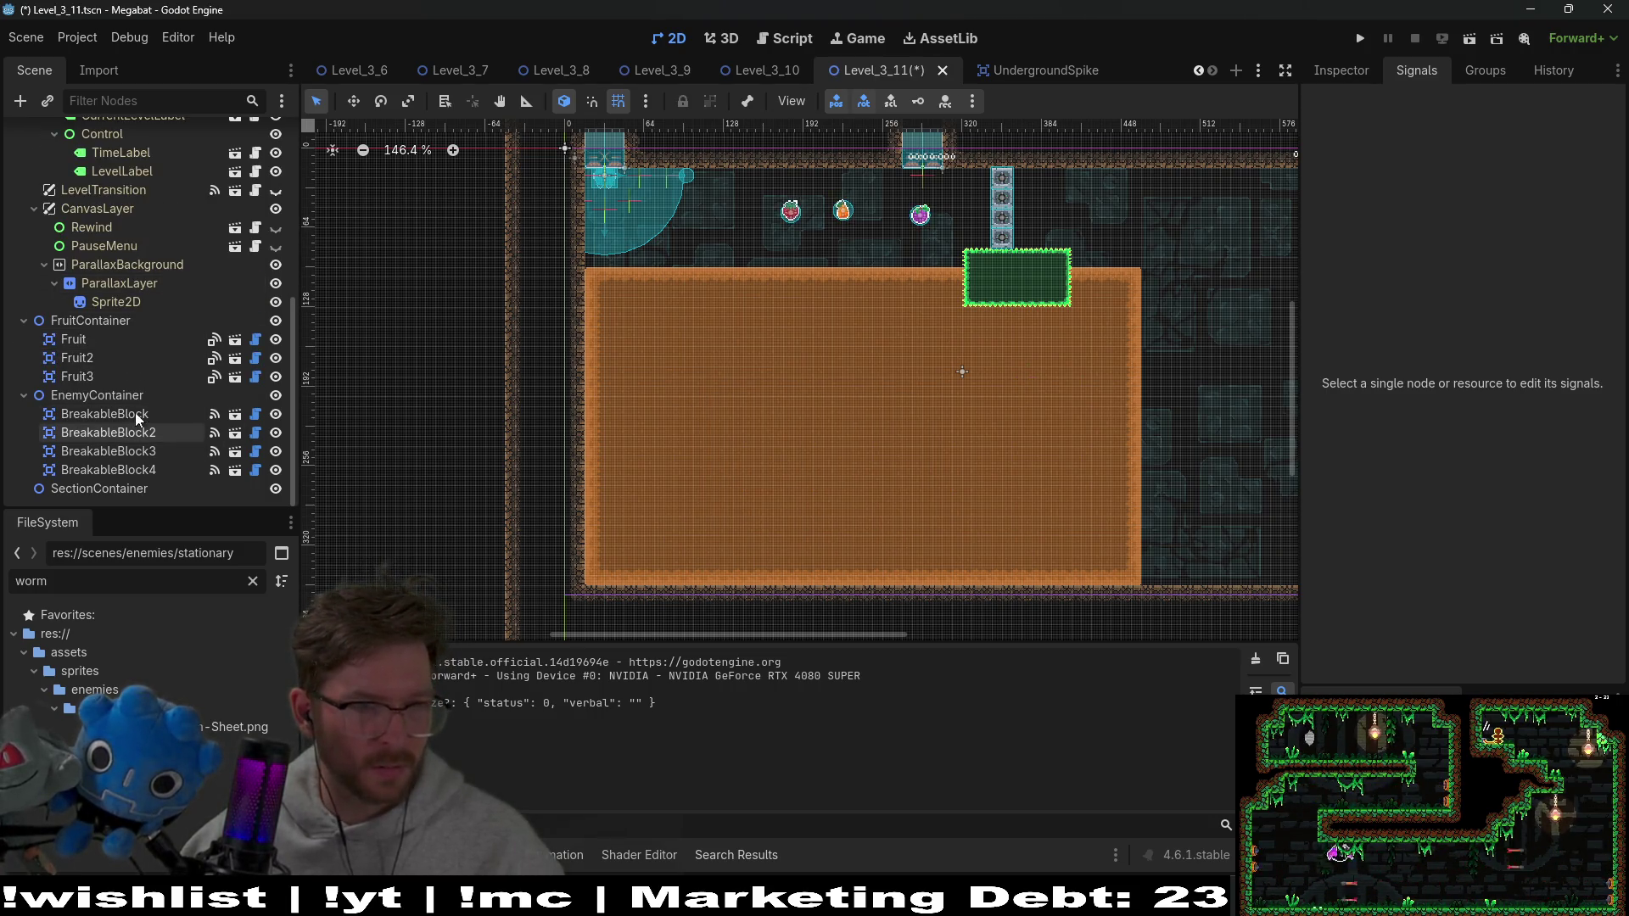
Instance an UndergroundSpike under EnemyContainer and place it on the orange area
click(122, 397)
right_click(122, 397)
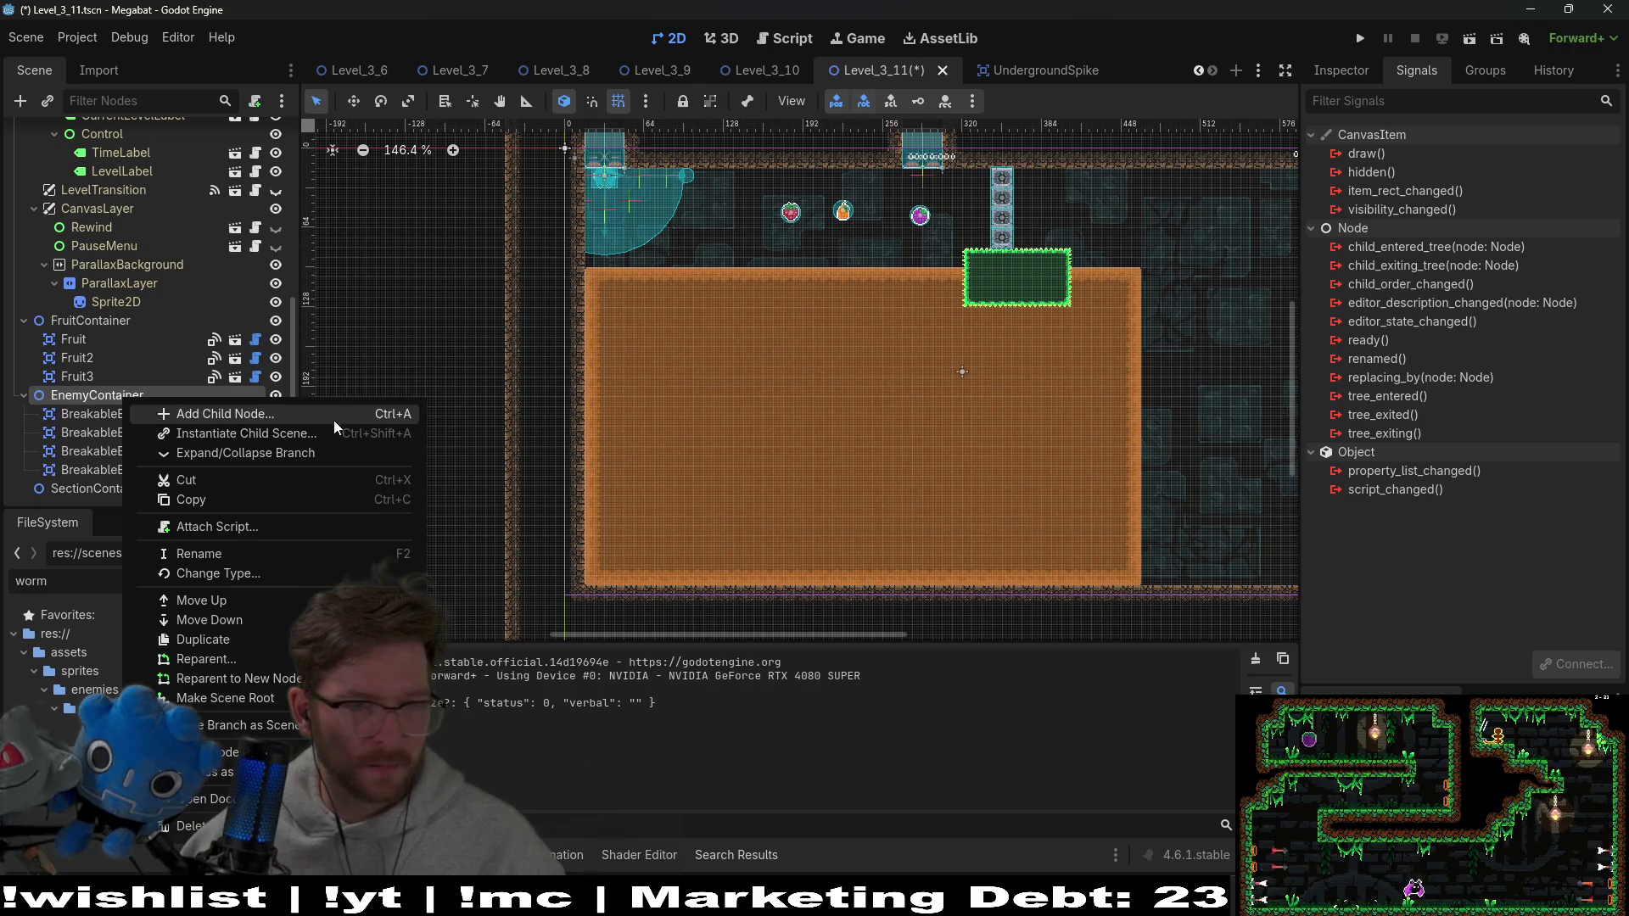
click(236, 435)
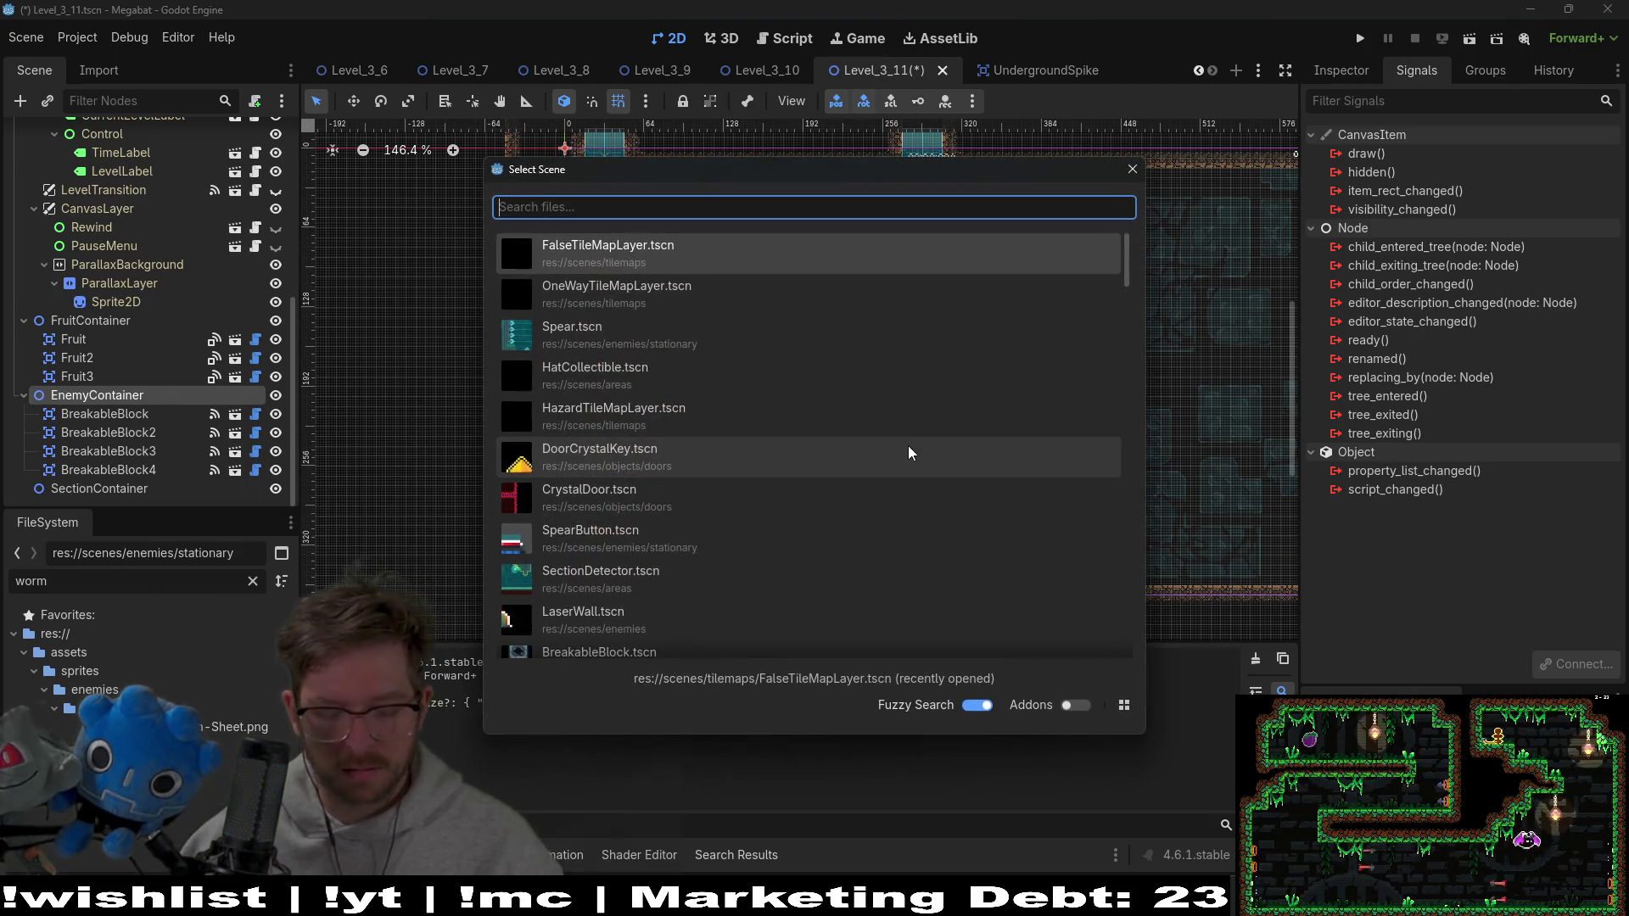
text(under)
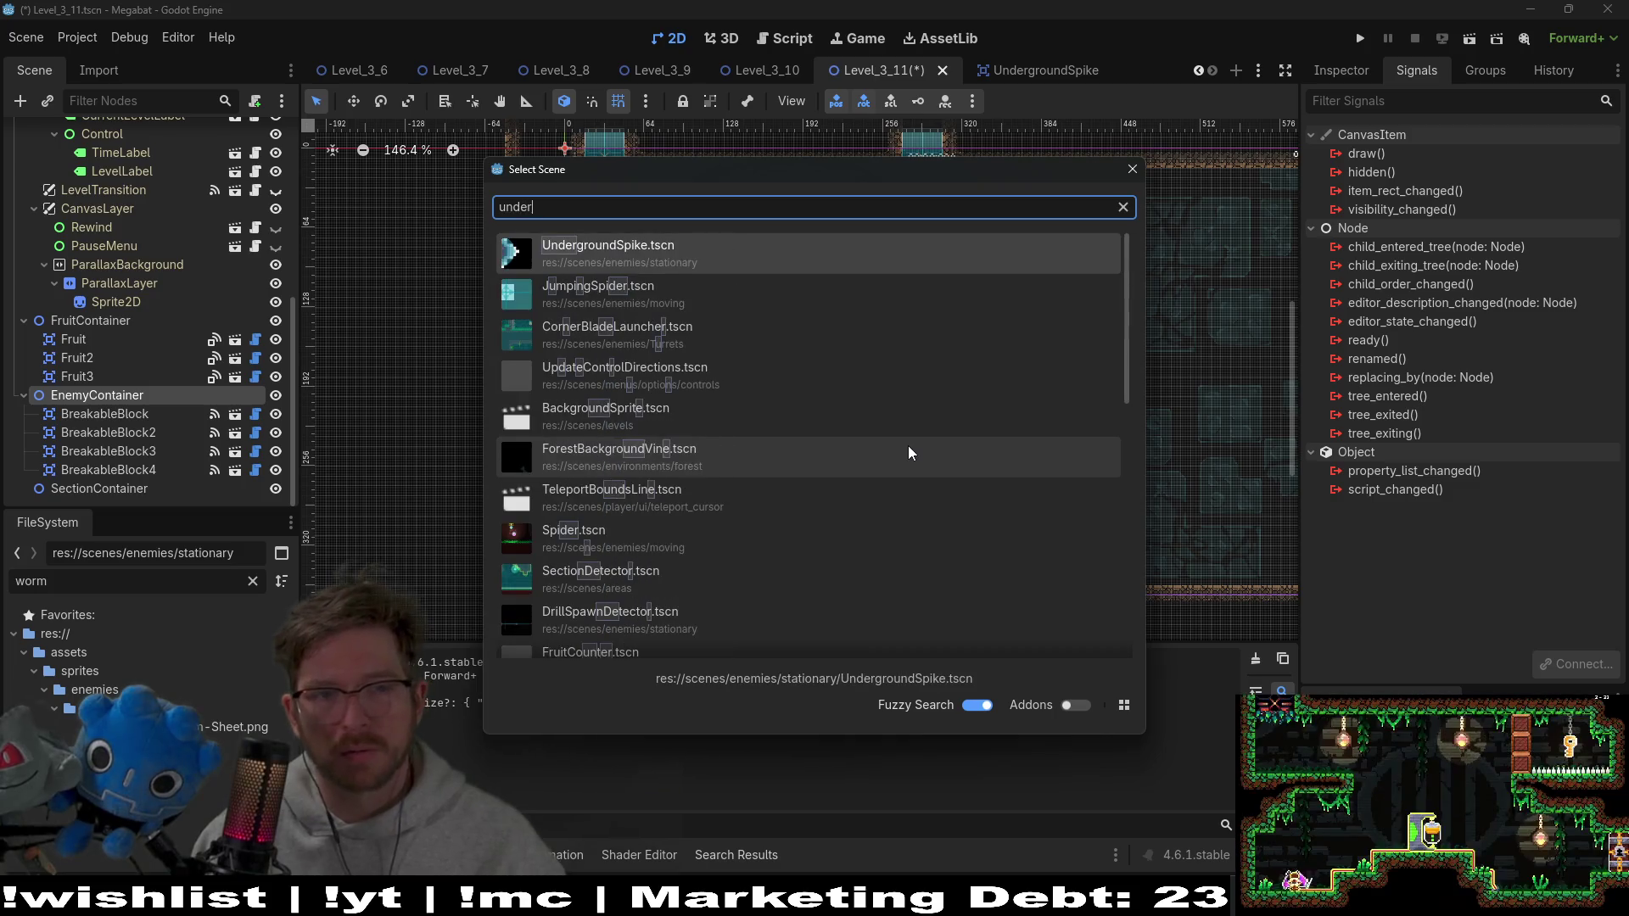
key(Return)
key(w)
drag(677, 316, 717, 368)
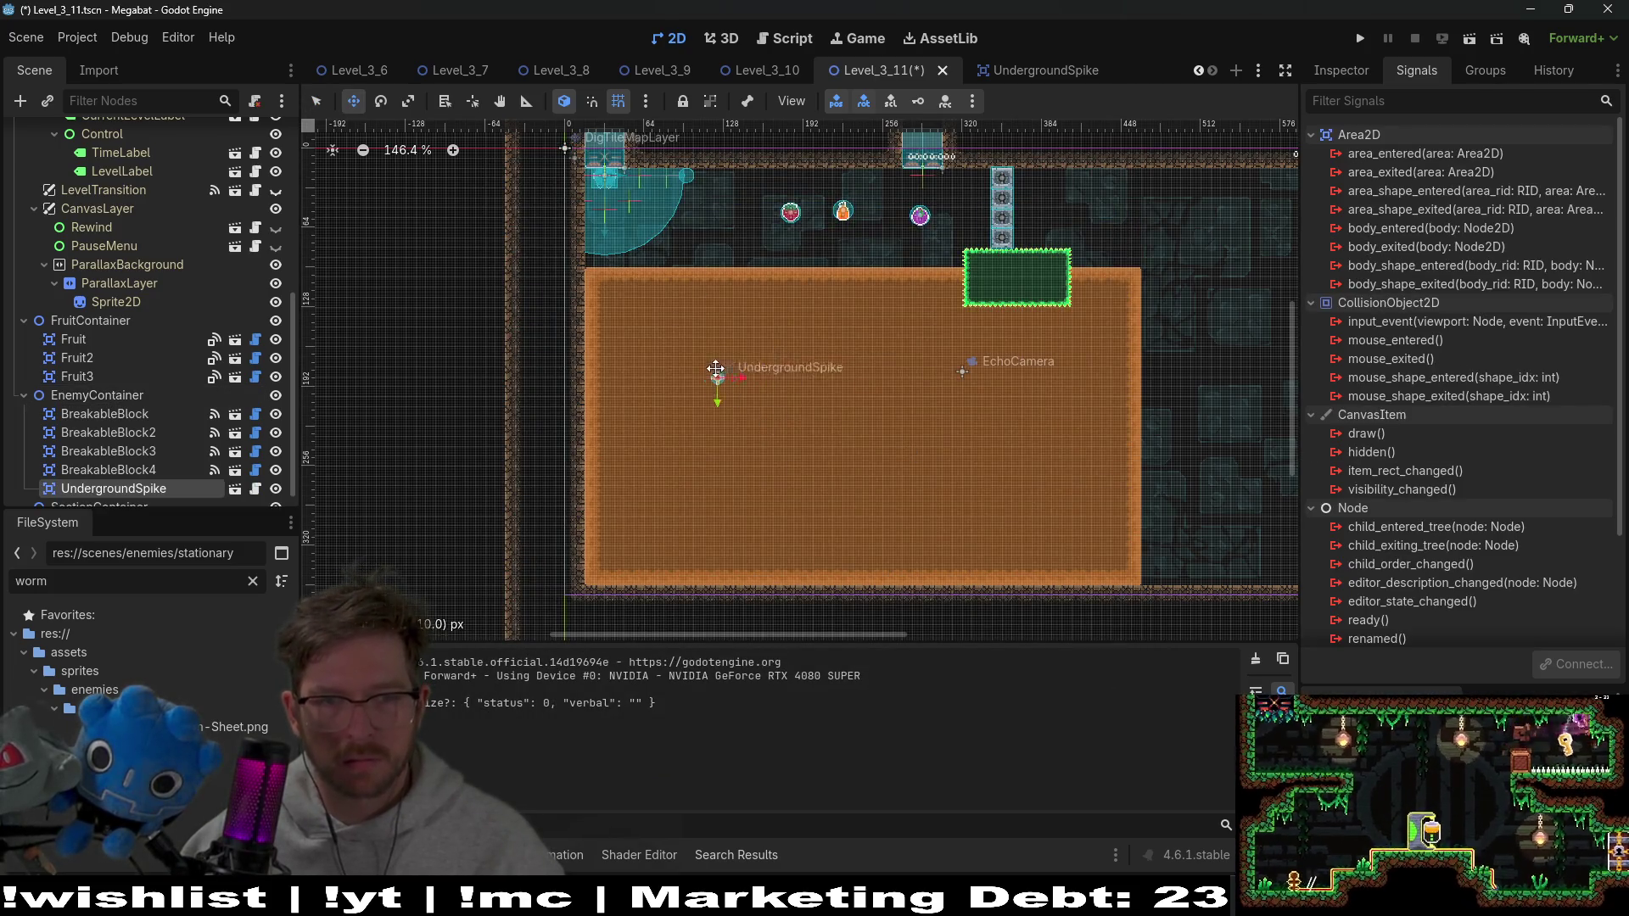
scroll(721, 369, up, 6)
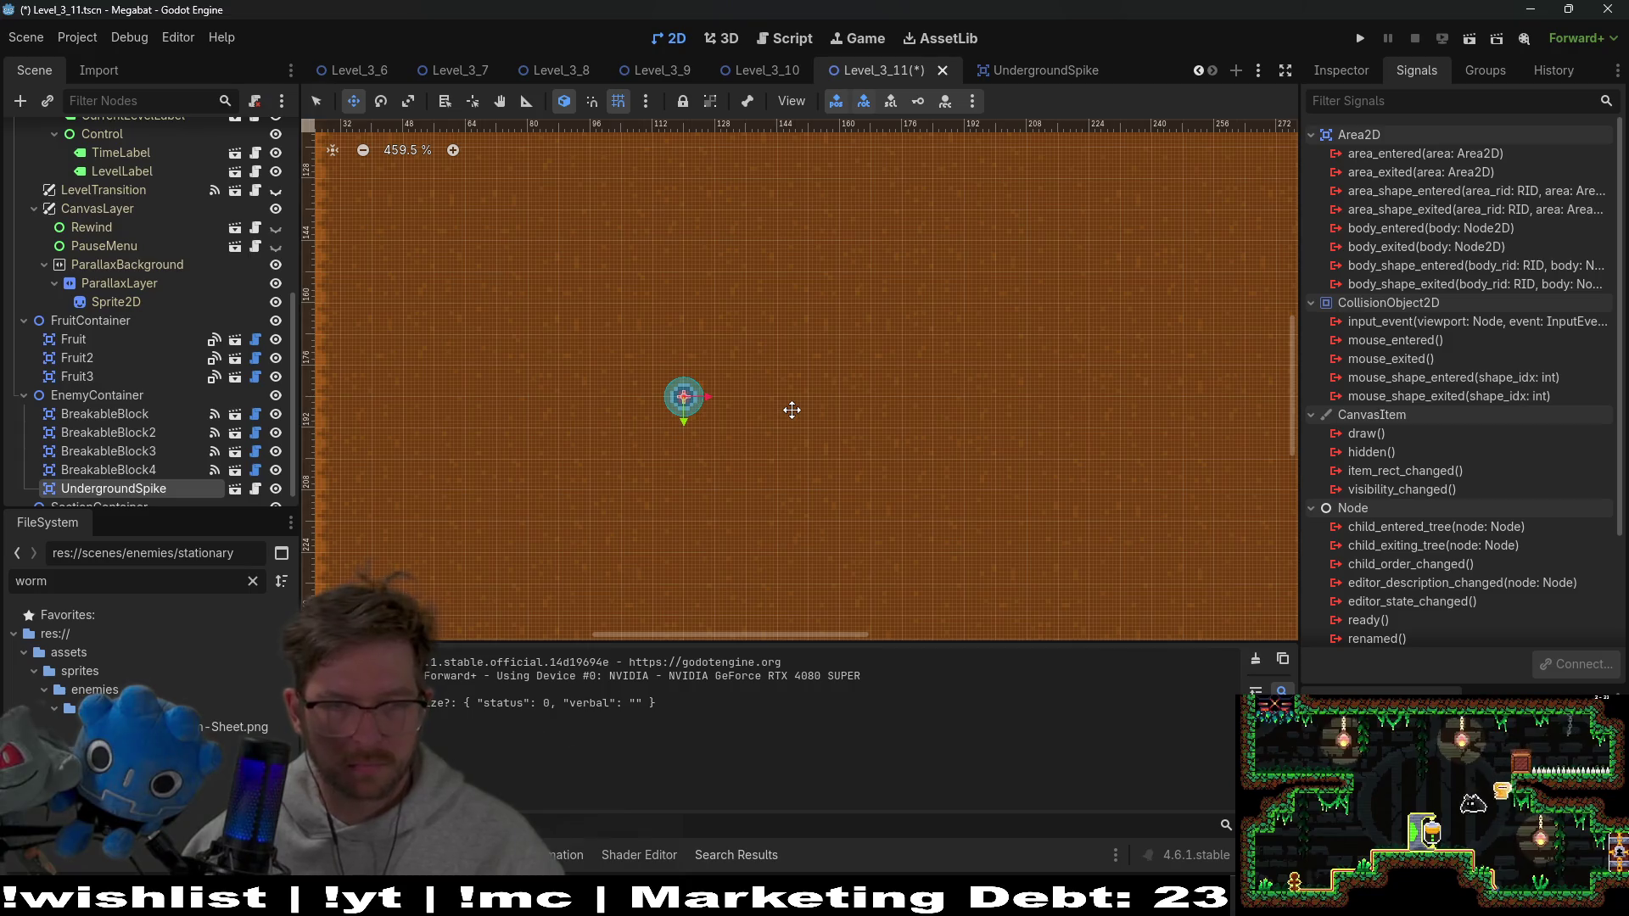
Duplicate the spike to four, then duplicate all four and shift the copies down
key(ctrl+d)
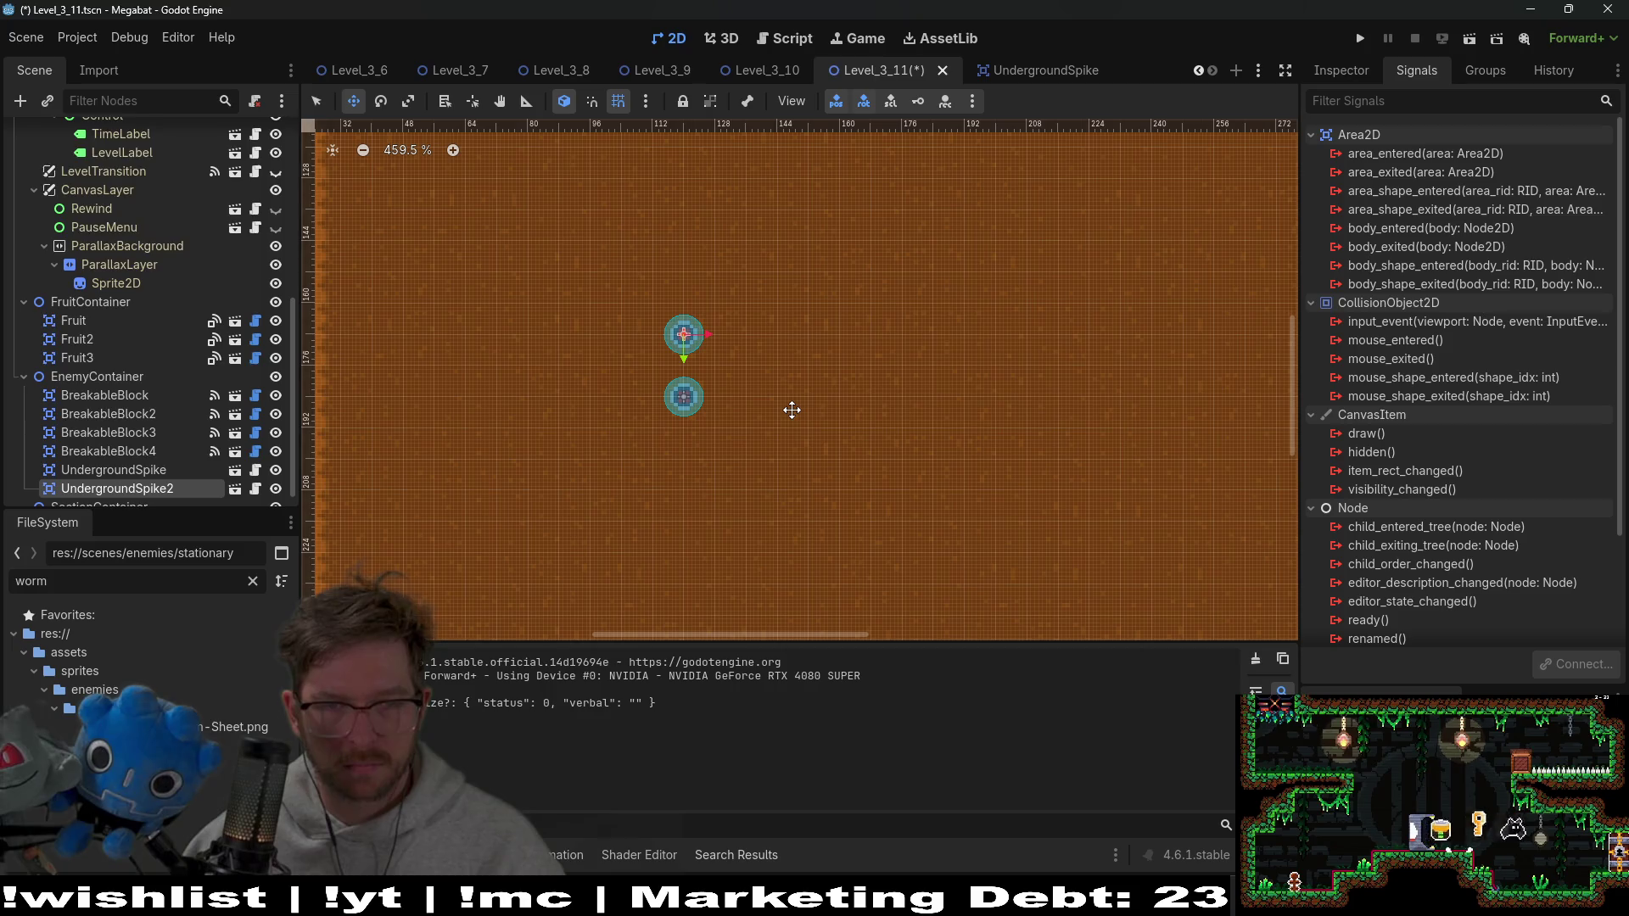
key(ctrl+d)
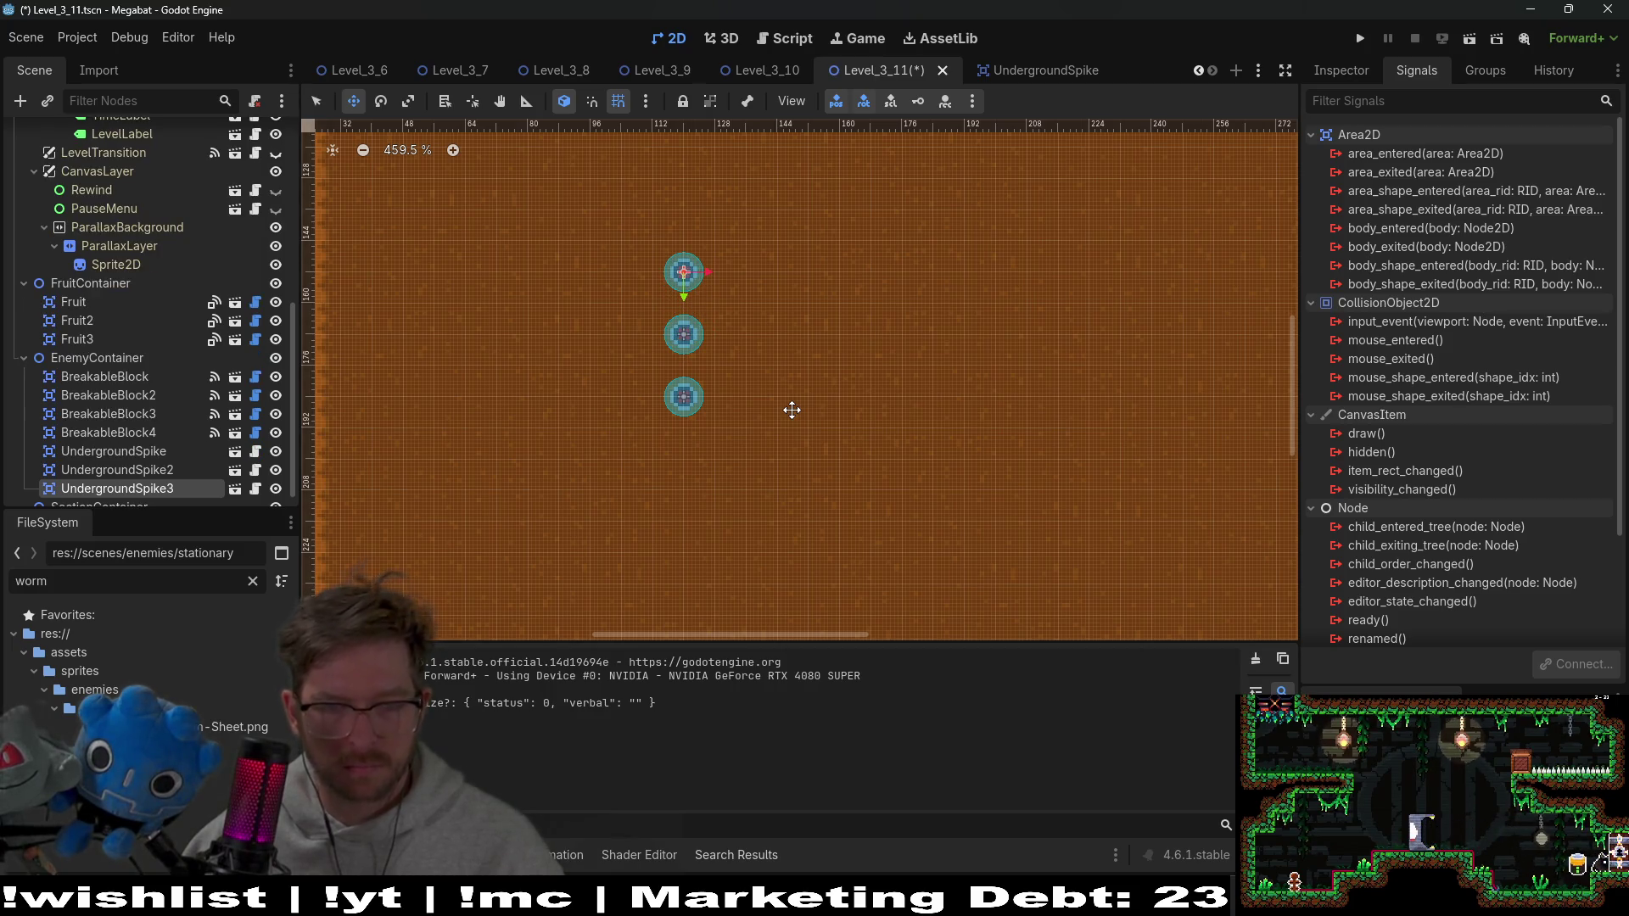
key(ctrl+d)
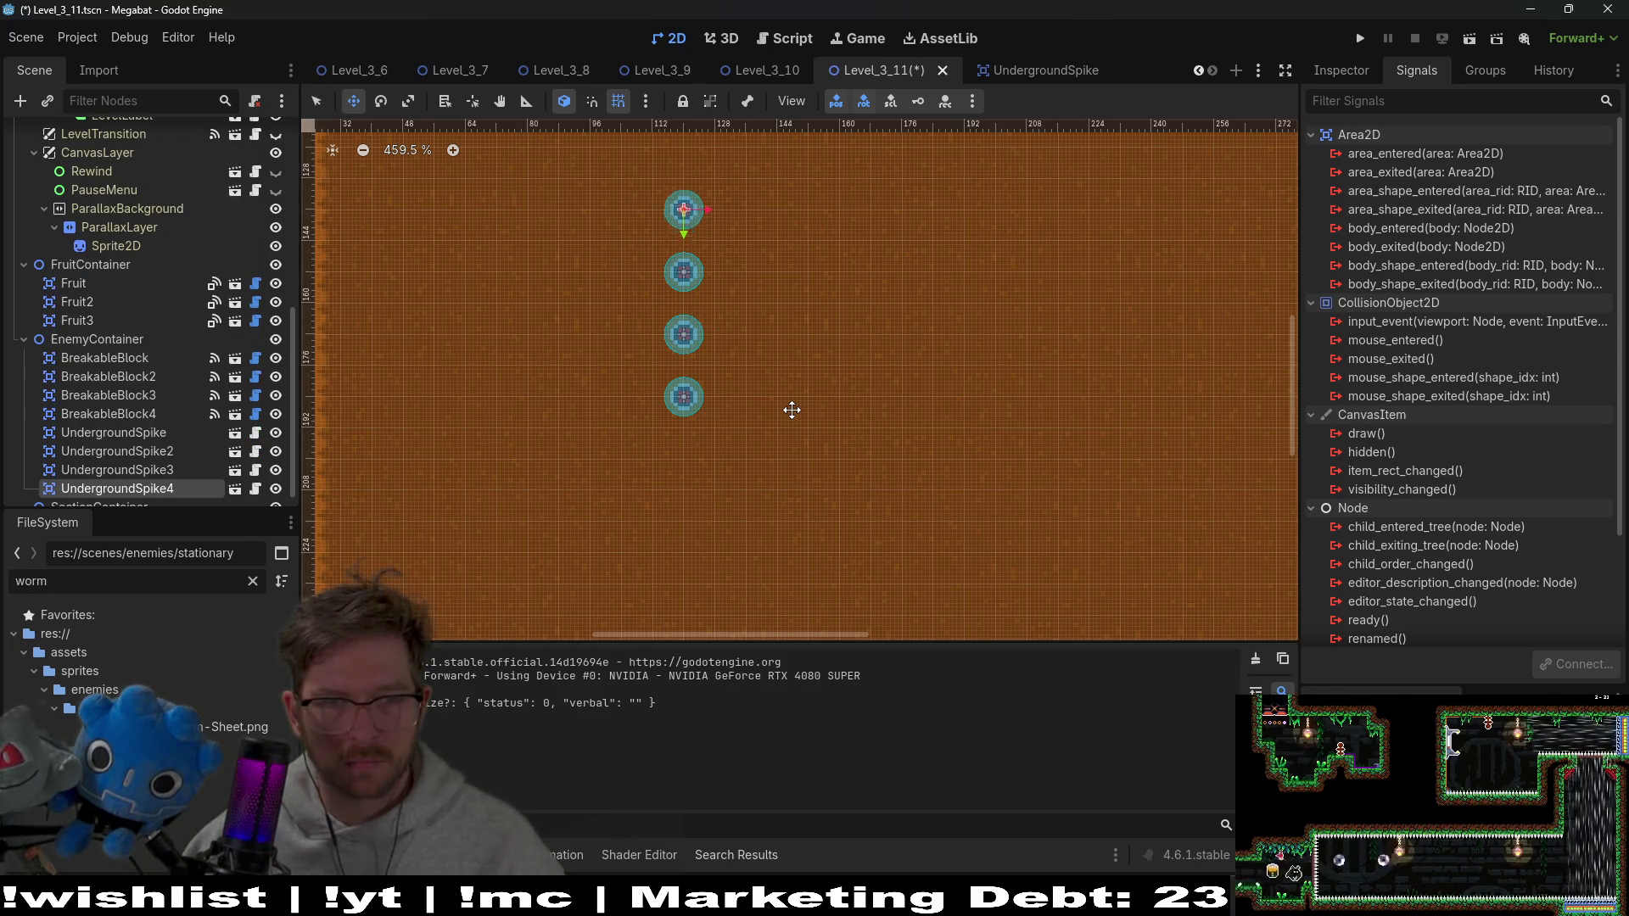
shift+click(179, 438)
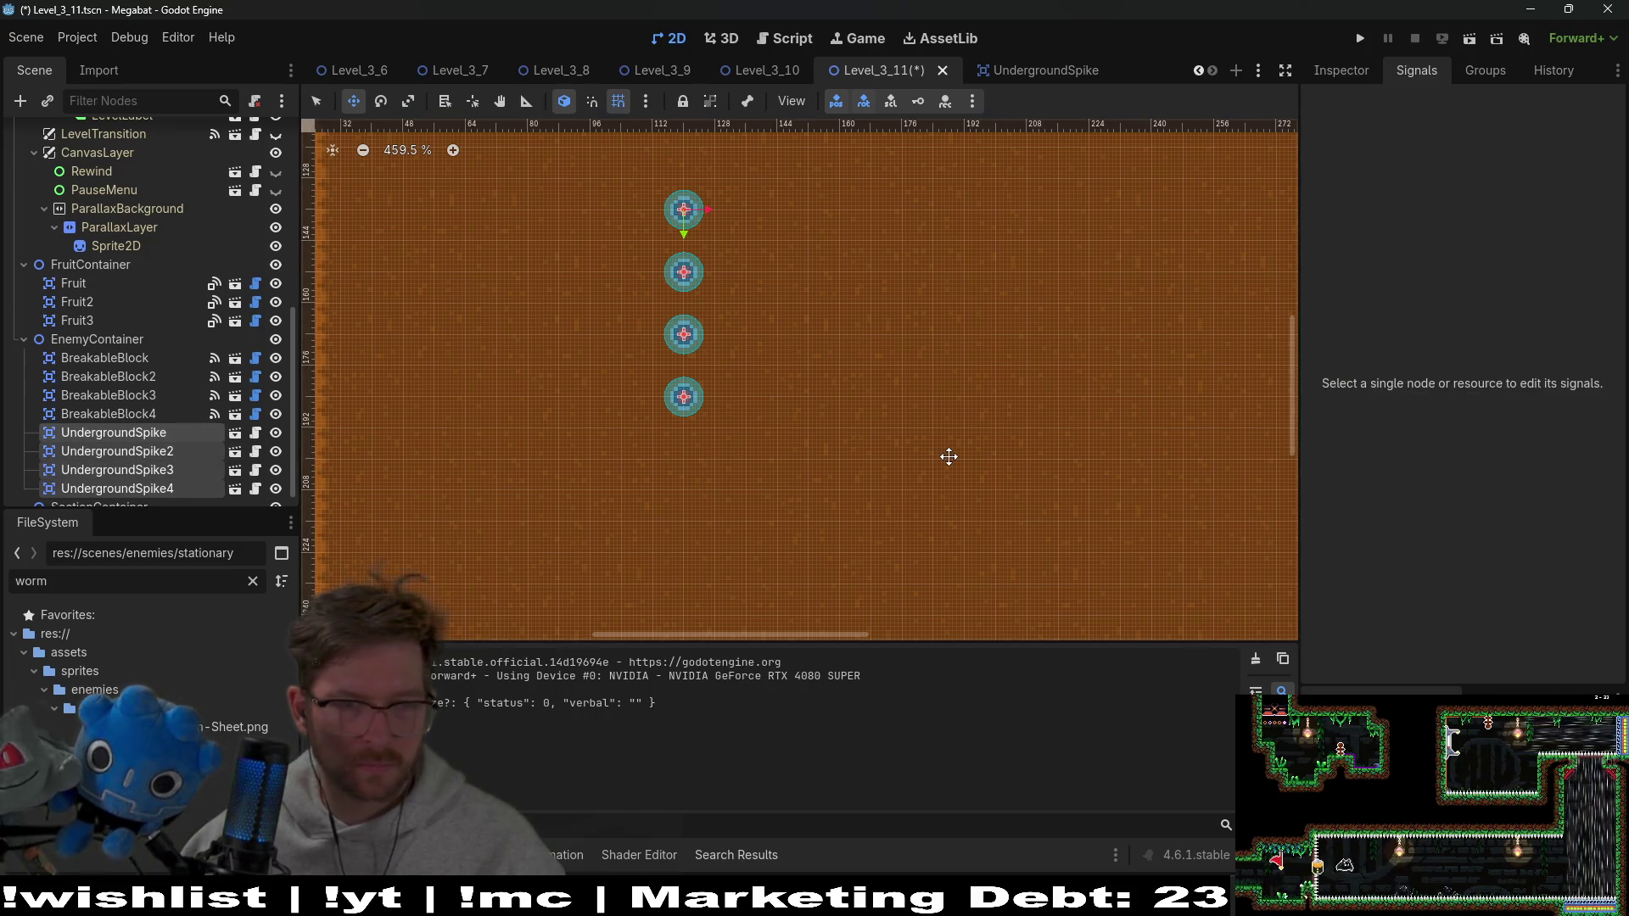
key(ctrl+d)
key(Down)
key(Down)
key(Down)
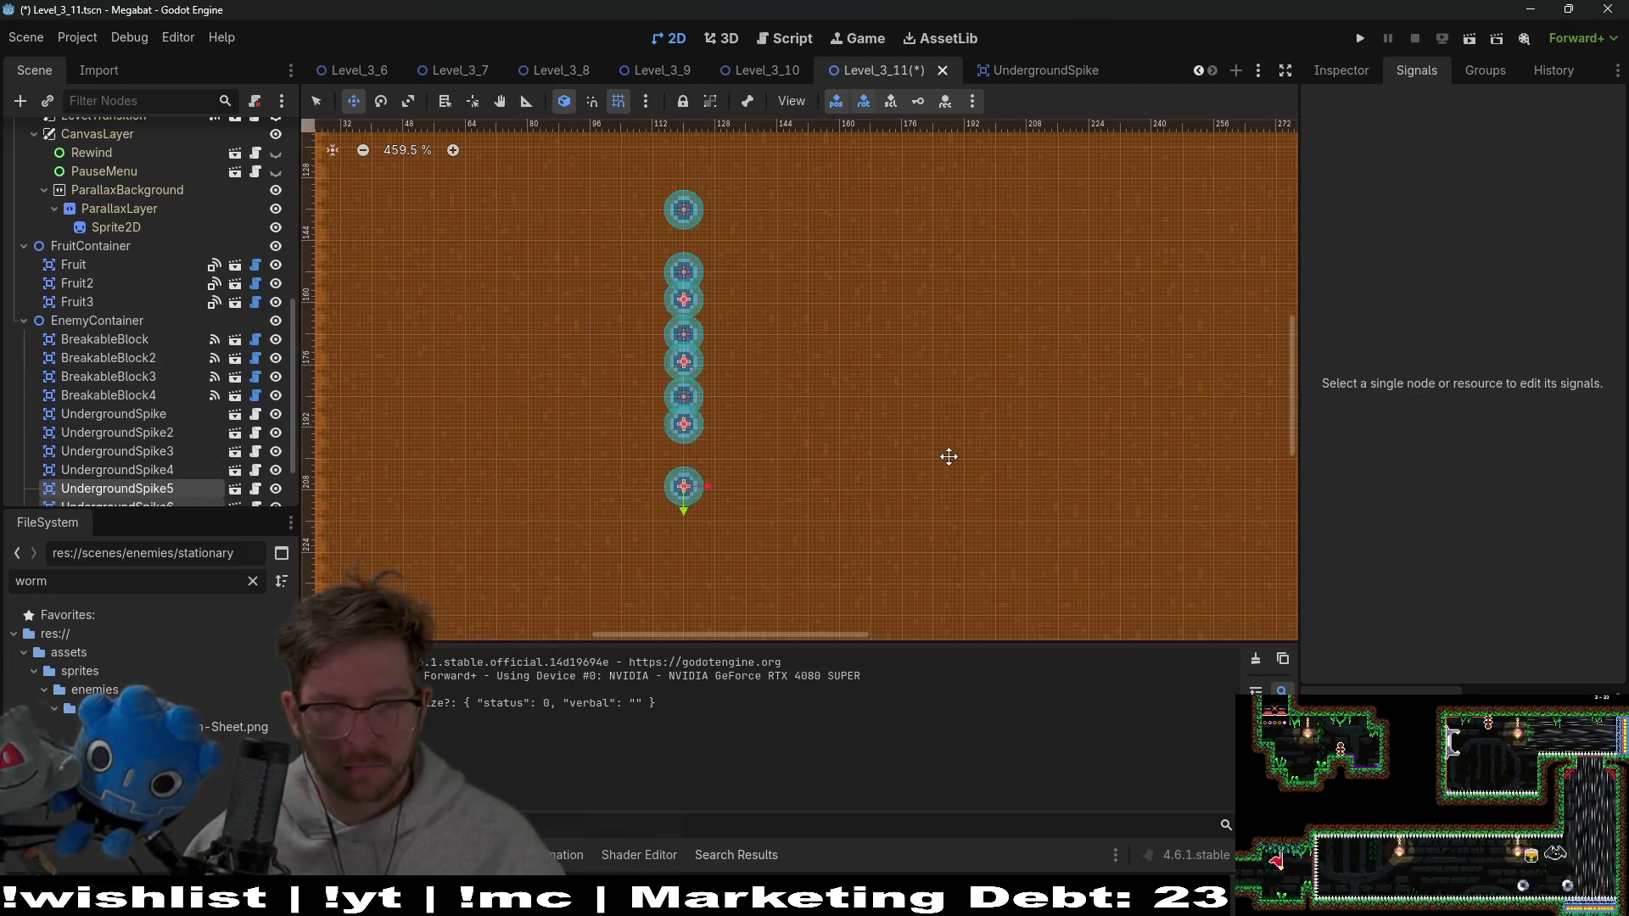
key(Down)
key(Down)
key(Down)
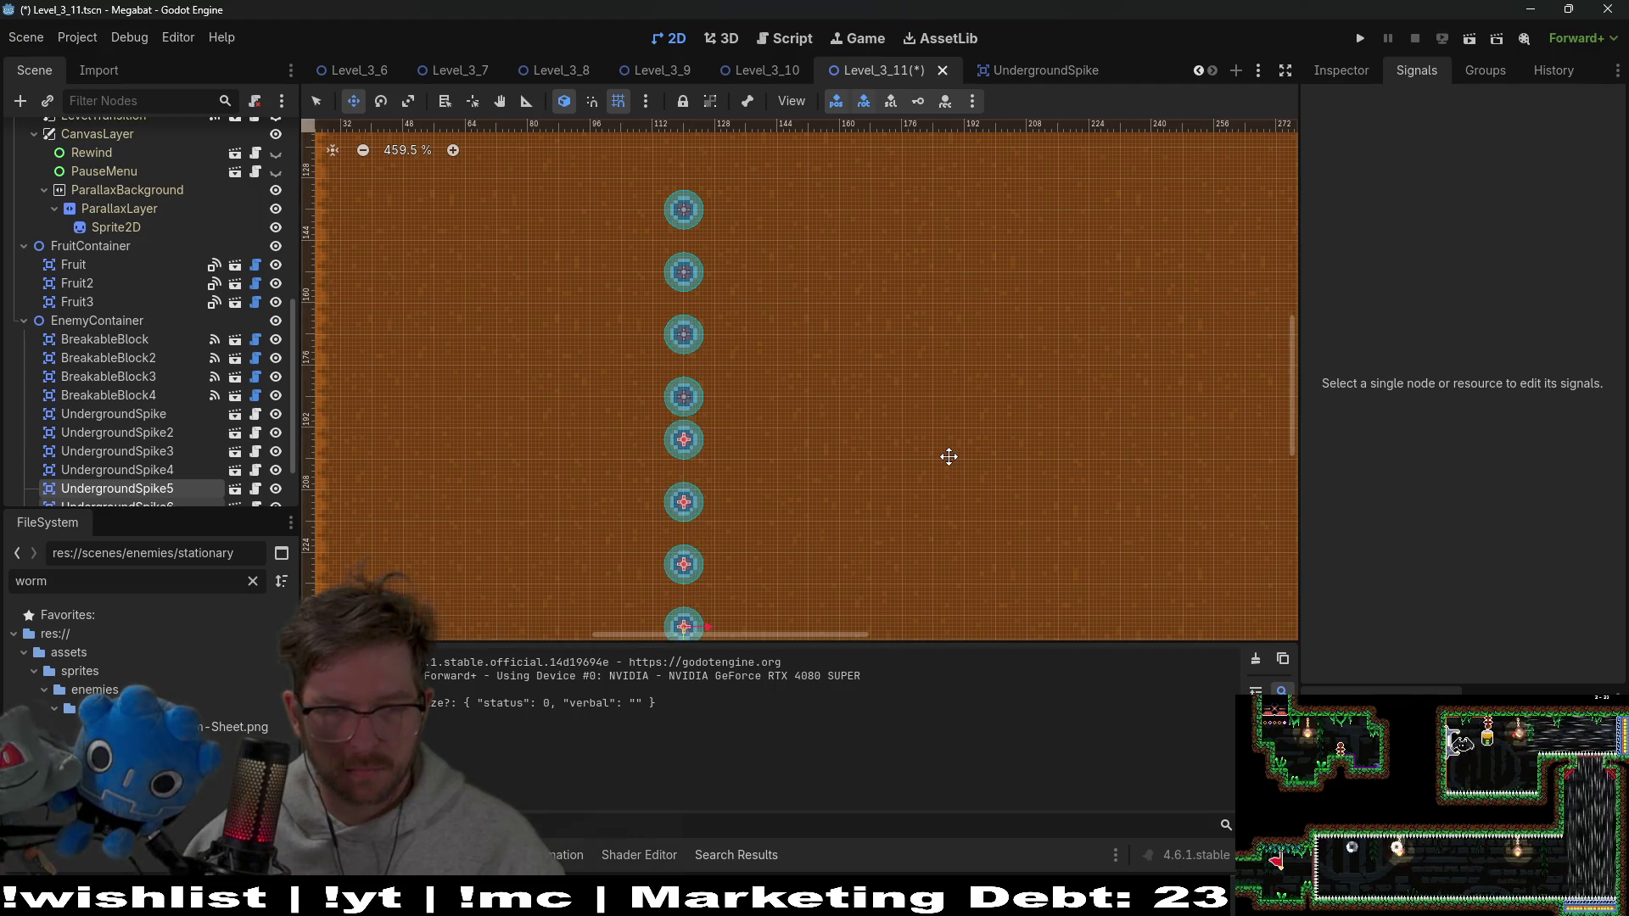
scroll(949, 457, down, 4)
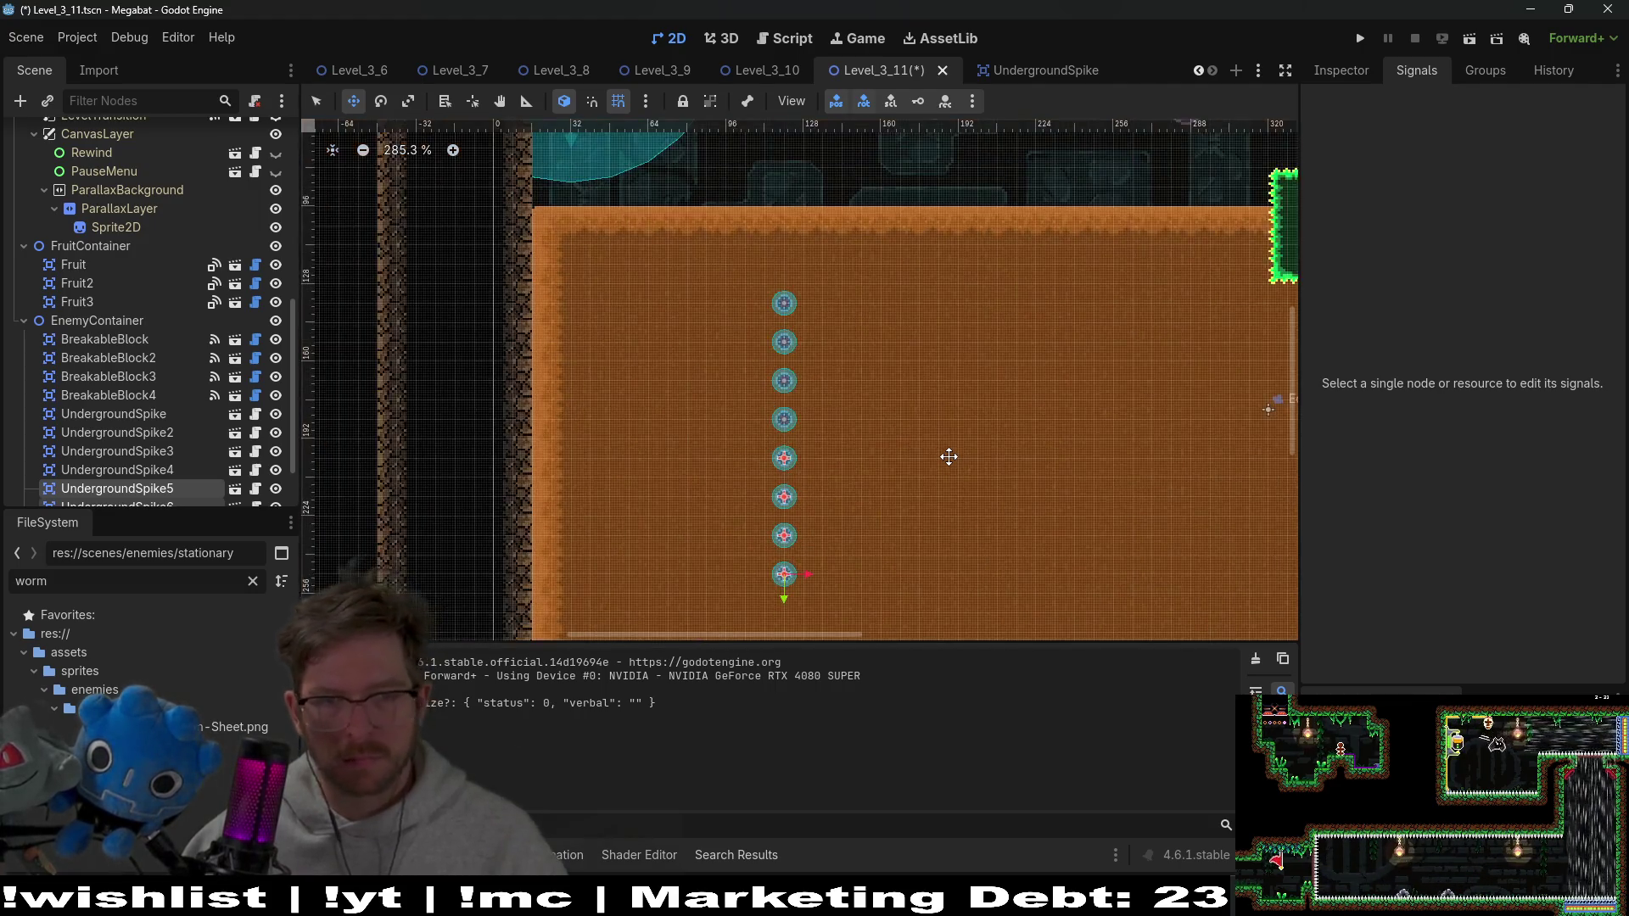
Save Level_3_11 and select the Level root node
key(ctrl+s)
scroll(945, 455, down, 5)
scroll(179, 211, up, 5)
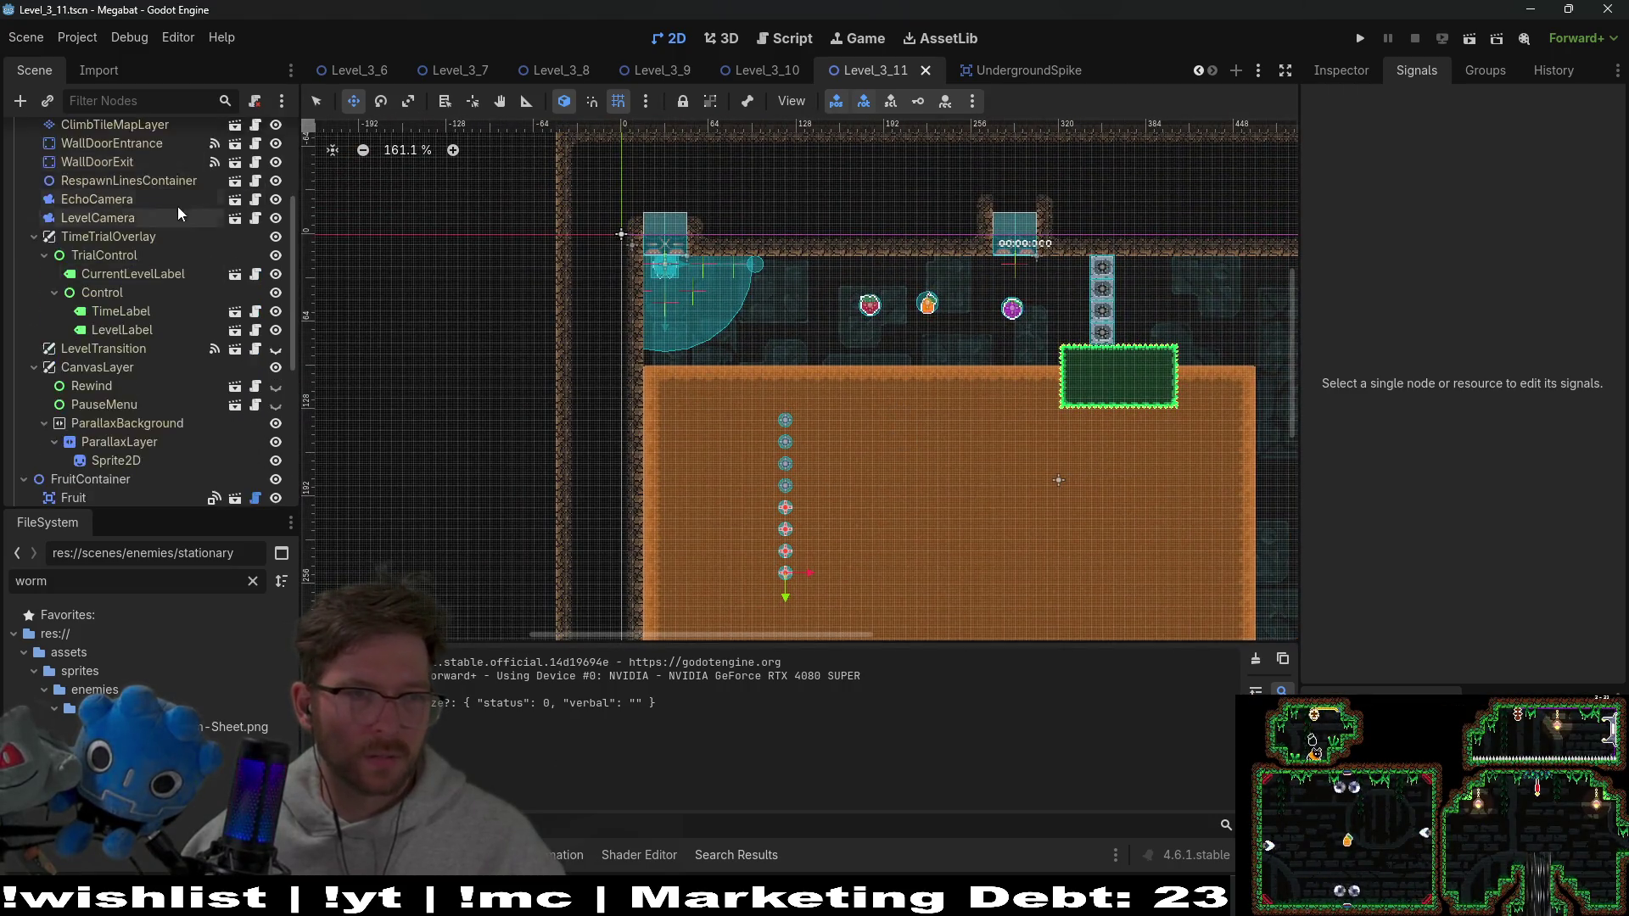
click(85, 151)
right_click(85, 150)
click(59, 134)
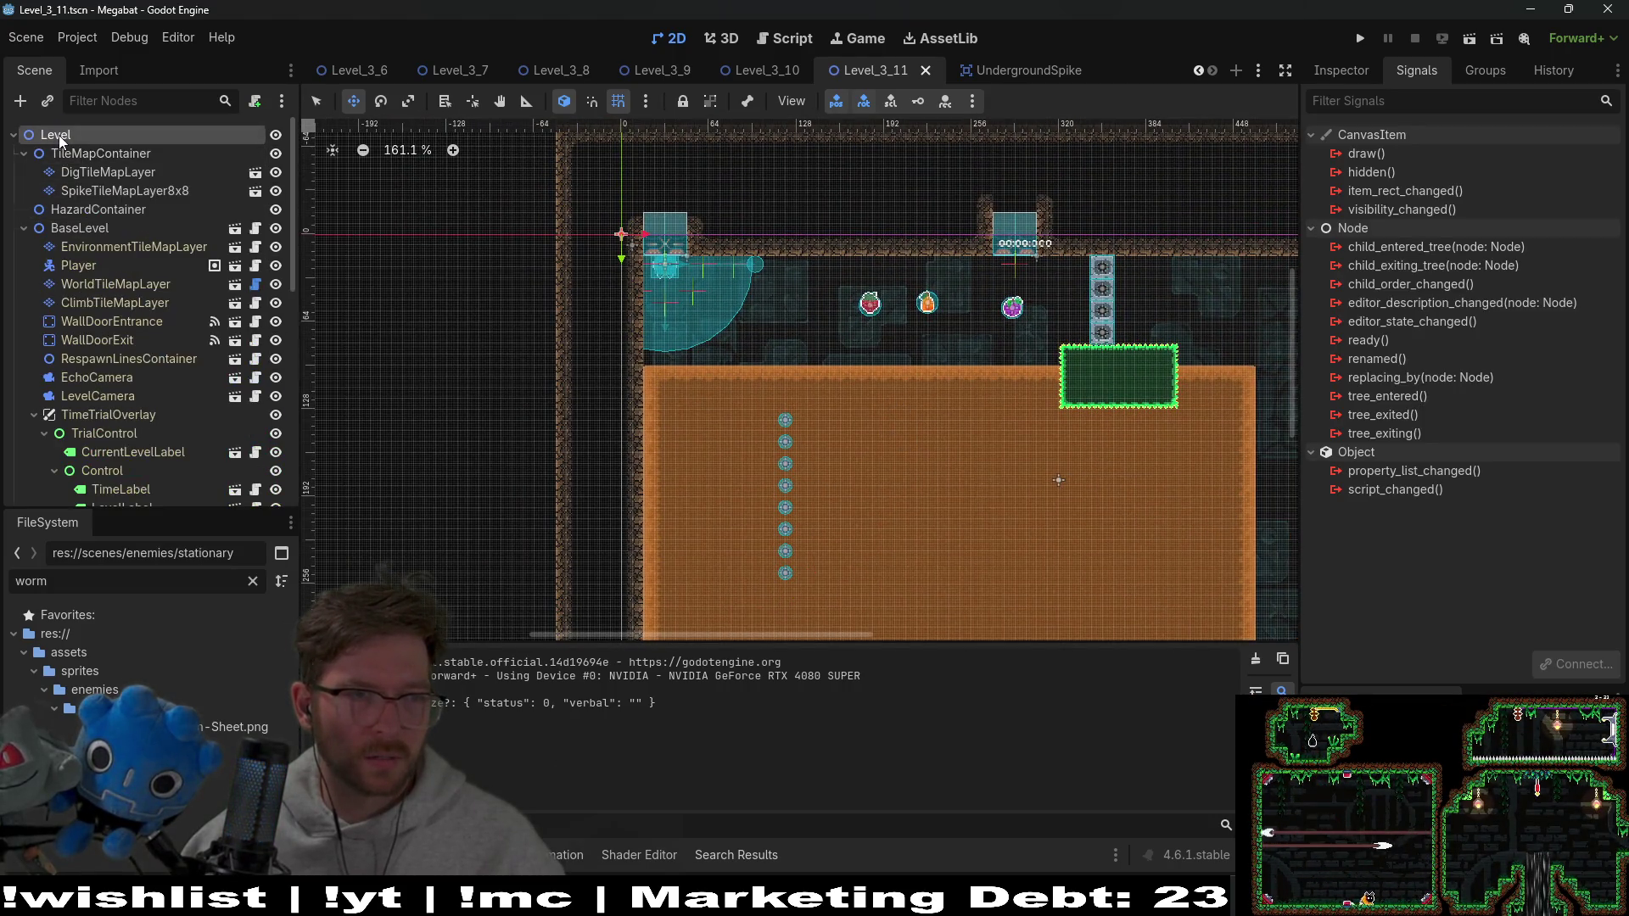
Instance CheckPoint under Level and nudge it just right of the entrance
right_click(59, 134)
click(124, 163)
text(check)
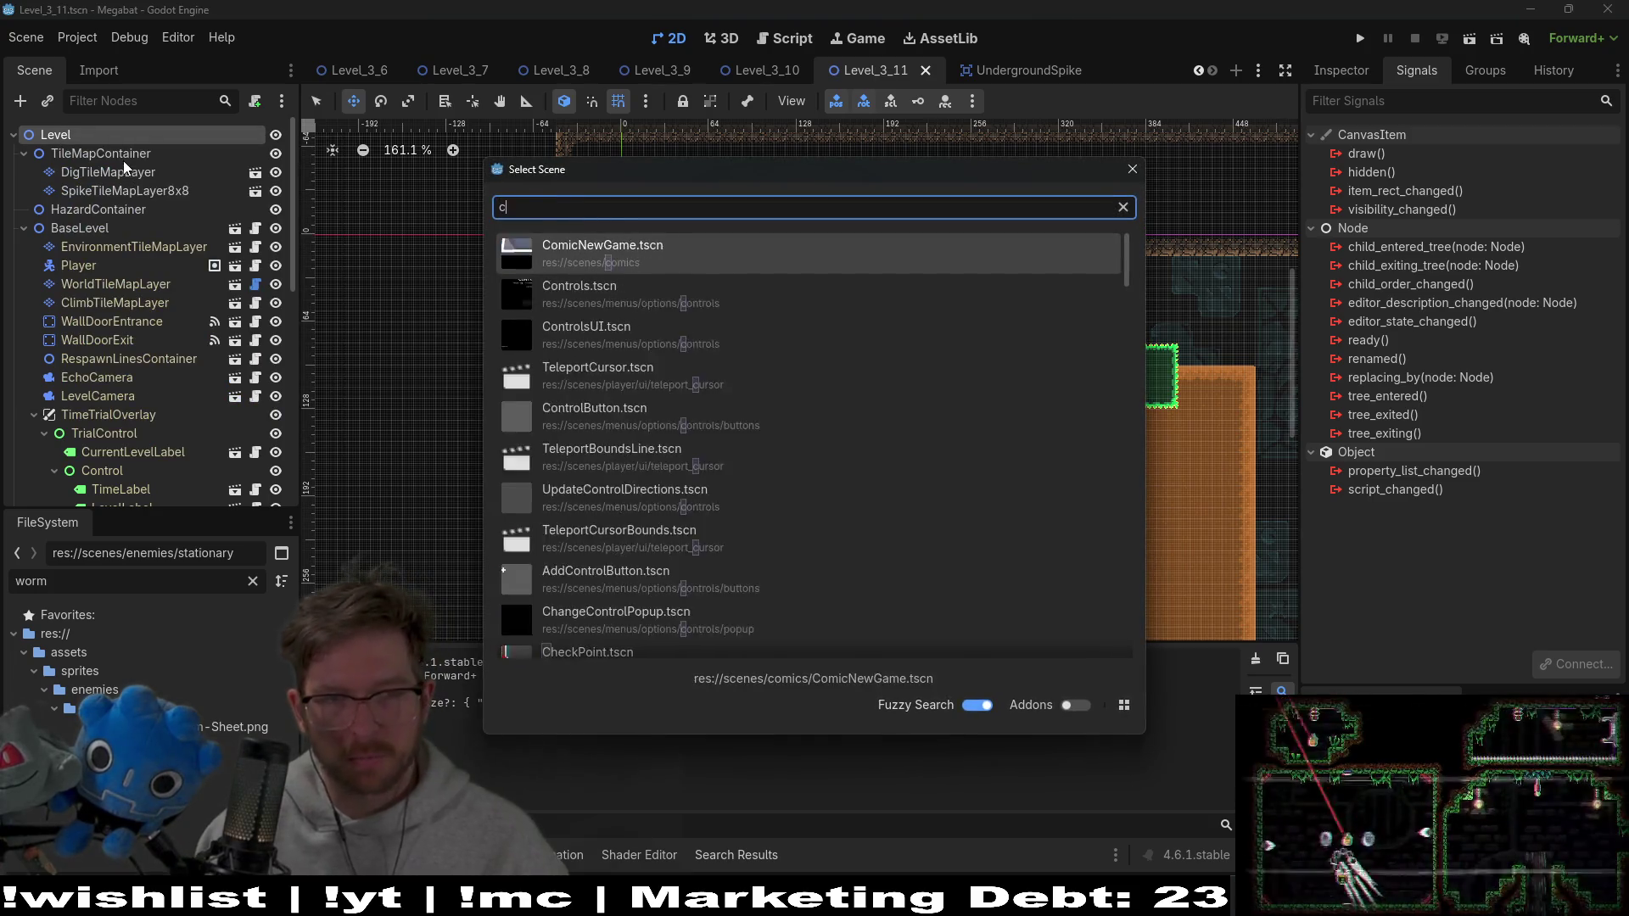
key(Return)
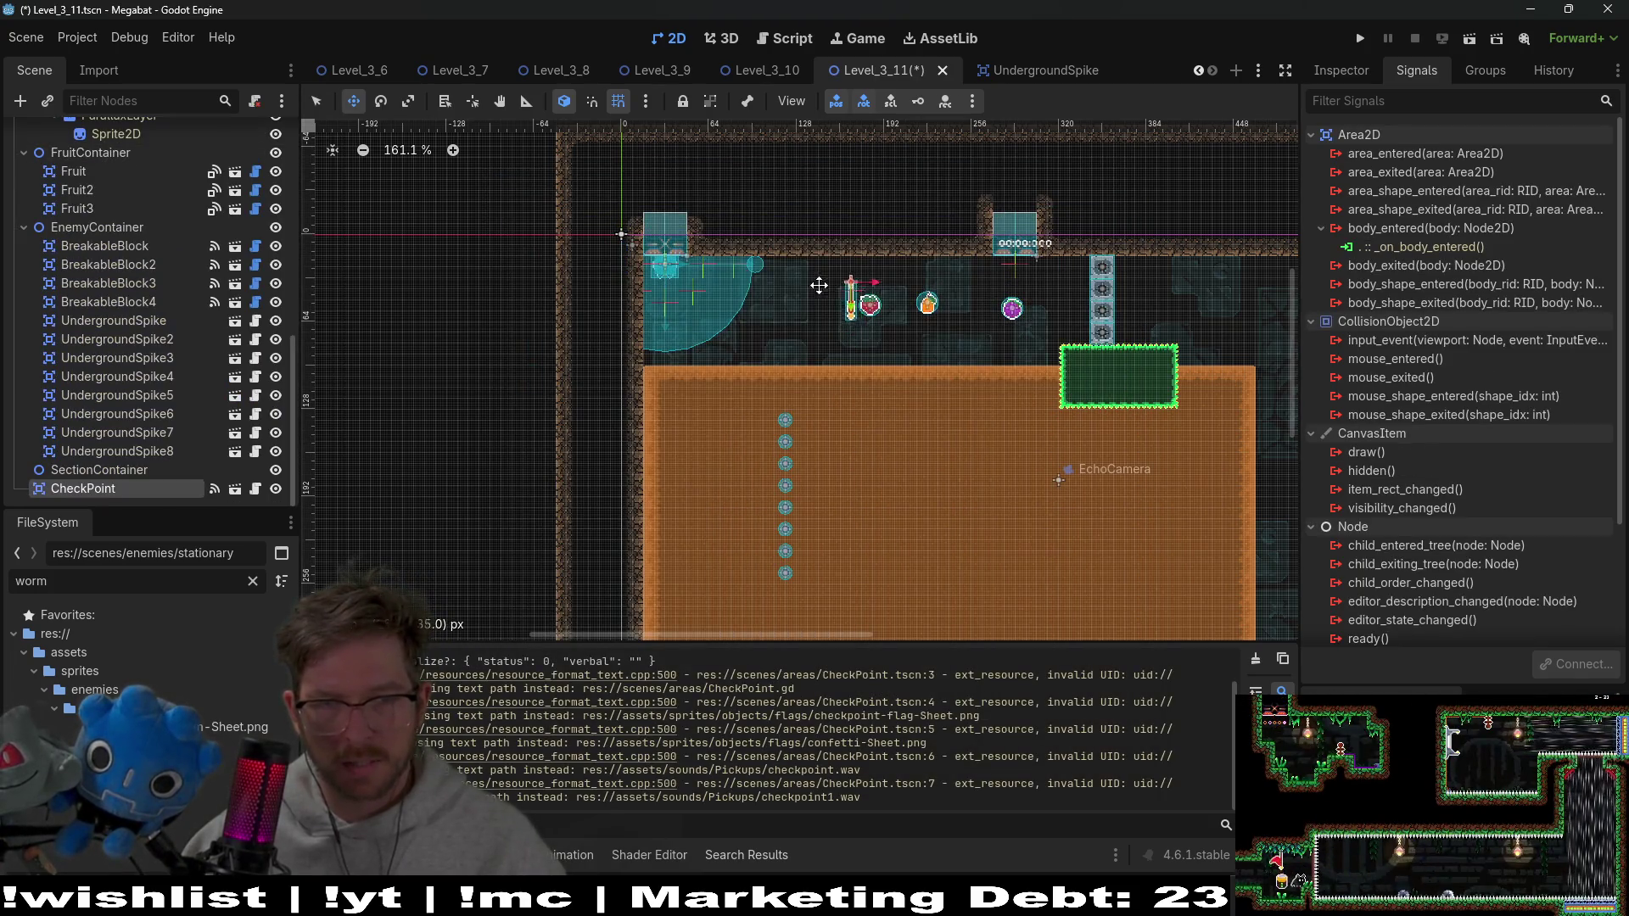
scroll(782, 267, up, 4)
drag(807, 270, 807, 272)
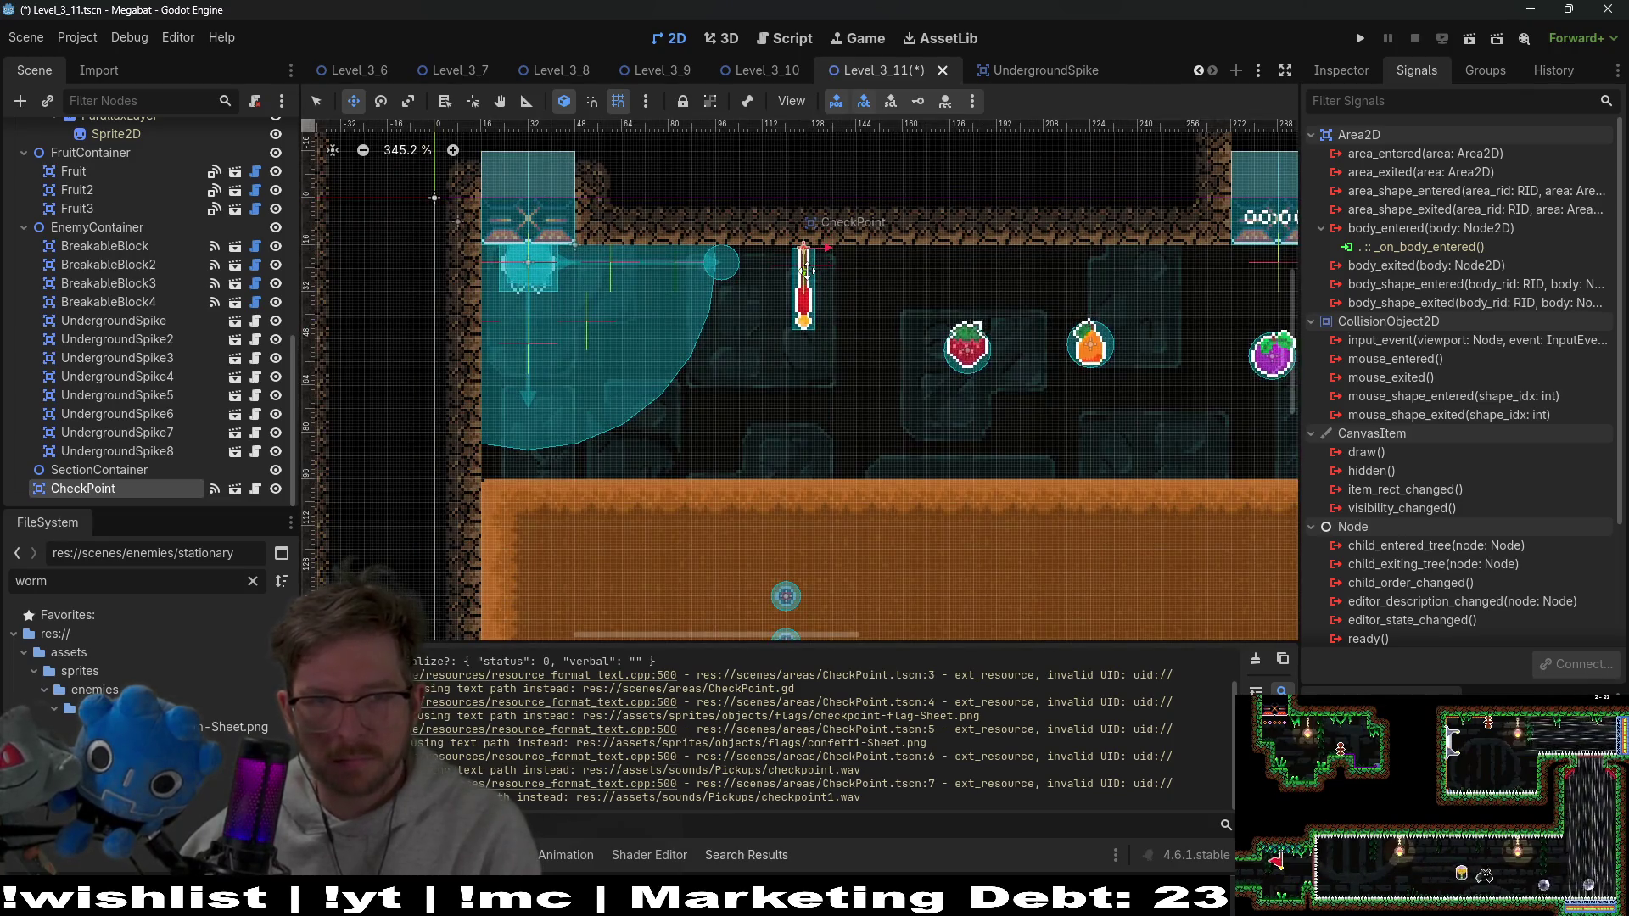
Run Level_3_11 as the current scene, then close the game window
scroll(837, 306, down, 2)
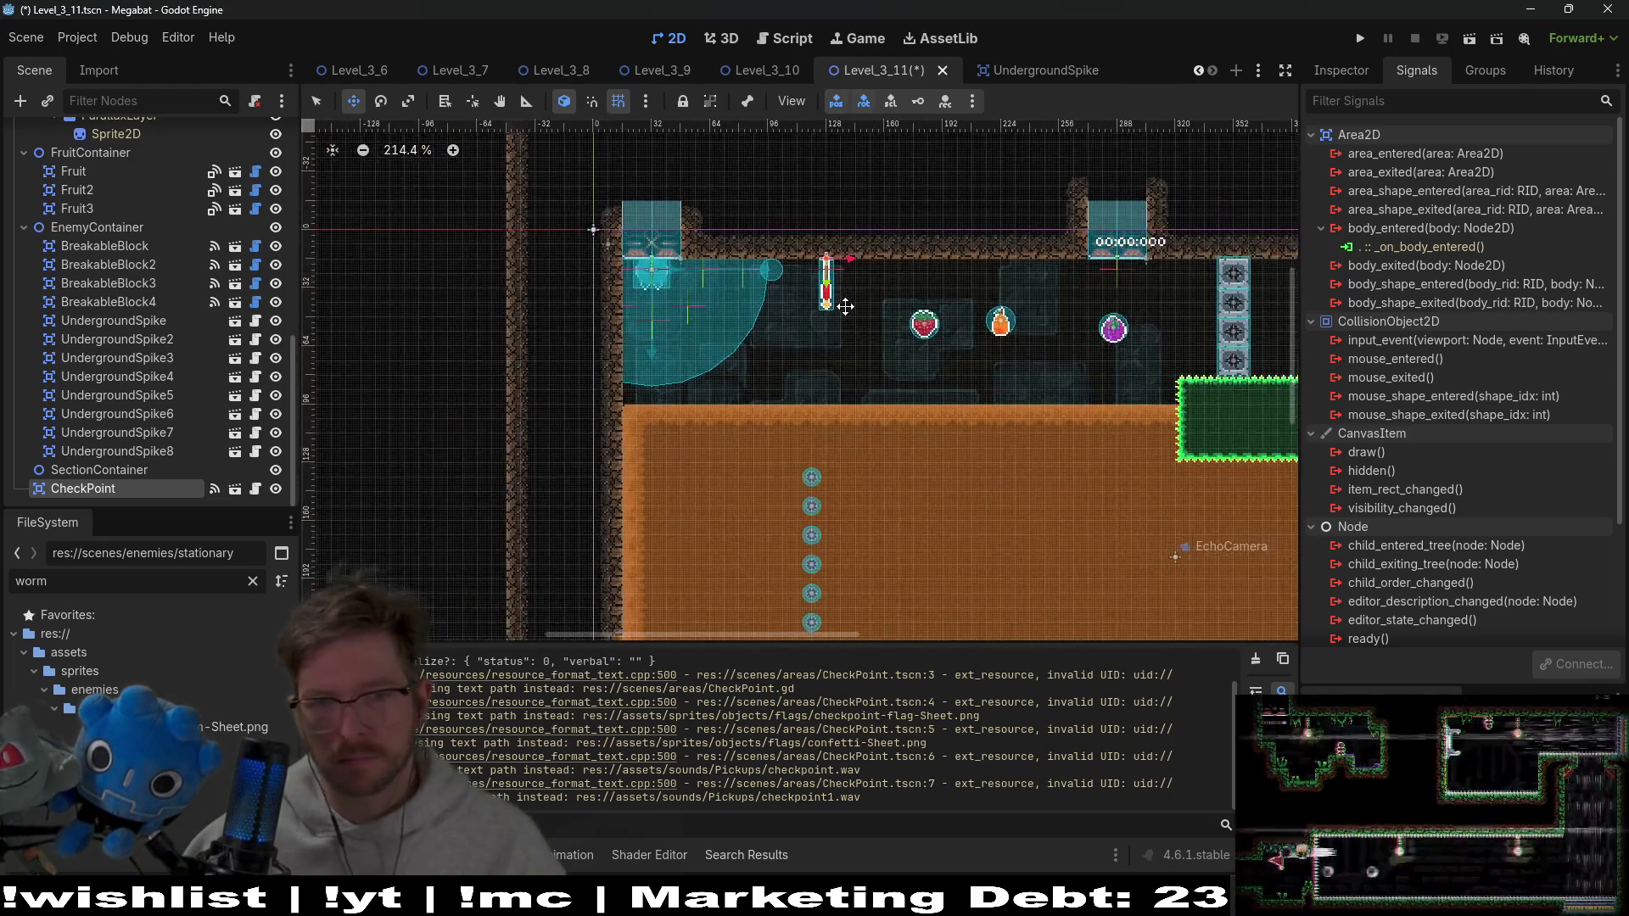
click(1473, 45)
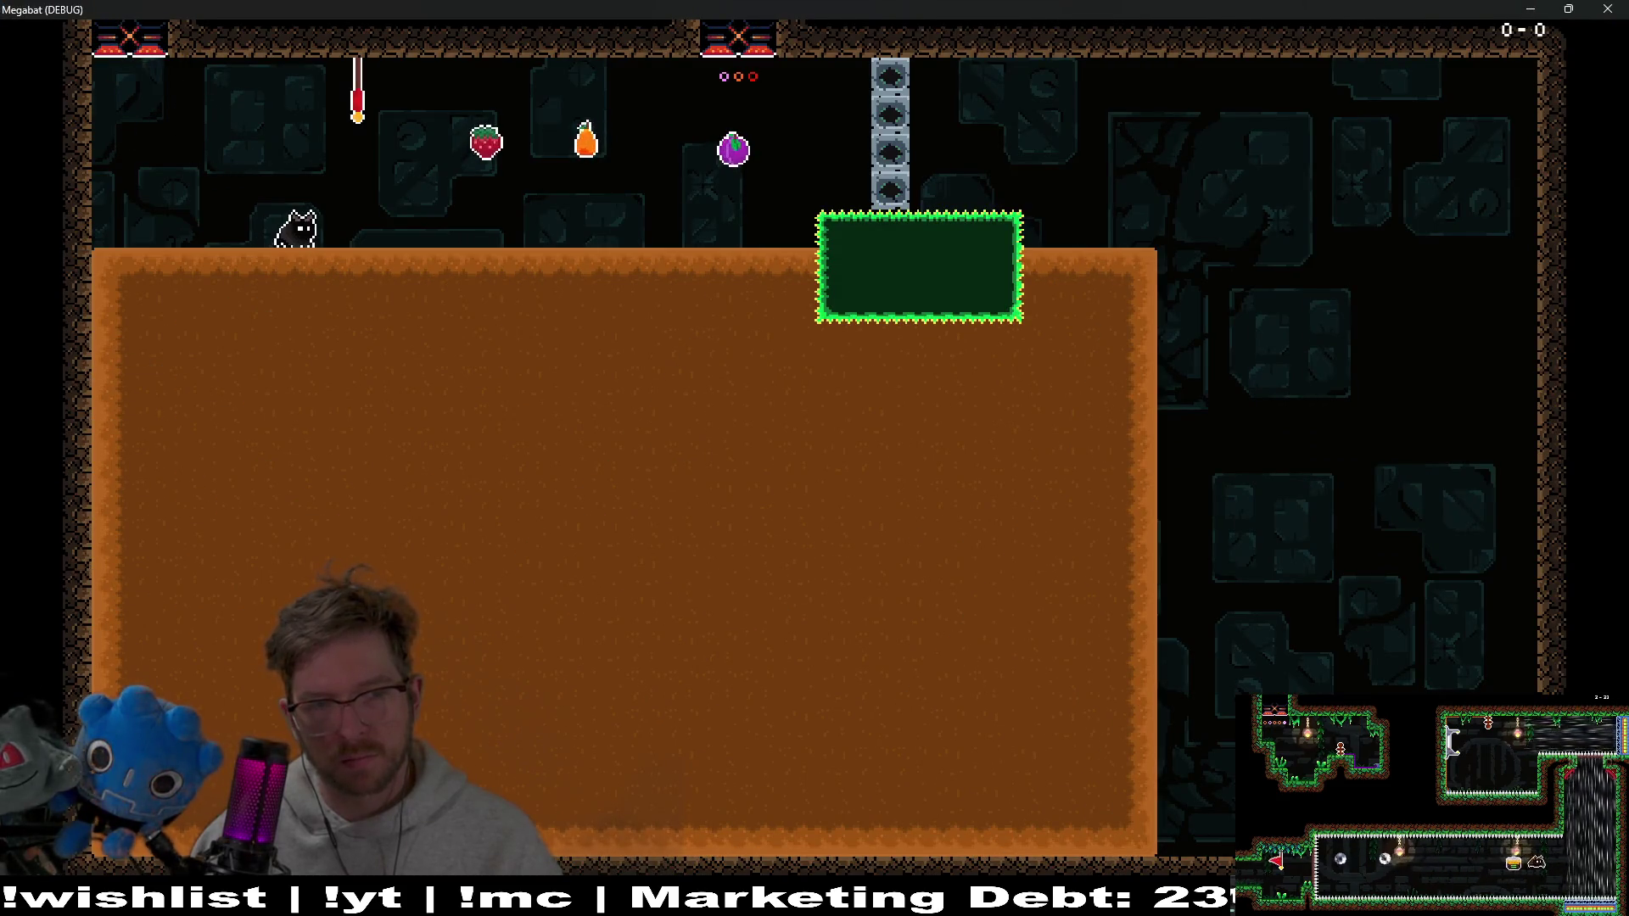
click(1610, 8)
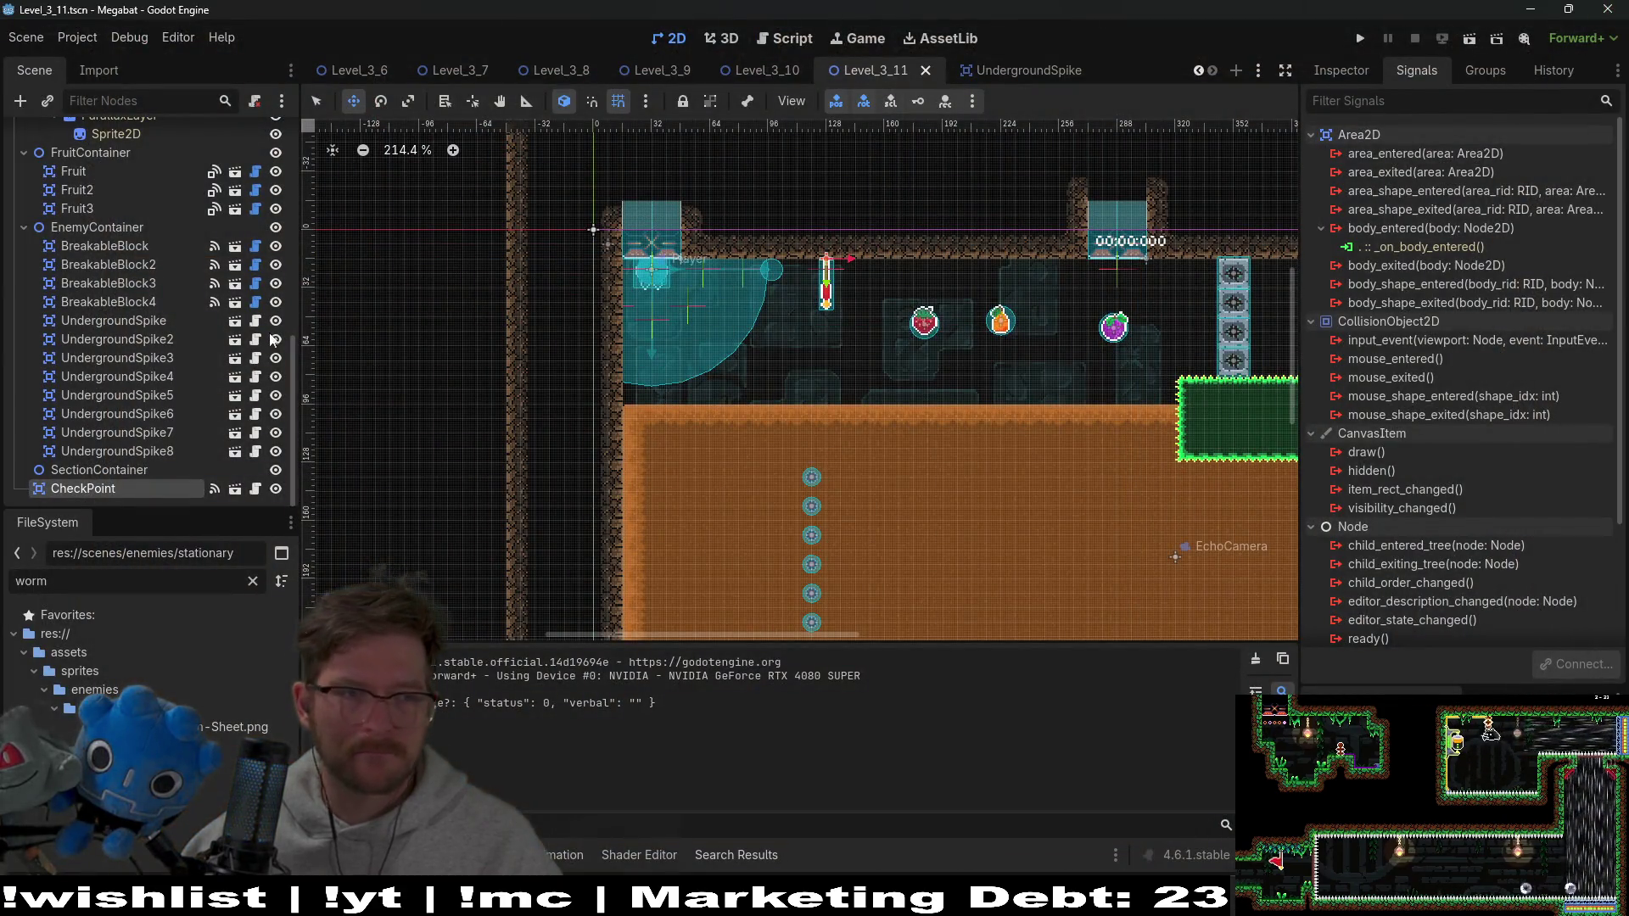
Open the UndergroundSpike script and scene, then view its AnimationPlayer's RESET animation
scroll(687, 427, up, 5)
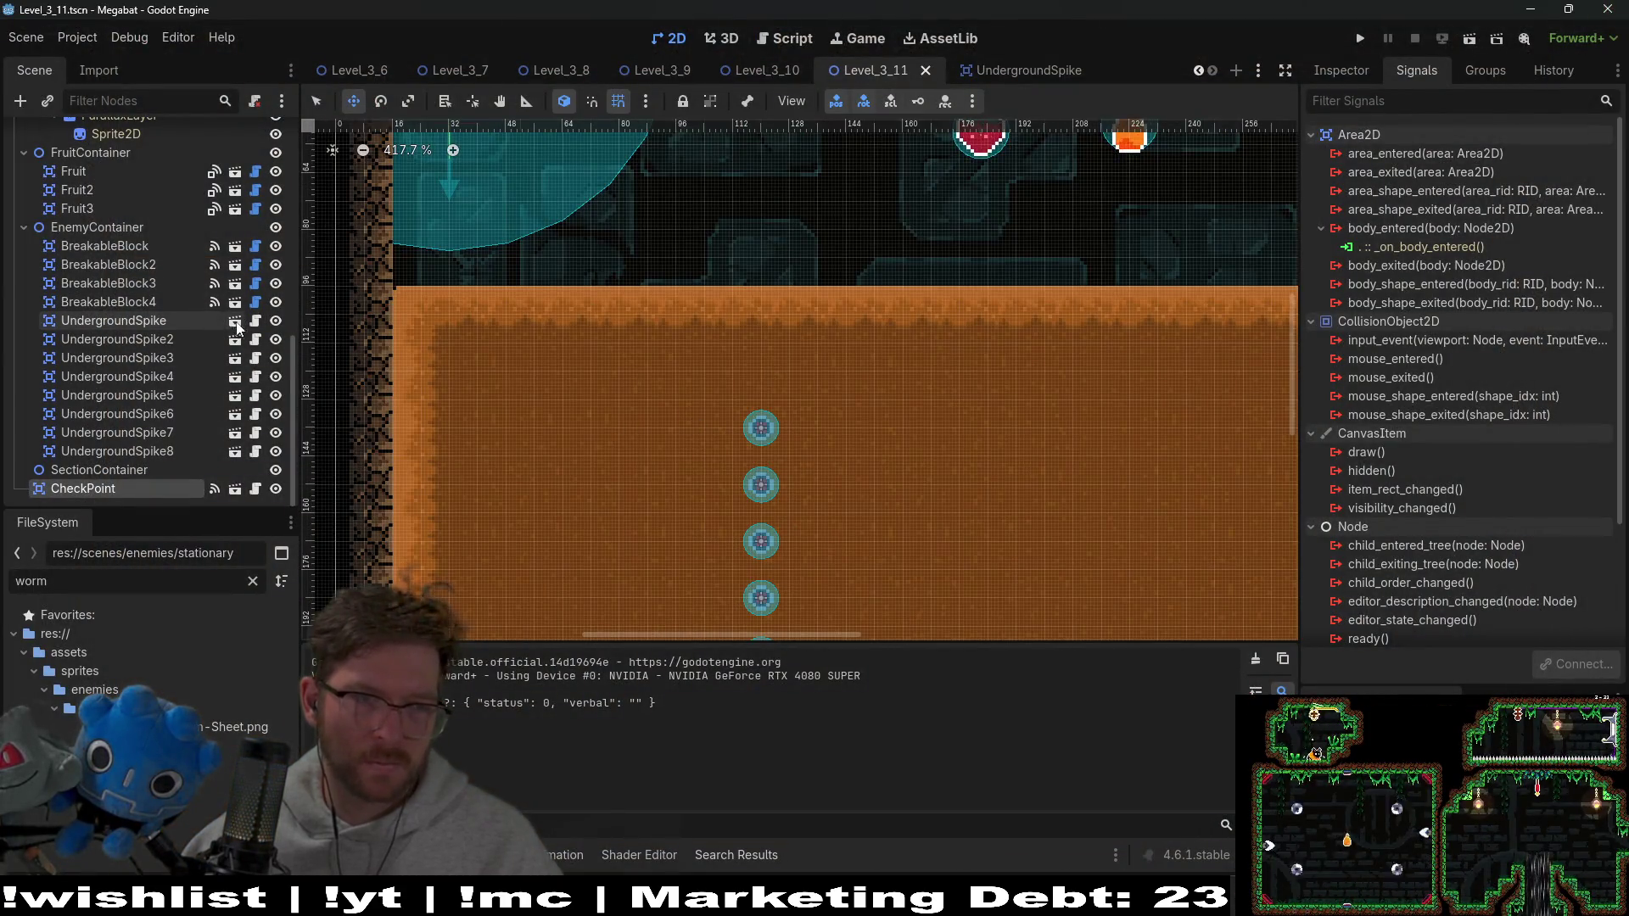
click(256, 321)
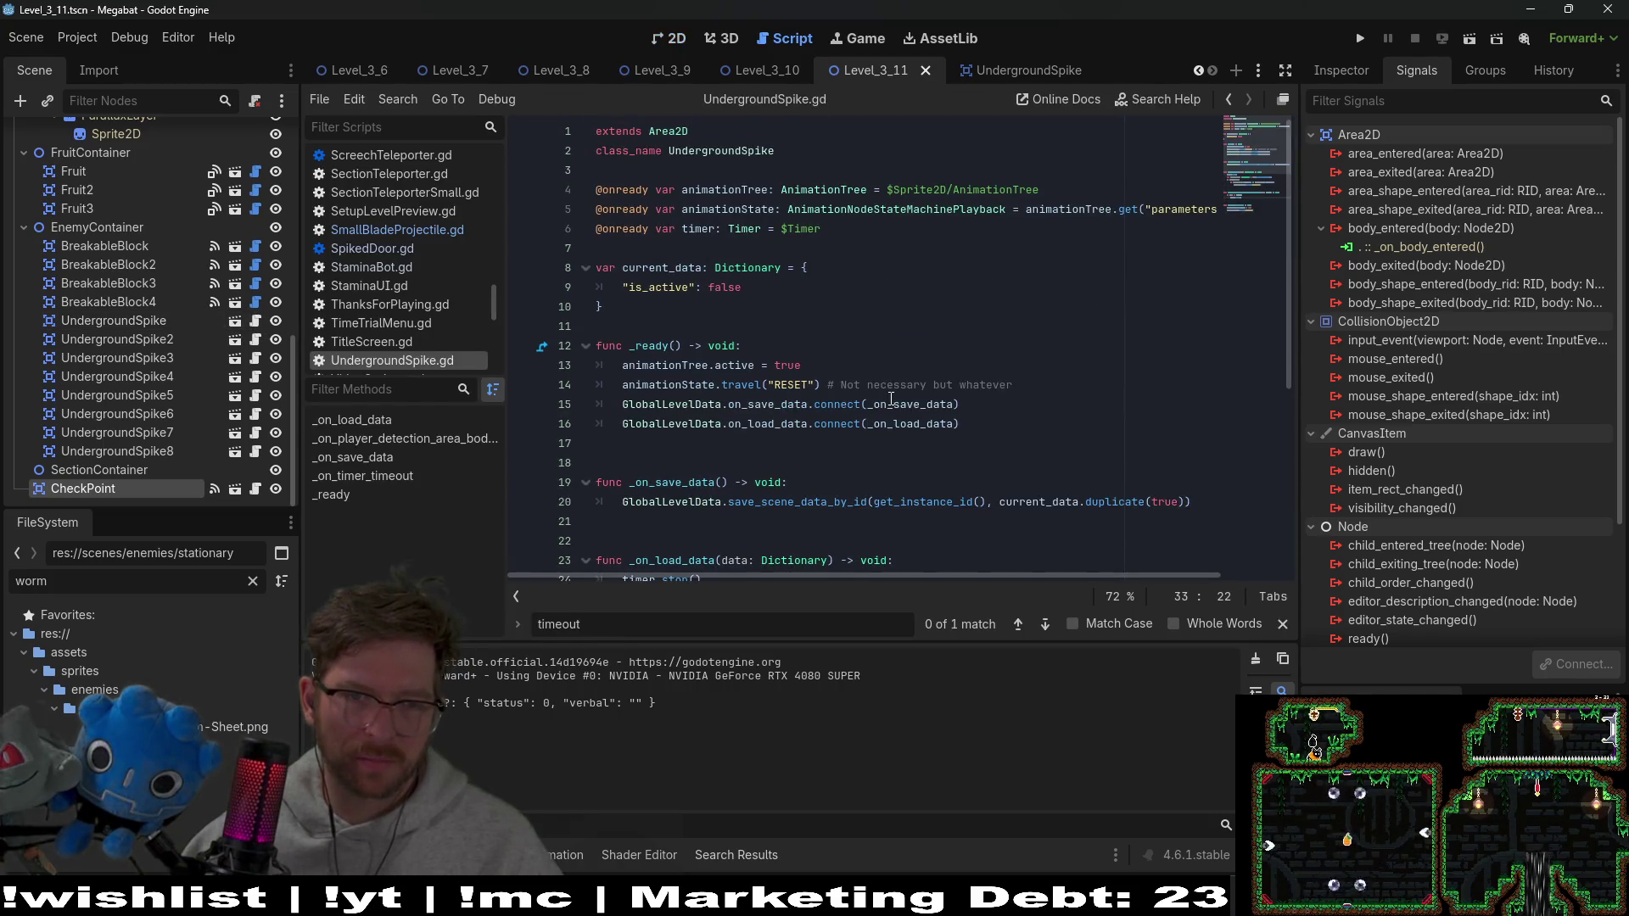
scroll(895, 398, down, 3)
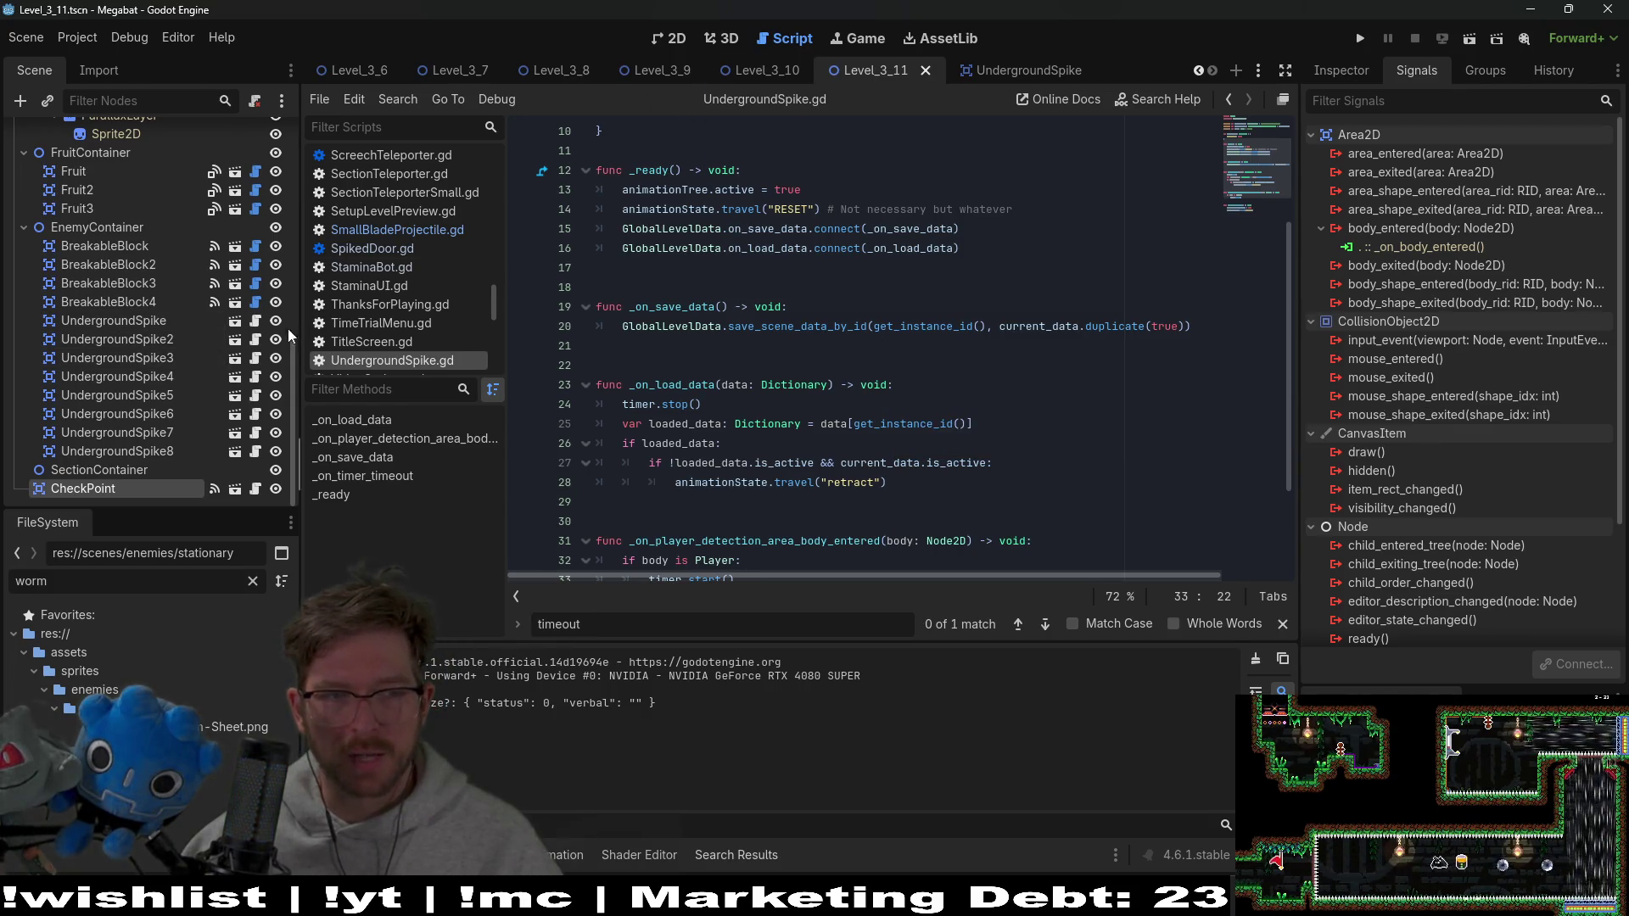
click(249, 323)
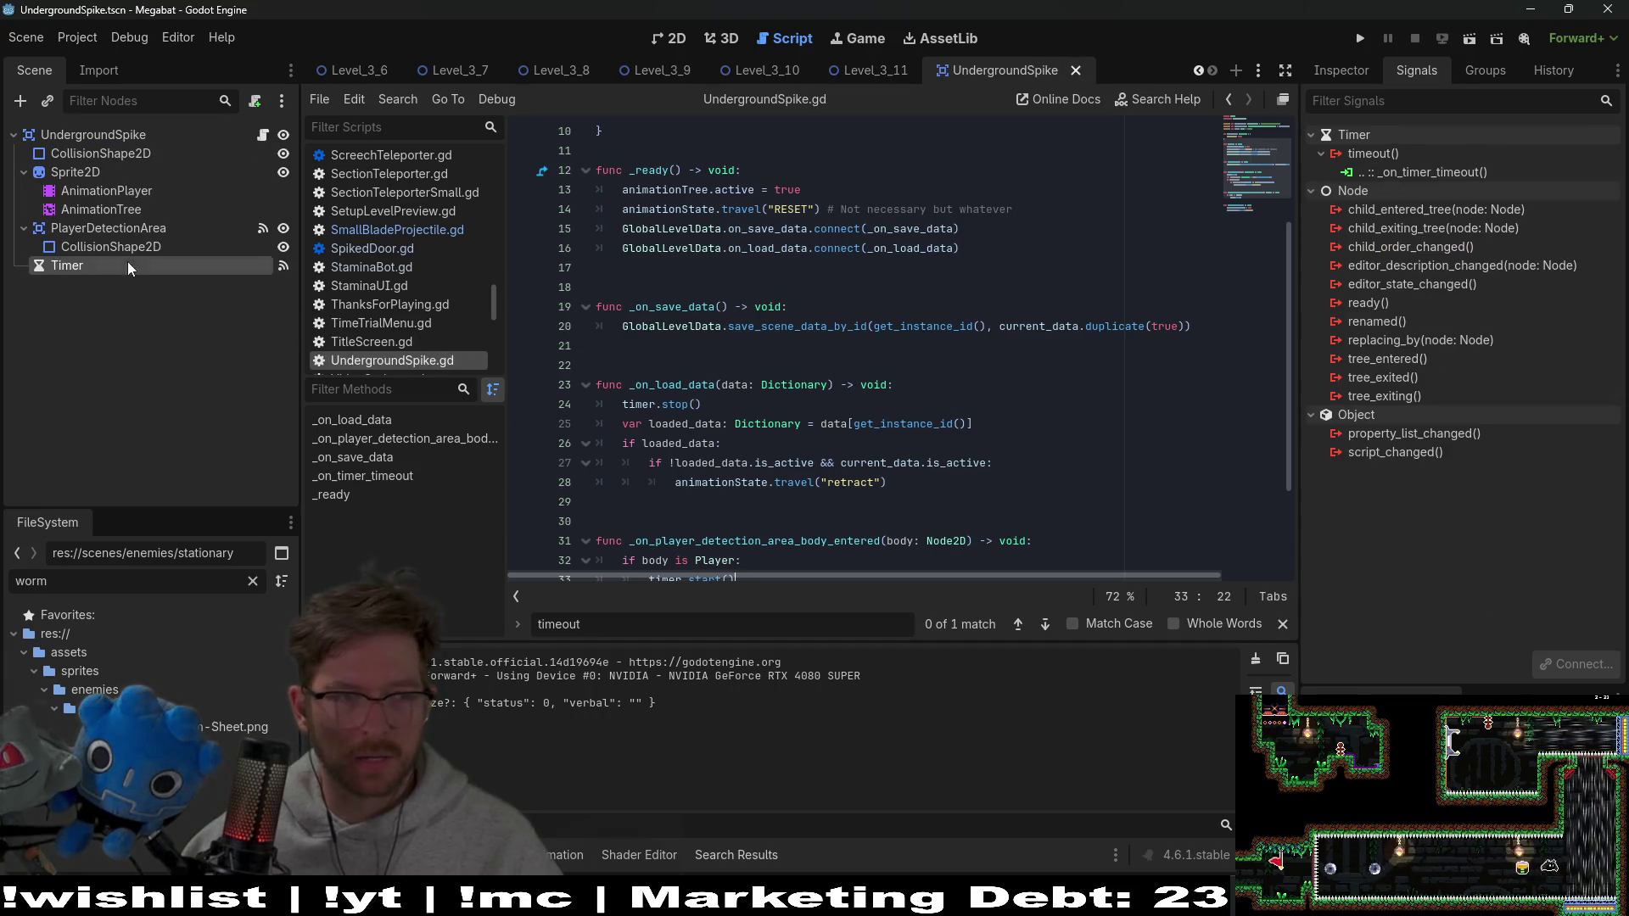
click(86, 134)
click(670, 38)
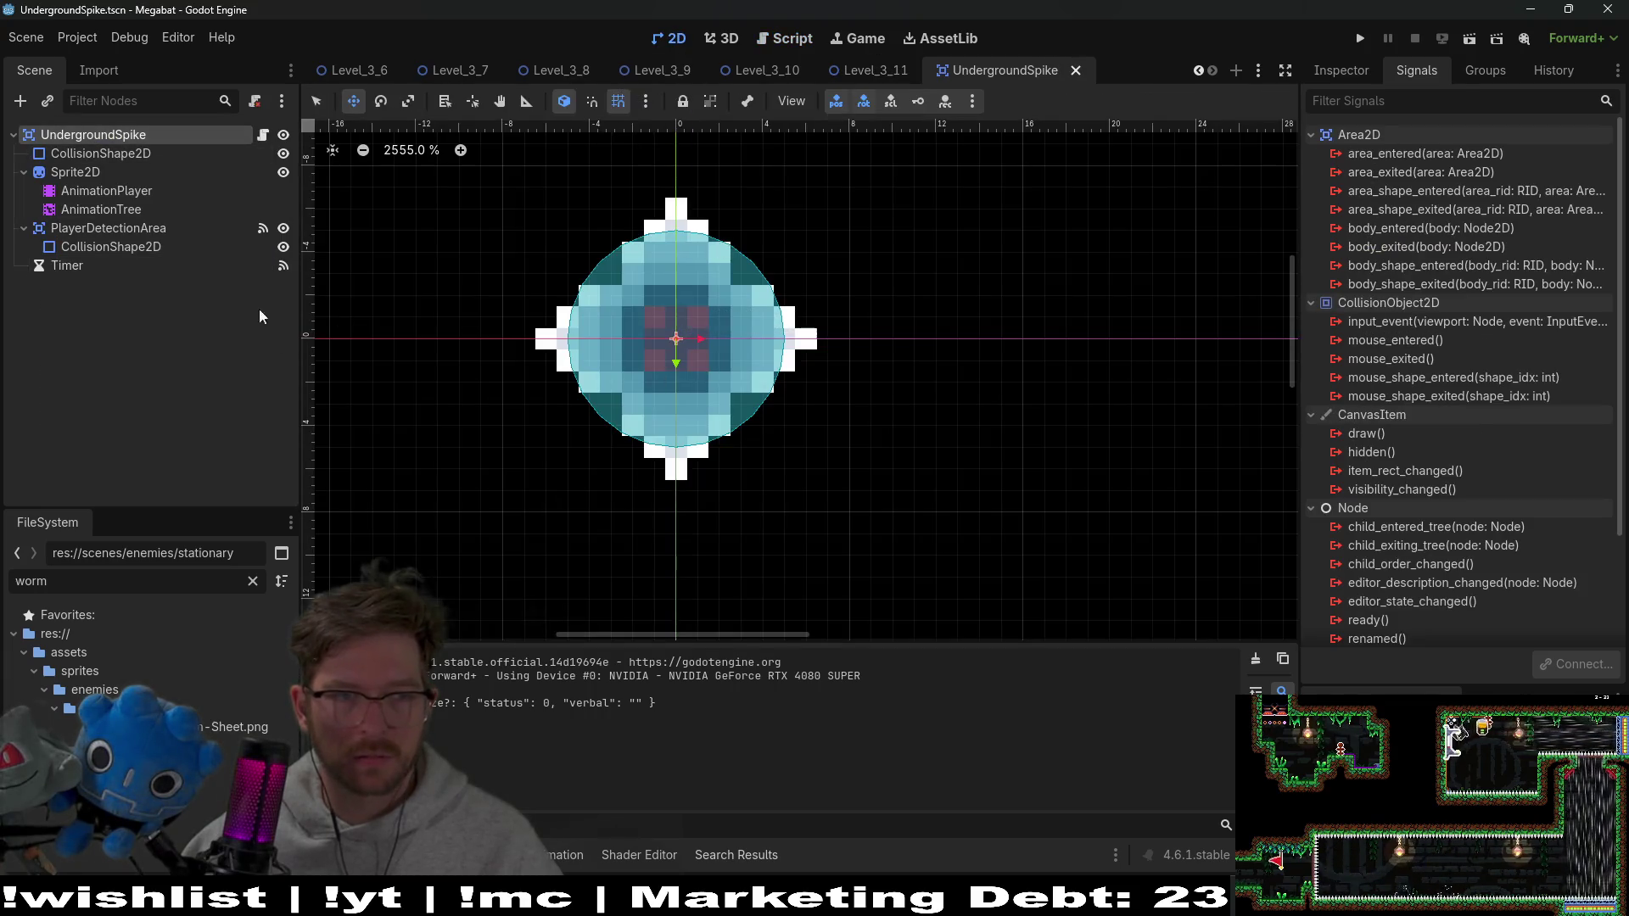
click(106, 190)
click(674, 611)
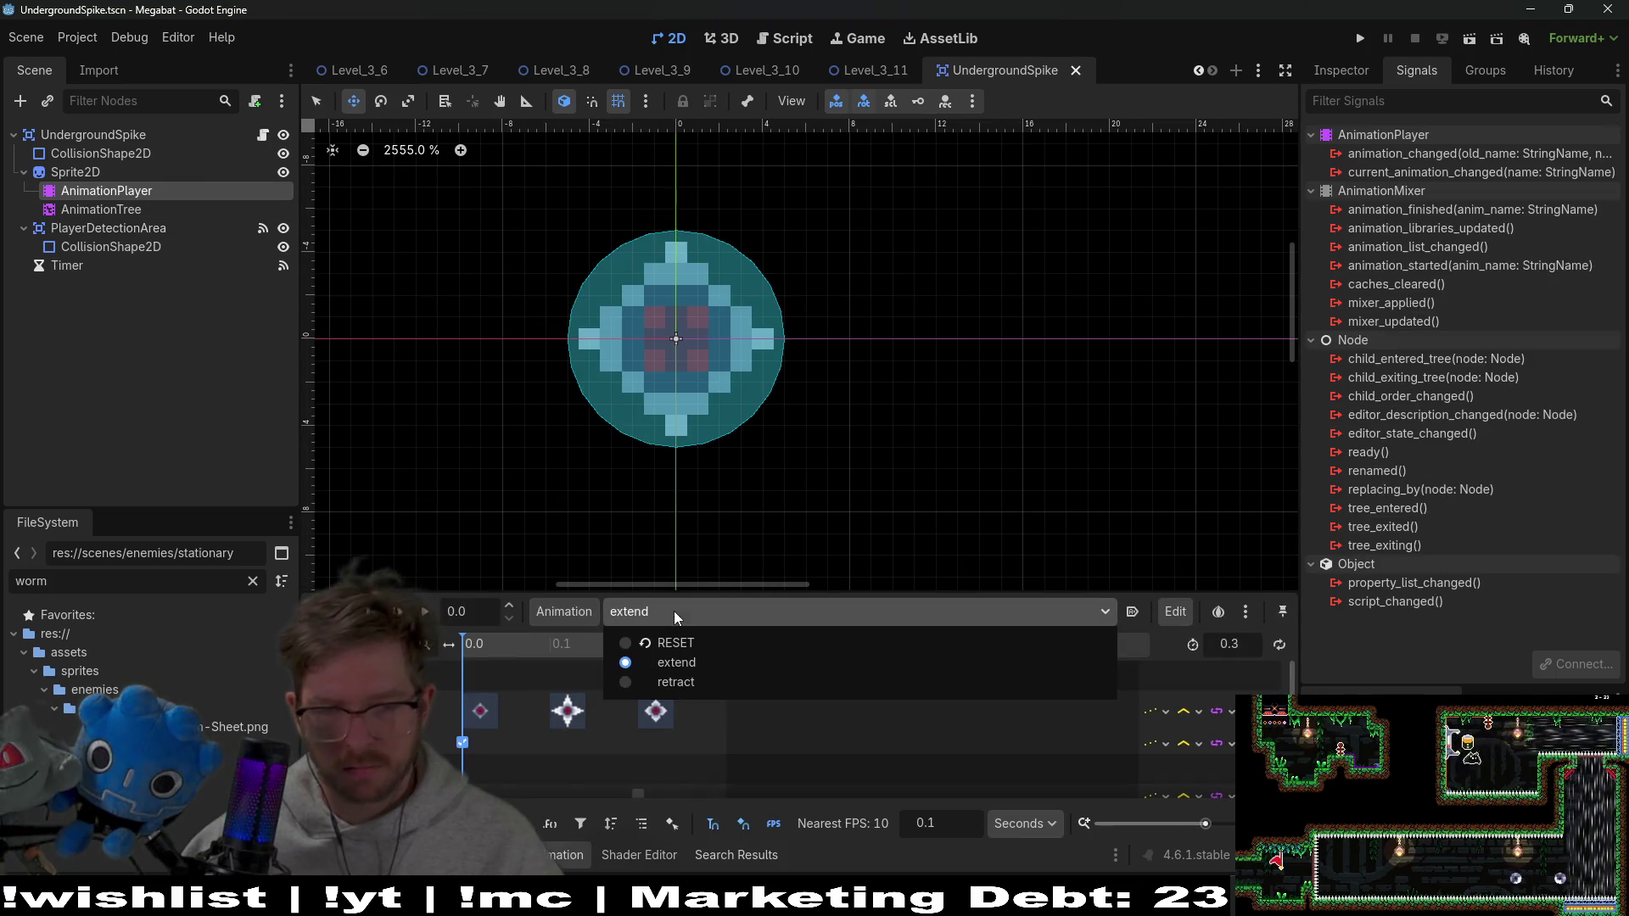
click(688, 642)
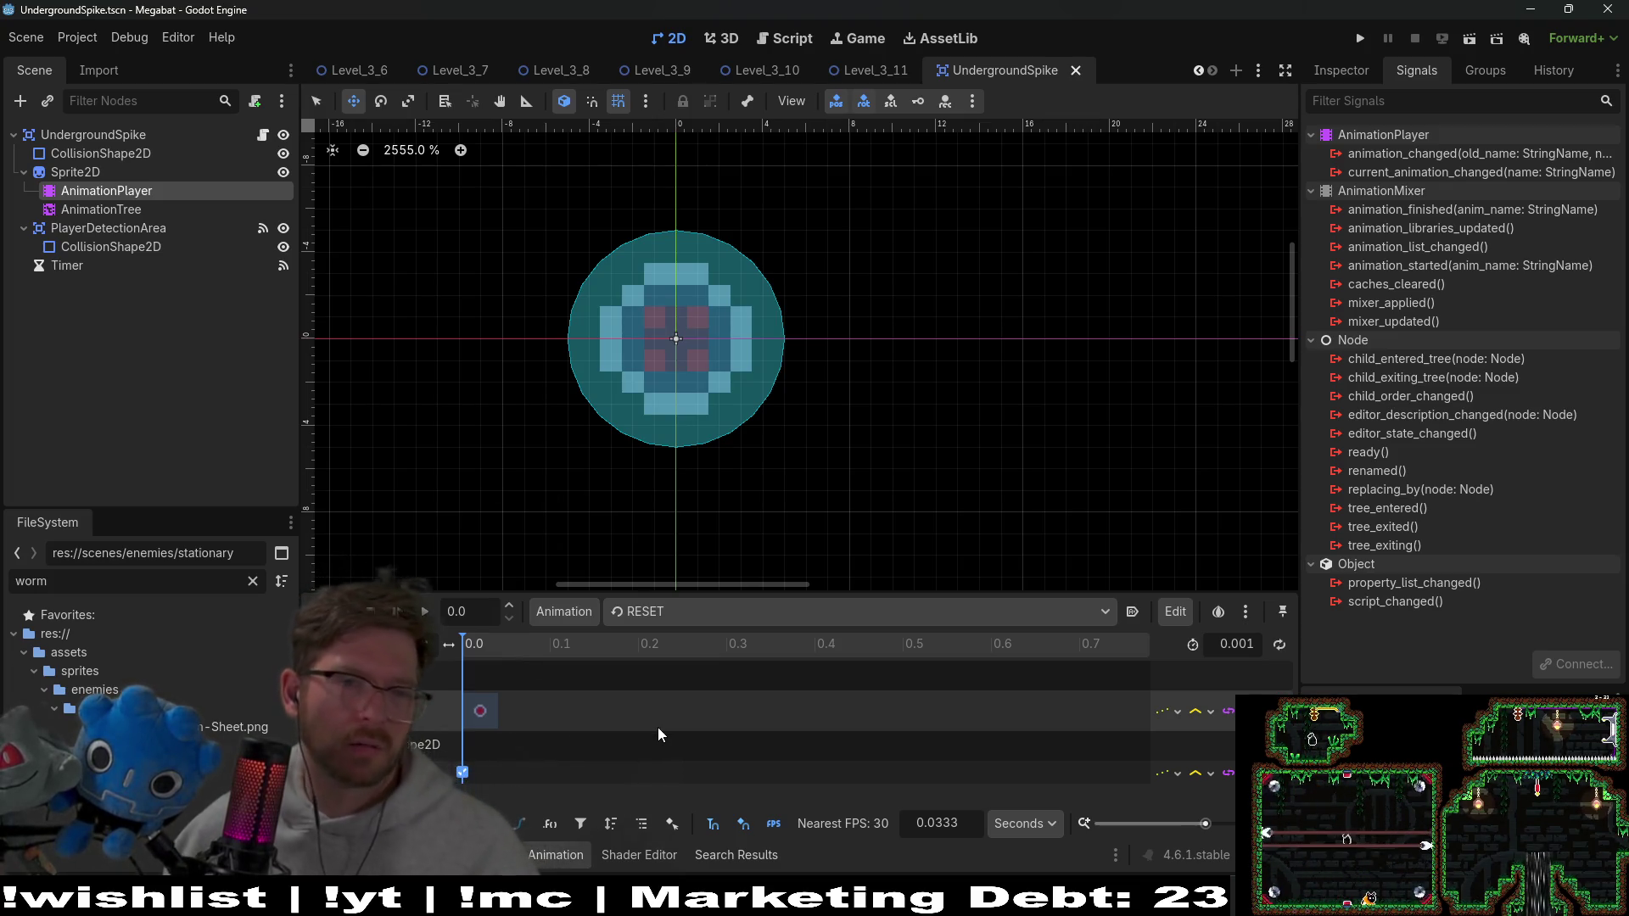
Search the UndergroundSpike script for 'visib'
click(263, 134)
click(810, 296)
key(ctrl+f)
text(visib)
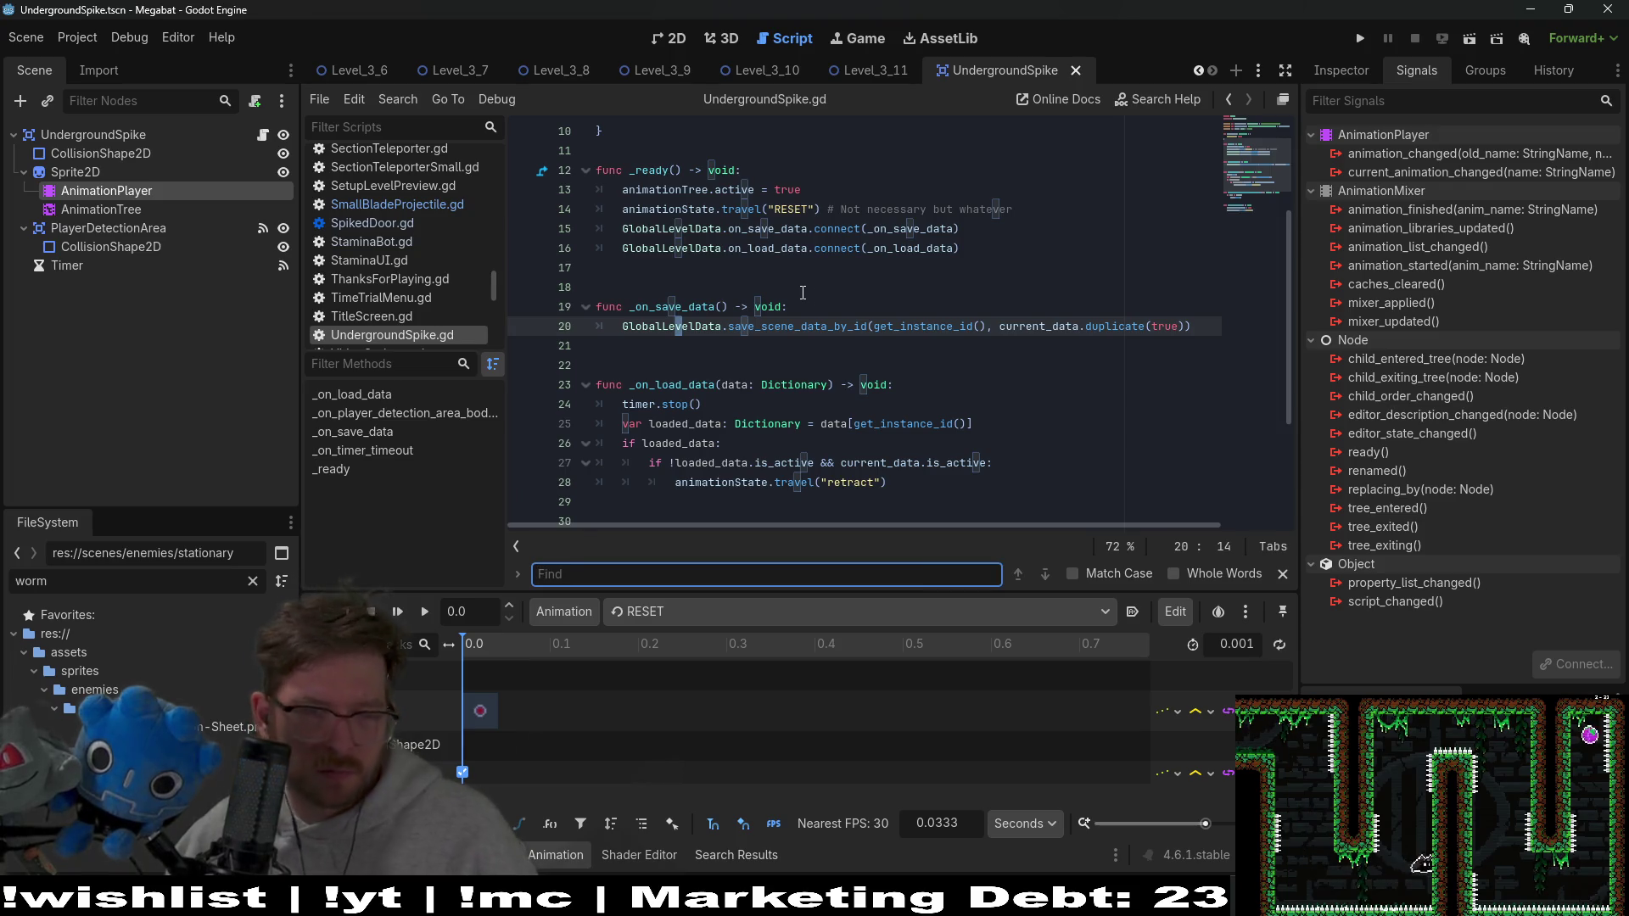
Preview the extend and retract animations, then return to RESET
click(716, 614)
click(679, 664)
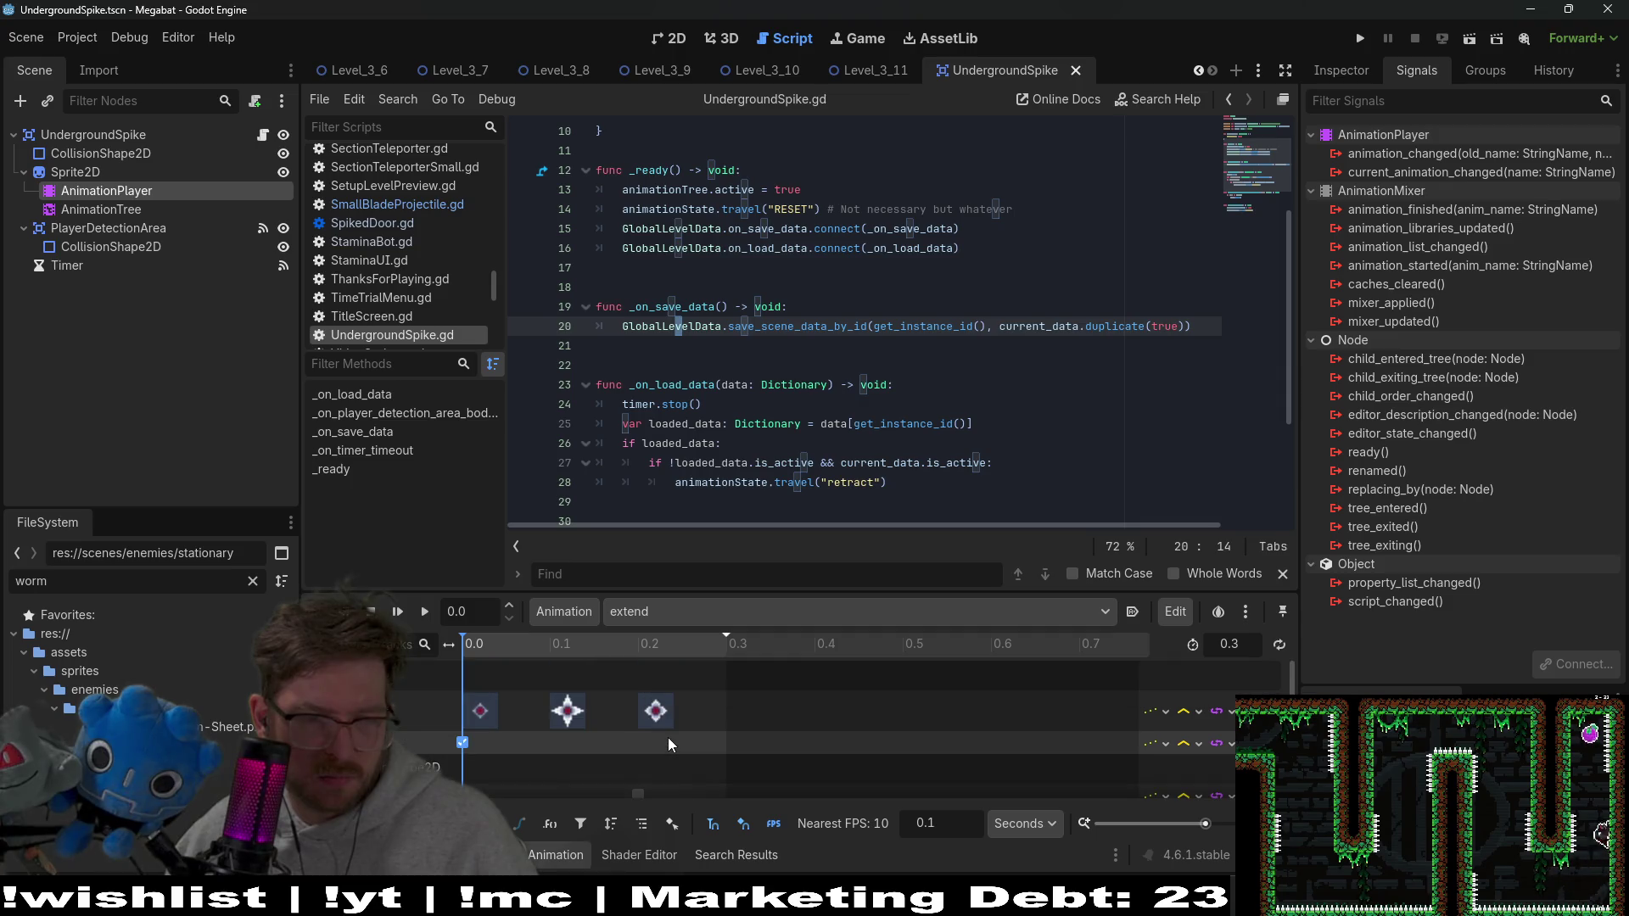
scroll(669, 744, down, 2)
click(681, 612)
click(677, 683)
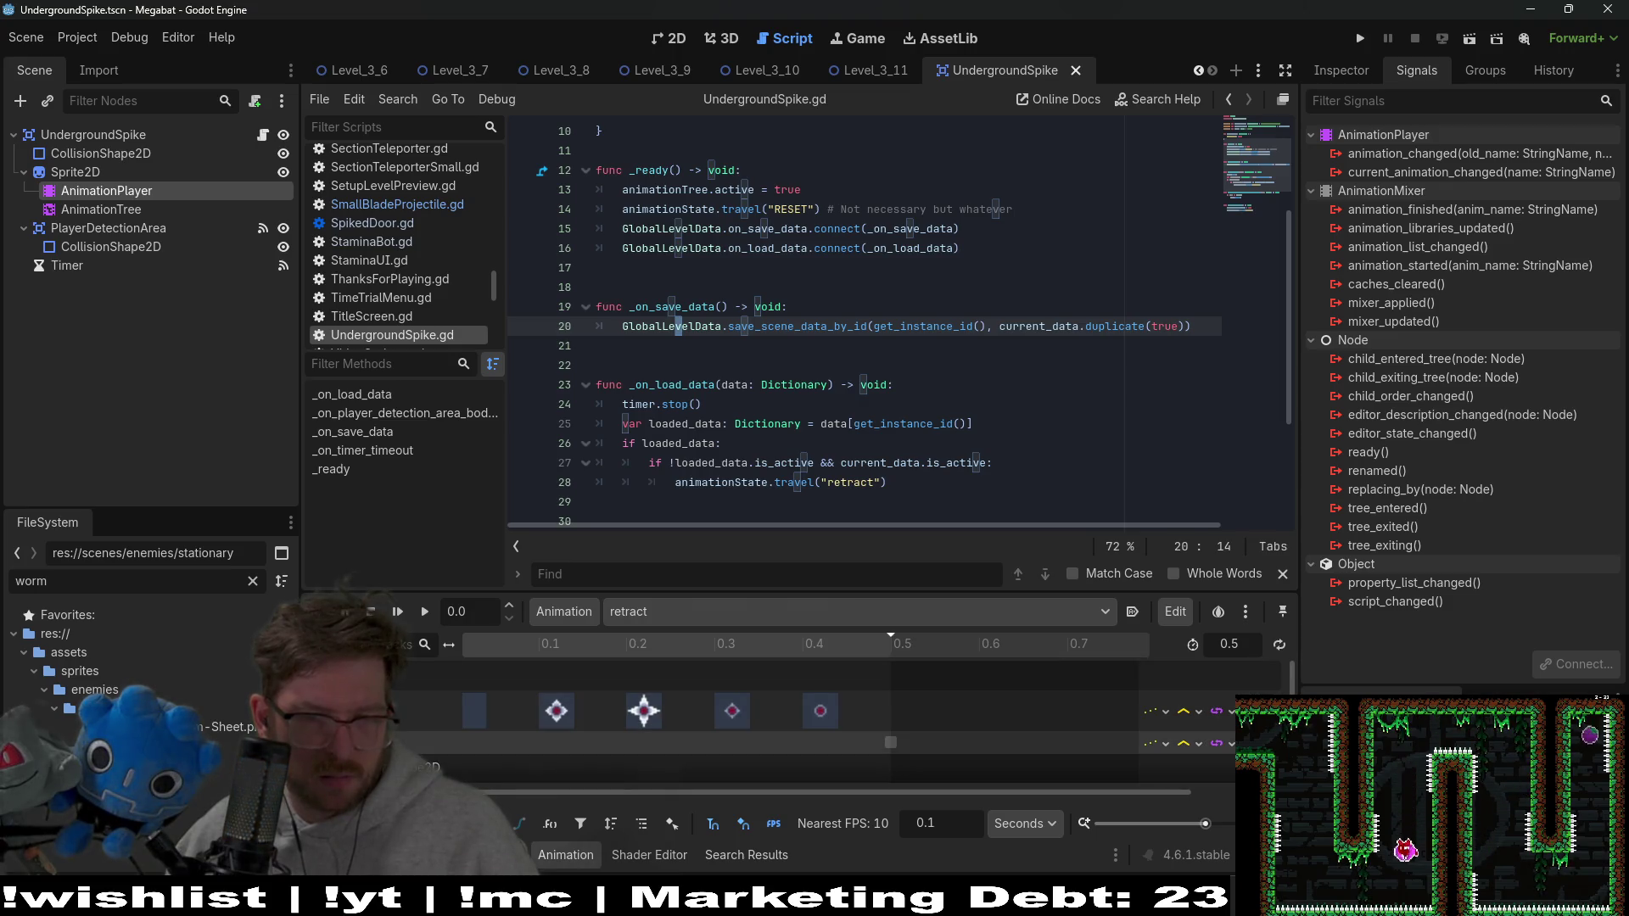
click(703, 613)
click(677, 662)
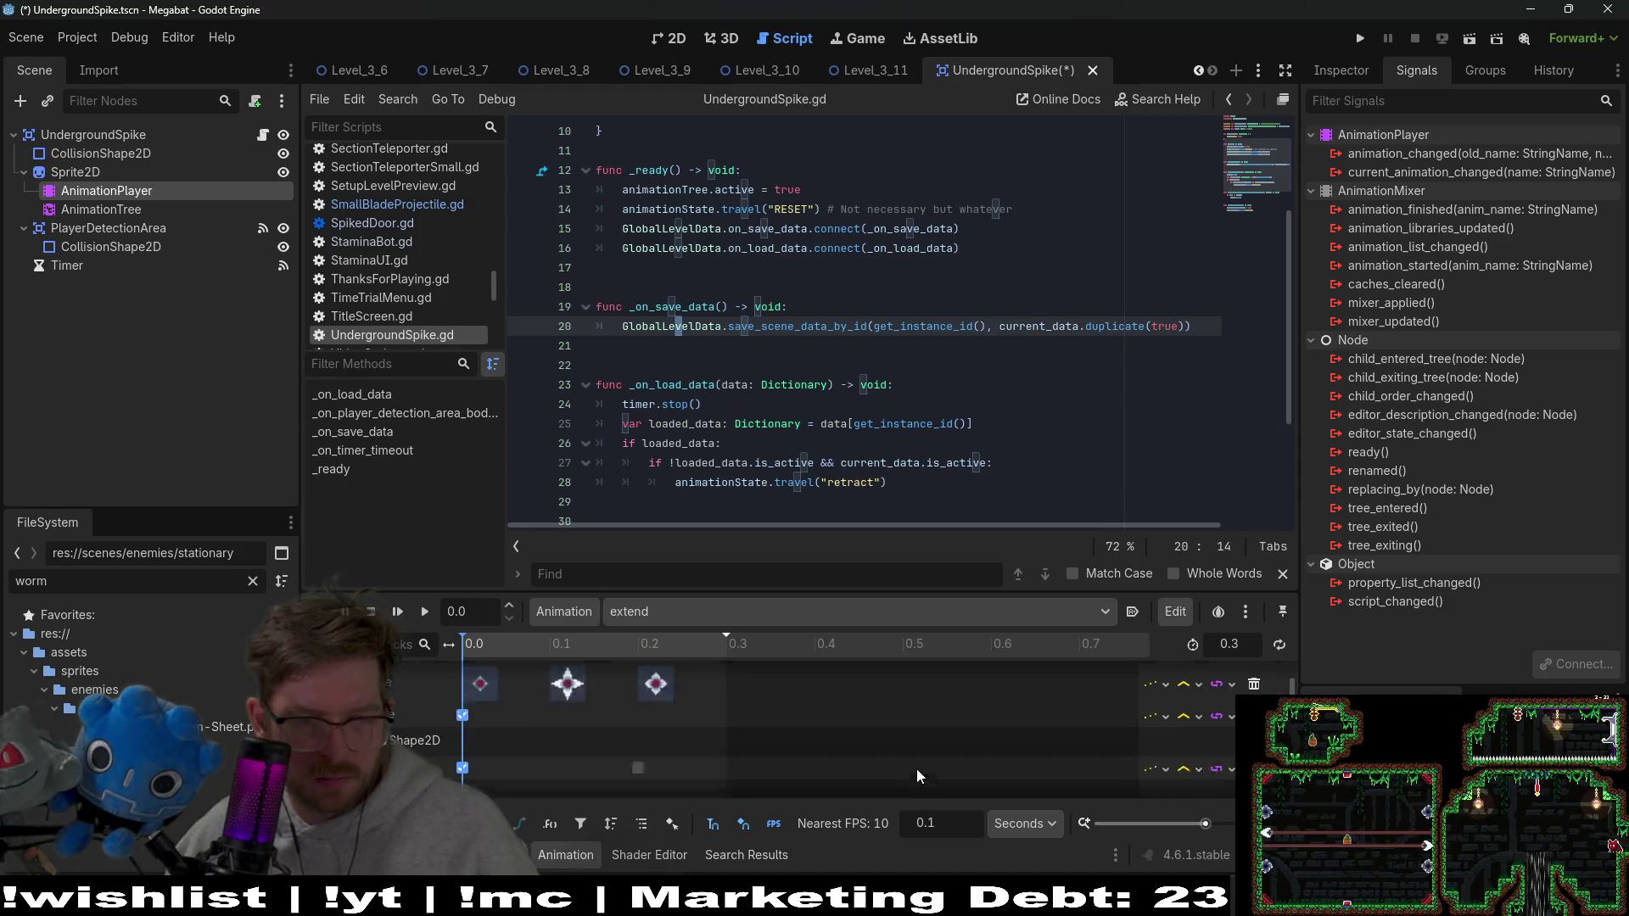
click(711, 613)
click(700, 650)
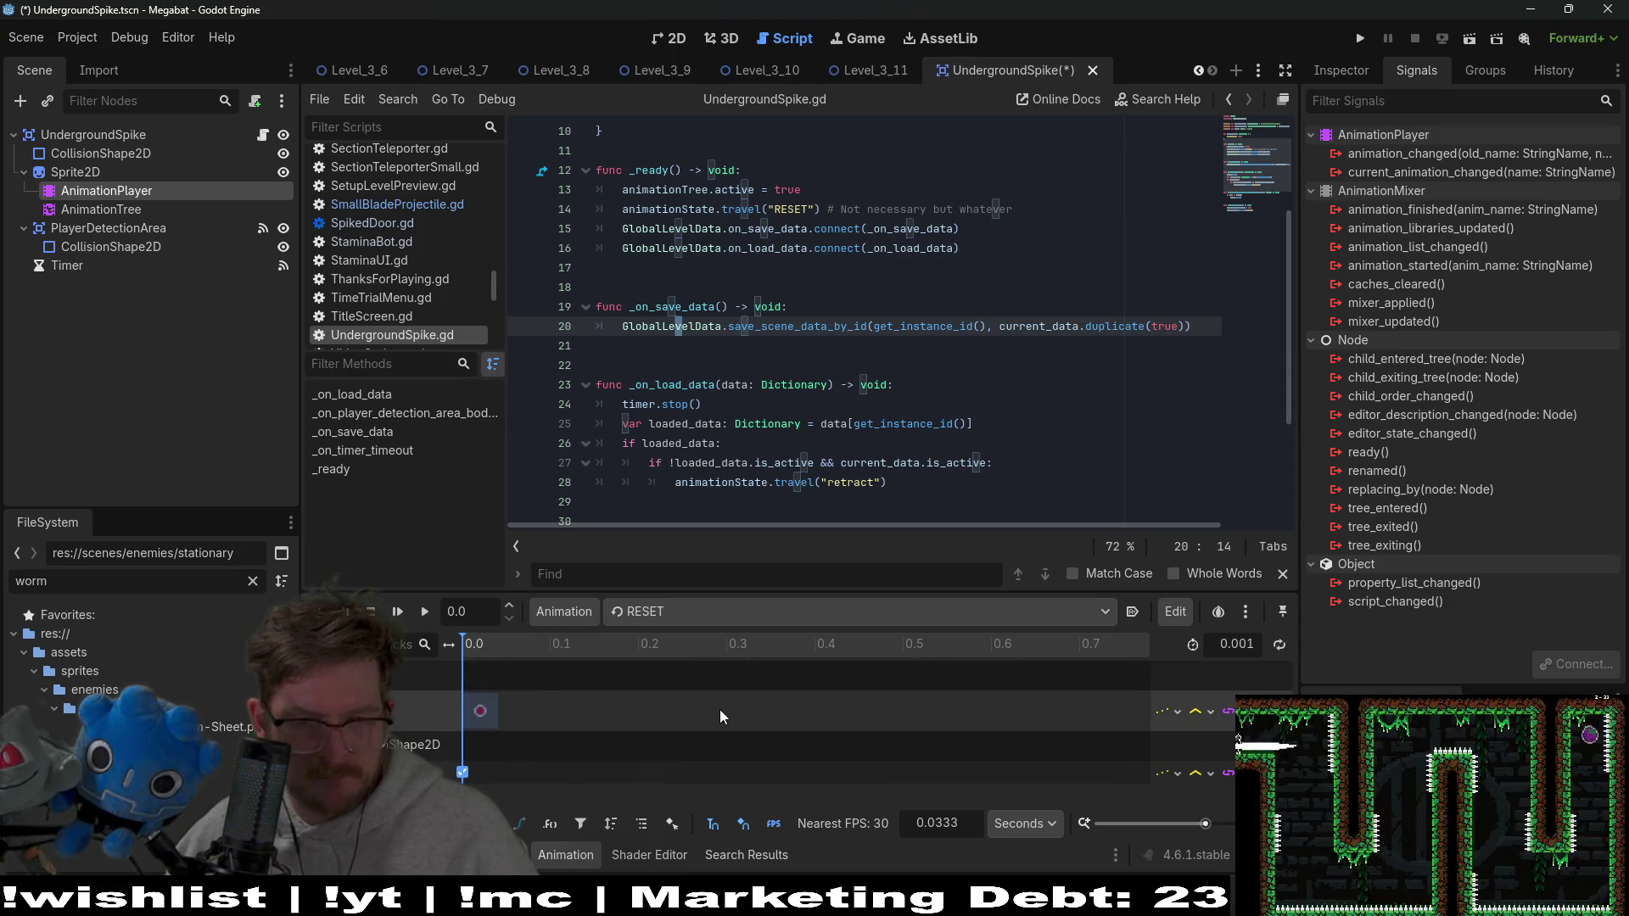
Save the UndergroundSpike scene and return to Level_3_11
scroll(802, 380, up, 2)
scroll(802, 380, up, 2)
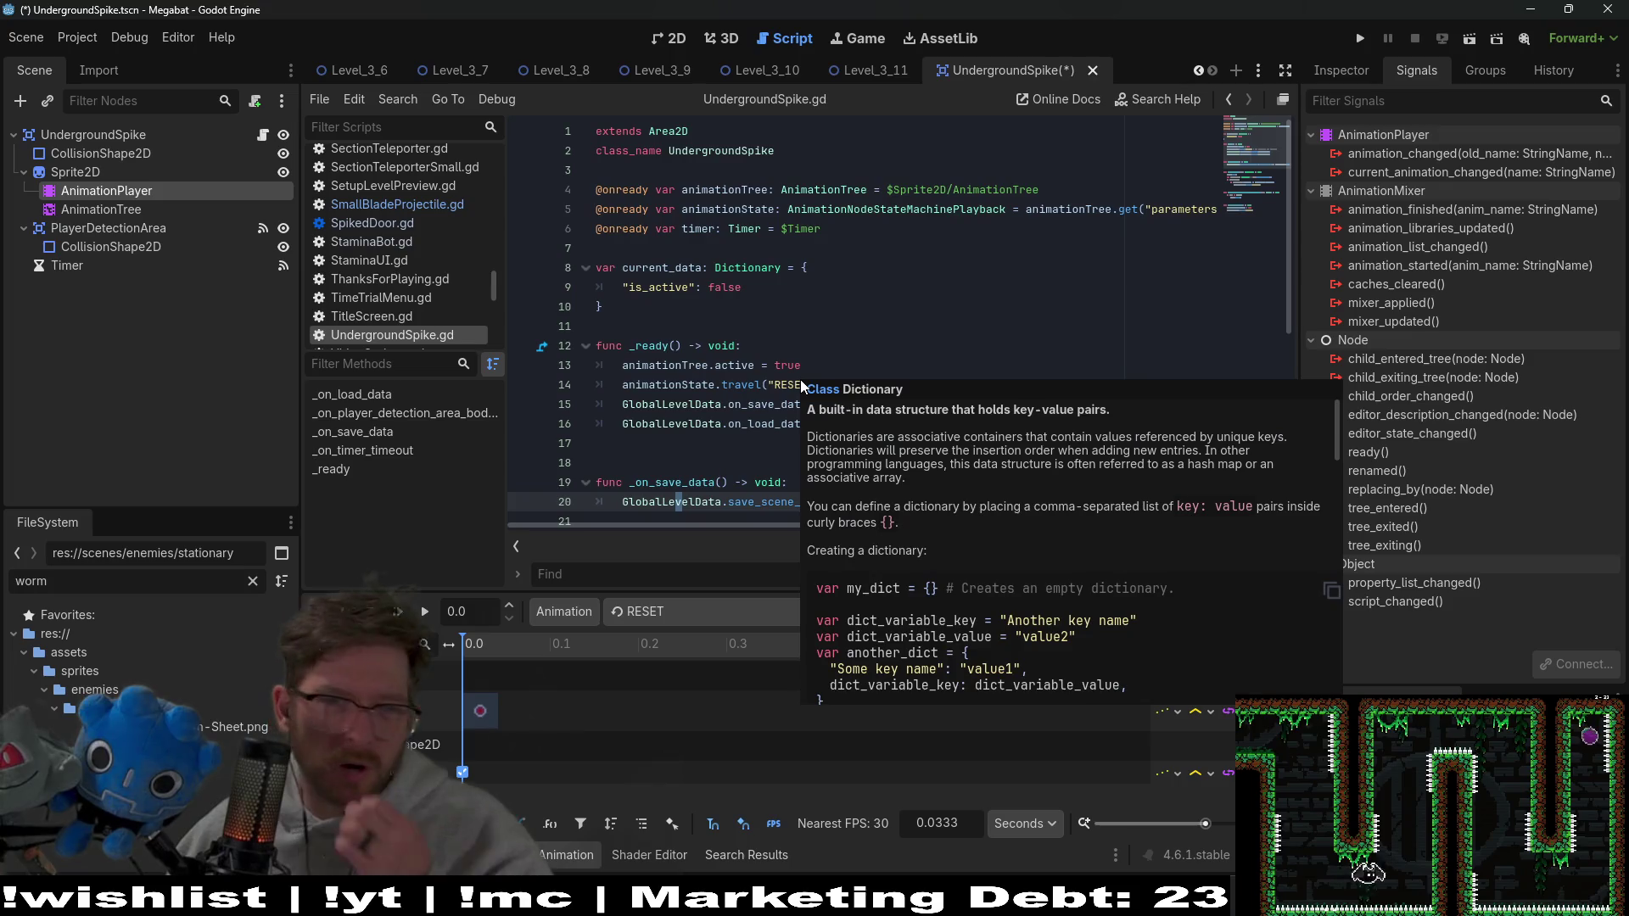
click(835, 331)
scroll(835, 339, down, 2)
key(ctrl+s)
click(677, 50)
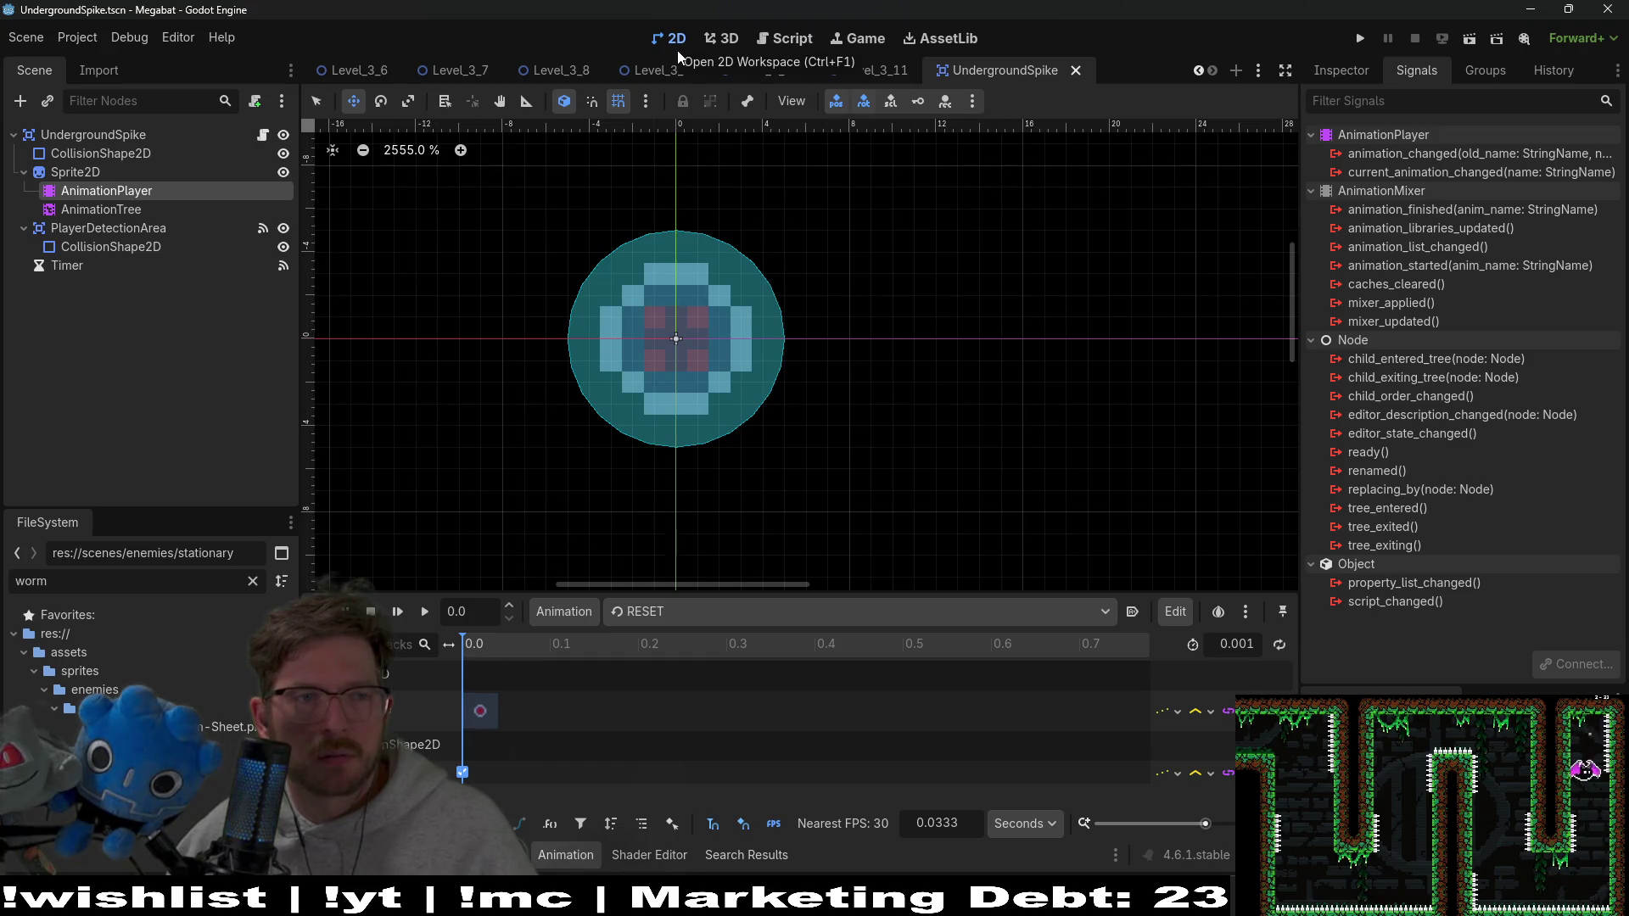
click(185, 136)
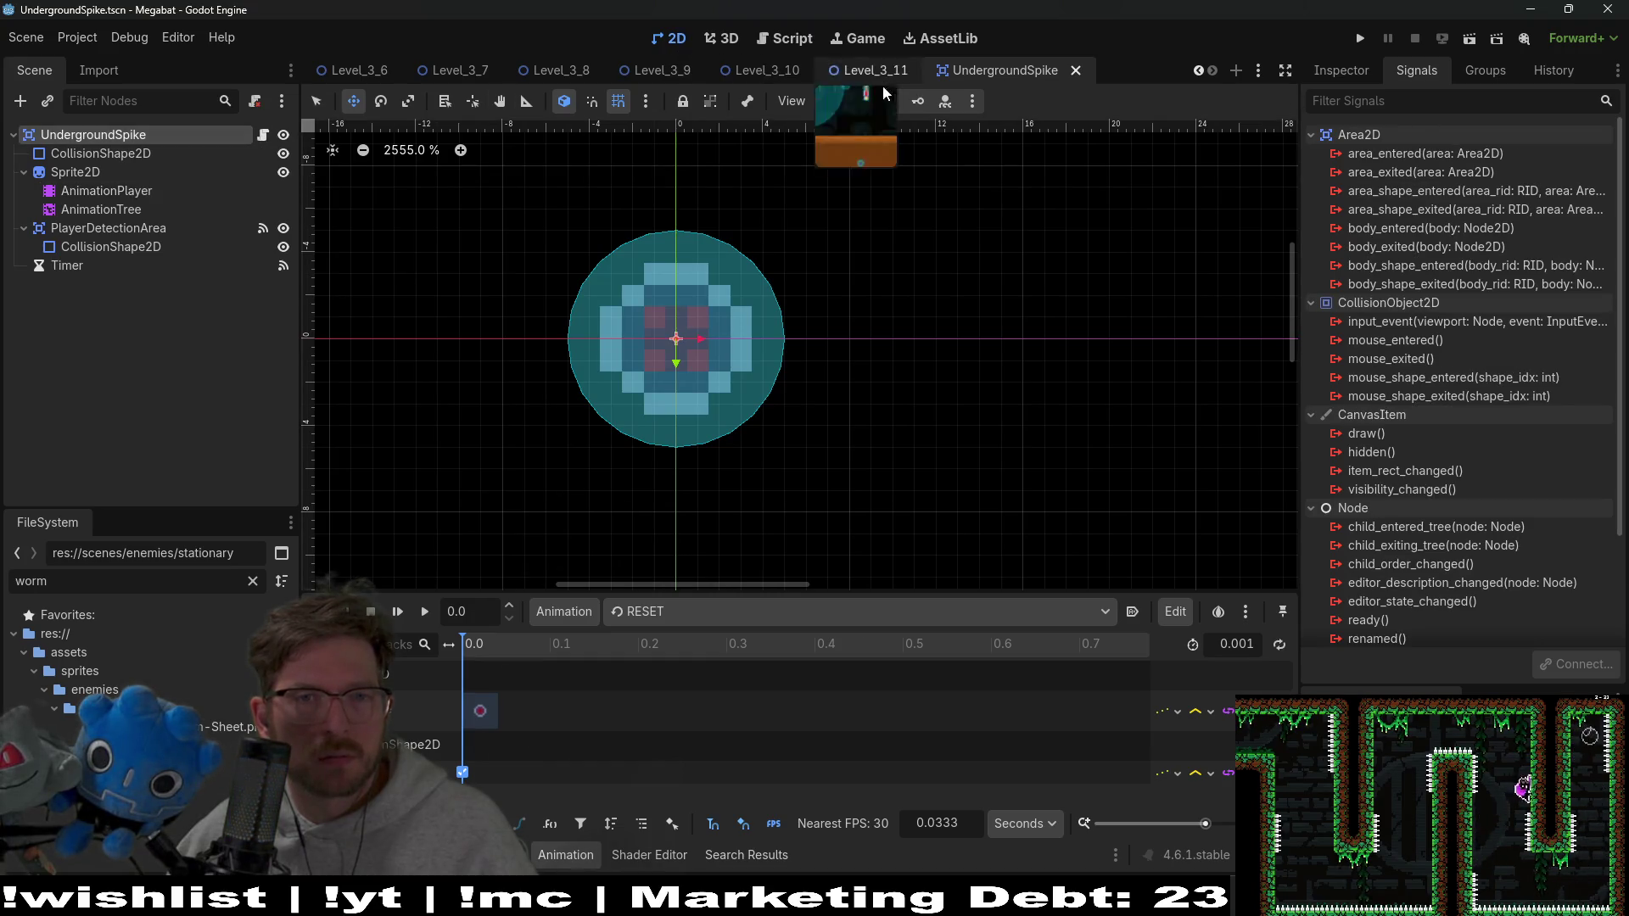
click(884, 83)
Run the level and tunnel the bat through the dirt until it hits a spike
click(1461, 42)
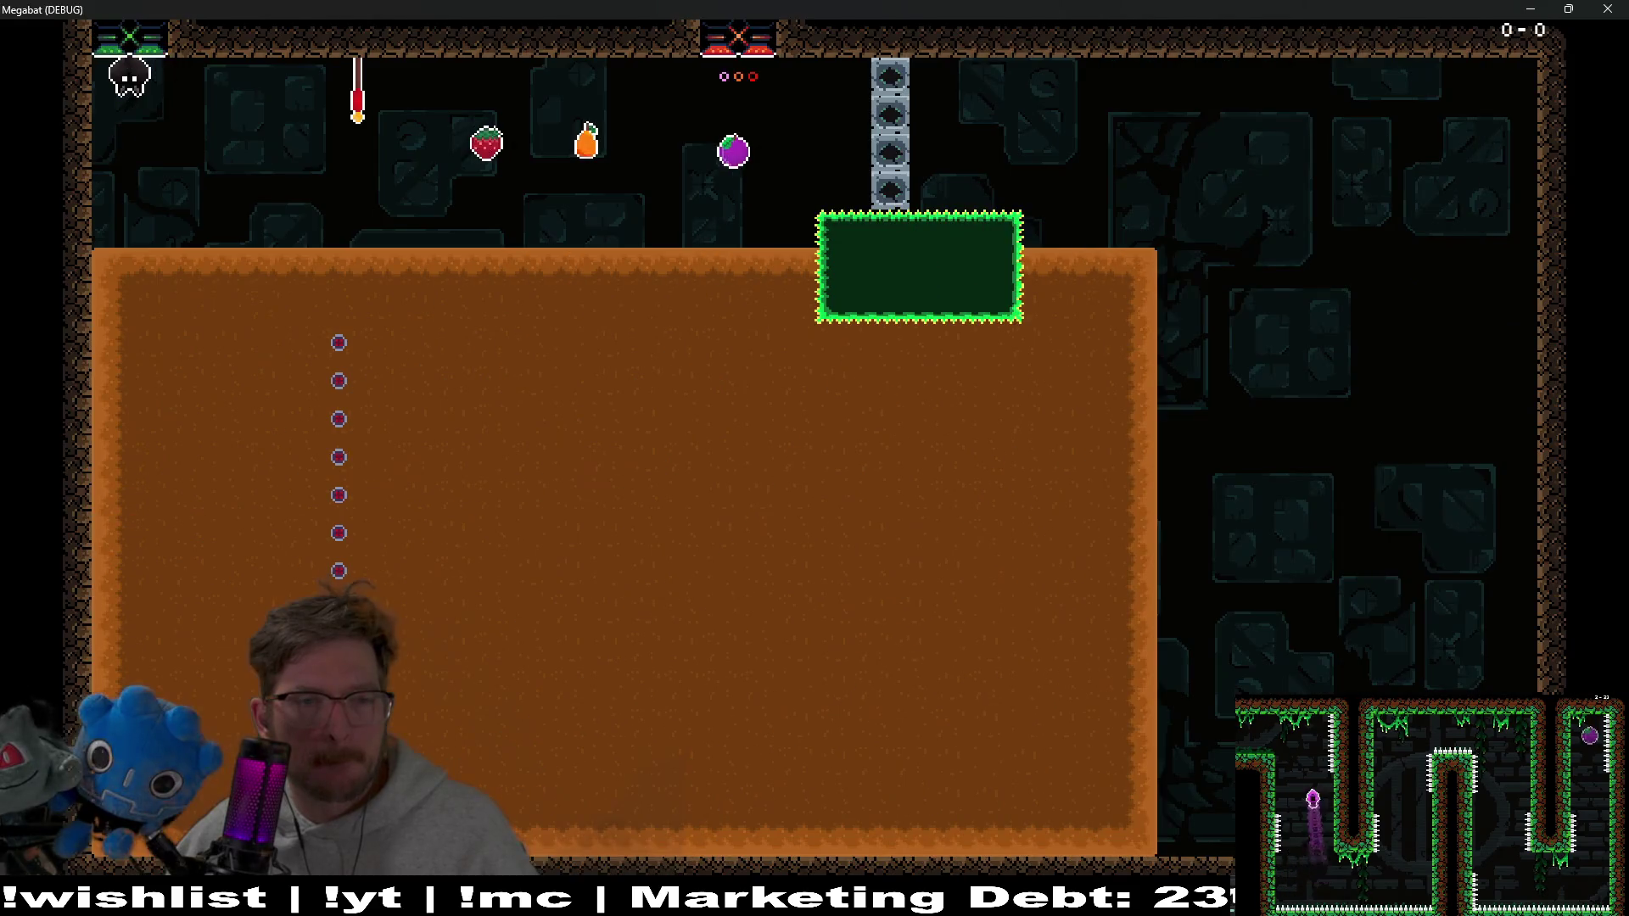
key(Right)
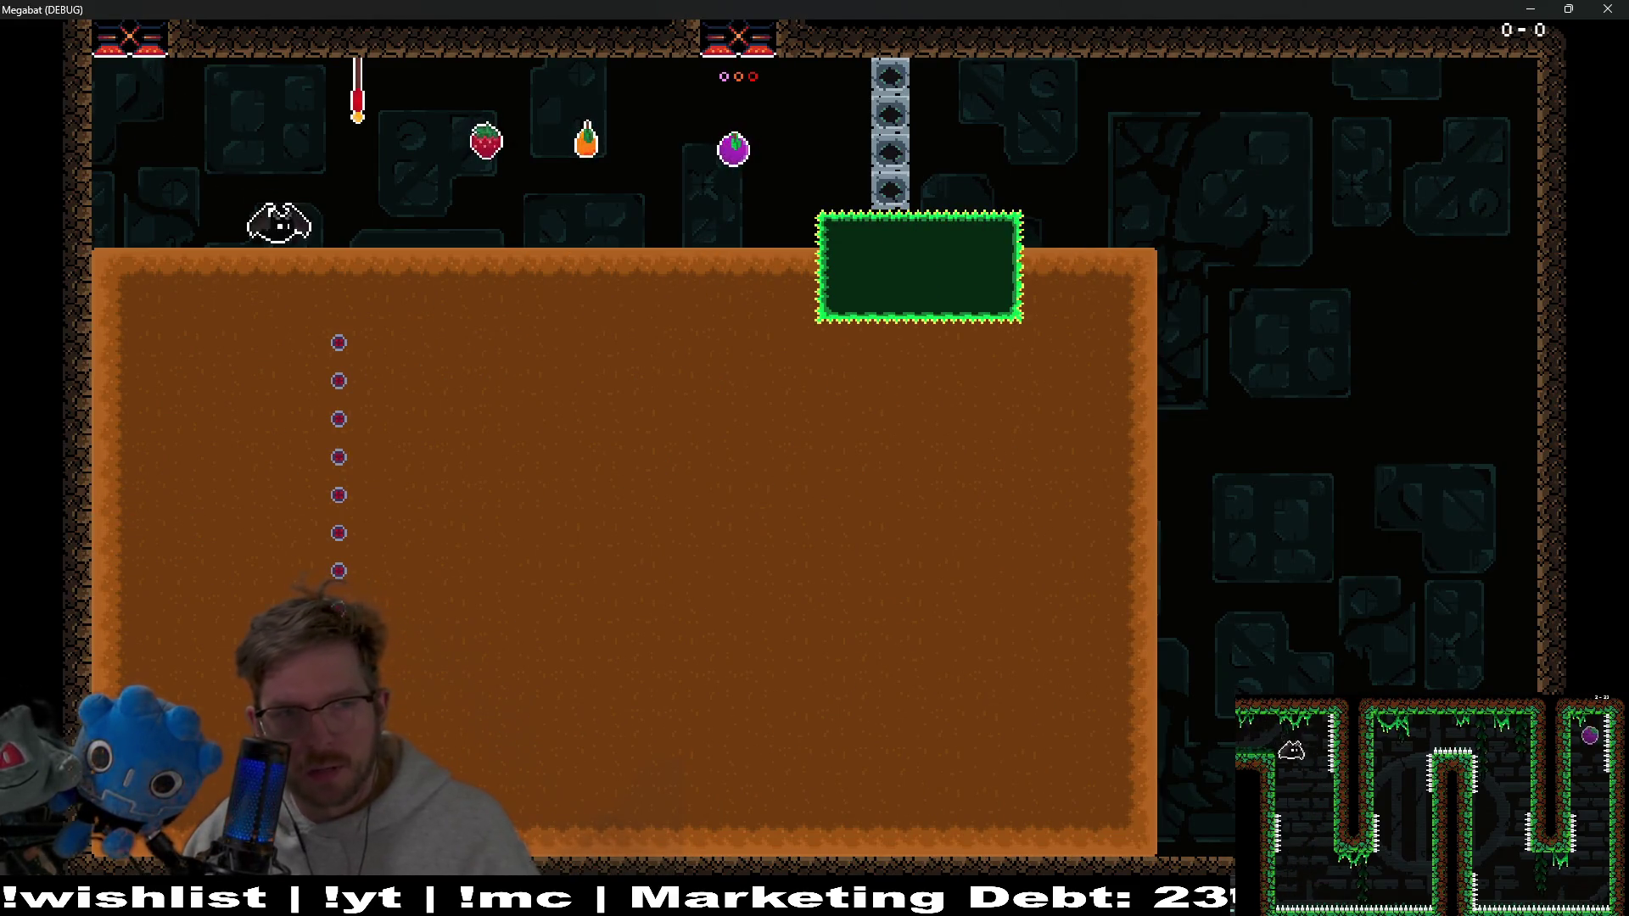
key(Left)
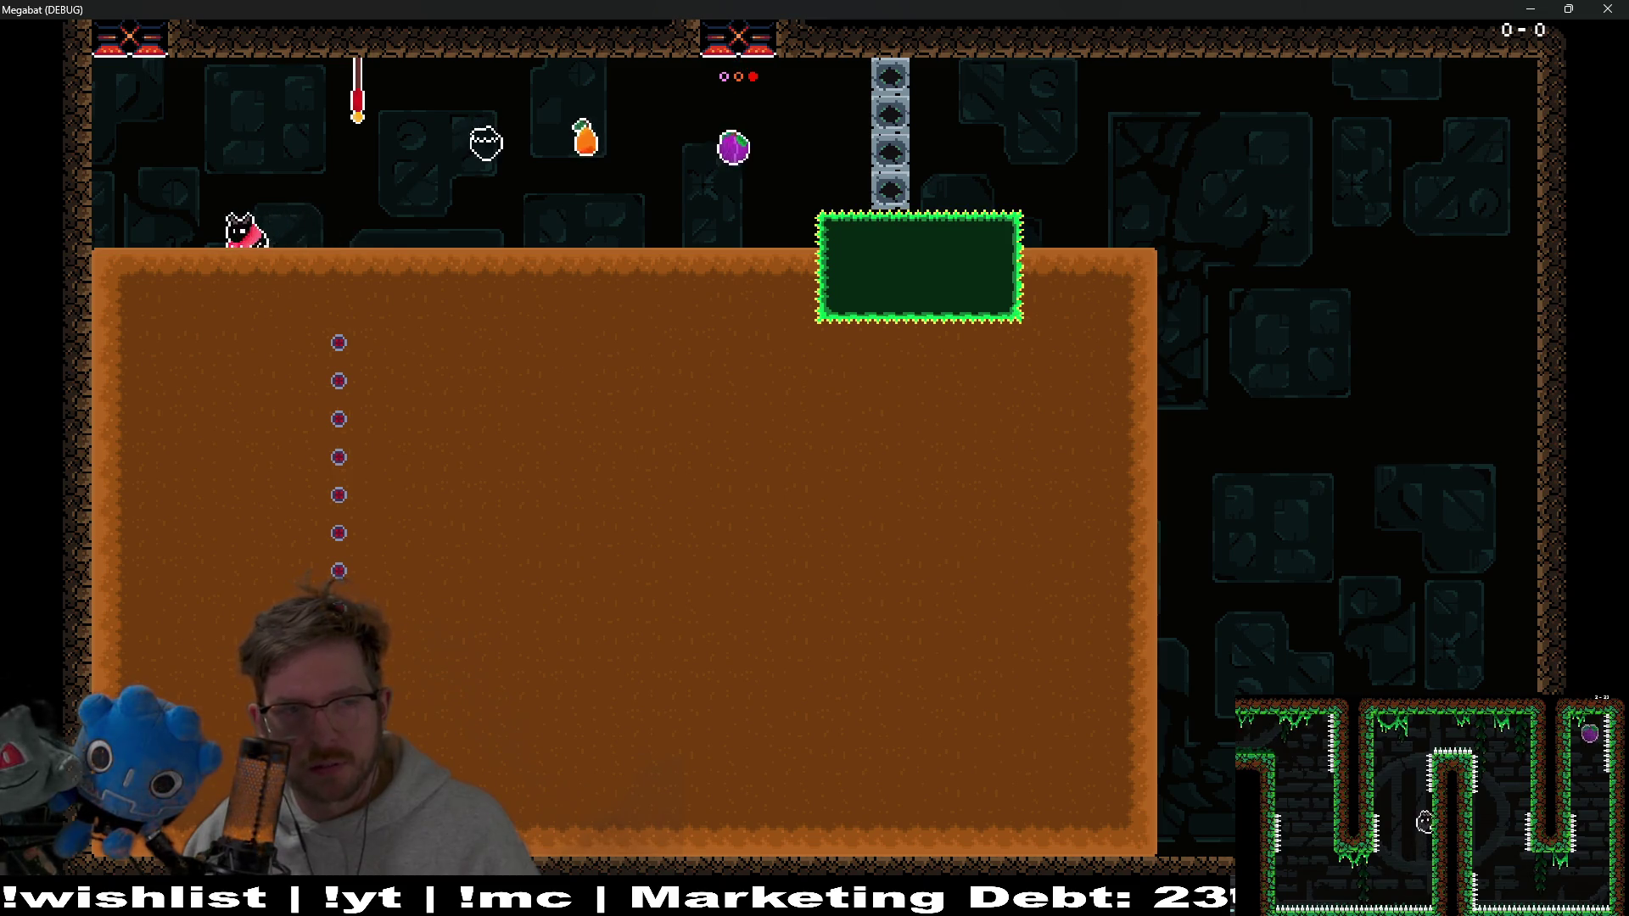
key(Down)
key(Right)
key(Down)
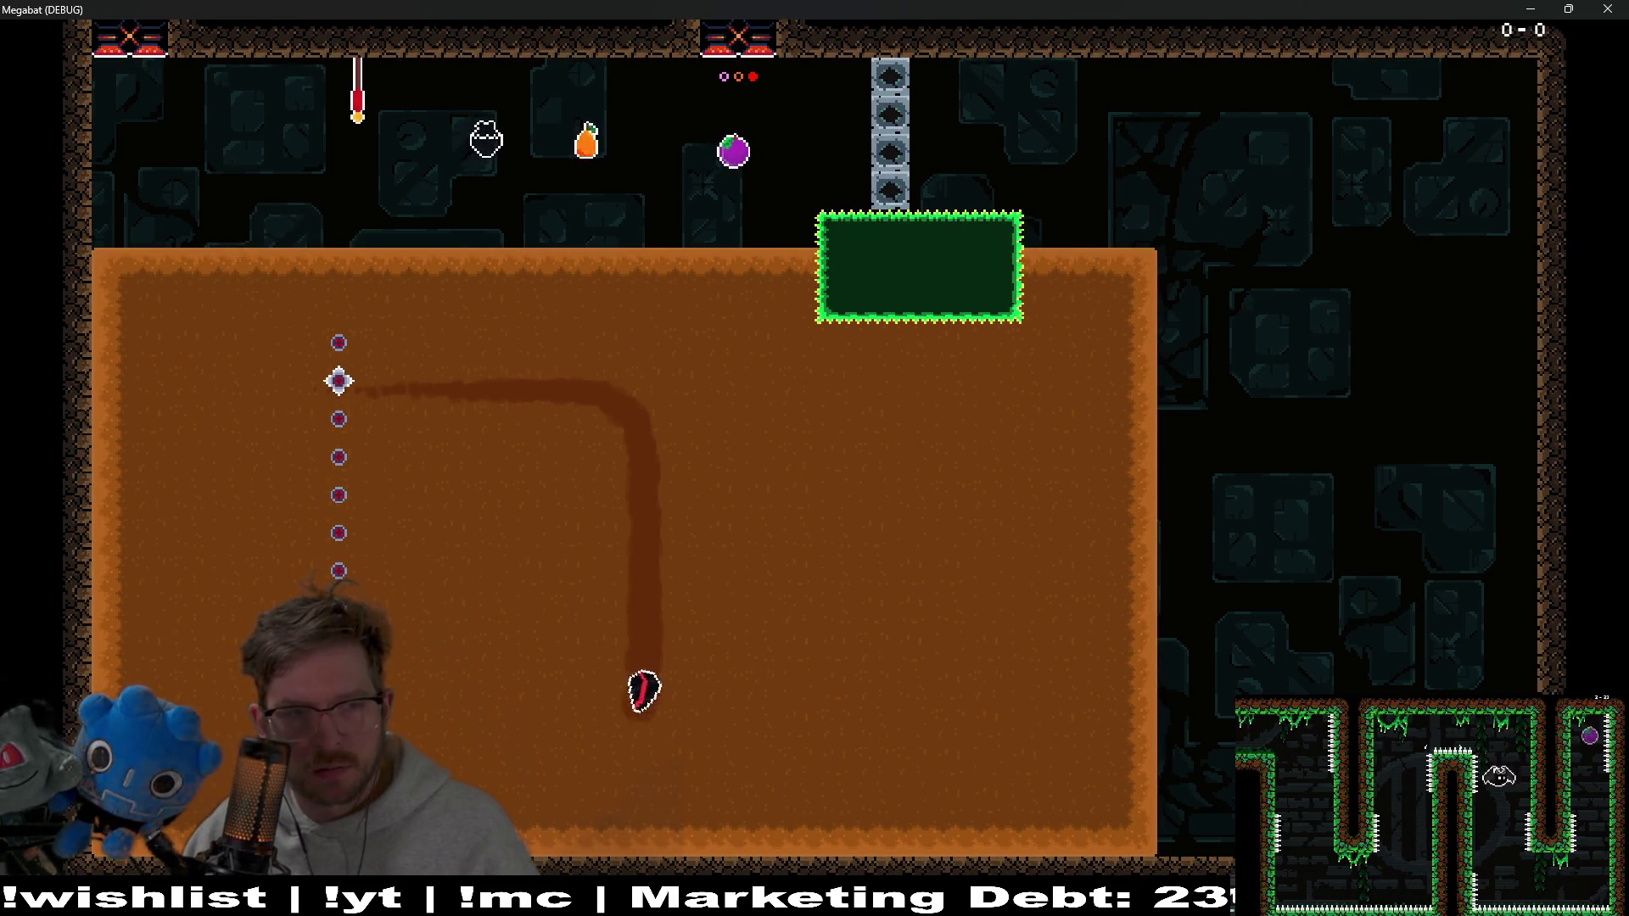
key(Left)
key(Up)
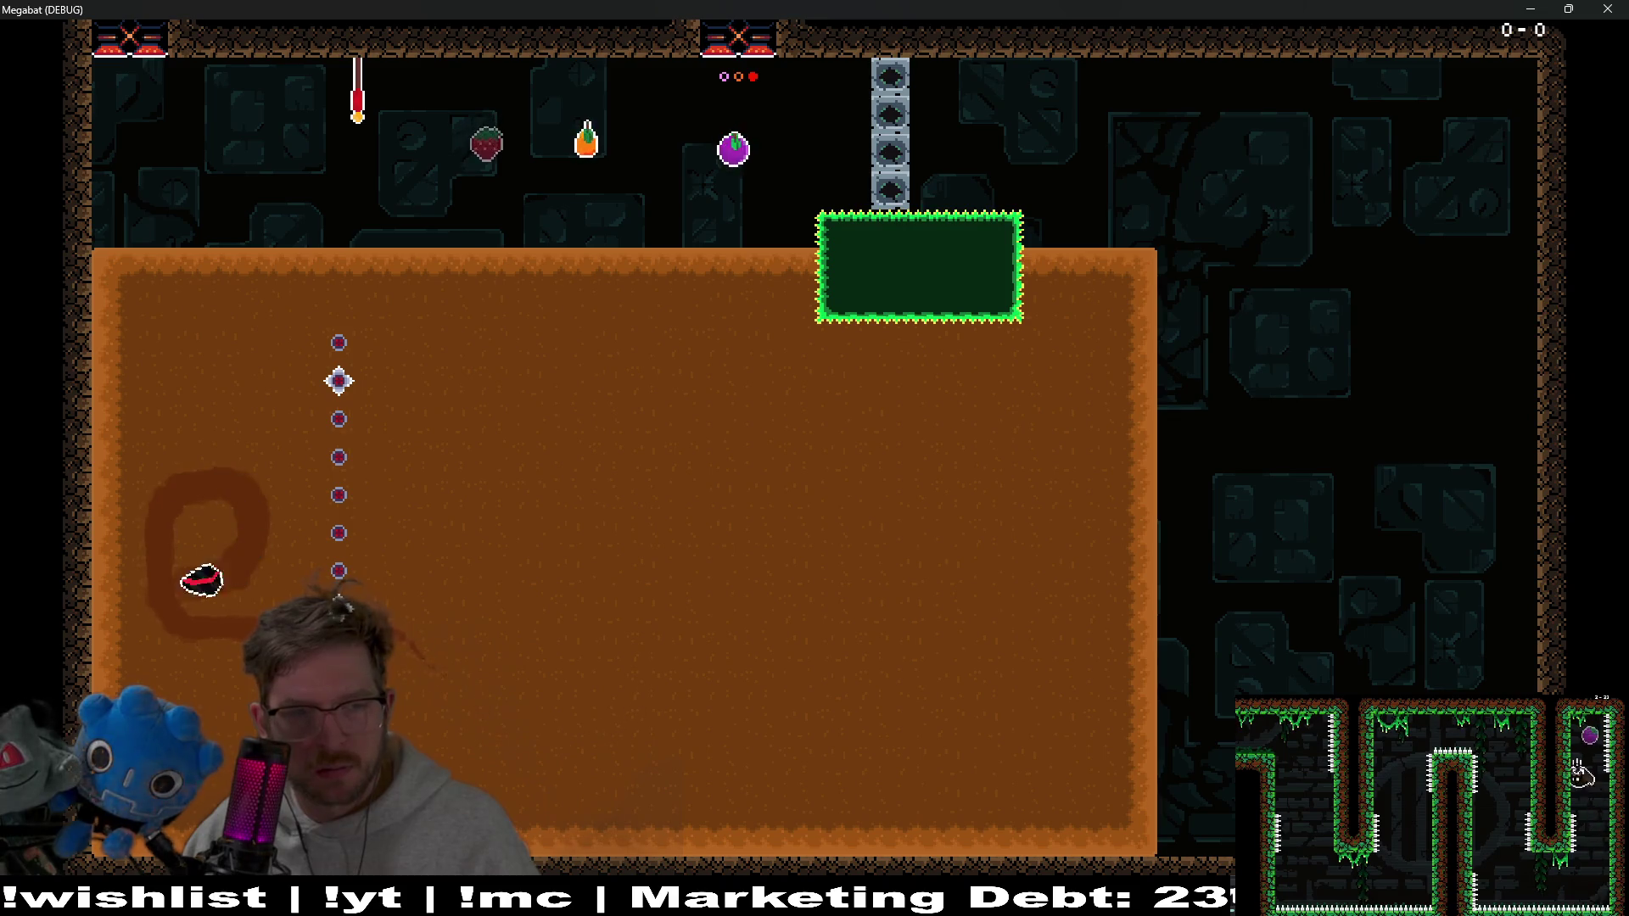
key(Right)
key(Up)
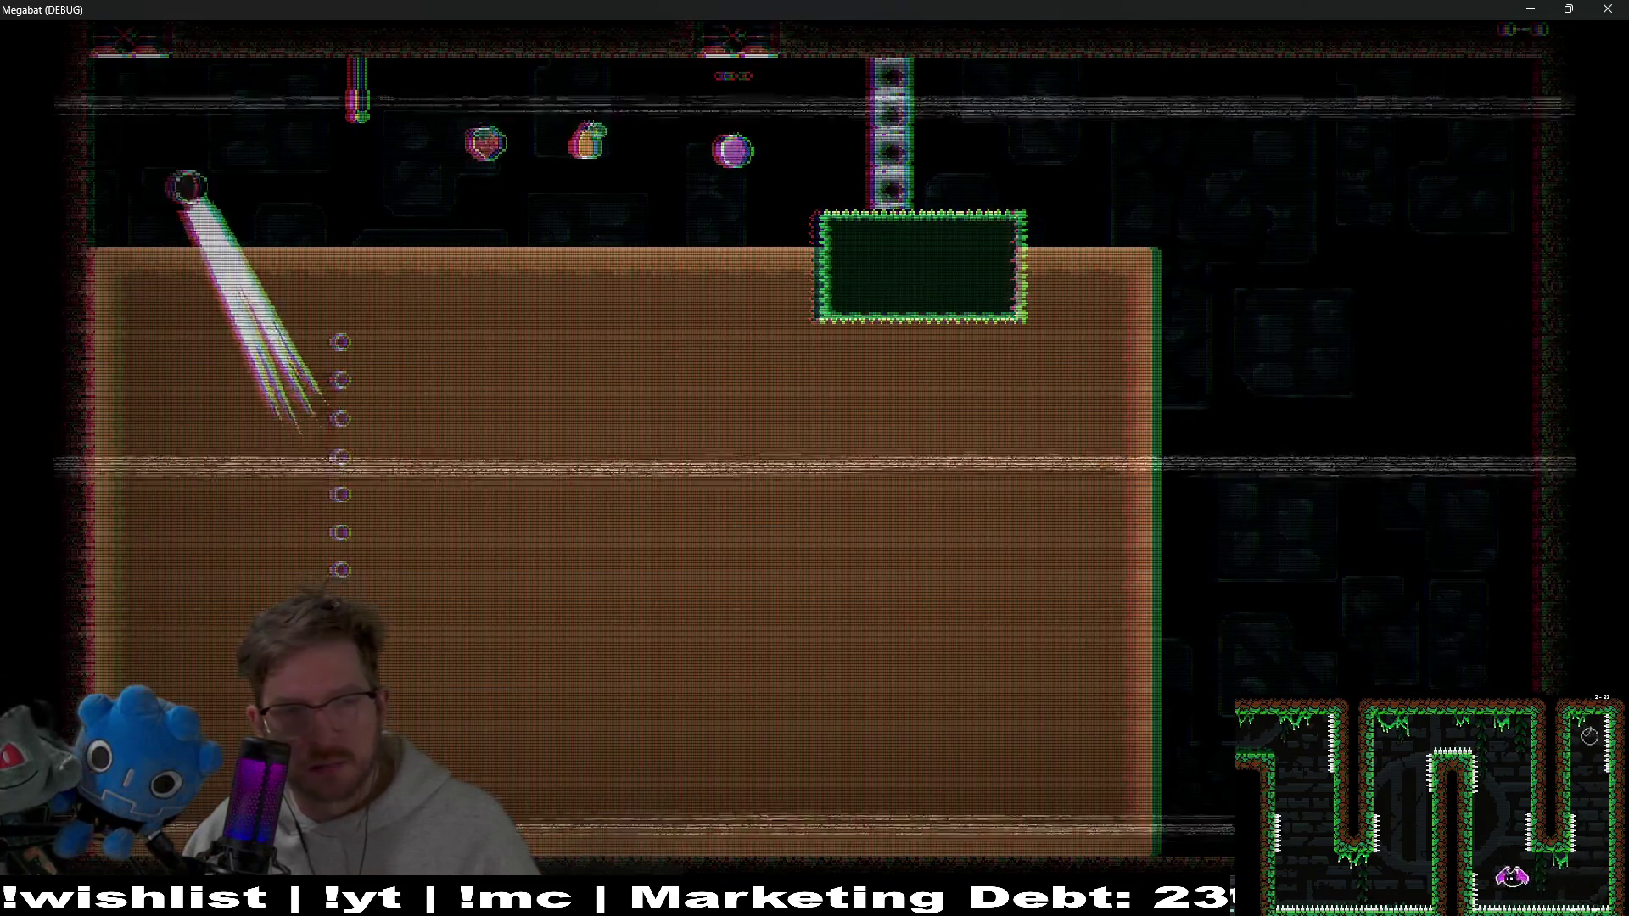
Steer the respawned bat down through the dirt into the spike column
key(Right)
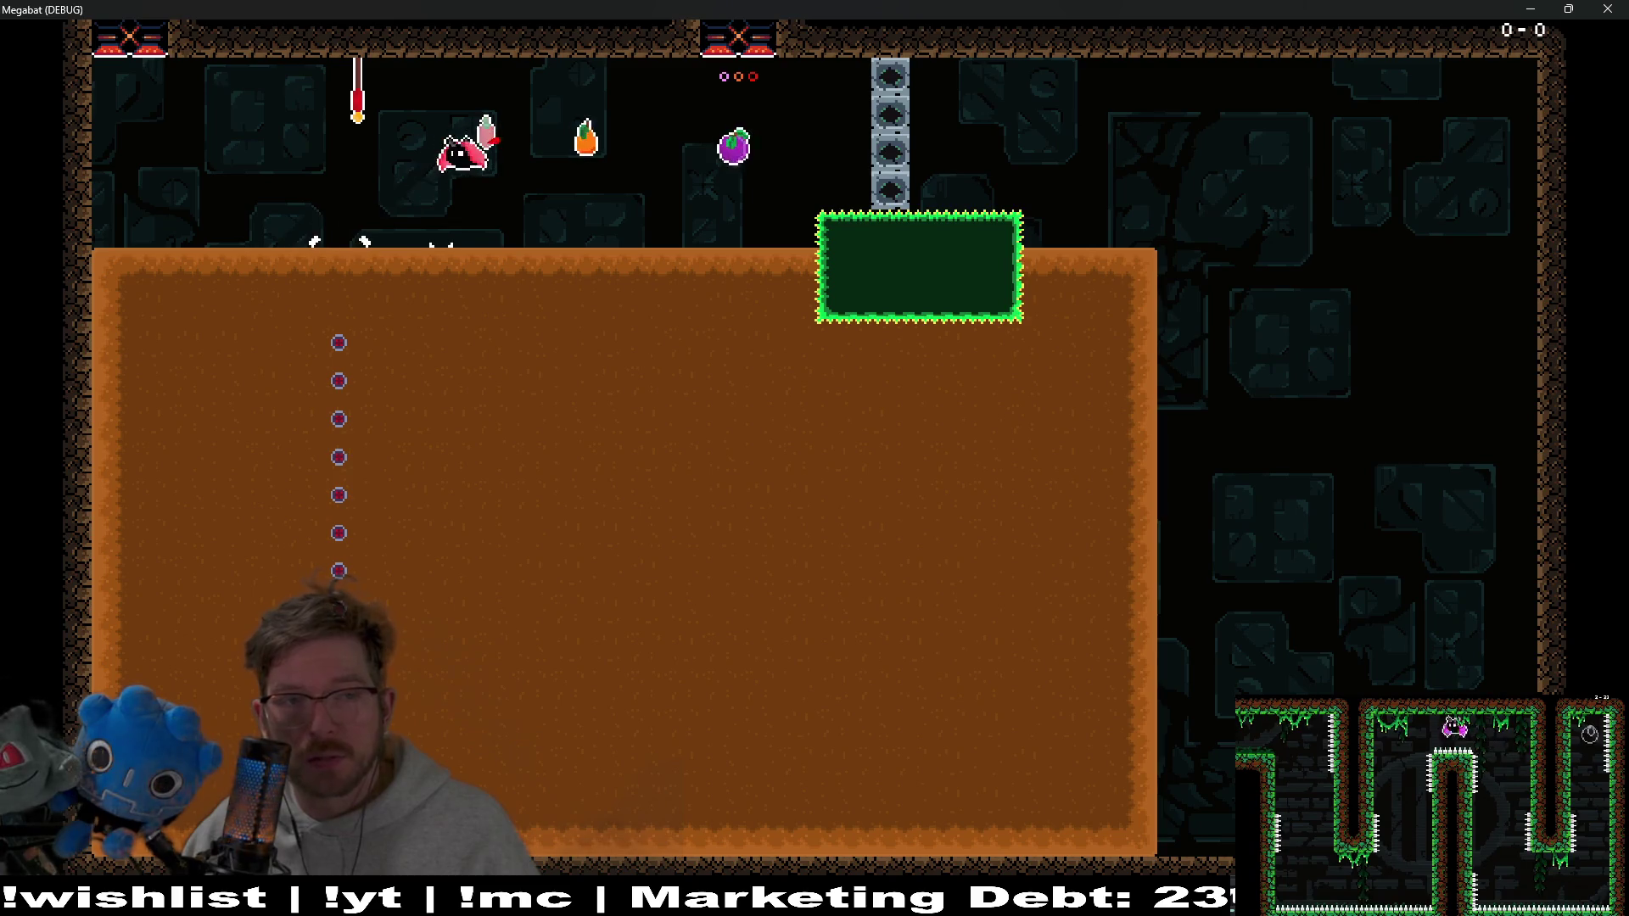
key(Down)
key(Right)
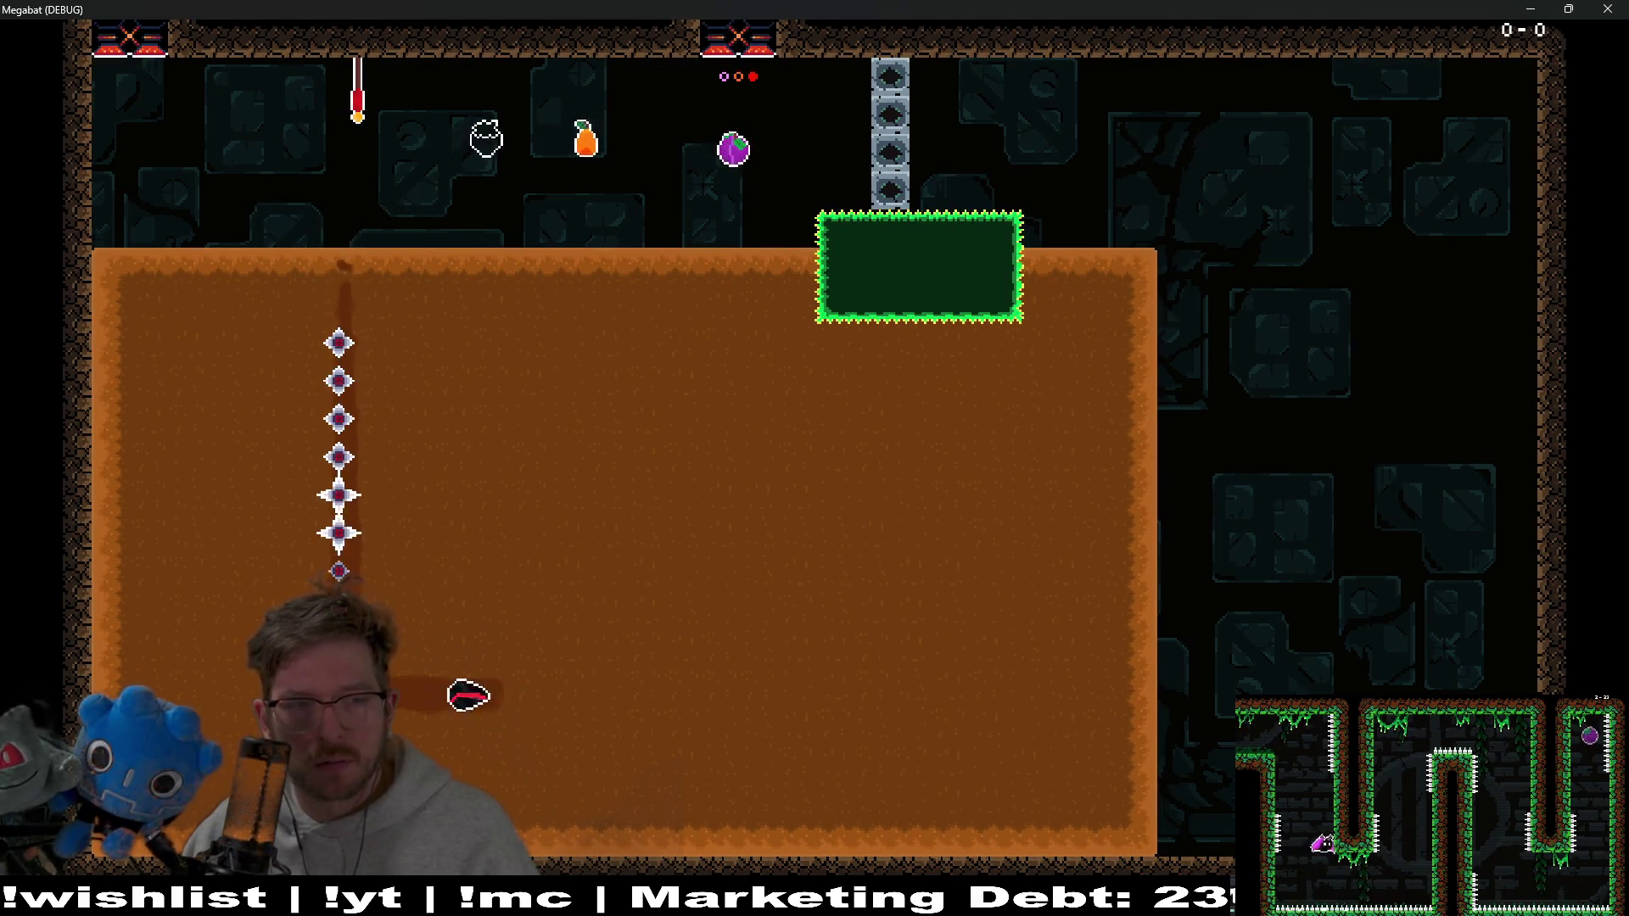
key(Up)
key(Left)
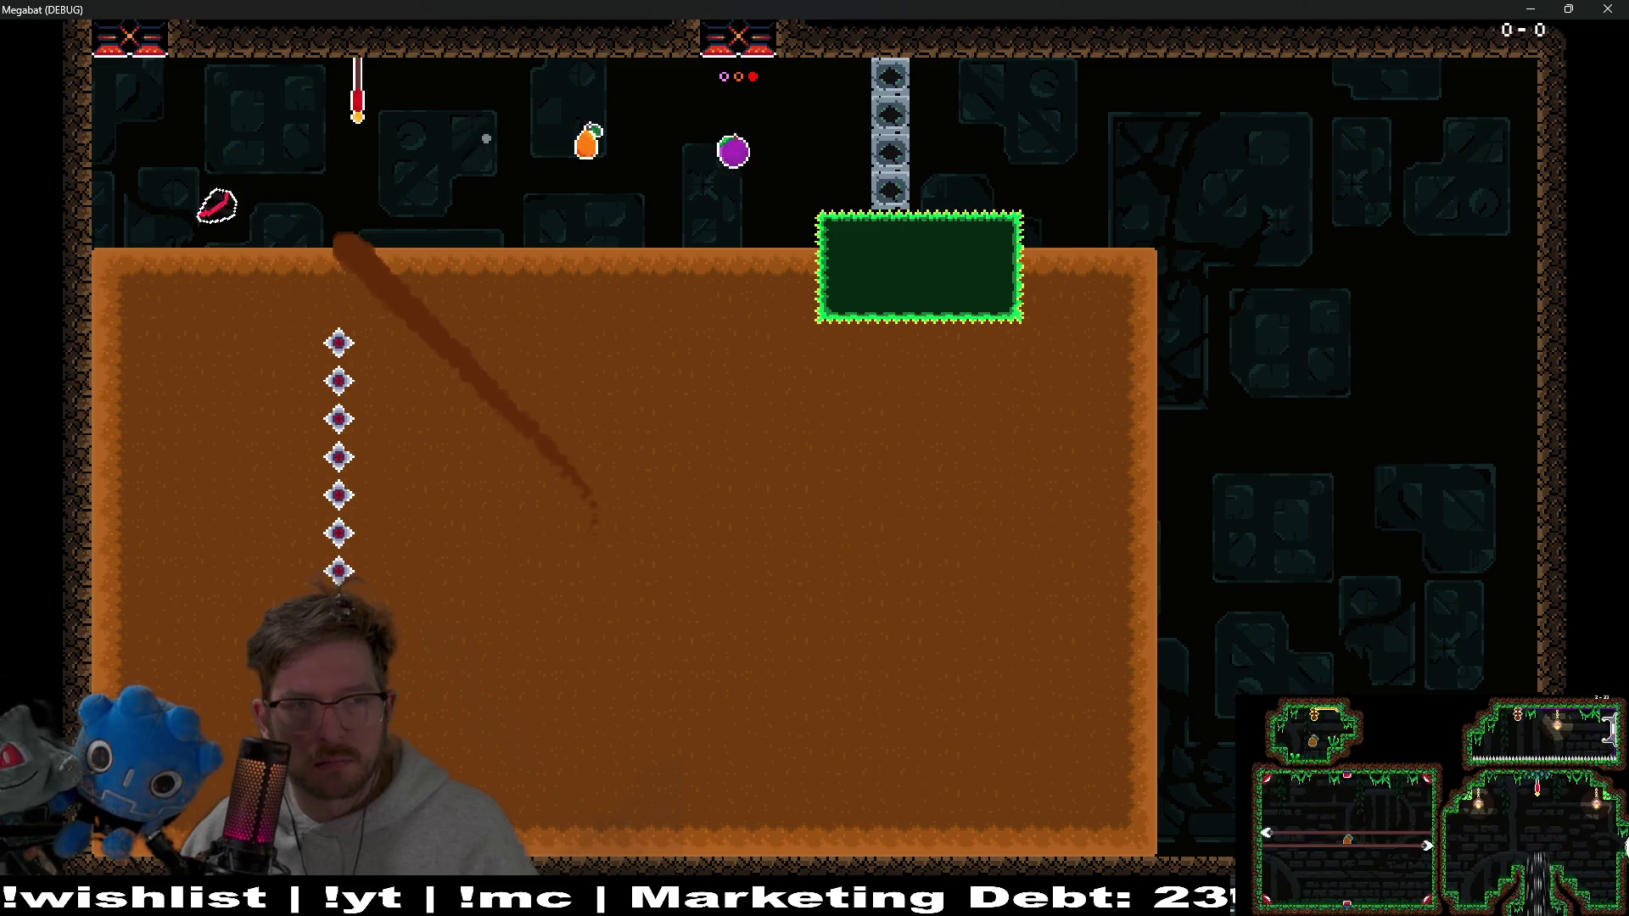
key(Down)
key(Right)
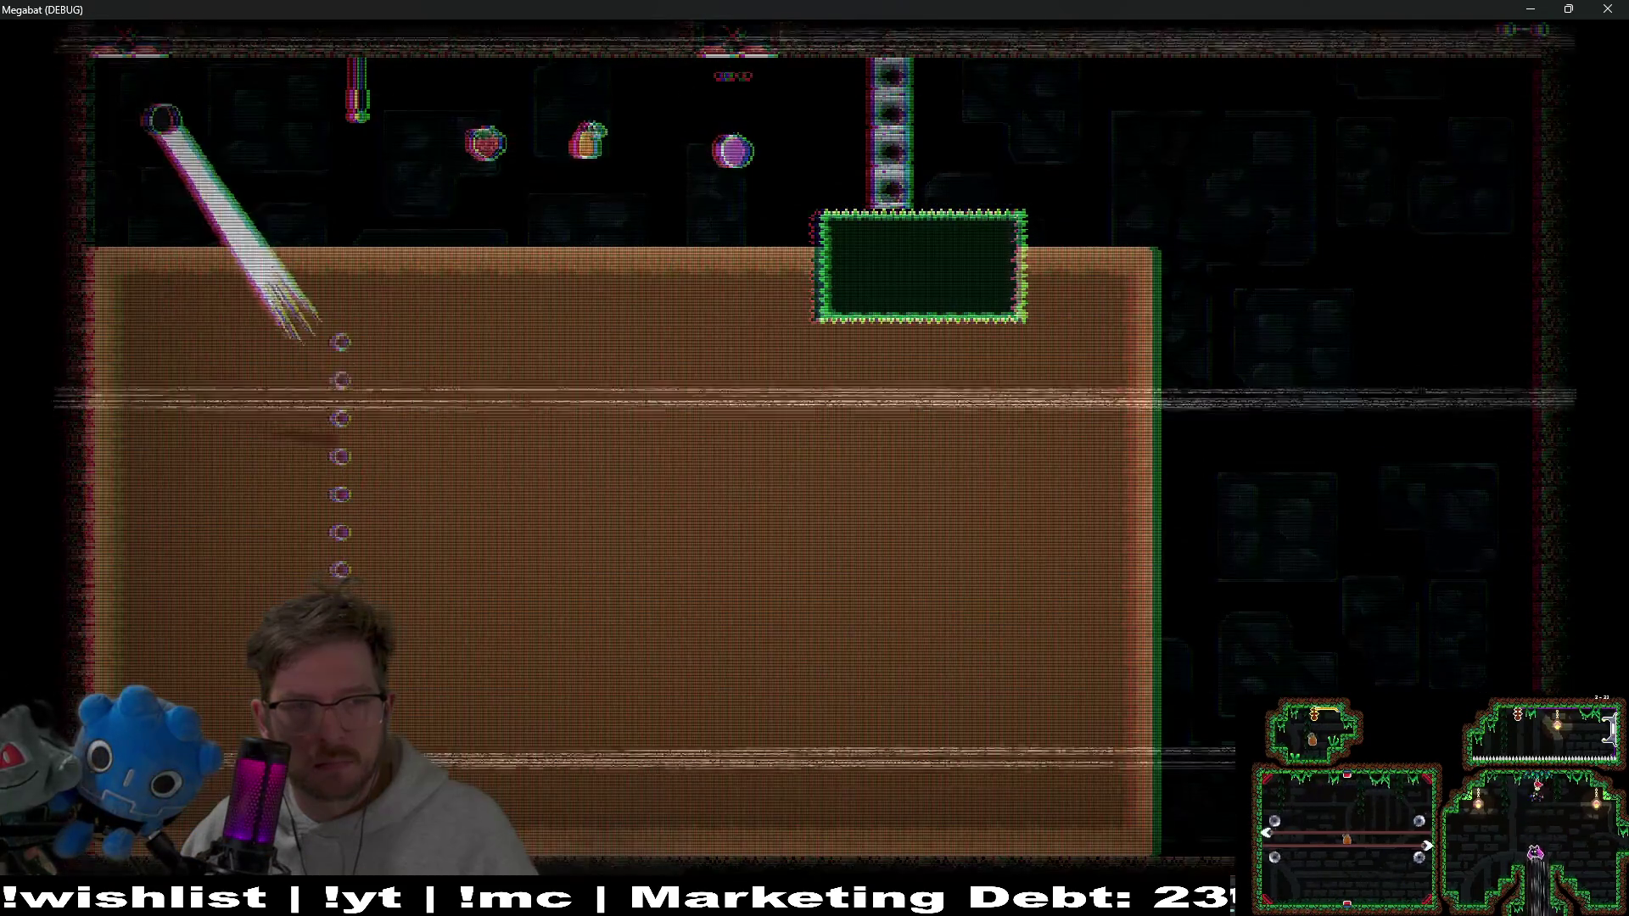
Fly to the checkpoint, grab the strawberry, tunnel toward the thorn block, then close the game
key(Right)
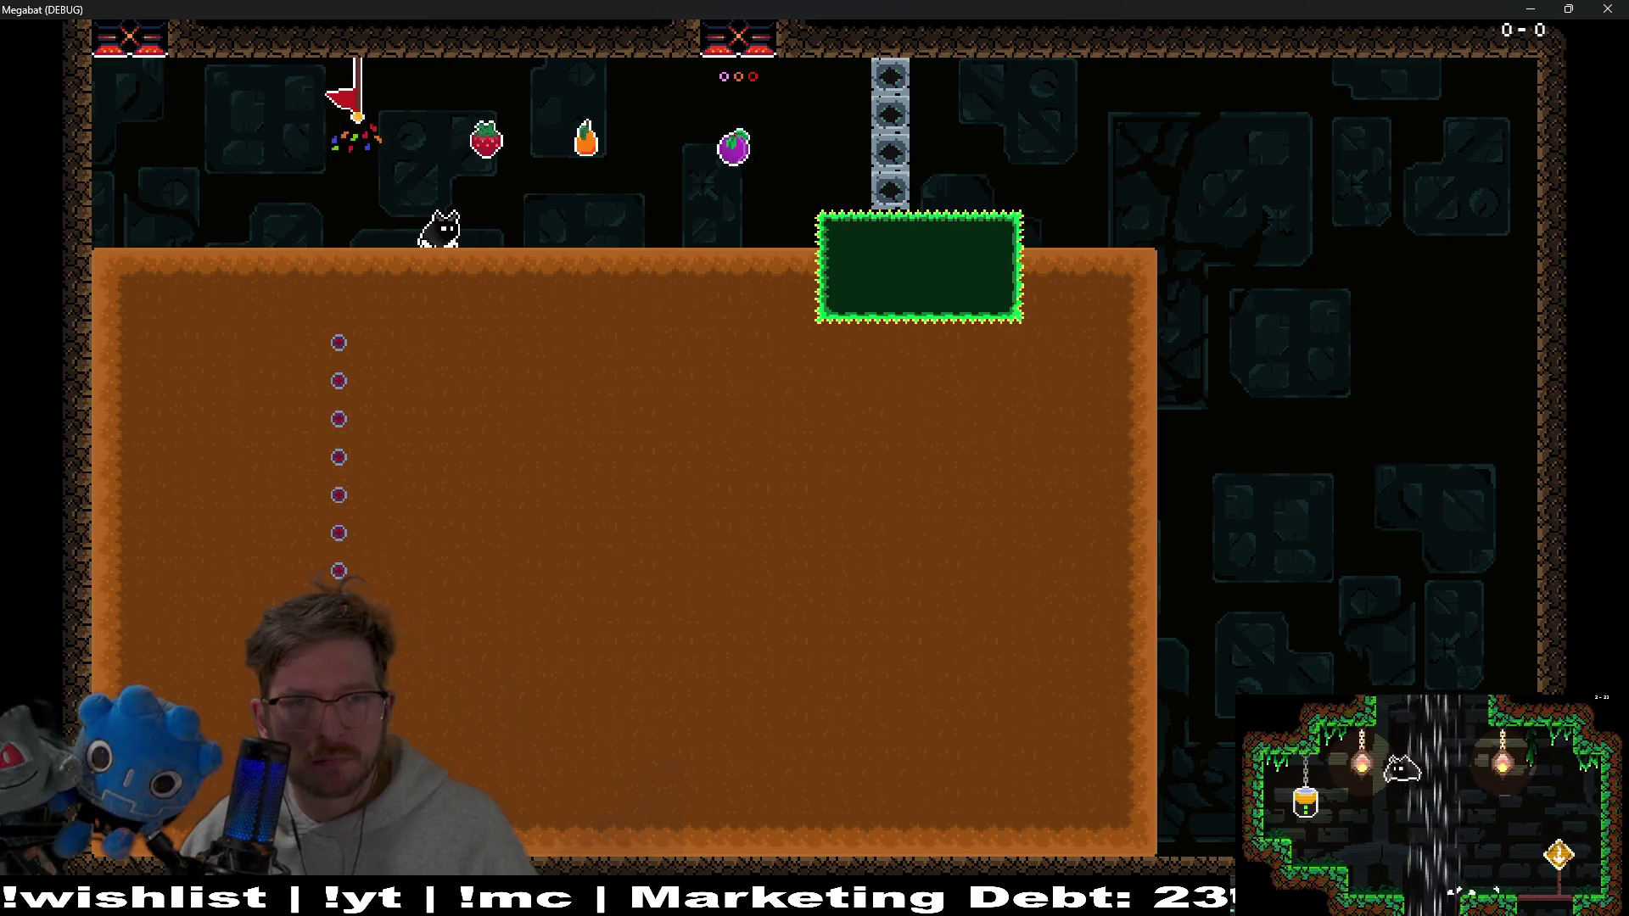
key(Left)
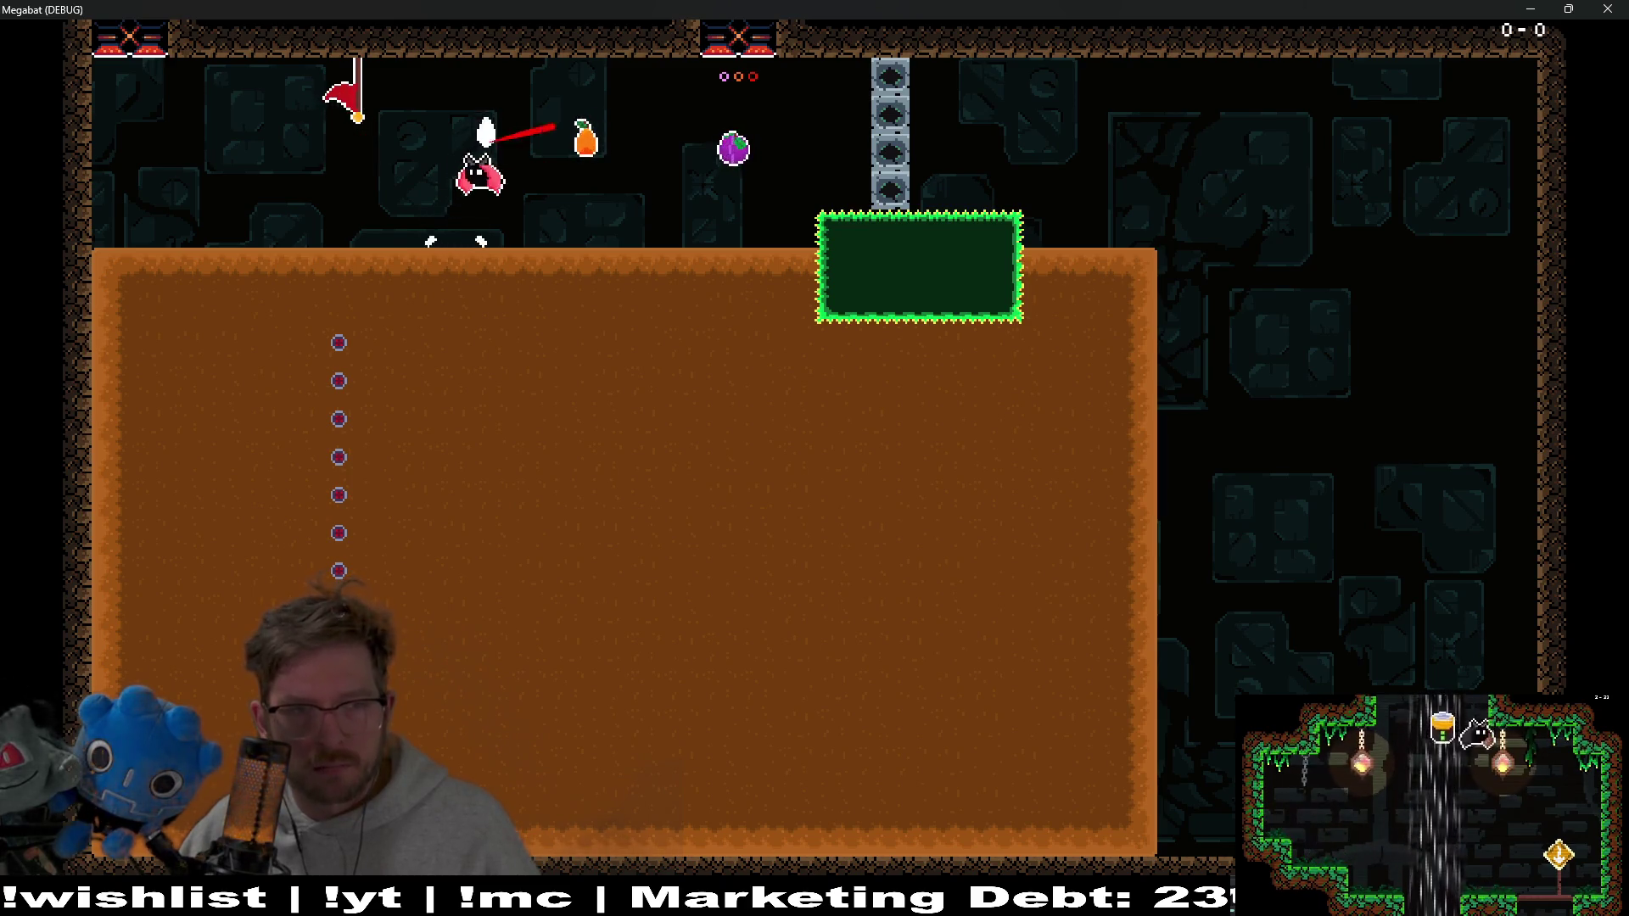
key(Down)
key(Right)
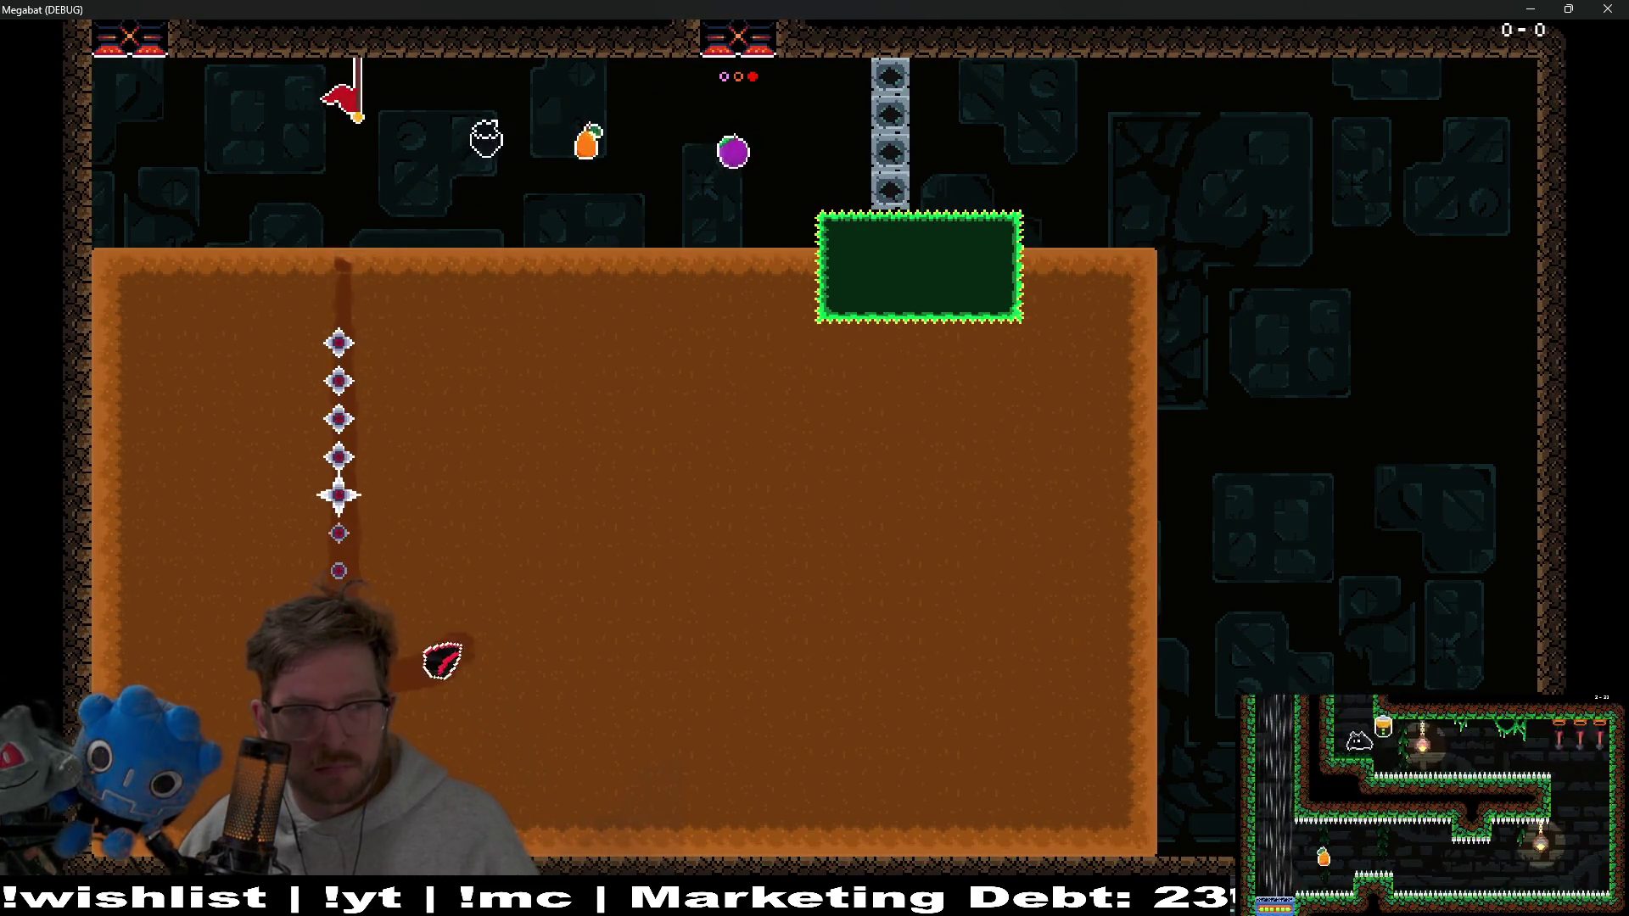
key(Up)
key(Right)
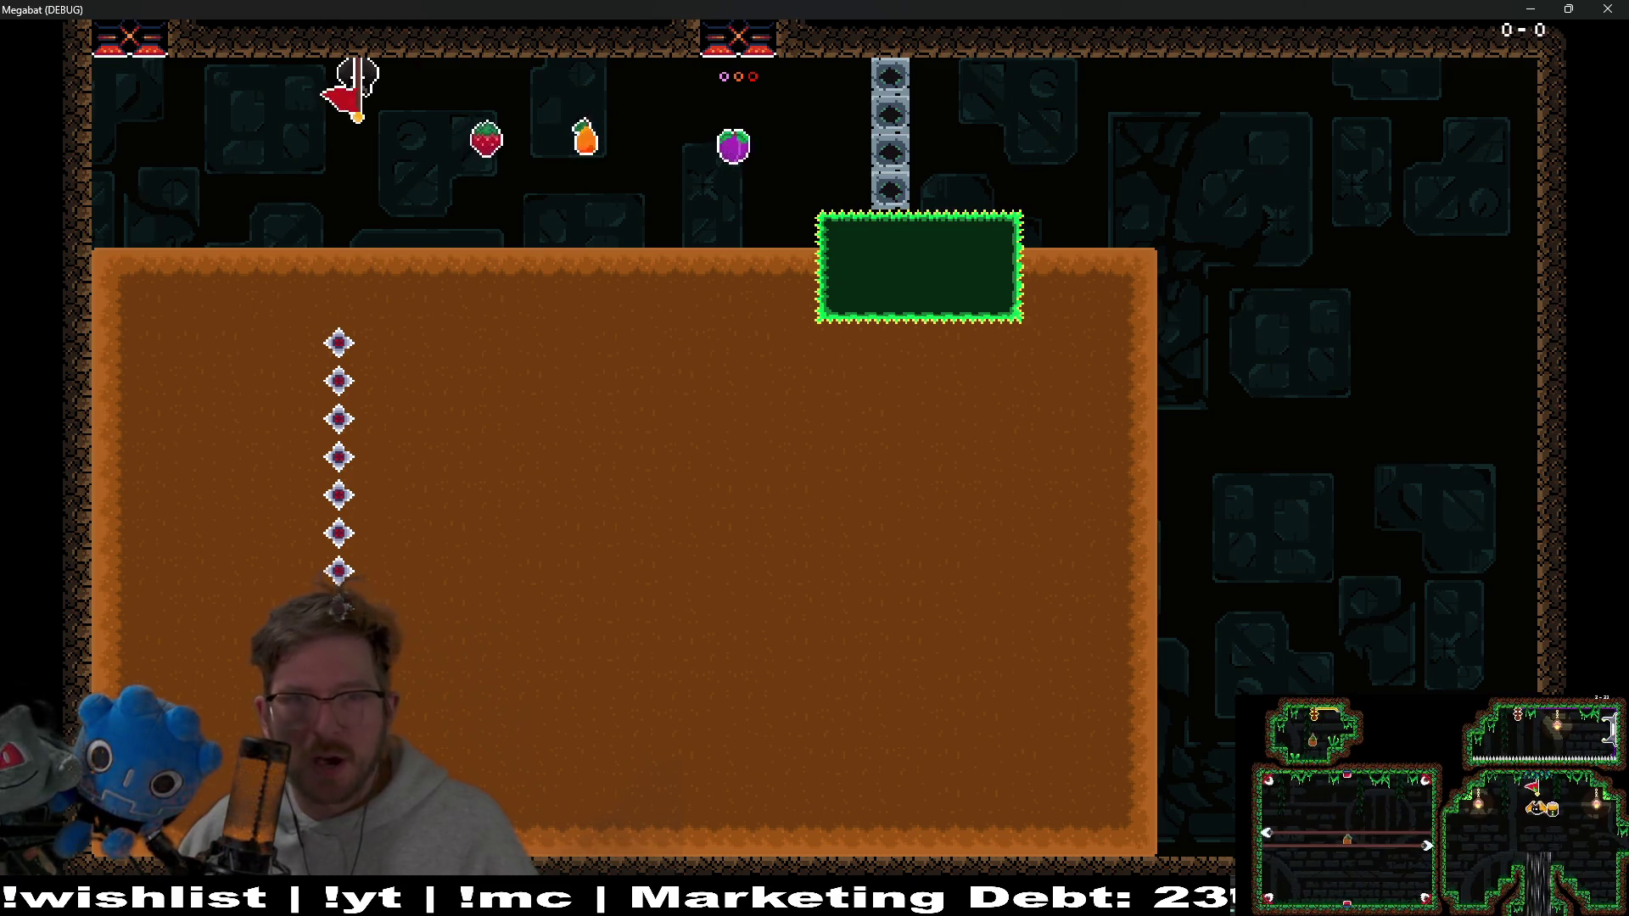
click(1608, 8)
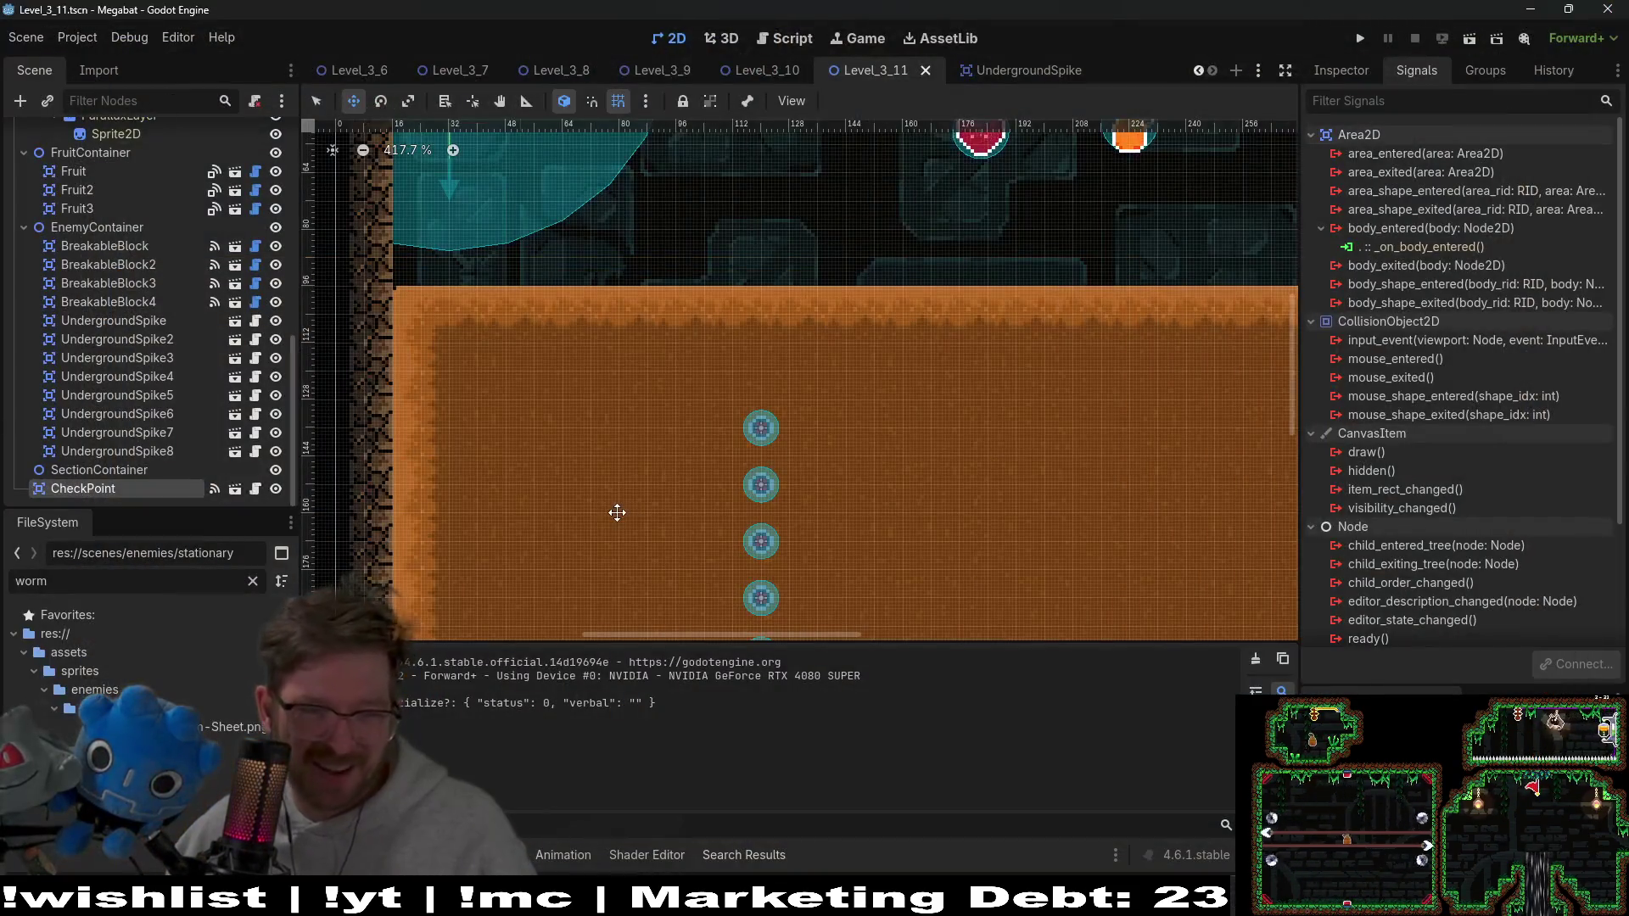
Scroll through the 147 debugger errors, then switch to the UndergroundSpike scene
click(441, 855)
scroll(587, 747, up, 10)
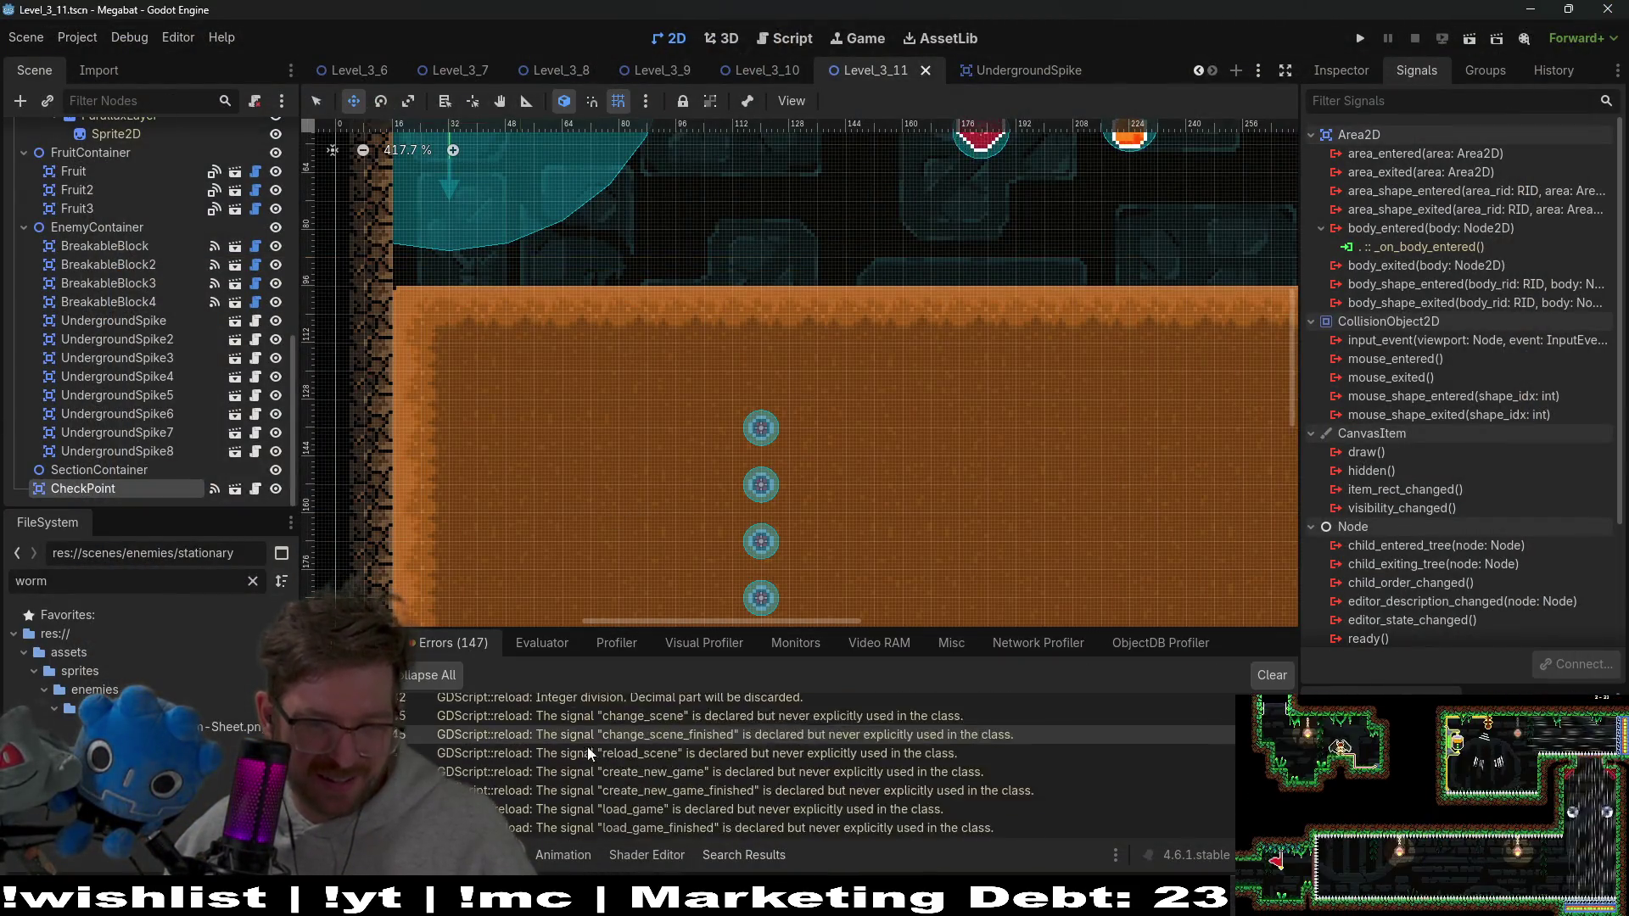
scroll(609, 756, down, 5)
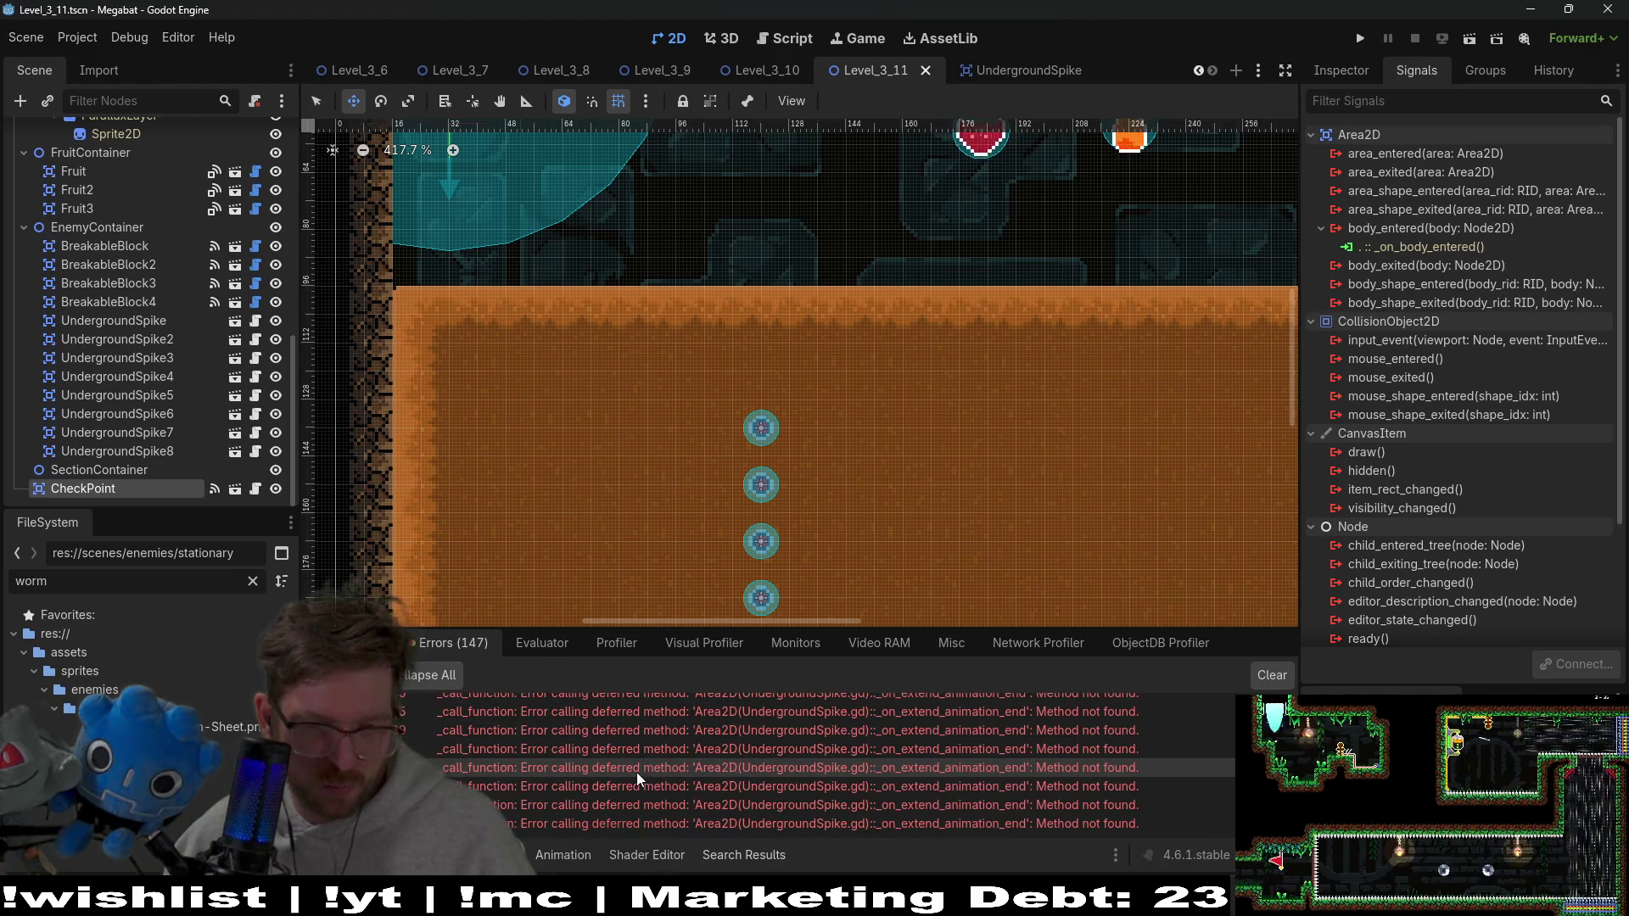
scroll(857, 777, down, 5)
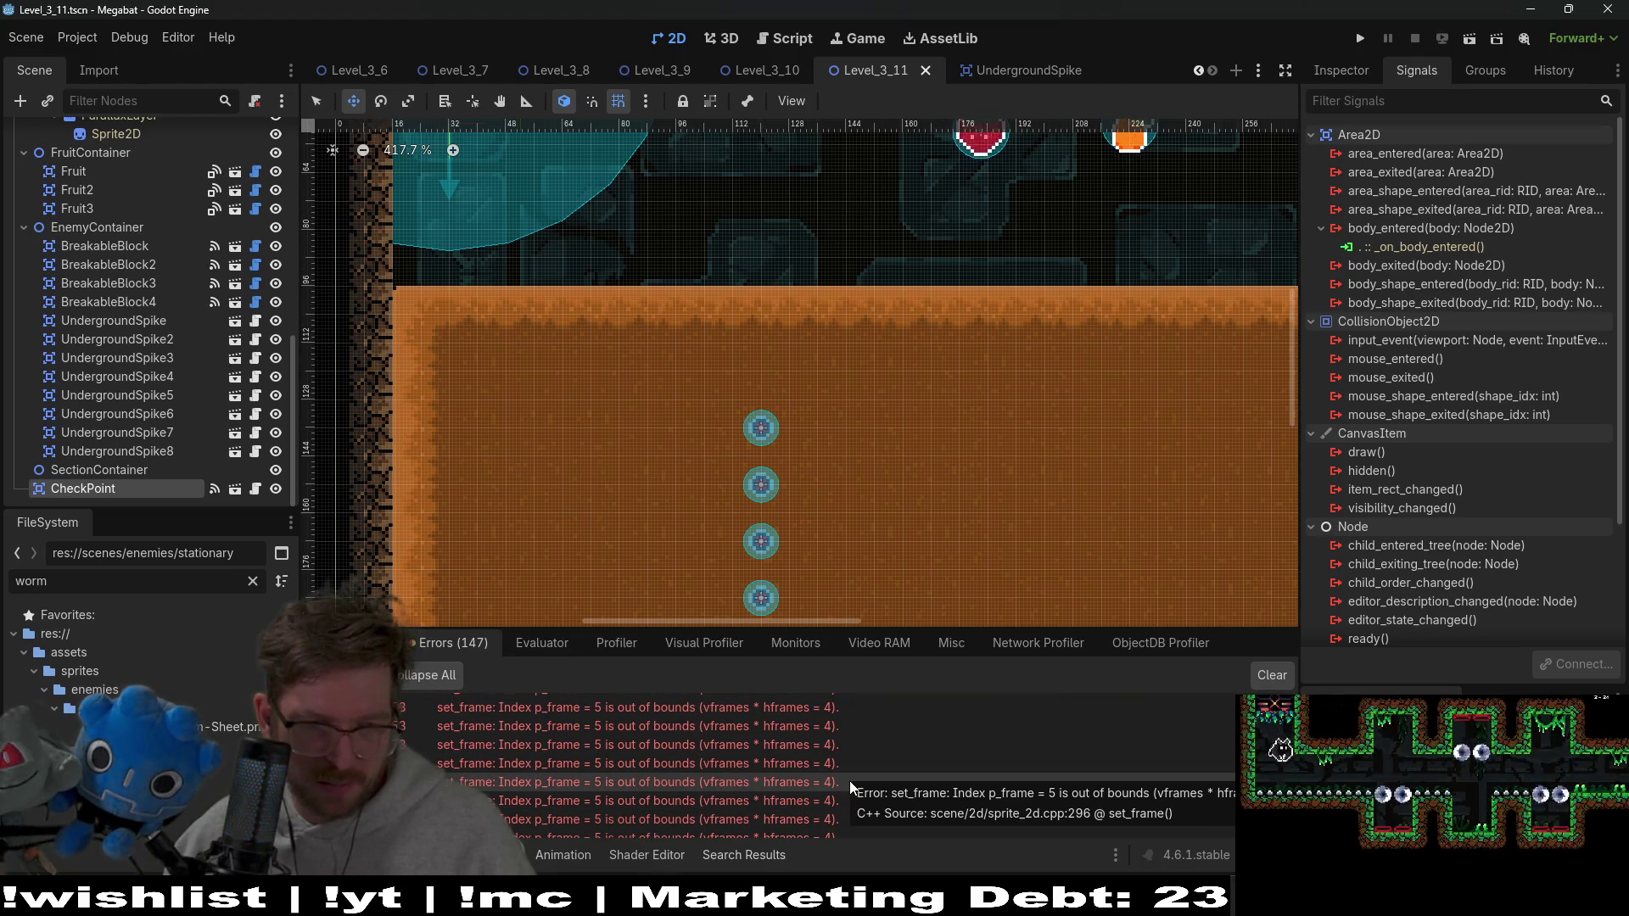
scroll(850, 781, up, 2)
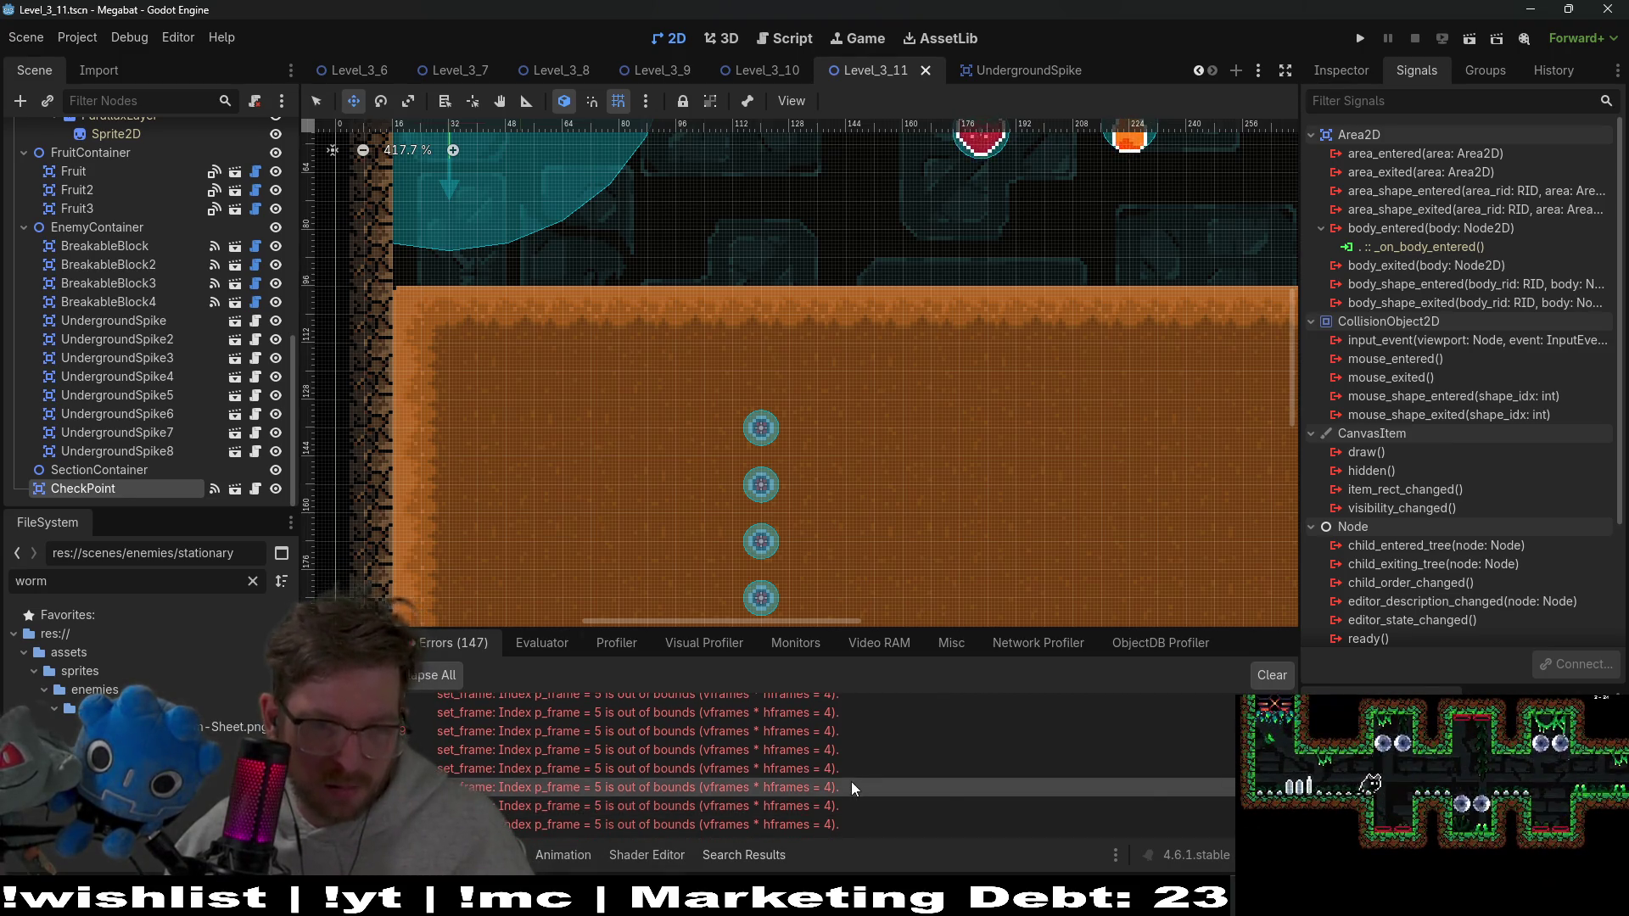
click(1013, 70)
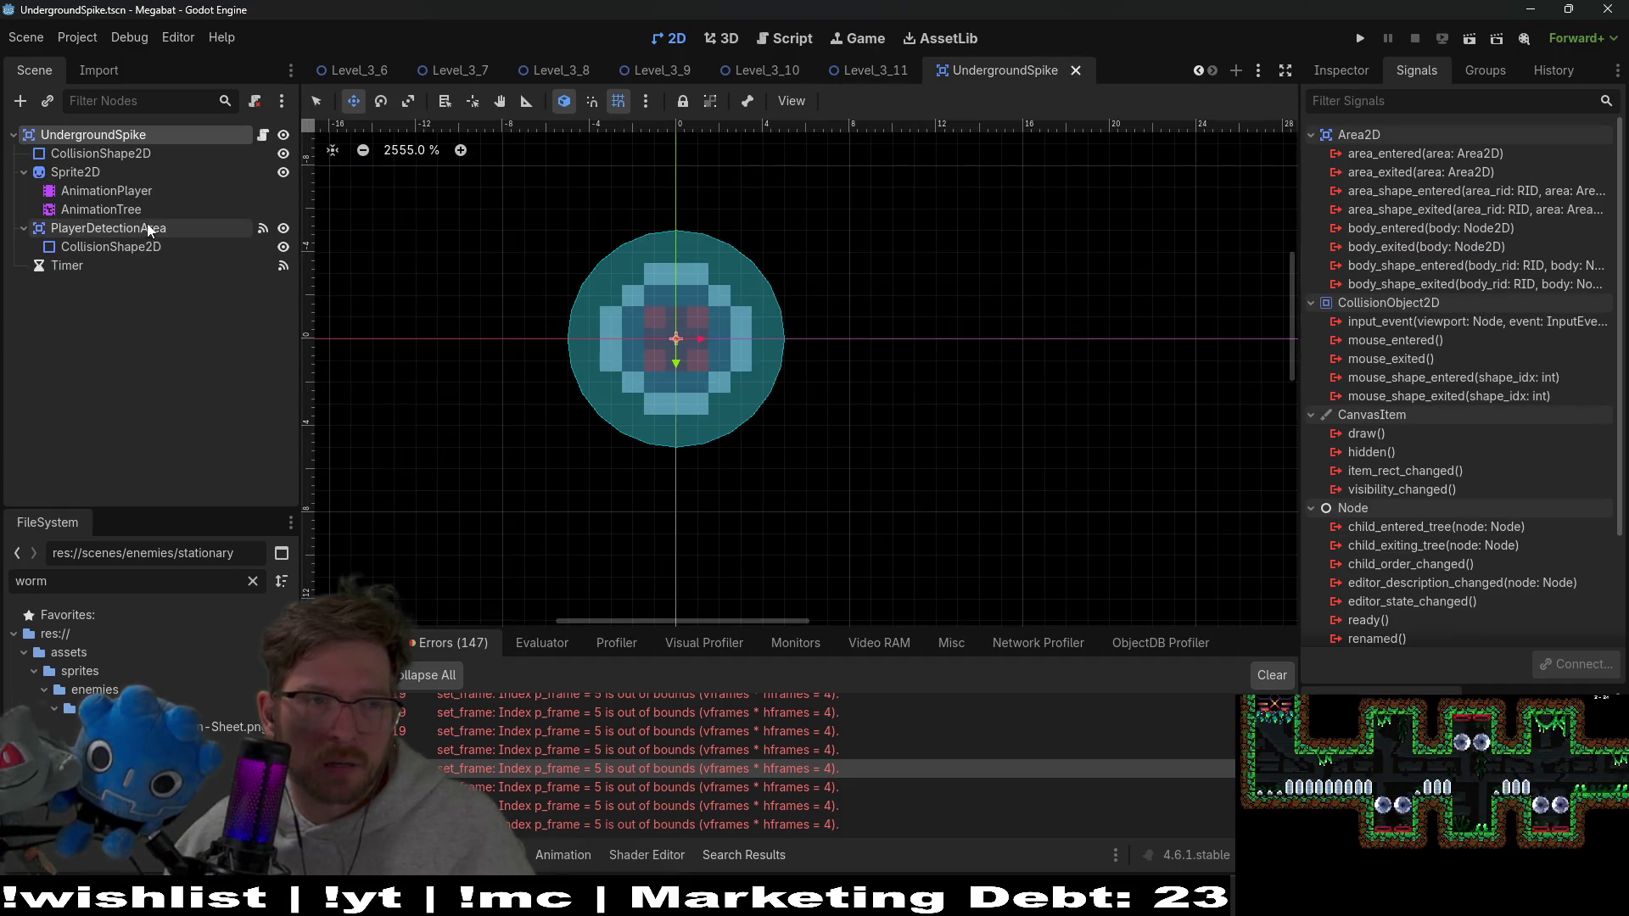
Shift the AnimationPlayer's retract keyframes 0.1 s earlier and delete the extra key
click(111, 171)
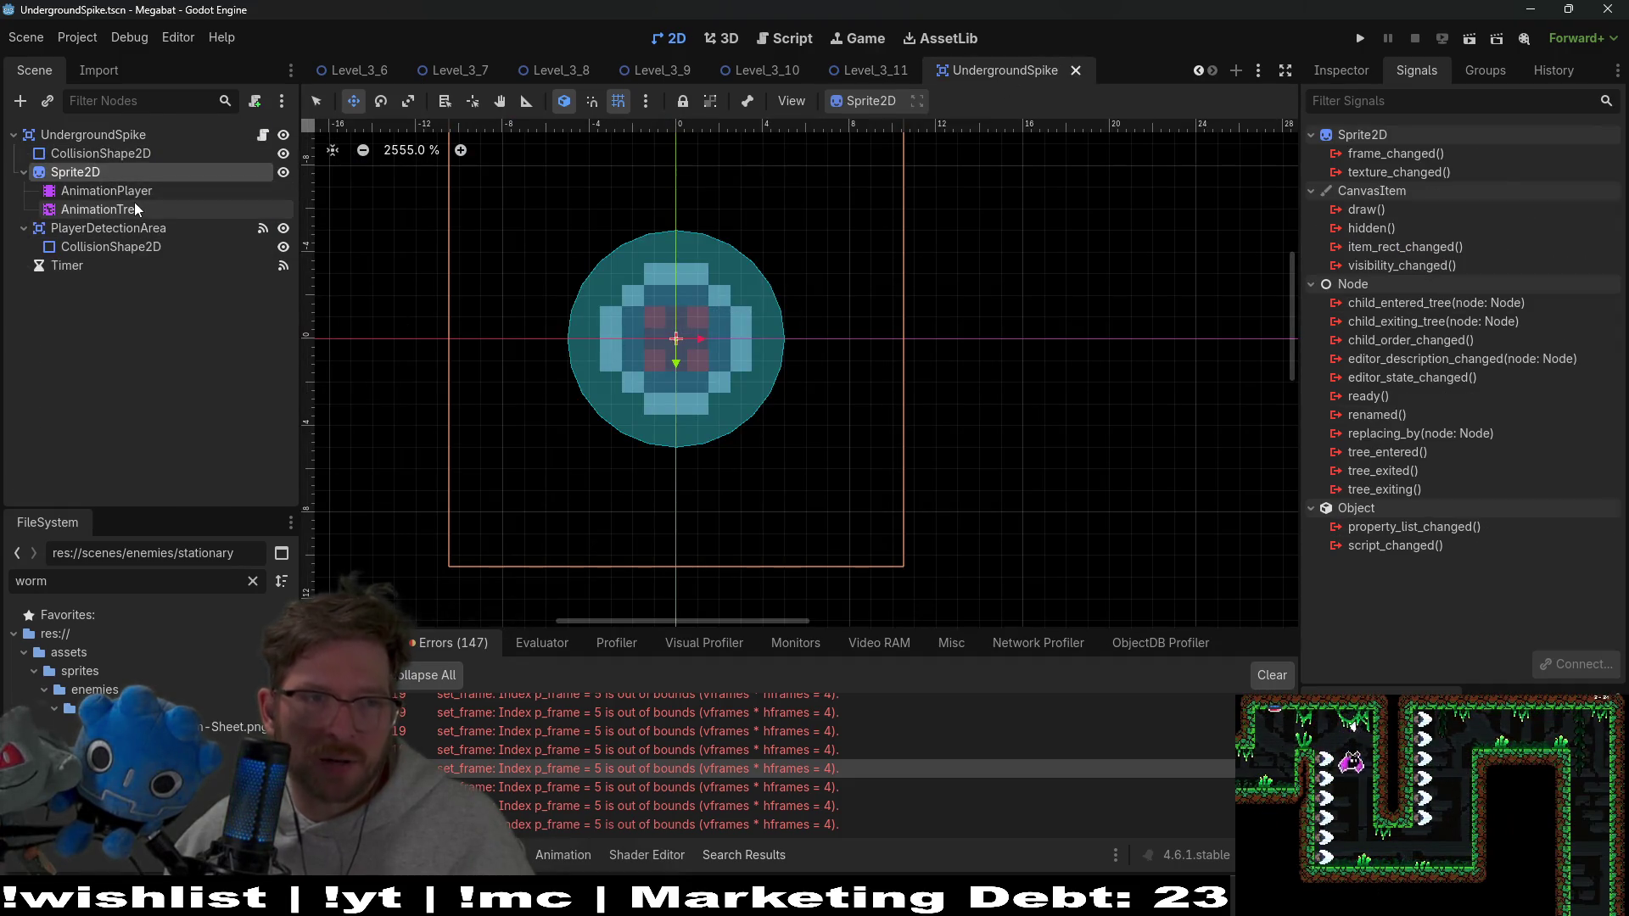
click(106, 191)
click(725, 615)
click(720, 689)
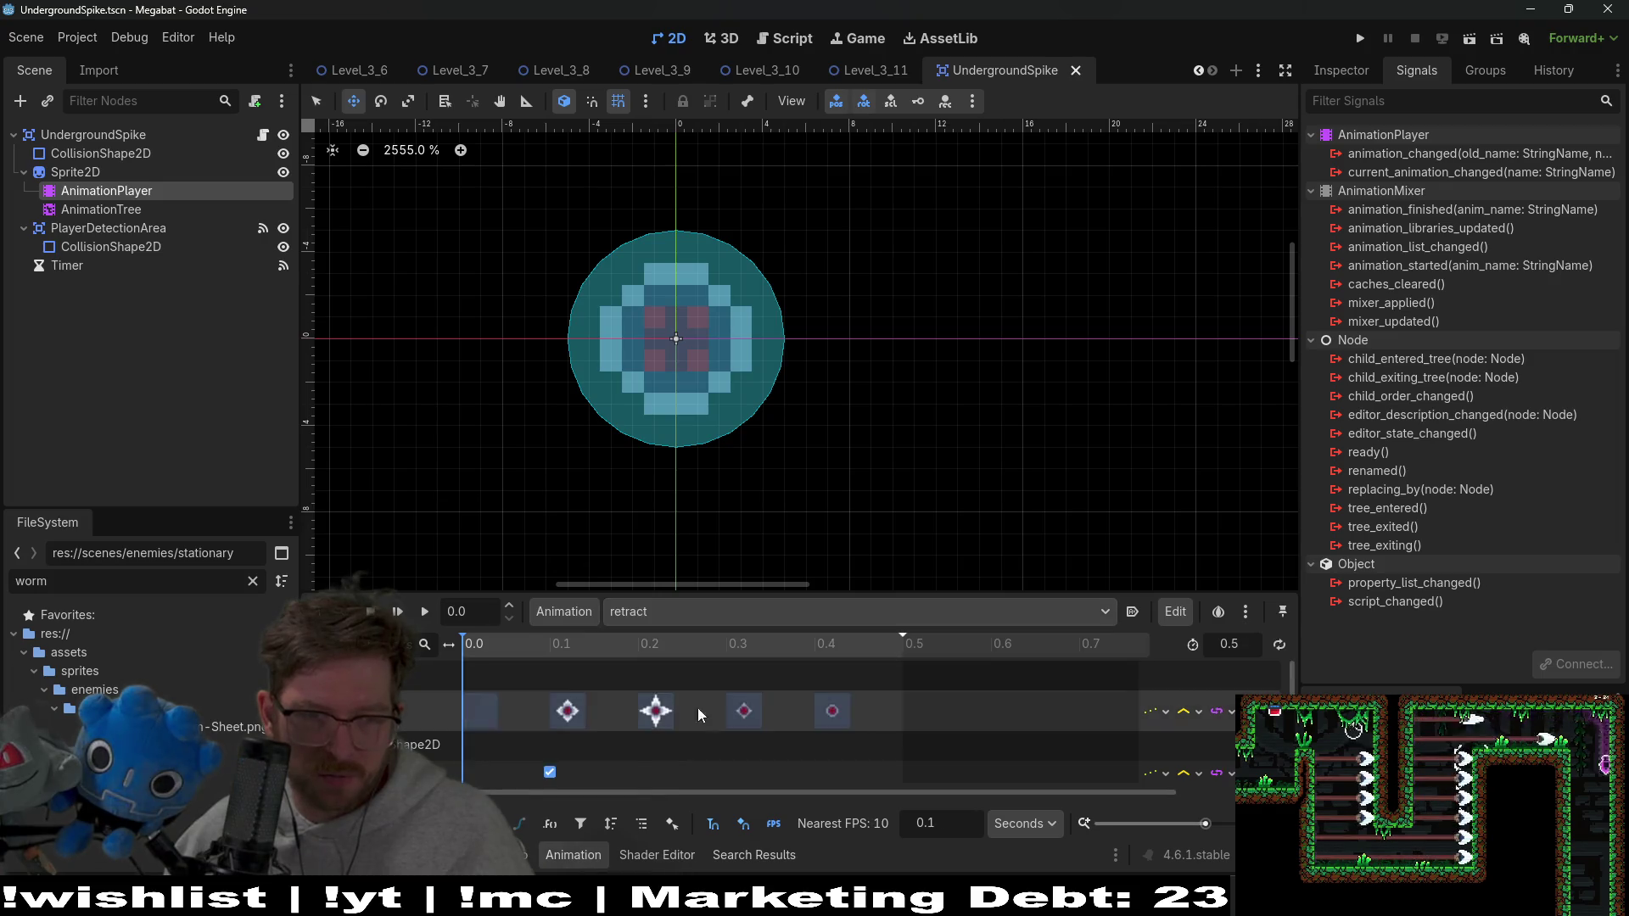
click(487, 718)
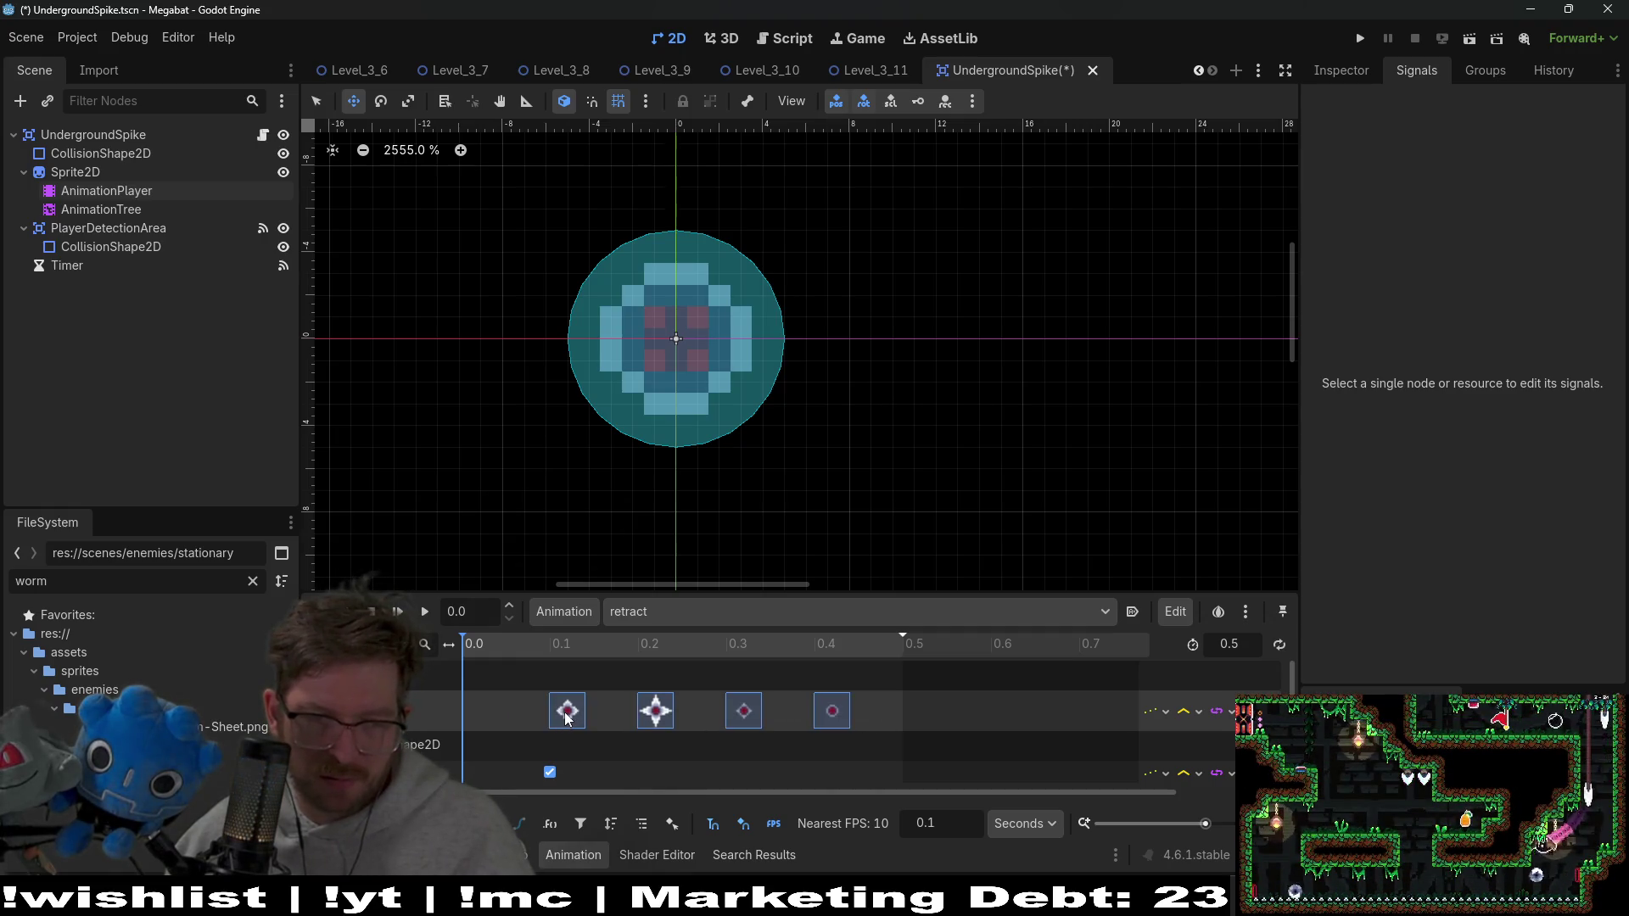
drag(555, 721, 495, 720)
key(Delete)
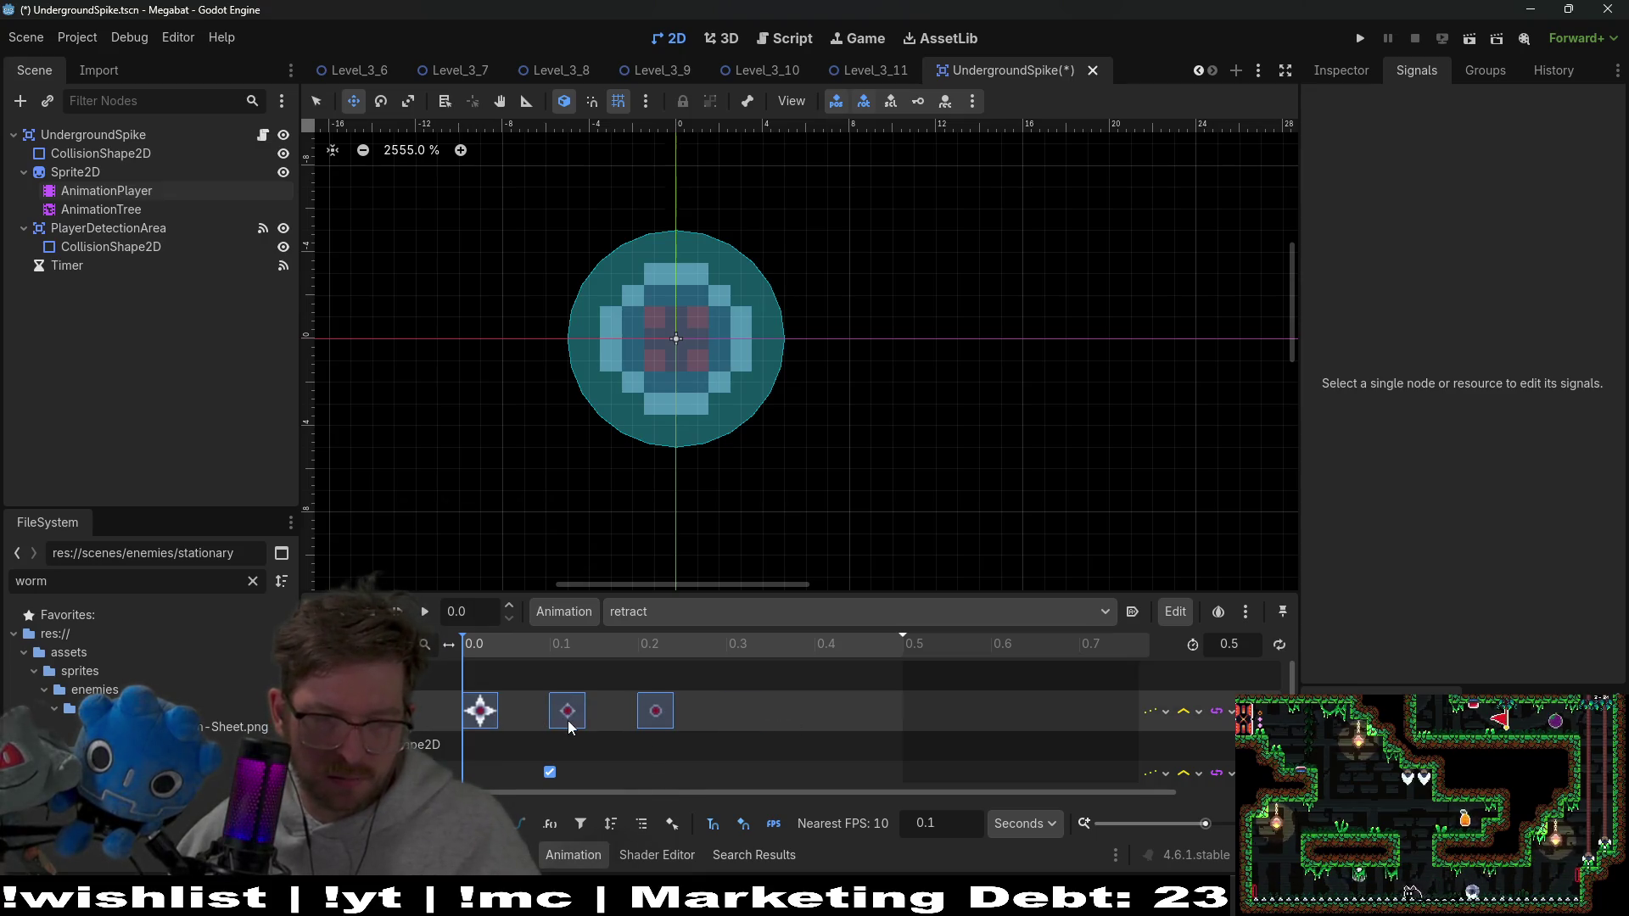
Set the retract animation length to 0.3 s and save the scene
click(528, 770)
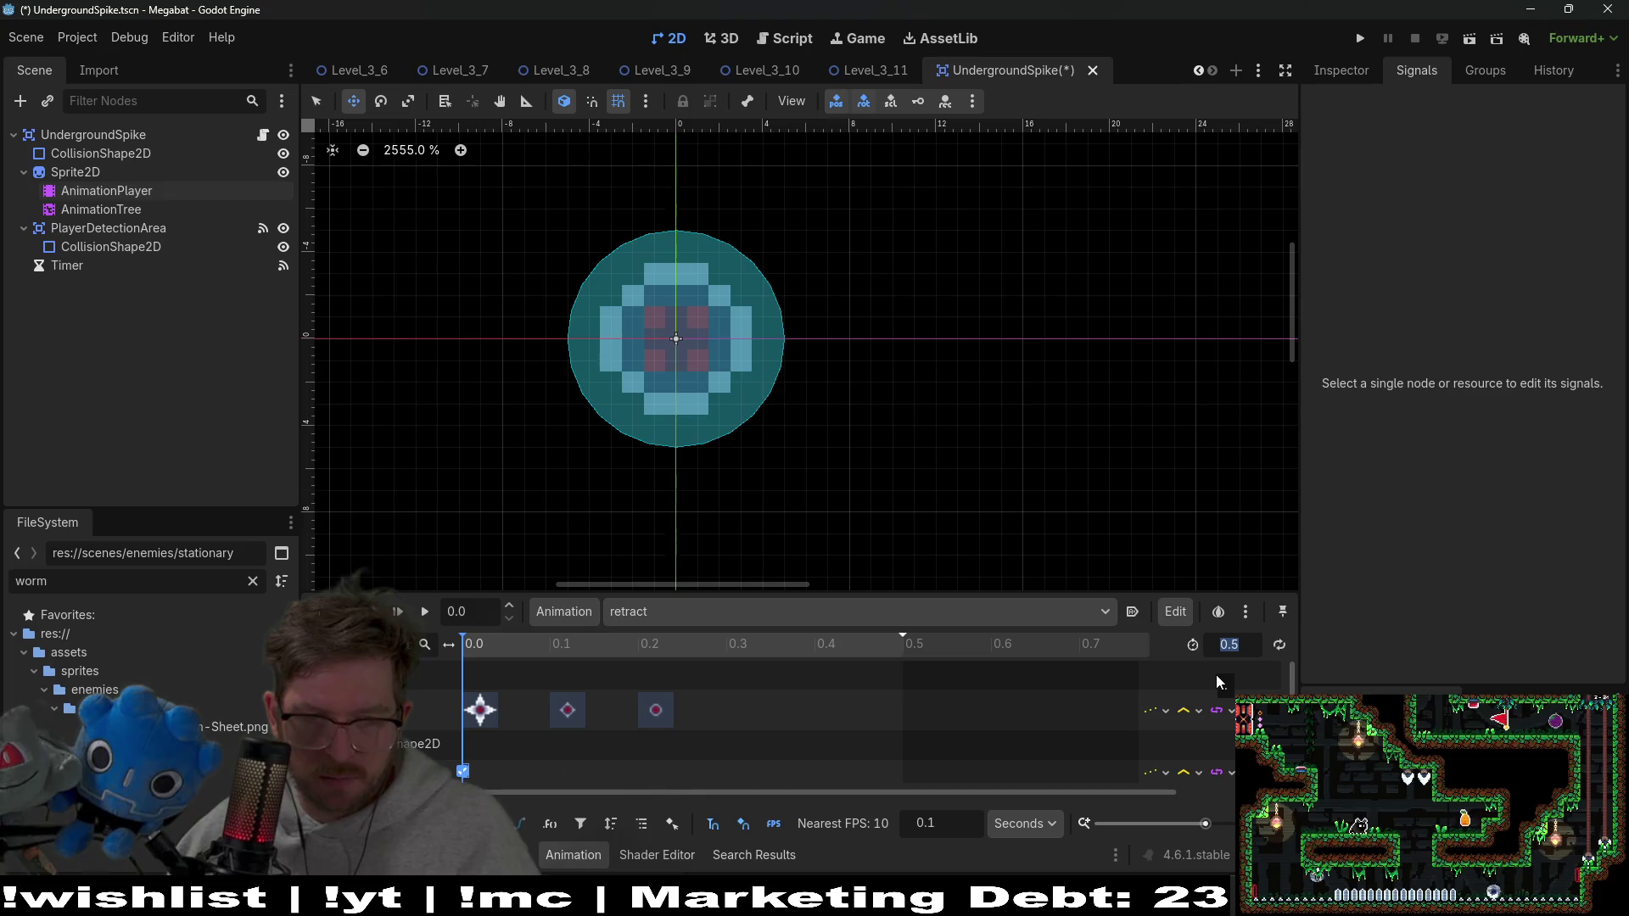
text(0.3)
key(Return)
key(ctrl+s)
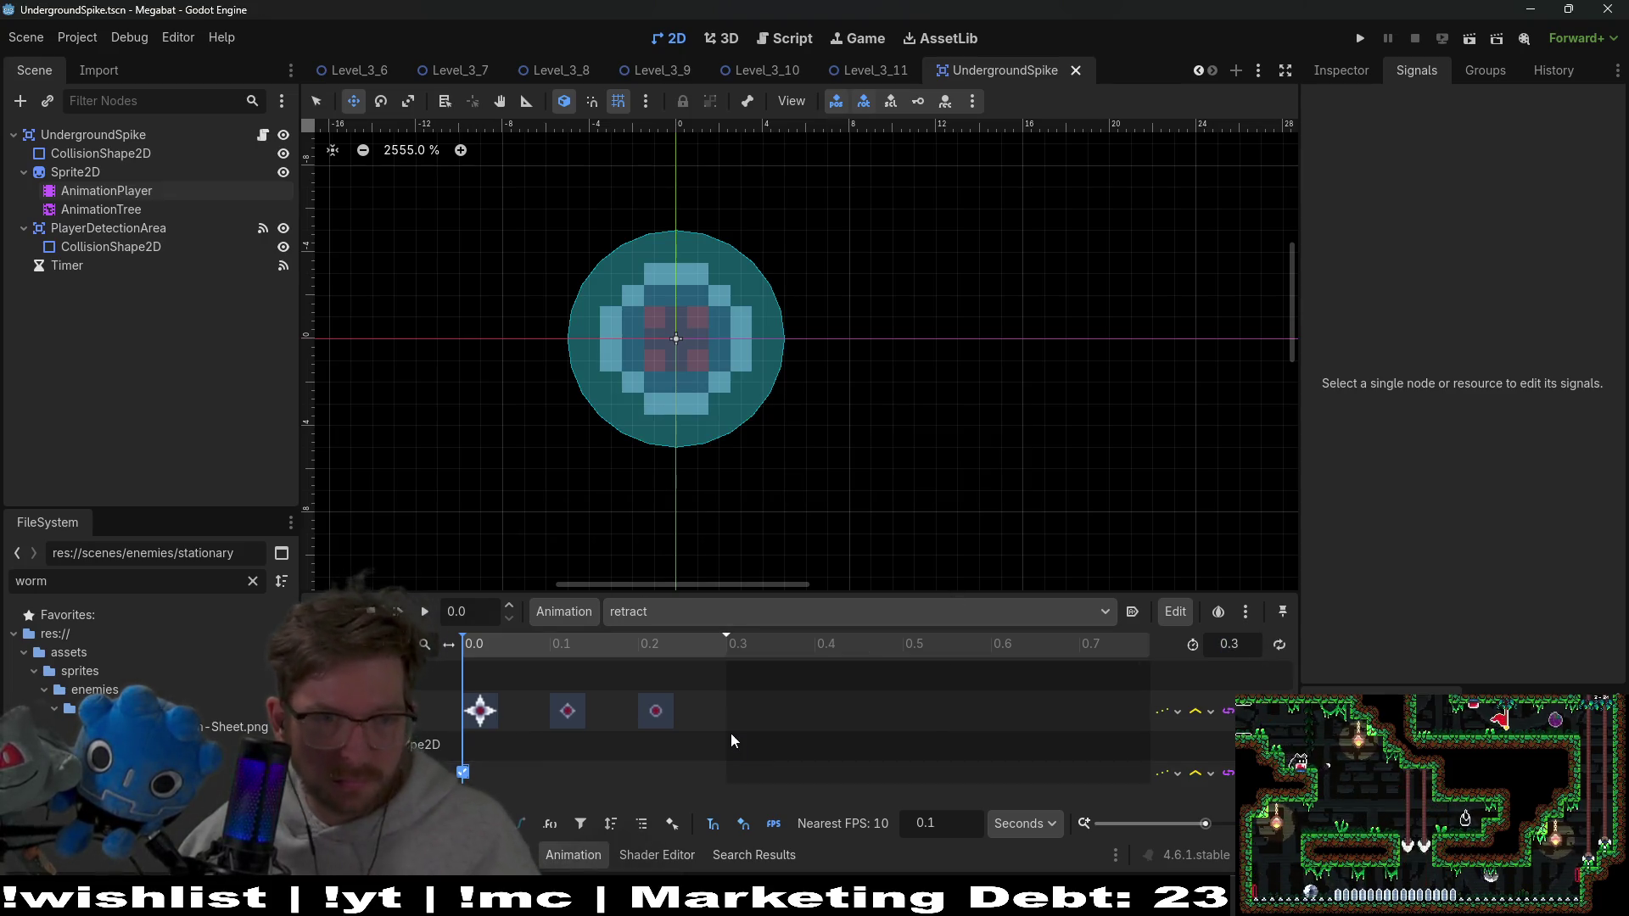
click(263, 136)
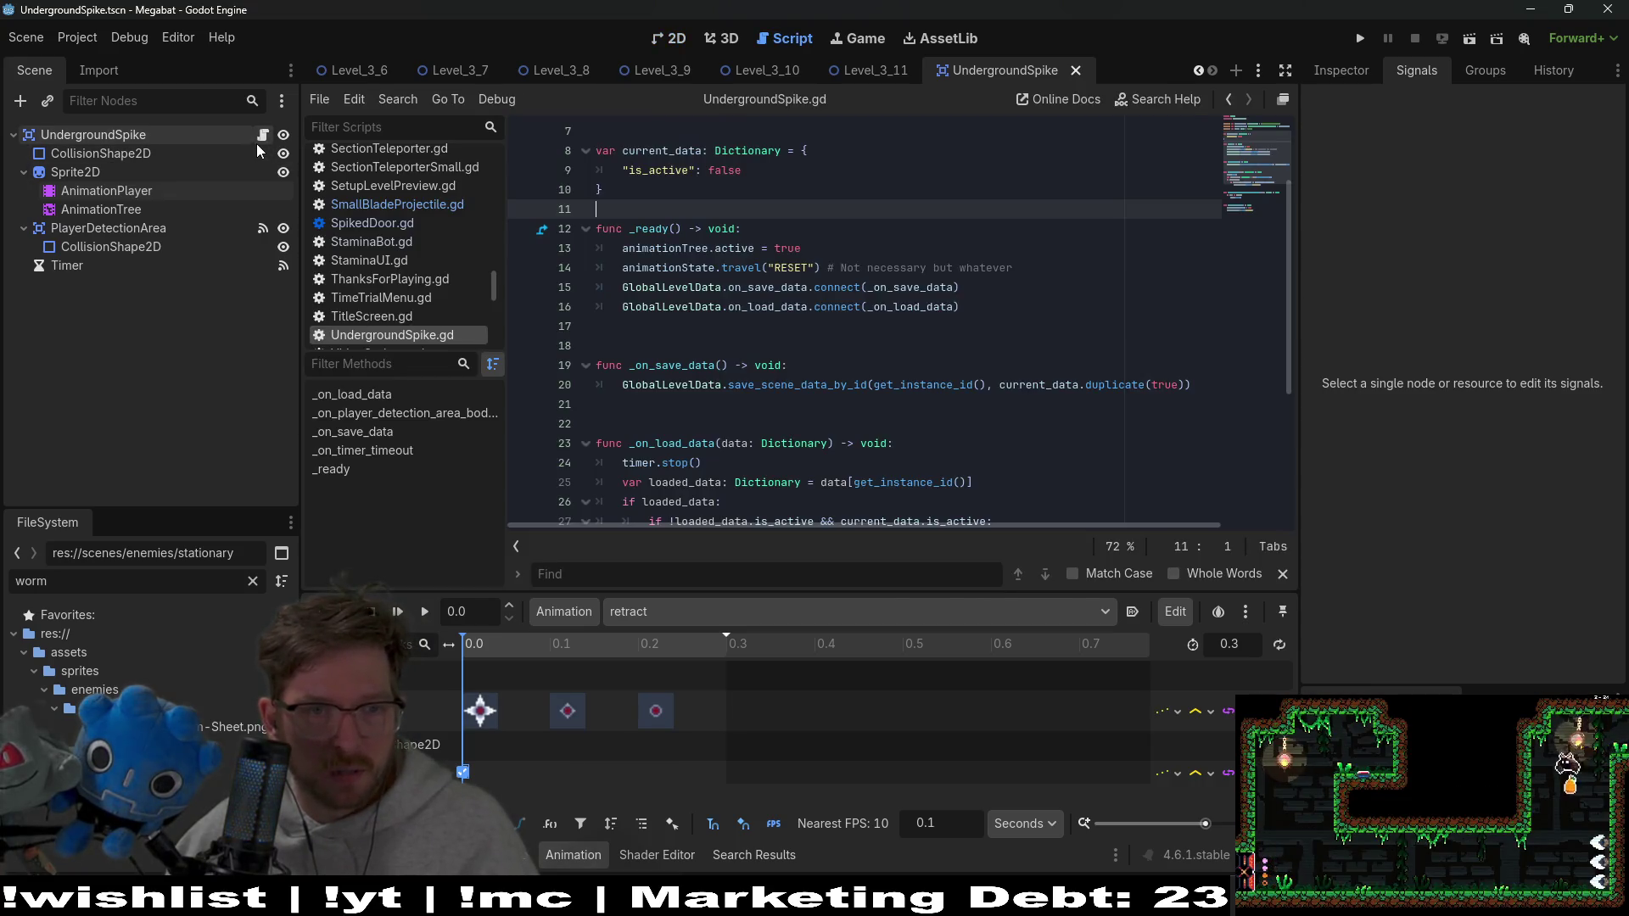
Check the method-not-found errors and delete the extend animation's _on_extend_animation_end key
scroll(848, 339, down, 4)
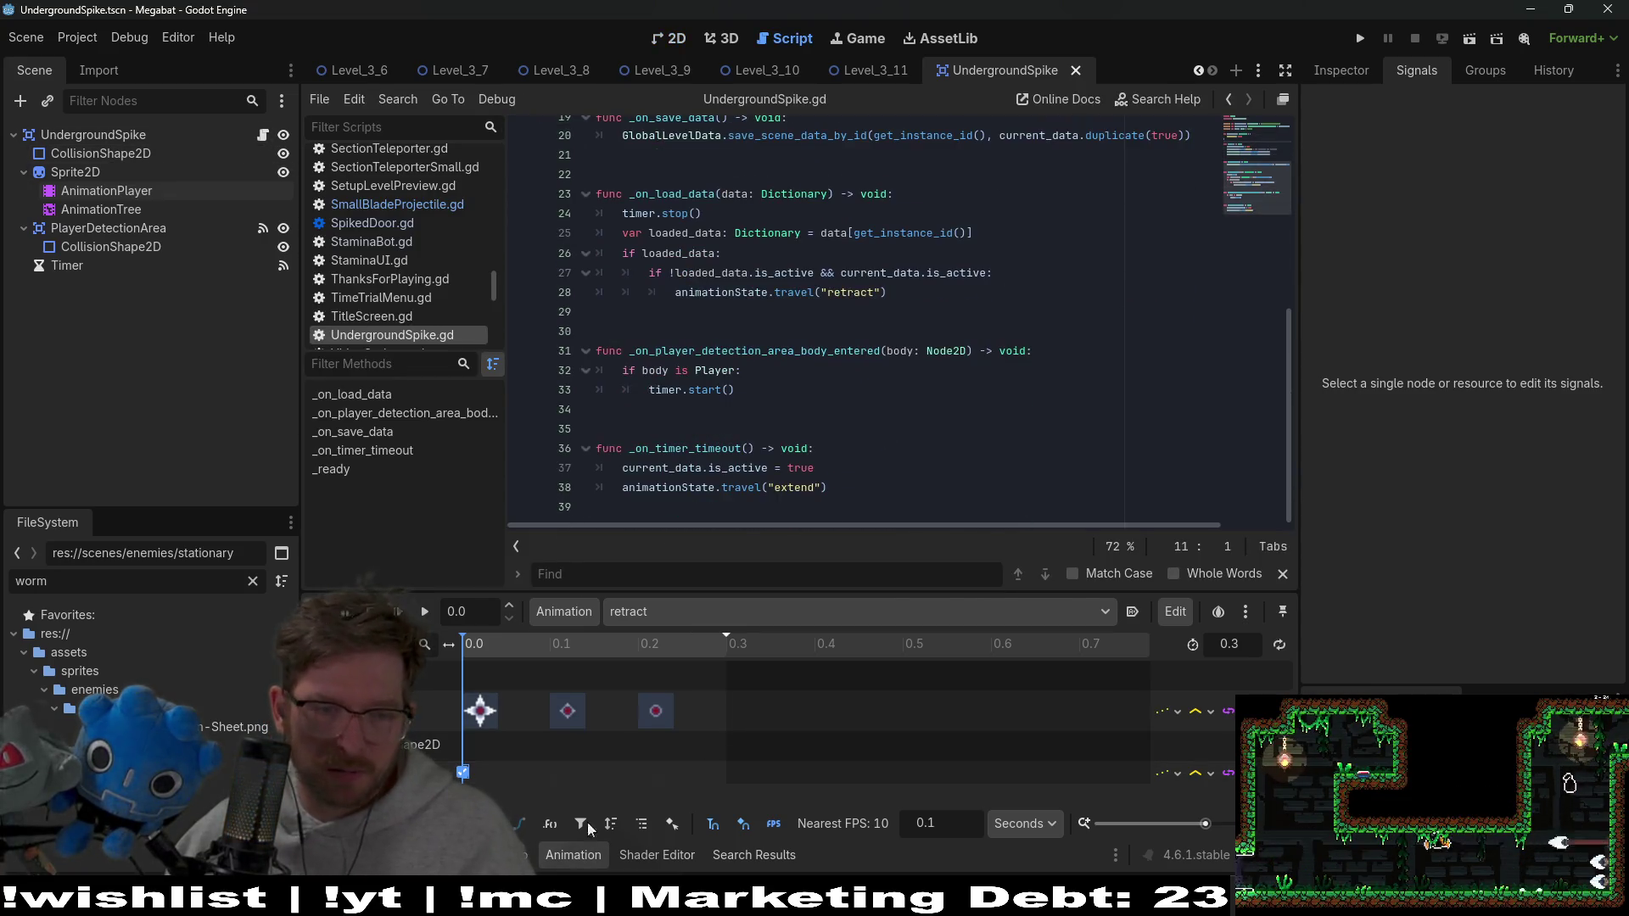
click(509, 854)
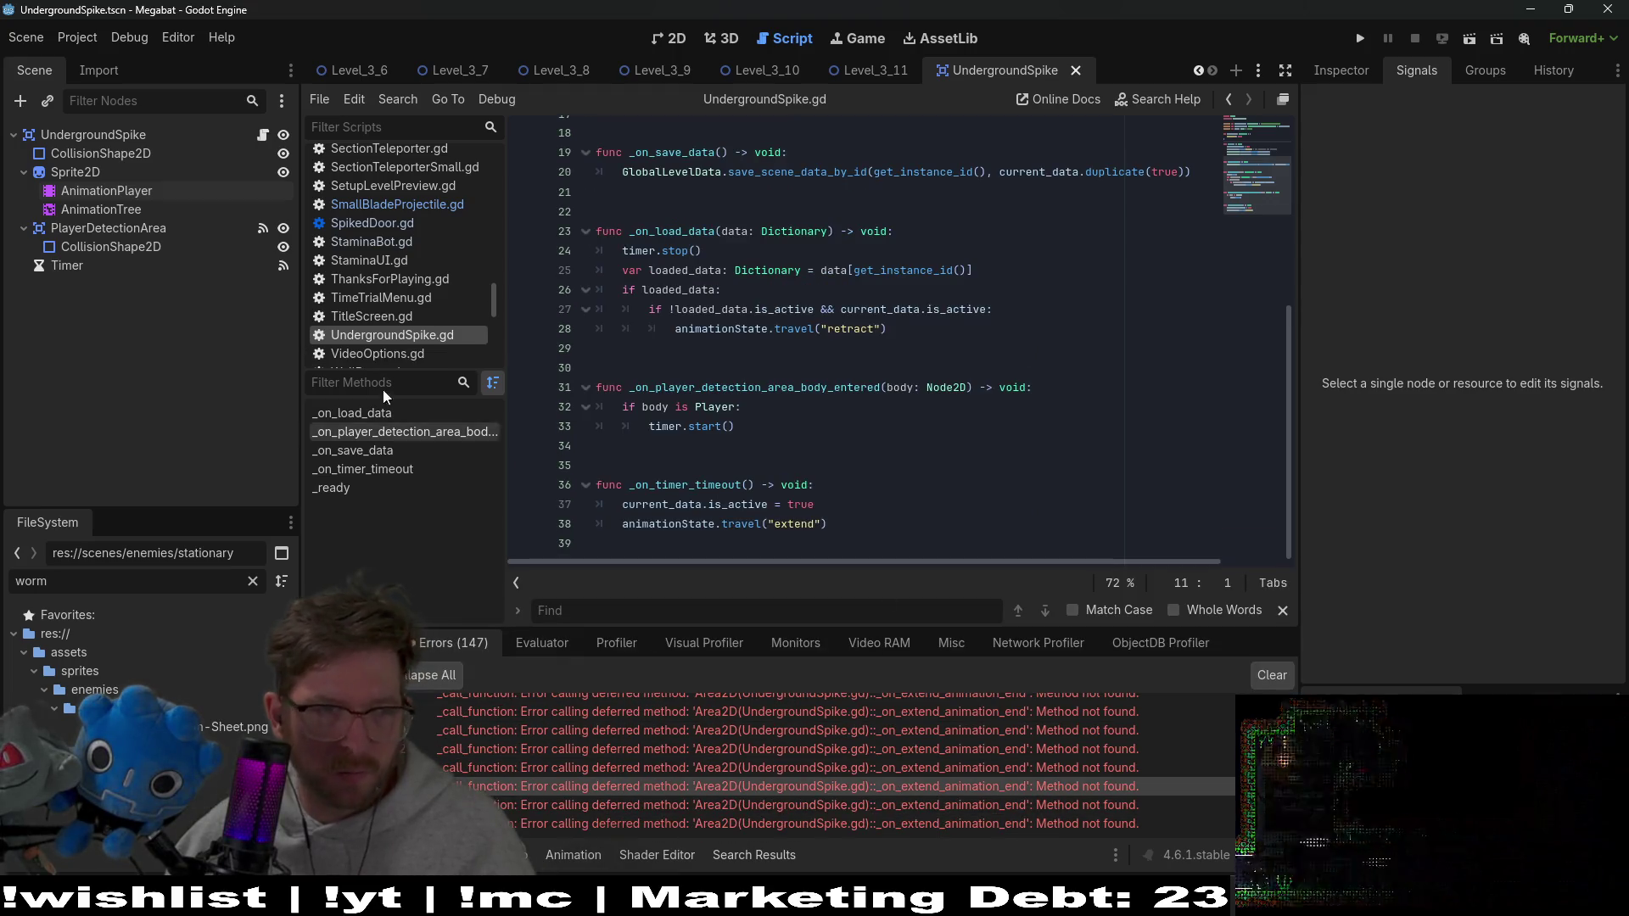
click(83, 192)
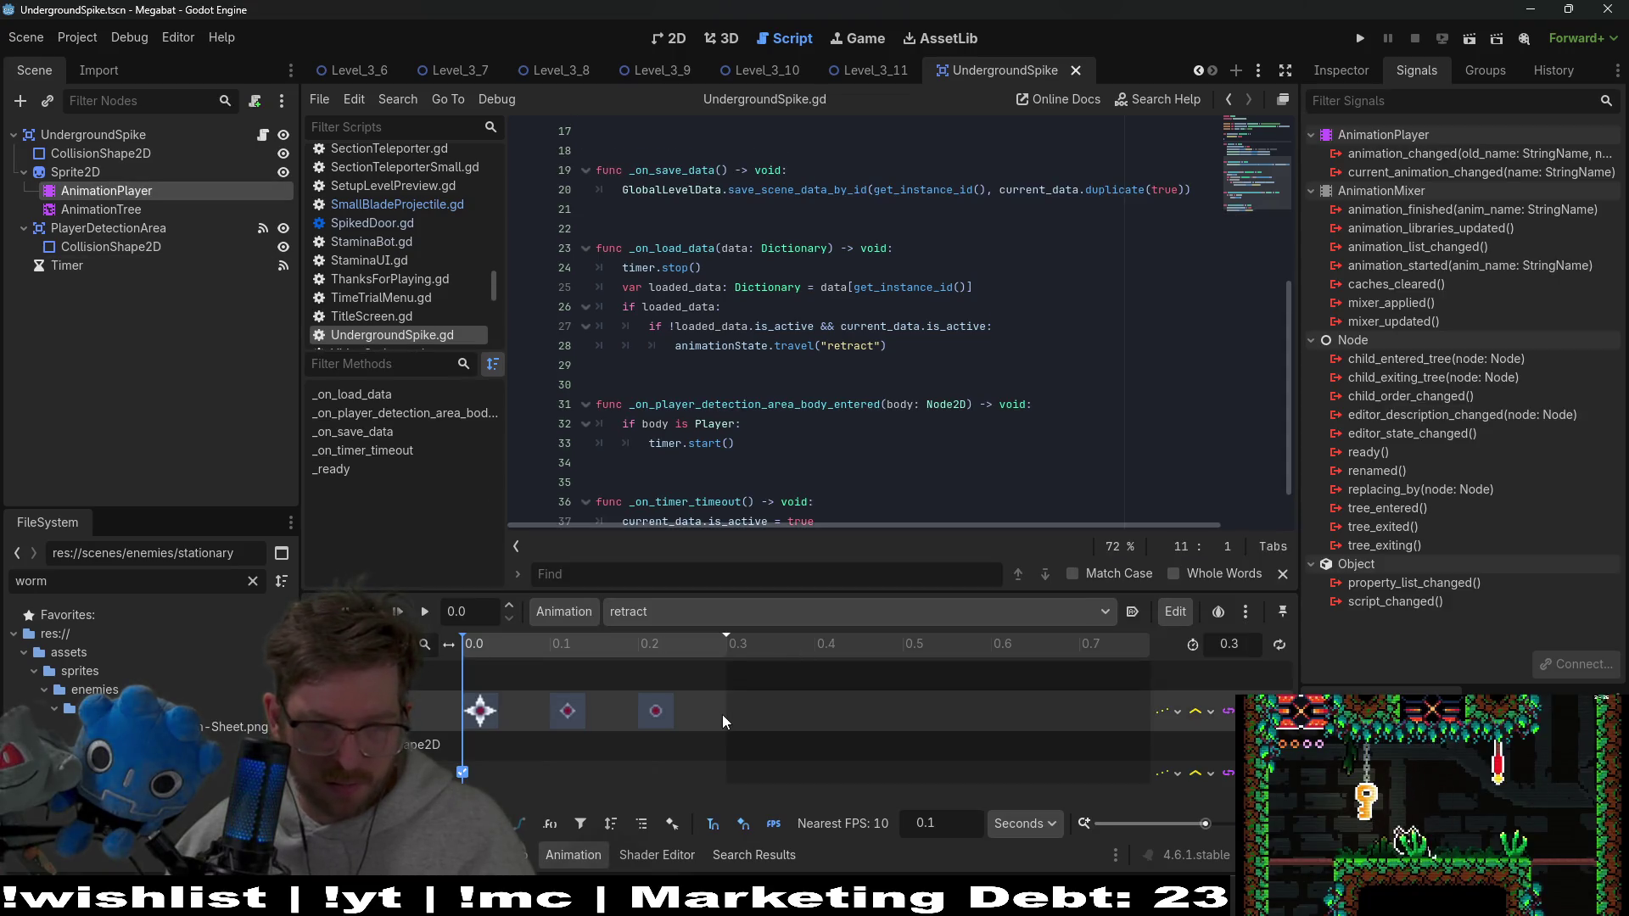
click(716, 609)
click(708, 661)
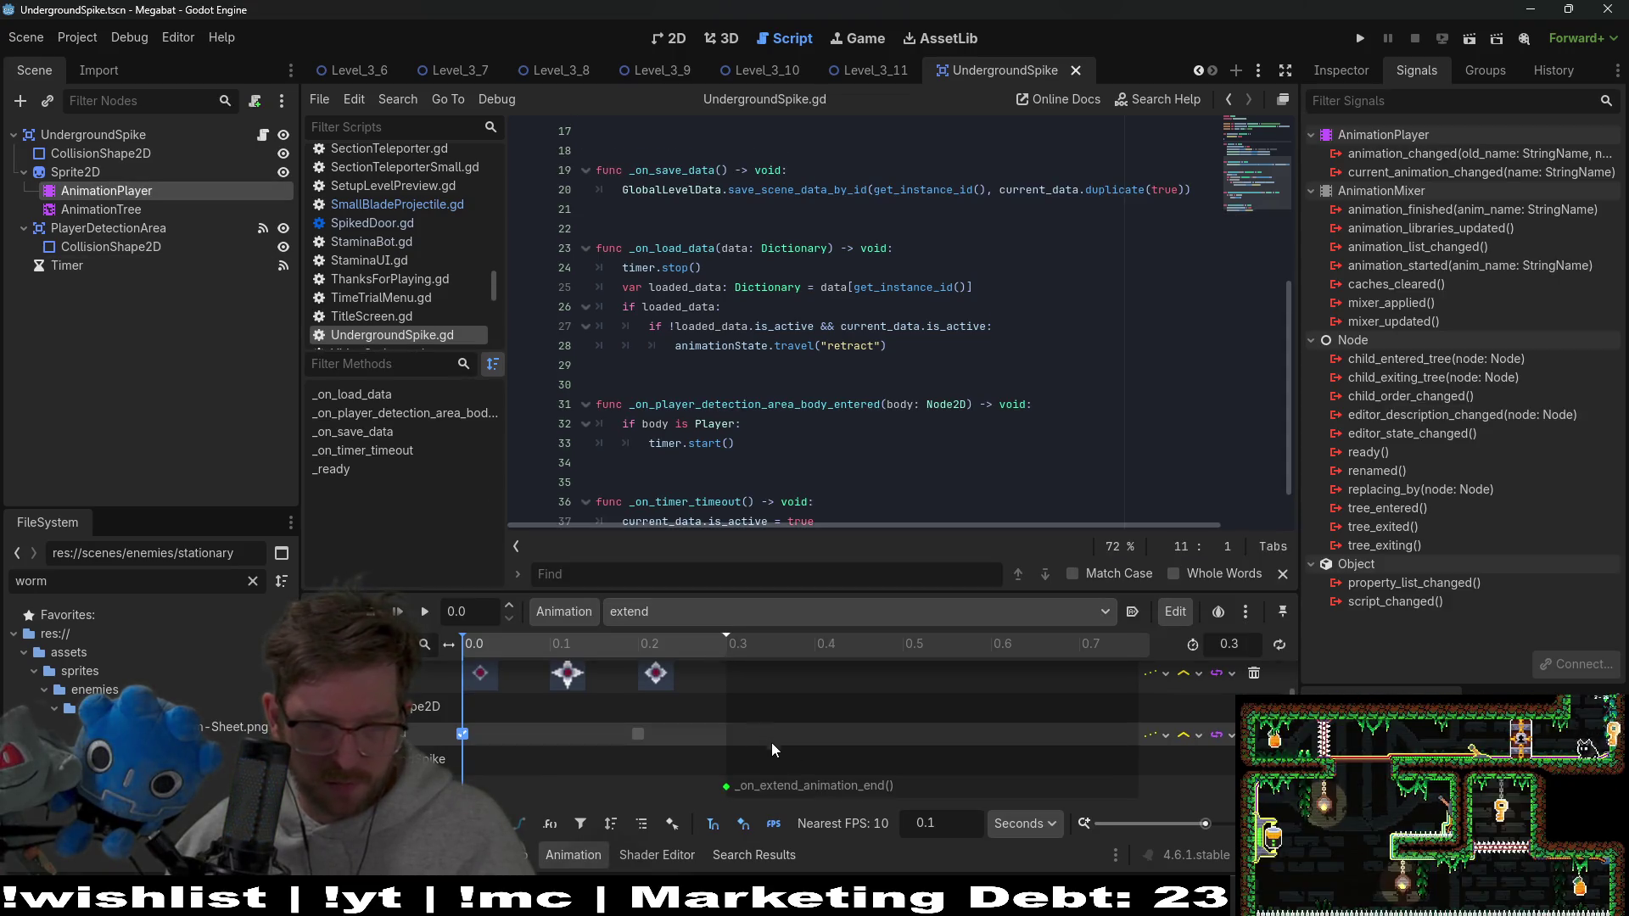
click(727, 786)
key(Delete)
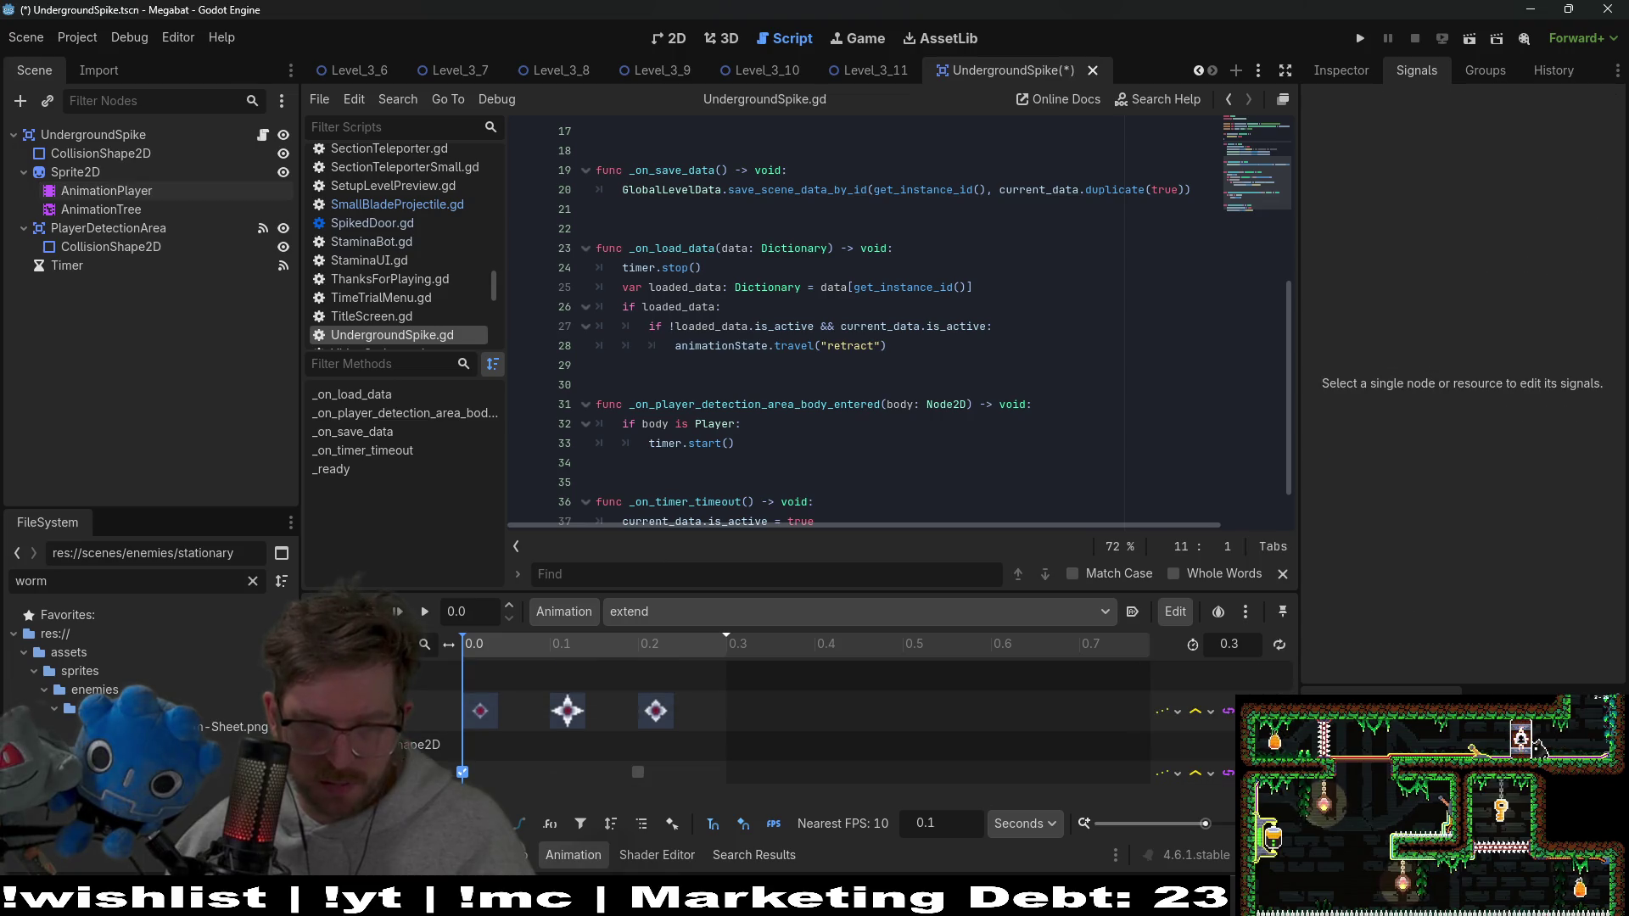
Switch the AnimationPlayer back to retract, return to Level_3_11, and run the game
click(721, 616)
click(704, 643)
click(695, 622)
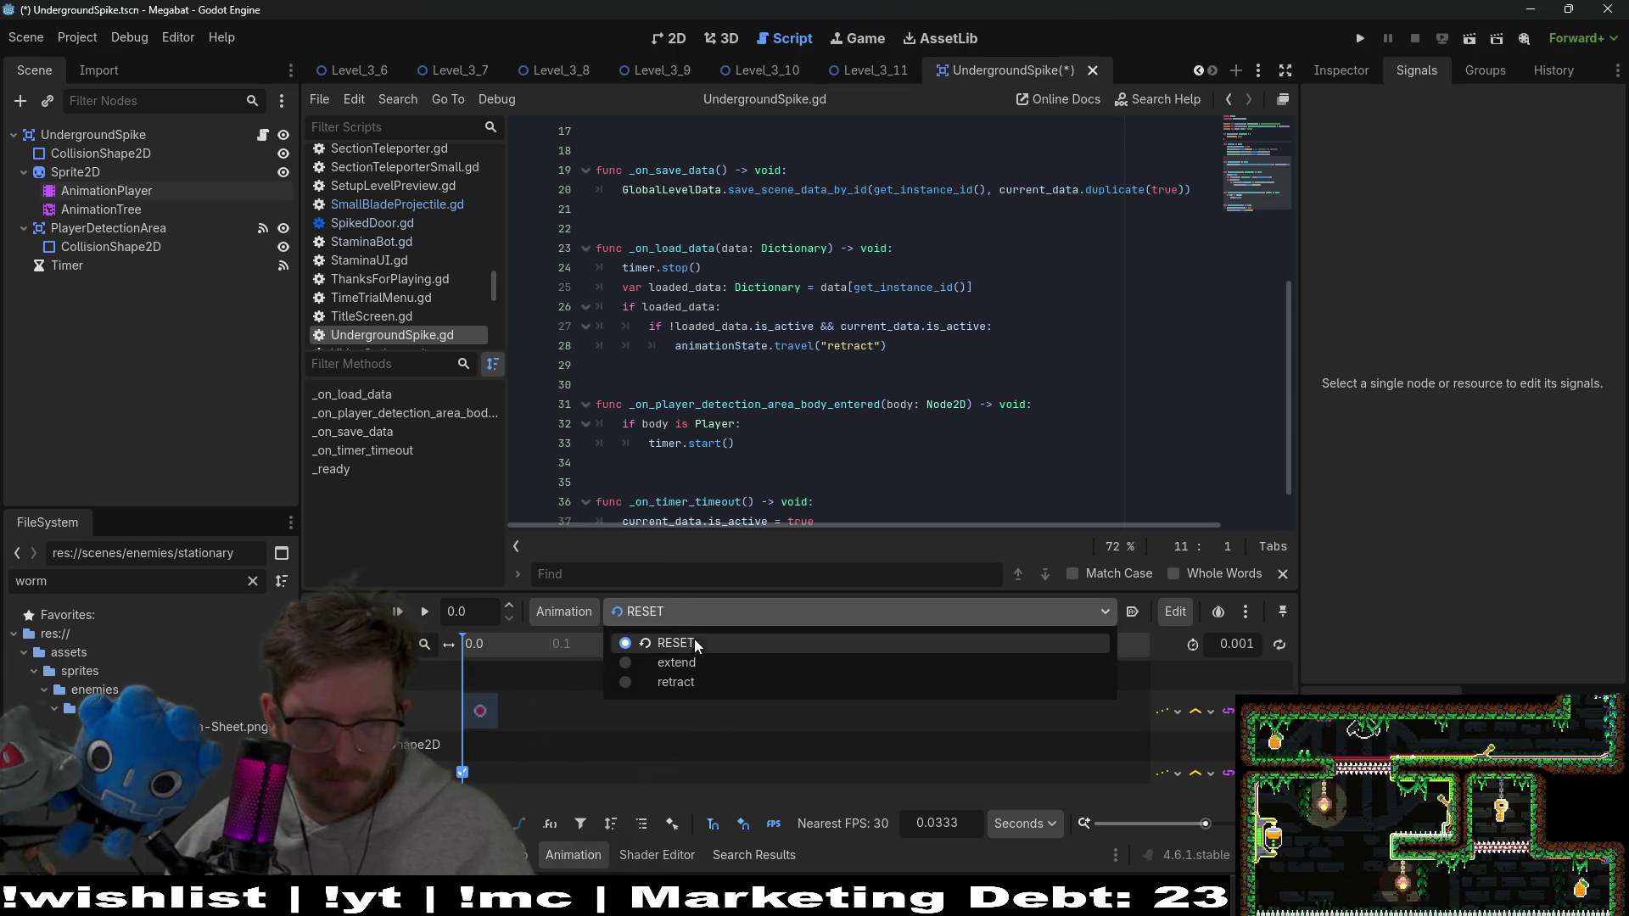
click(684, 682)
click(699, 616)
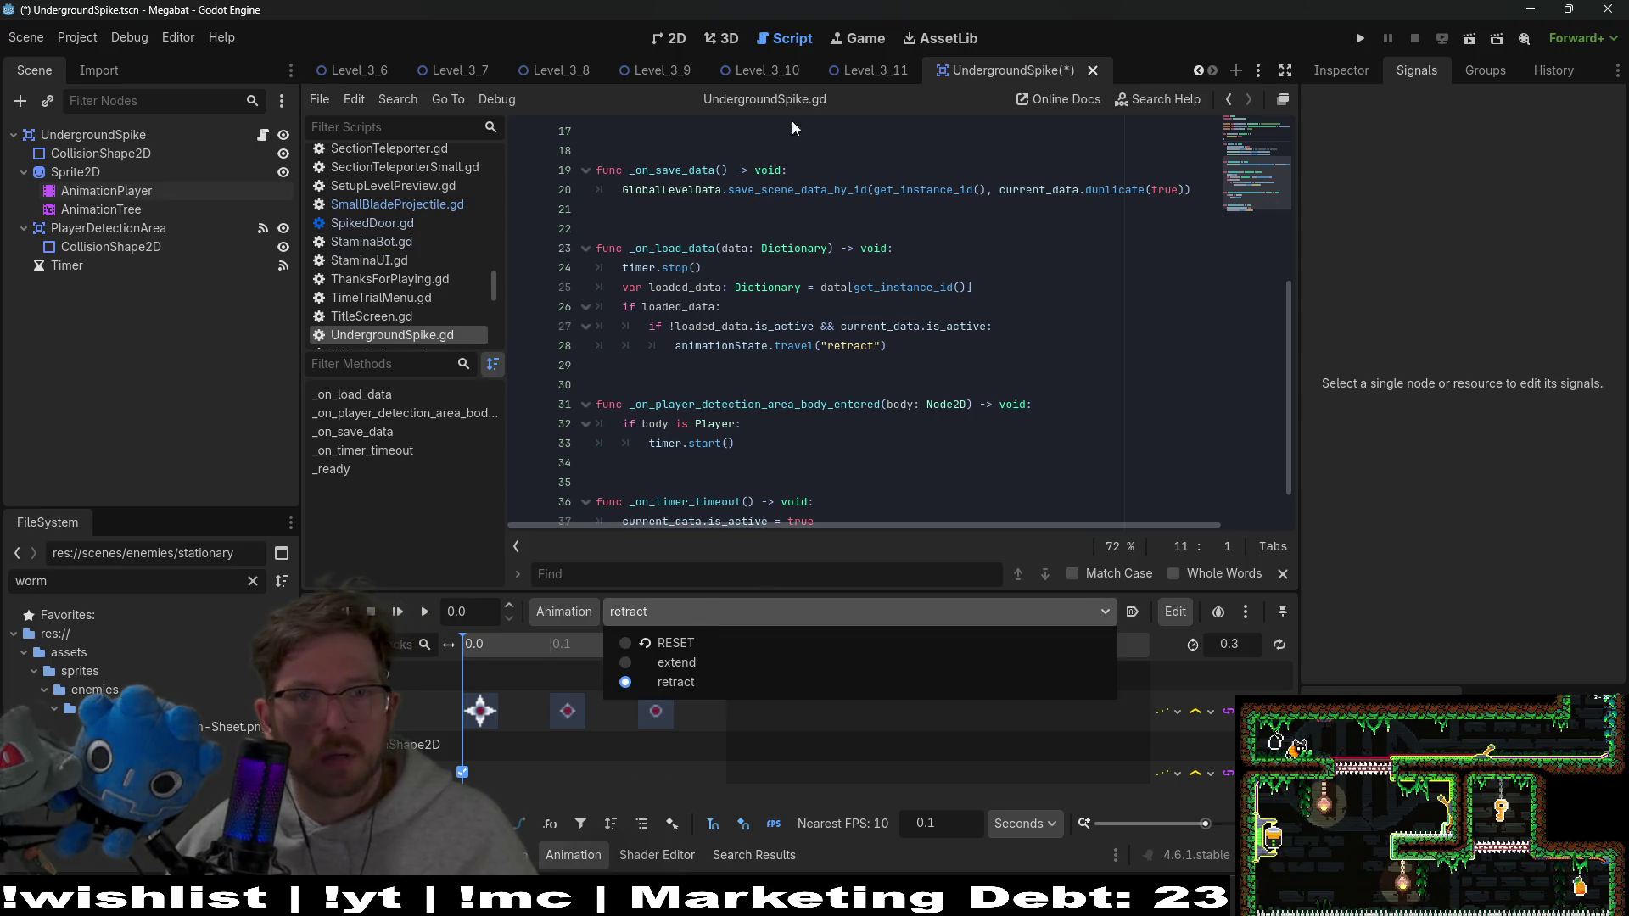
click(882, 73)
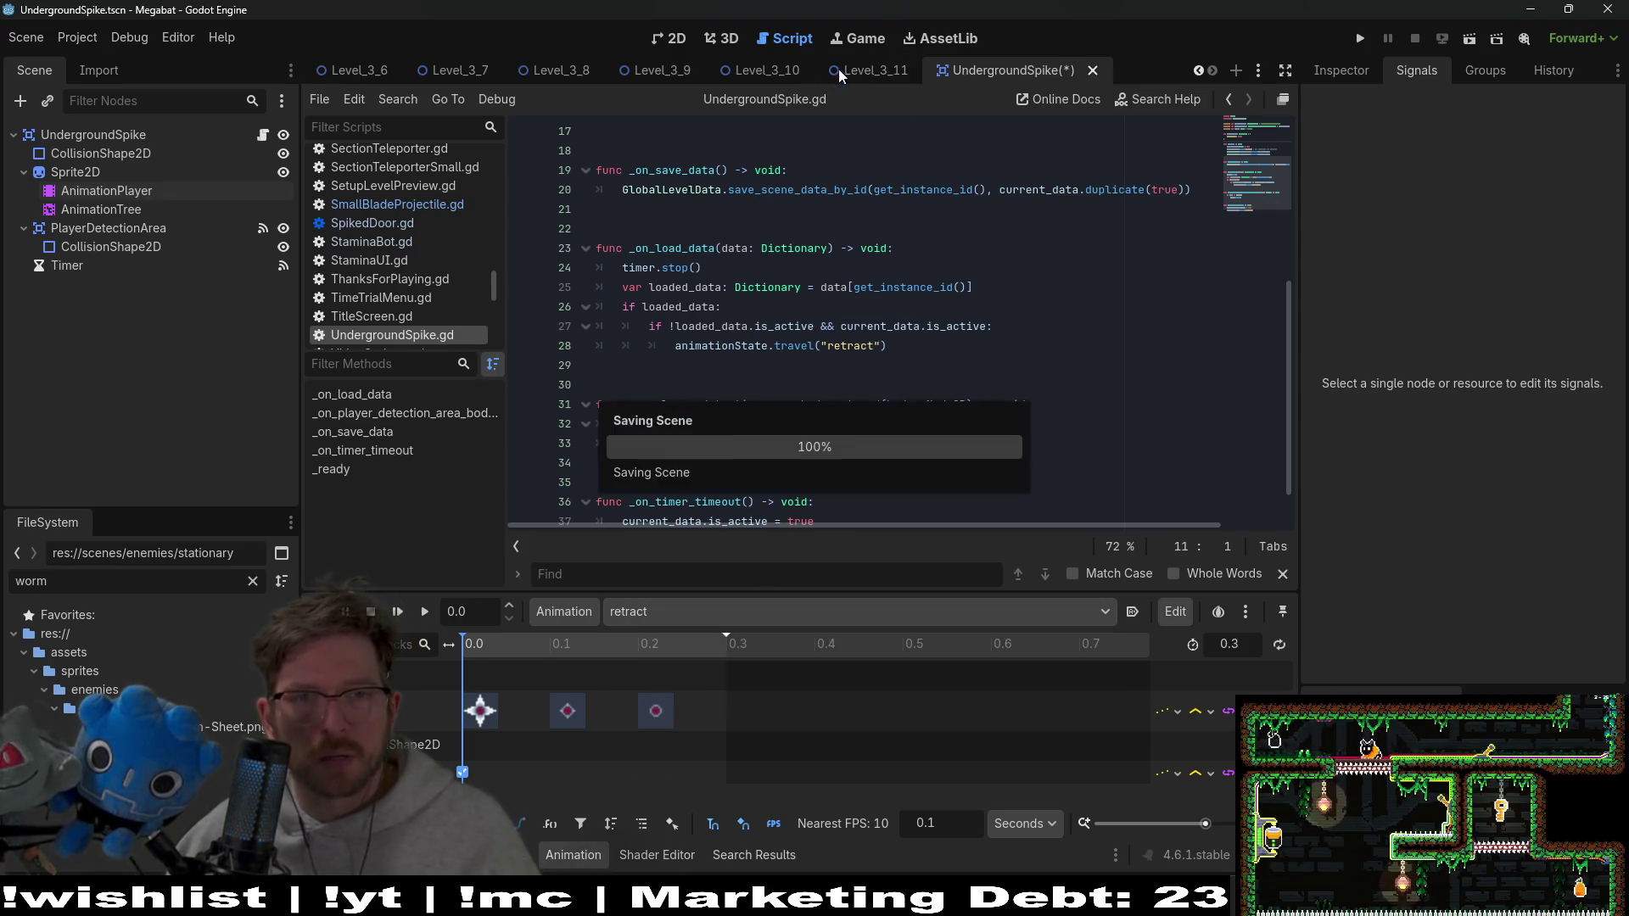
click(1469, 40)
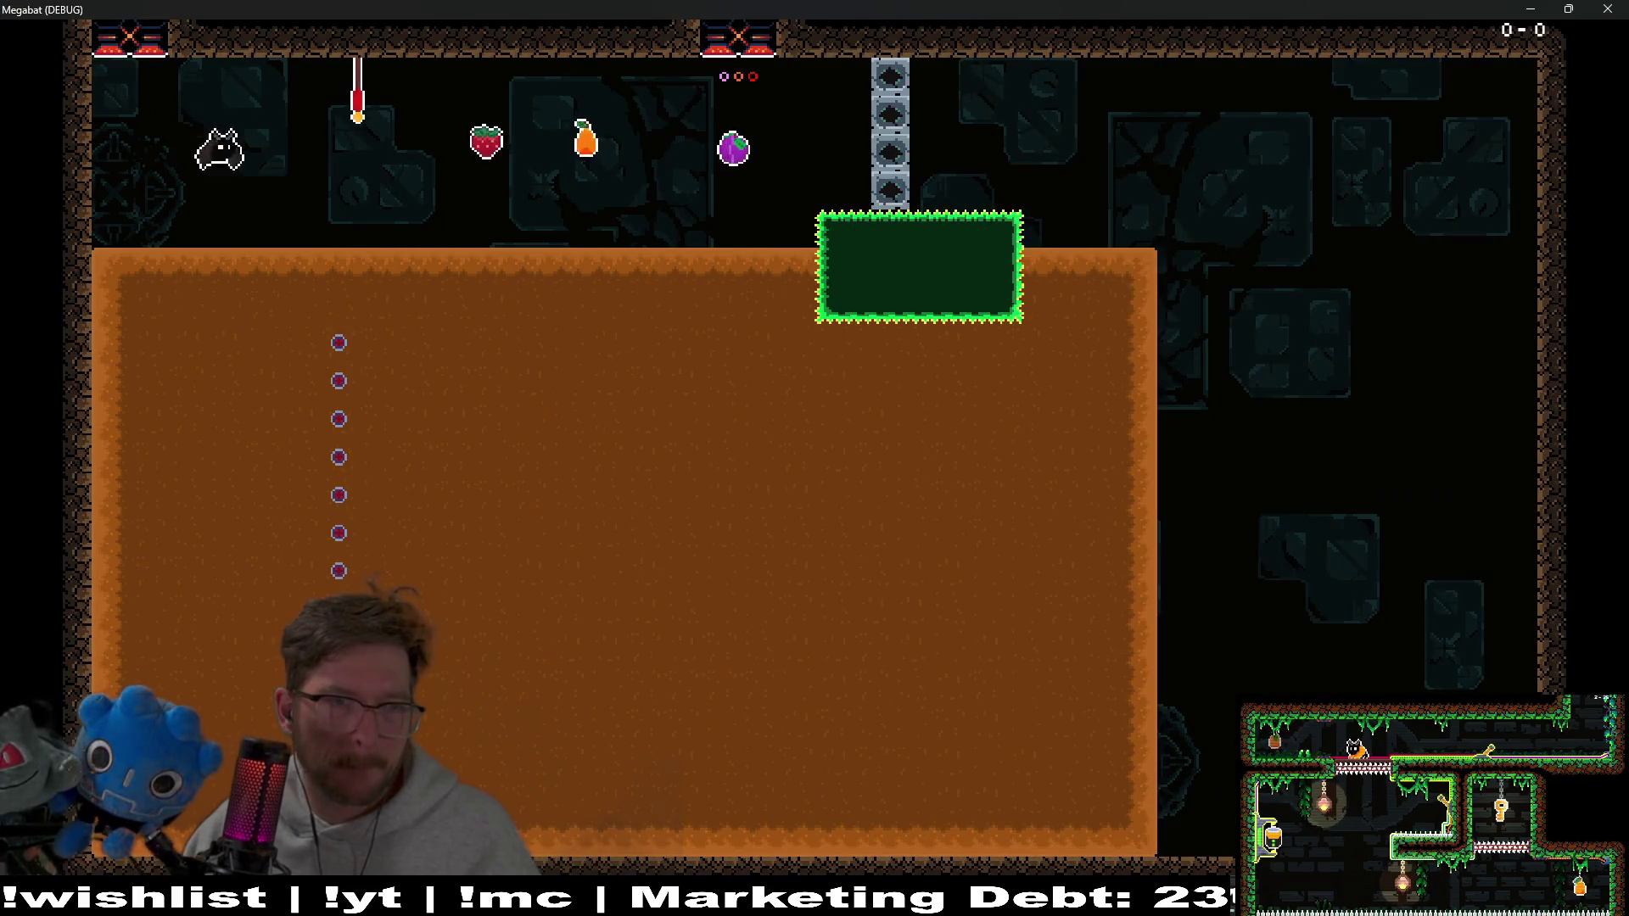
Fly the bat past the strawberry and spikes into the thorn block twice, then stop with F8
key(space)
key(Right)
key(Left)
key(Down)
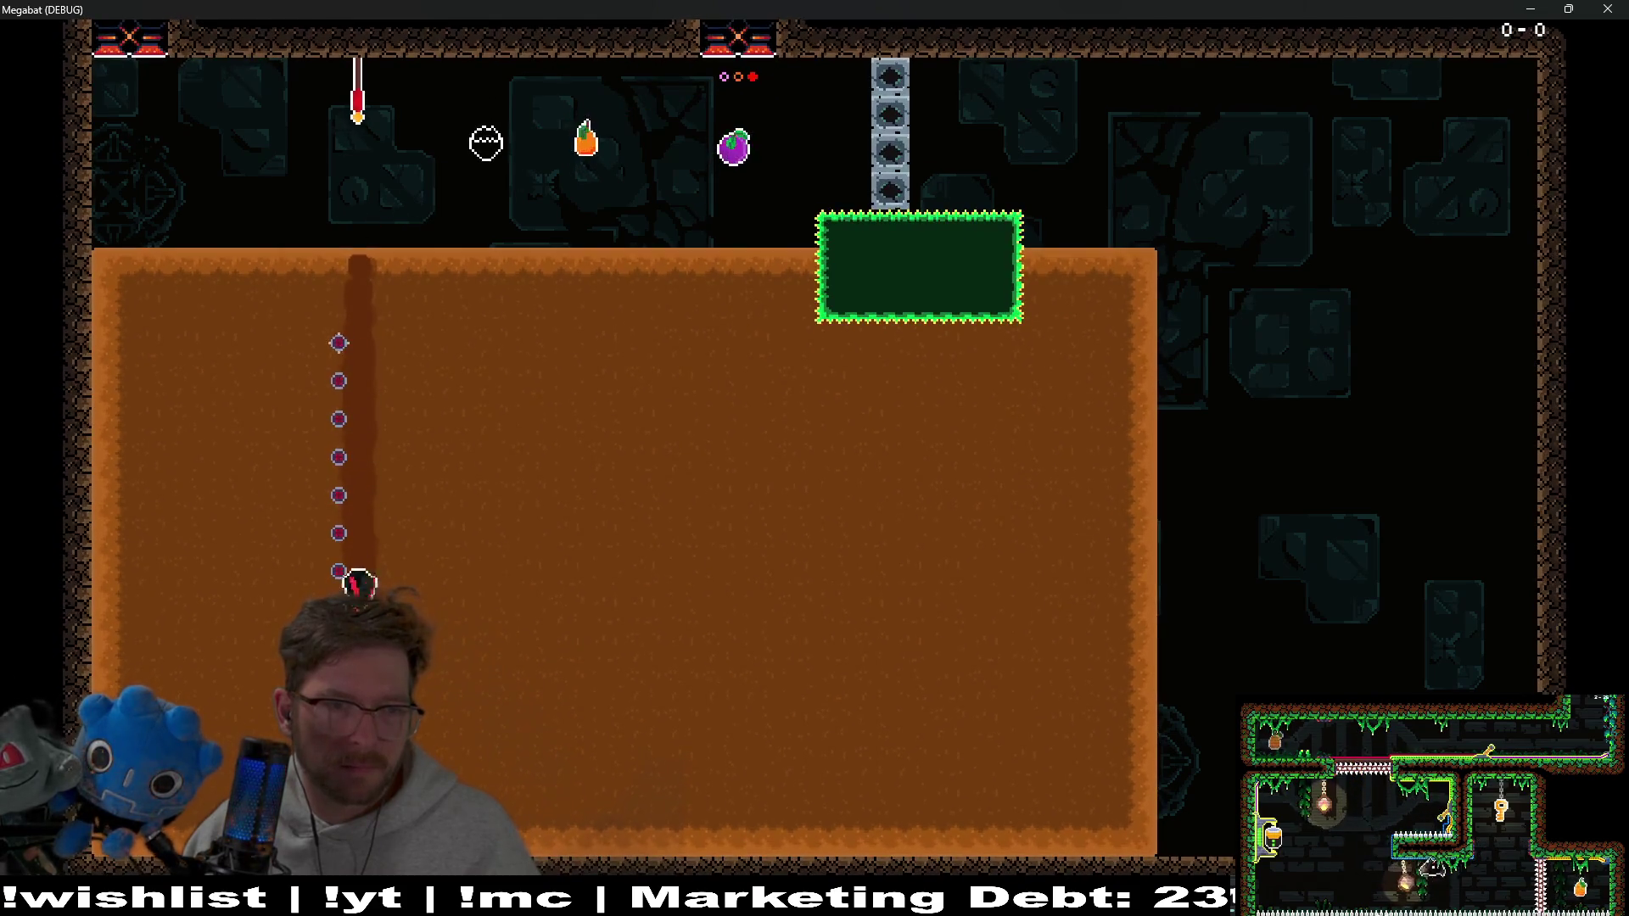
key(Right)
key(Up)
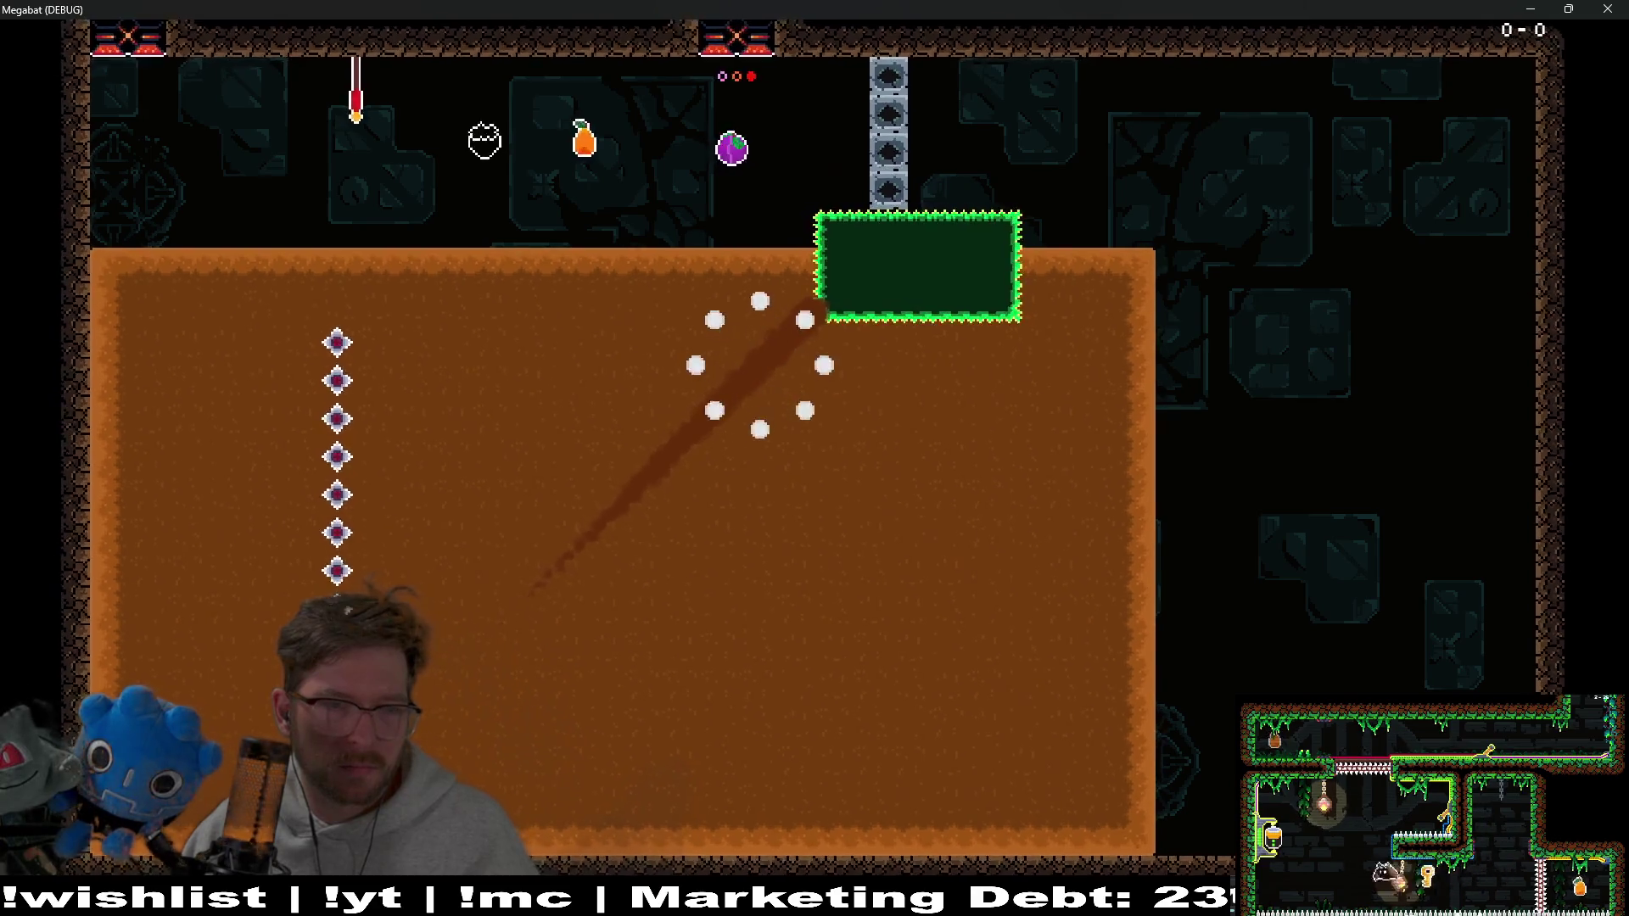
key(Right)
key(space)
key(Down)
key(Right)
key(Up)
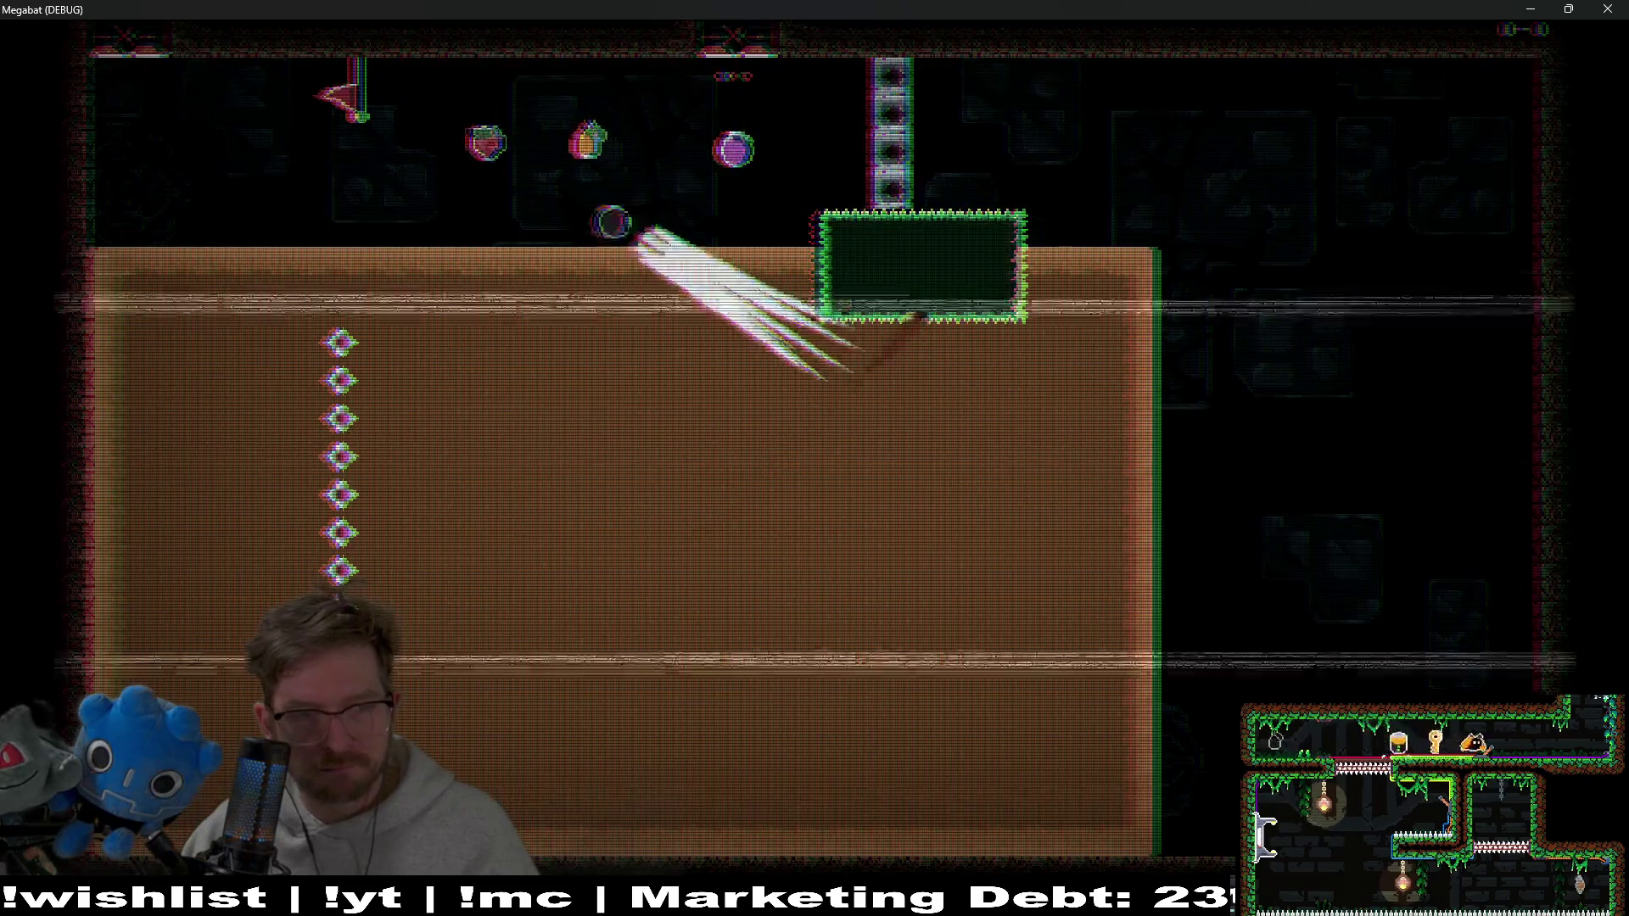
key(F8)
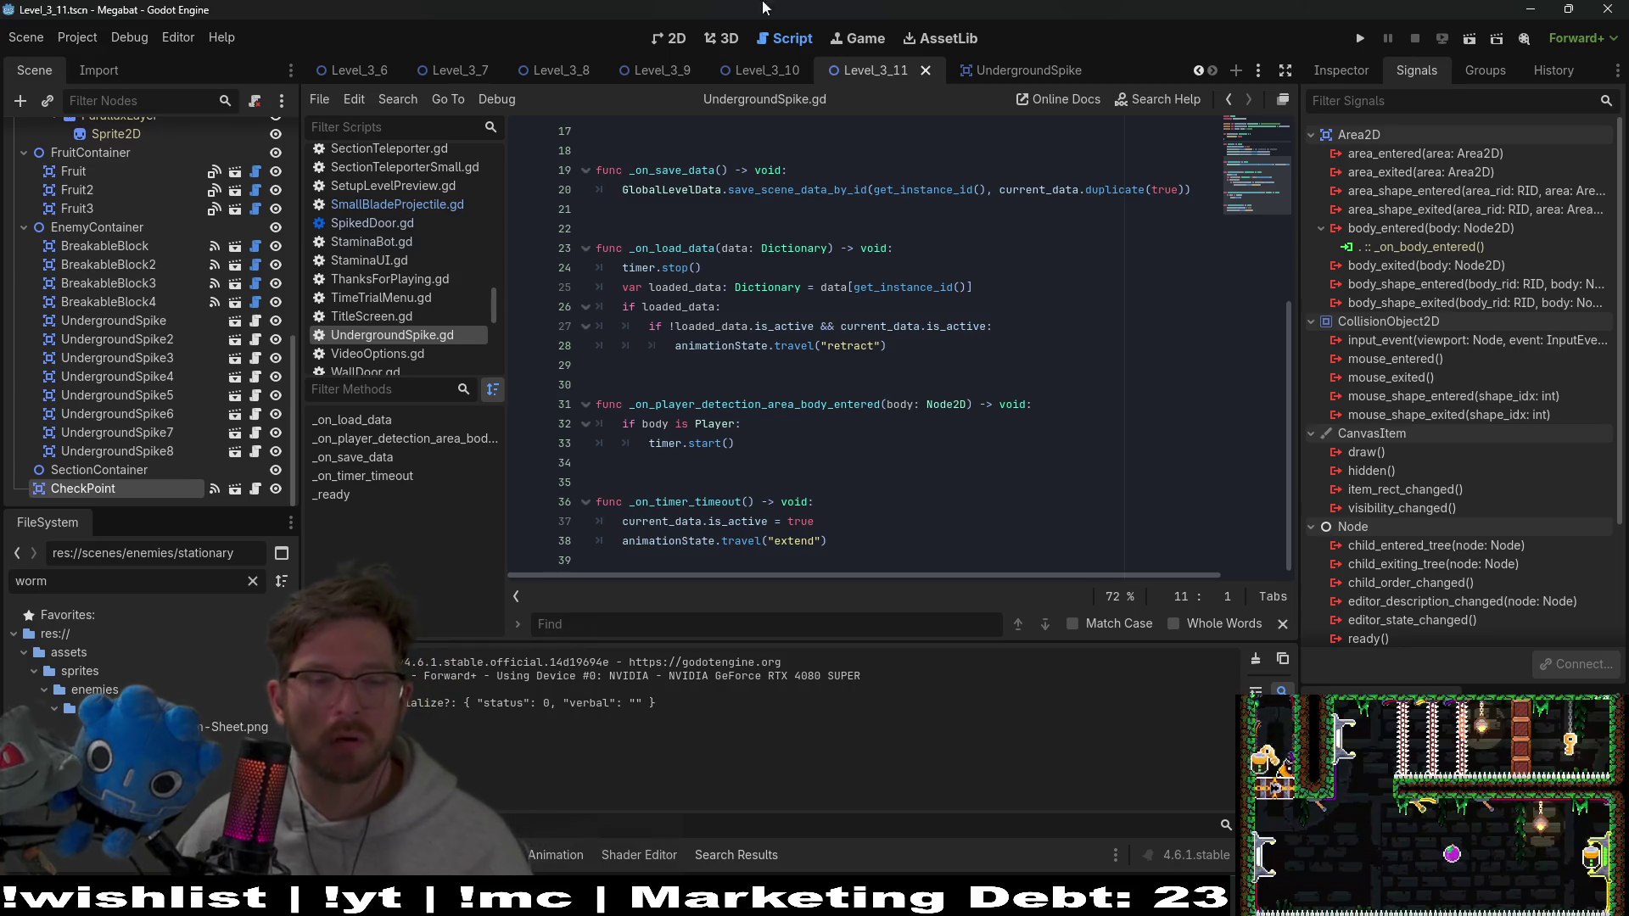
Inspect is_active on line 27 of _on_load_data and edit that loaded_data condition
scroll(833, 378, up, 3)
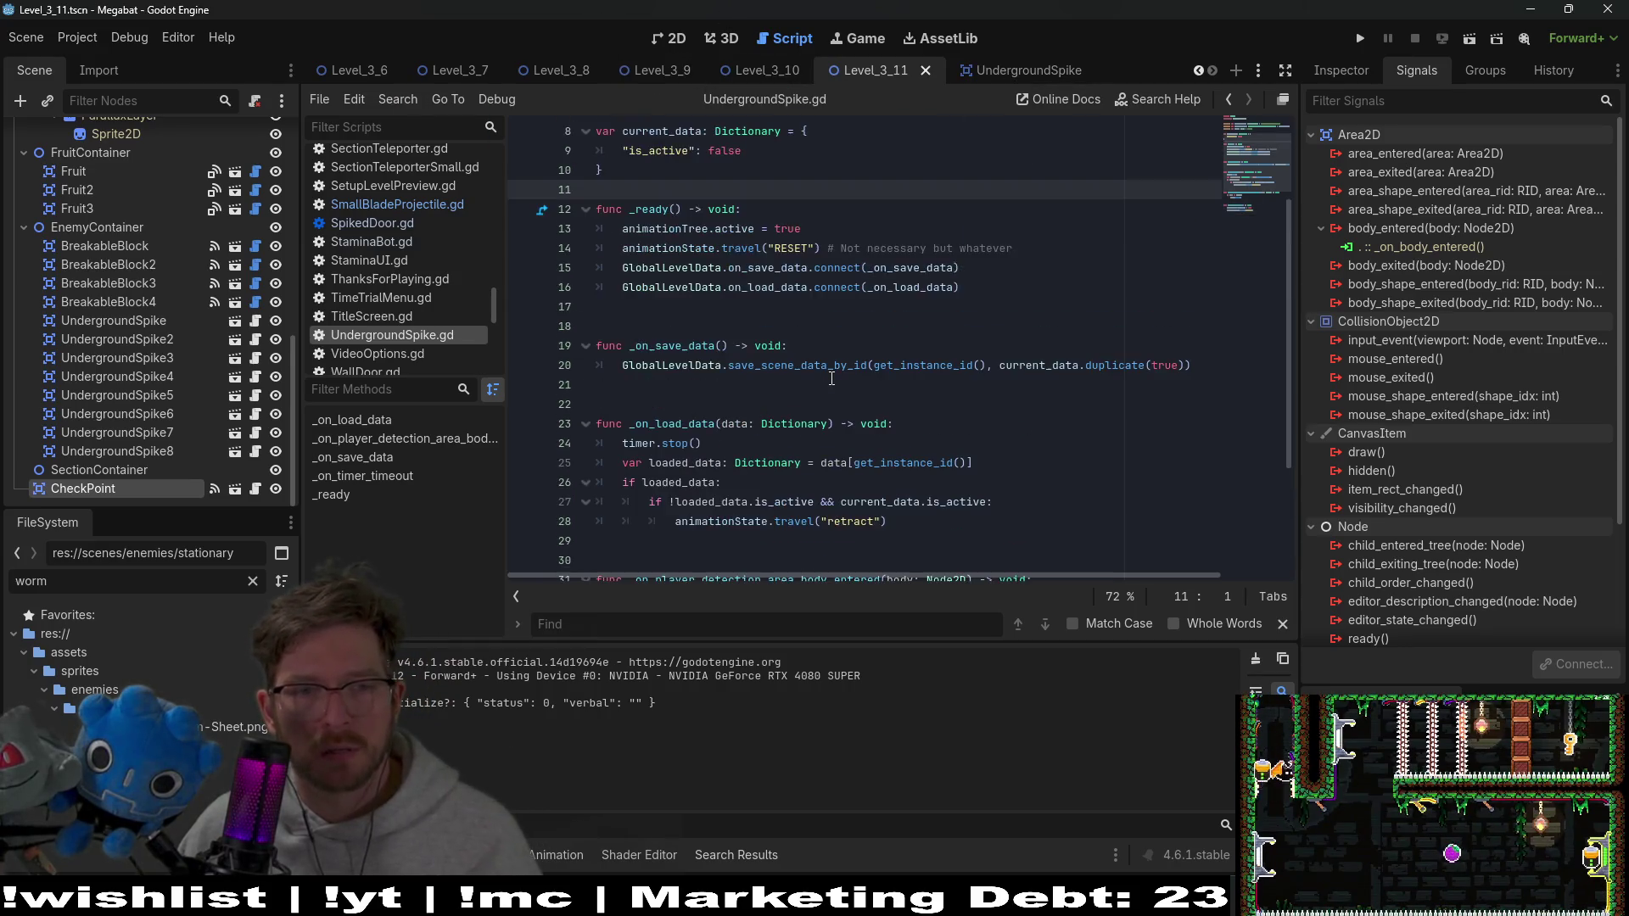
scroll(833, 378, down, 2)
click(849, 366)
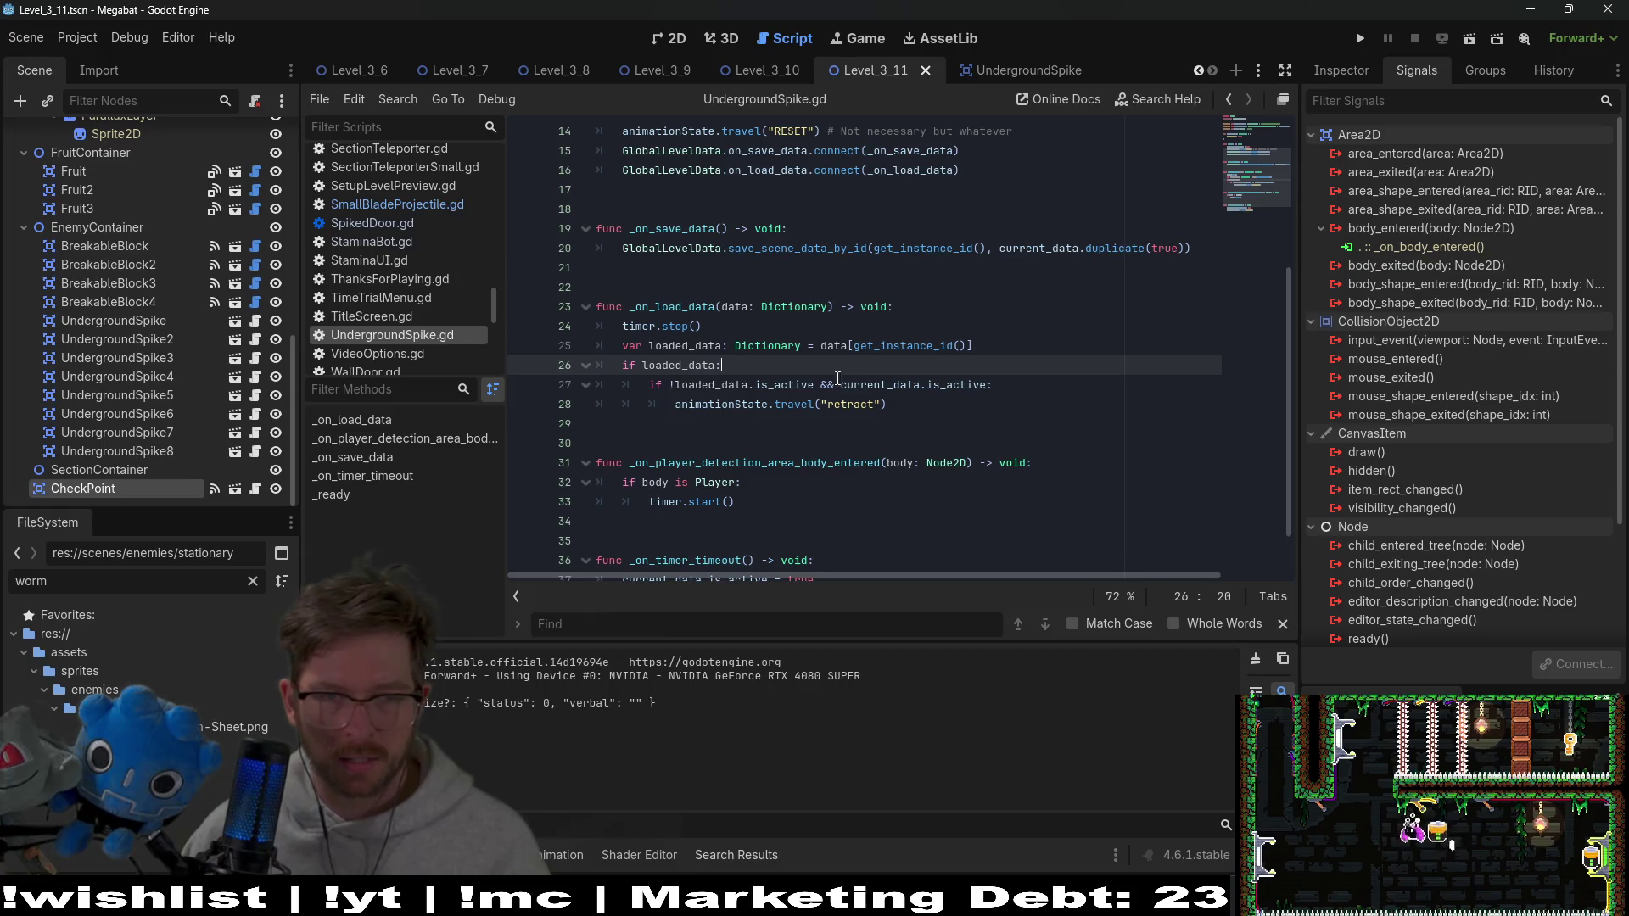
double_click(760, 383)
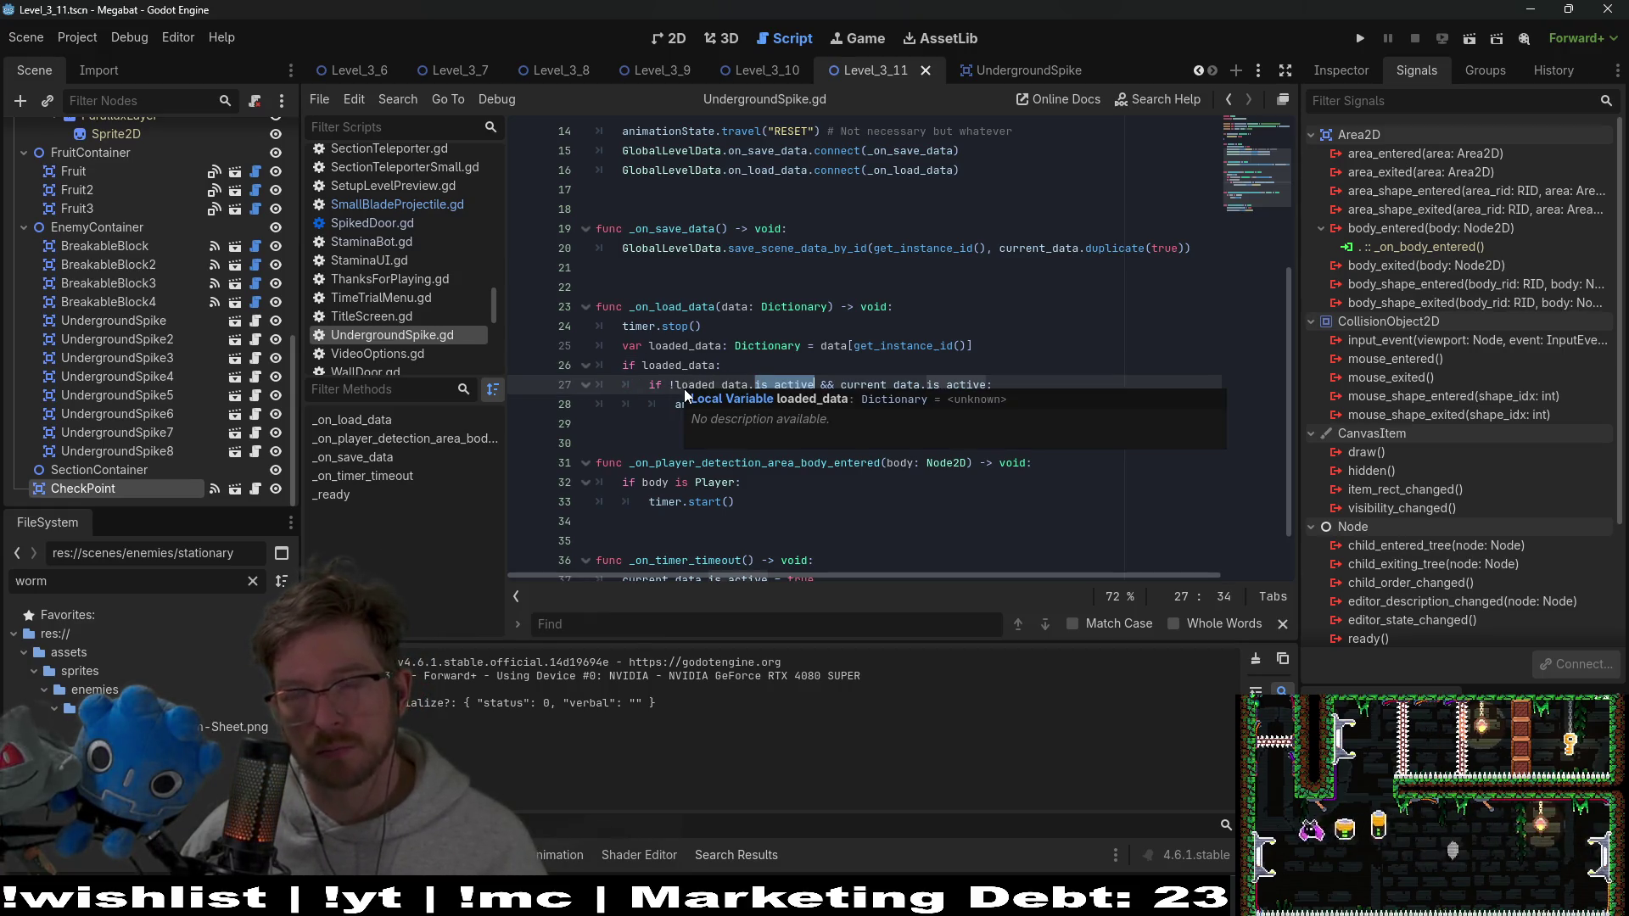
click(836, 340)
click(926, 408)
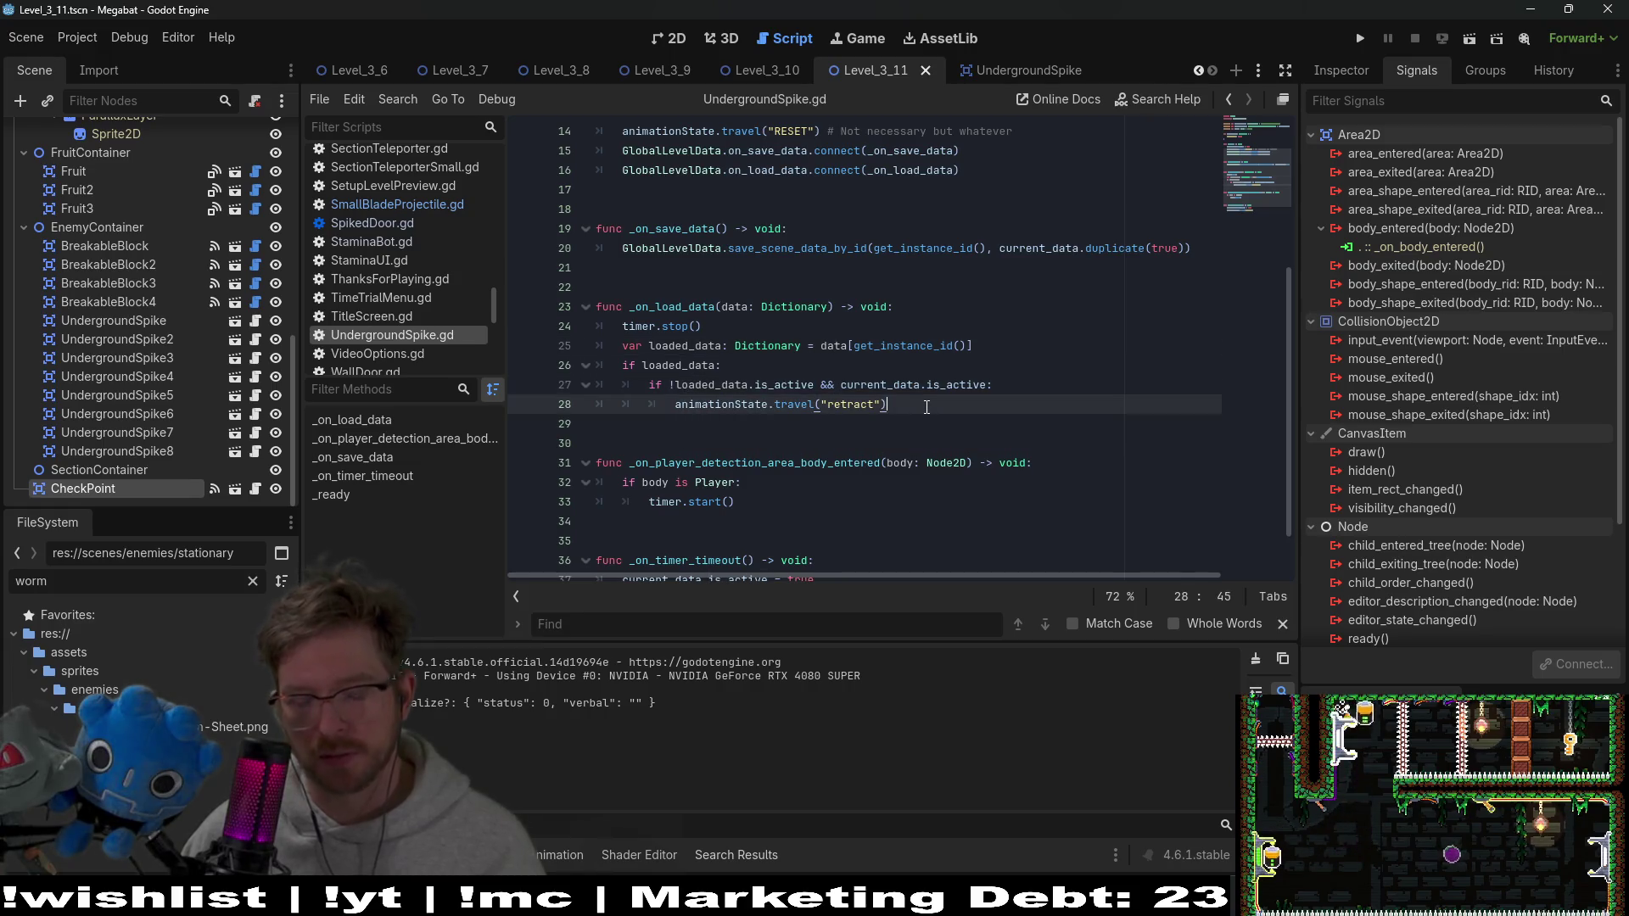
click(672, 384)
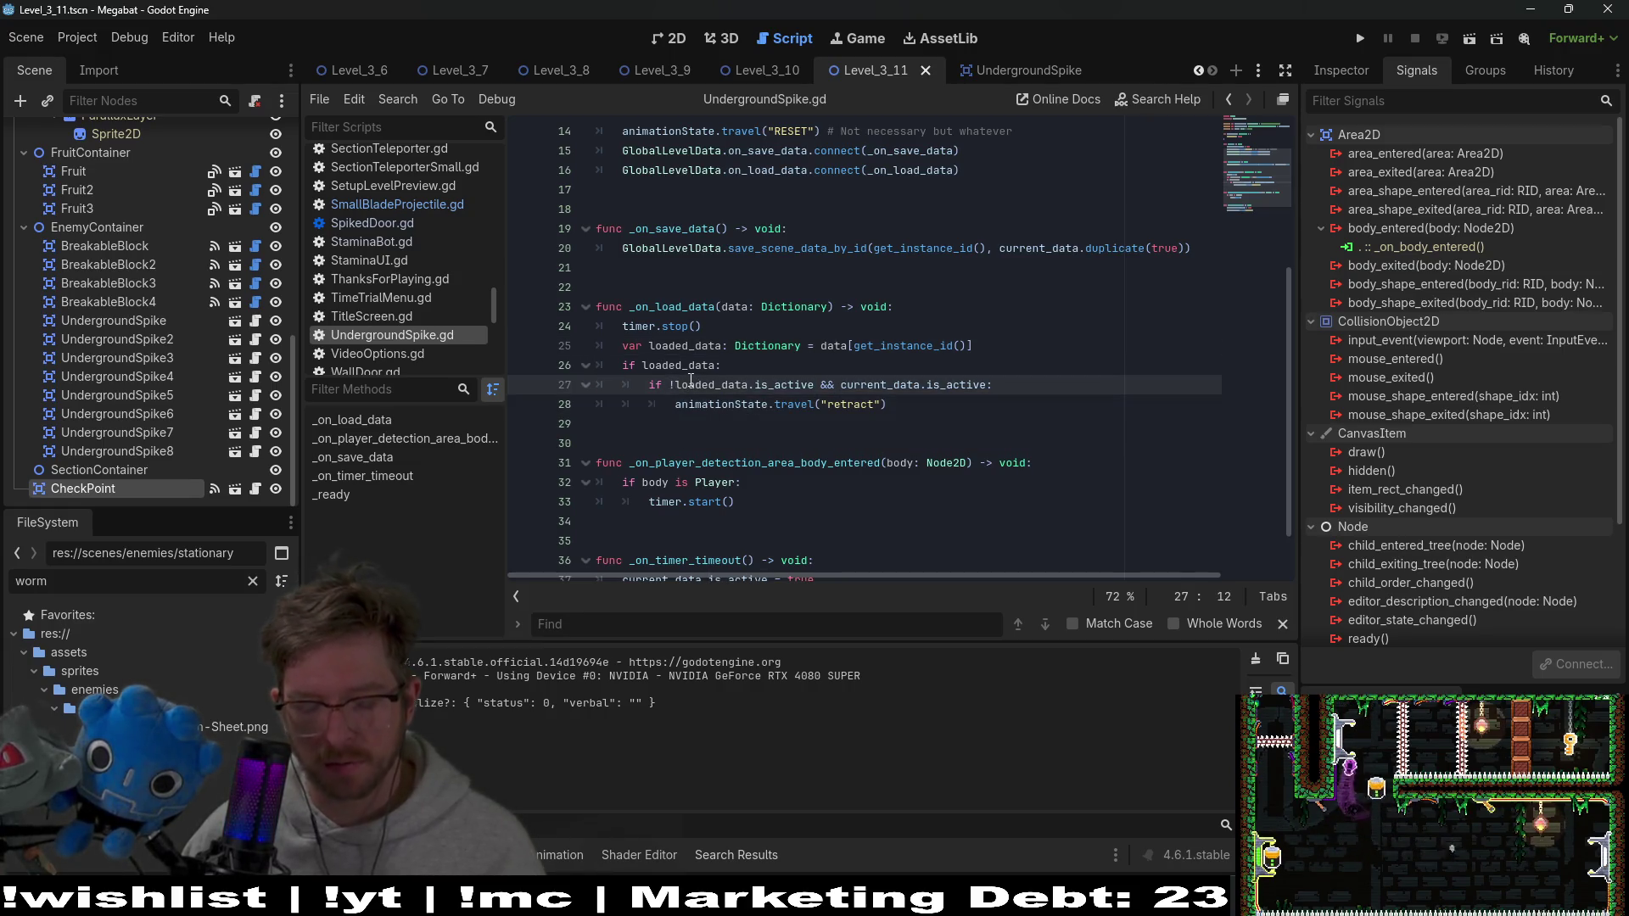
key(BackSpace)
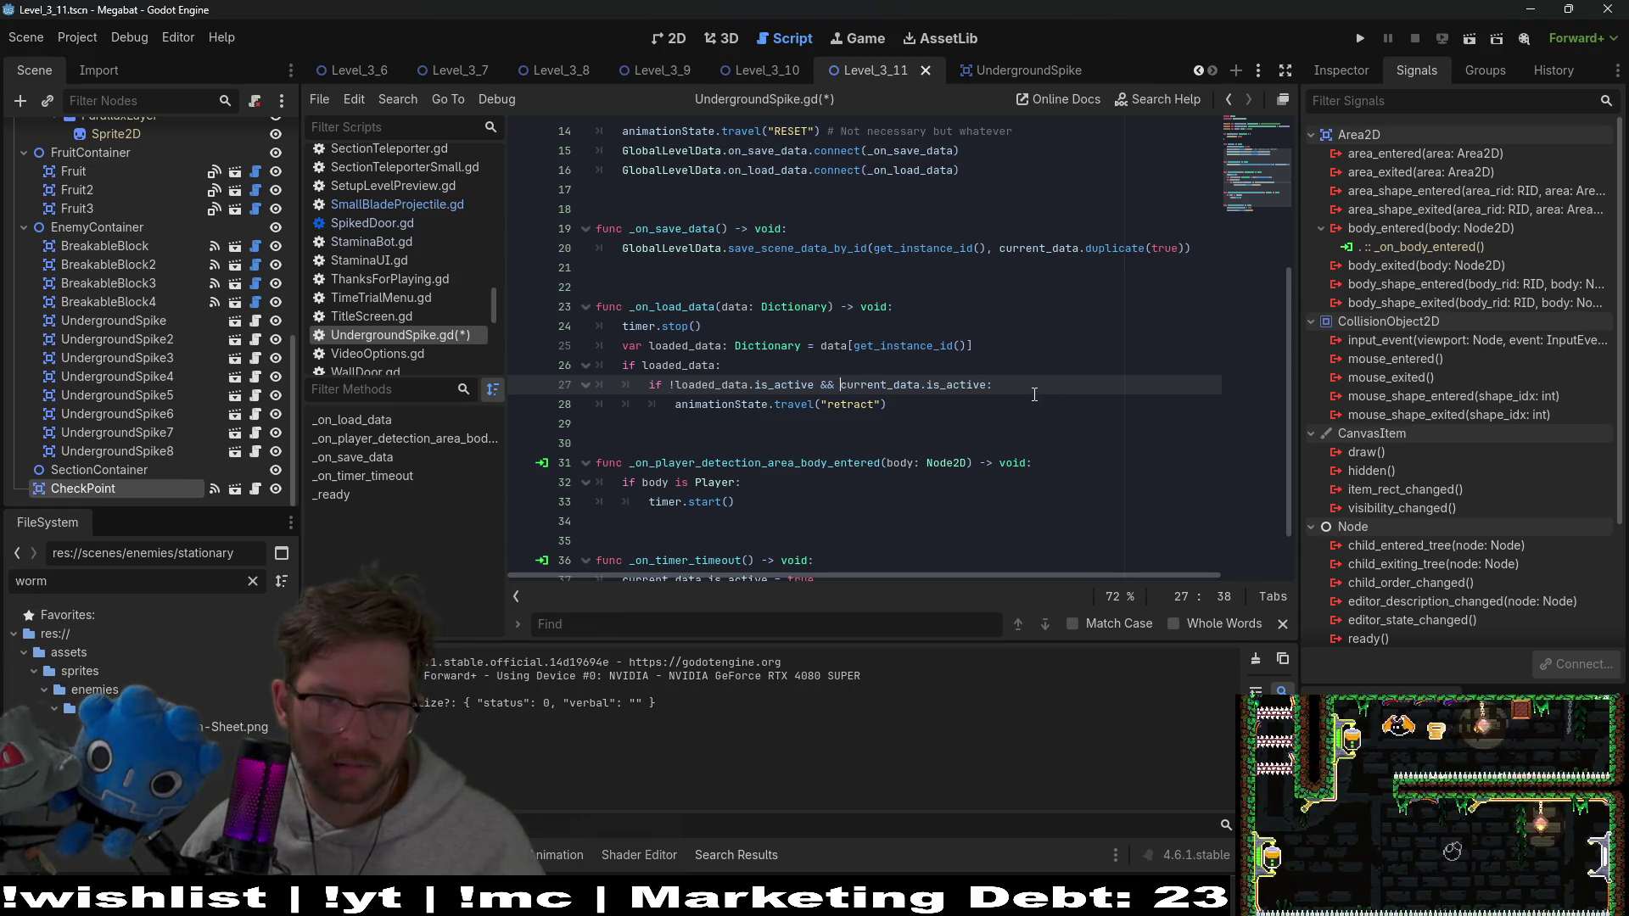
Review the _on_load_data code, then save the script and run the game
scroll(1034, 395, up, 4)
scroll(1034, 395, down, 2)
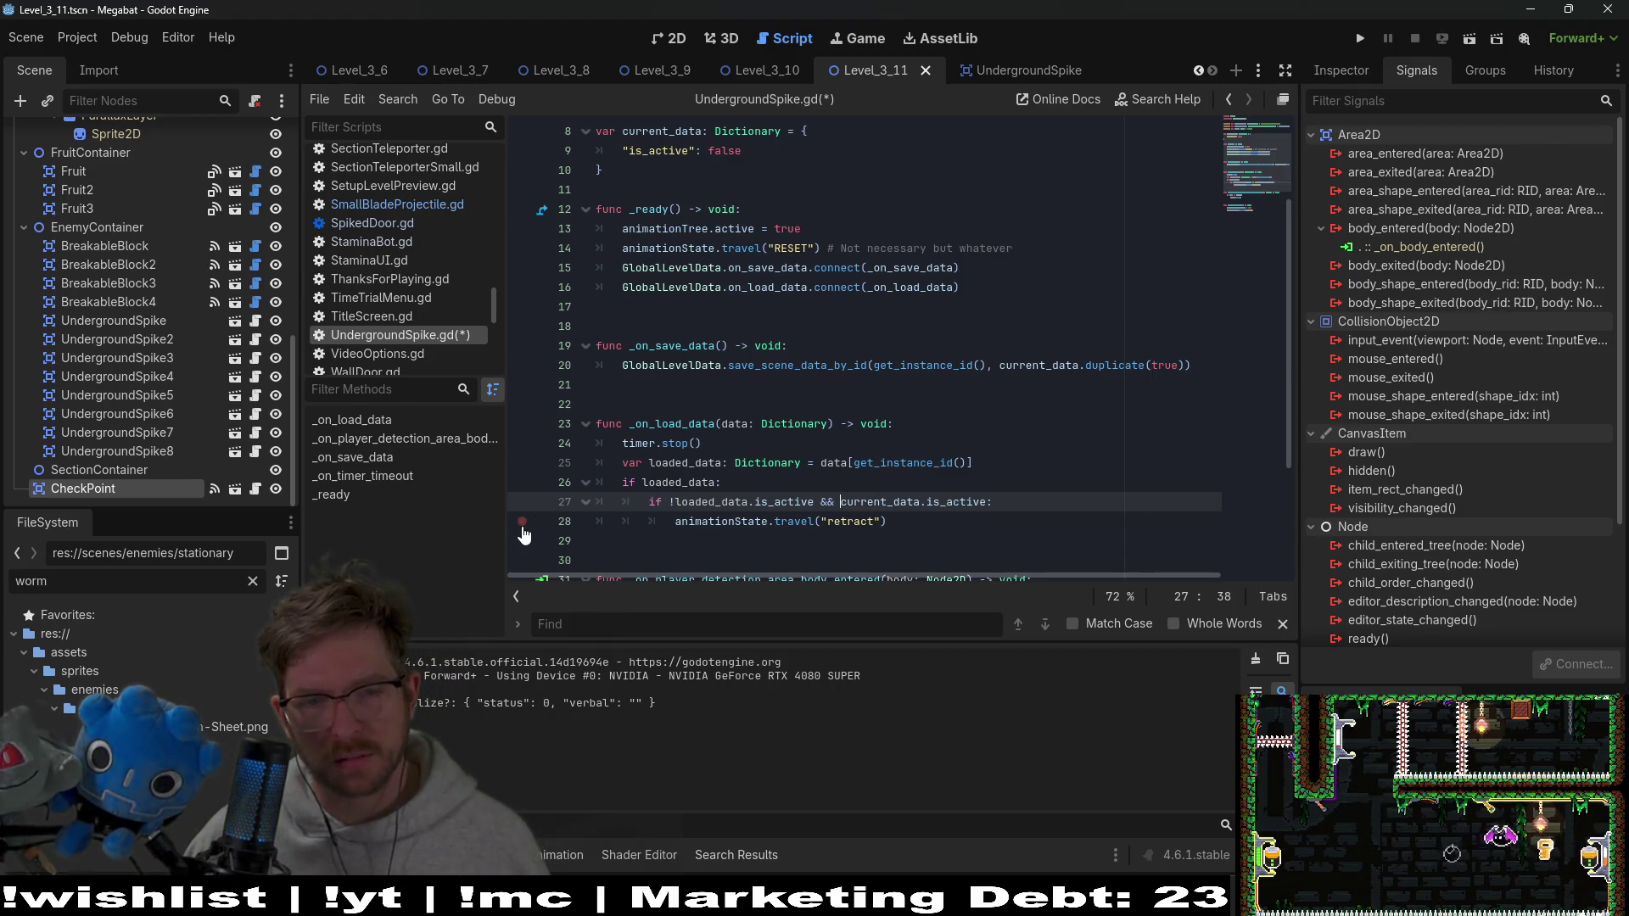
scroll(524, 518, down, 3)
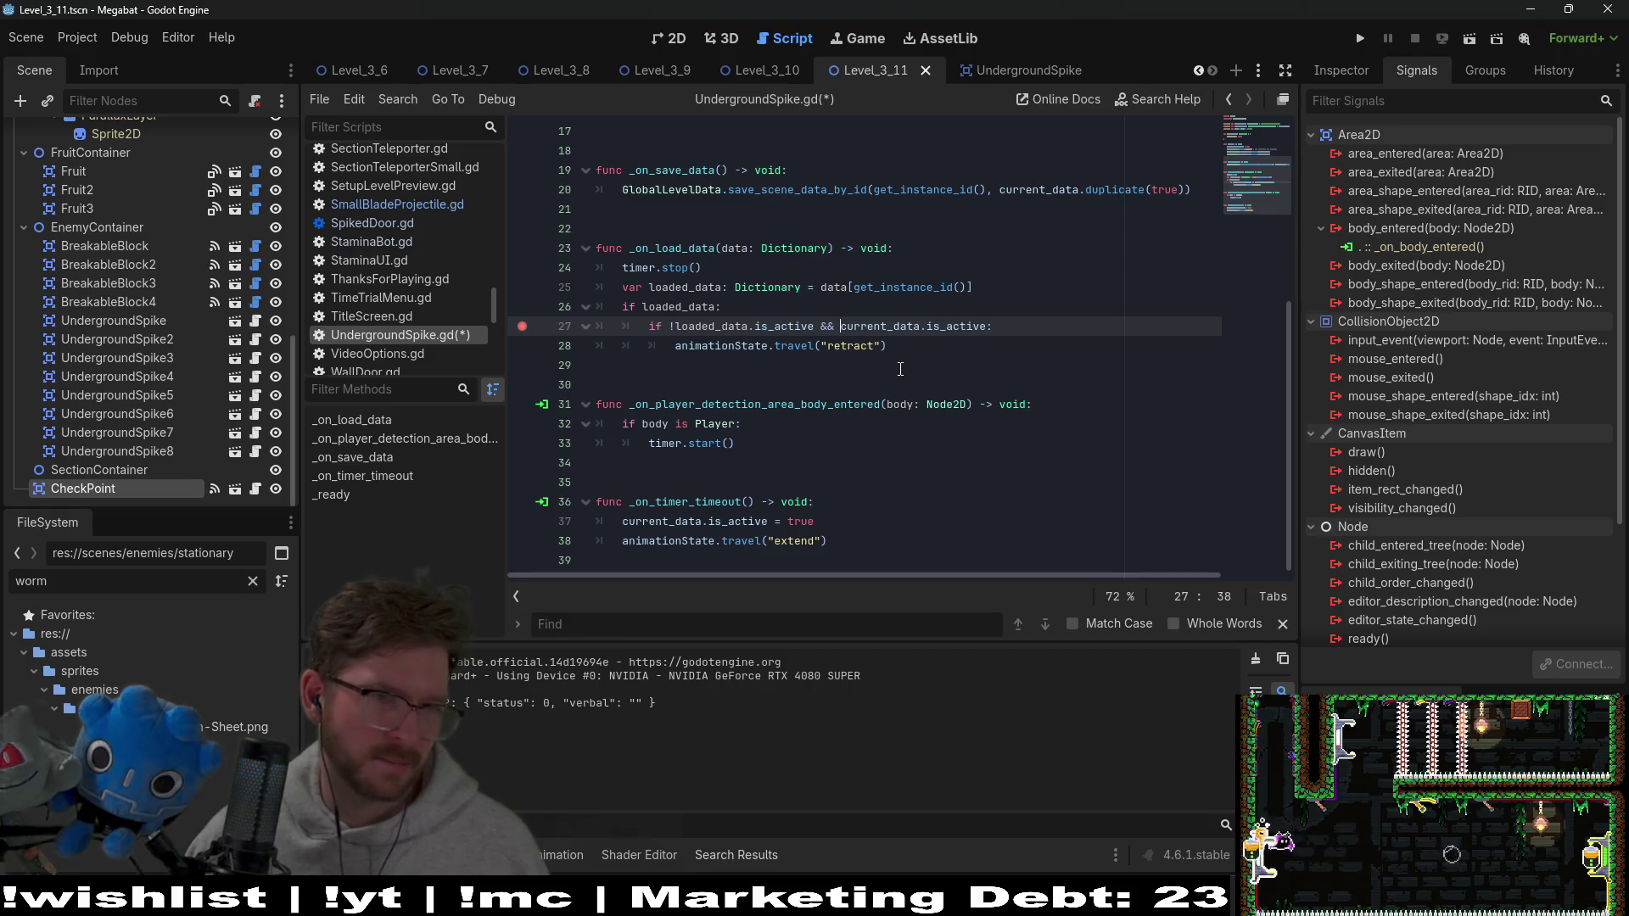
scroll(900, 369, up, 3)
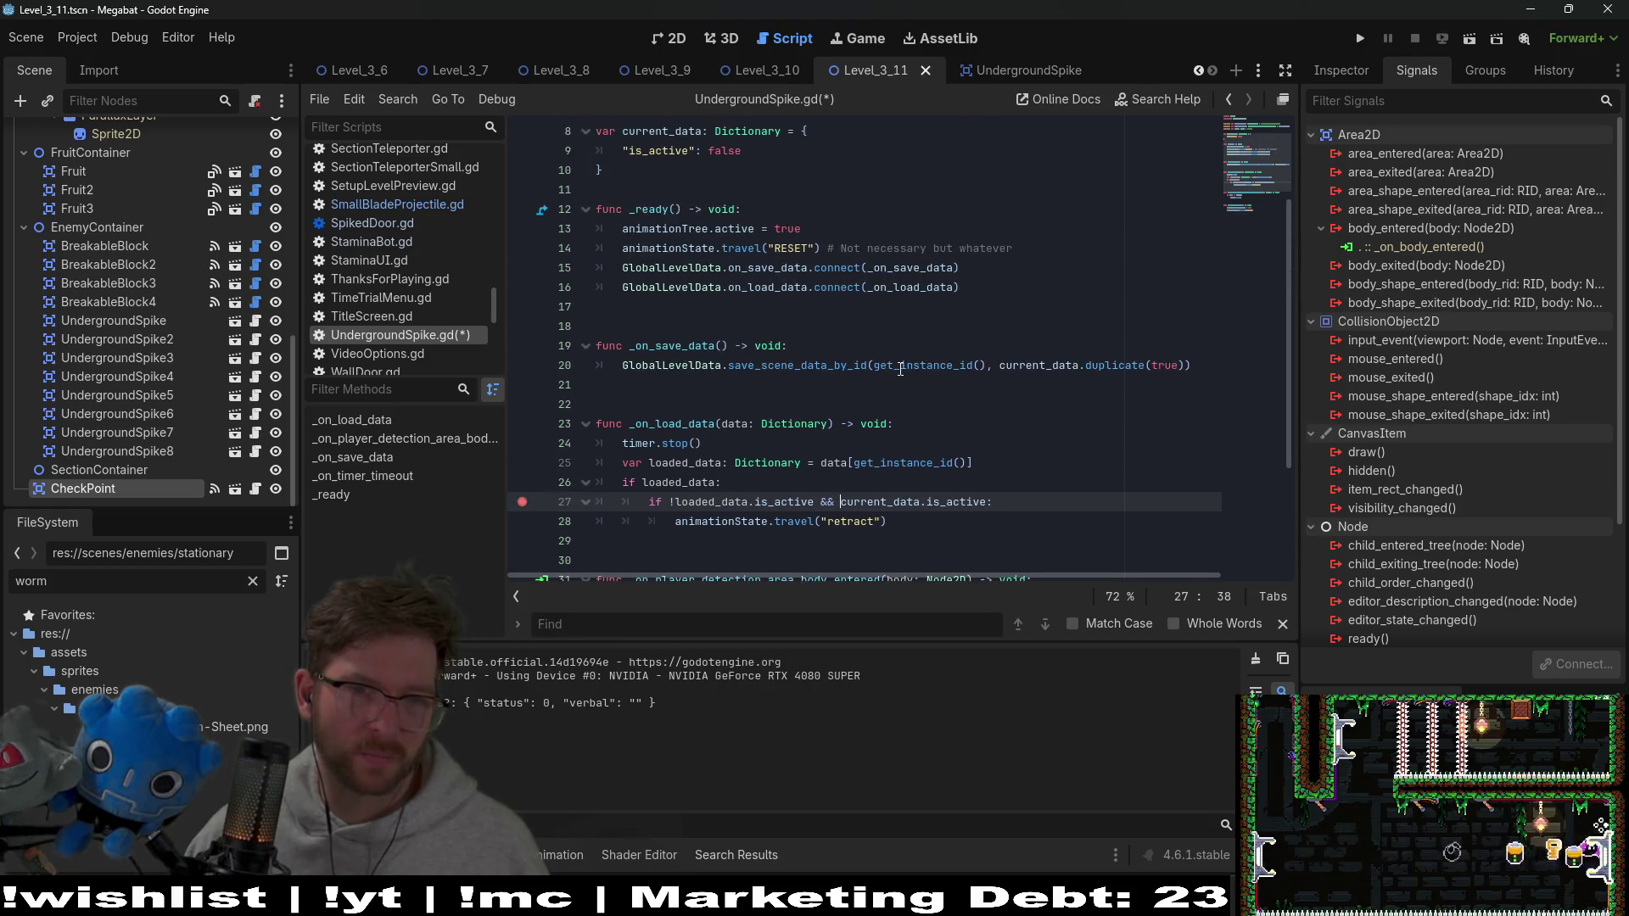
scroll(900, 369, up, 2)
scroll(900, 369, down, 2)
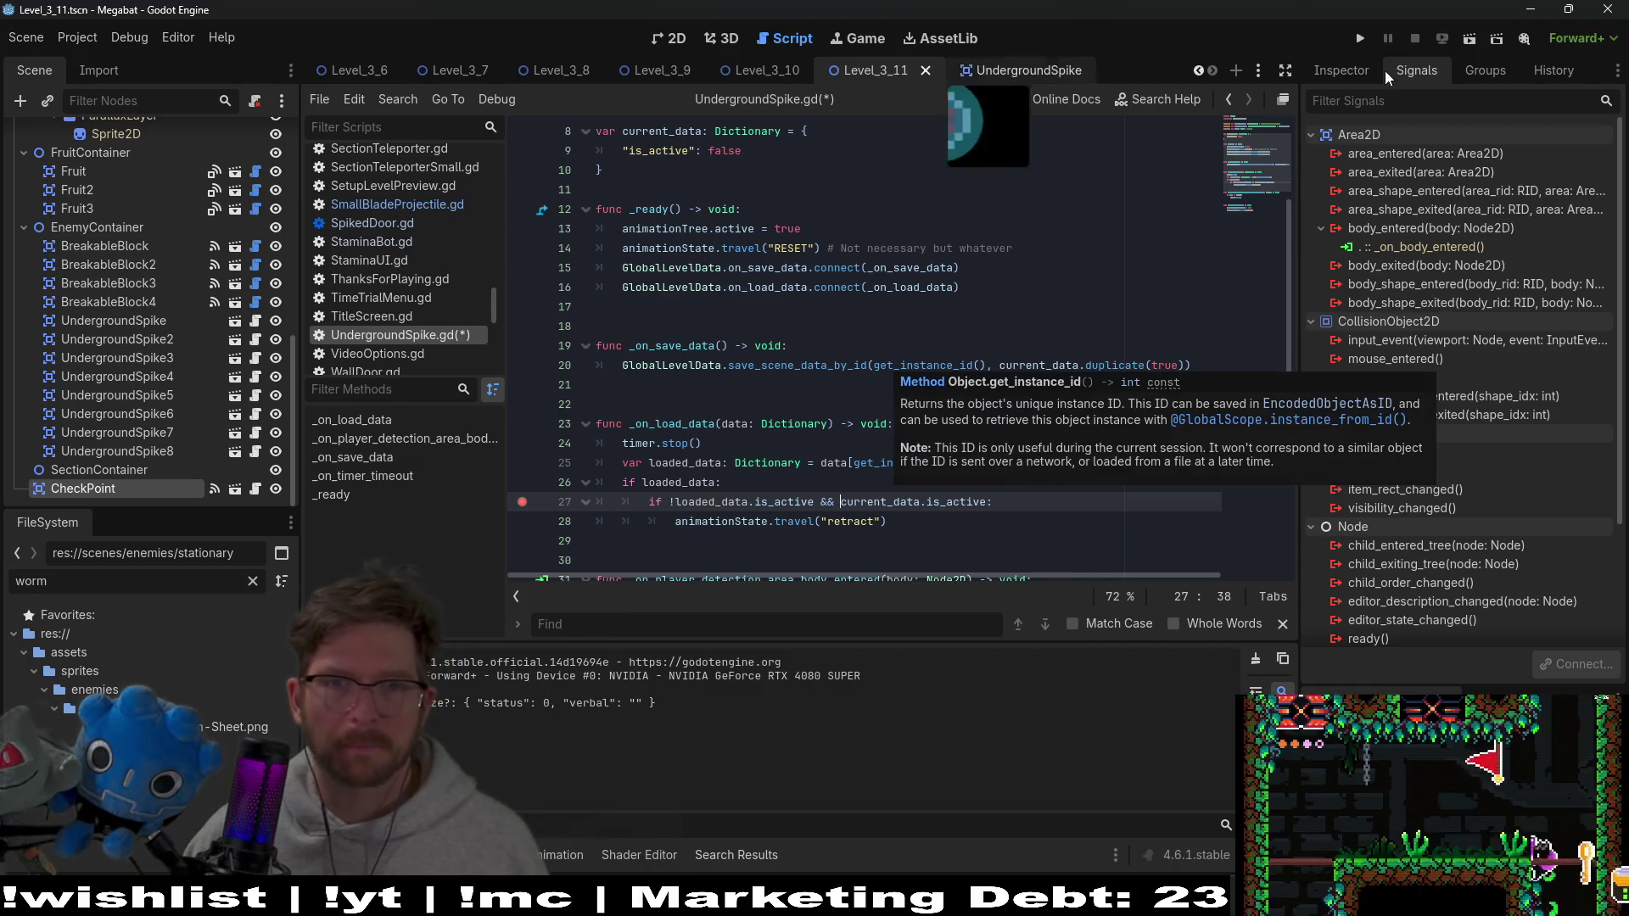
click(1463, 43)
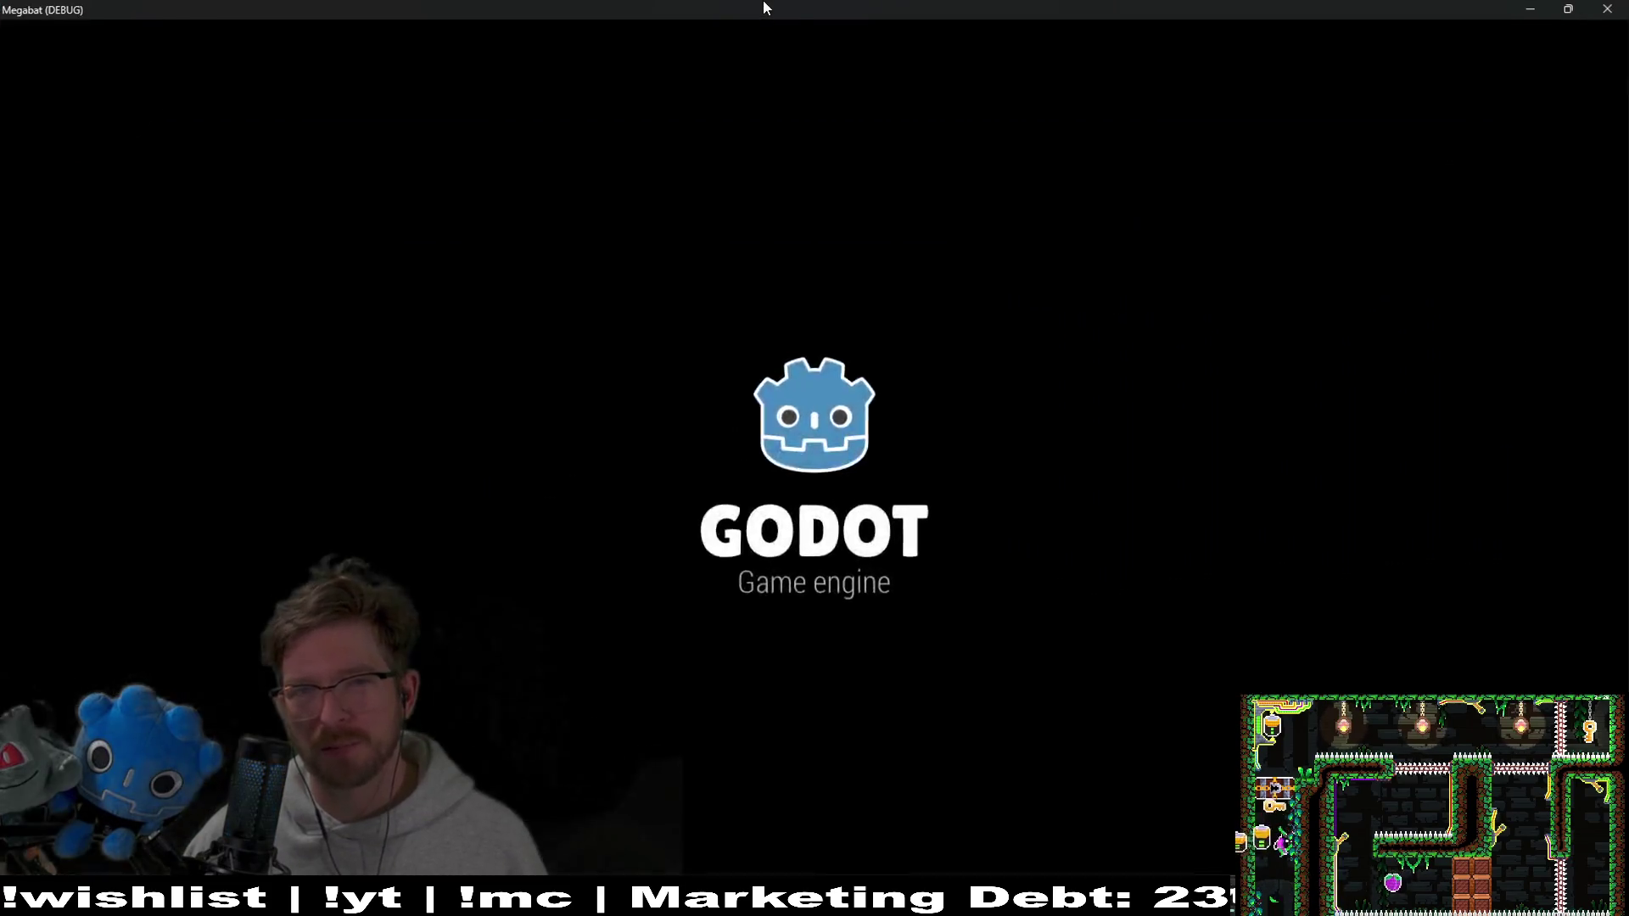
Enlarge the game window over the editor and continue past repeated breakpoint hits
double_click(763, 6)
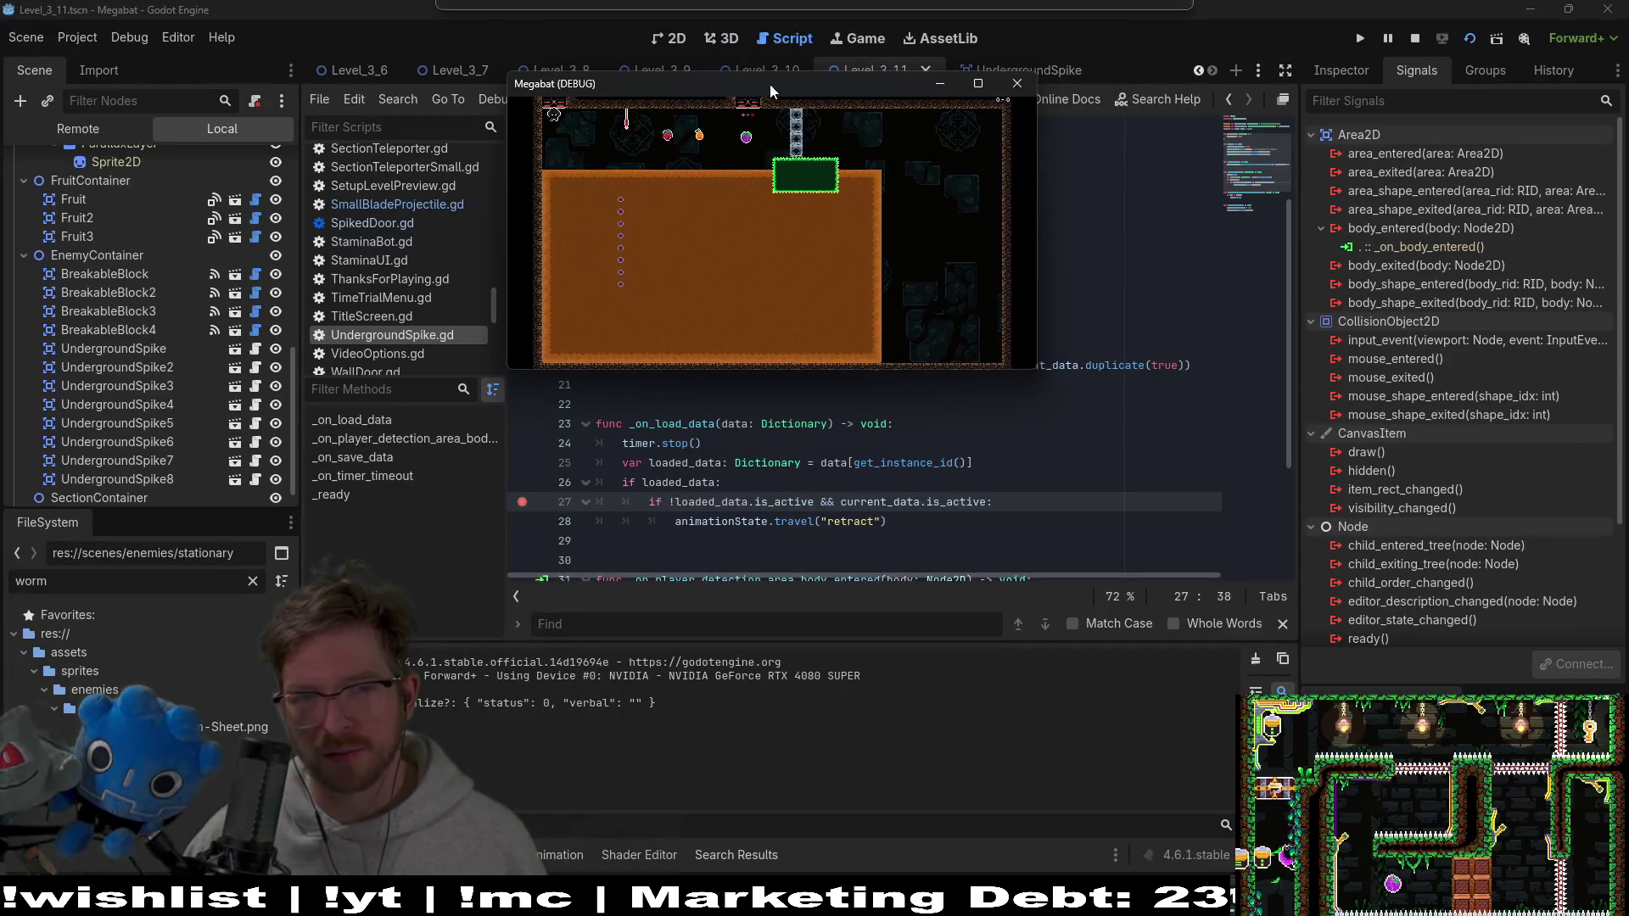
drag(1030, 371, 1434, 613)
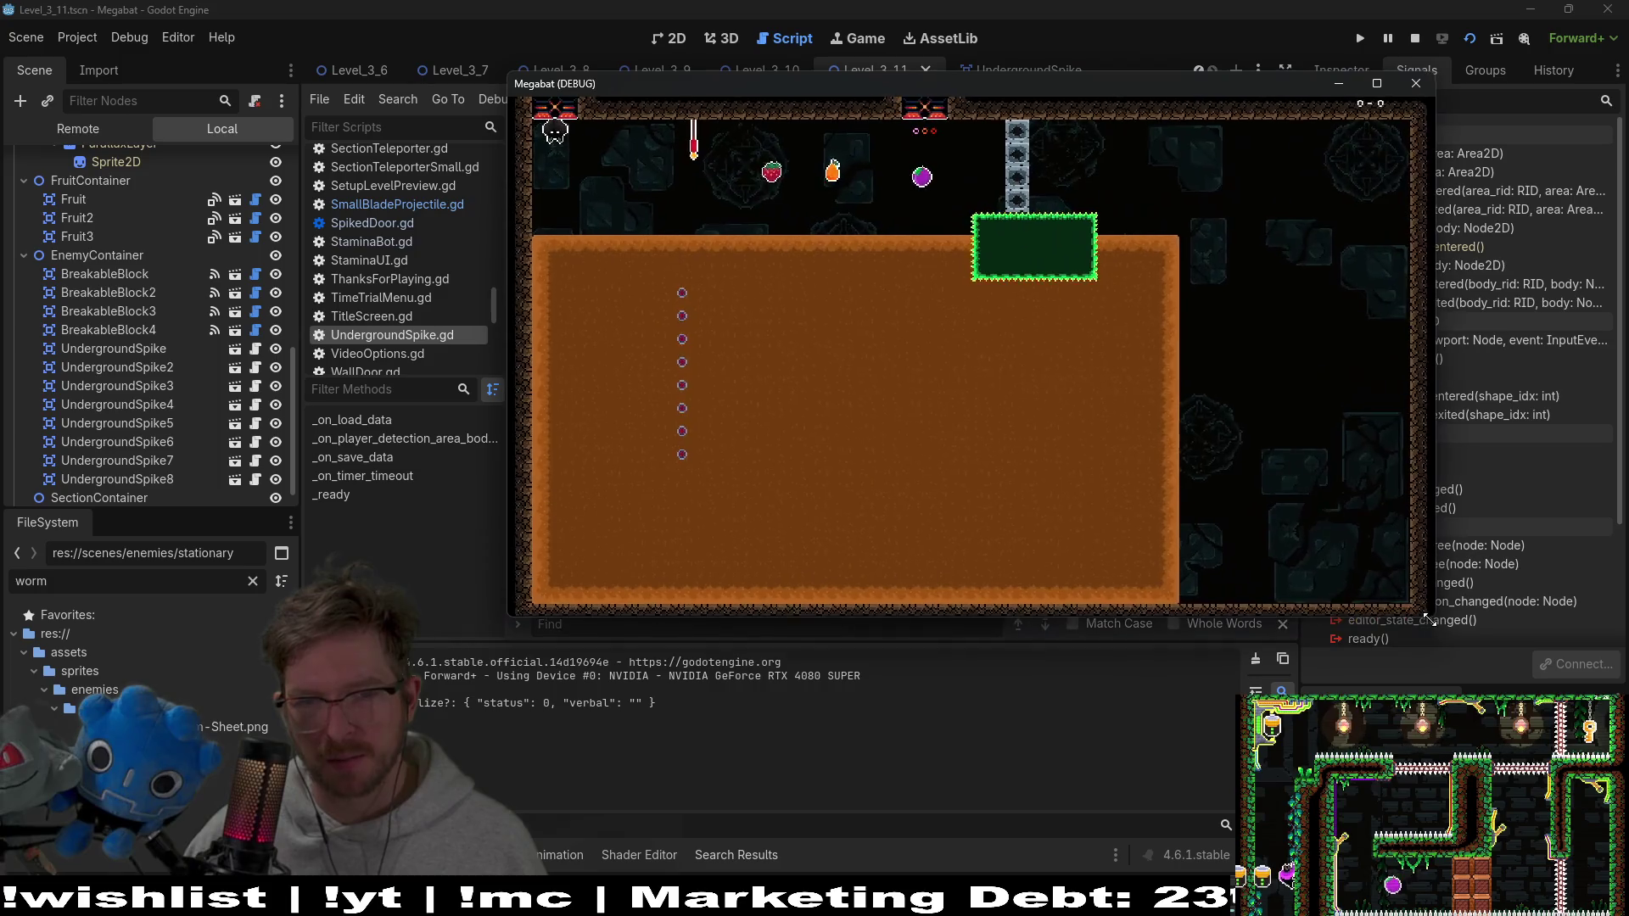
key(Right)
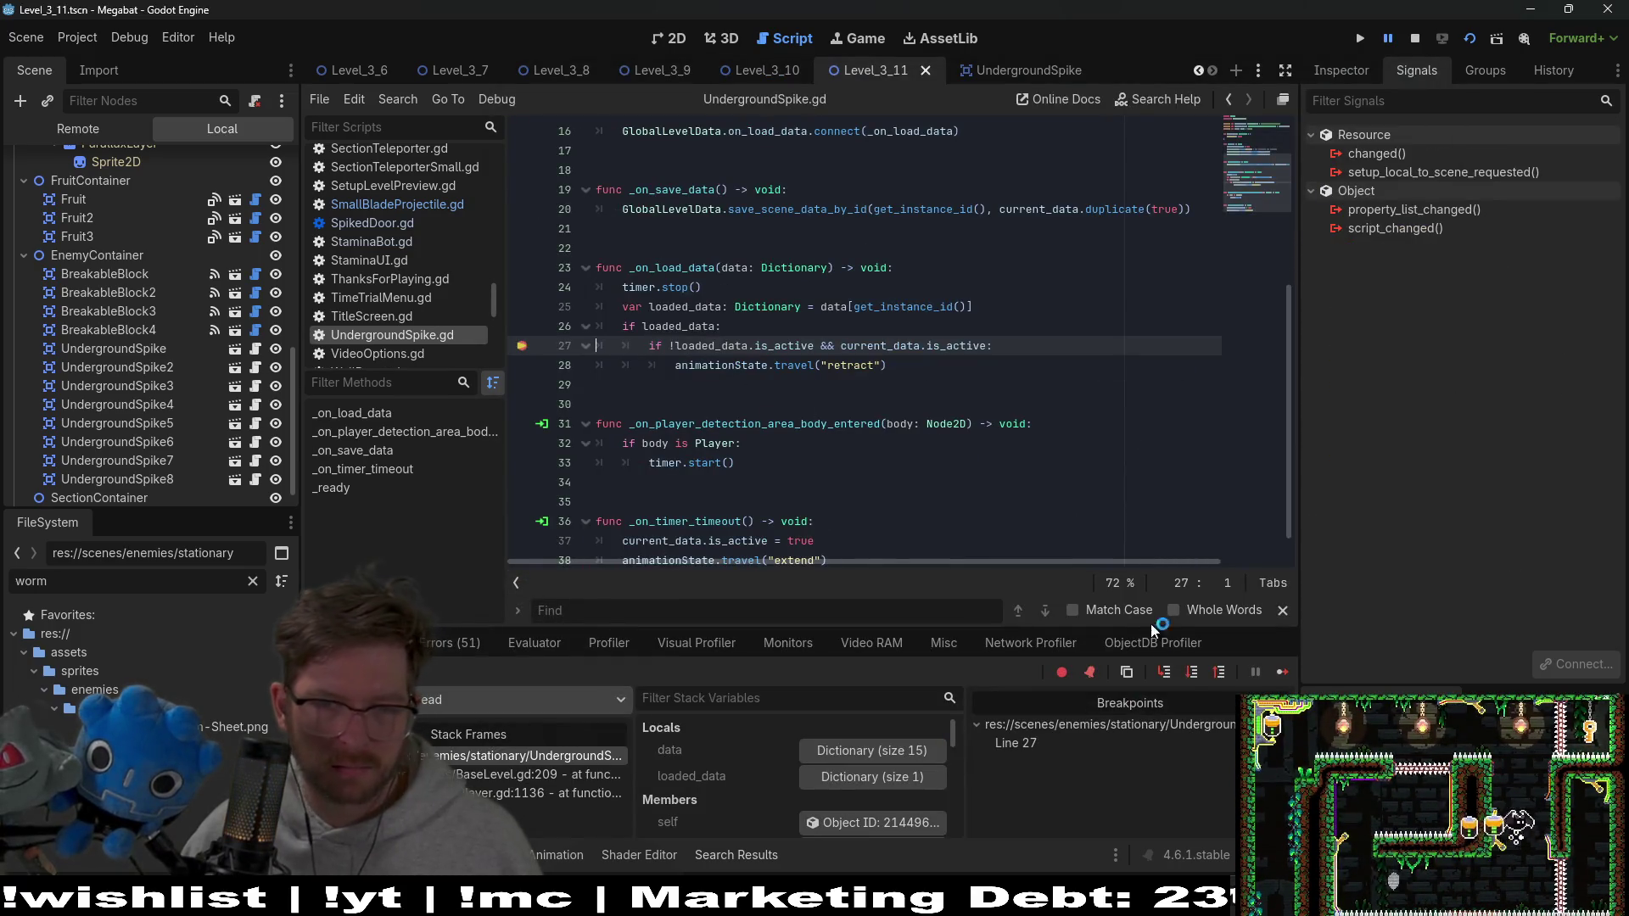
click(1280, 674)
click(1279, 672)
click(1279, 673)
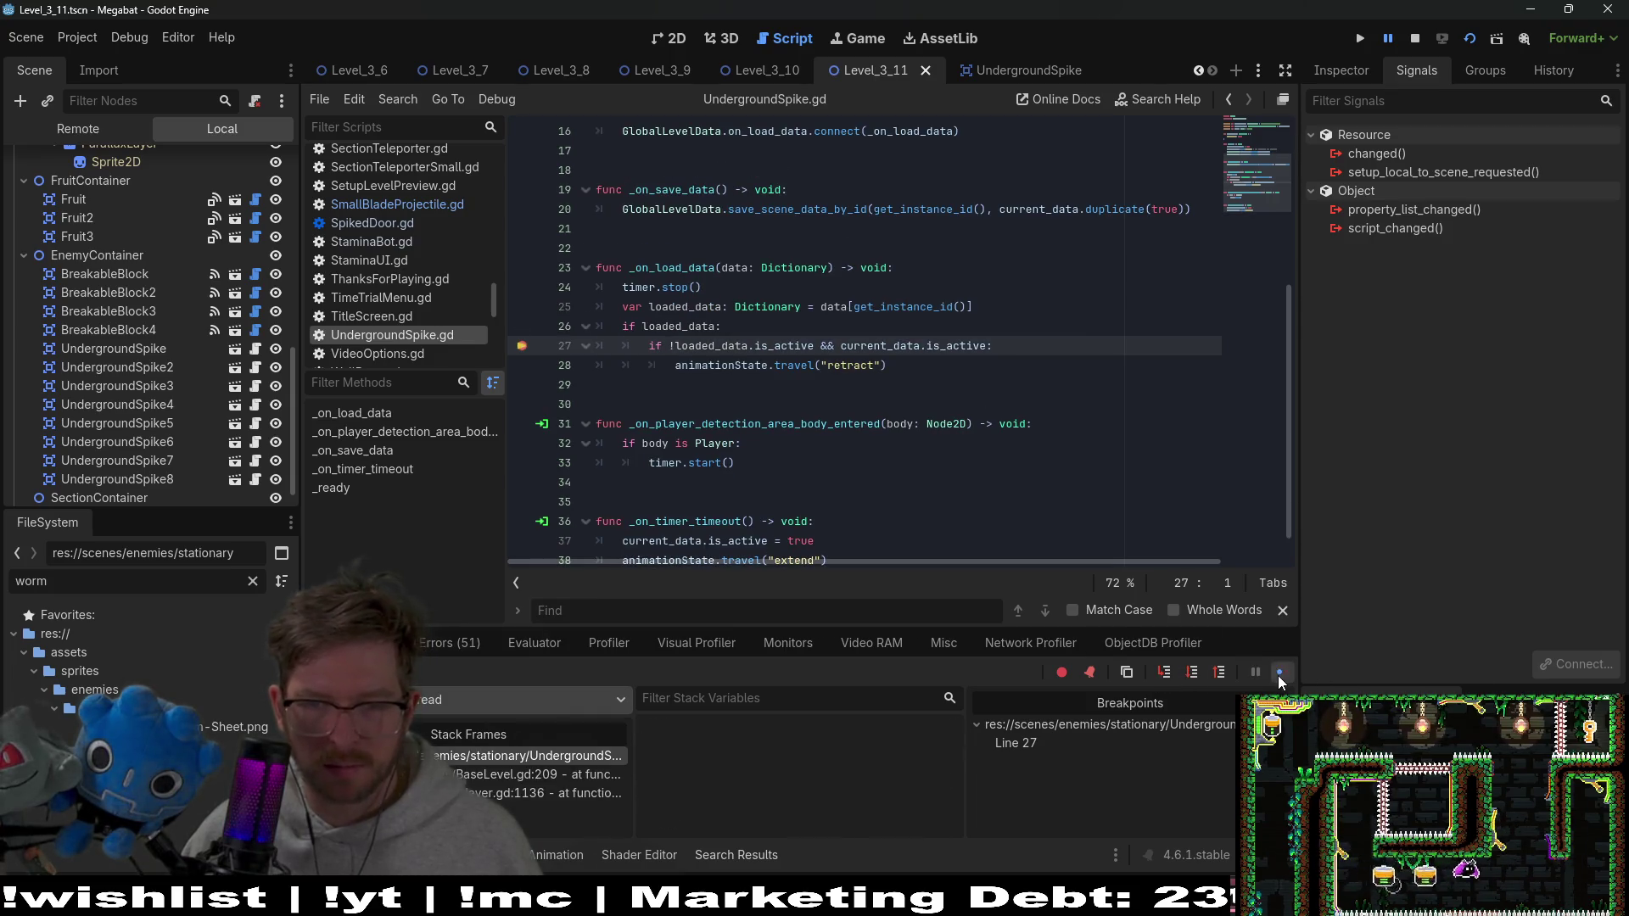
click(1279, 673)
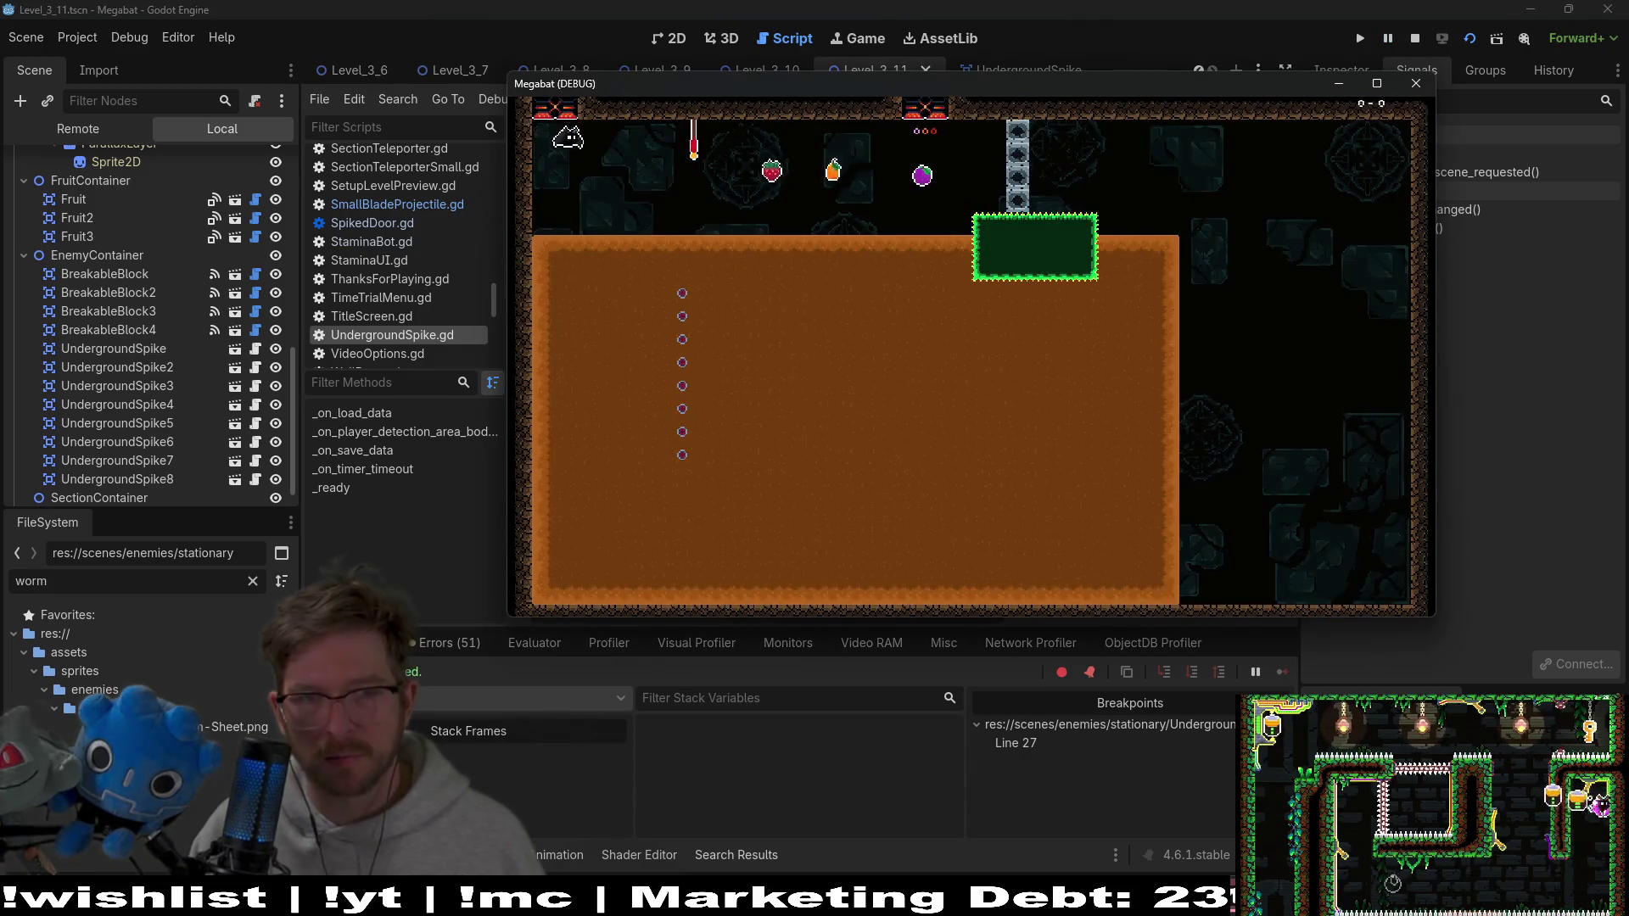
Tunnel the bat through the dirt until the line 27 breakpoint halts the game
key(Right)
key(Right)
key(Down)
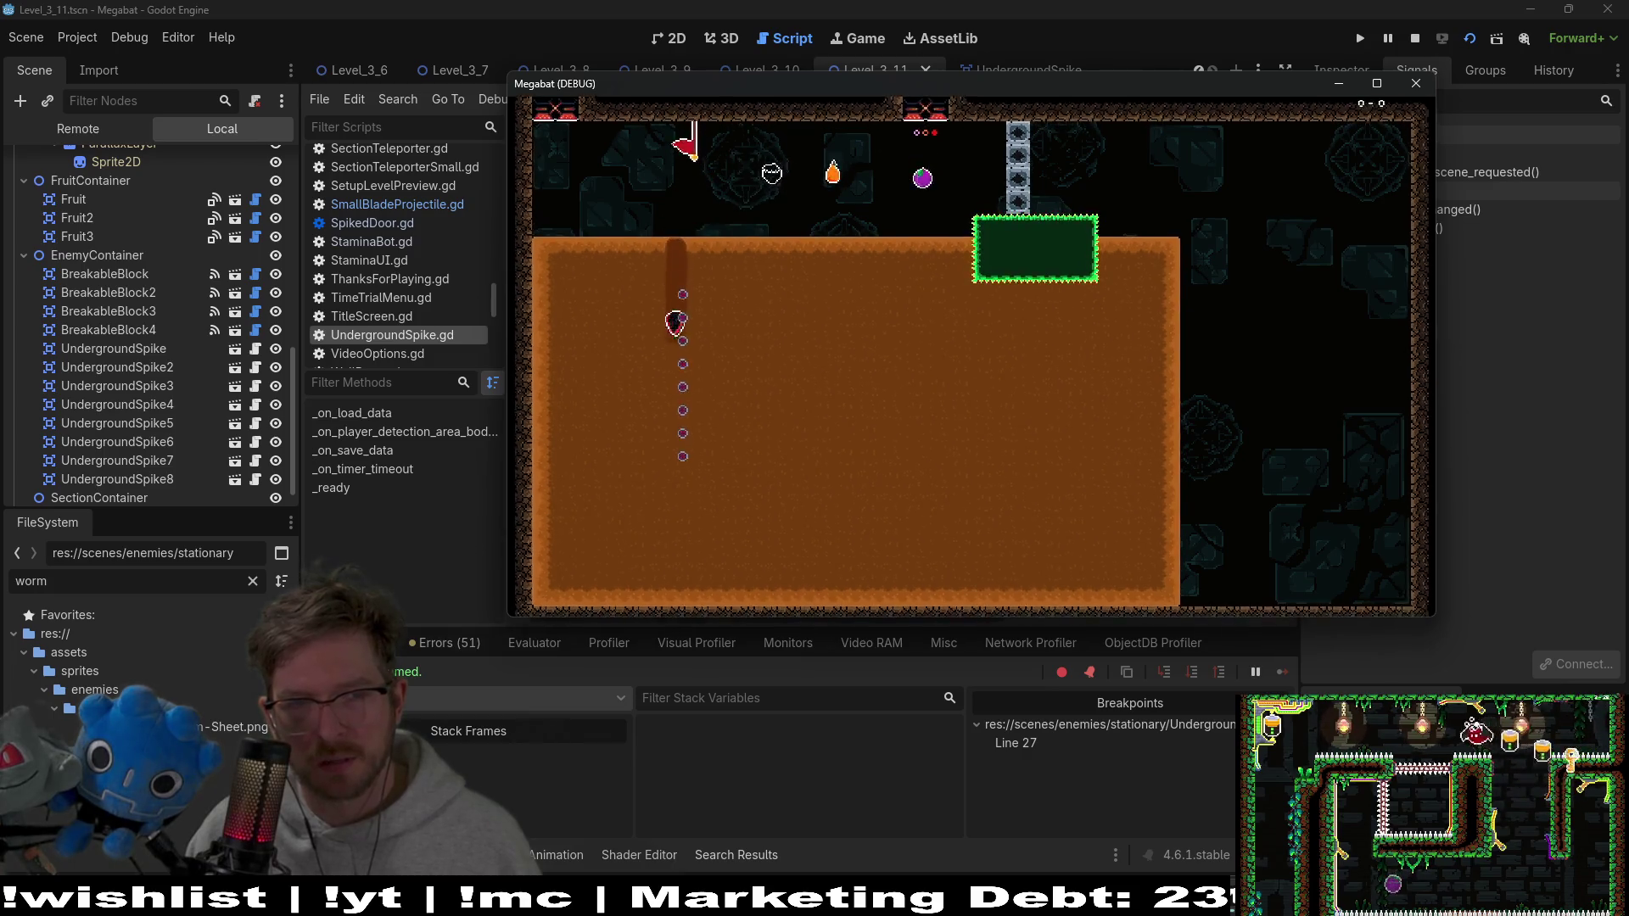
key(Right)
key(Up)
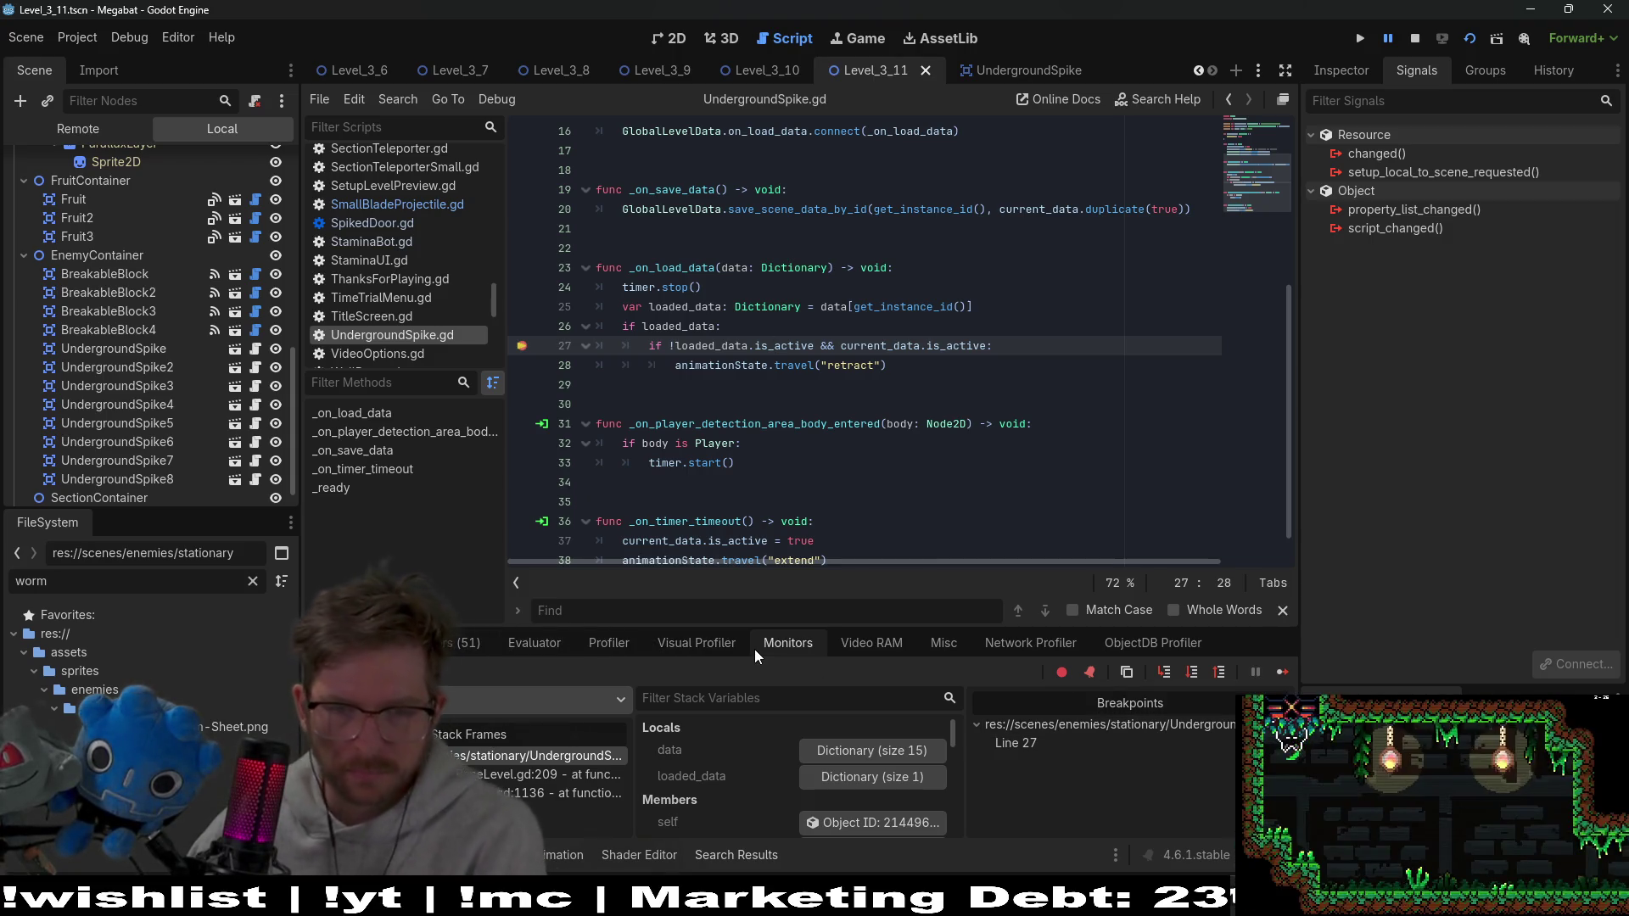
Expand data and loaded_data in the debugger Locals to confirm is_active is true
click(819, 747)
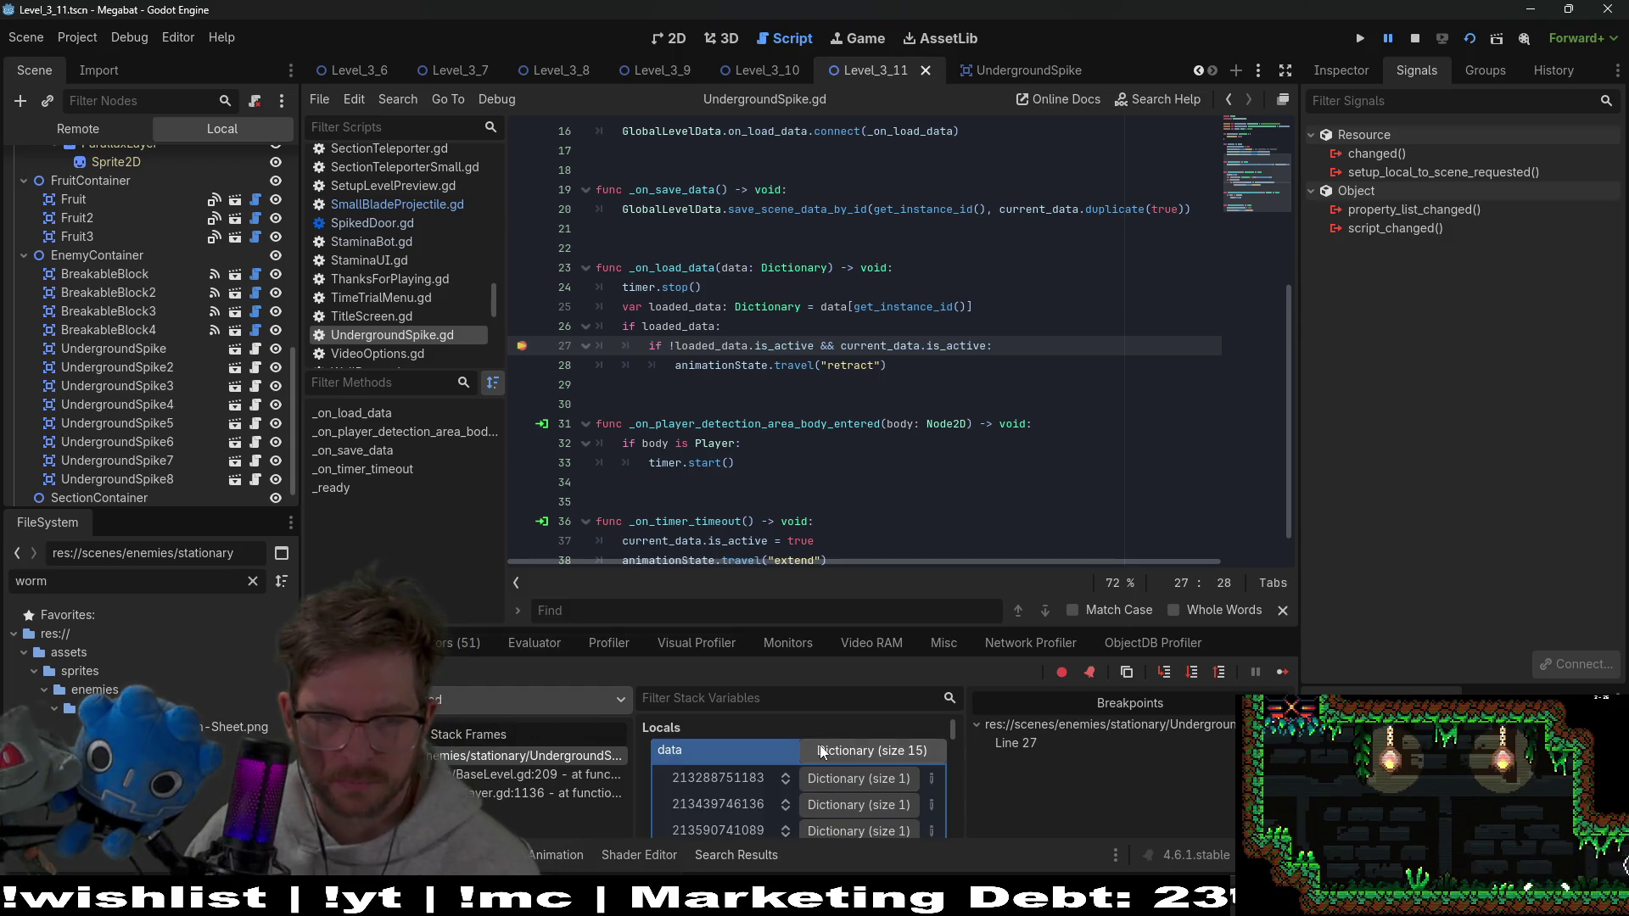
click(819, 747)
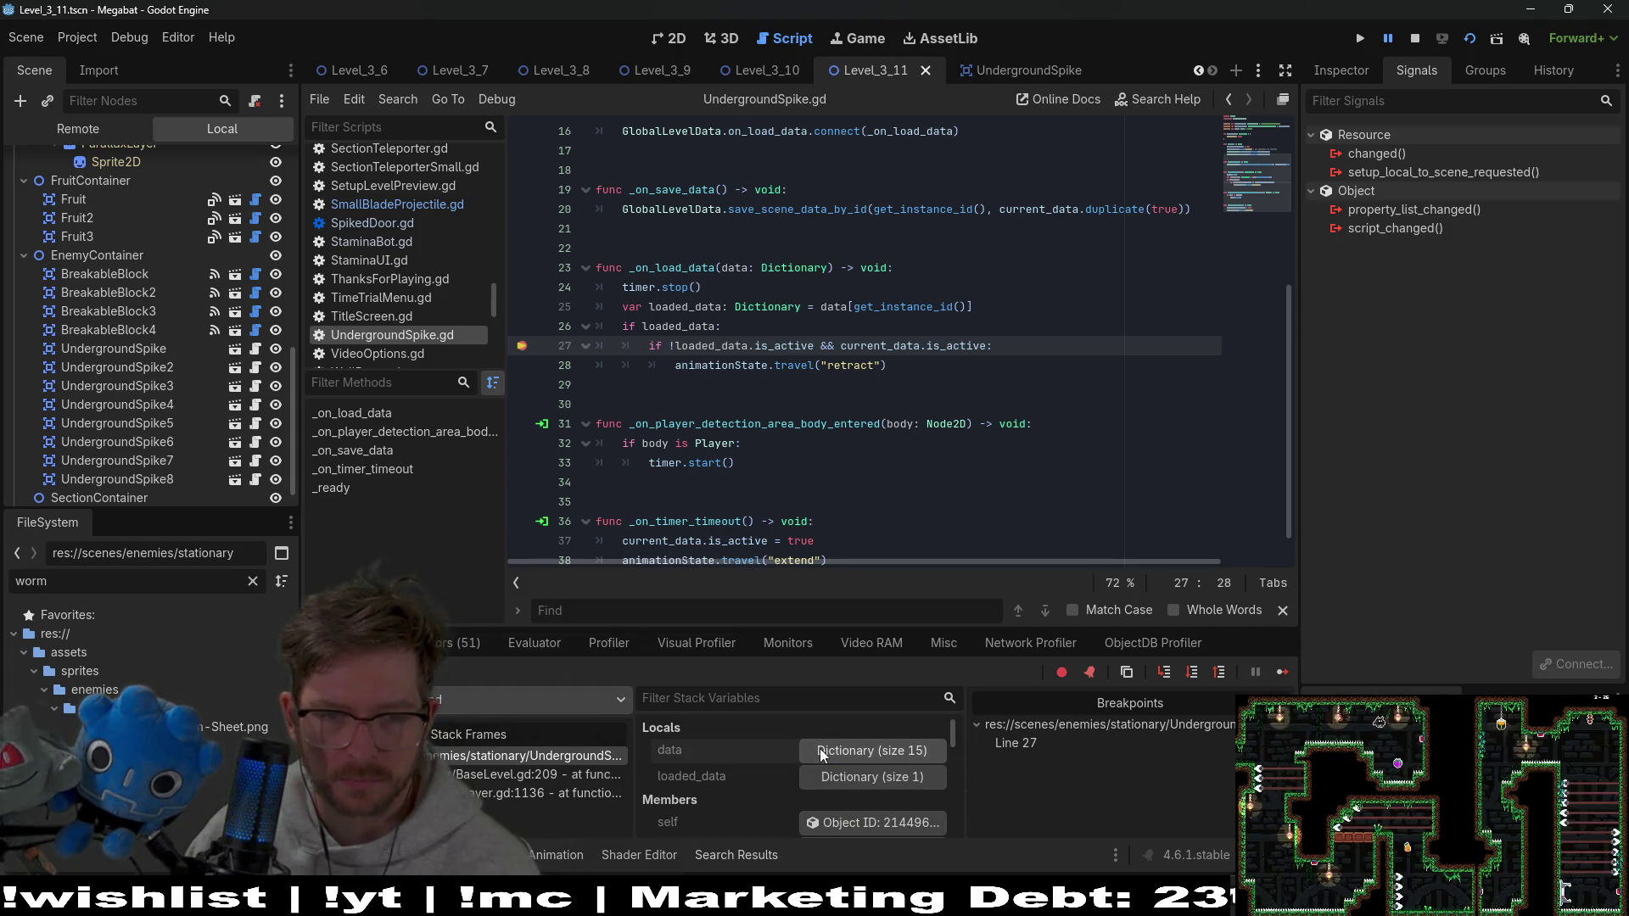
click(814, 777)
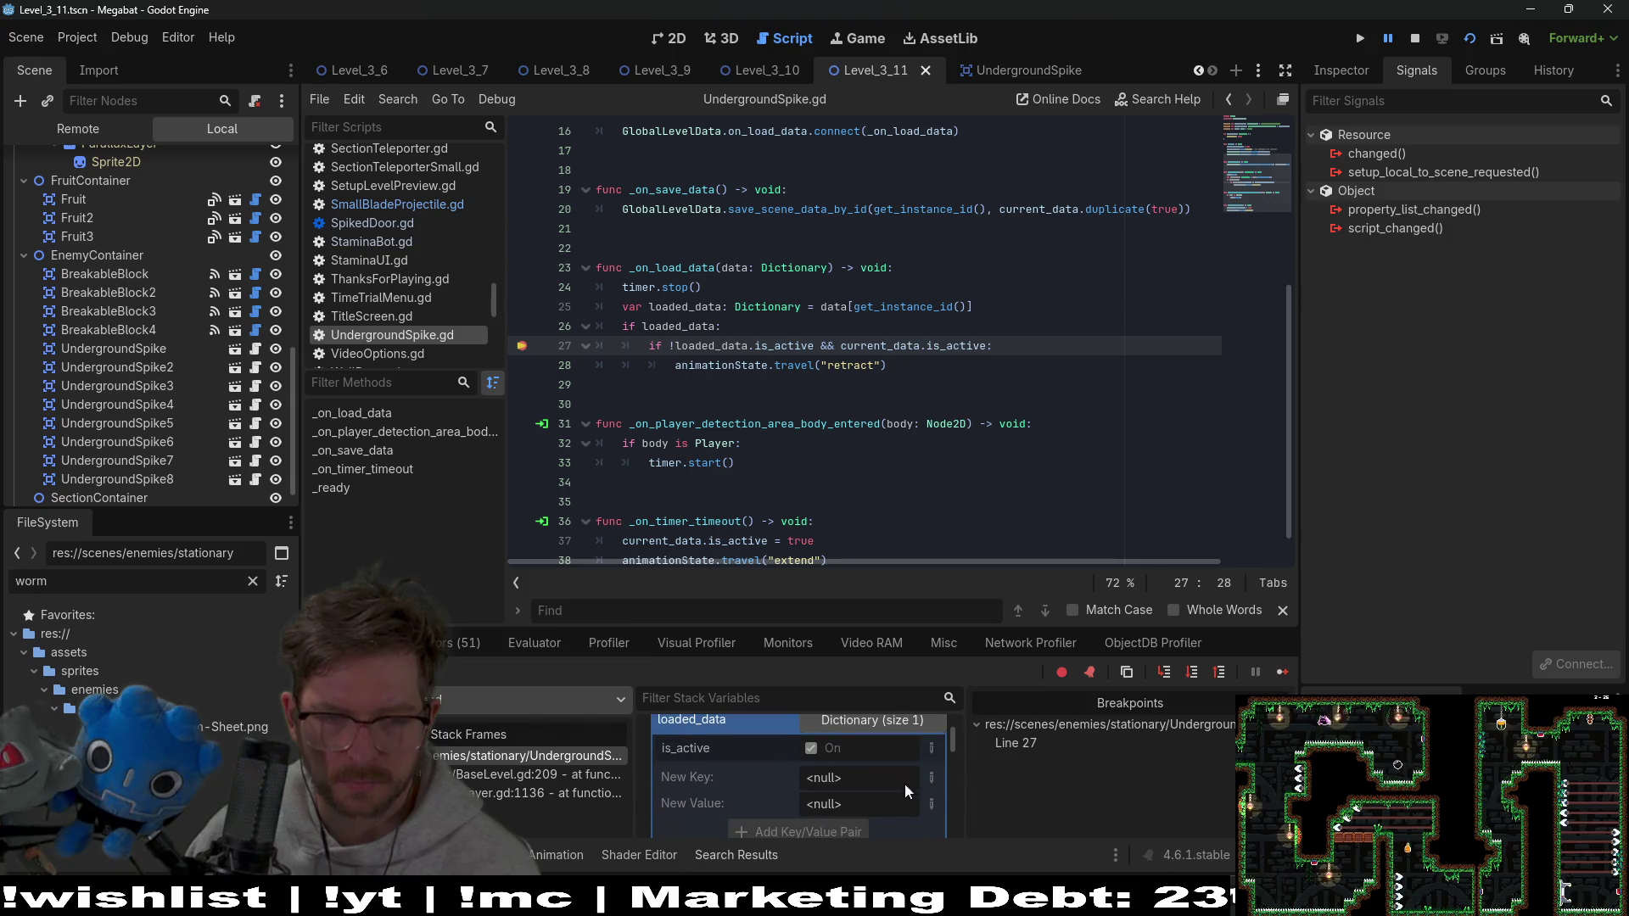
scroll(933, 791, down, 2)
scroll(933, 791, up, 1)
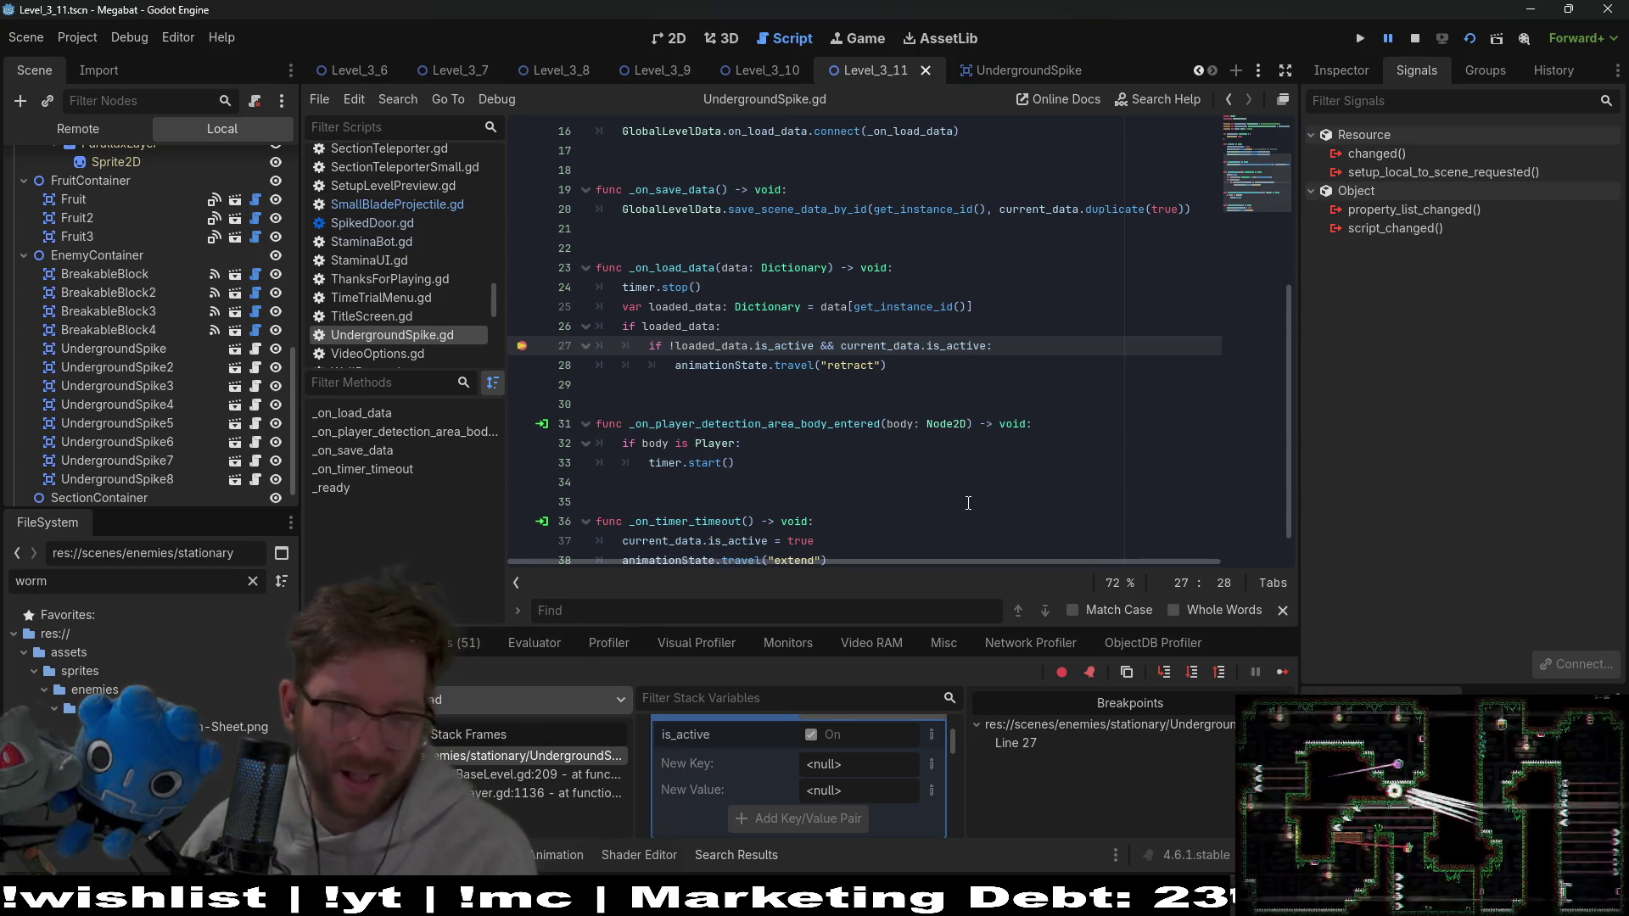
scroll(870, 356, up, 2)
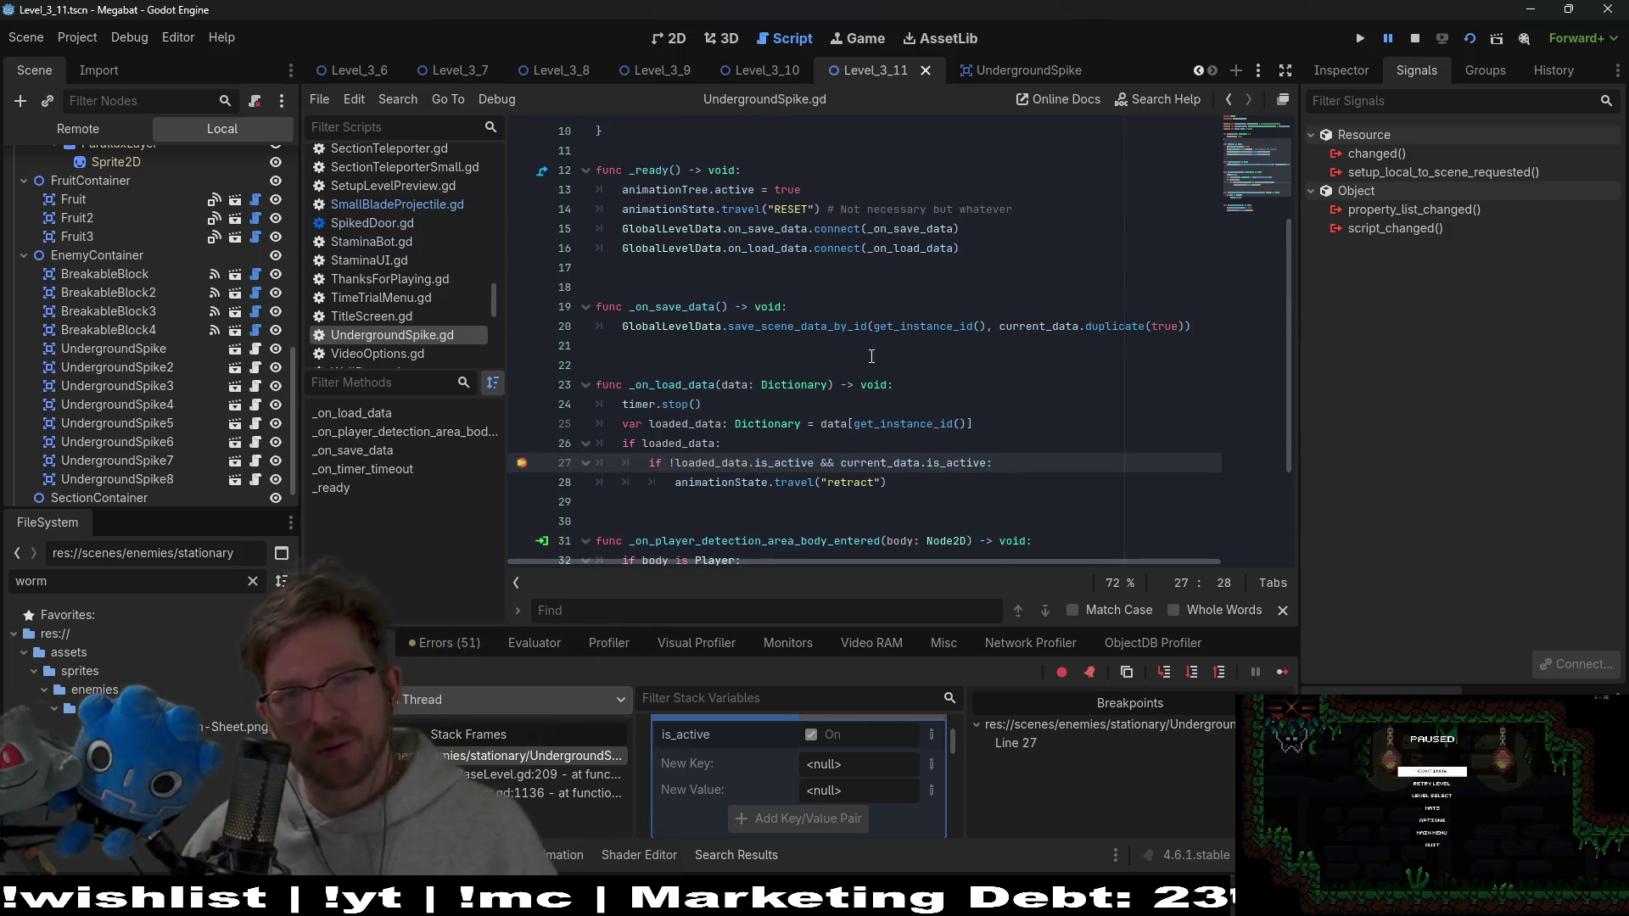
scroll(871, 357, up, 3)
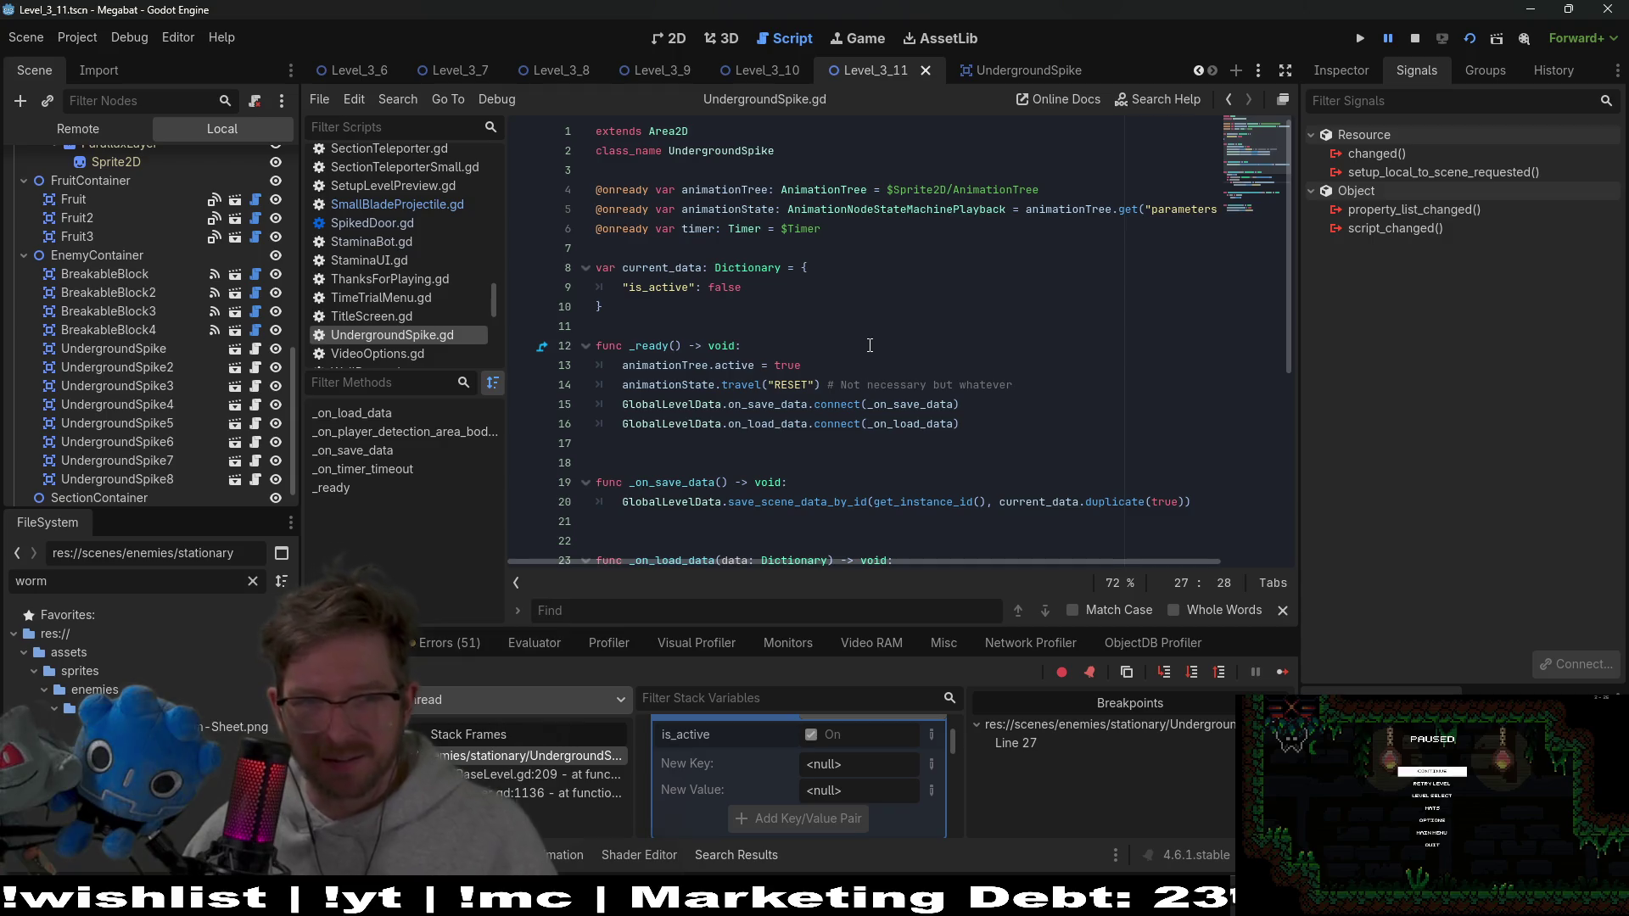
scroll(870, 345, down, 6)
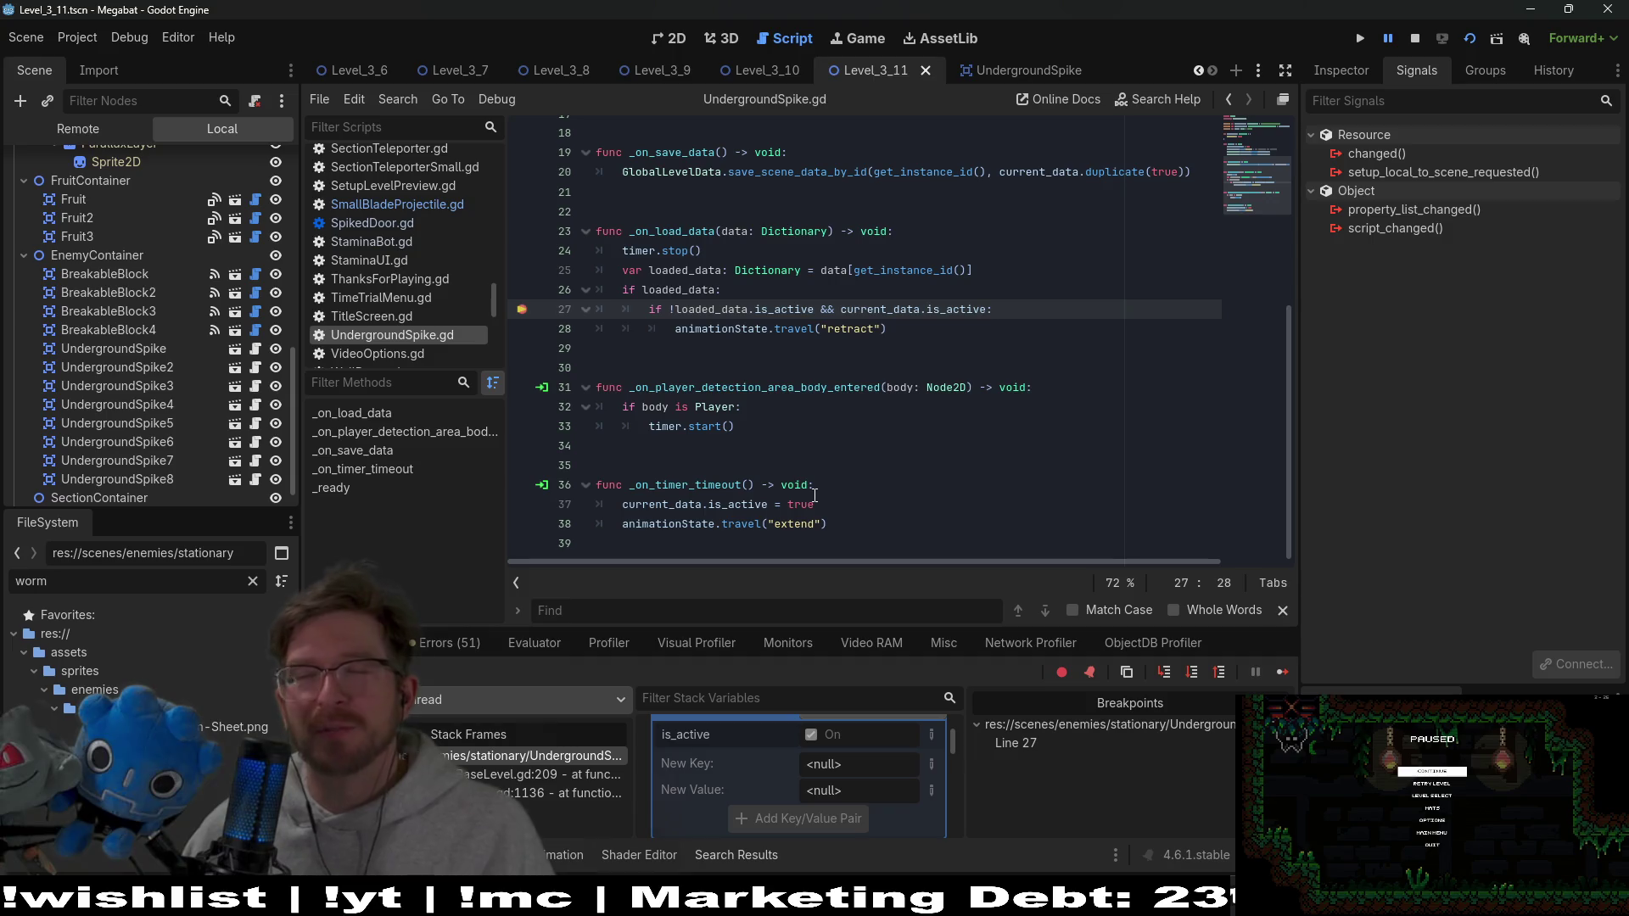
Add a new line after the retract call and start a current_data.is_ statement
click(771, 505)
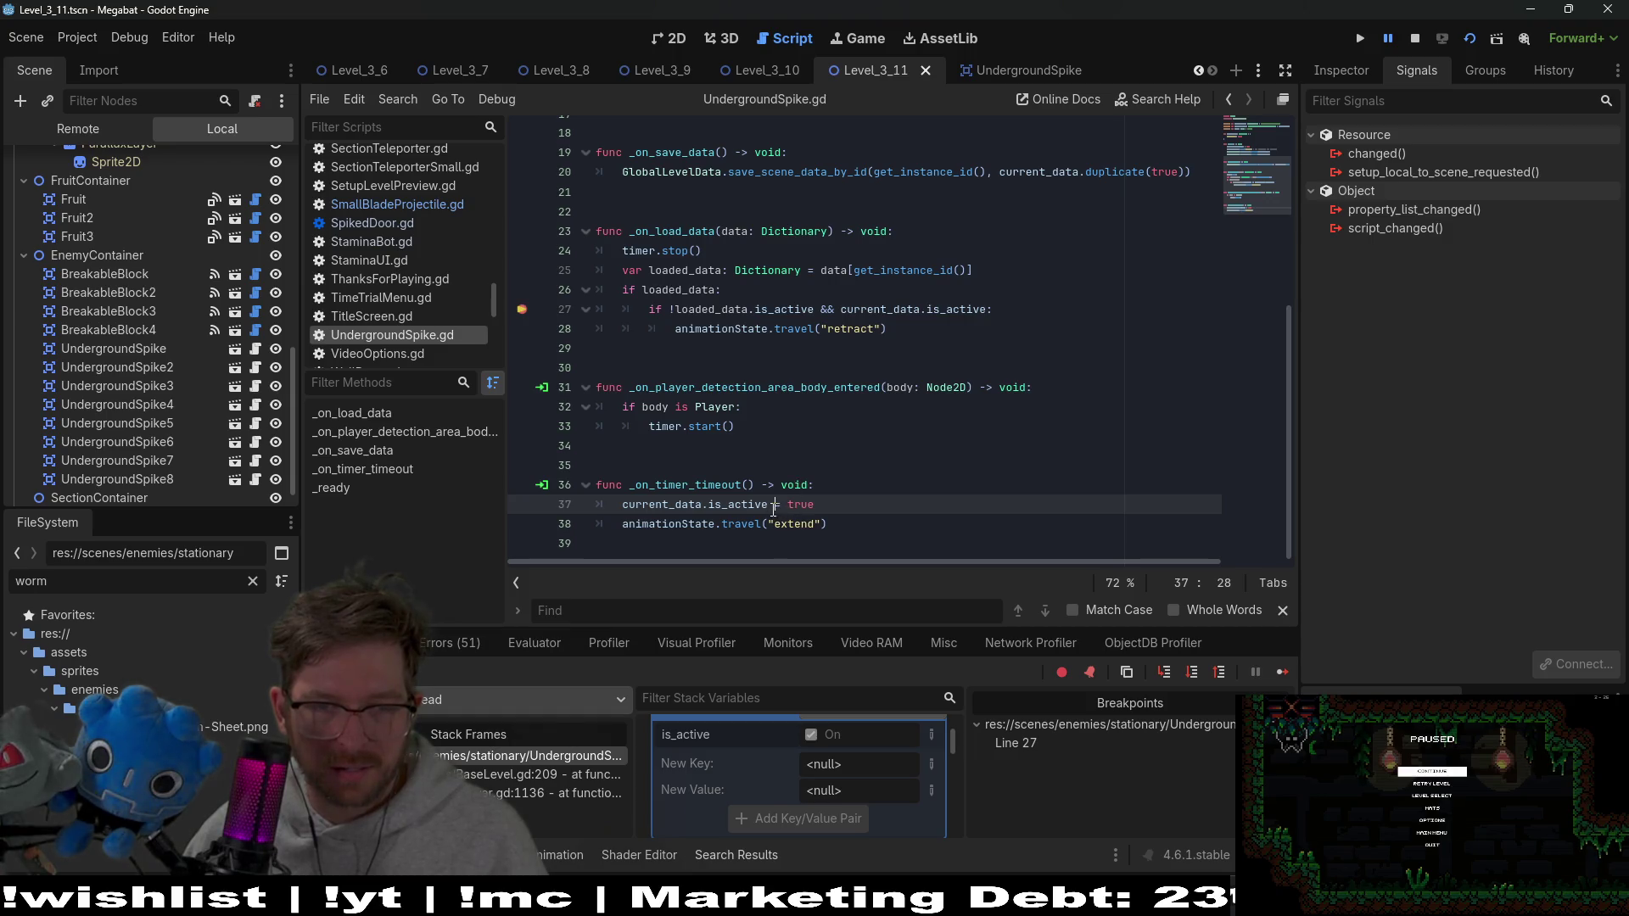
click(905, 338)
key(Return)
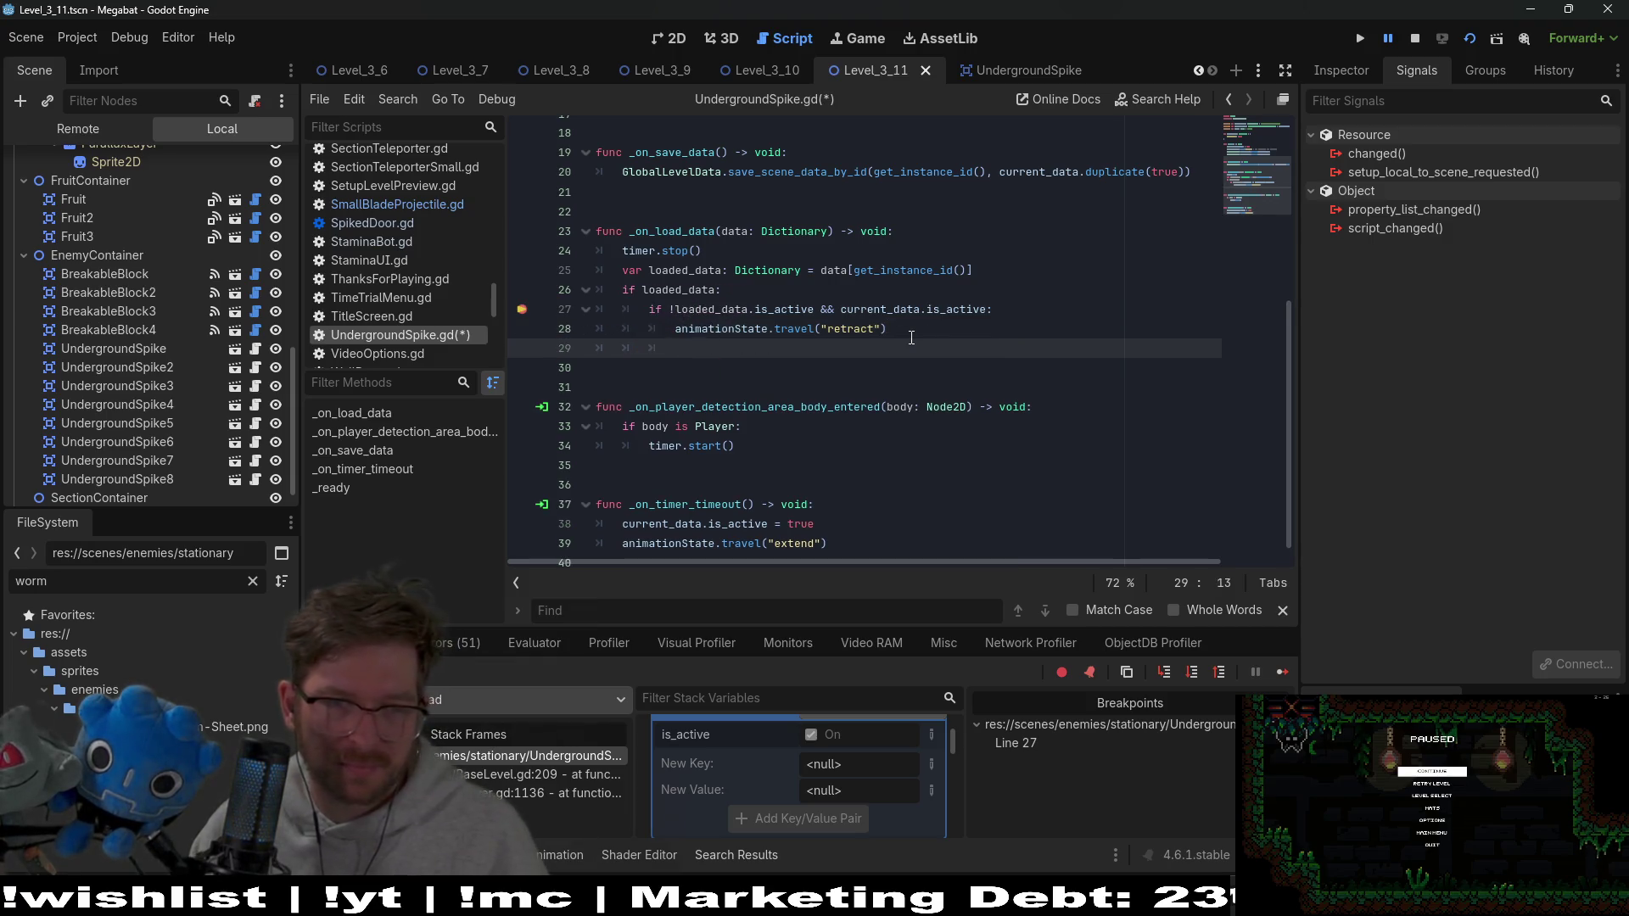
text(ani)
key(BackSpace)
key(BackSpace)
key(BackSpace)
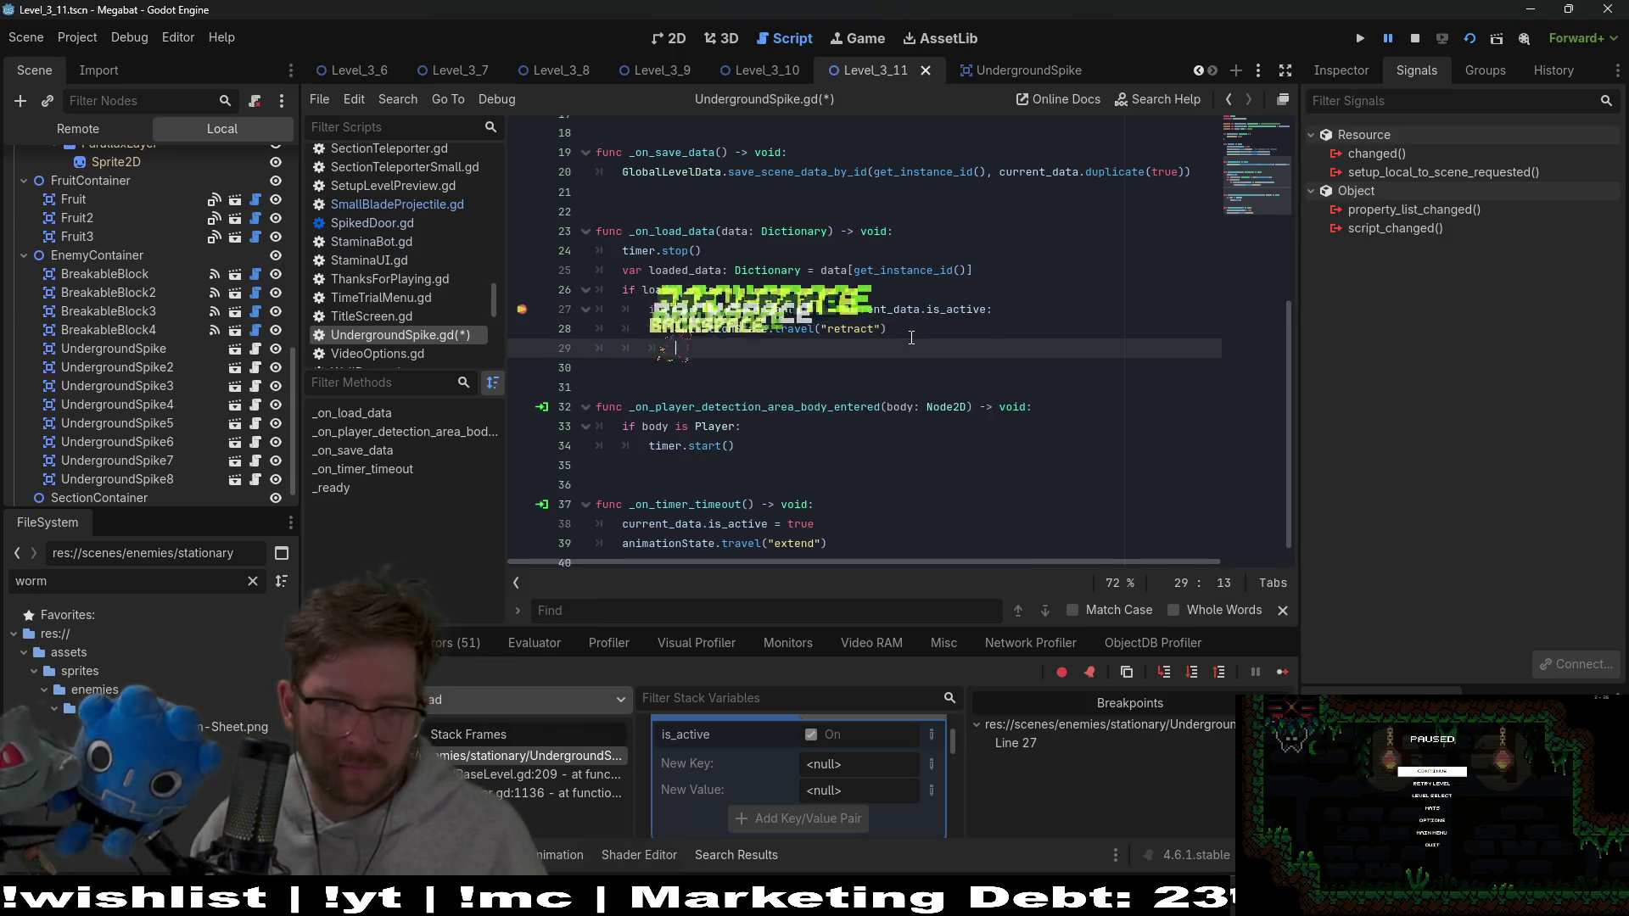
text(s)
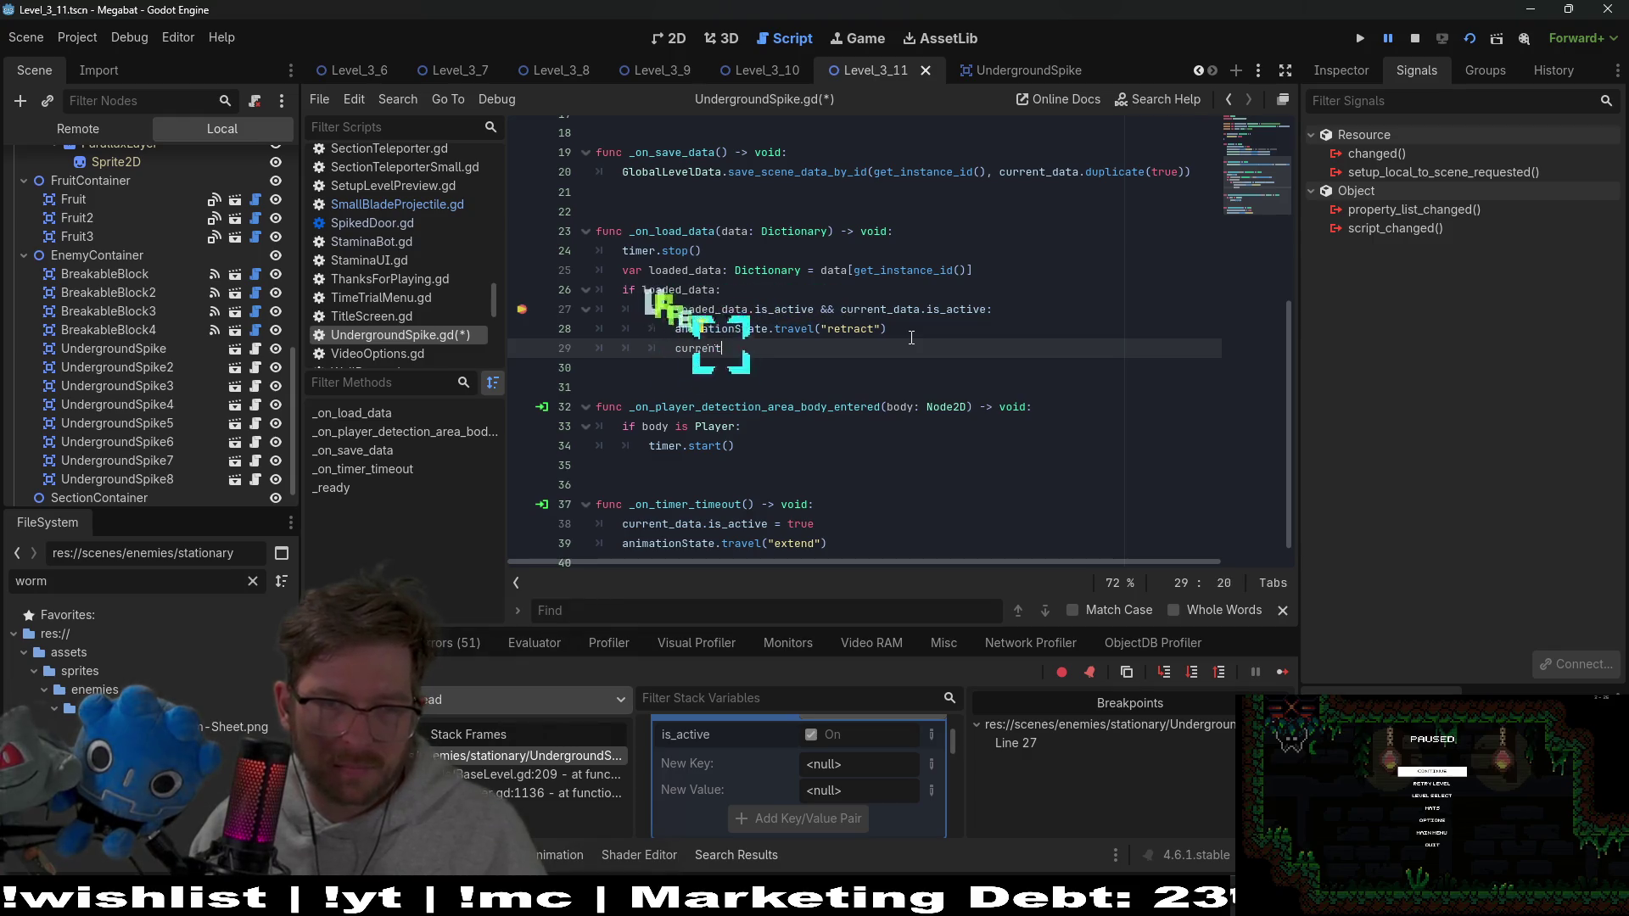
key(Return)
text(.is__)
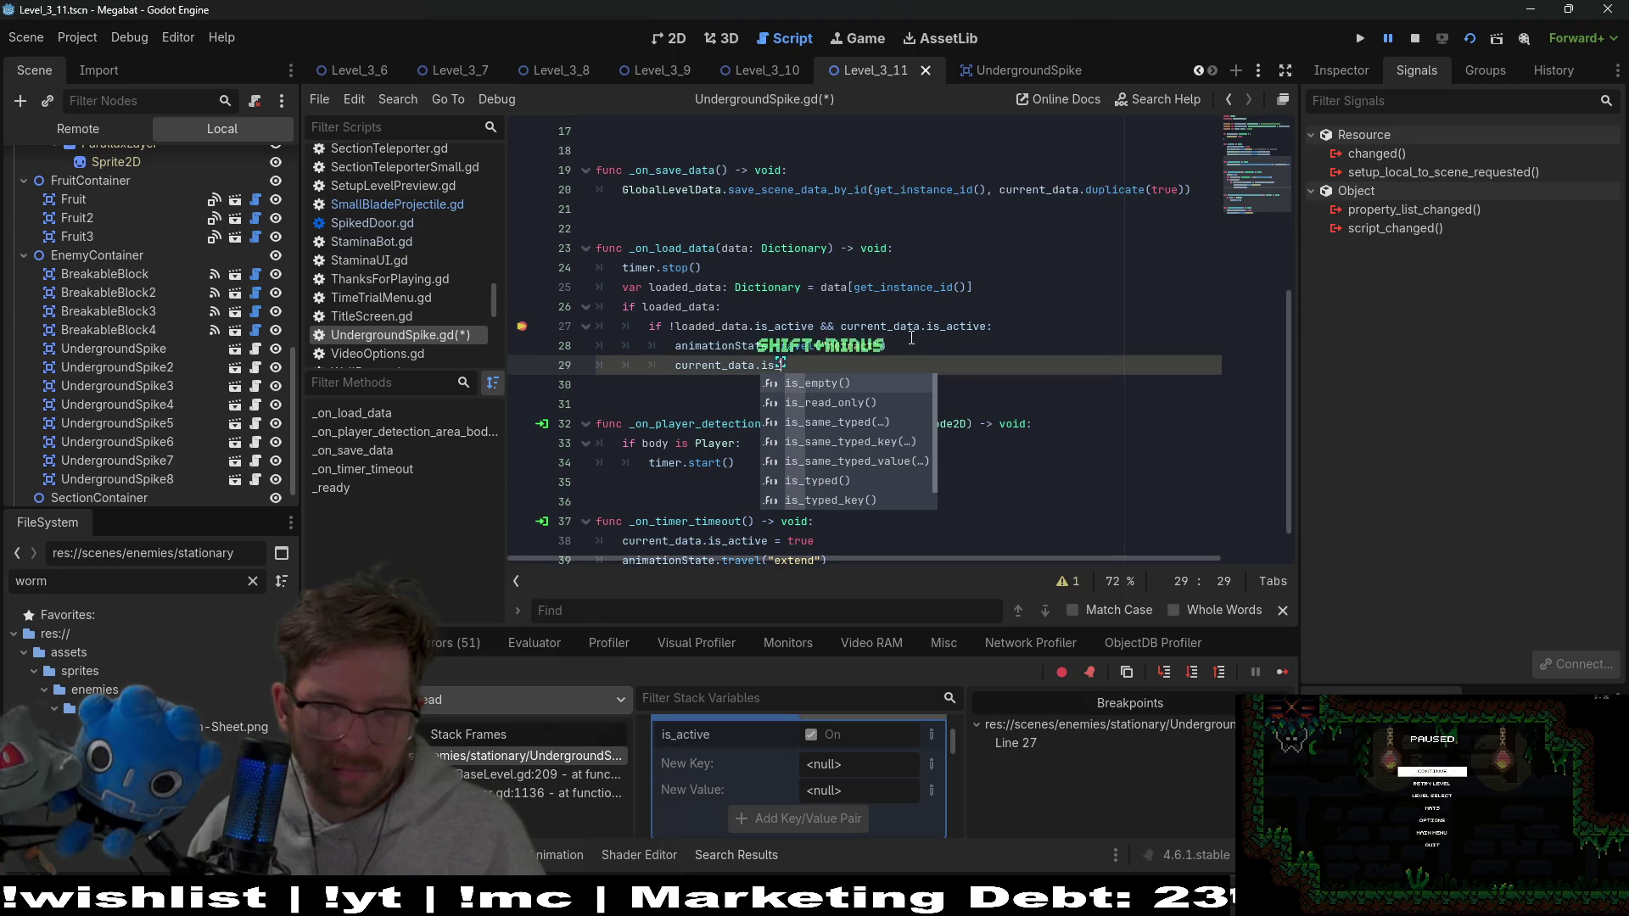
key(BackSpace)
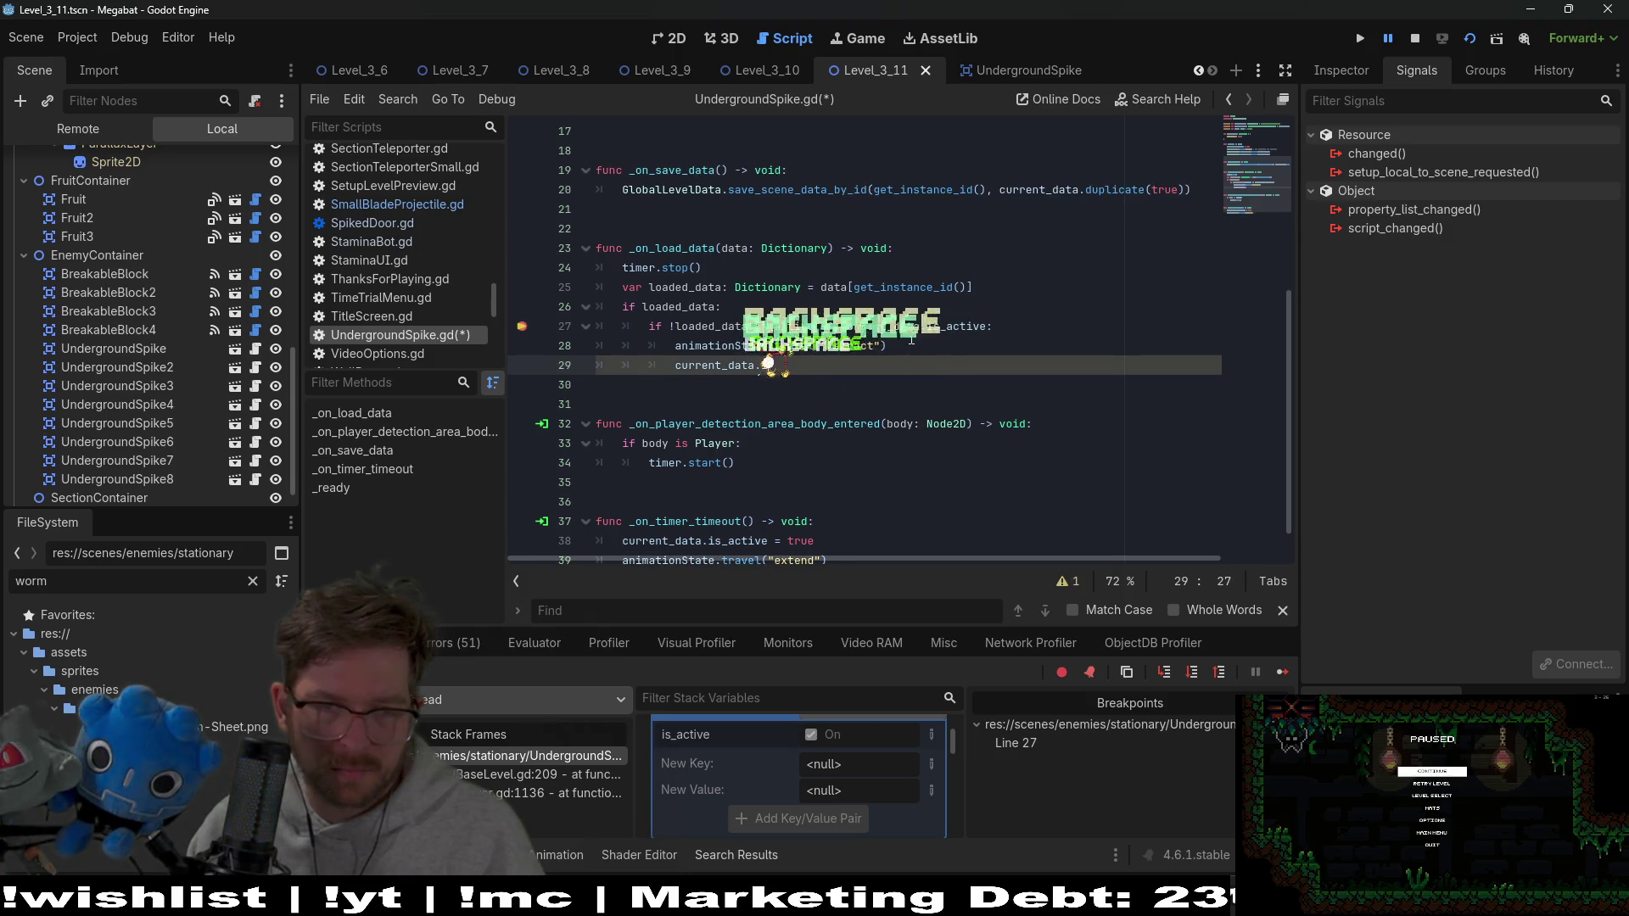
key(BackSpace)
key(BackSpace)
key(BackSpace)
key(BackSpace)
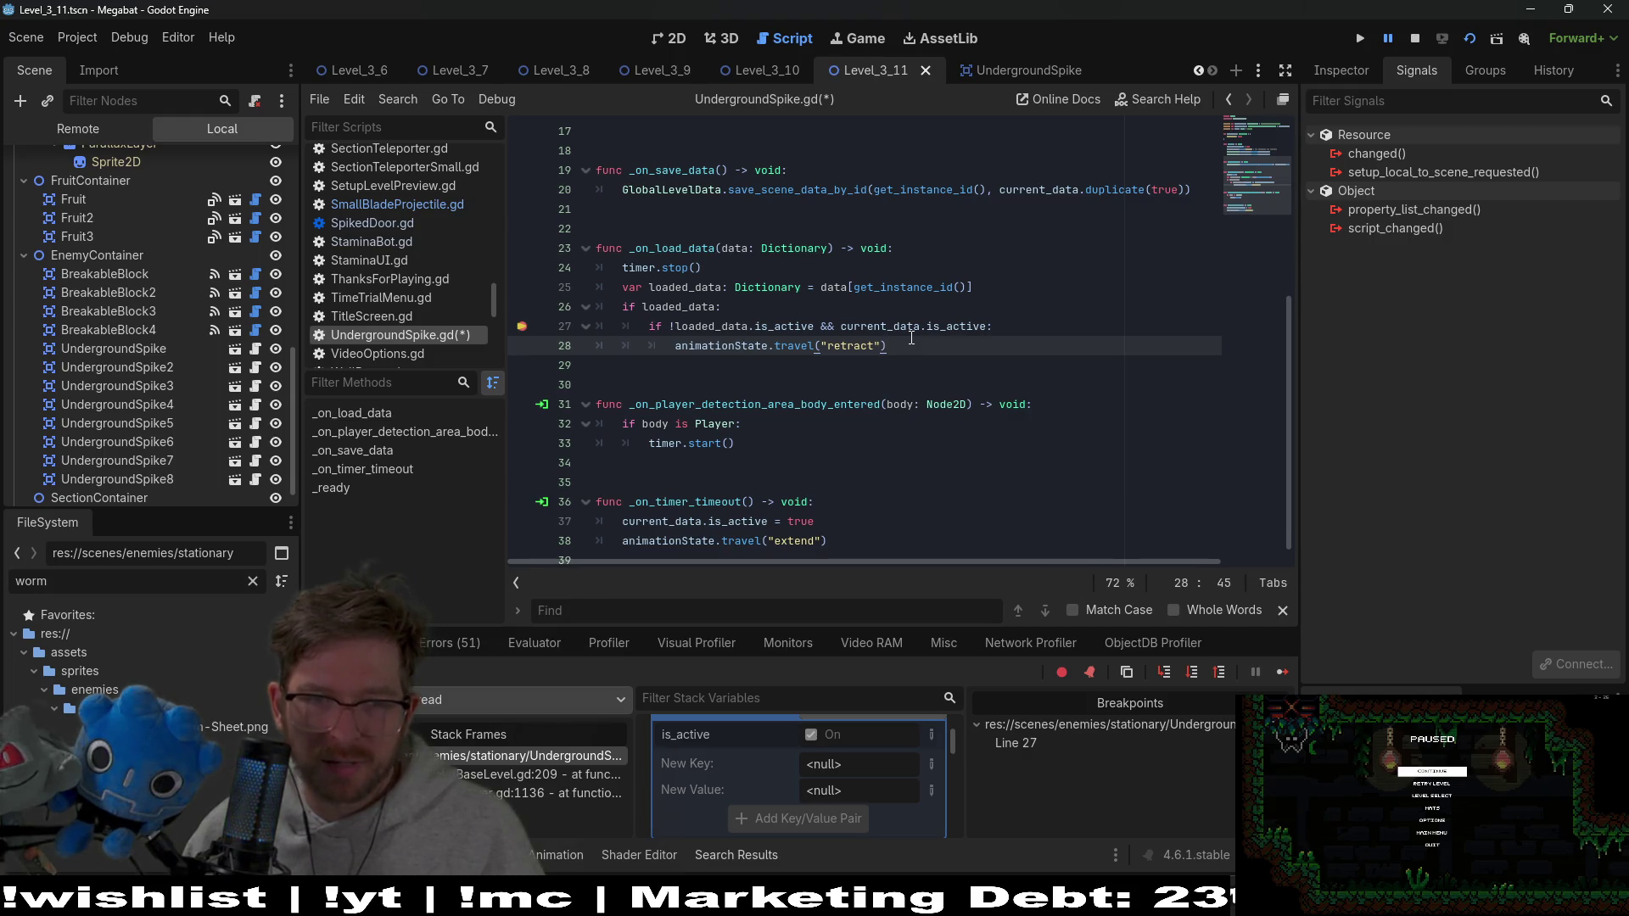
key(Return)
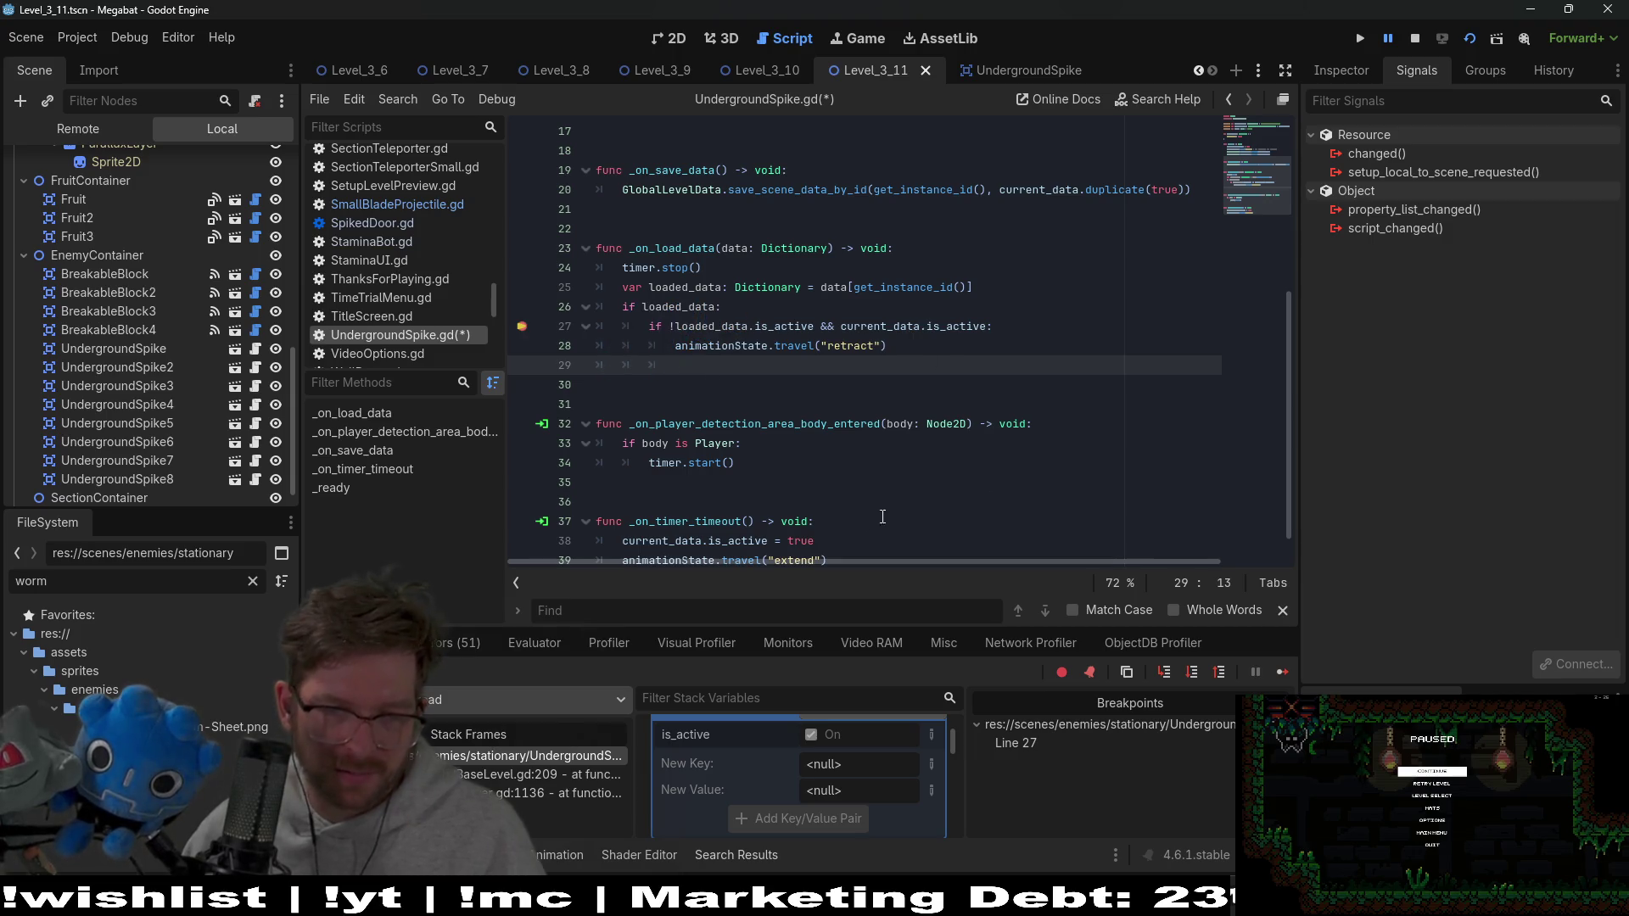
Paste the is_active assignment onto the new line, then delete it again
drag(838, 528, 845, 521)
key(ctrl+c)
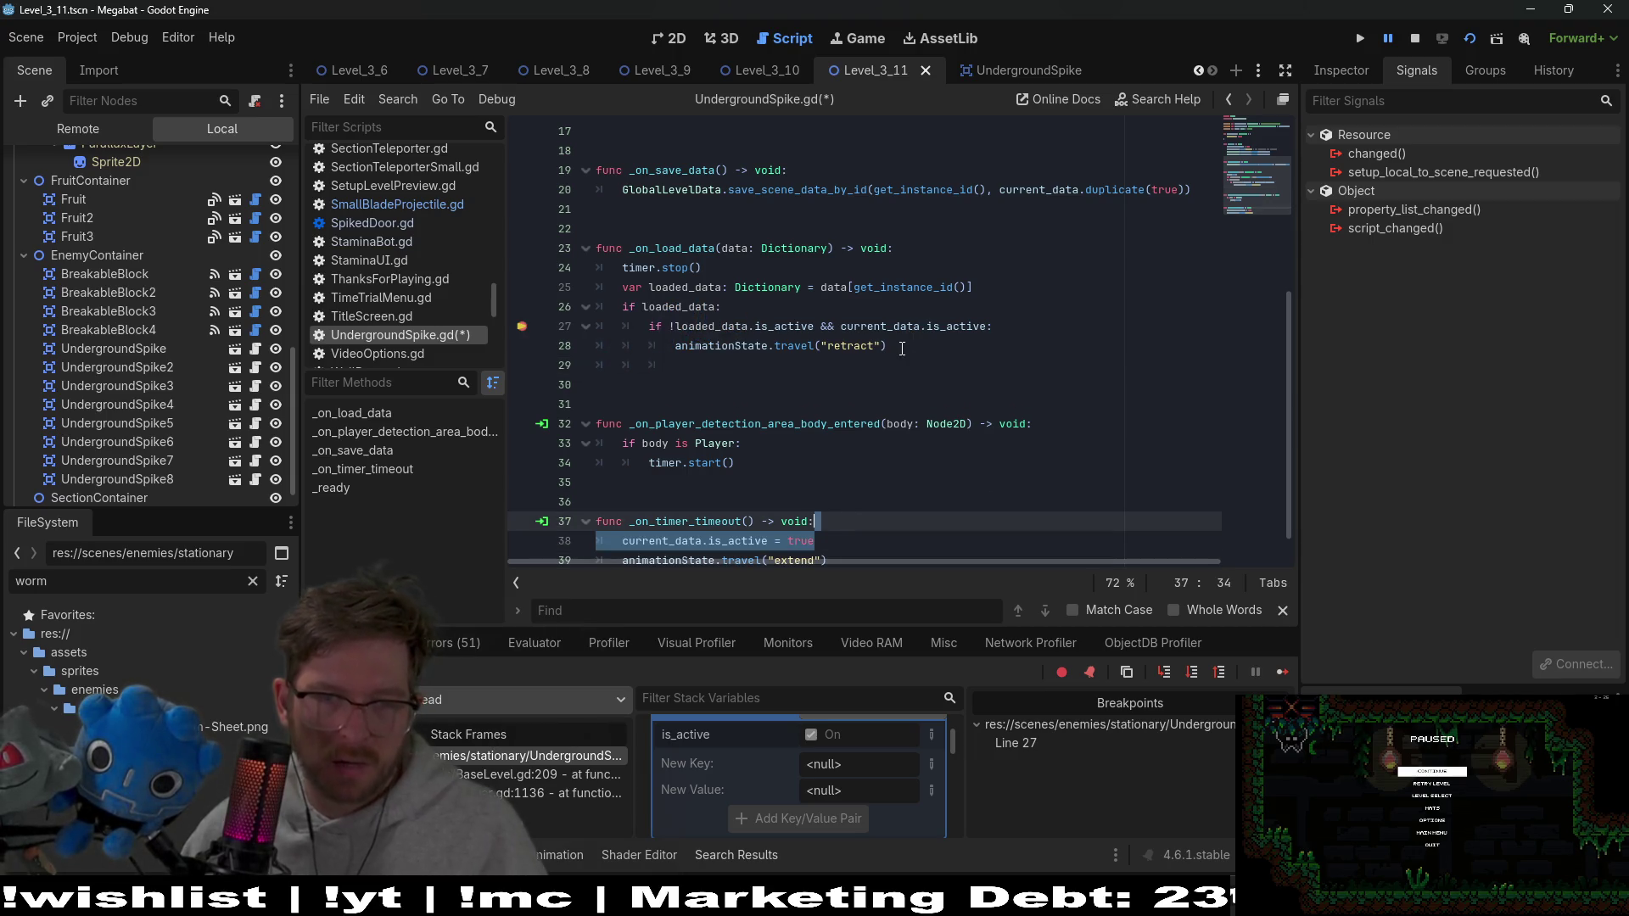
click(903, 350)
key(ctrl+v)
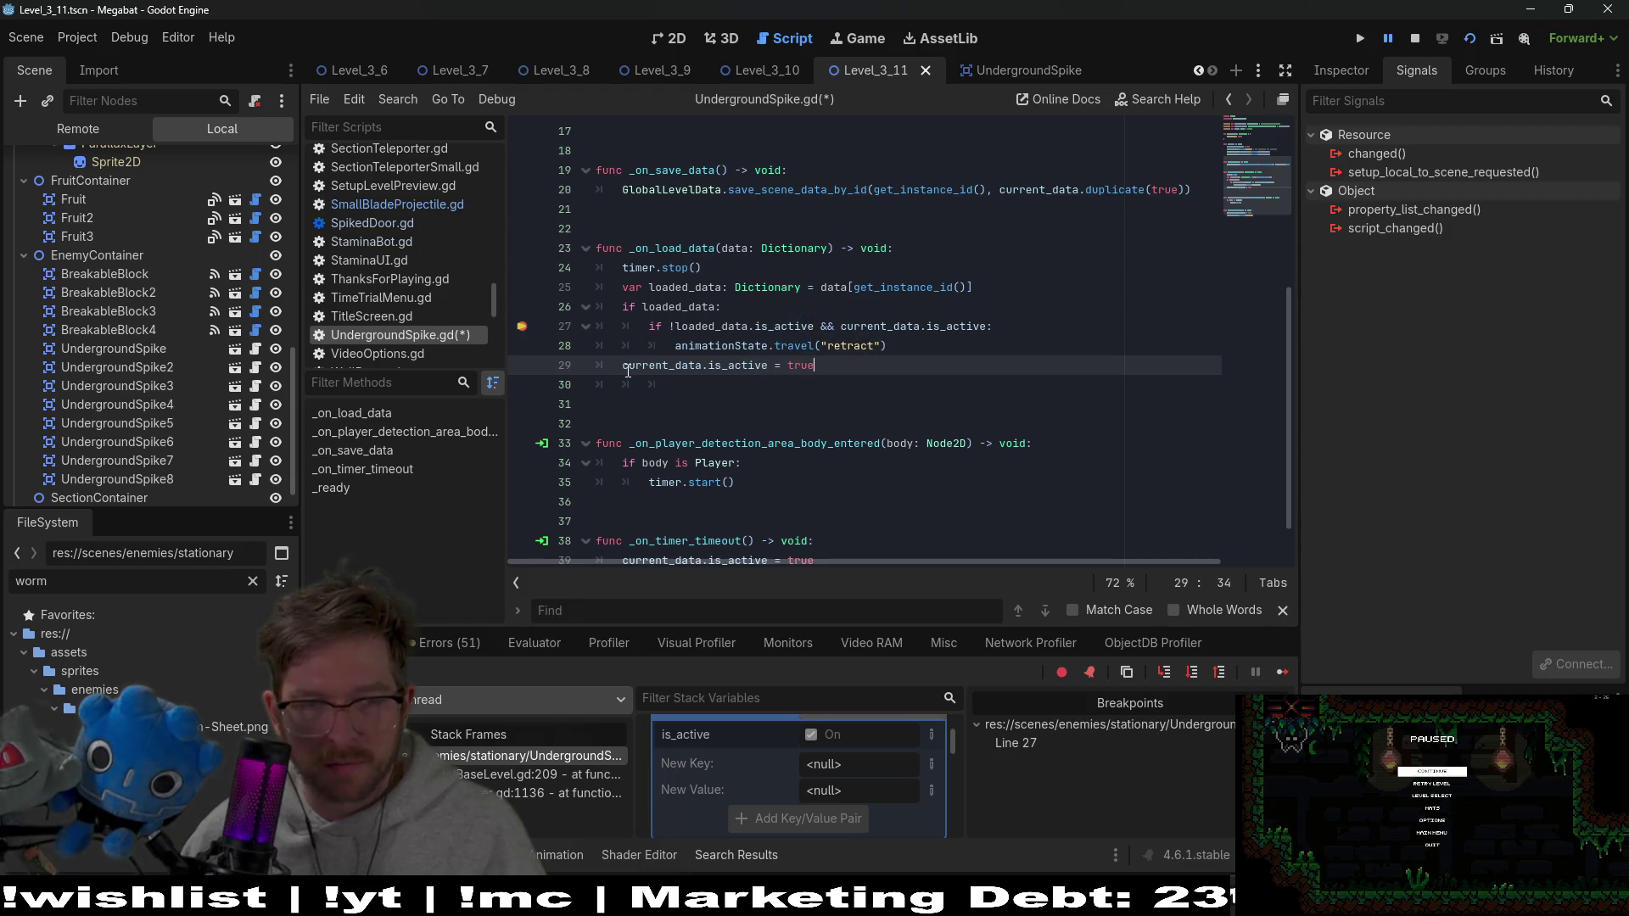
key(Tab)
key(Tab)
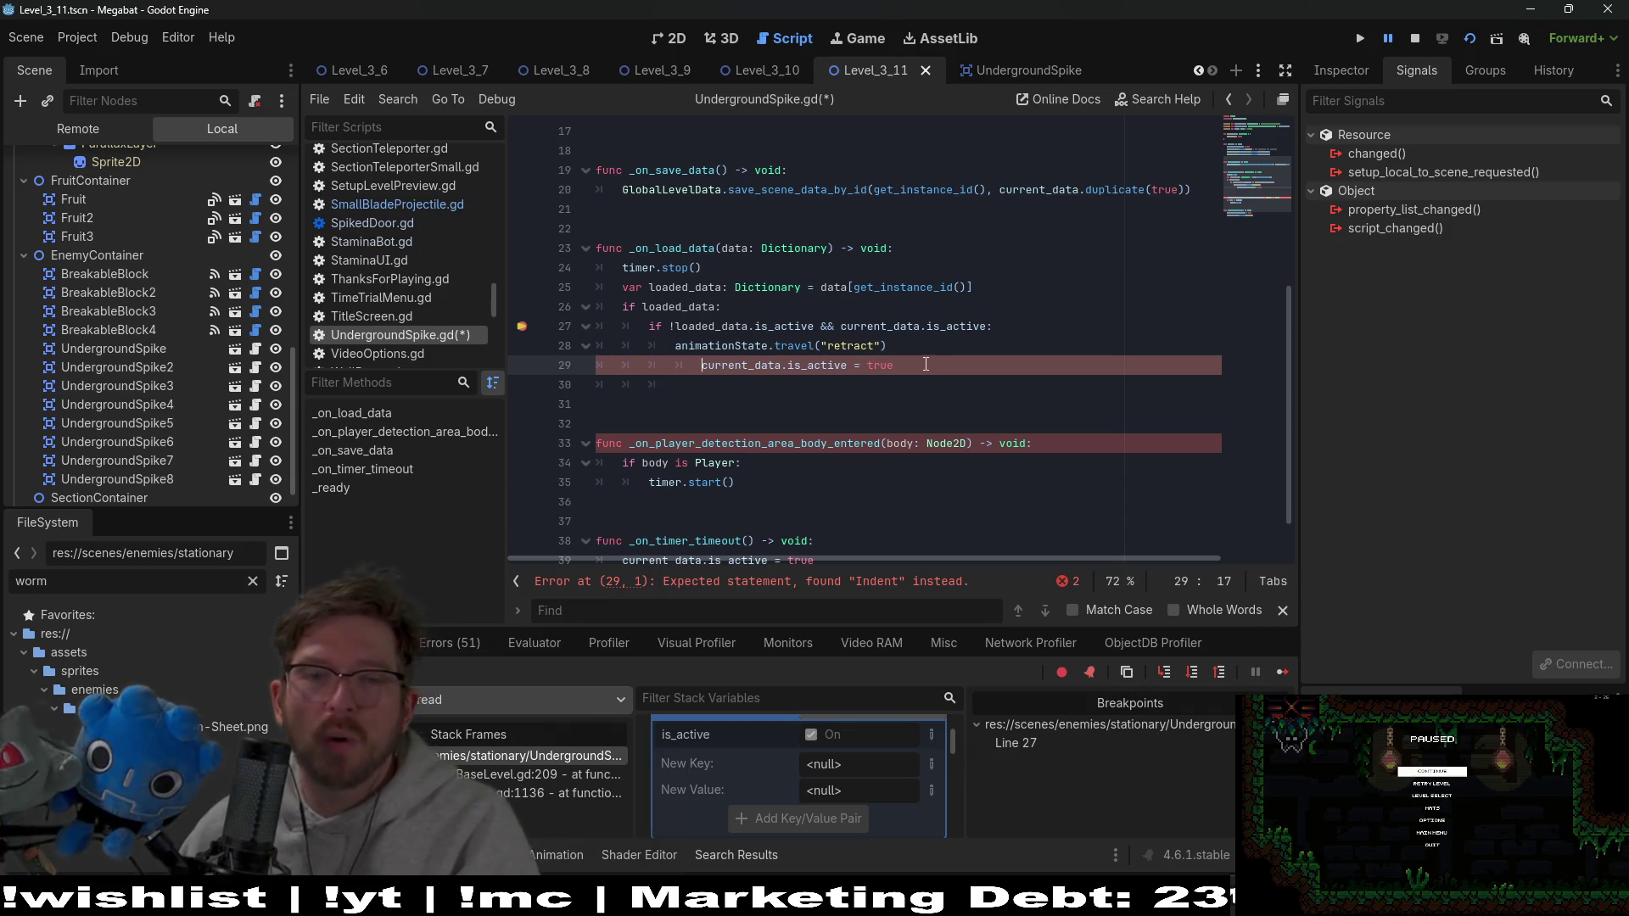
drag(908, 365, 923, 354)
key(BackSpace)
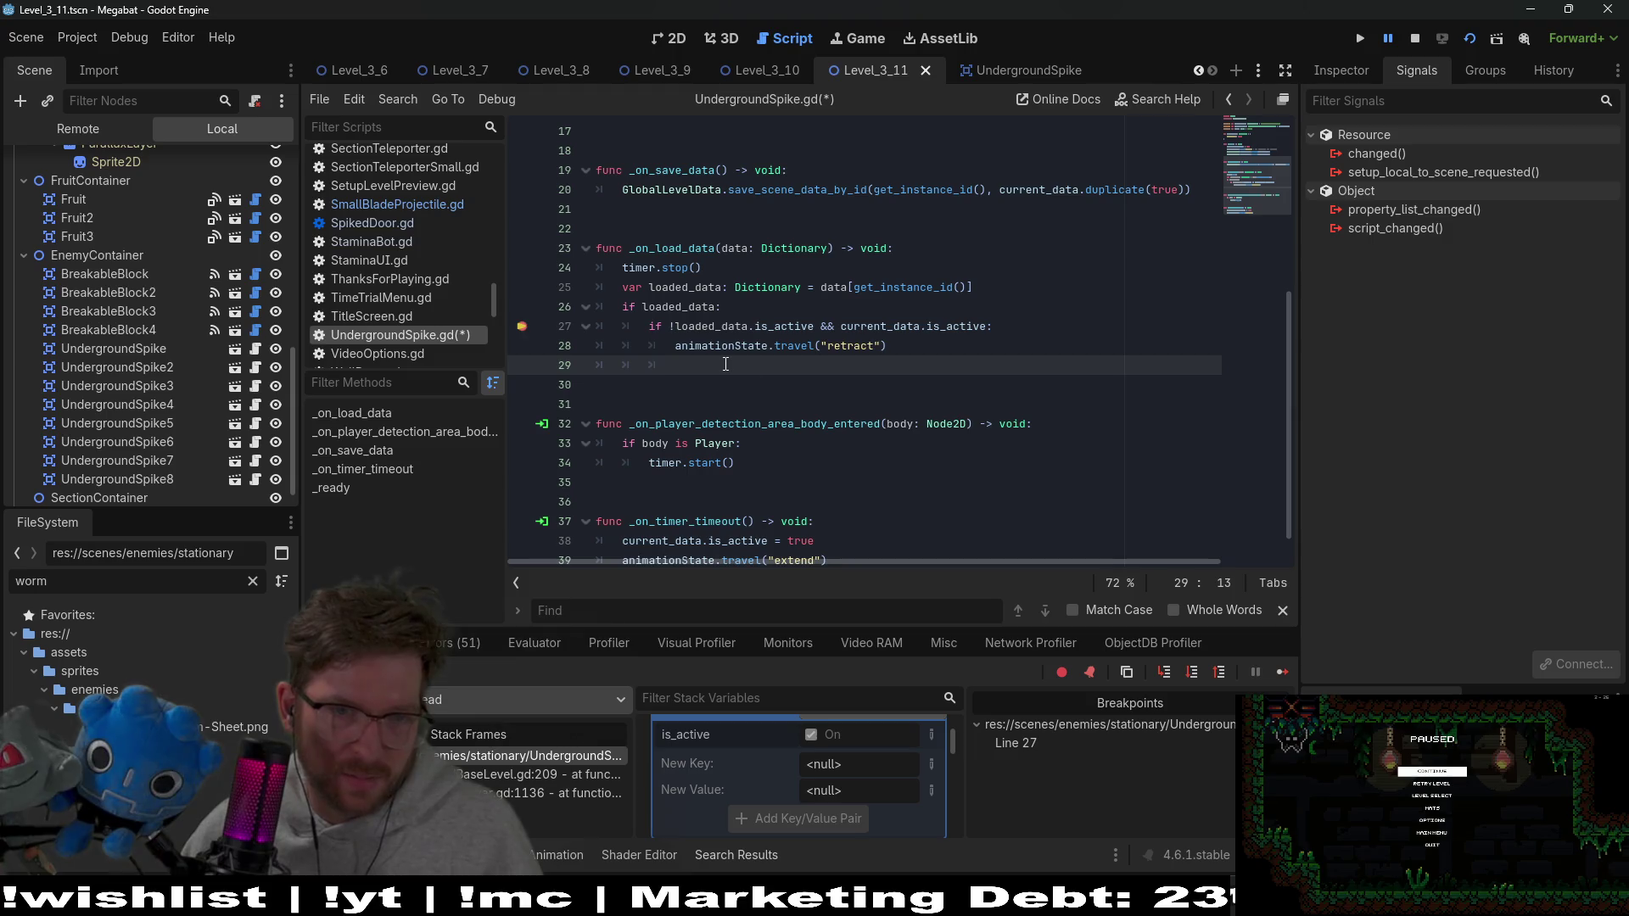
key(BackSpace)
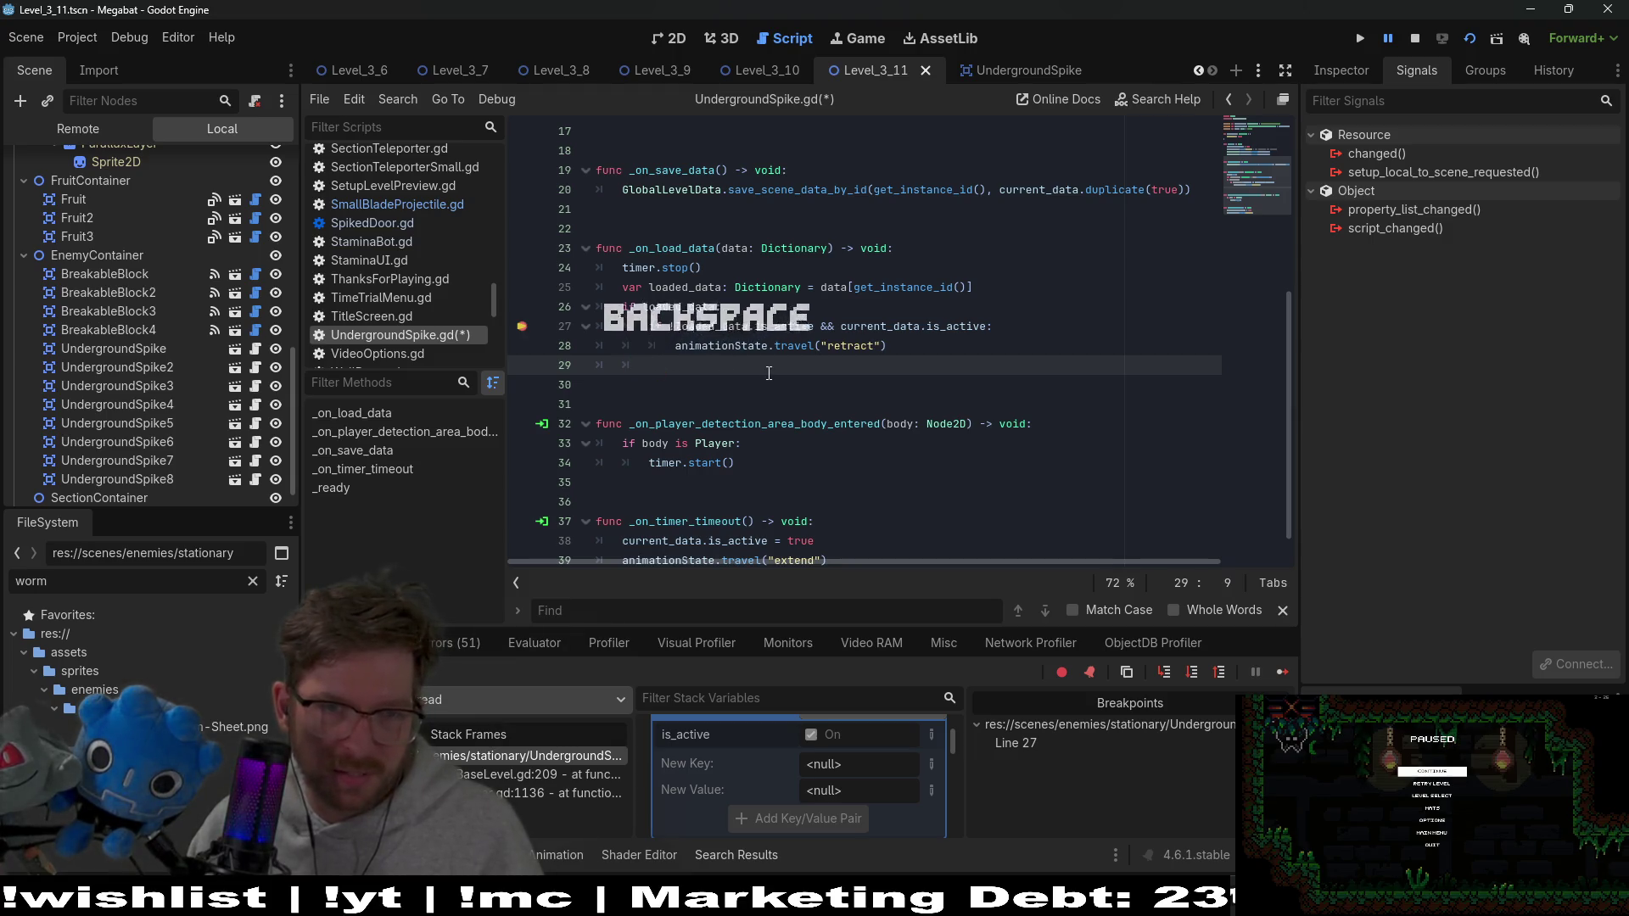
Write current_data = loaded_data.duplicate(true) on the new line and save the script
text(curent)
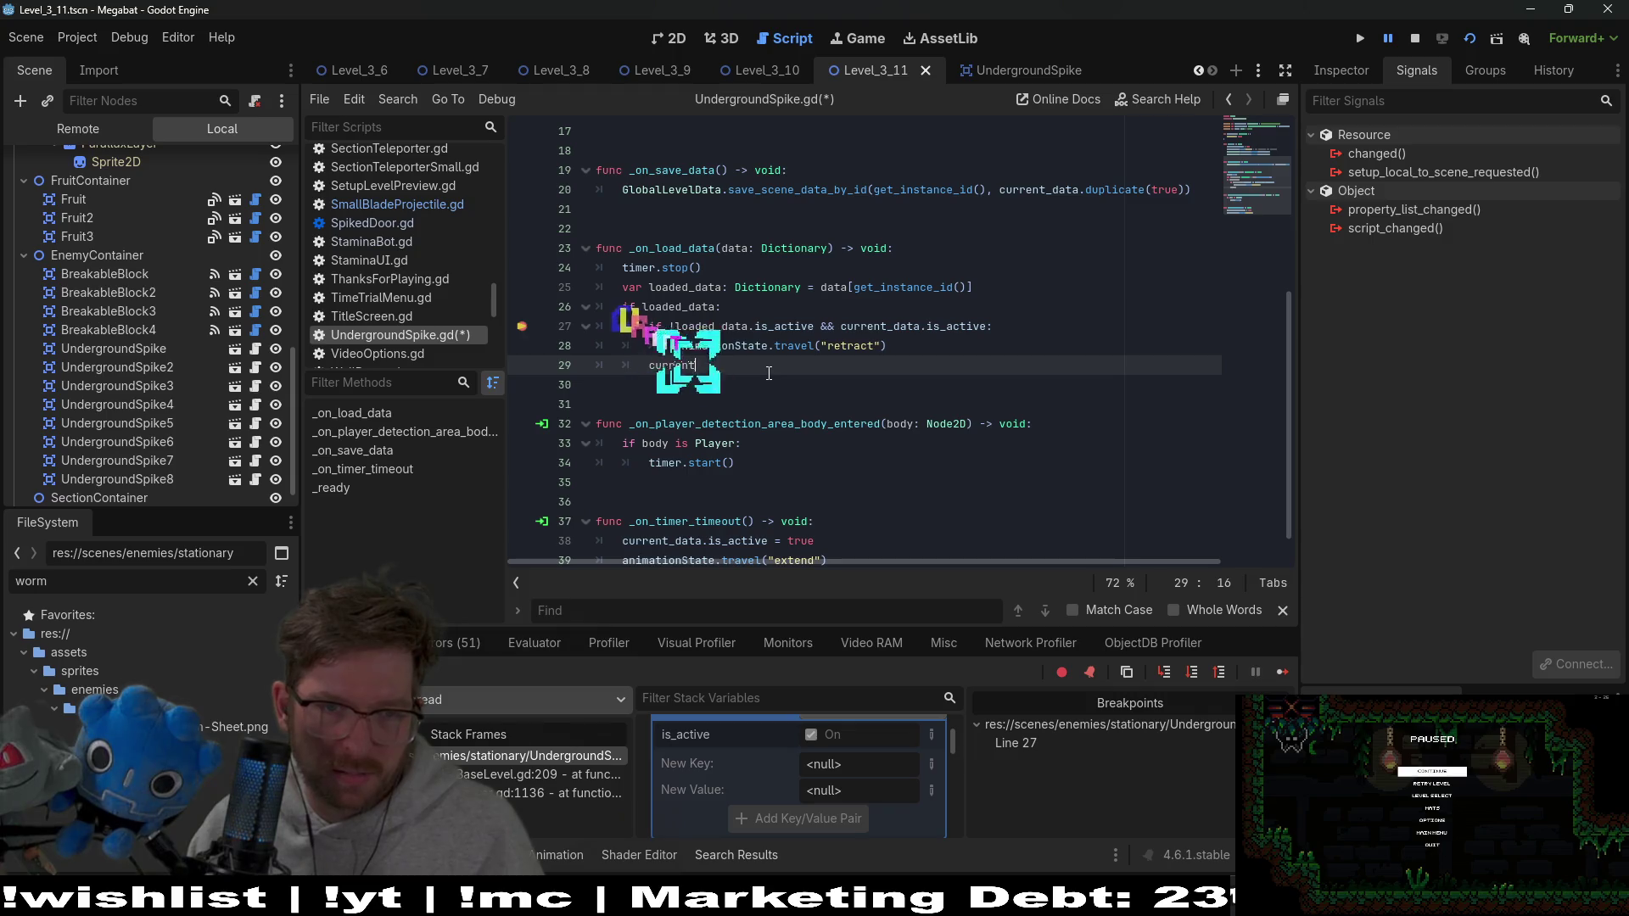
key(Return)
text(= lo)
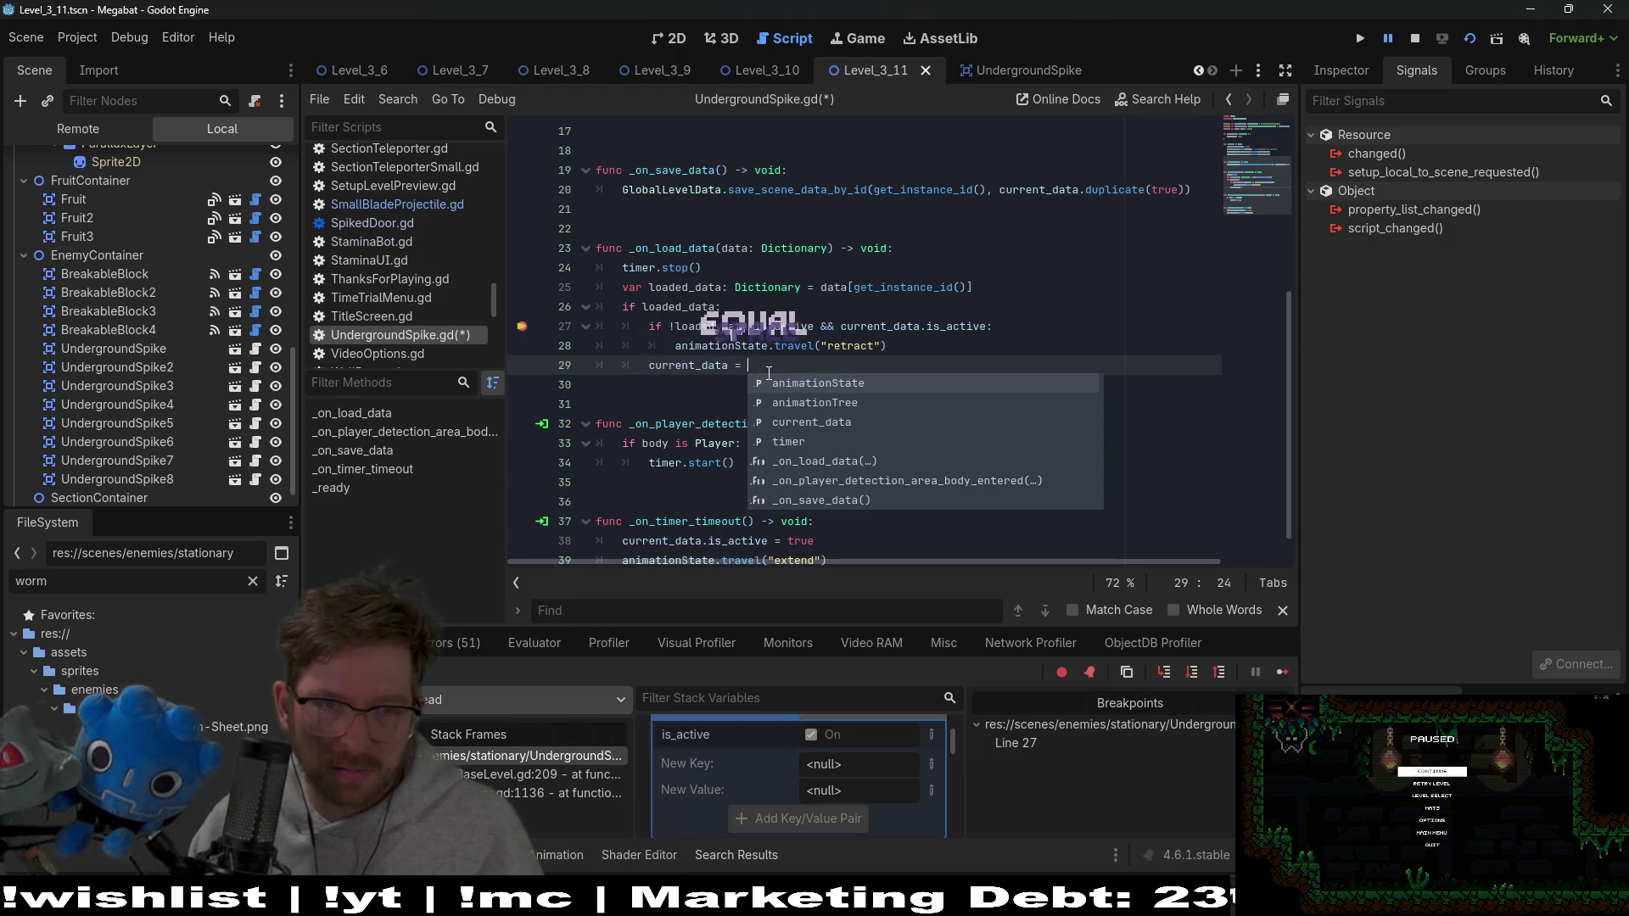
key(Return)
text([dup)
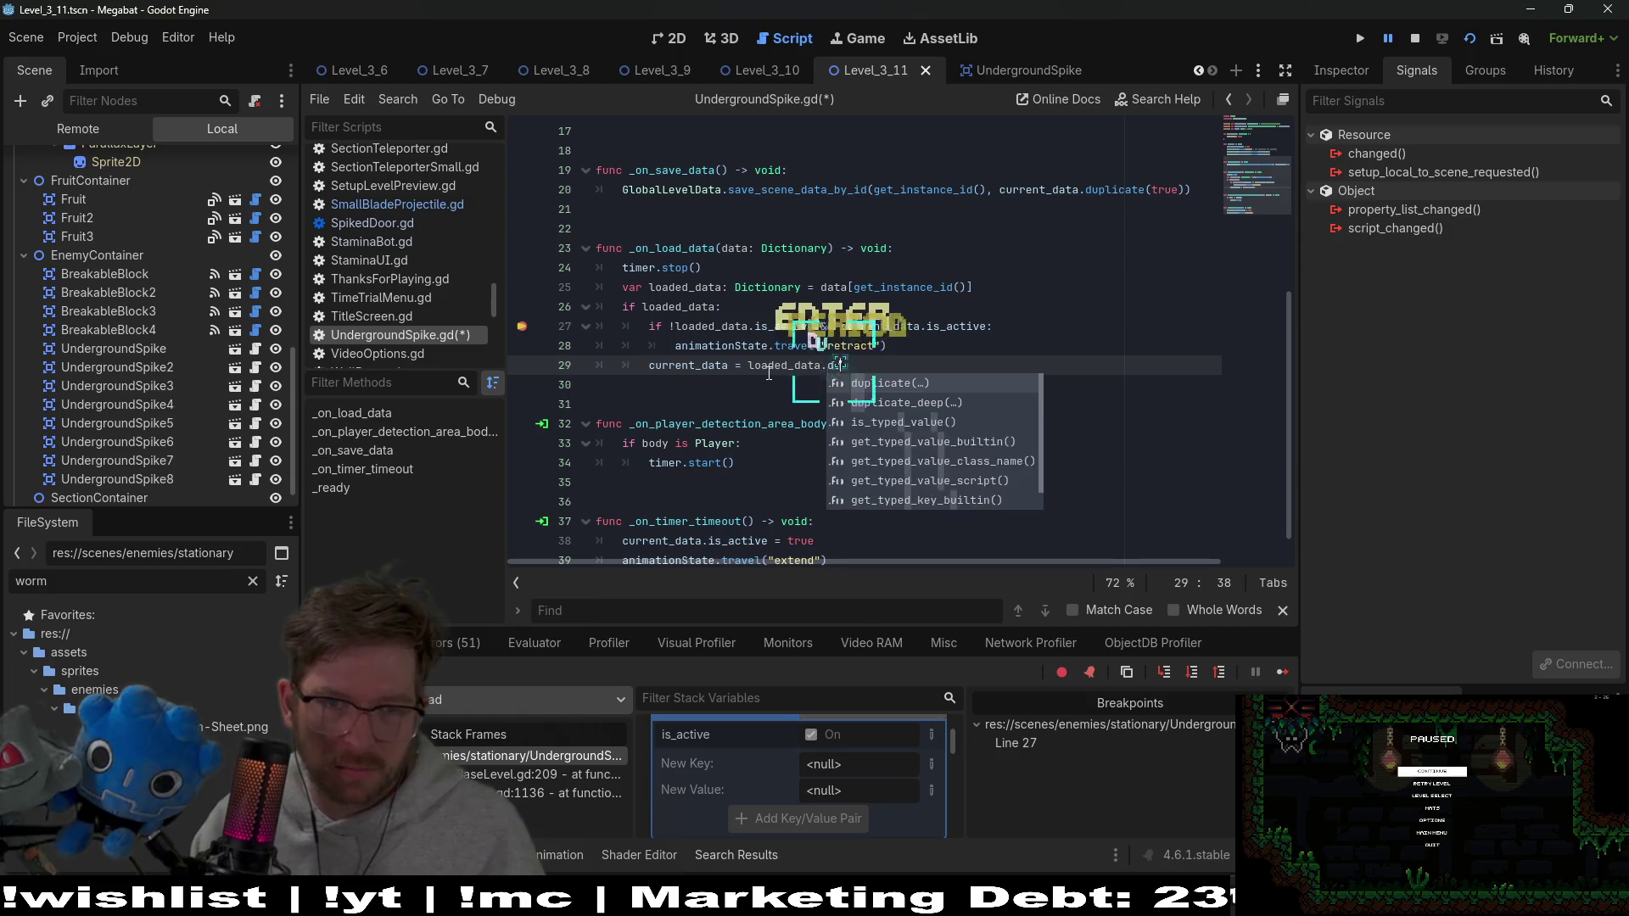
key(Return)
text(true)
key(ctrl+s)
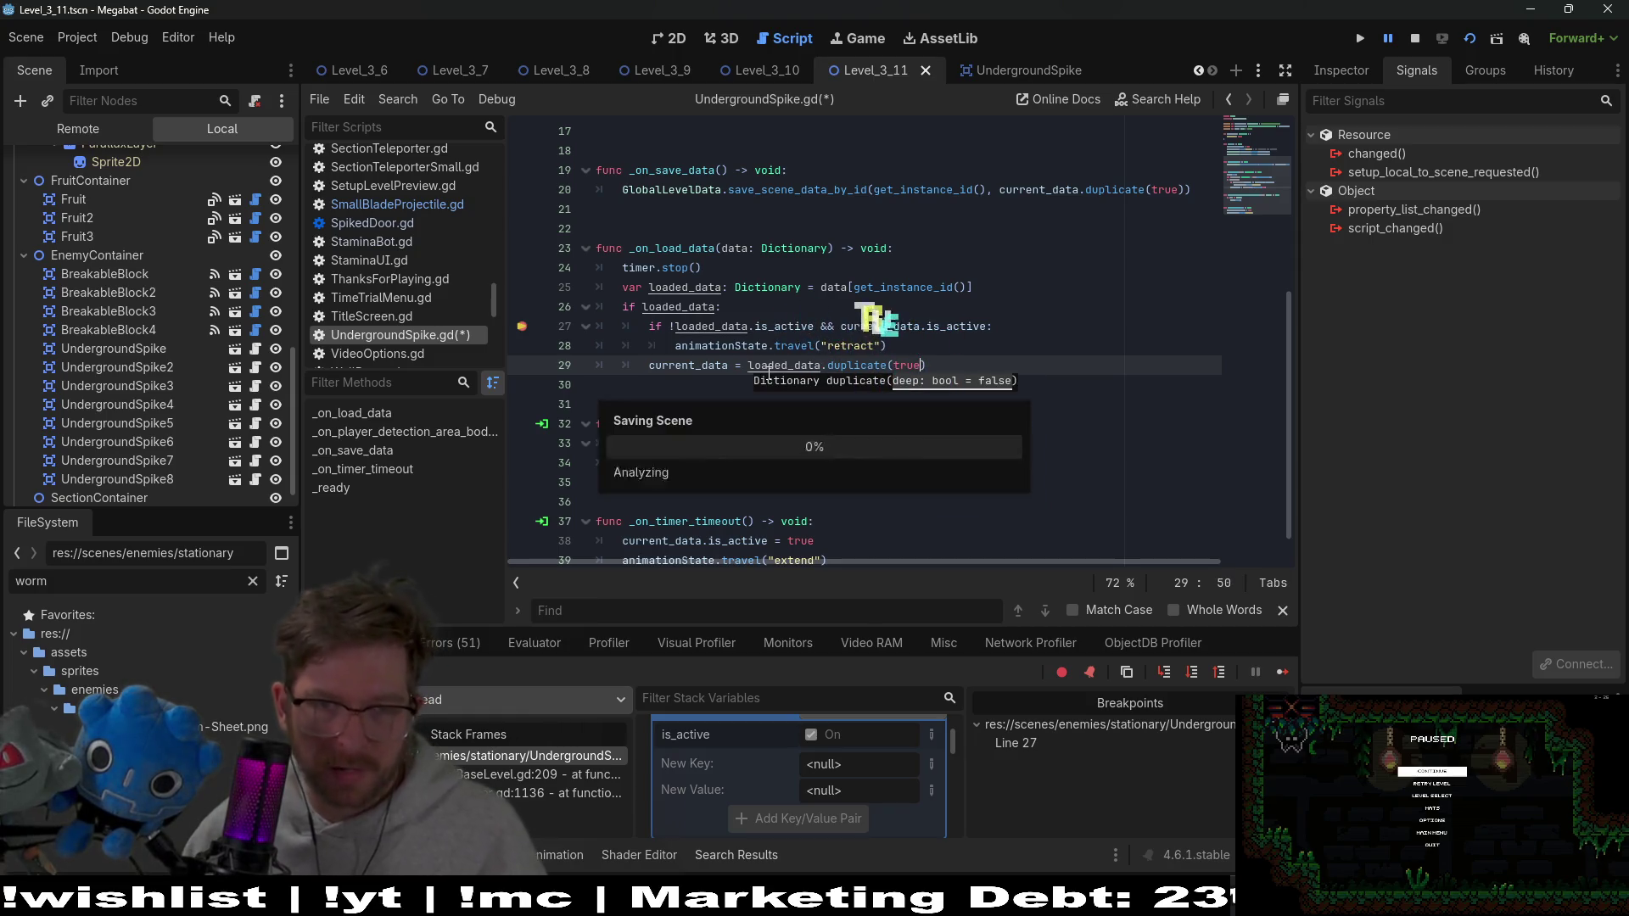
click(1015, 337)
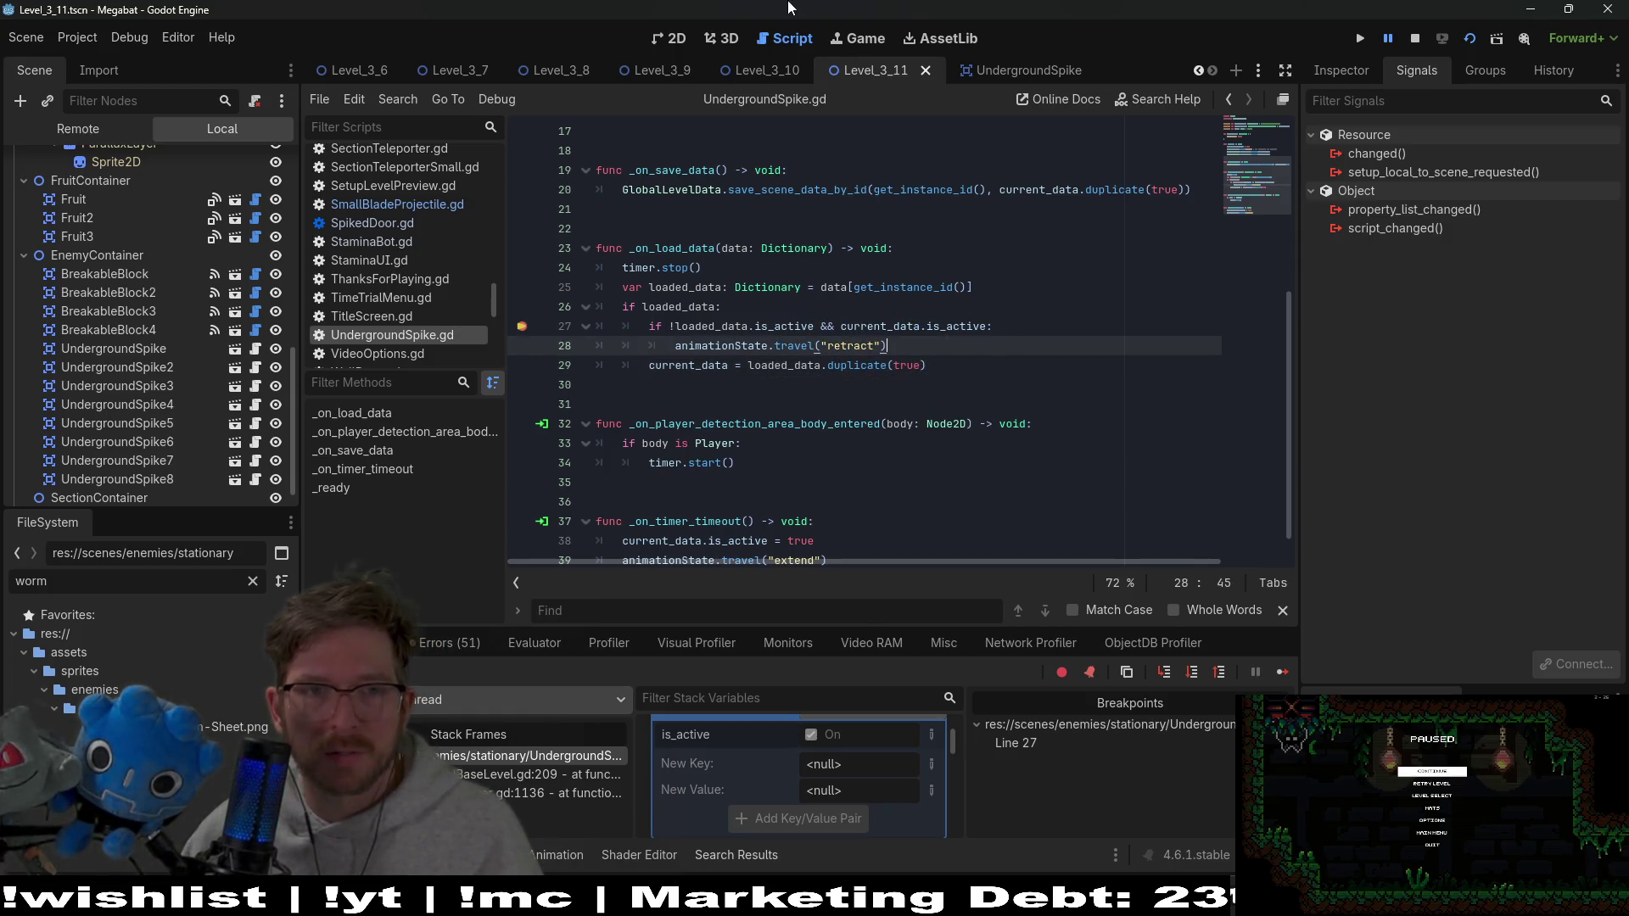
Run Level_3_11 and burrow the bat down along the column of spikes toward the green block
click(679, 38)
key(F5)
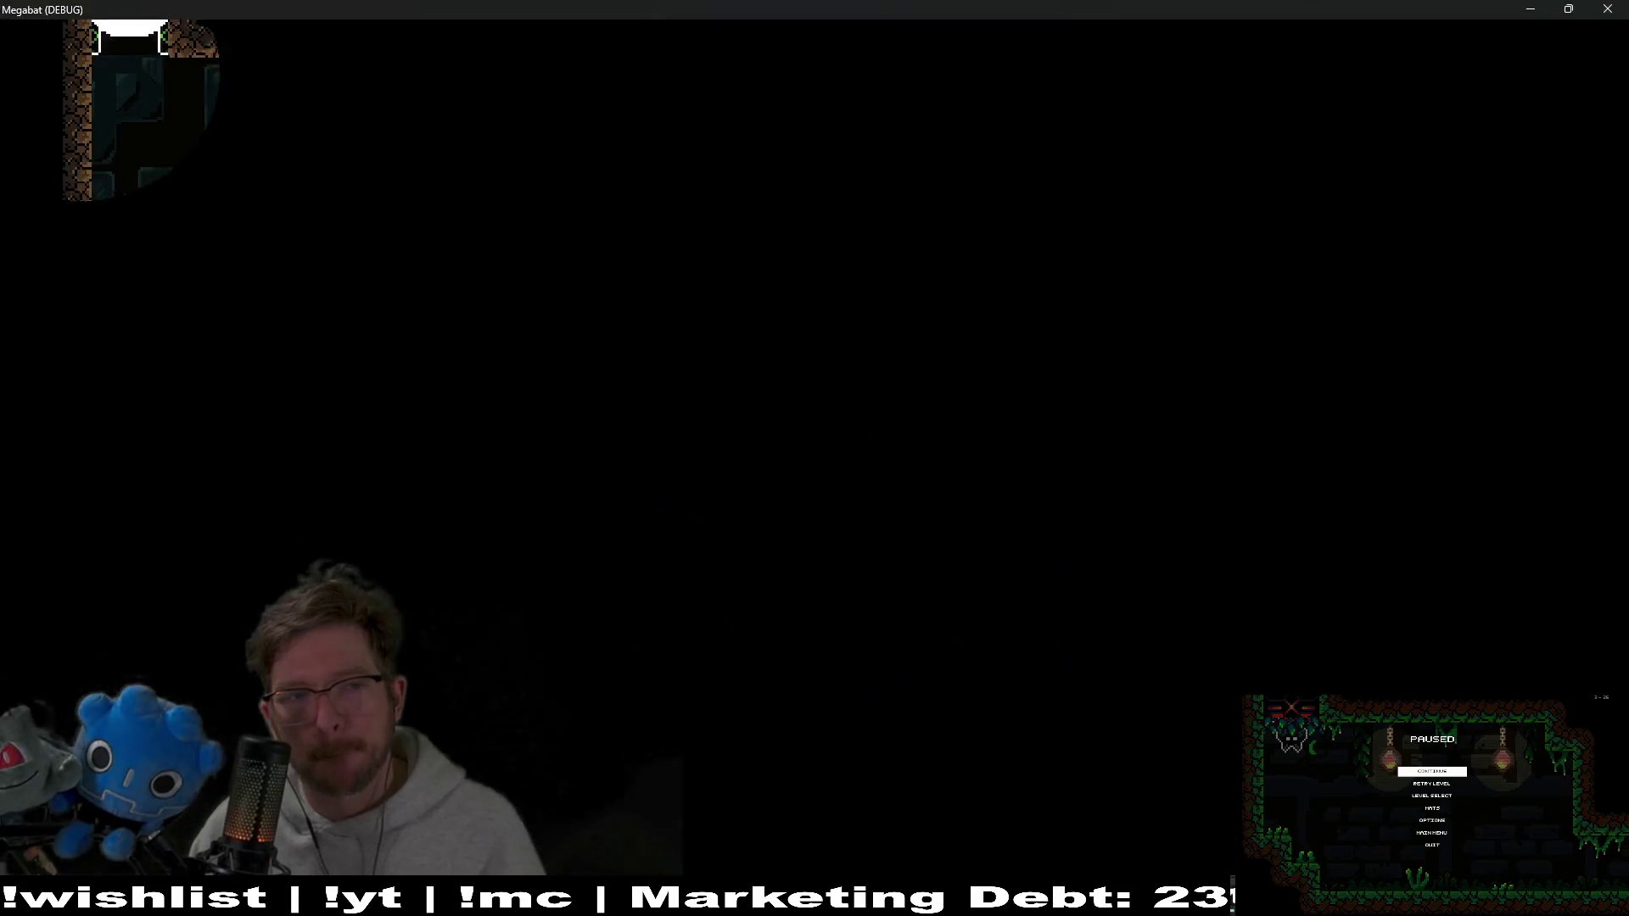
key(space)
key(Left)
key(Down)
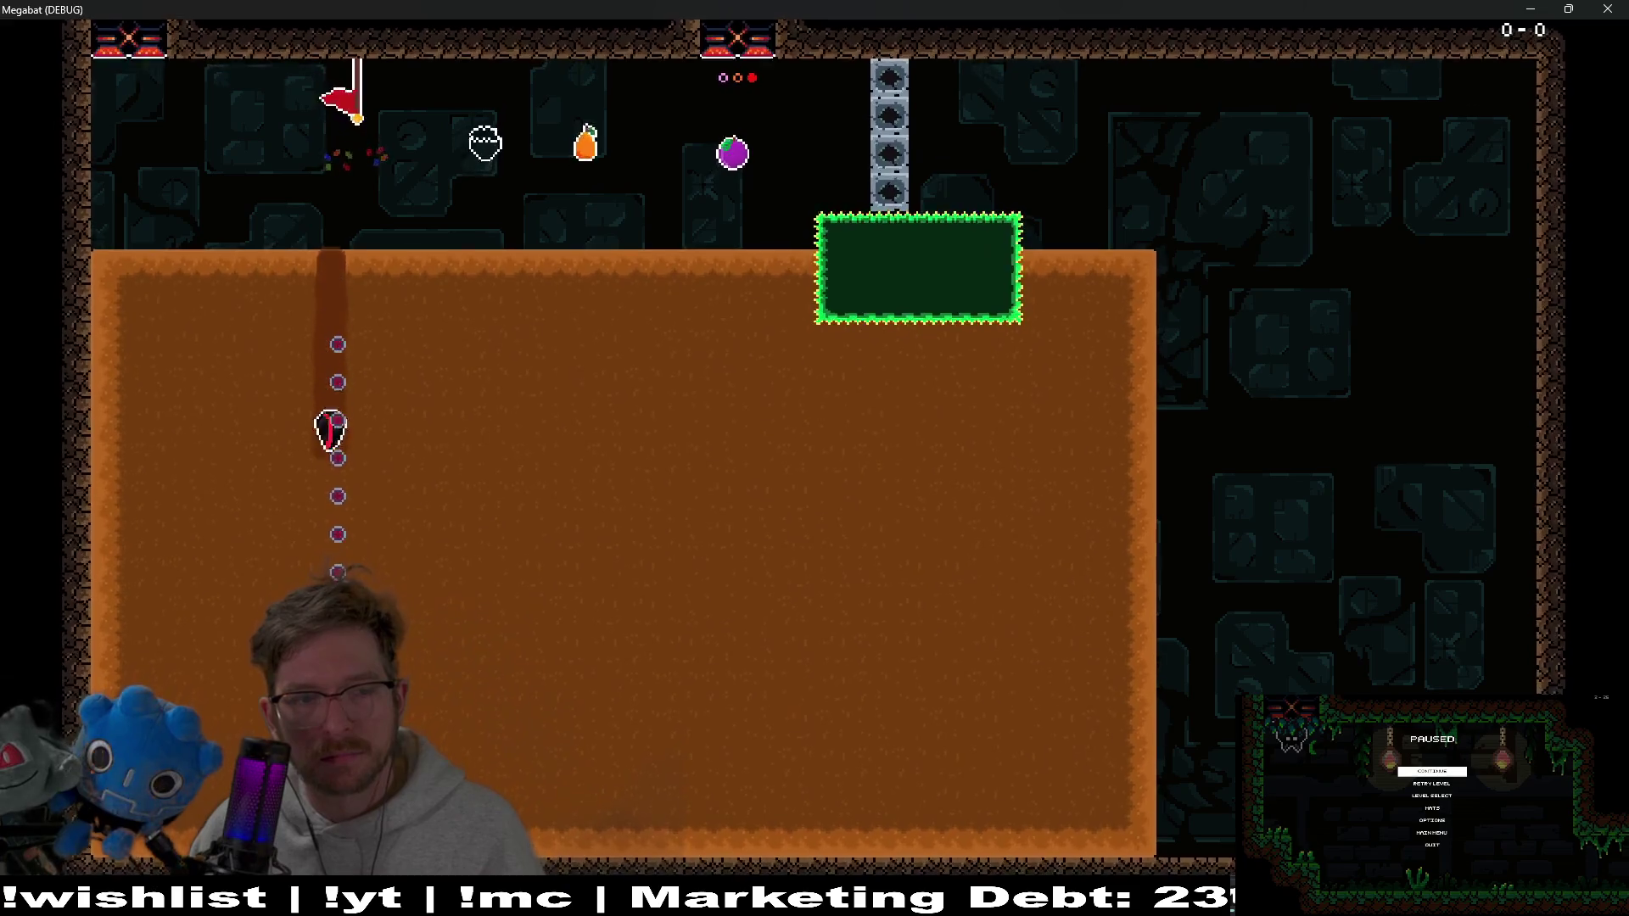
key(Right)
key(Up)
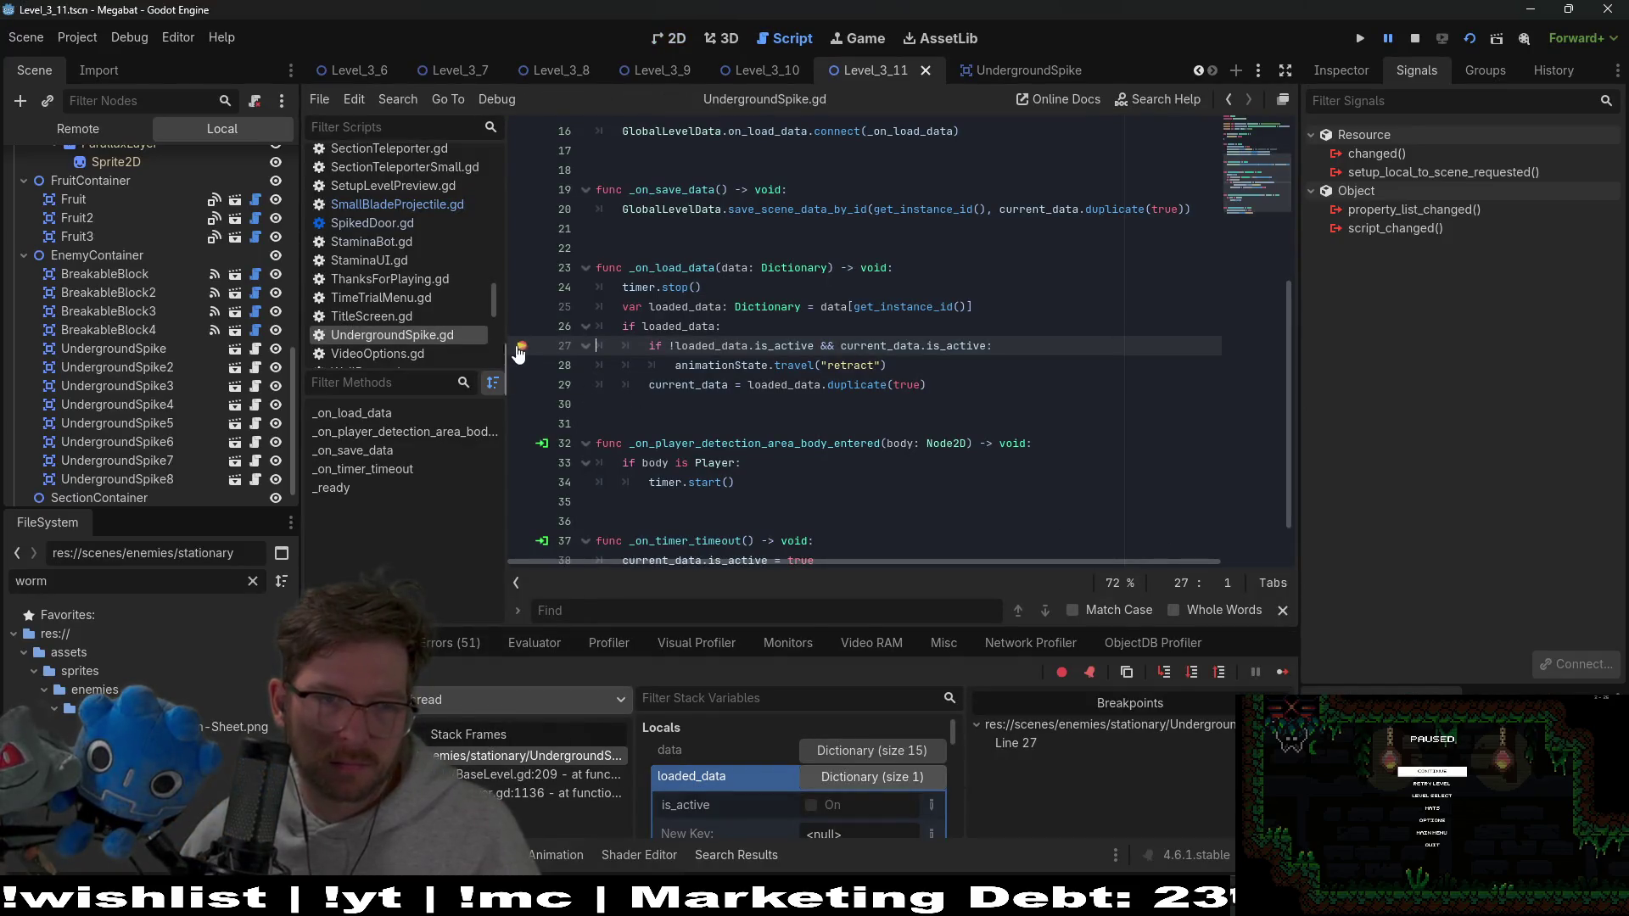
Resume past the breakpoint, restart the level, and dive the bat down past the spikes
click(1270, 675)
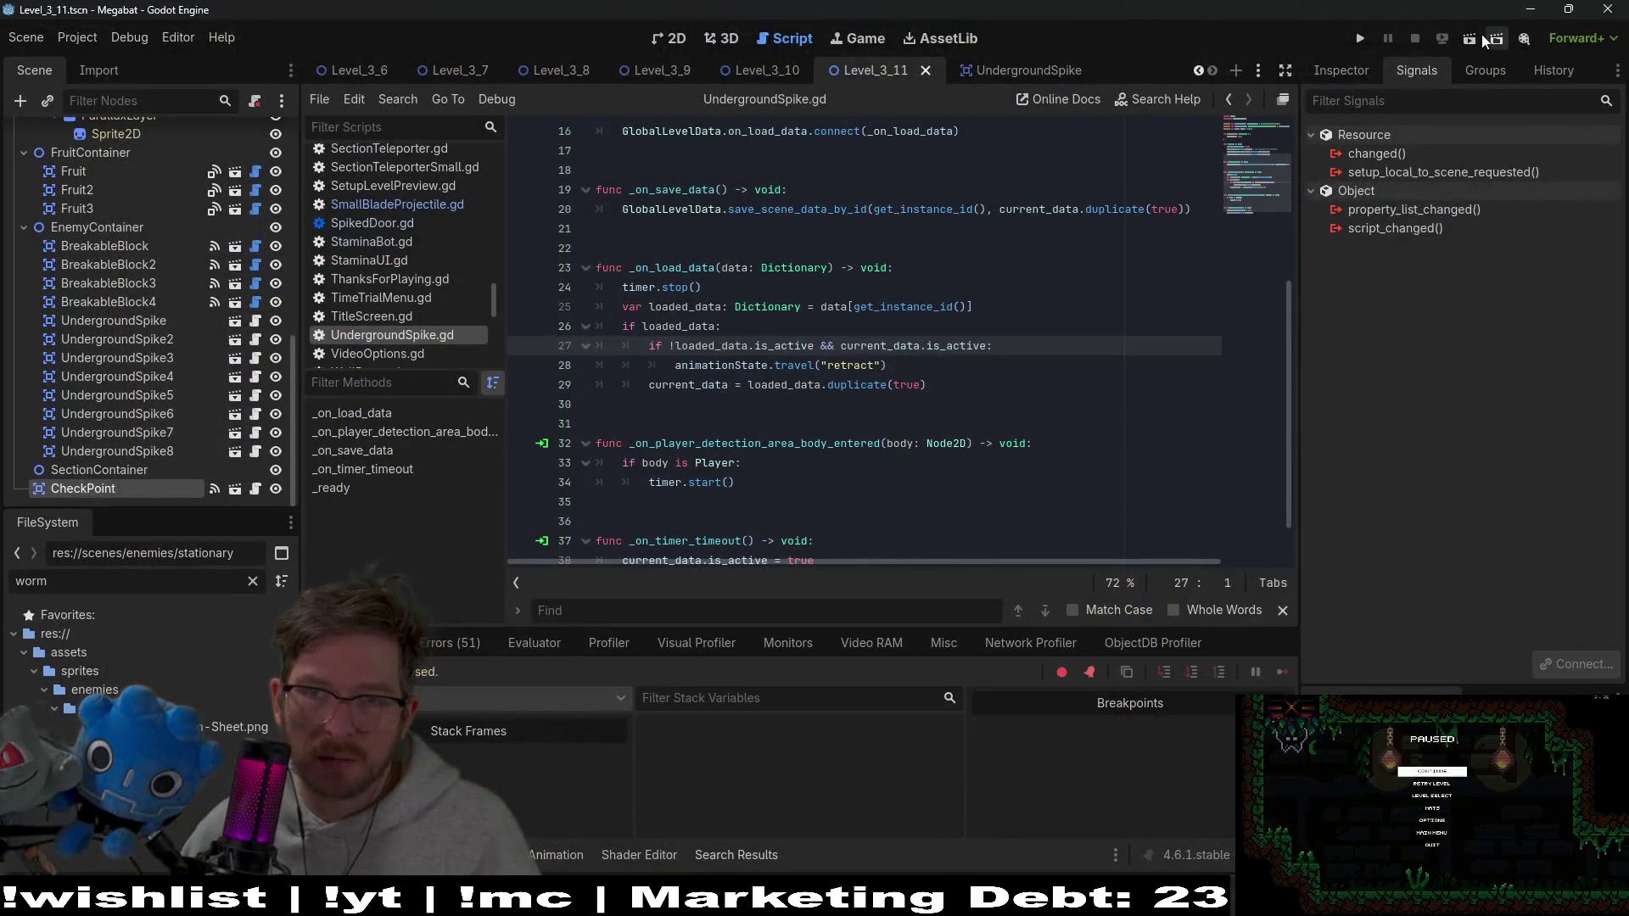
click(1473, 38)
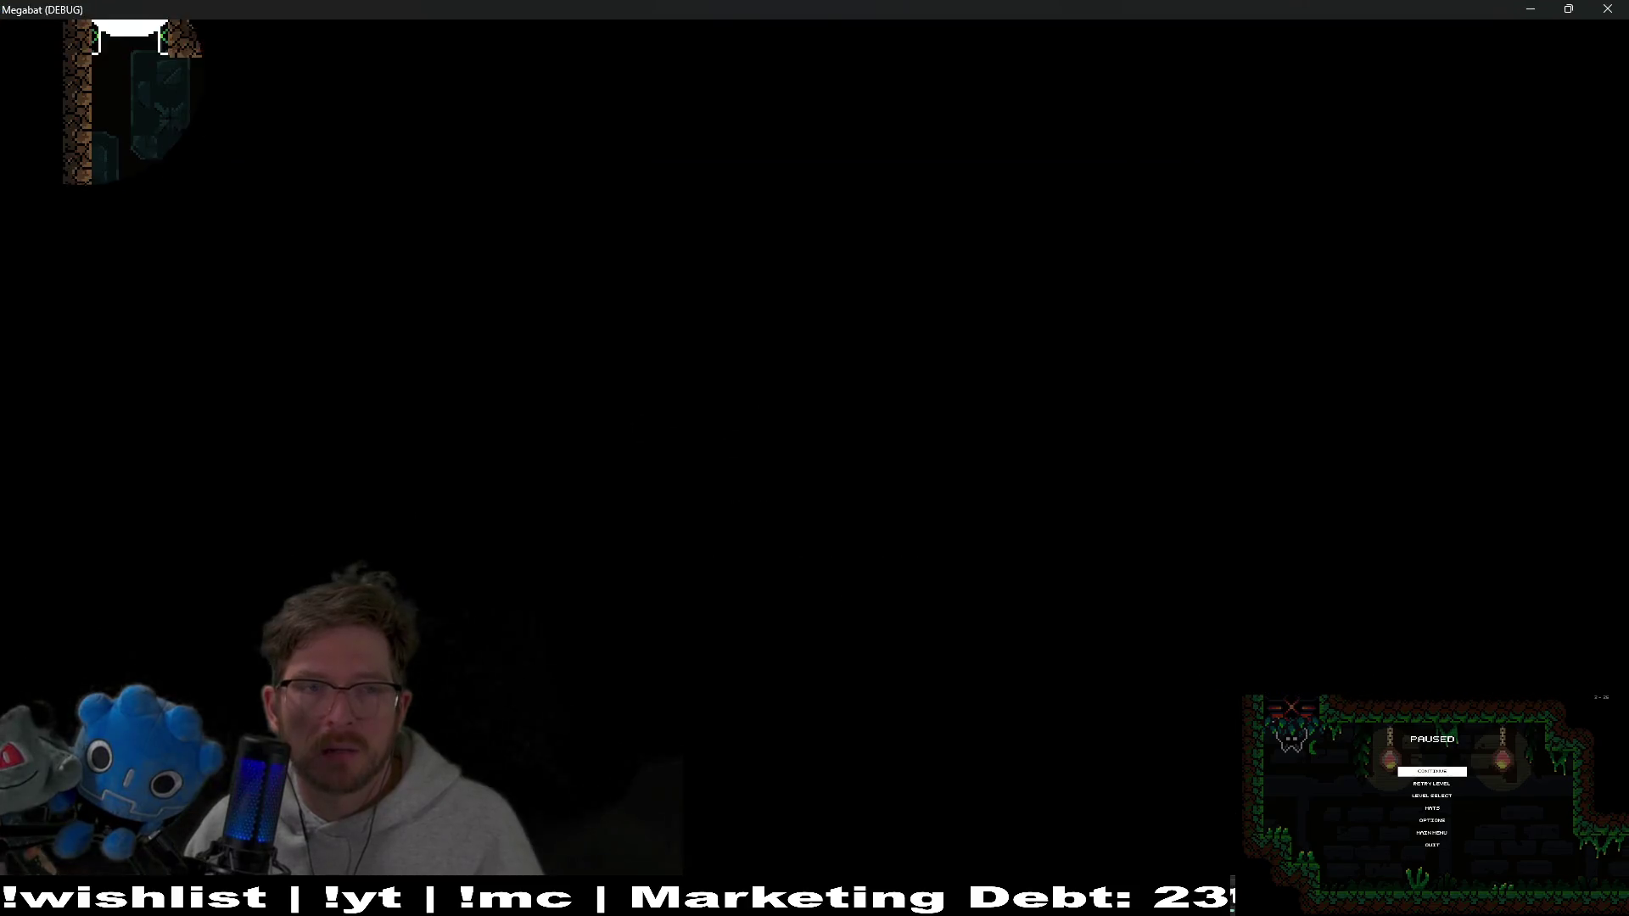
key(Left)
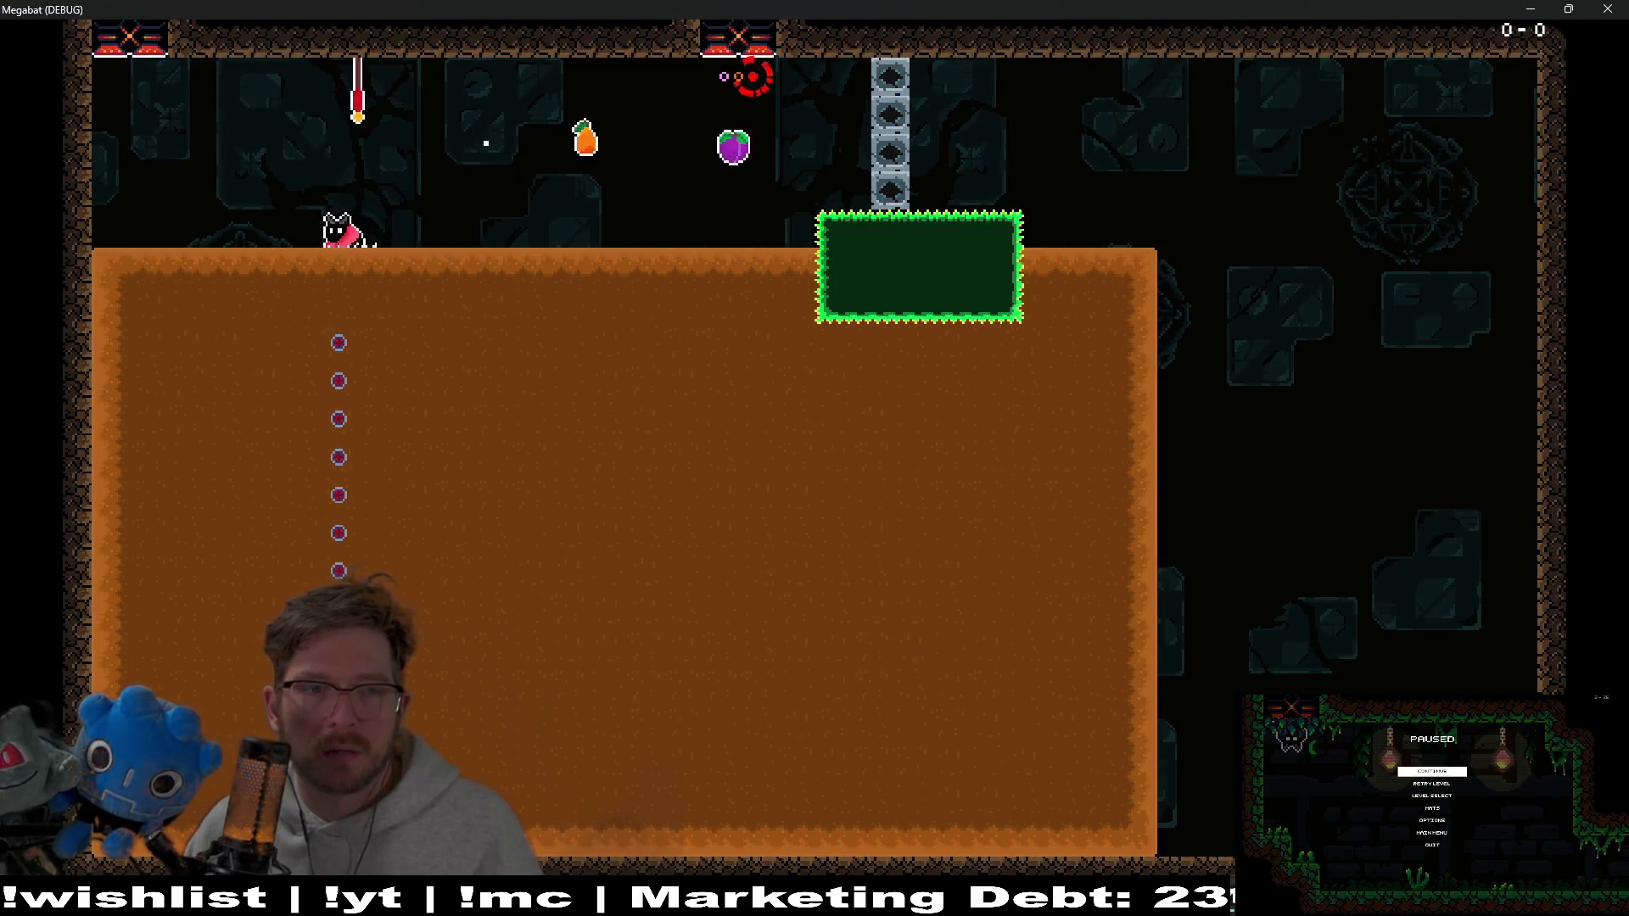
key(Down)
key(Right)
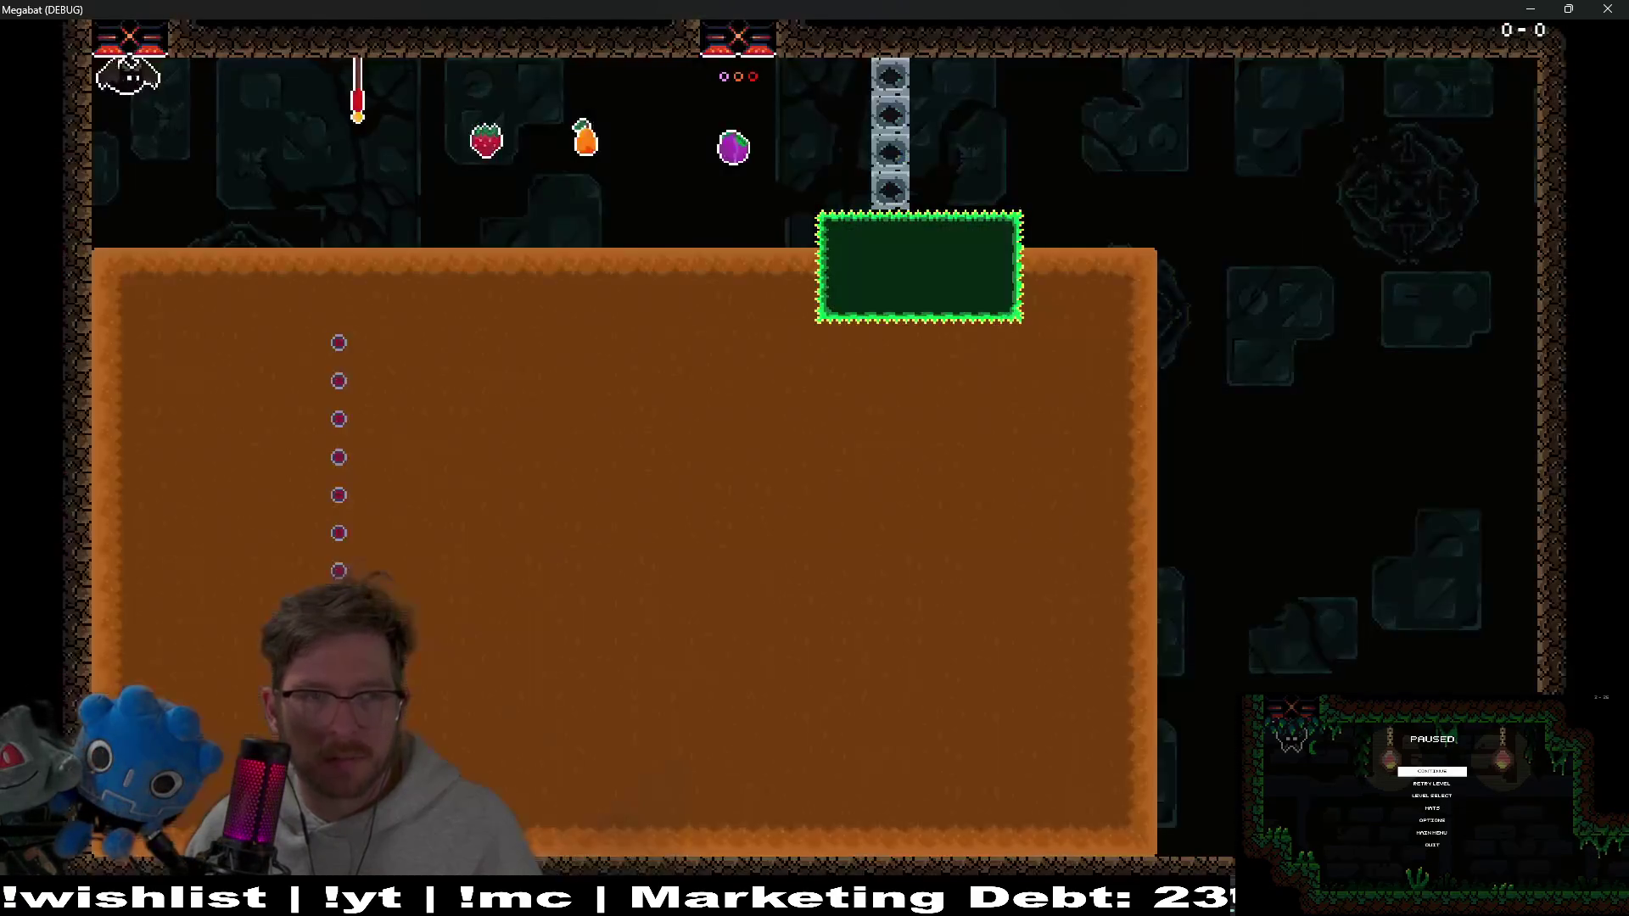
Dig from the checkpoint flag past the spikes, then close the game and return to 2D
key(Left)
key(Down)
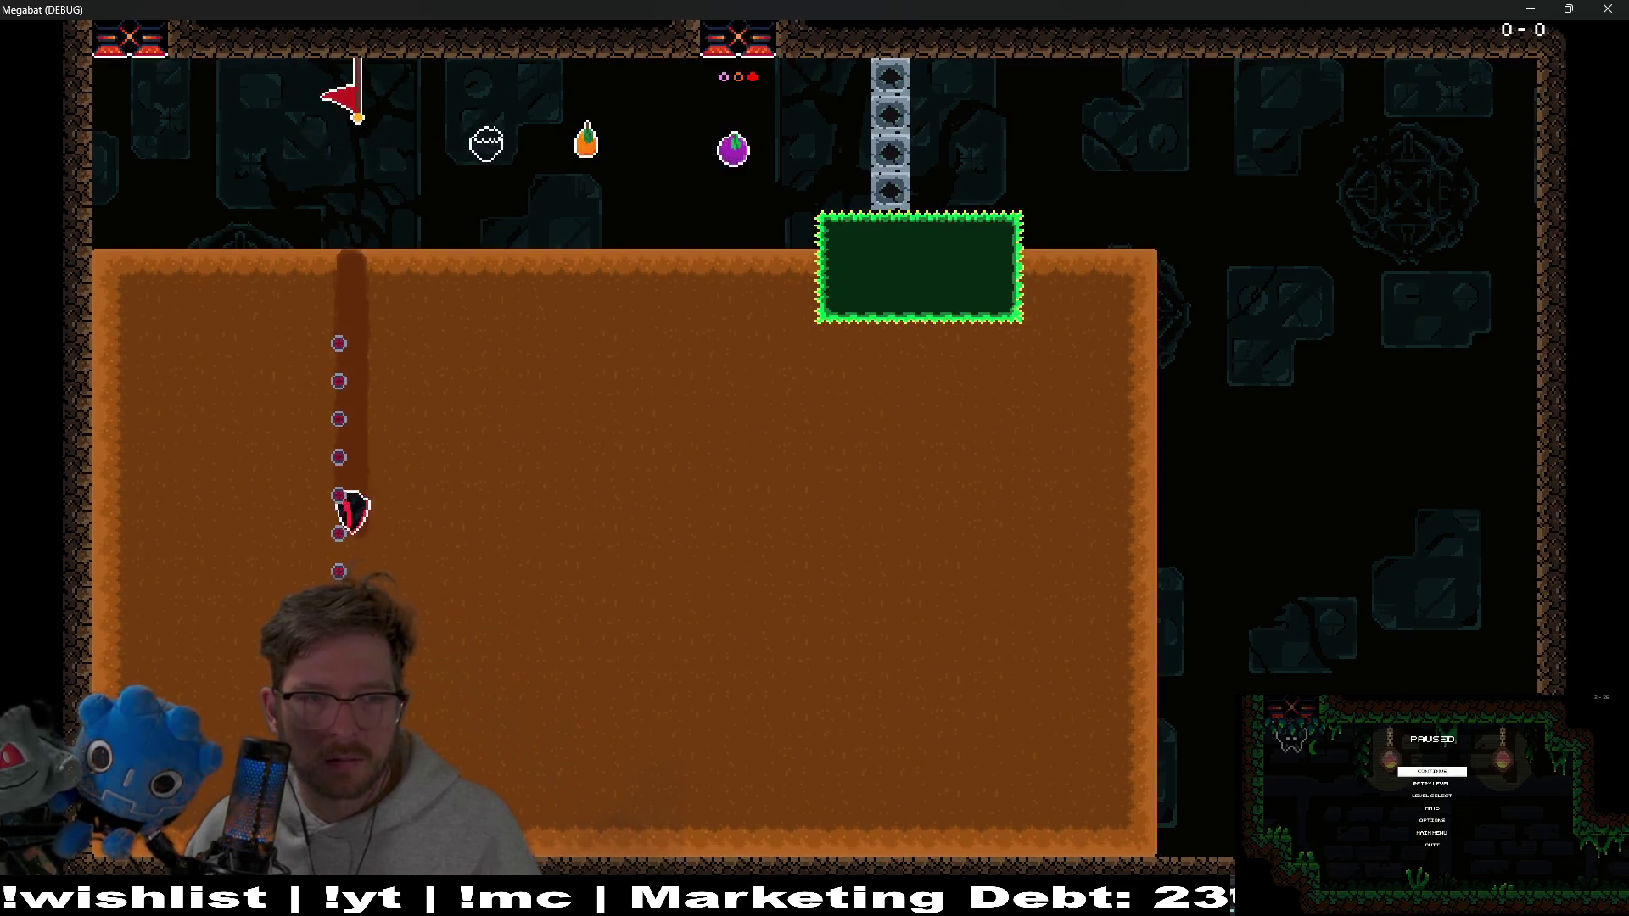
key(Right)
key(Up)
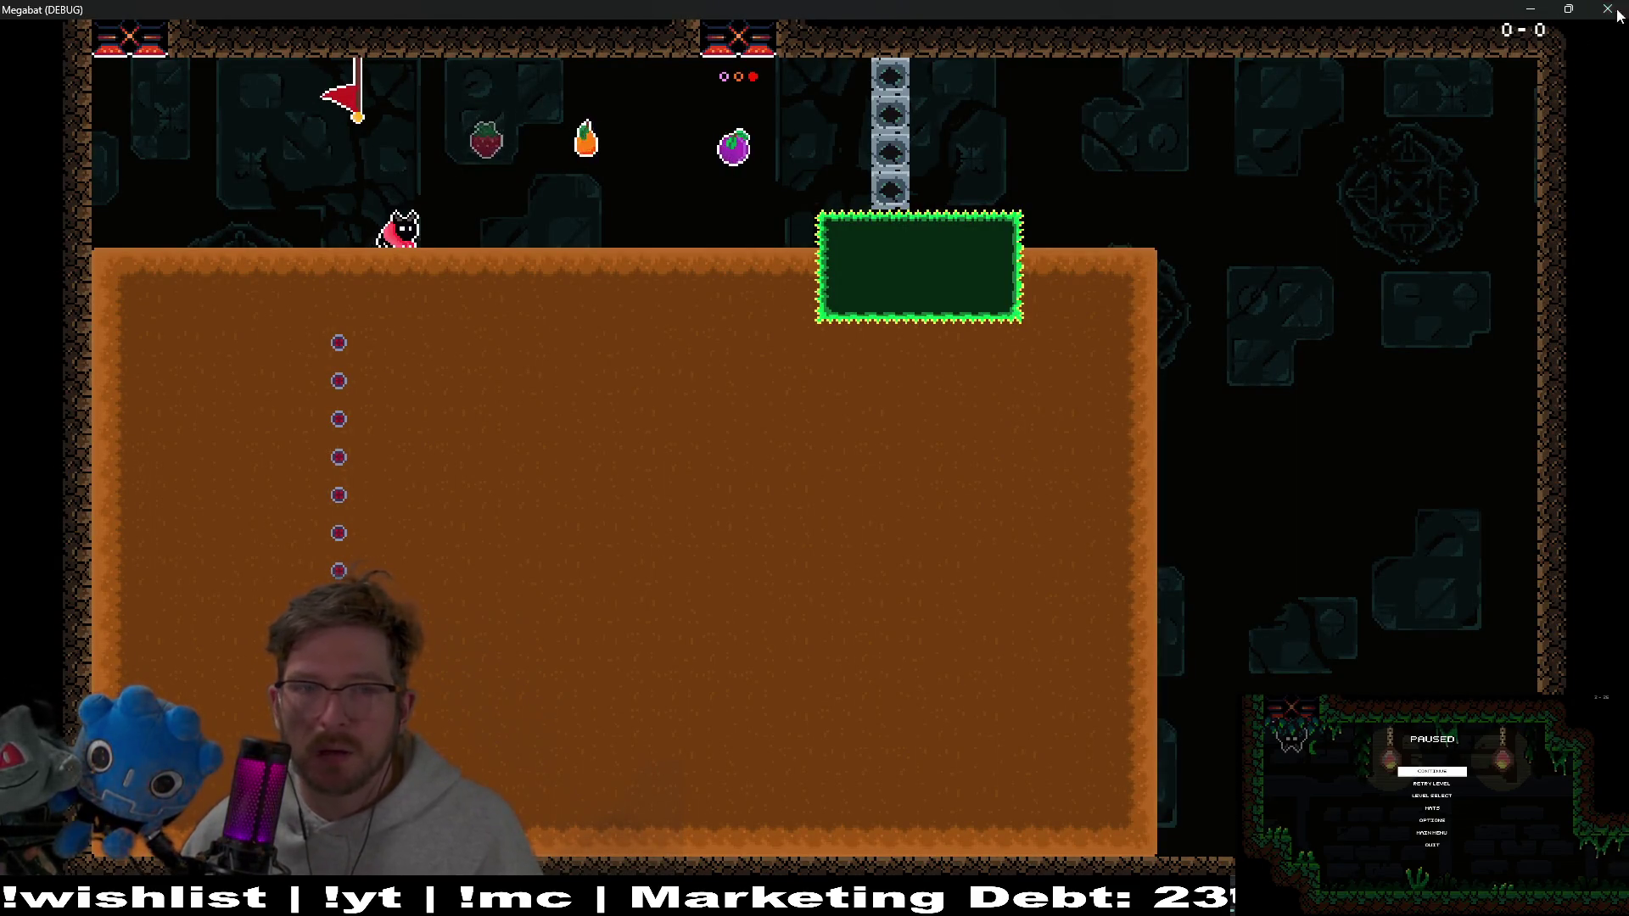
key(F8)
click(658, 38)
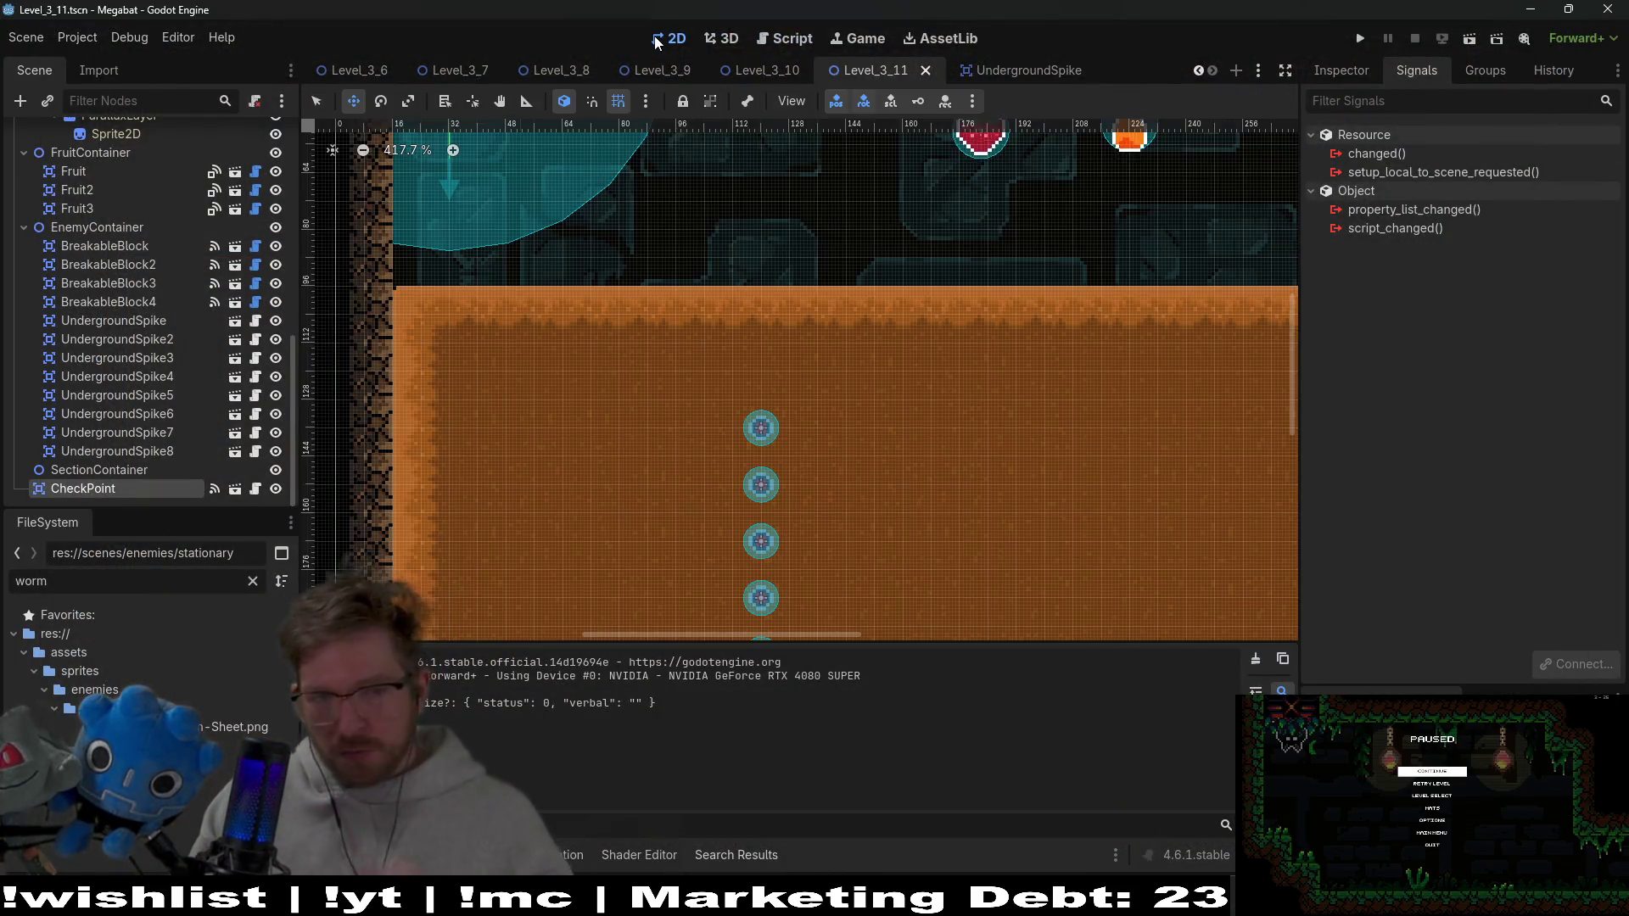
scroll(858, 378, down, 5)
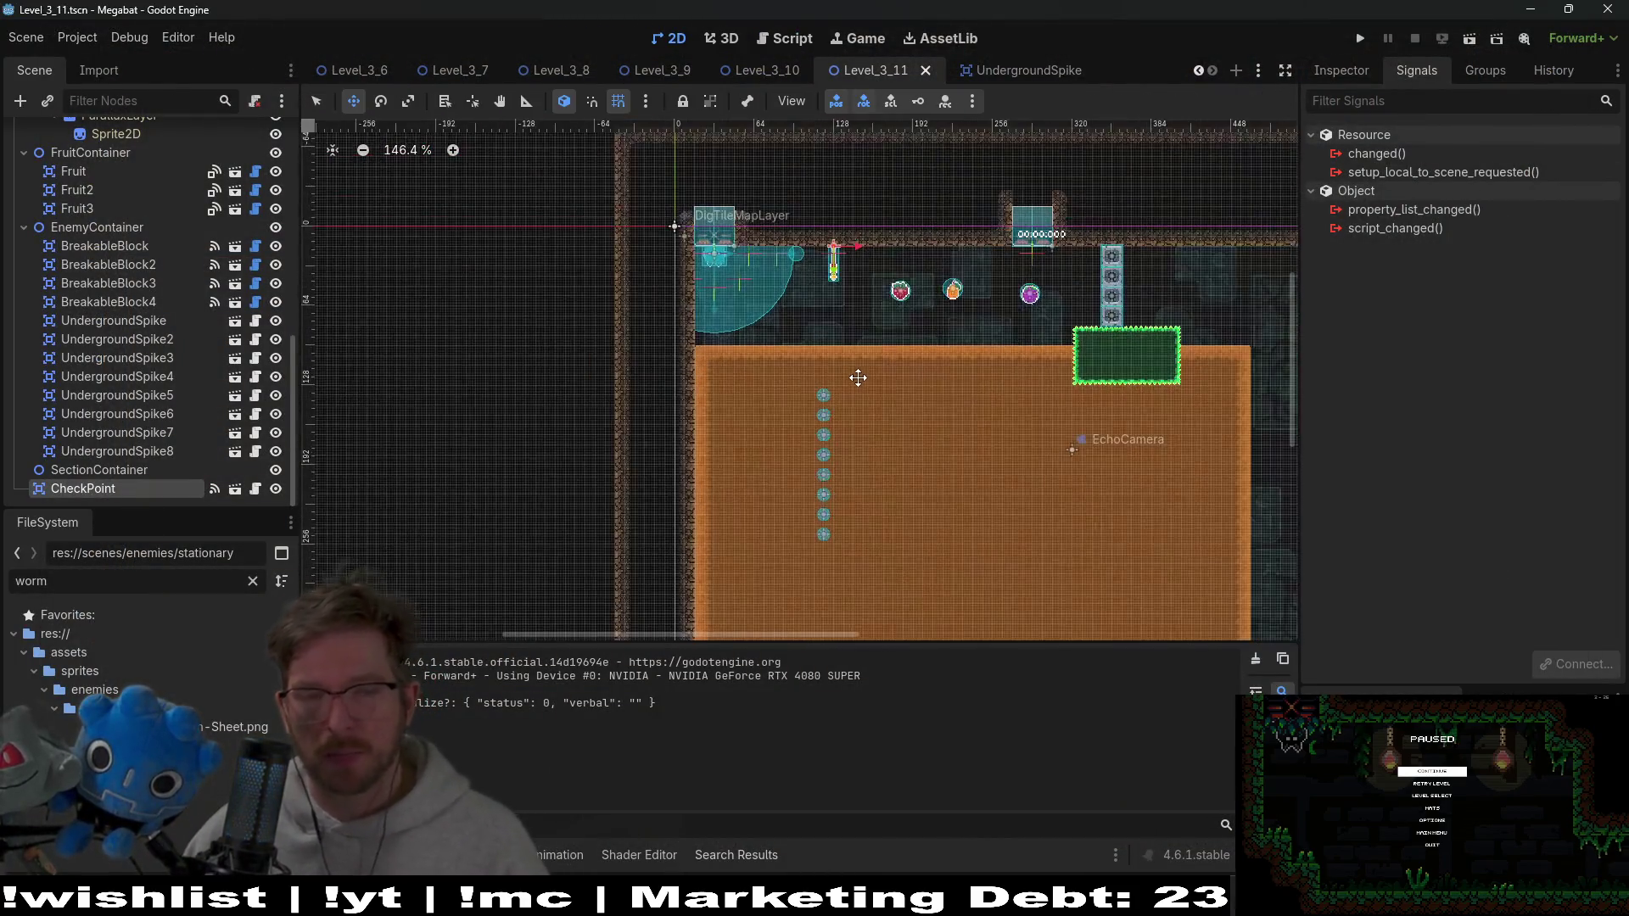
scroll(1011, 392, down, 1)
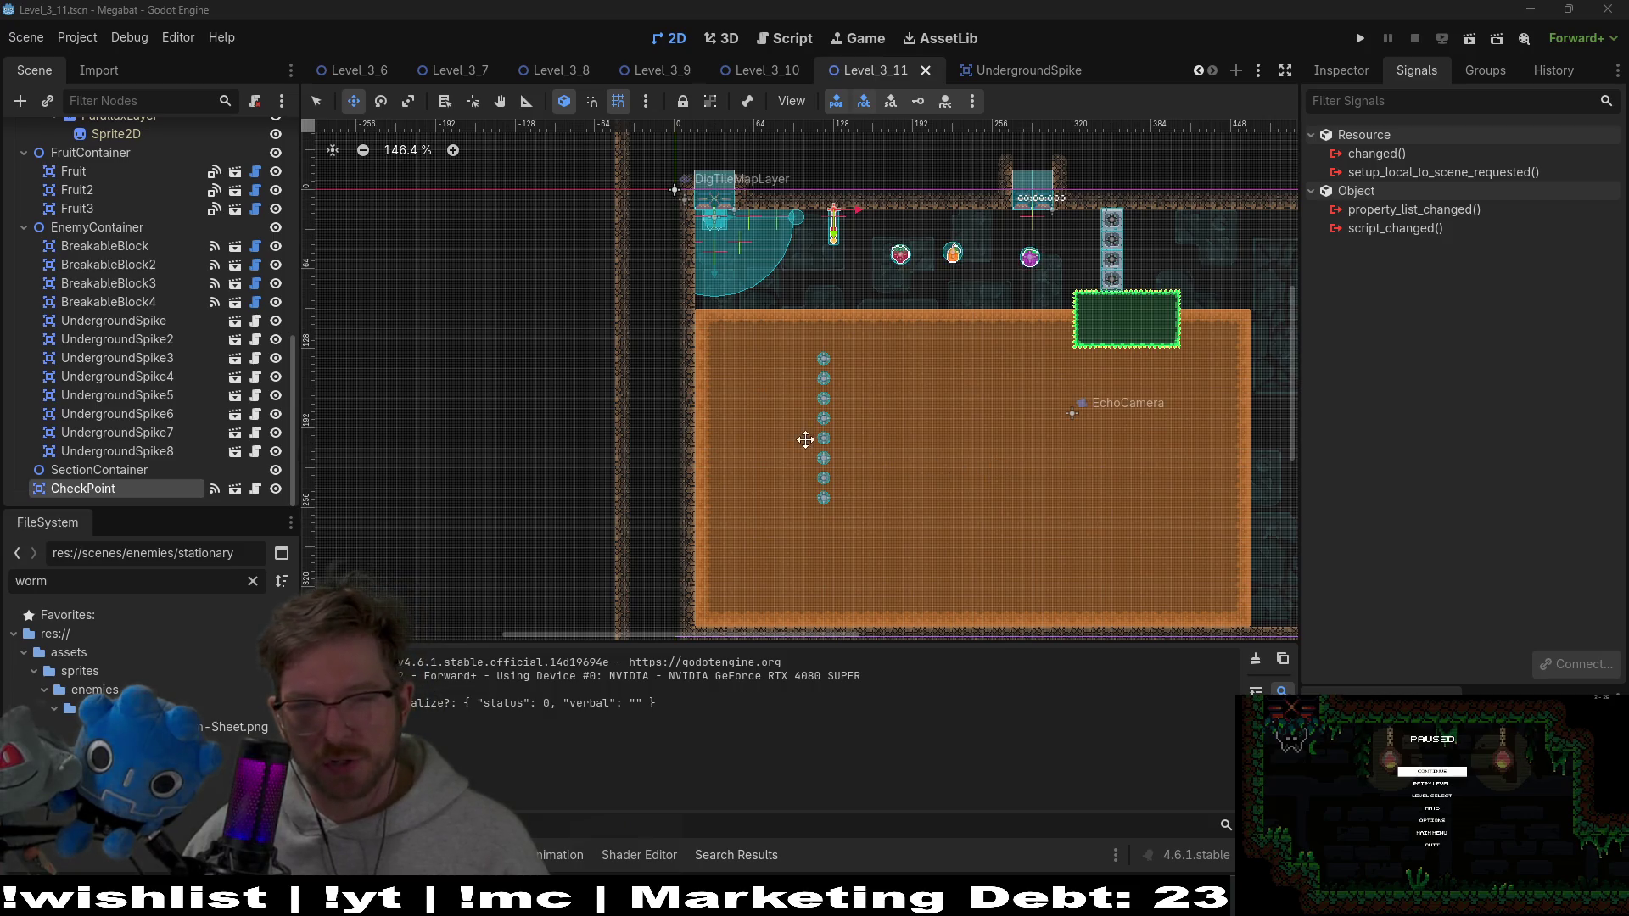
scroll(803, 445, up, 3)
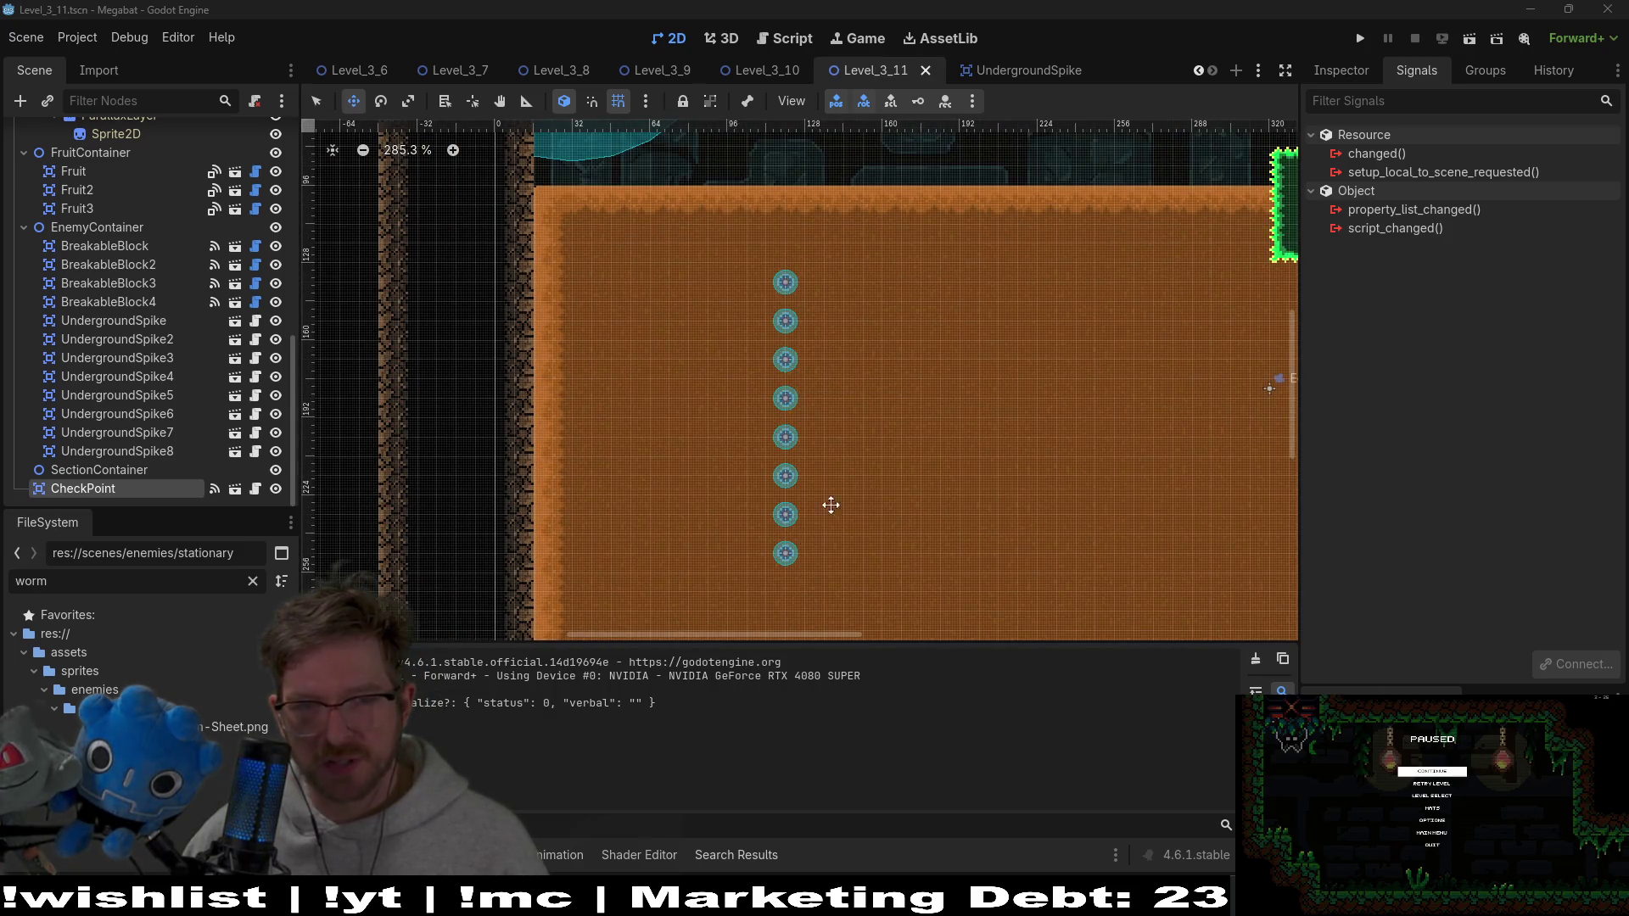